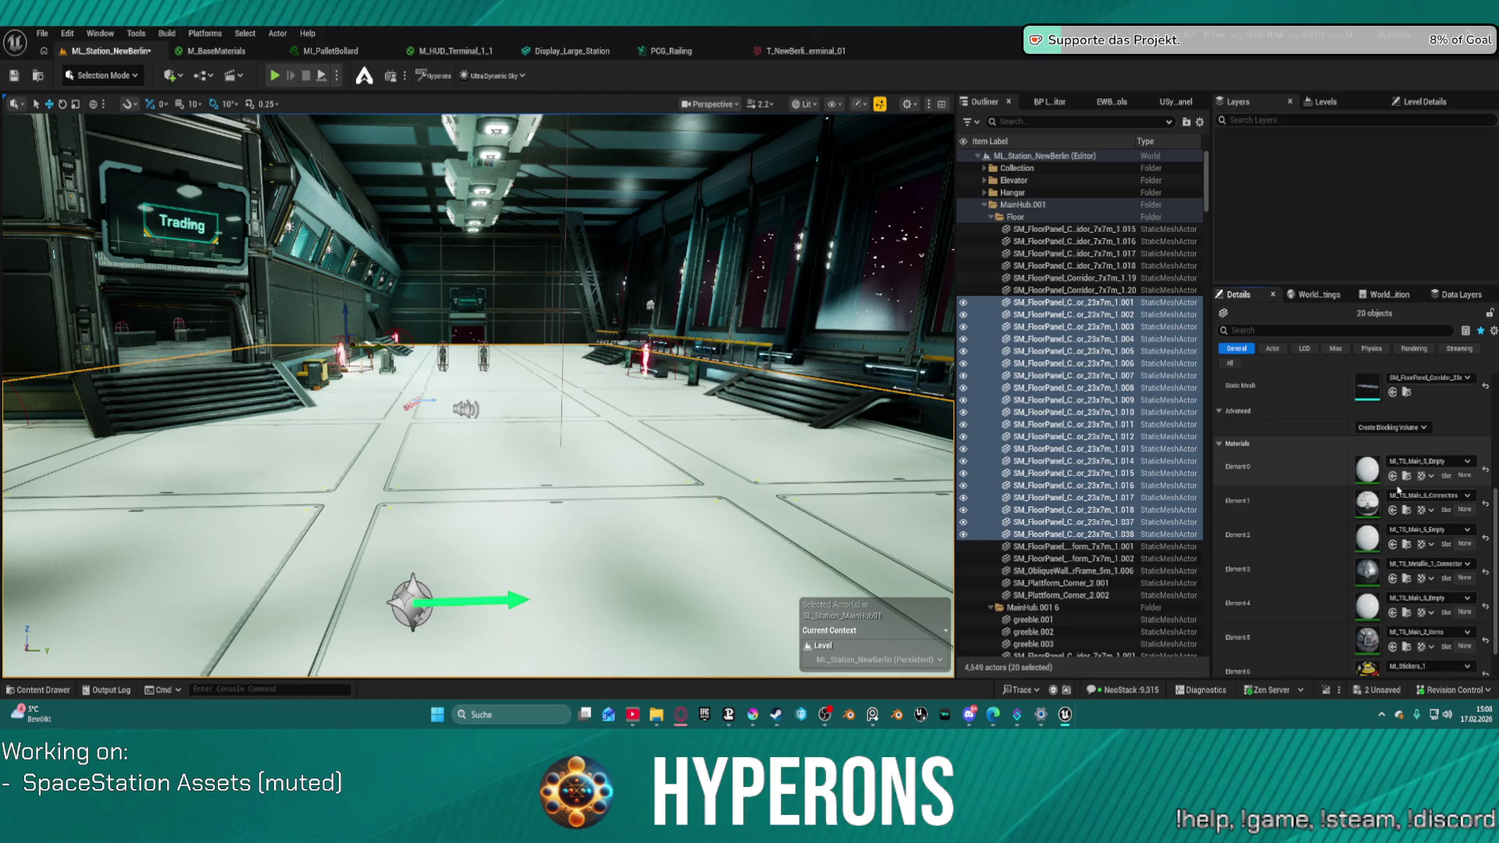
- Assign MI_TS_Main_2_Empty to material Element 0 of the 20 selected floor panels
{"action": "left_click", "coordinate": [1393, 476]}
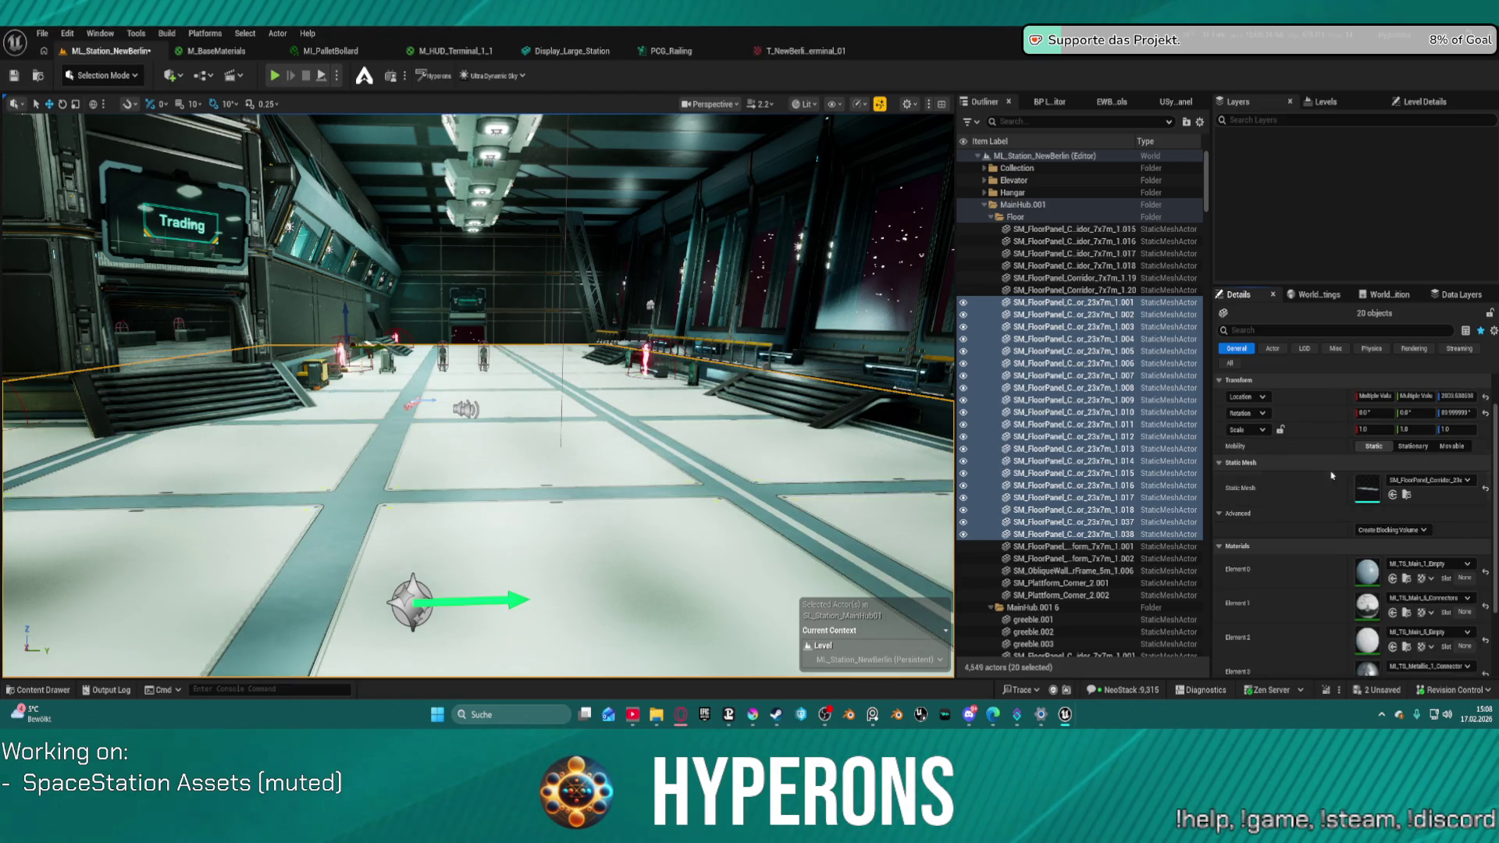
{"action": "right_click", "coordinate": [1302, 571]}
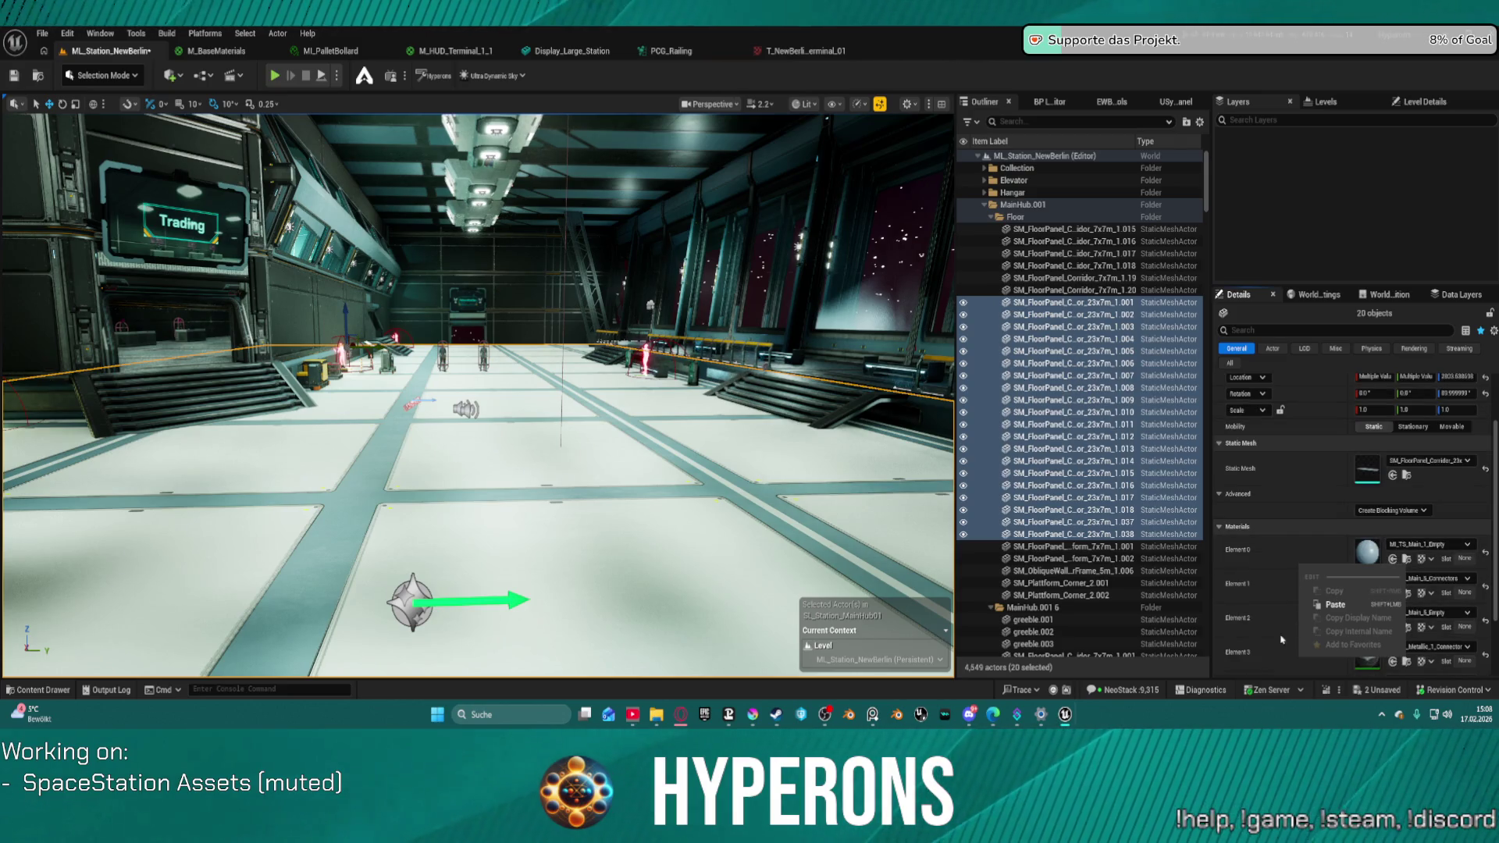
{"action": "left_click", "coordinate": [1322, 639]}
{"action": "scroll", "coordinate": [1321, 638], "scroll_direction": "down", "scroll_amount": 3}
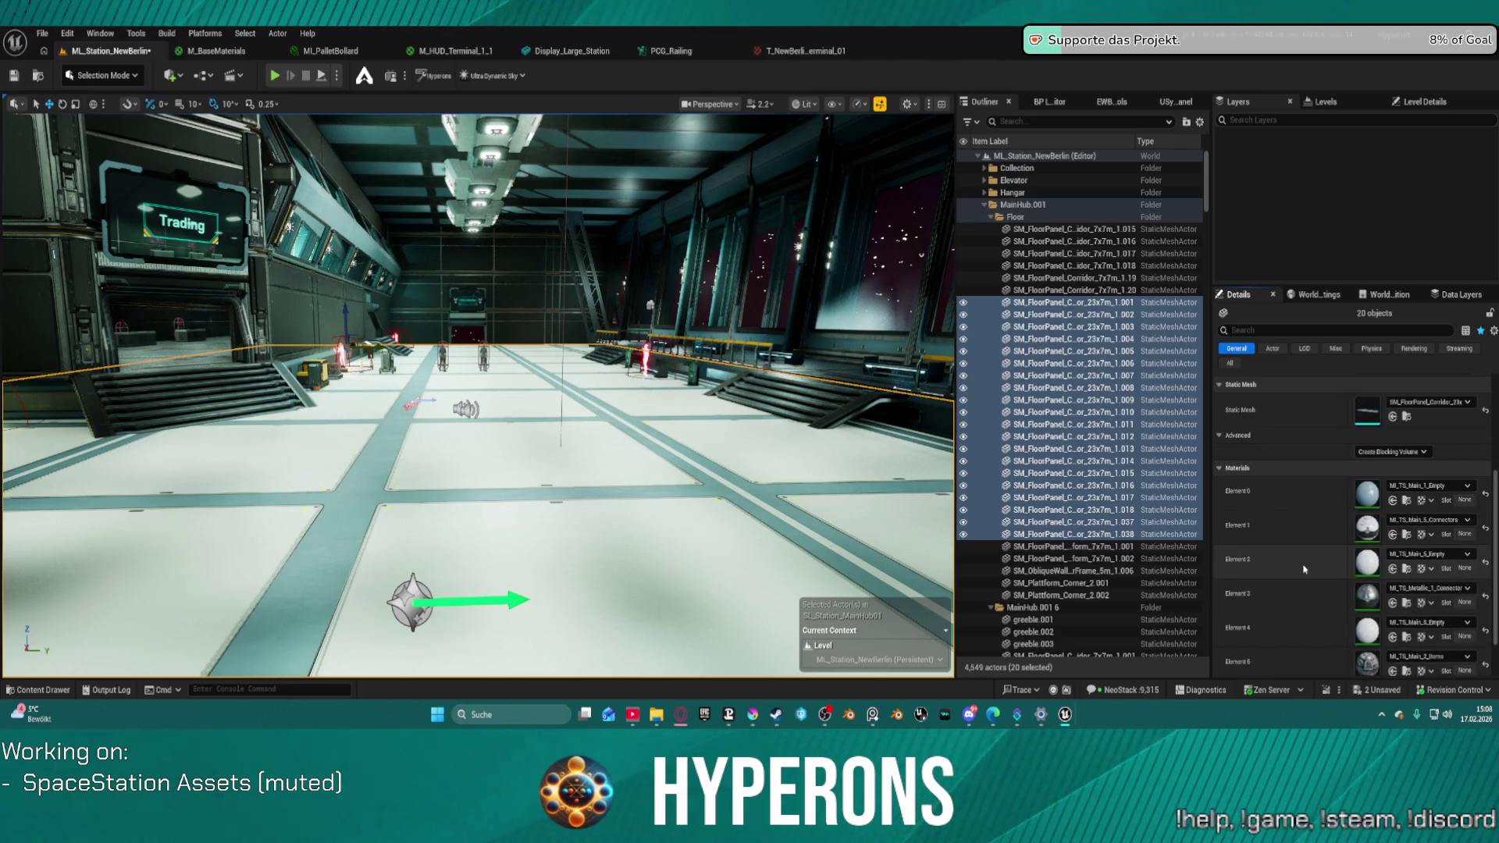
{"action": "right_click", "coordinate": [1308, 503]}
{"action": "left_click", "coordinate": [1271, 571]}
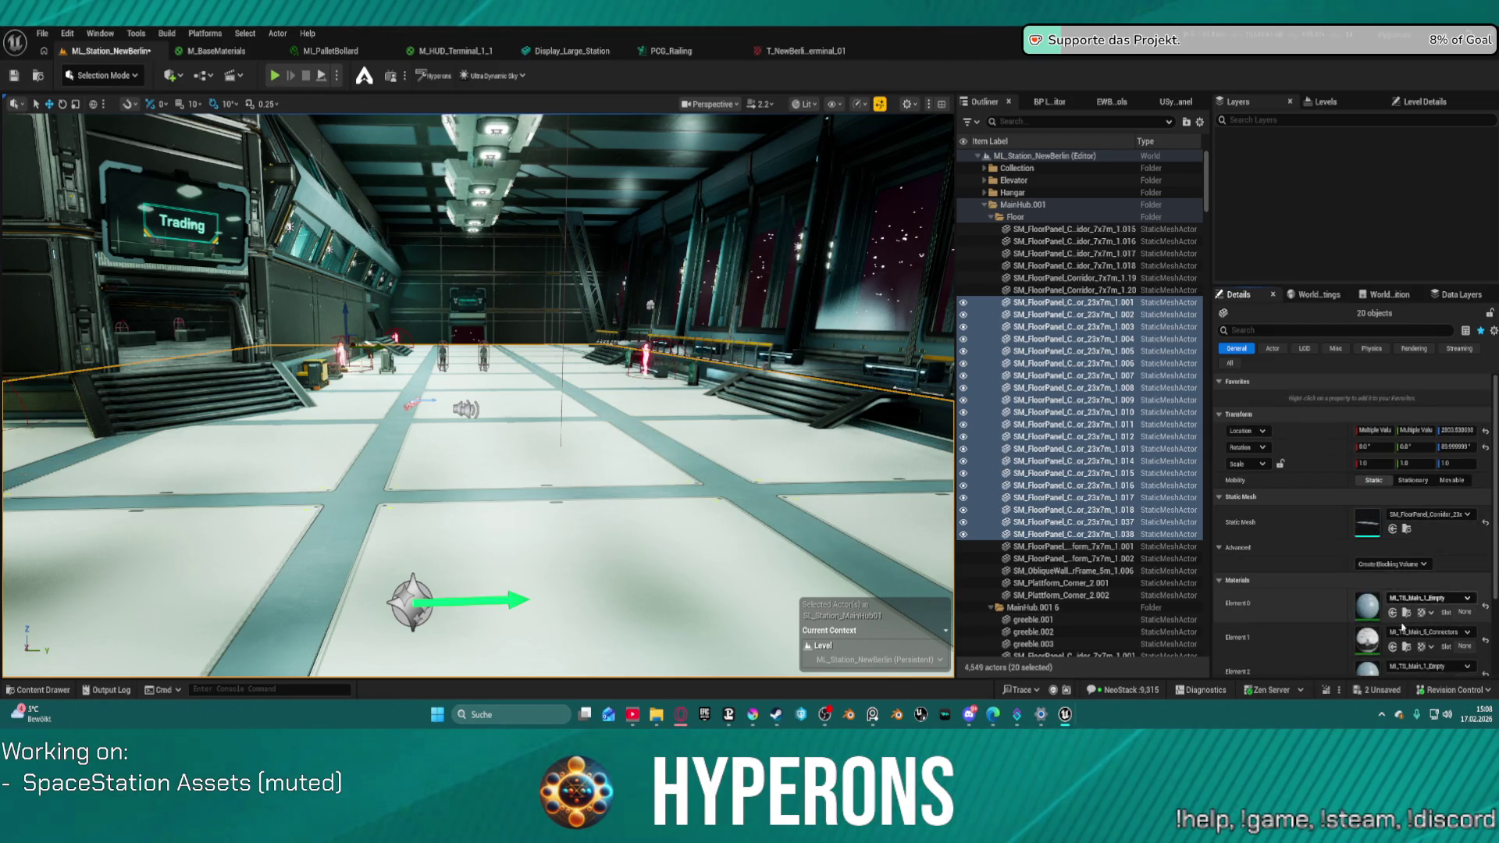
{"action": "scroll", "coordinate": [1397, 673], "scroll_direction": "up", "scroll_amount": 2}
{"action": "scroll", "coordinate": [1397, 673], "scroll_direction": "up", "scroll_amount": 3}
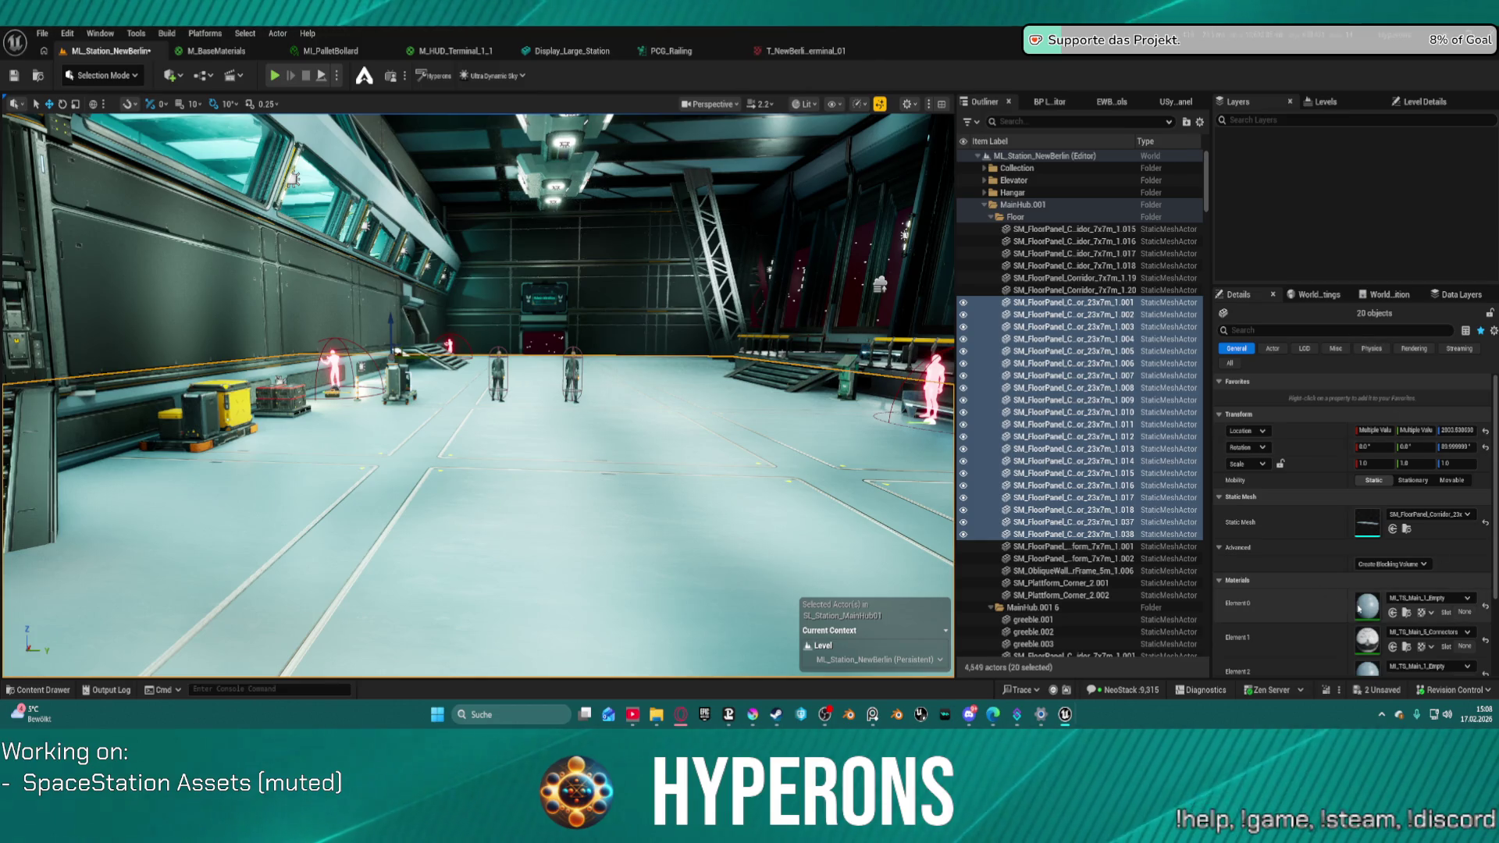
{"action": "scroll", "coordinate": [1393, 619], "scroll_direction": "down", "scroll_amount": 2}
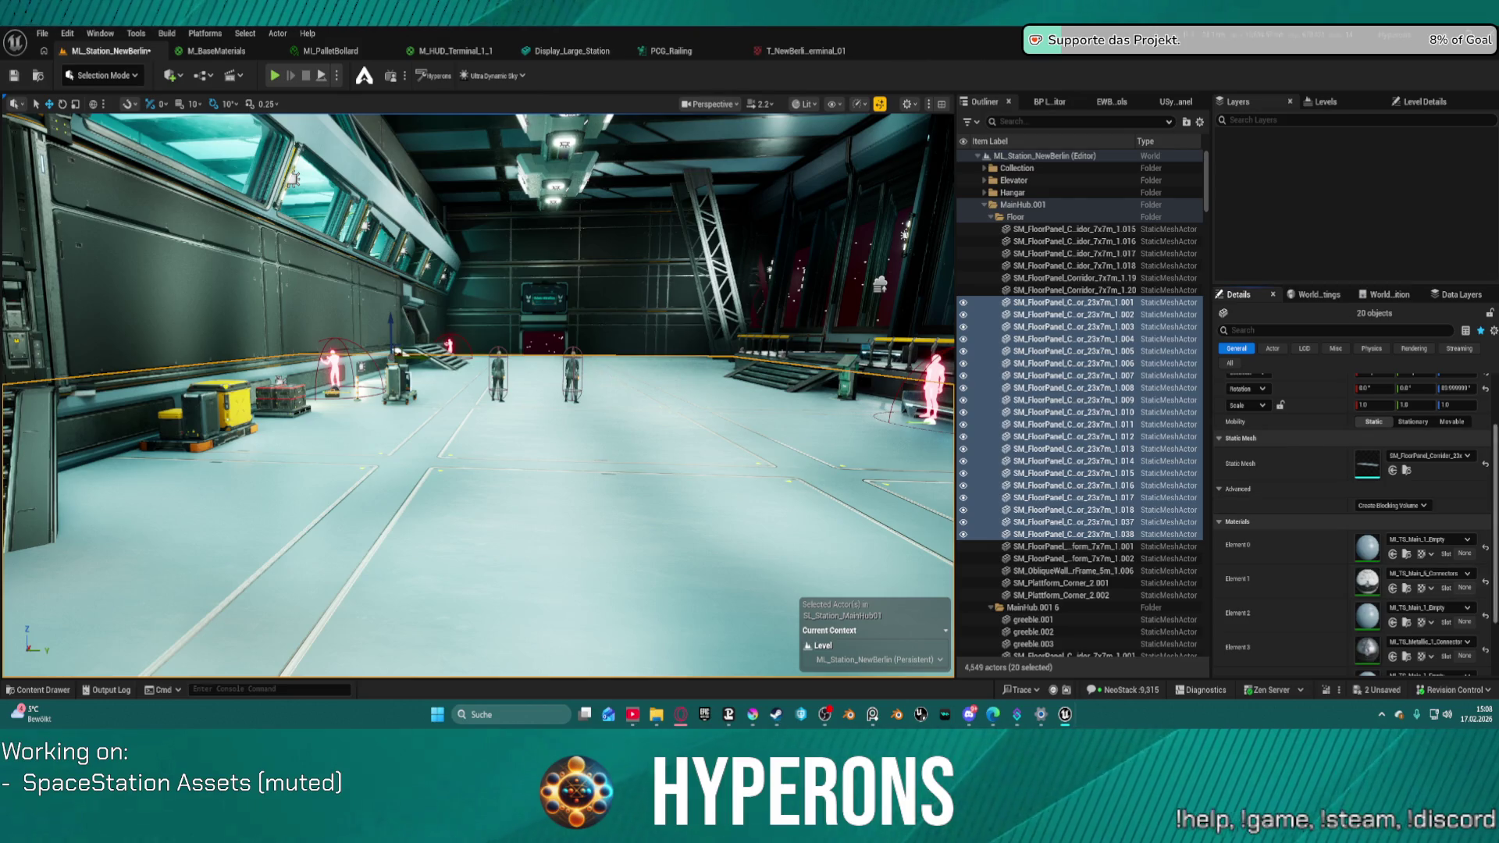
{"action": "left_click", "coordinate": [1392, 555]}
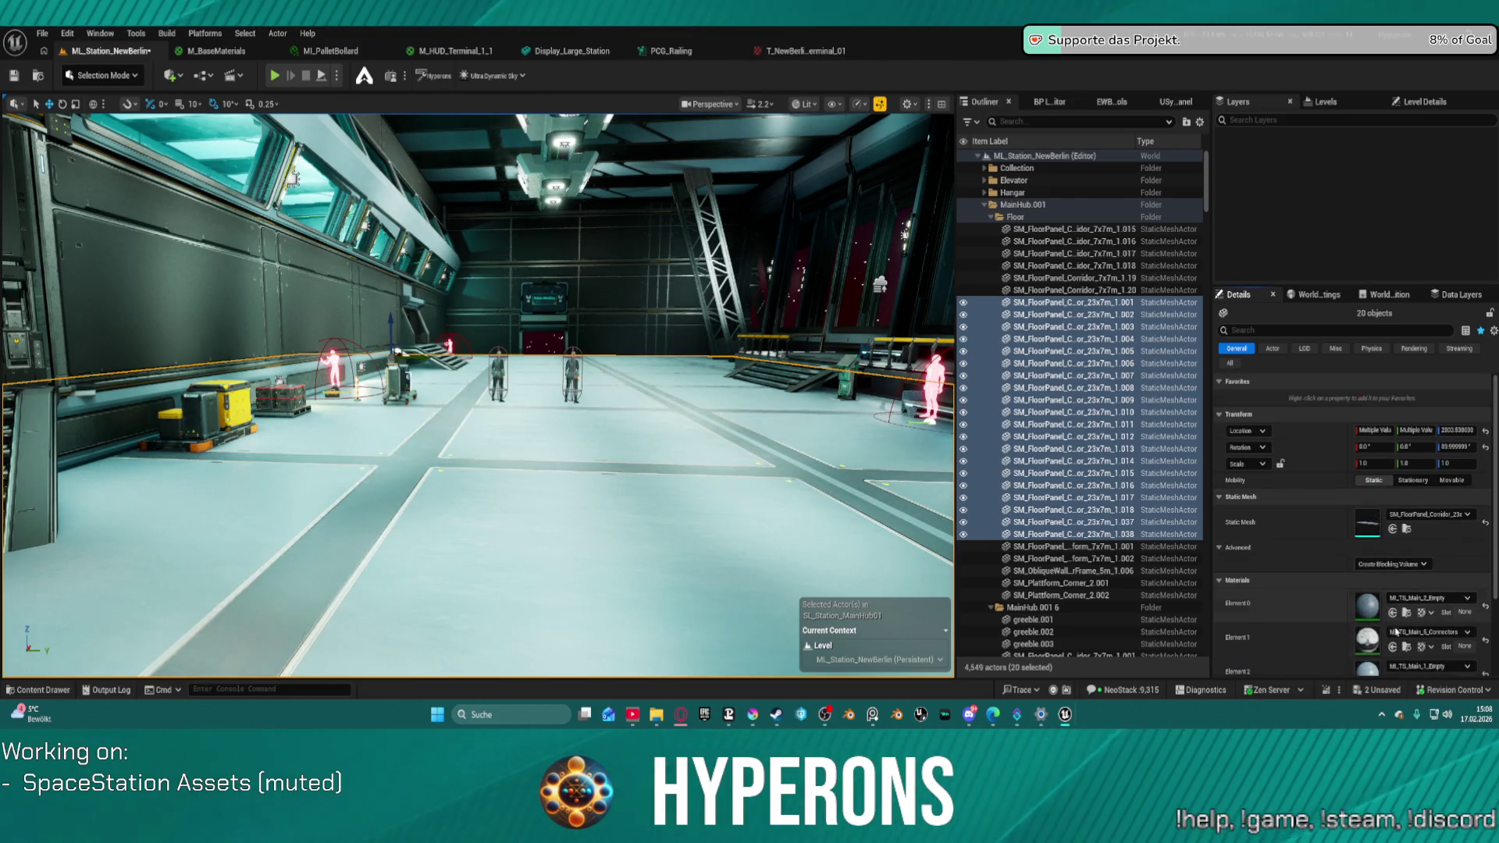
{"action": "scroll", "coordinate": [1393, 609], "scroll_direction": "down", "scroll_amount": 1}
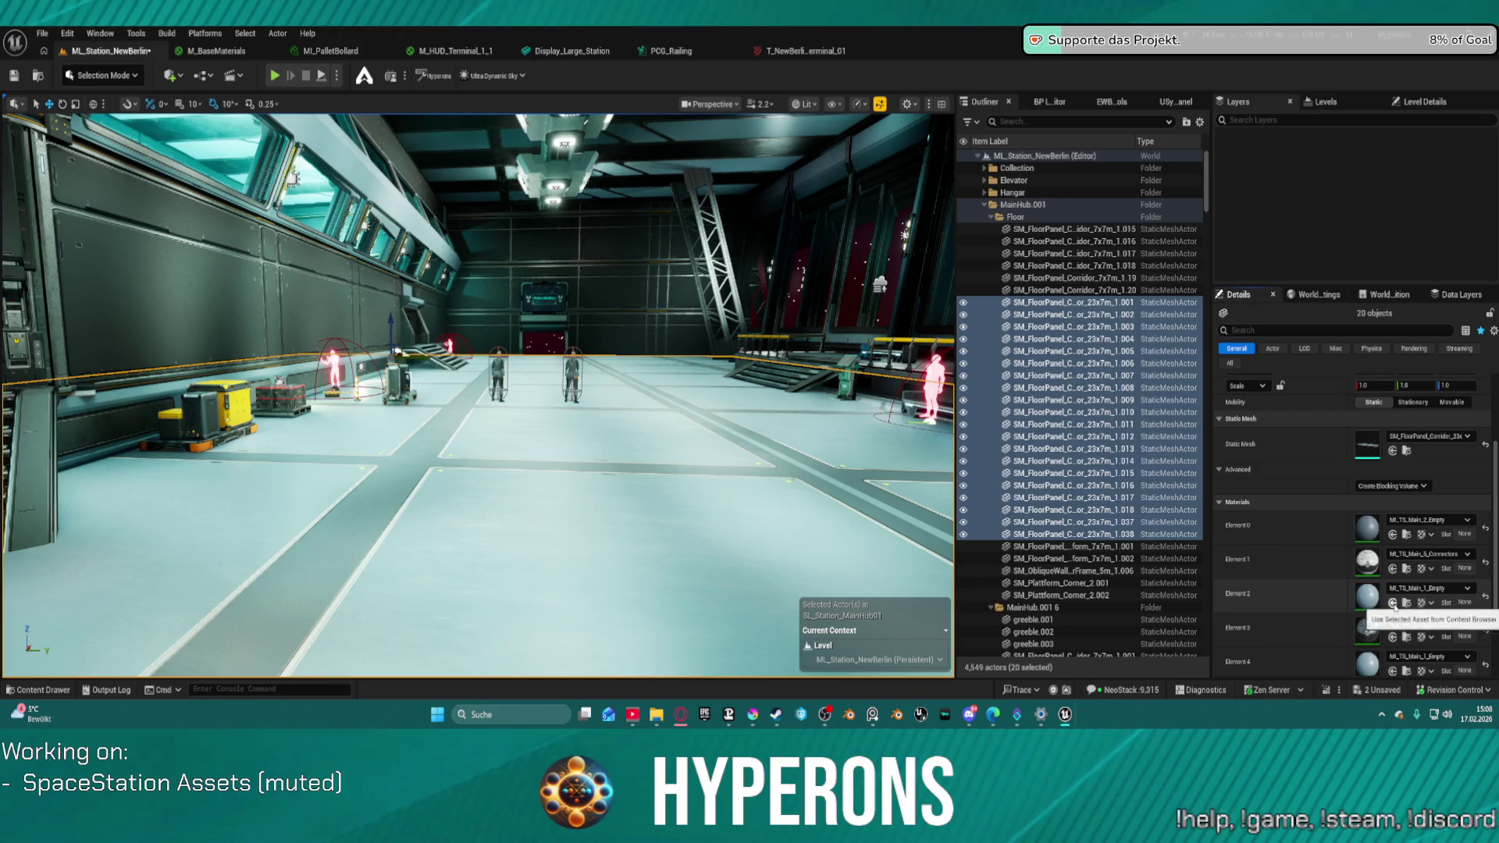
- Assign MI_TS_Main_2_Empty to Element 2, then fly across the hangar to inspect the floor
{"action": "left_click", "coordinate": [1393, 602]}
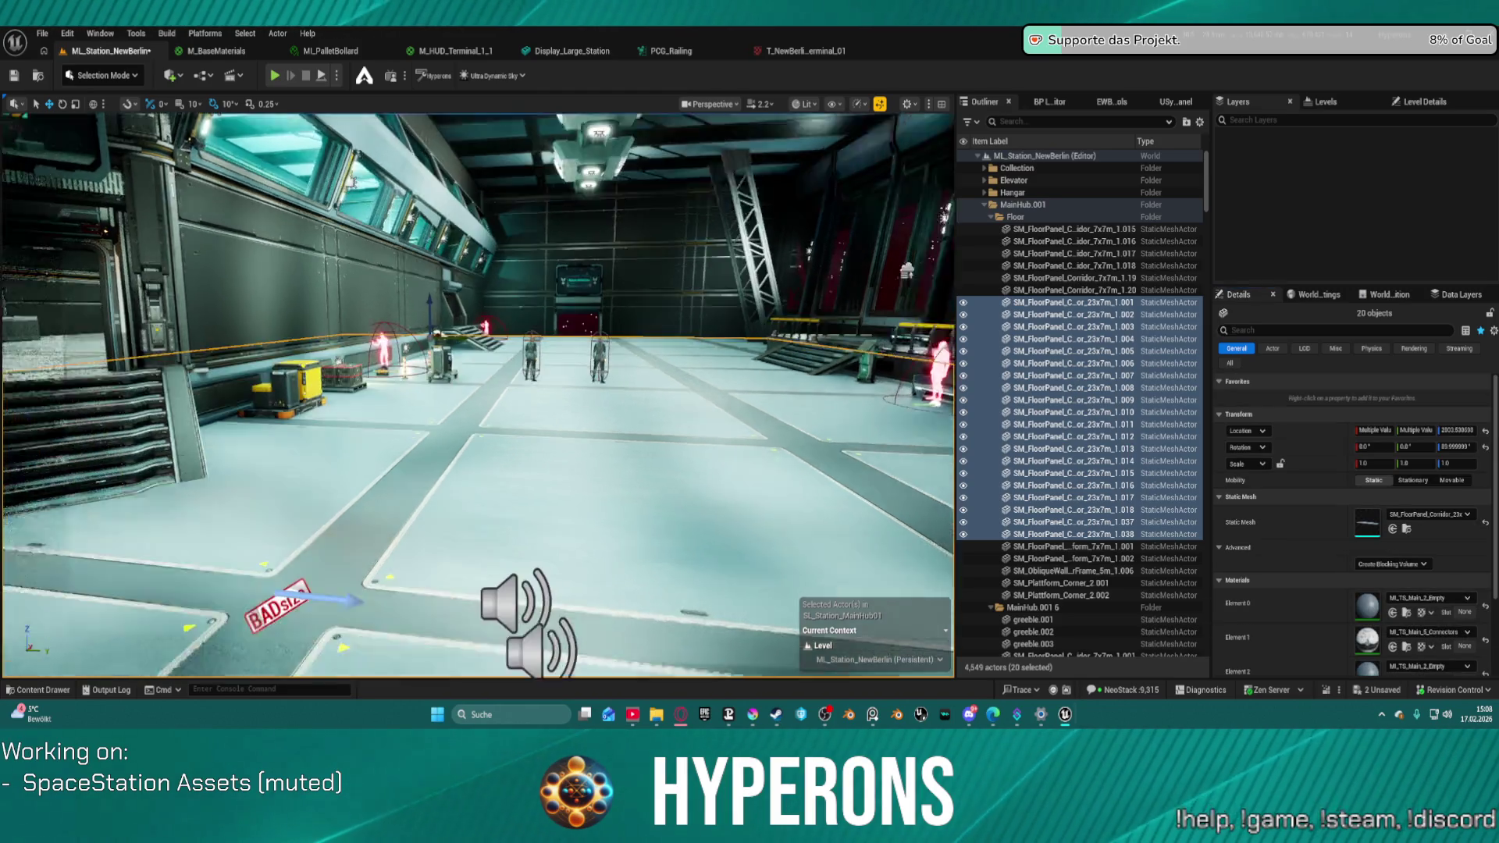
{"action": "key", "text": "w"}
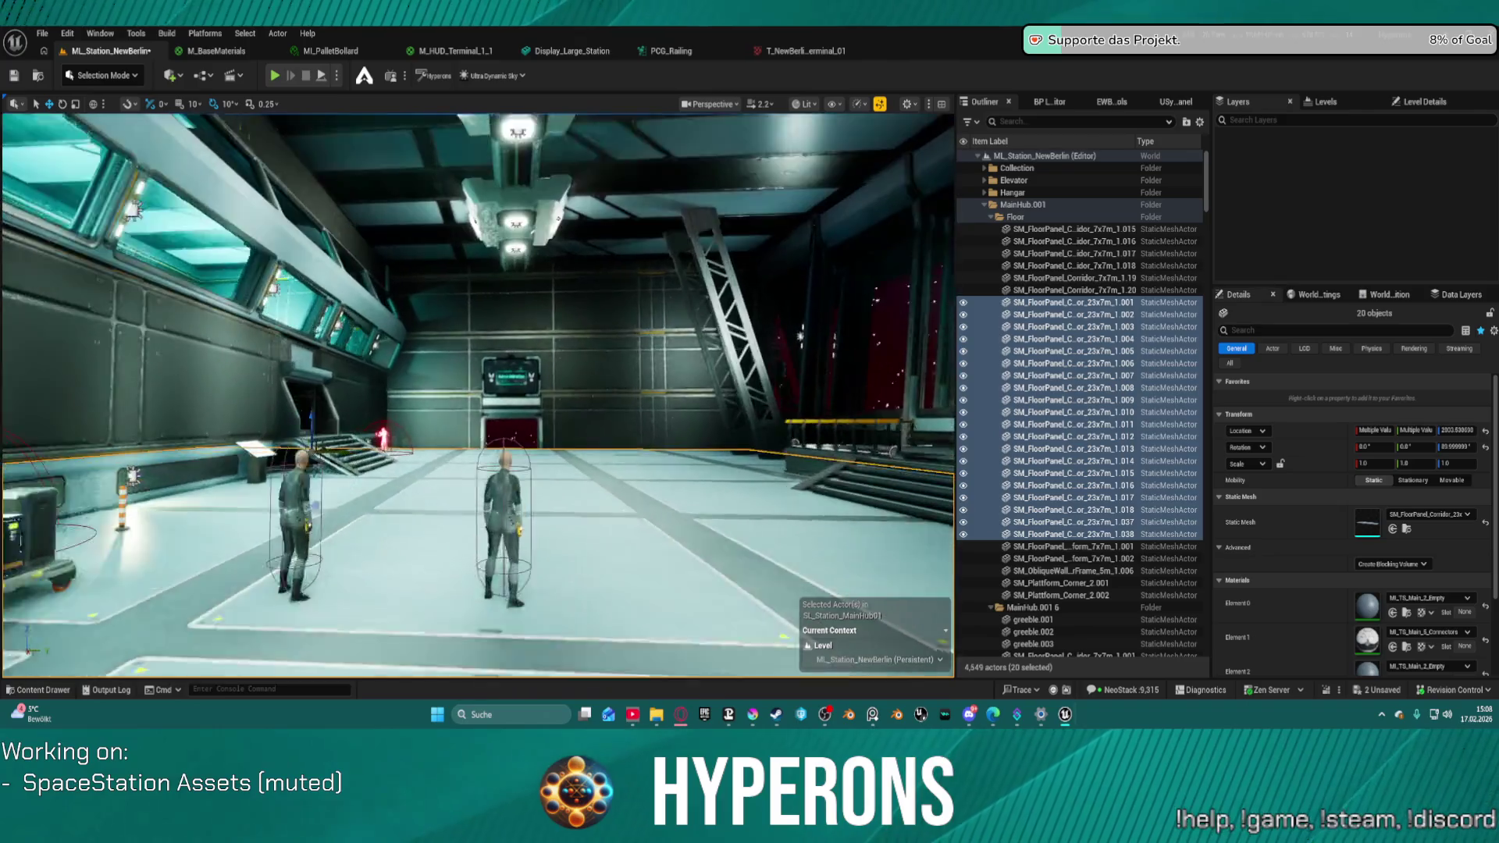
{"action": "key", "text": "w"}
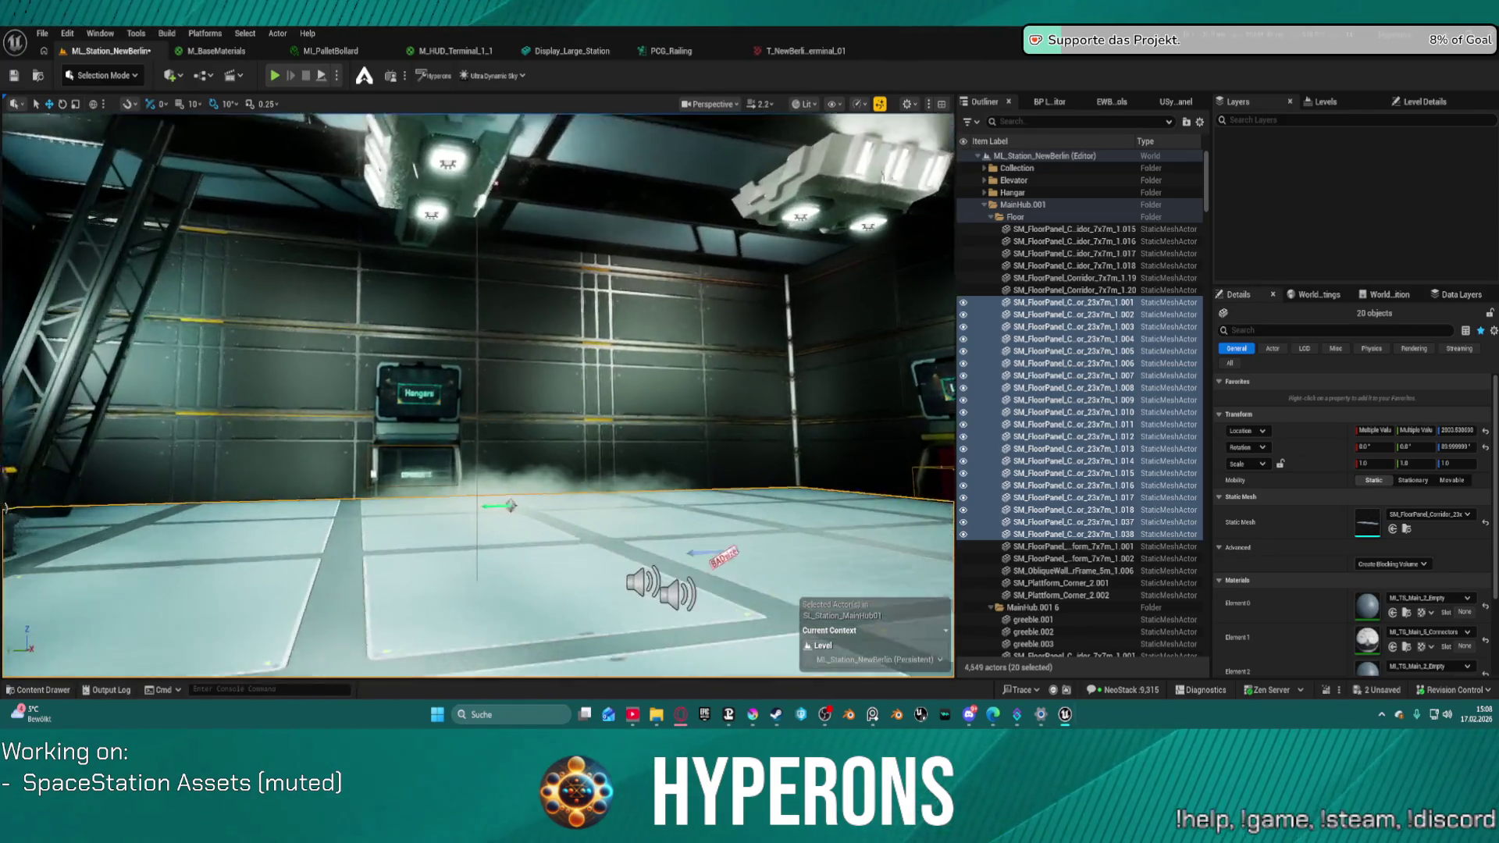
{"action": "key", "text": "w"}
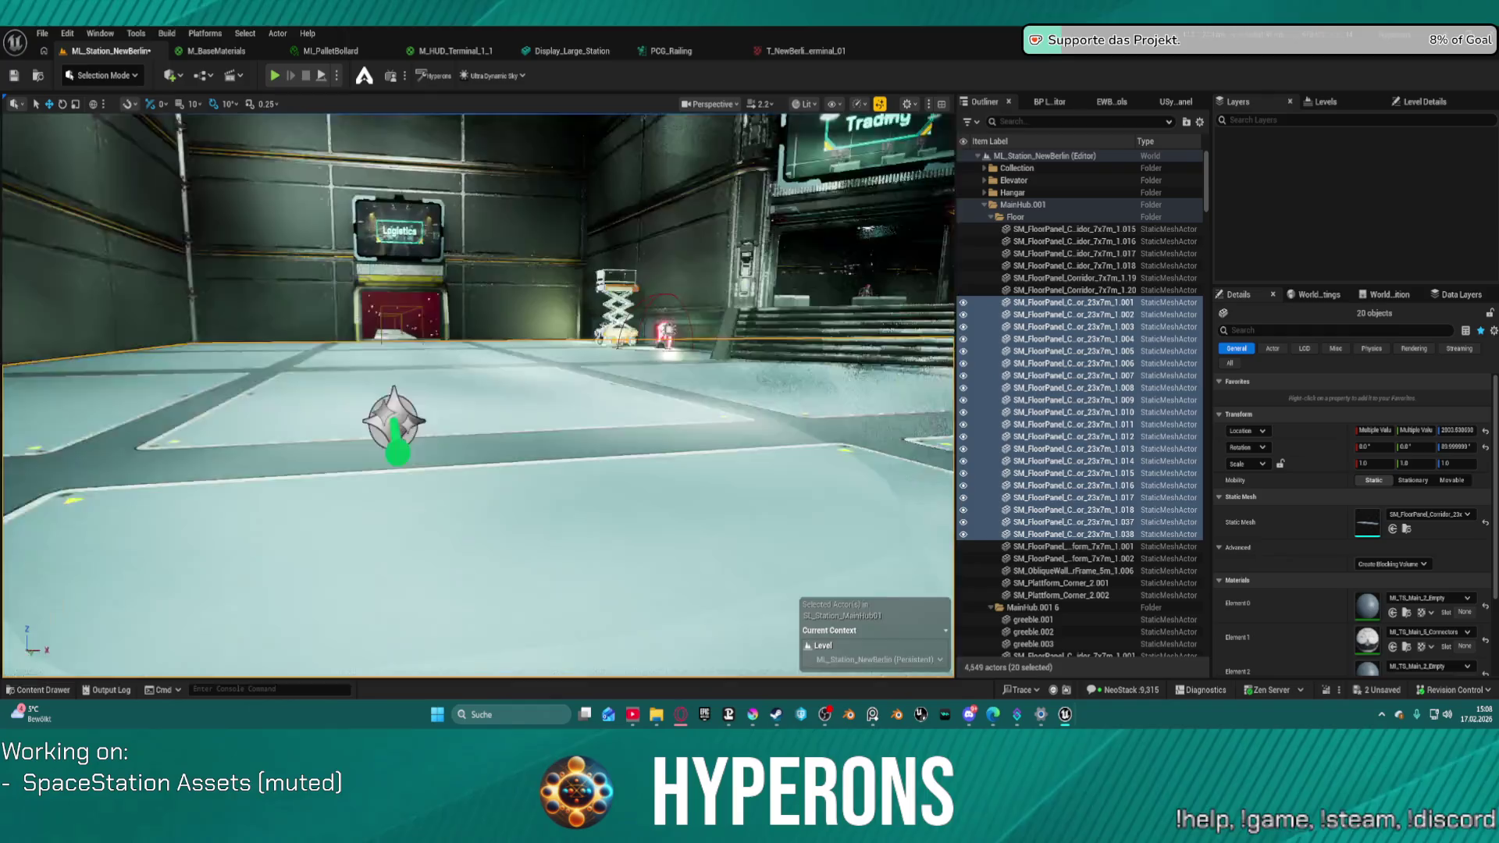
{"action": "key", "text": "w"}
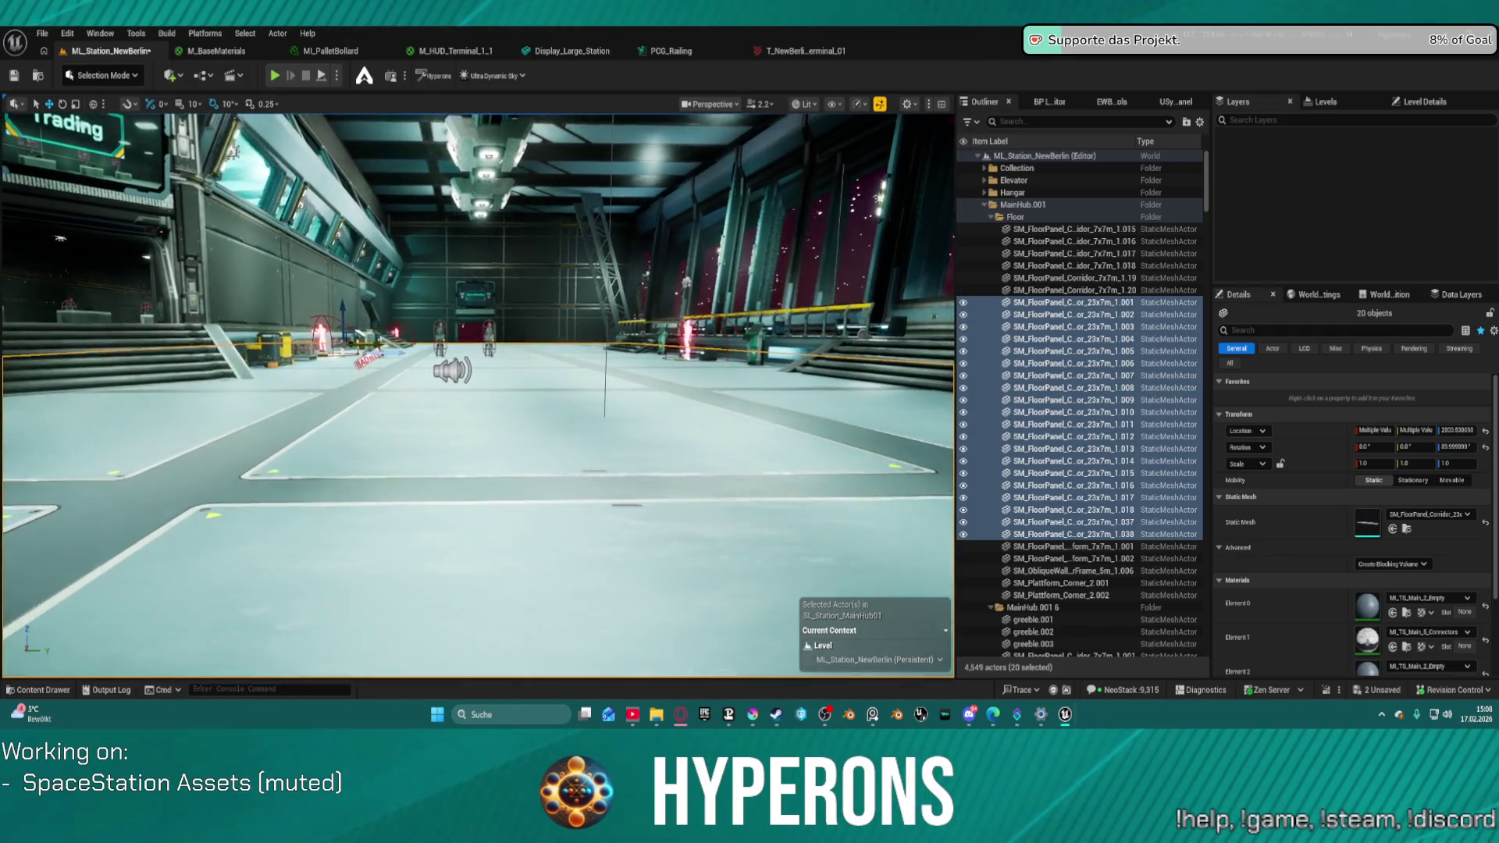
{"action": "key", "text": "w"}
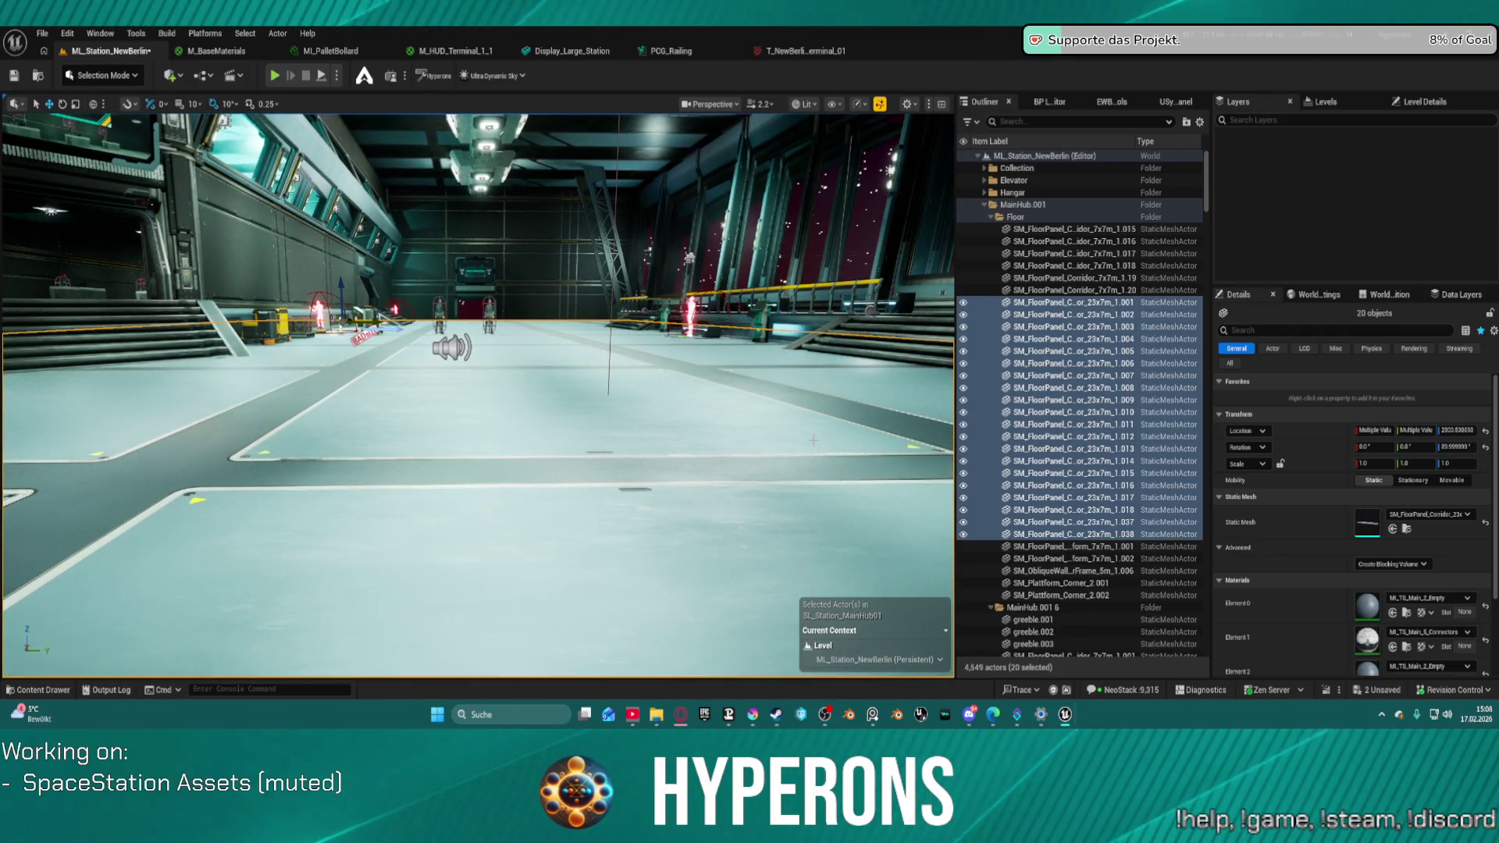
- Look down over the restyled hangar floor and select a ceiling beacon light
{"action": "scroll", "coordinate": [1374, 531], "scroll_direction": "down", "scroll_amount": 4}
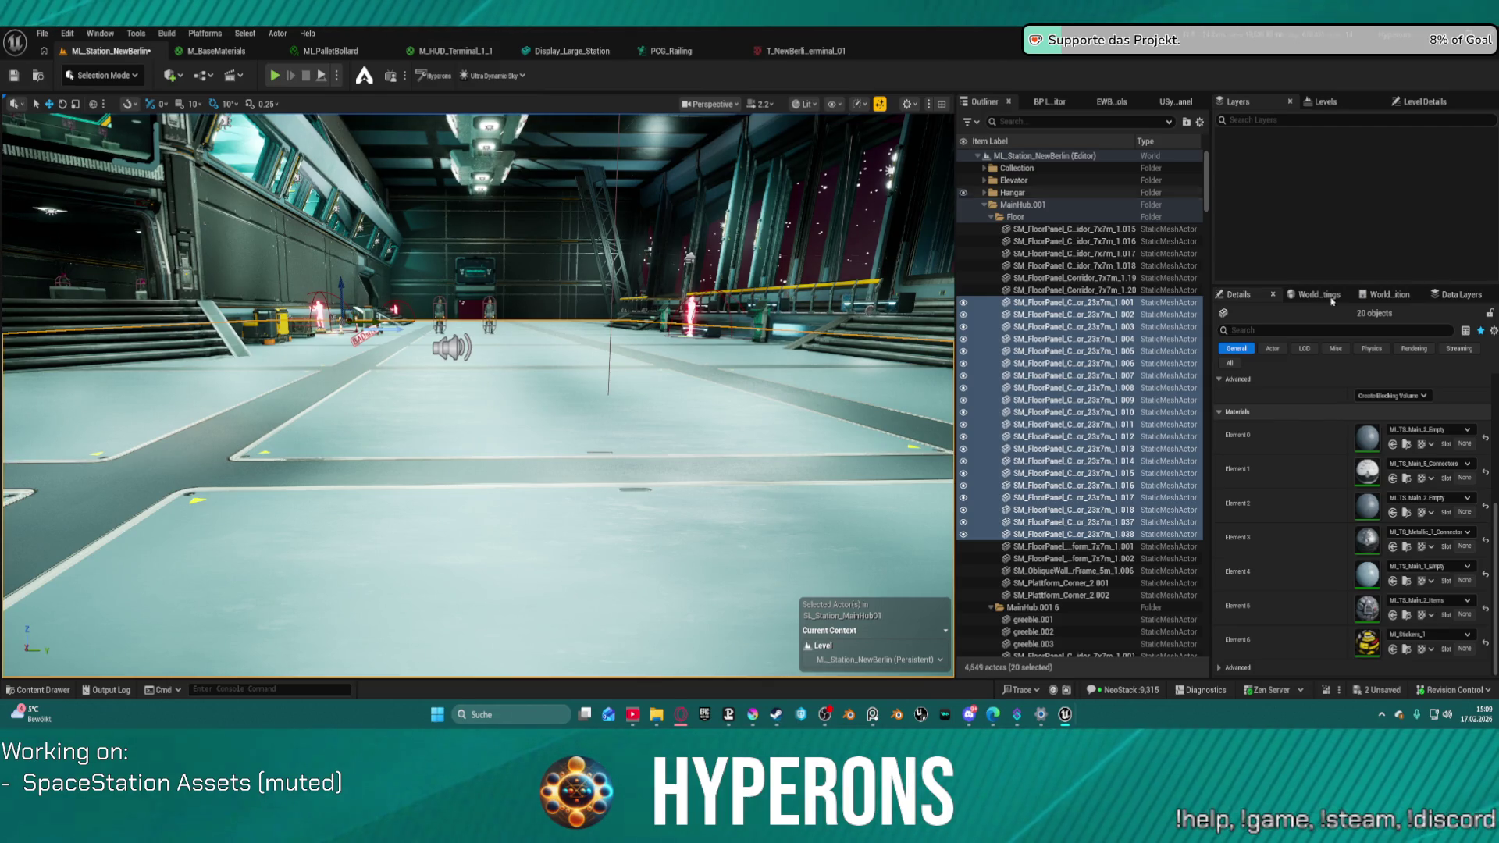
{"action": "scroll", "coordinate": [1390, 482], "scroll_direction": "up", "scroll_amount": 4}
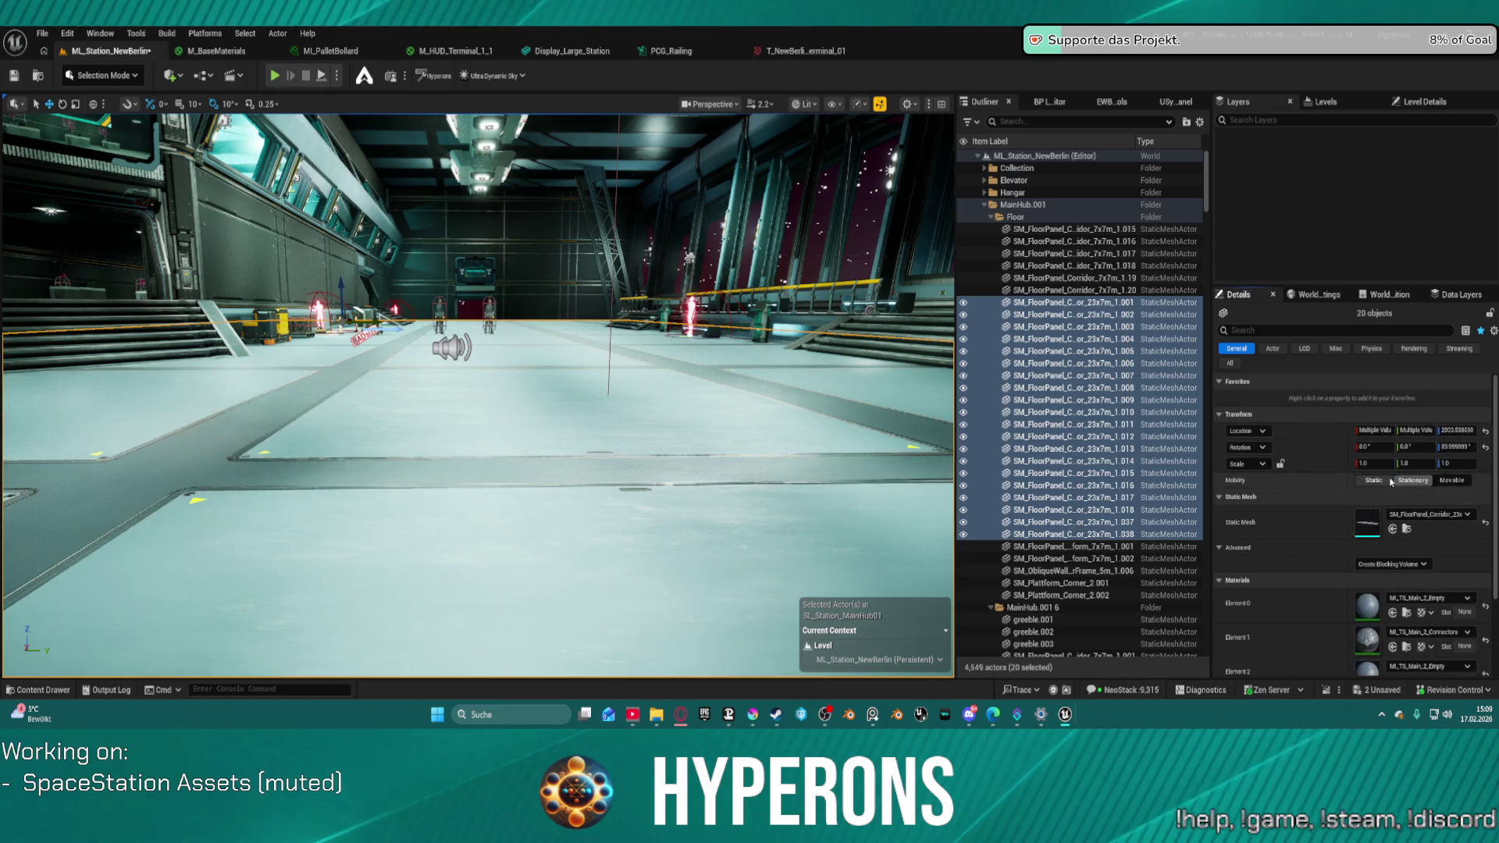
{"action": "mouse_move", "coordinate": [618, 324]}
{"action": "left_mouse_down"}
{"action": "mouse_move", "coordinate": [587, 390]}
{"action": "mouse_move", "coordinate": [570, 342]}
{"action": "mouse_move", "coordinate": [618, 328]}
{"action": "left_mouse_up"}
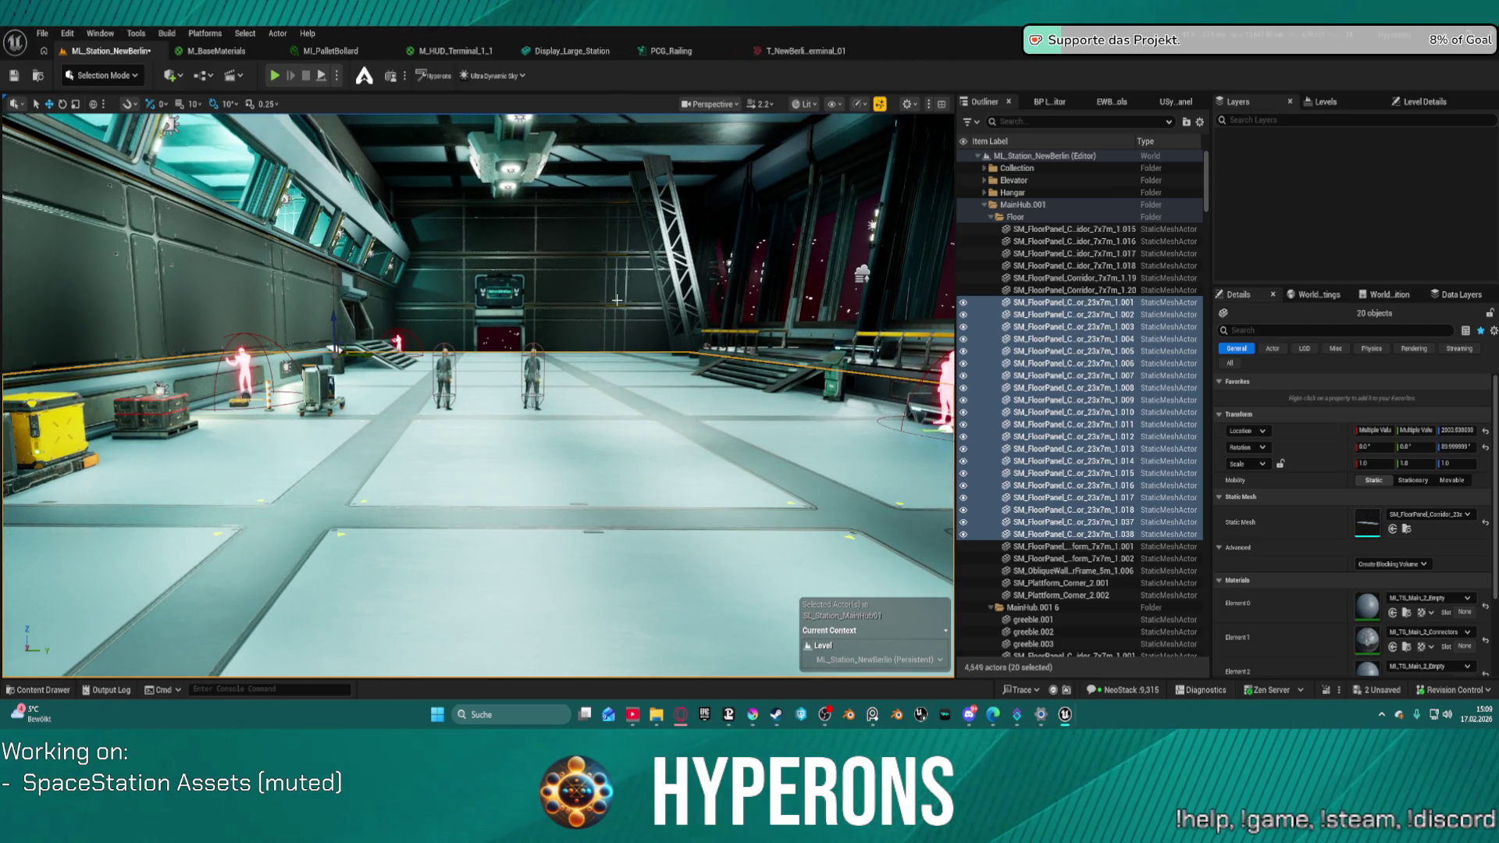
{"action": "left_click", "coordinate": [509, 168]}
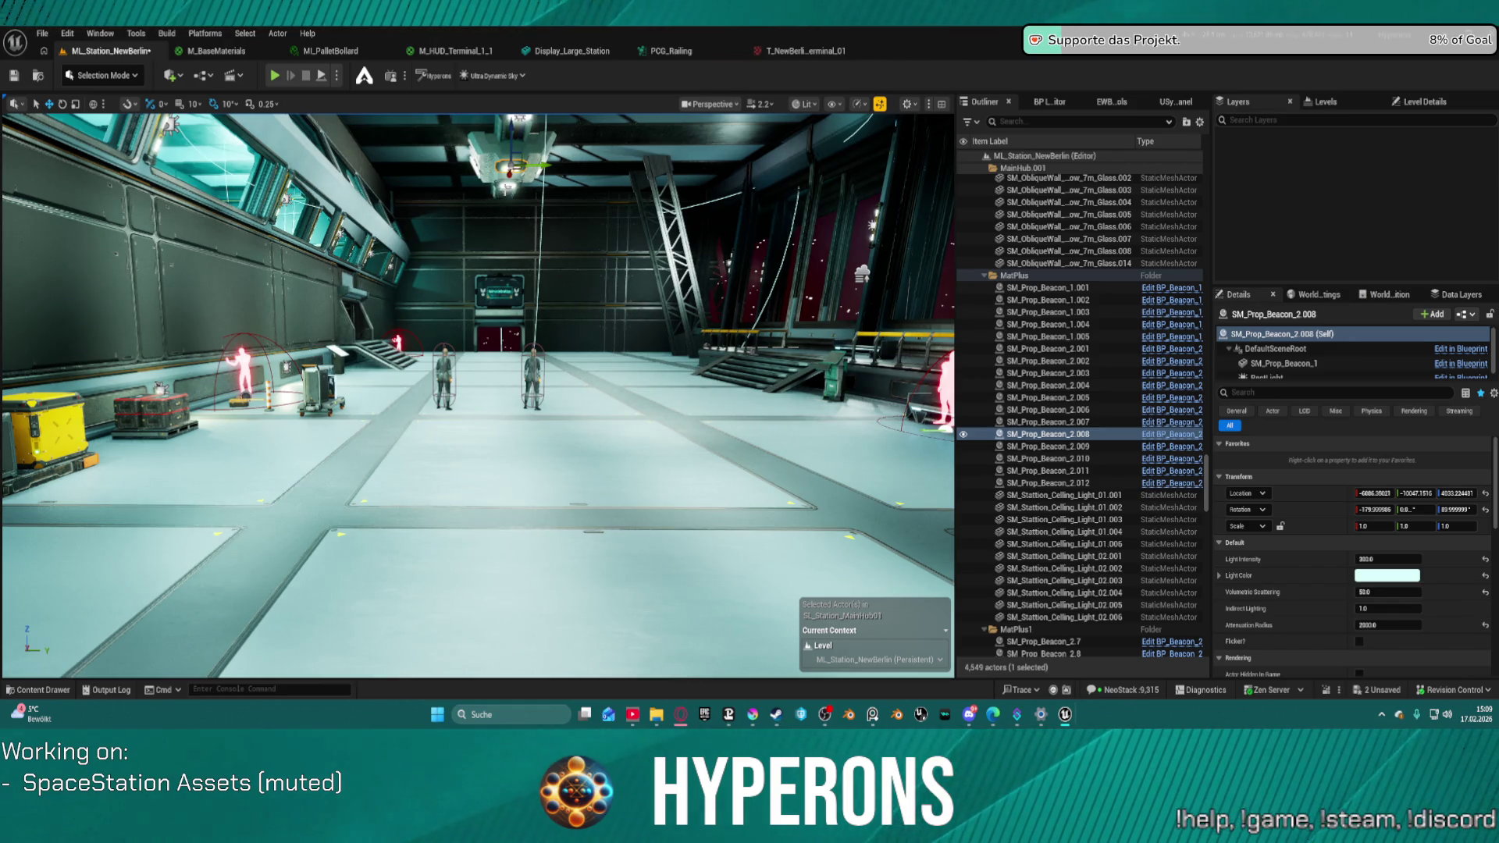
- Select all twelve beacons, SM_Prop_Beacon_2.001 through SM_Prop_Beacon_2.012
{"action": "double_click", "coordinate": [1046, 422]}
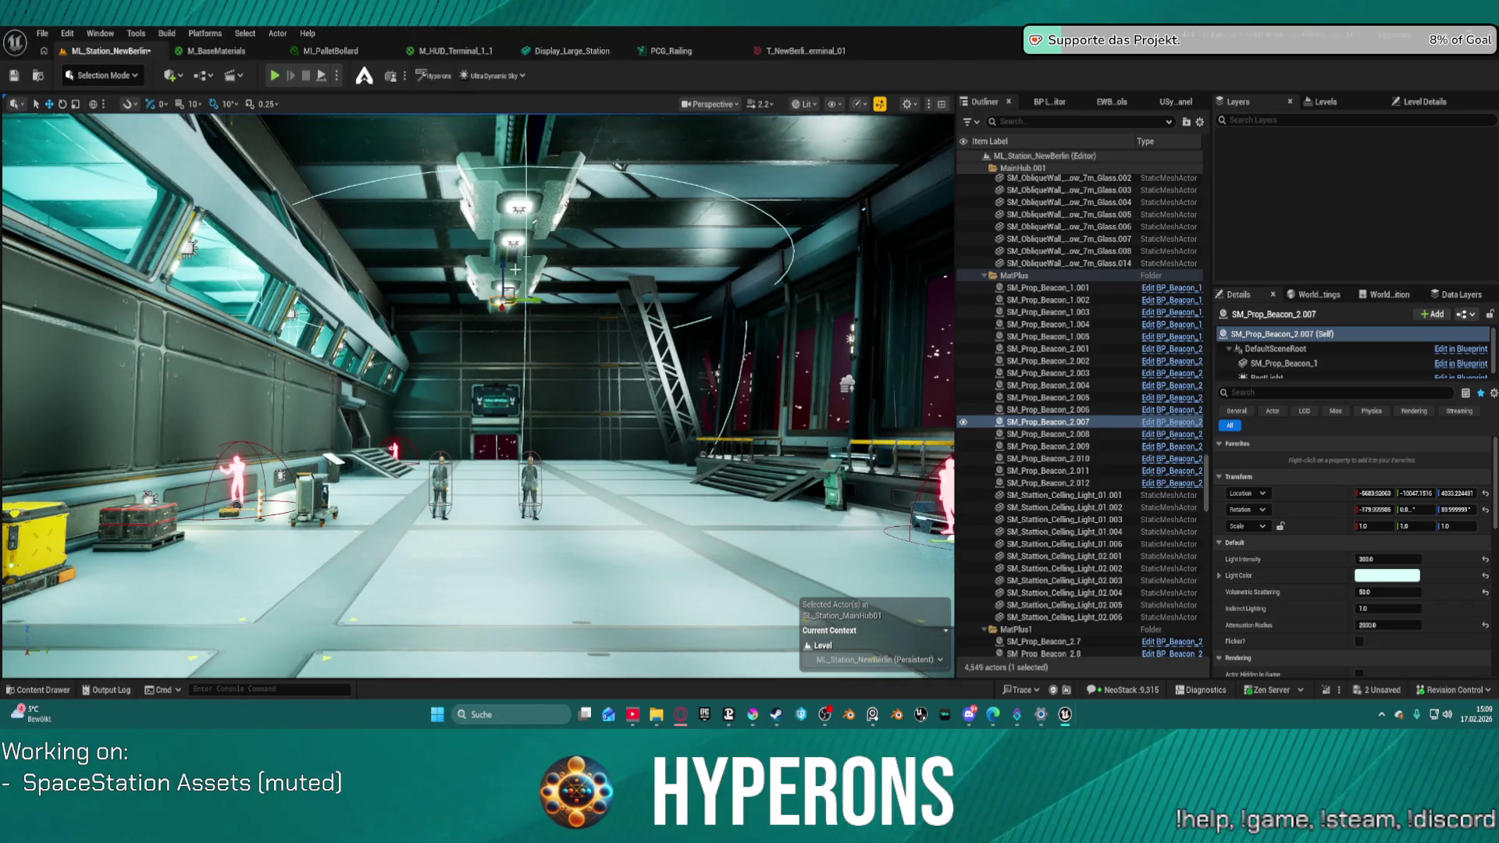
{"action": "left_click", "coordinate": [1046, 434], "text": "ctrl"}
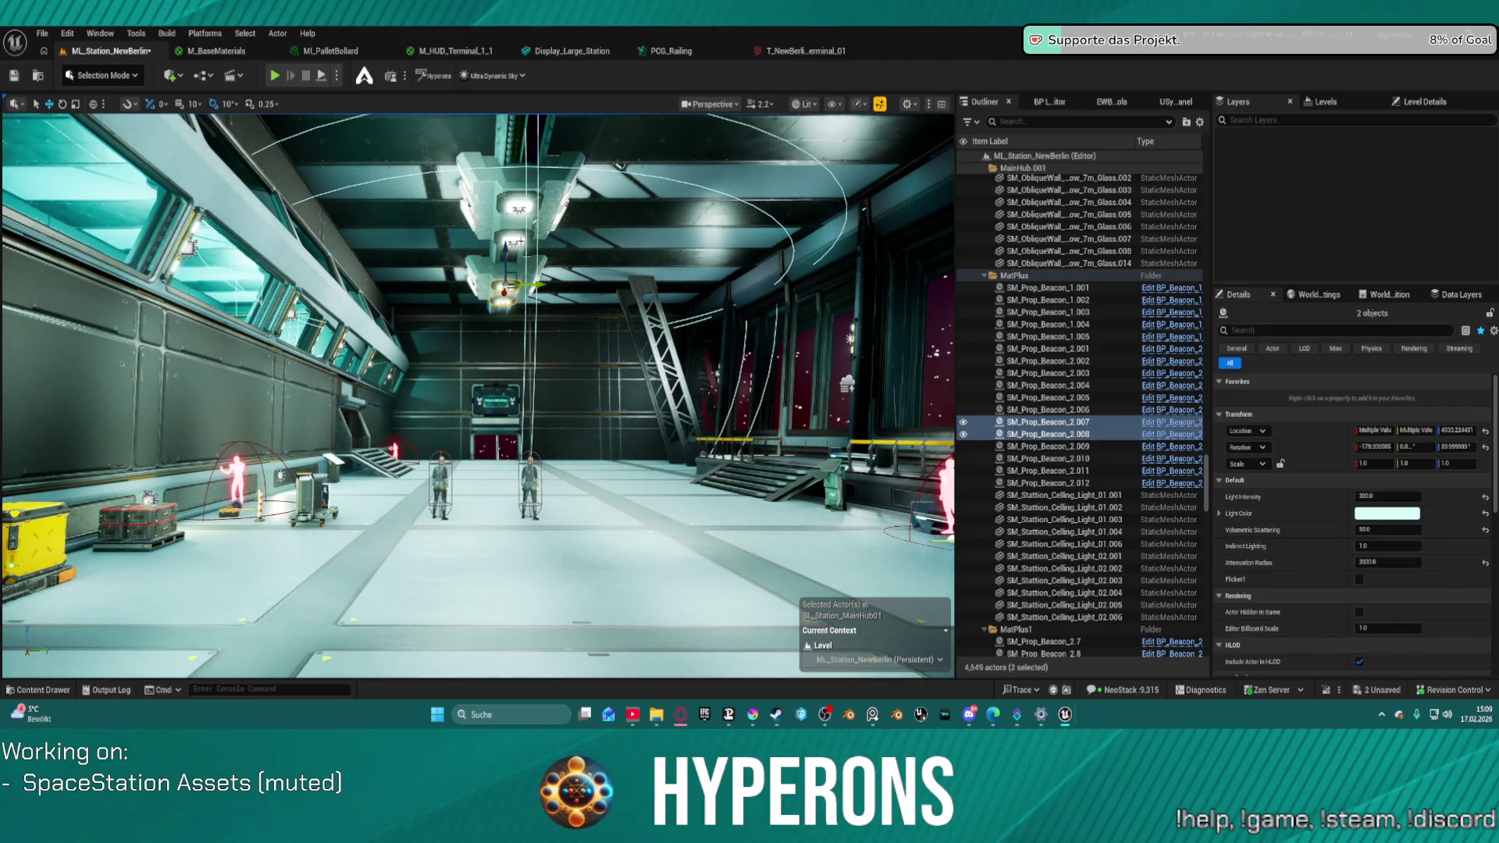
{"action": "left_click", "coordinate": [1047, 471], "text": "ctrl"}
{"action": "double_click", "coordinate": [1046, 483], "text": "ctrl"}
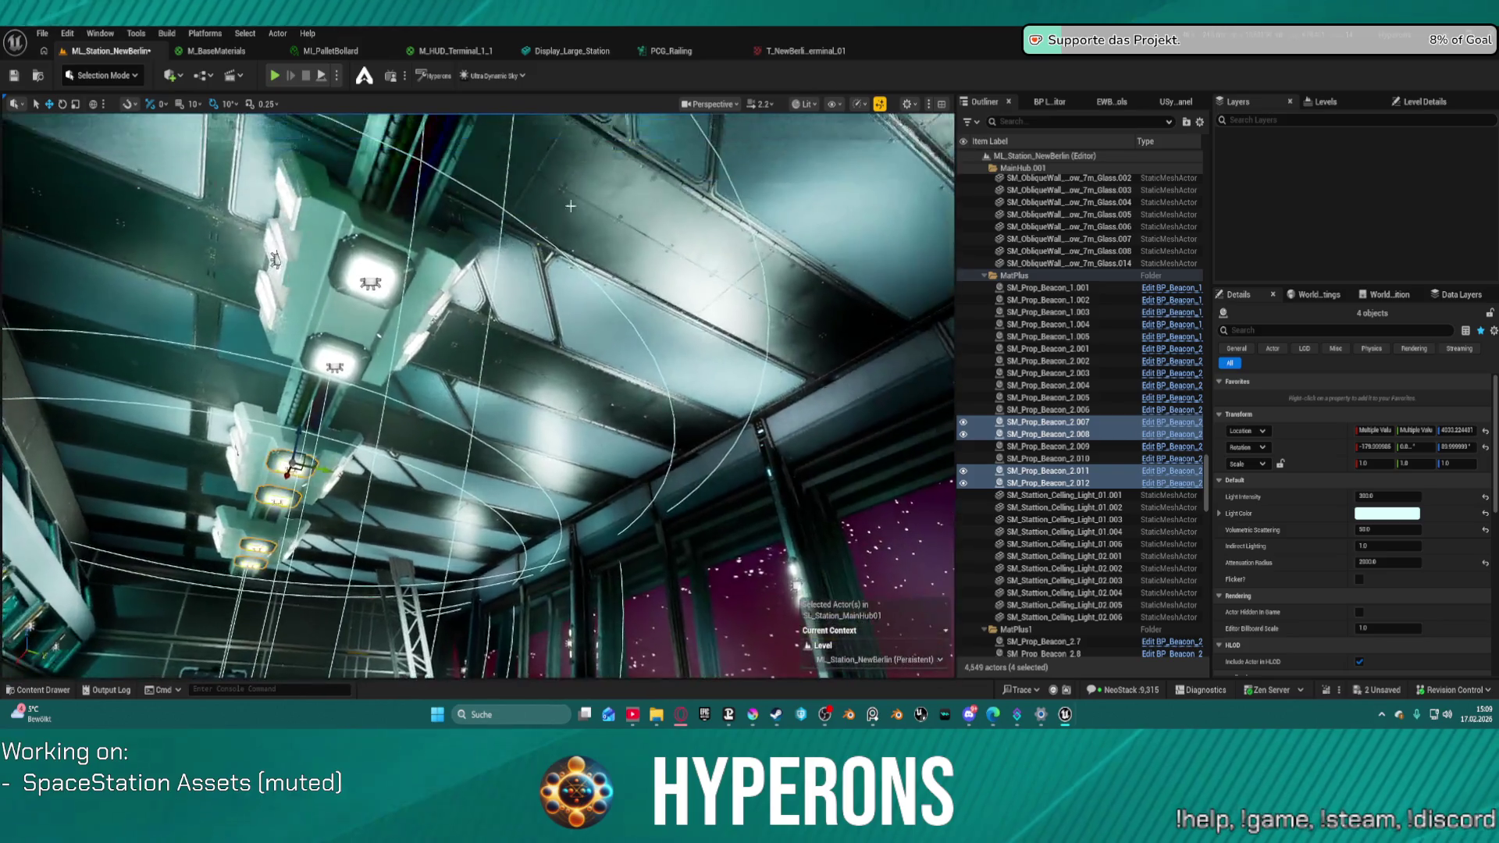
{"action": "left_click", "coordinate": [1046, 397], "text": "ctrl"}
{"action": "double_click", "coordinate": [1047, 409], "text": "ctrl"}
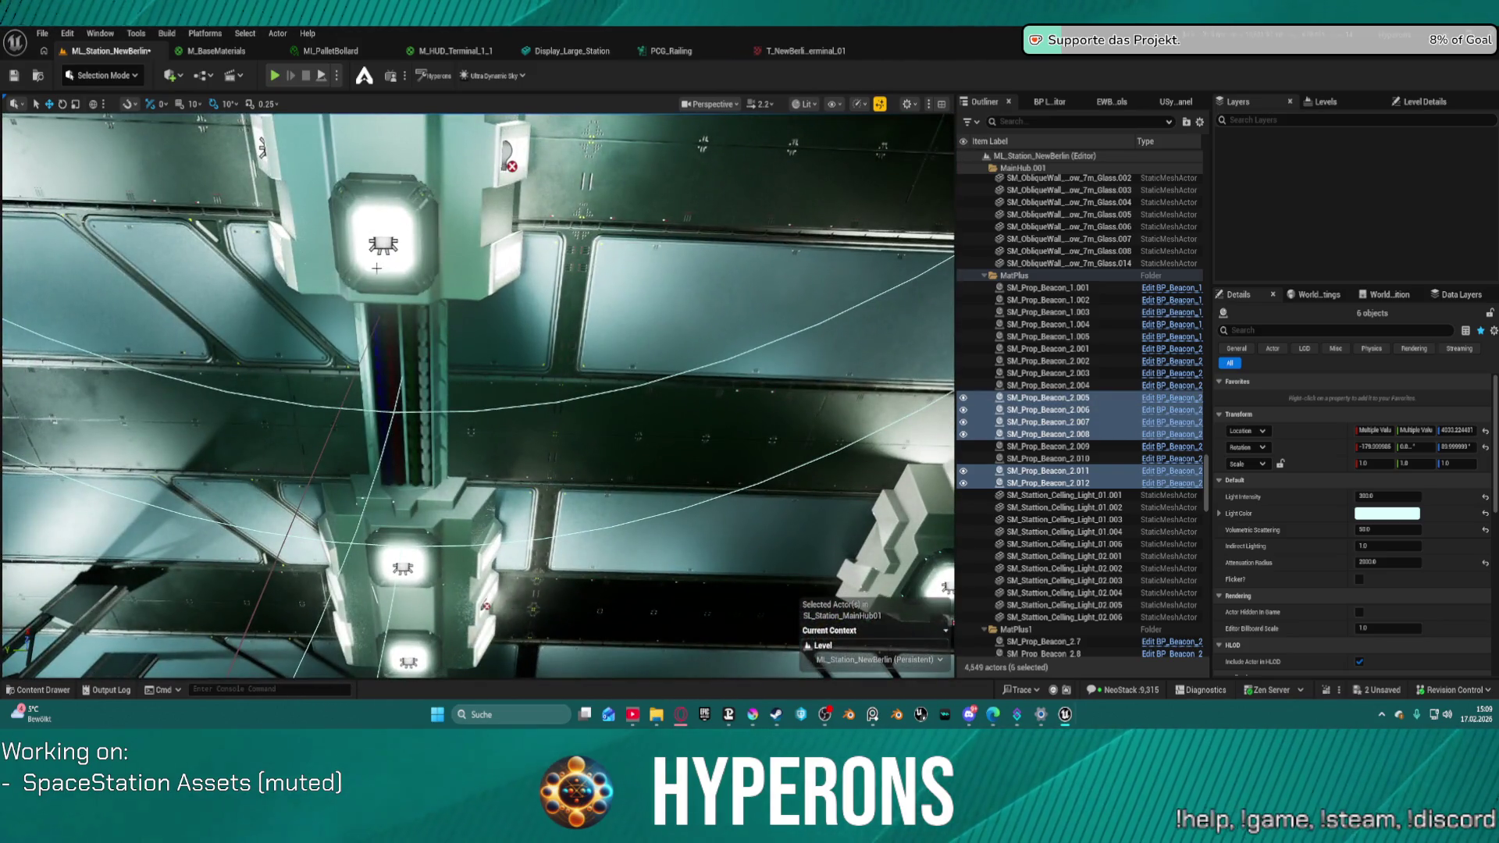
{"action": "left_click", "coordinate": [383, 242], "text": "ctrl"}
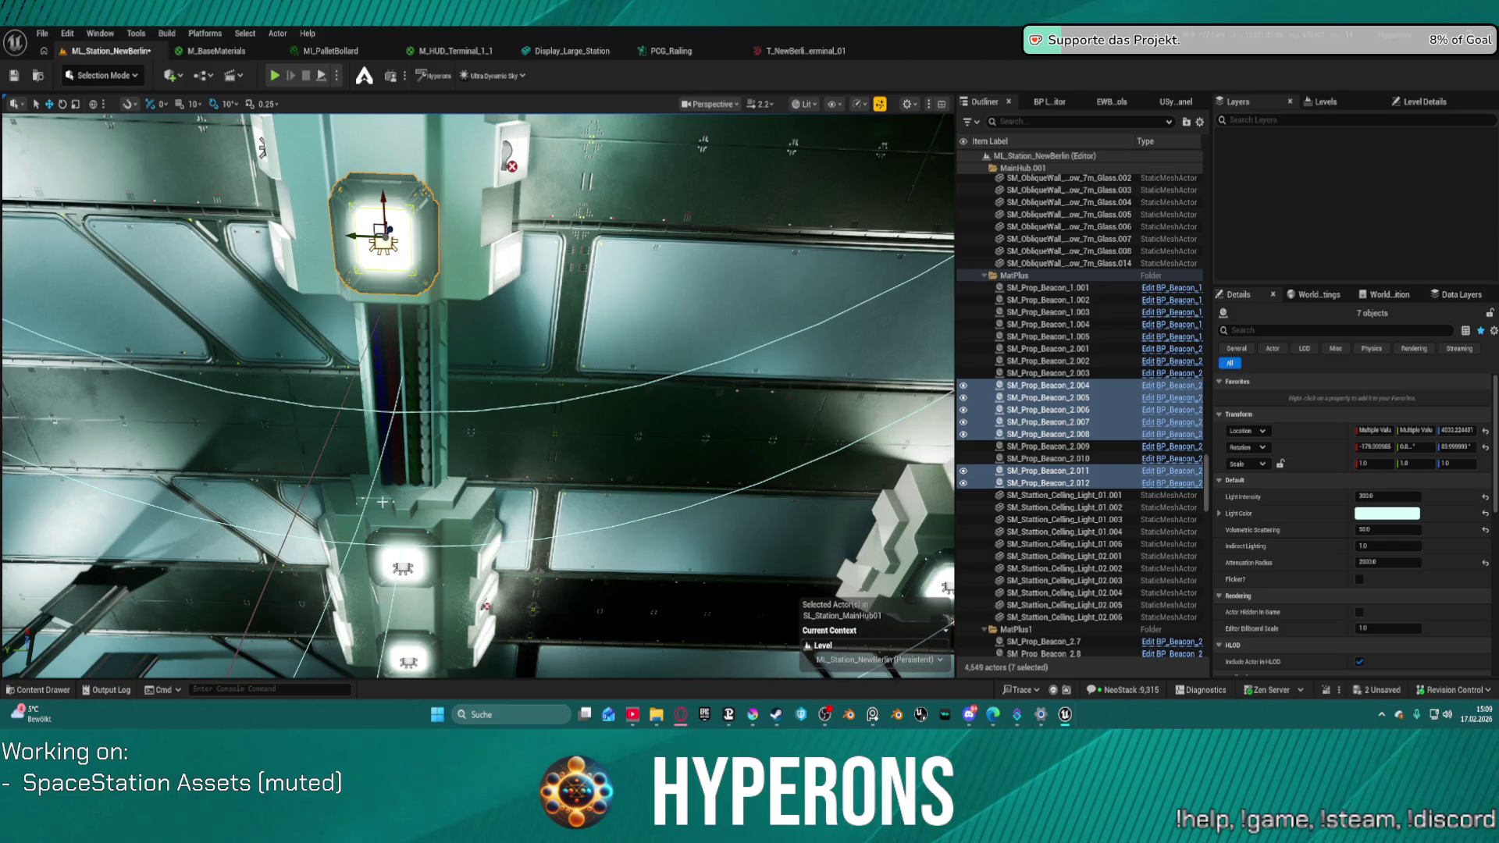
{"action": "left_click", "coordinate": [404, 564], "text": "ctrl"}
{"action": "double_click", "coordinate": [407, 659], "text": "ctrl"}
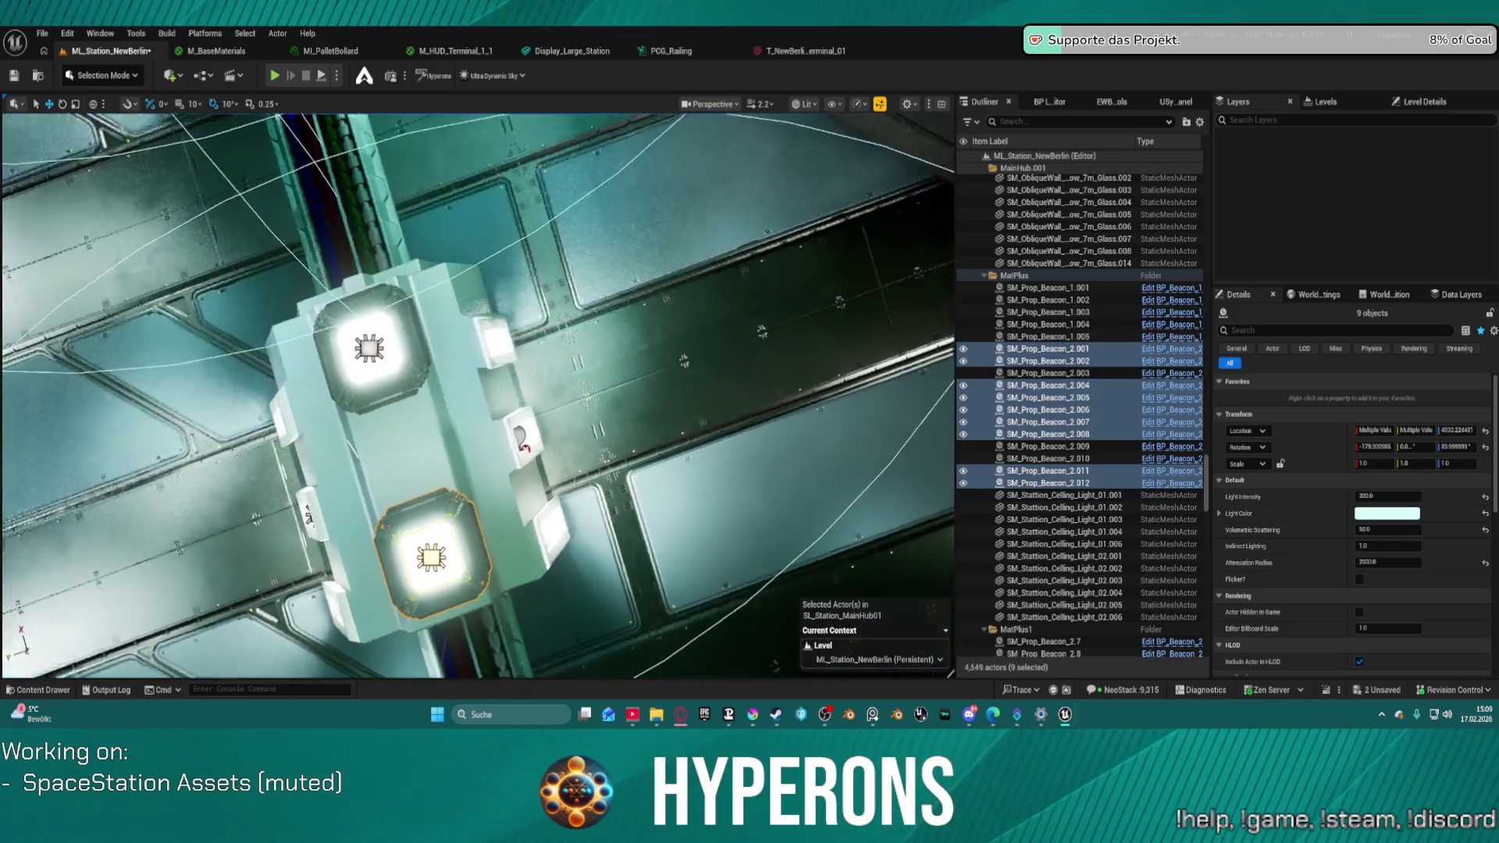
{"action": "double_click", "coordinate": [1047, 373], "text": "ctrl"}
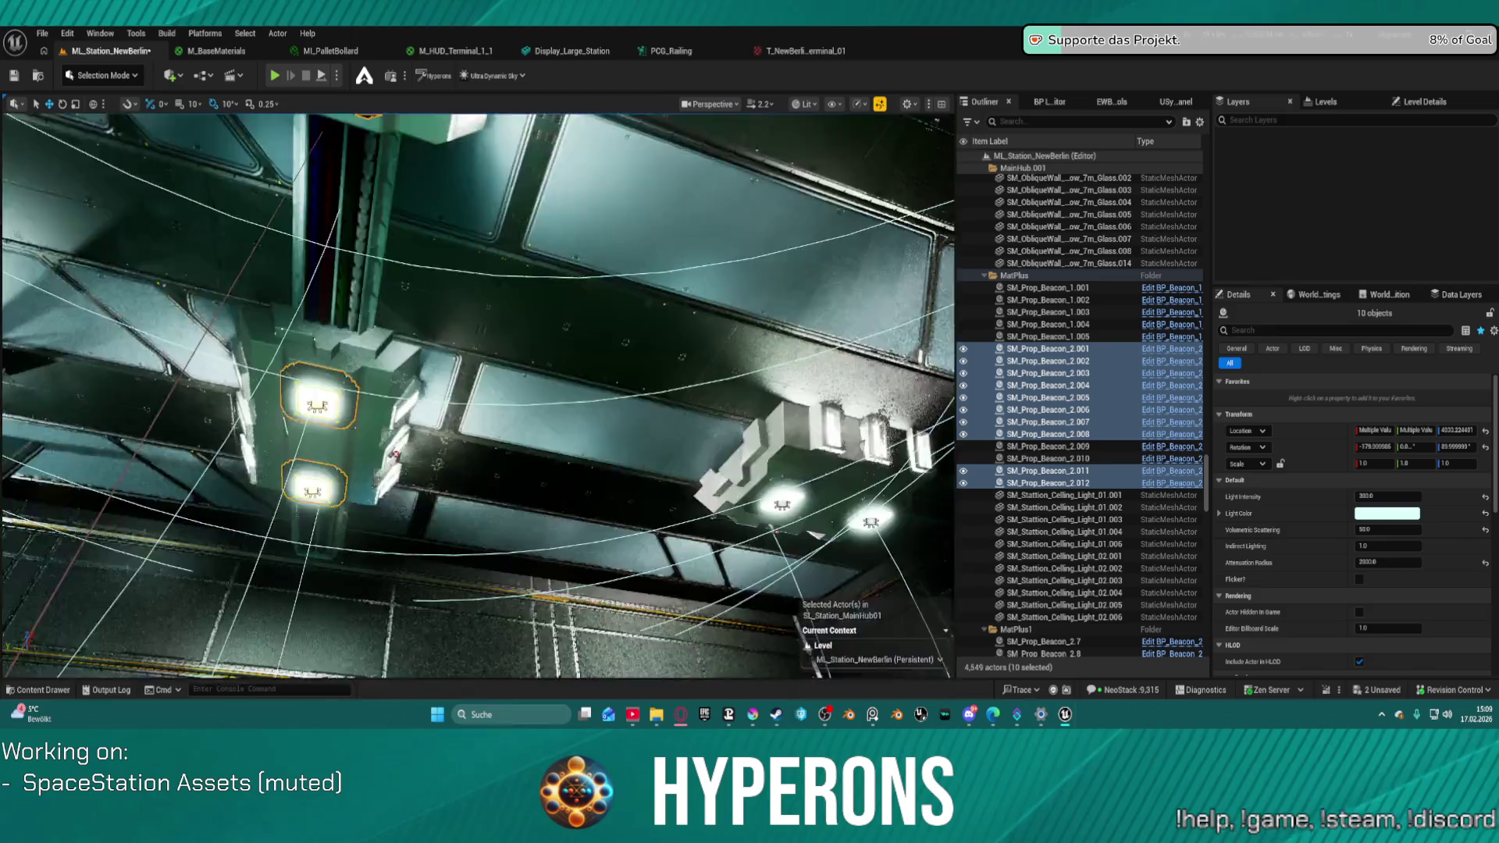
{"action": "left_click", "coordinate": [1046, 446], "text": "ctrl"}
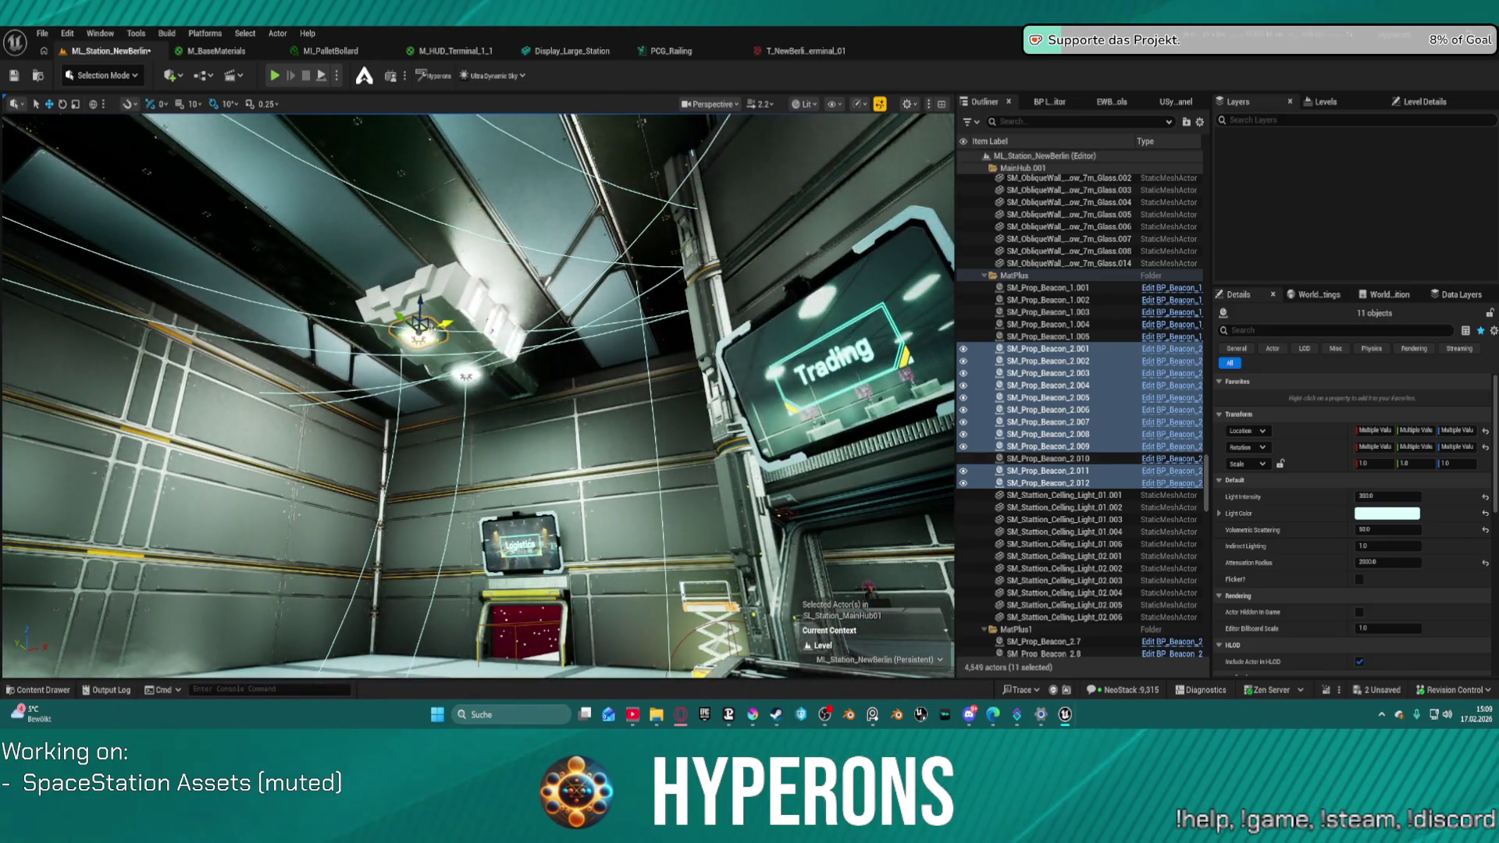
{"action": "left_click", "coordinate": [469, 372], "text": "ctrl"}
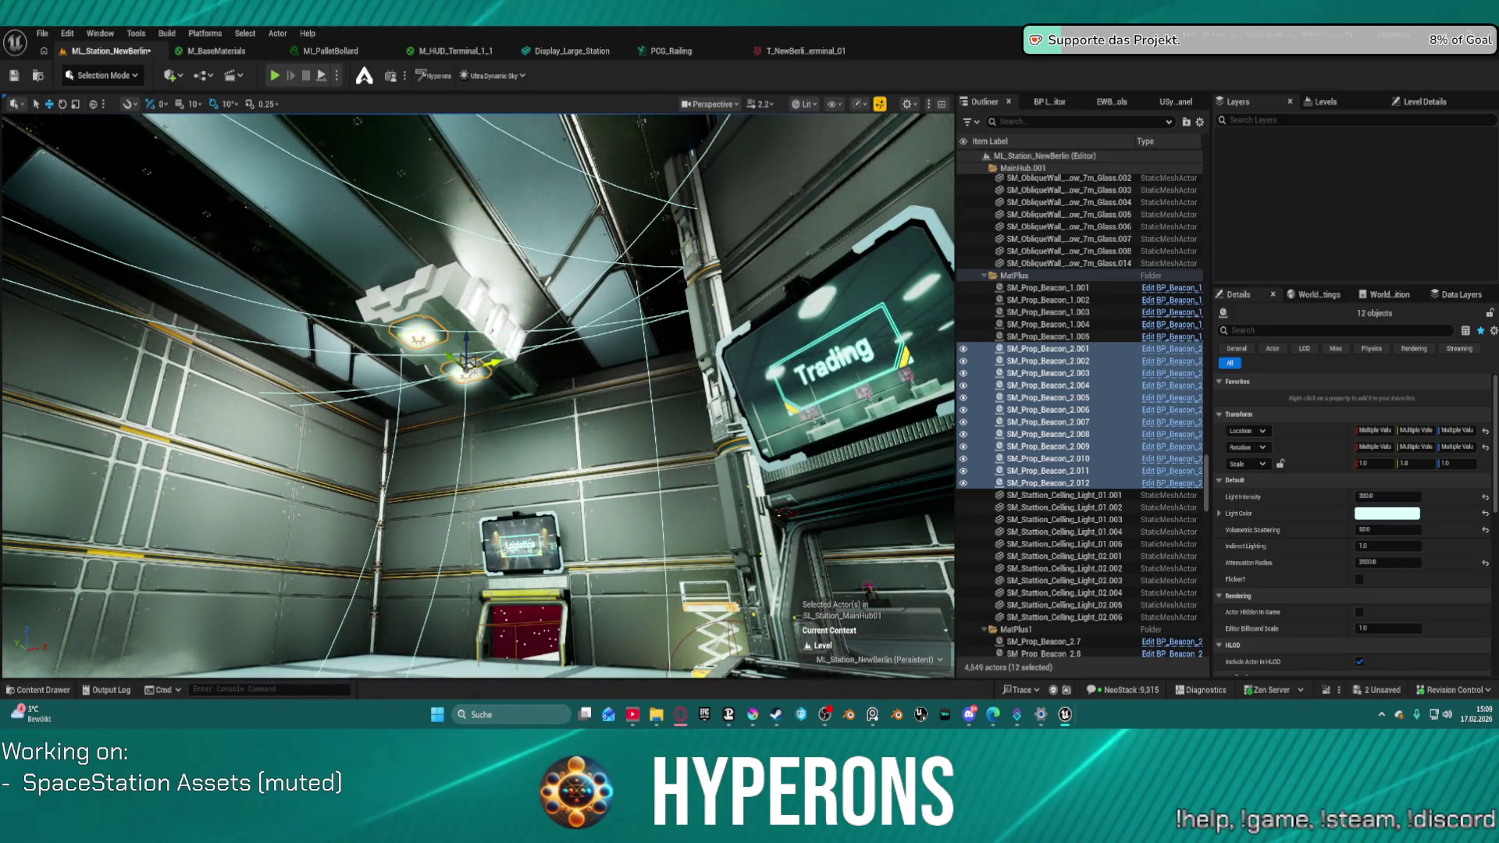
- Set the beacons' Light Intensity to 100 and fly into the hall to check lighting
{"action": "left_click", "coordinate": [1417, 496]}
{"action": "type", "text": "100"}
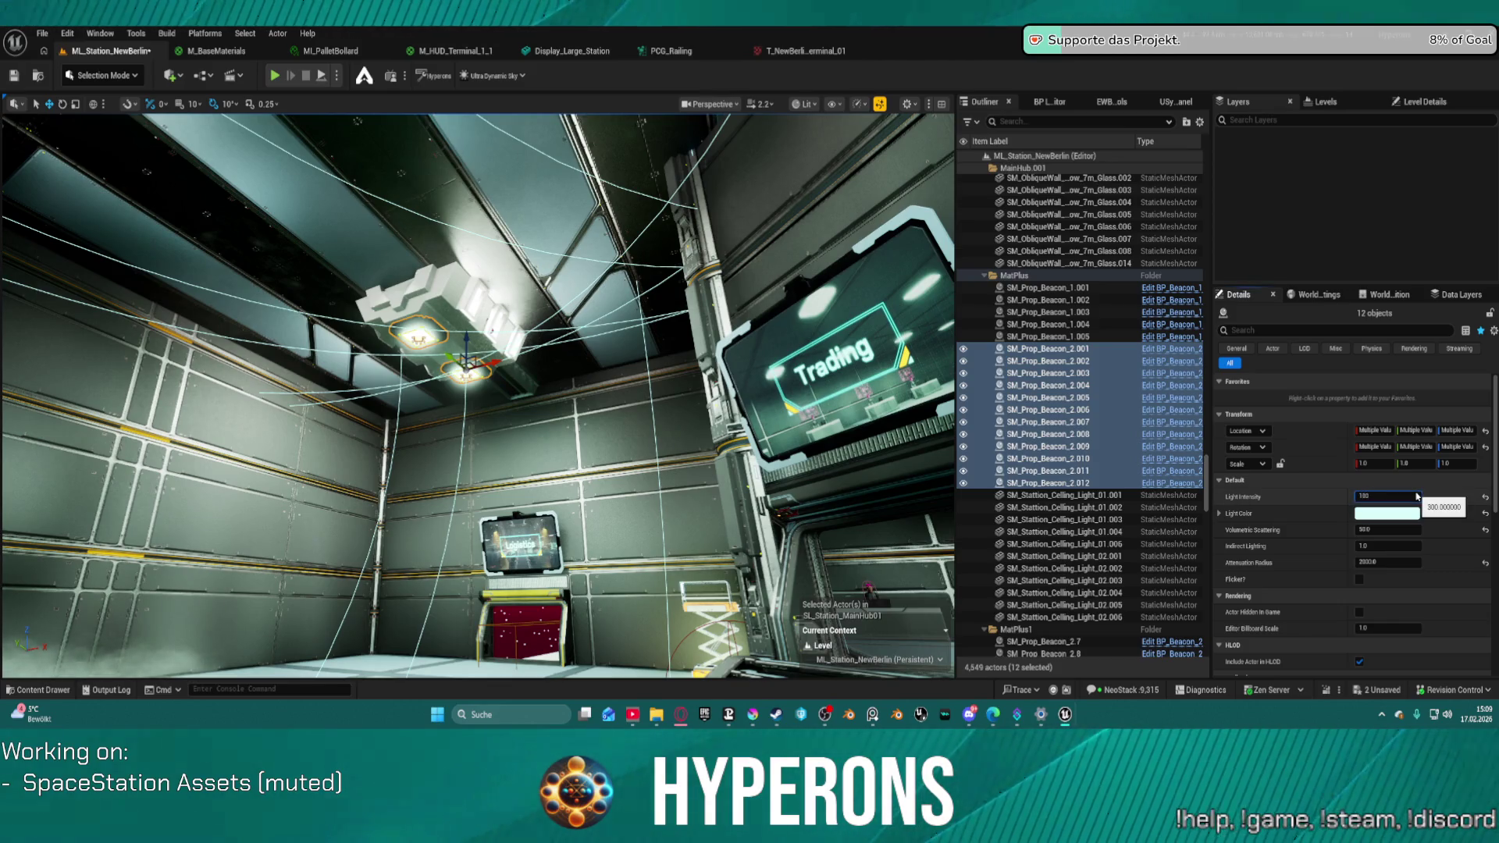
{"action": "key", "text": "Return"}
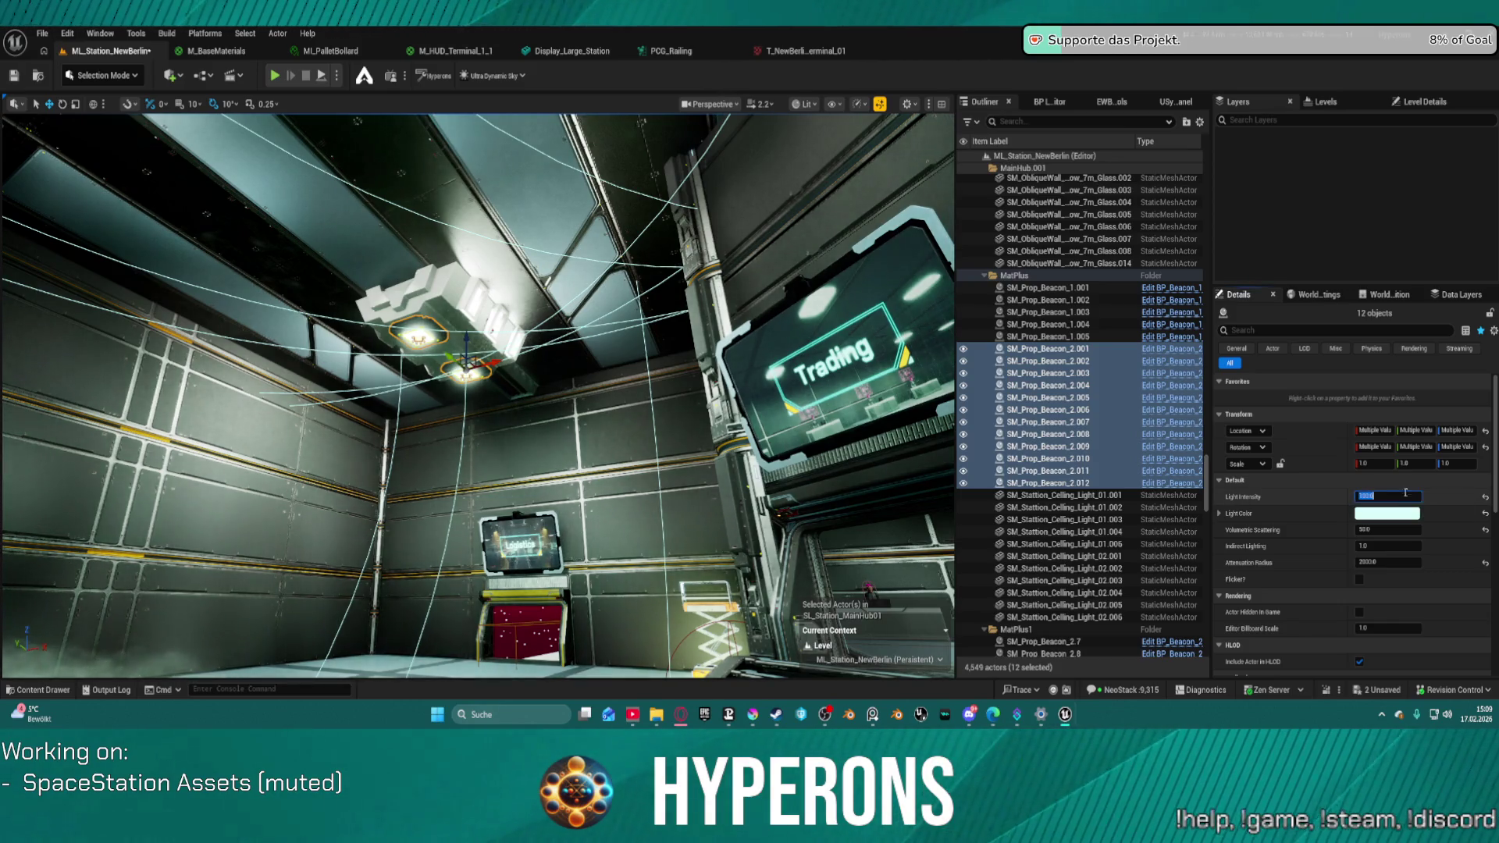
{"action": "mouse_move", "coordinate": [469, 390]}
{"action": "left_mouse_down"}
{"action": "mouse_move", "coordinate": [260, 279]}
{"action": "mouse_move", "coordinate": [593, 406]}
{"action": "mouse_move", "coordinate": [837, 450]}
{"action": "left_mouse_up"}
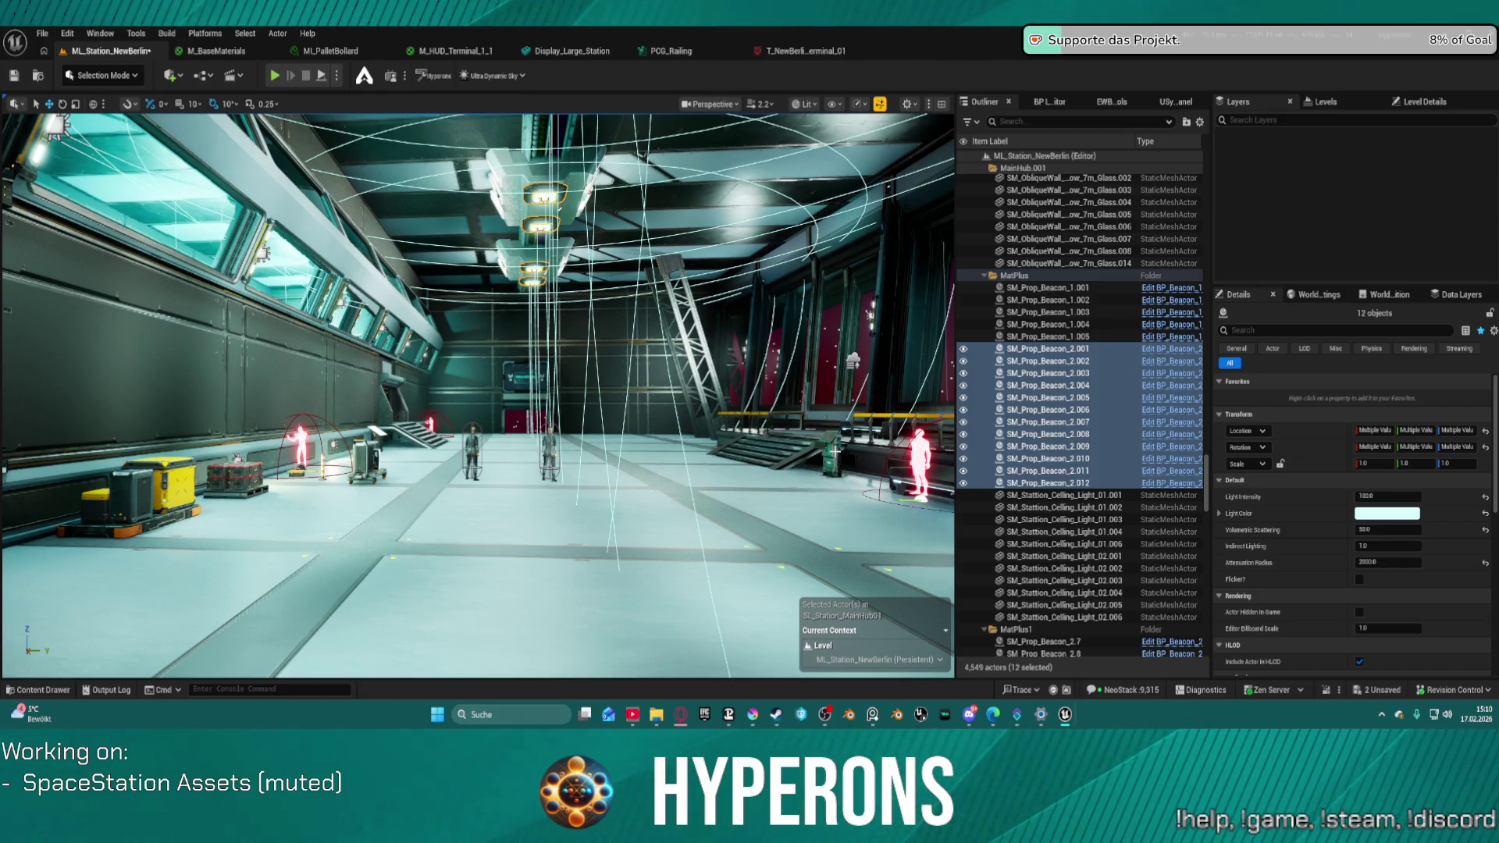
{"action": "mouse_move", "coordinate": [593, 283]}
{"action": "left_mouse_down"}
{"action": "mouse_move", "coordinate": [546, 218]}
{"action": "mouse_move", "coordinate": [430, 234]}
{"action": "mouse_move", "coordinate": [311, 200]}
{"action": "mouse_move", "coordinate": [410, 276]}
{"action": "left_mouse_up"}
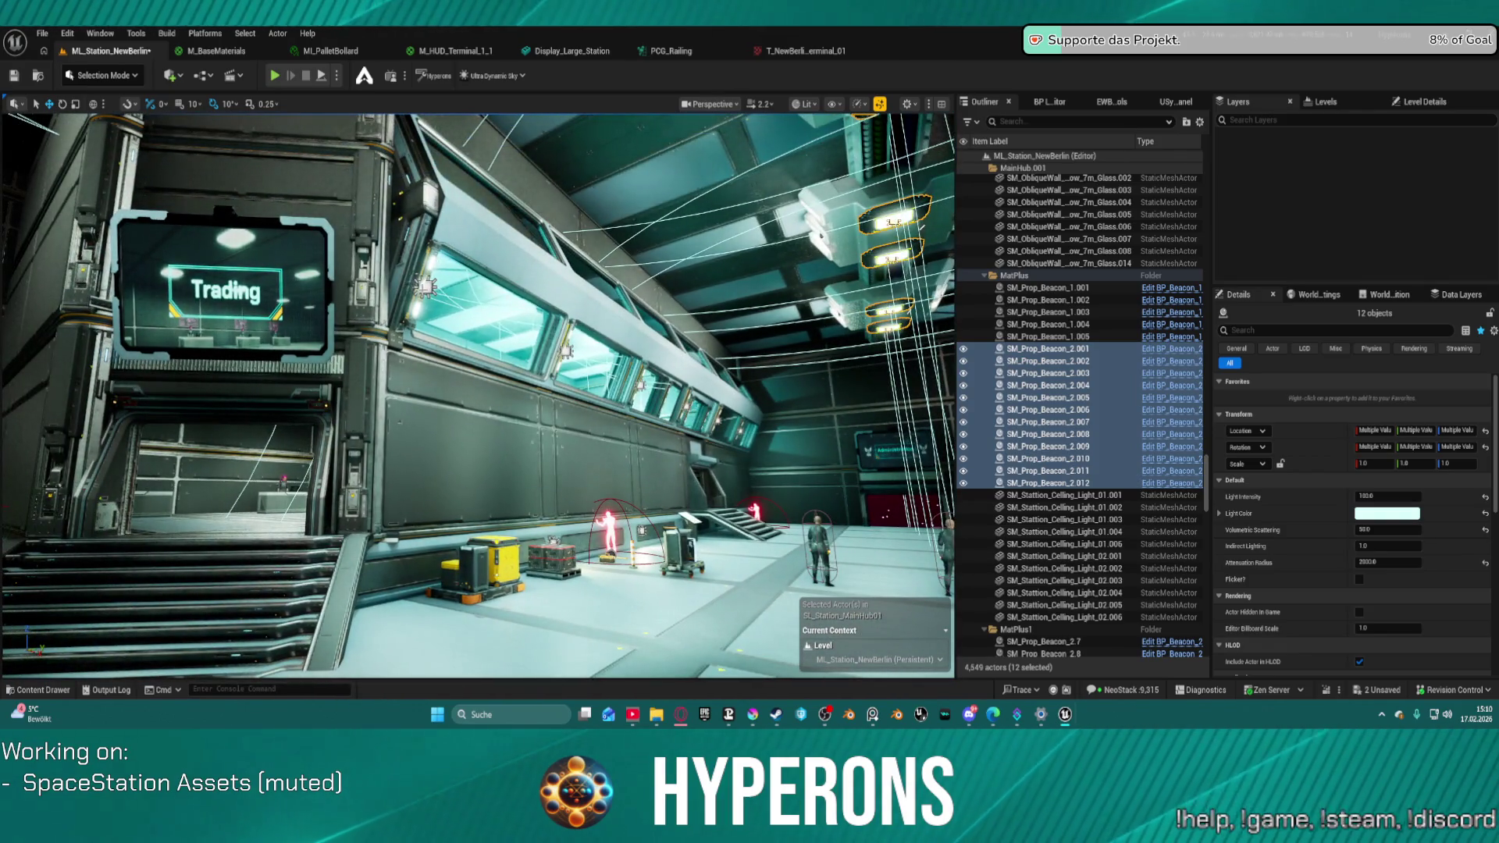
- Select wall lights BP_AdjustableLight_1 to 6 and set their Light Intensity to 200
{"action": "left_click", "coordinate": [425, 285]}
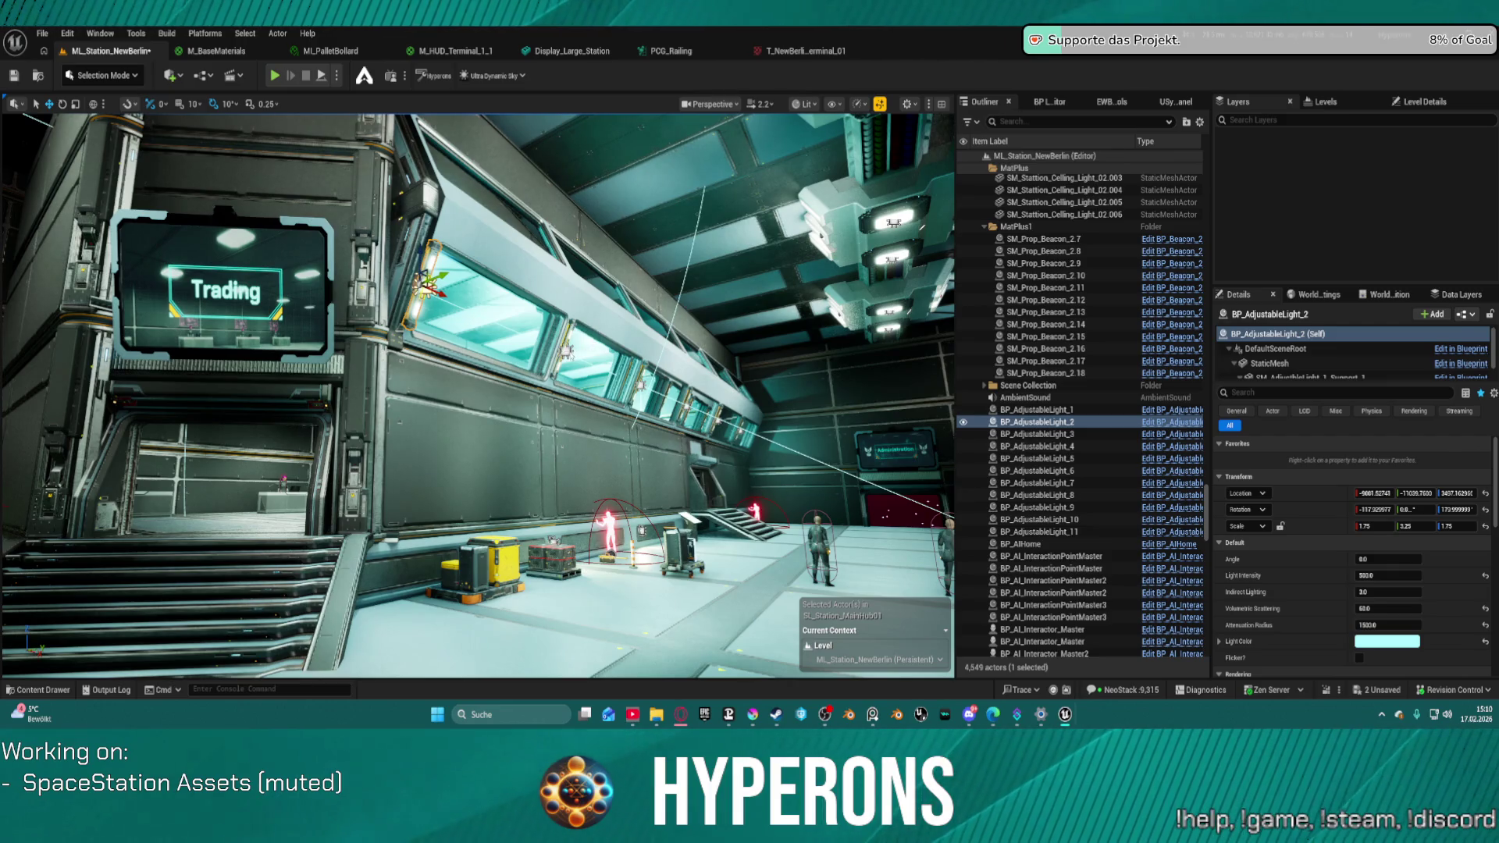
{"action": "left_click", "coordinate": [565, 343], "text": "ctrl"}
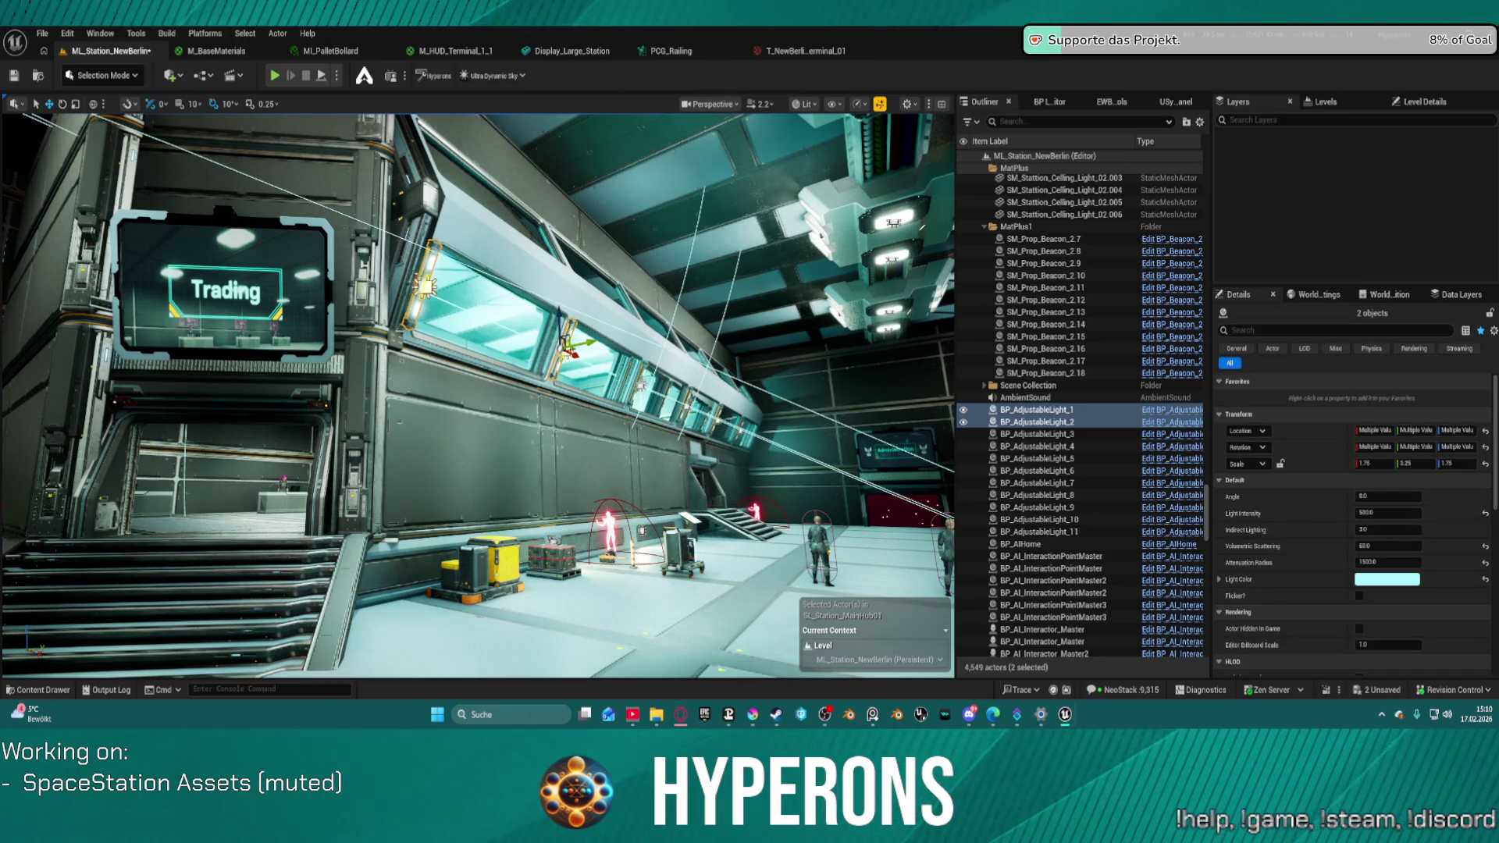
{"action": "left_click", "coordinate": [643, 383], "text": "ctrl"}
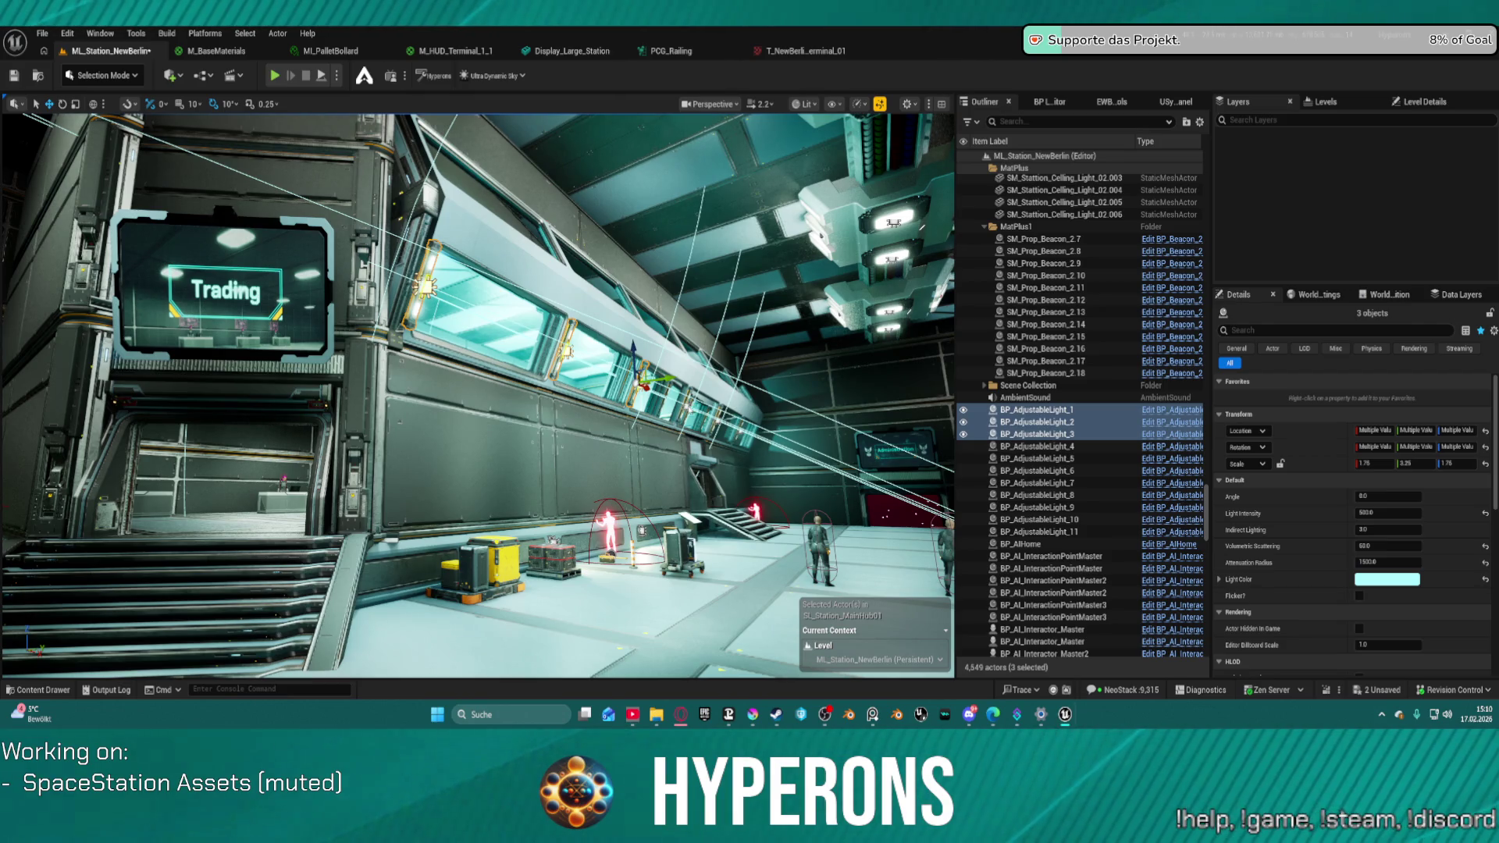
{"action": "left_click", "coordinate": [689, 408], "text": "ctrl"}
{"action": "key", "text": "f"}
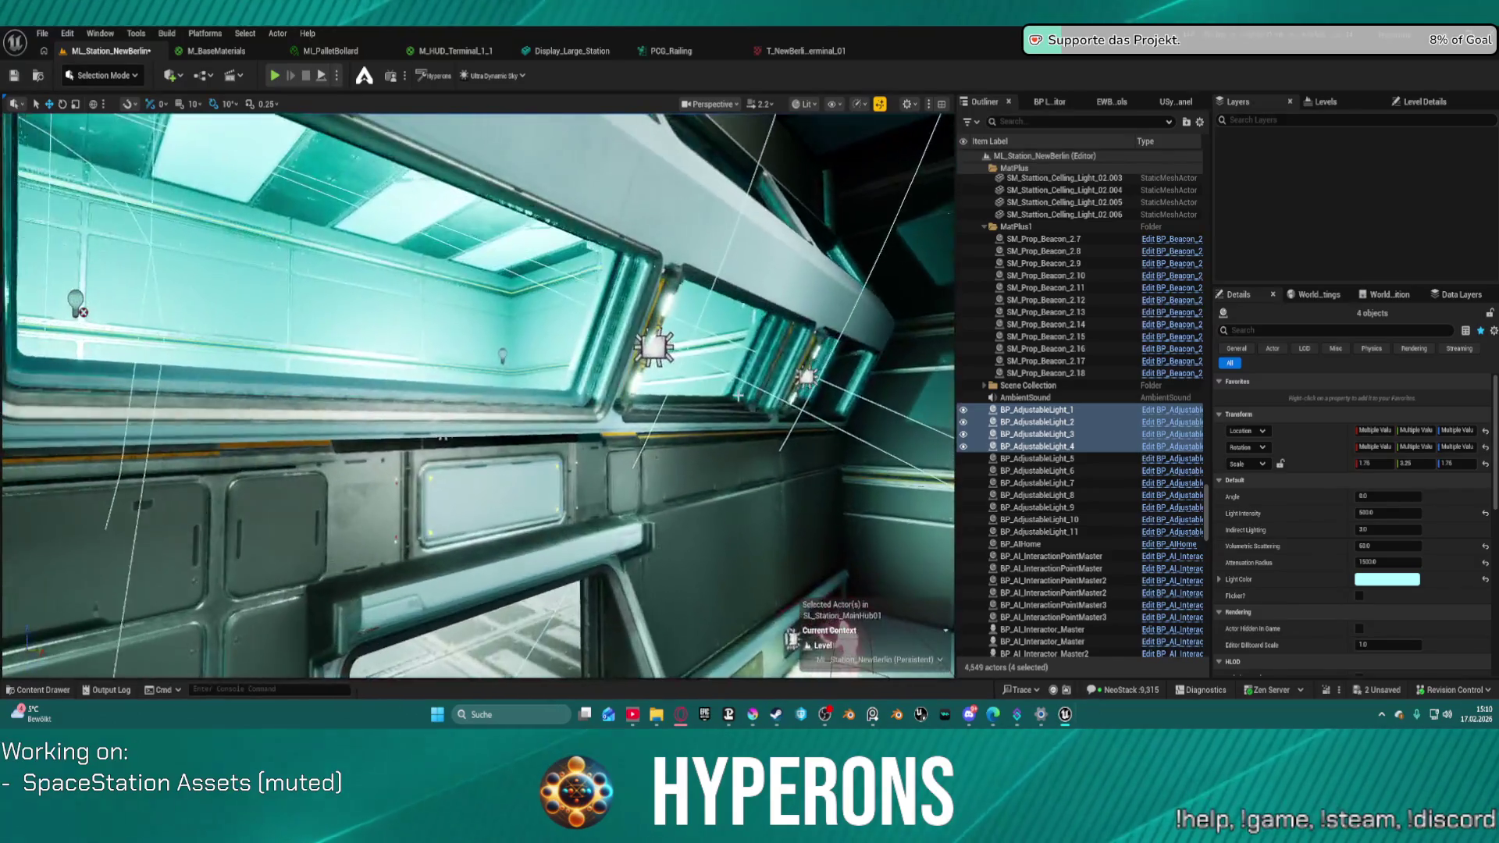
{"action": "left_click", "coordinate": [654, 347], "text": "ctrl"}
{"action": "left_click", "coordinate": [807, 378], "text": "ctrl"}
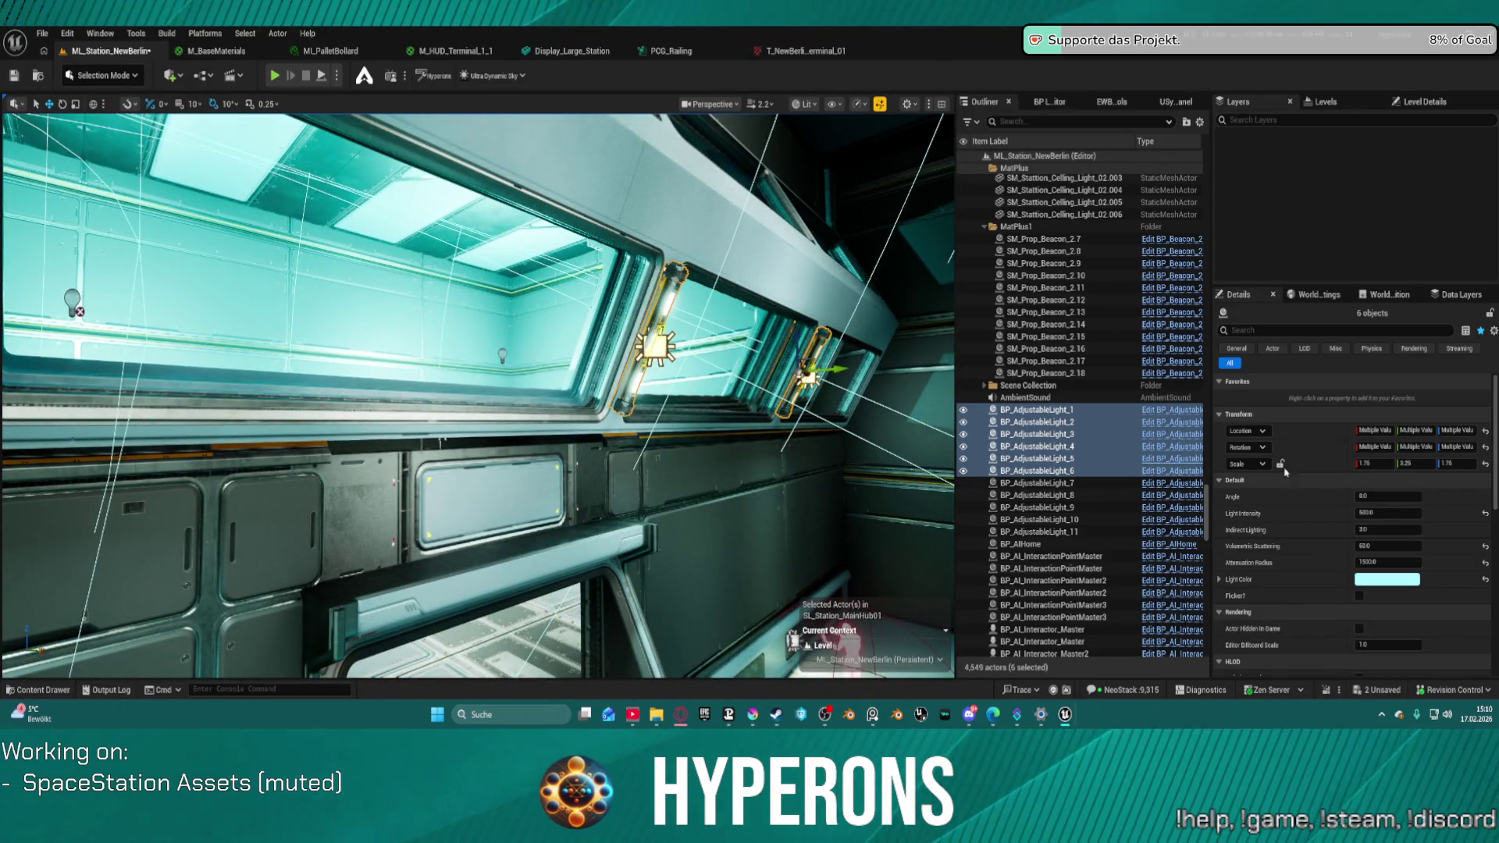
{"action": "left_click", "coordinate": [1419, 515]}
{"action": "key", "text": "Return"}
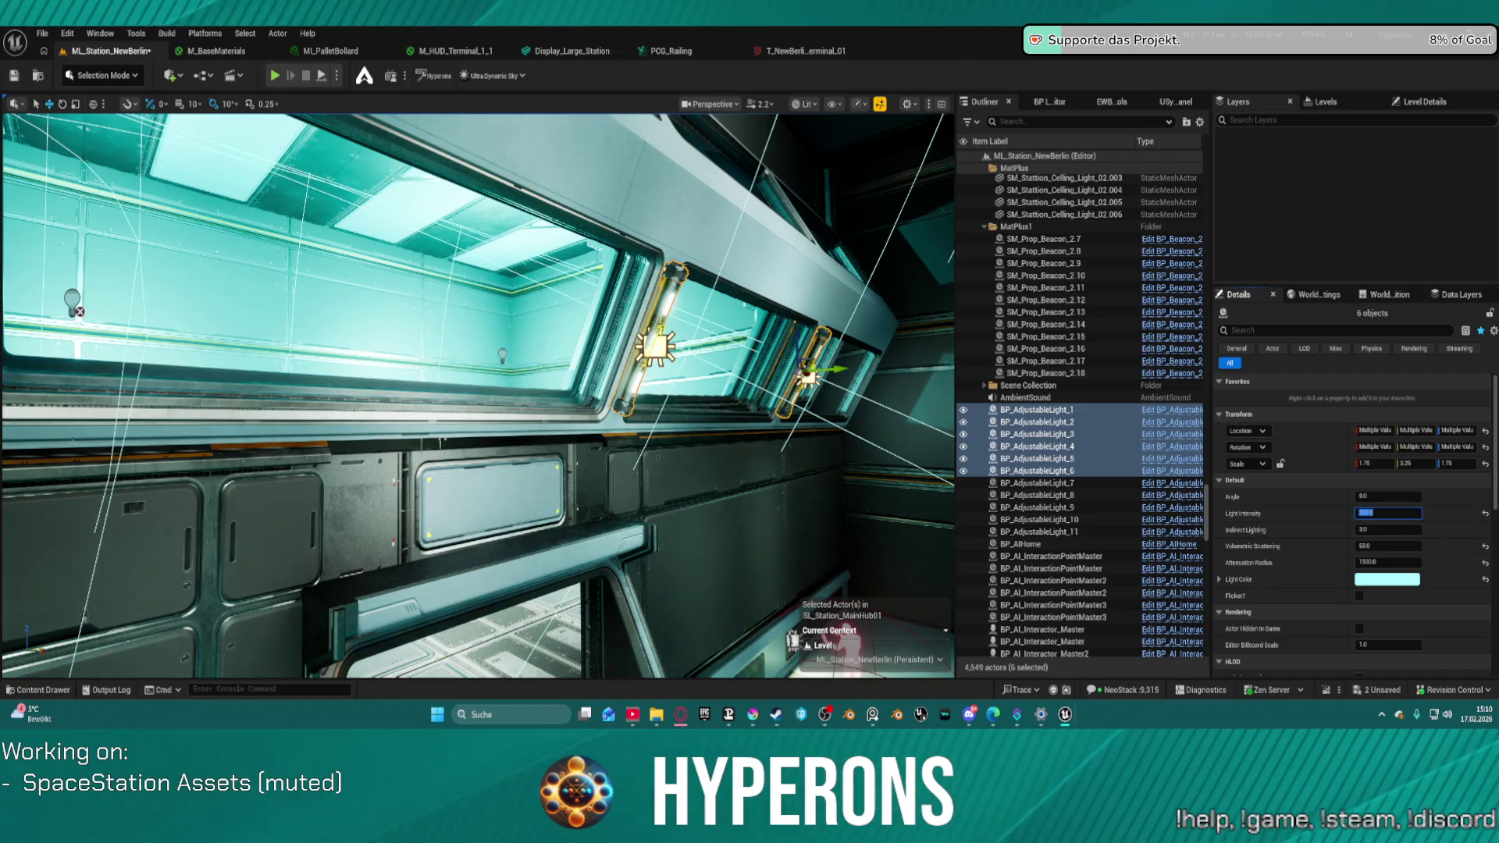
- Select wall lights 7 to 11 by the red windows and set Light Intensity to 2000
{"action": "mouse_move", "coordinate": [701, 467]}
{"action": "left_mouse_down"}
{"action": "mouse_move", "coordinate": [664, 449]}
{"action": "mouse_move", "coordinate": [446, 443]}
{"action": "left_mouse_up"}
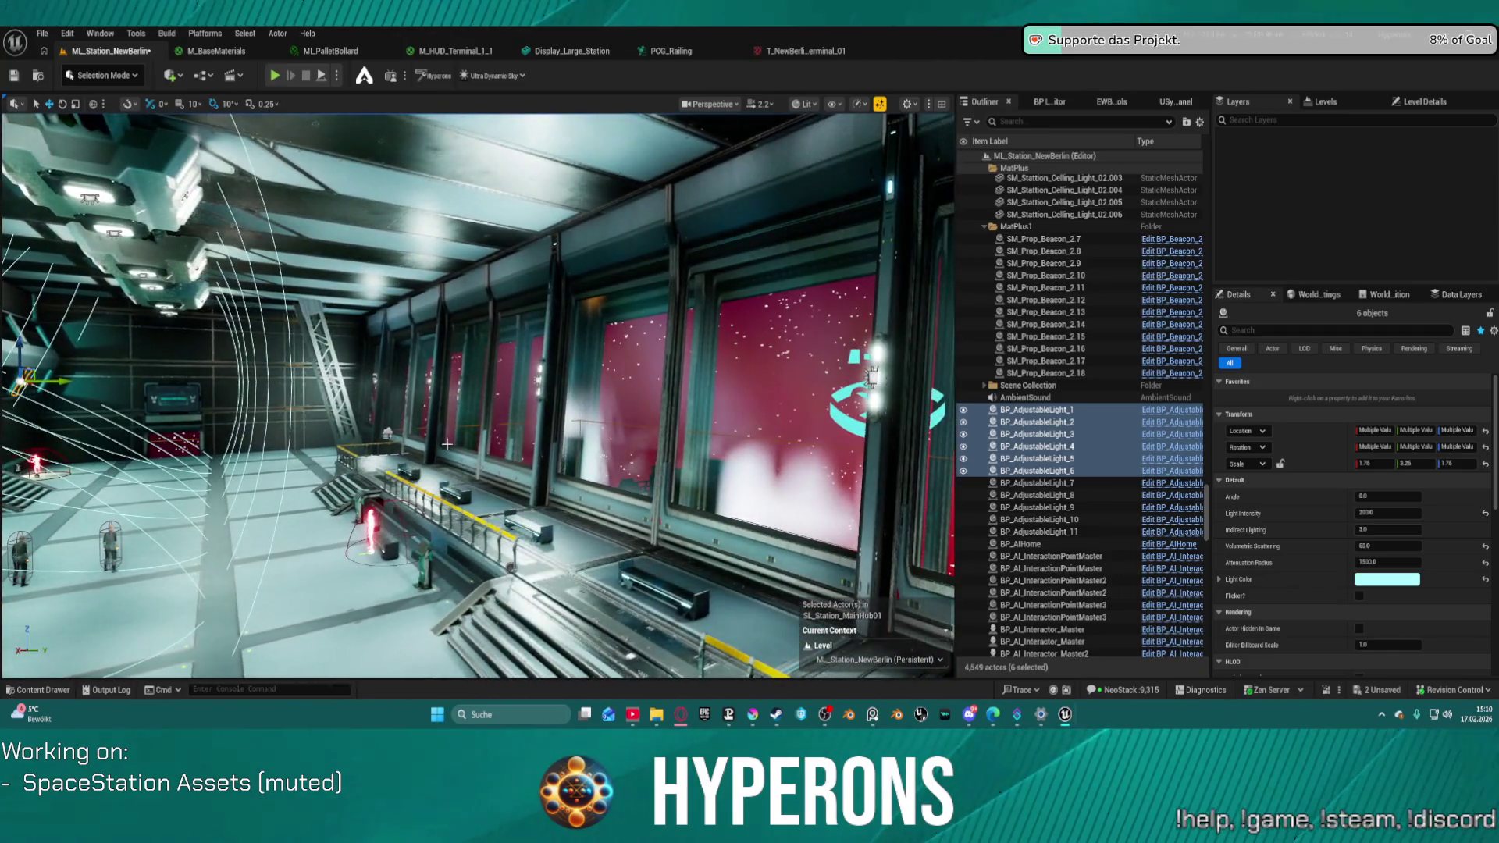
{"action": "left_click", "coordinate": [375, 380]}
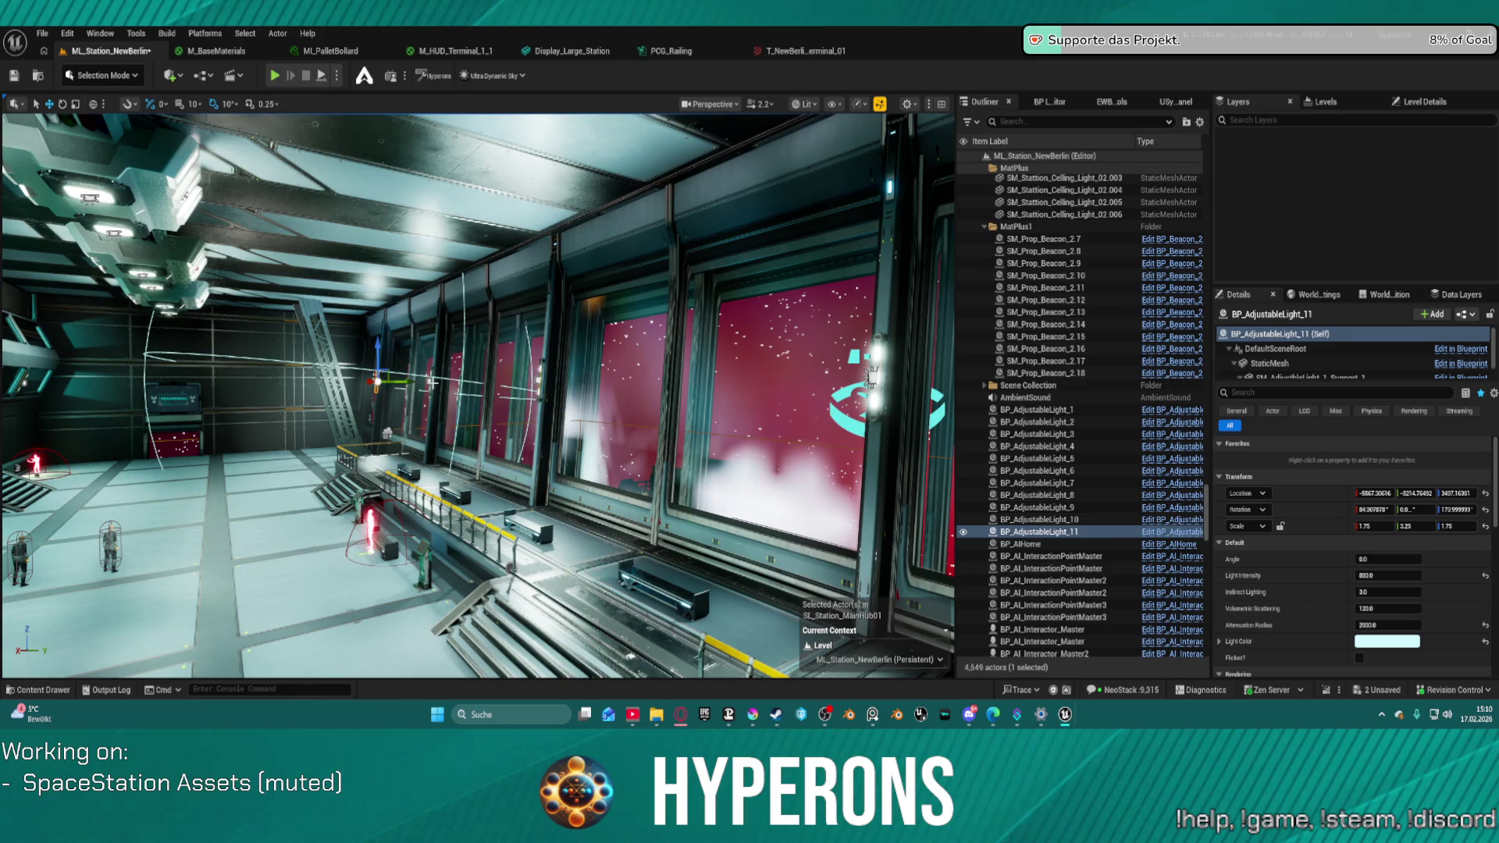
{"action": "left_click", "coordinate": [428, 381], "text": "ctrl"}
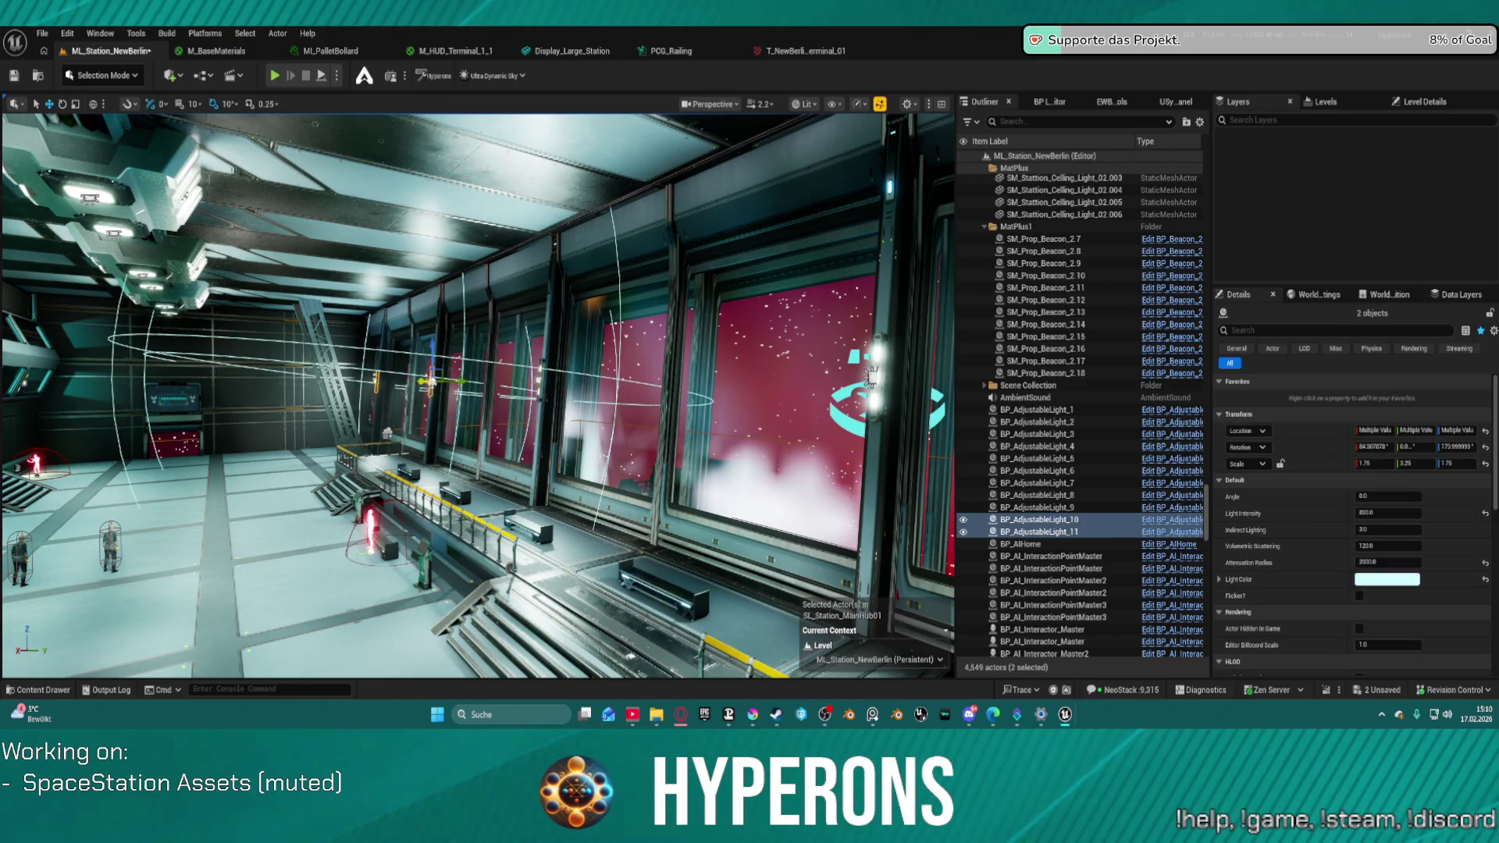
{"action": "left_click", "coordinate": [539, 381], "text": "ctrl"}
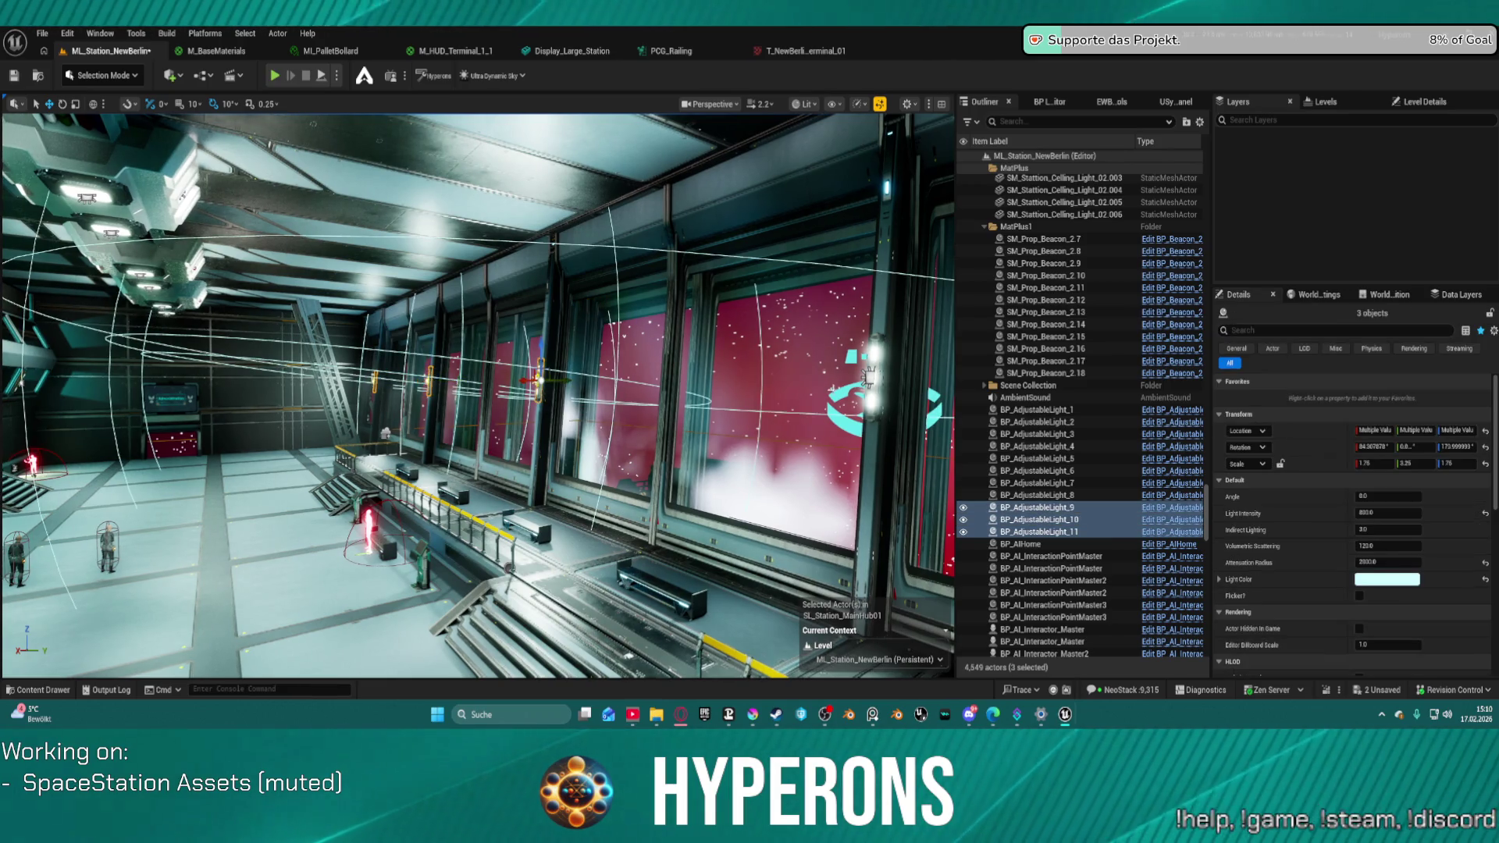
{"action": "left_click", "coordinate": [868, 377], "text": "ctrl"}
{"action": "key", "text": "f"}
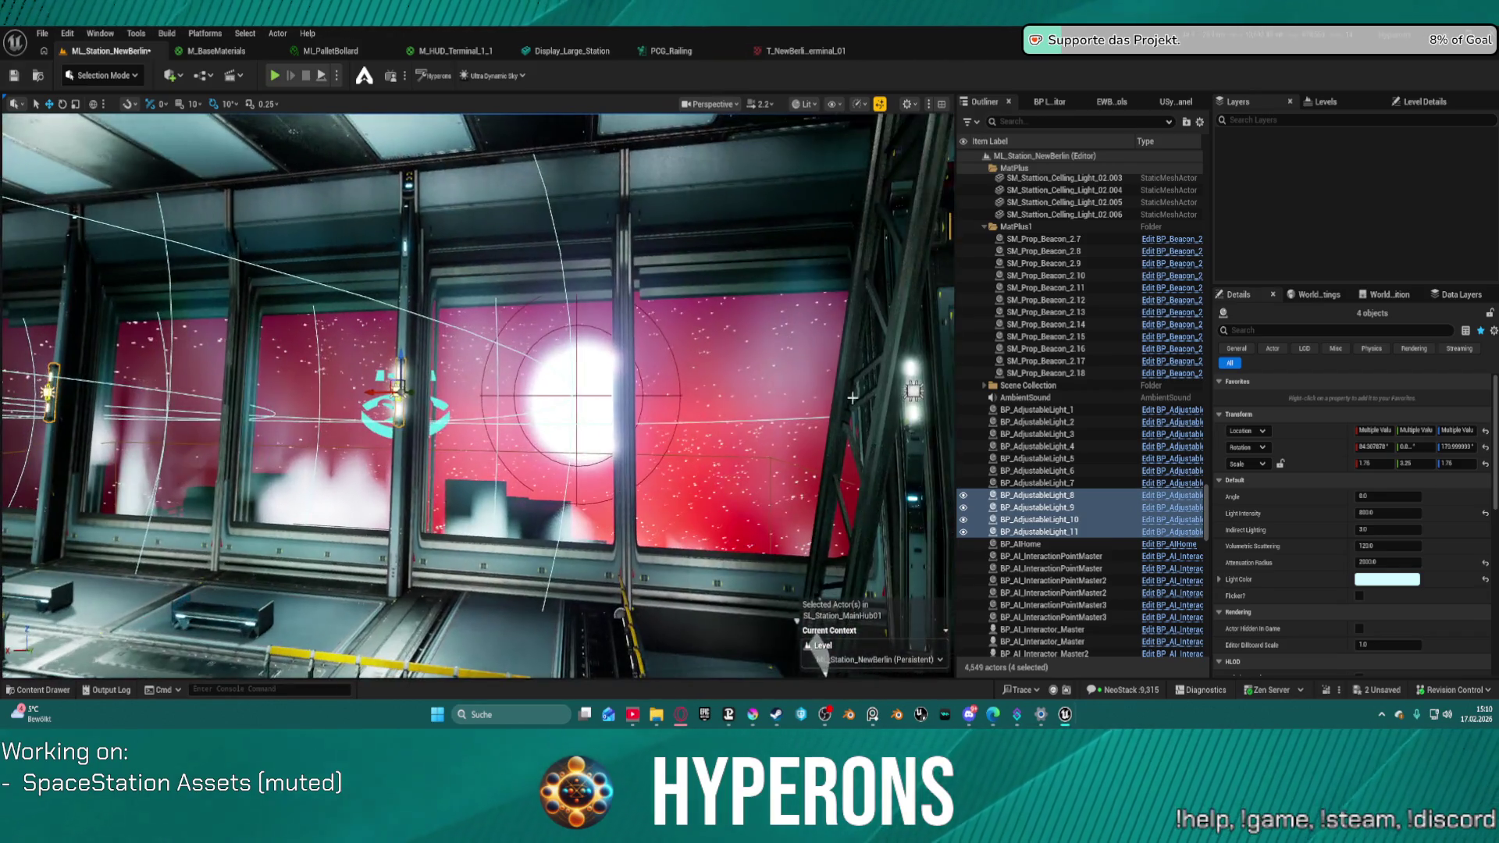
{"action": "left_click", "coordinate": [913, 402], "text": "ctrl"}
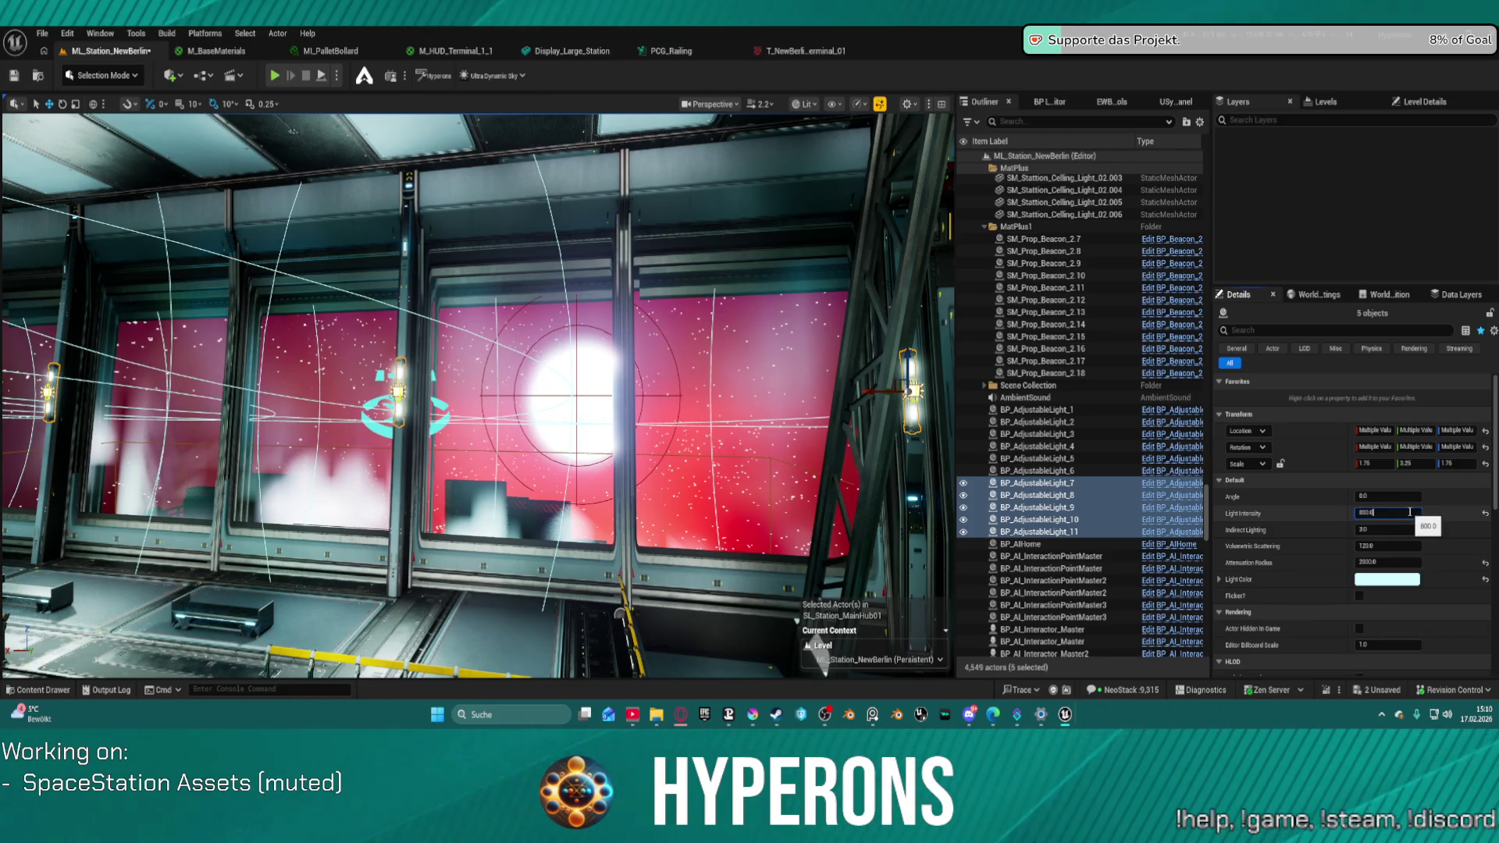
{"action": "type", "text": "00"}
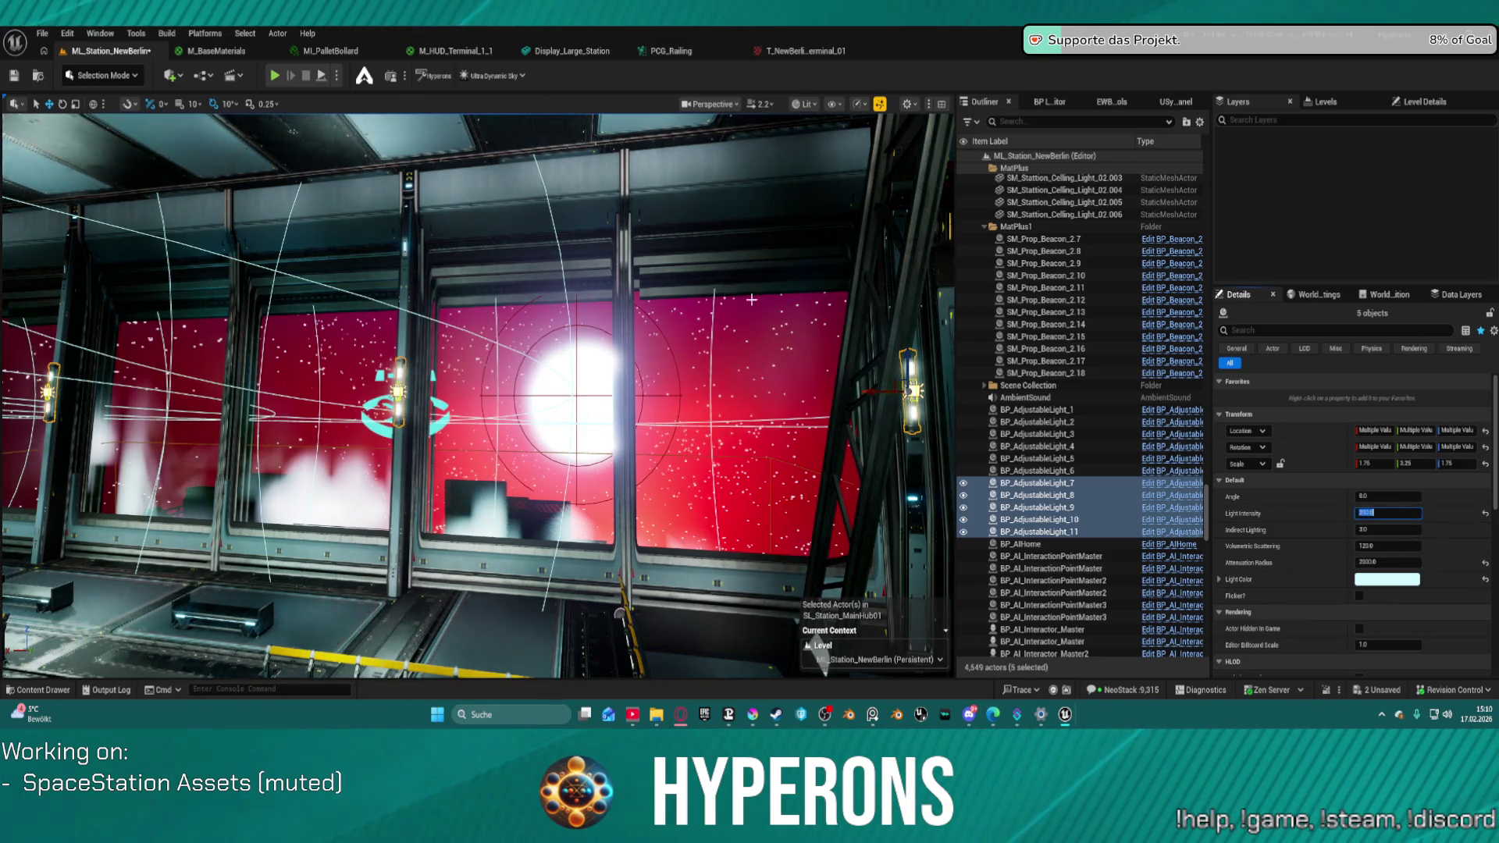
{"action": "key", "text": "Return"}
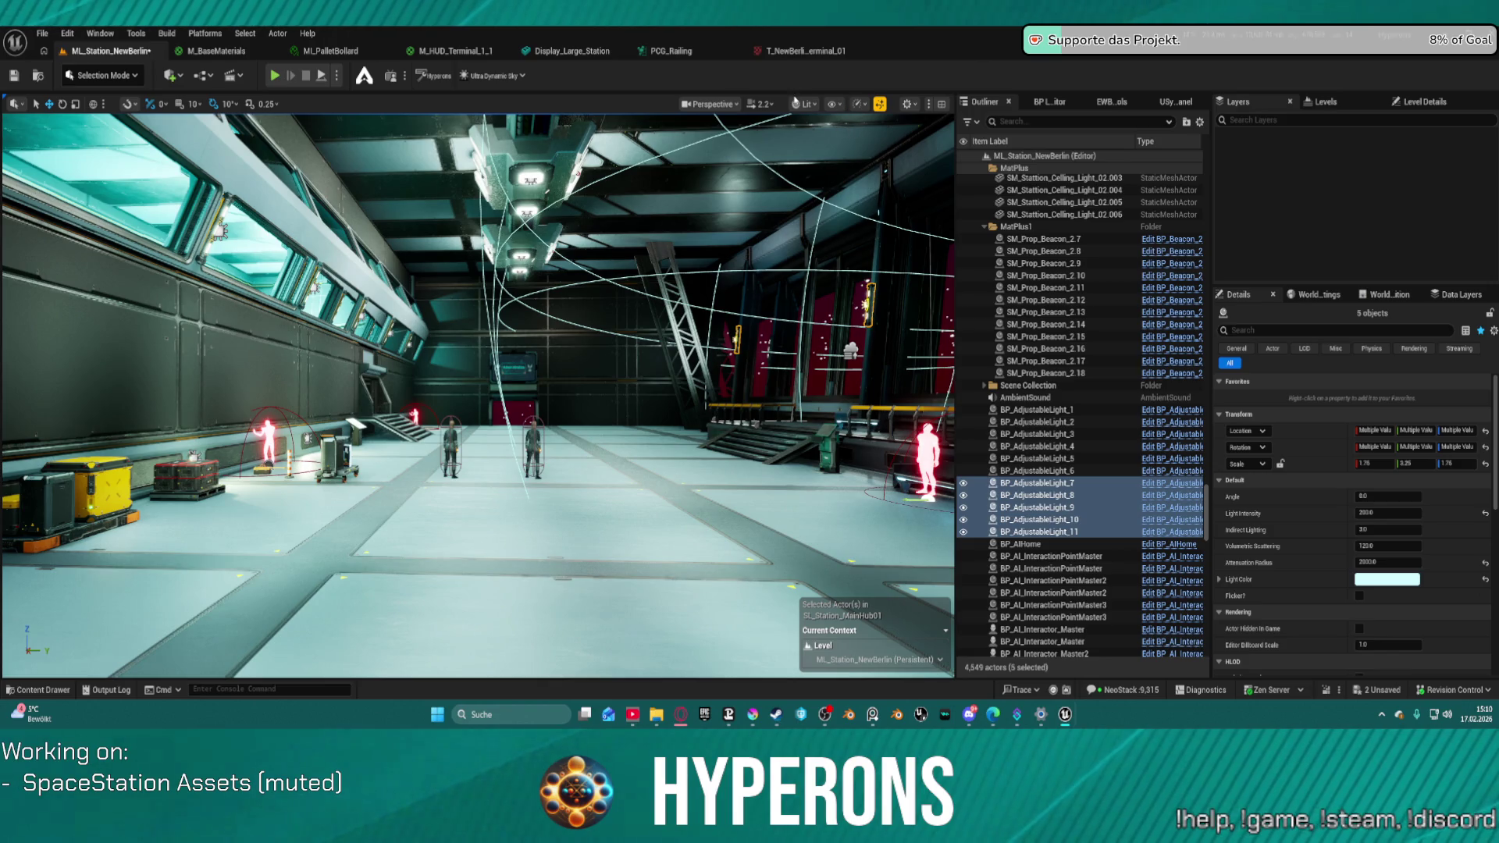
{"action": "left_click", "coordinate": [795, 103]}
{"action": "mouse_move", "coordinate": [840, 335]}
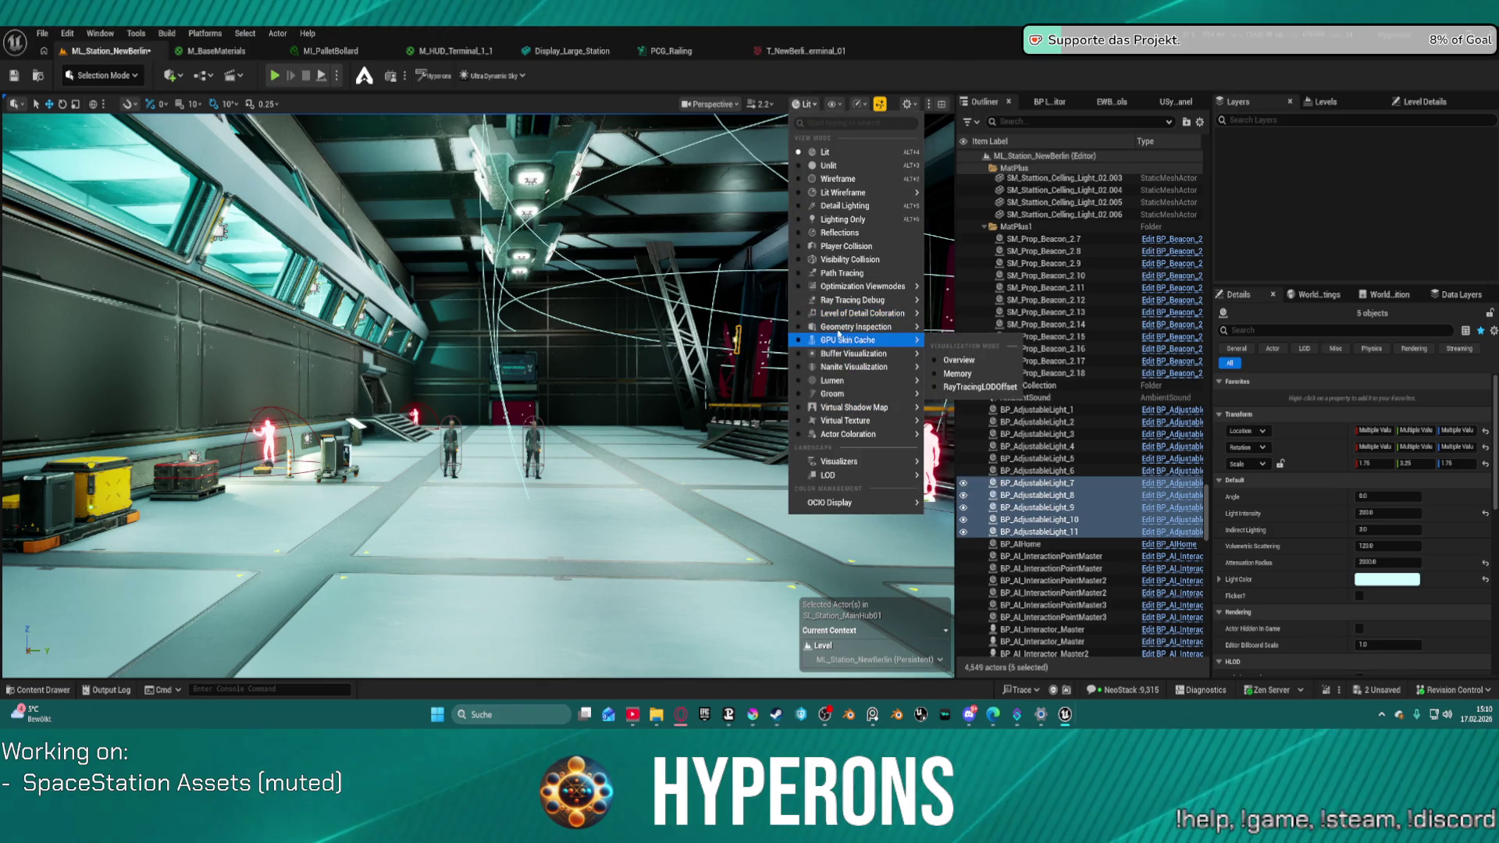
{"action": "mouse_move", "coordinate": [859, 286]}
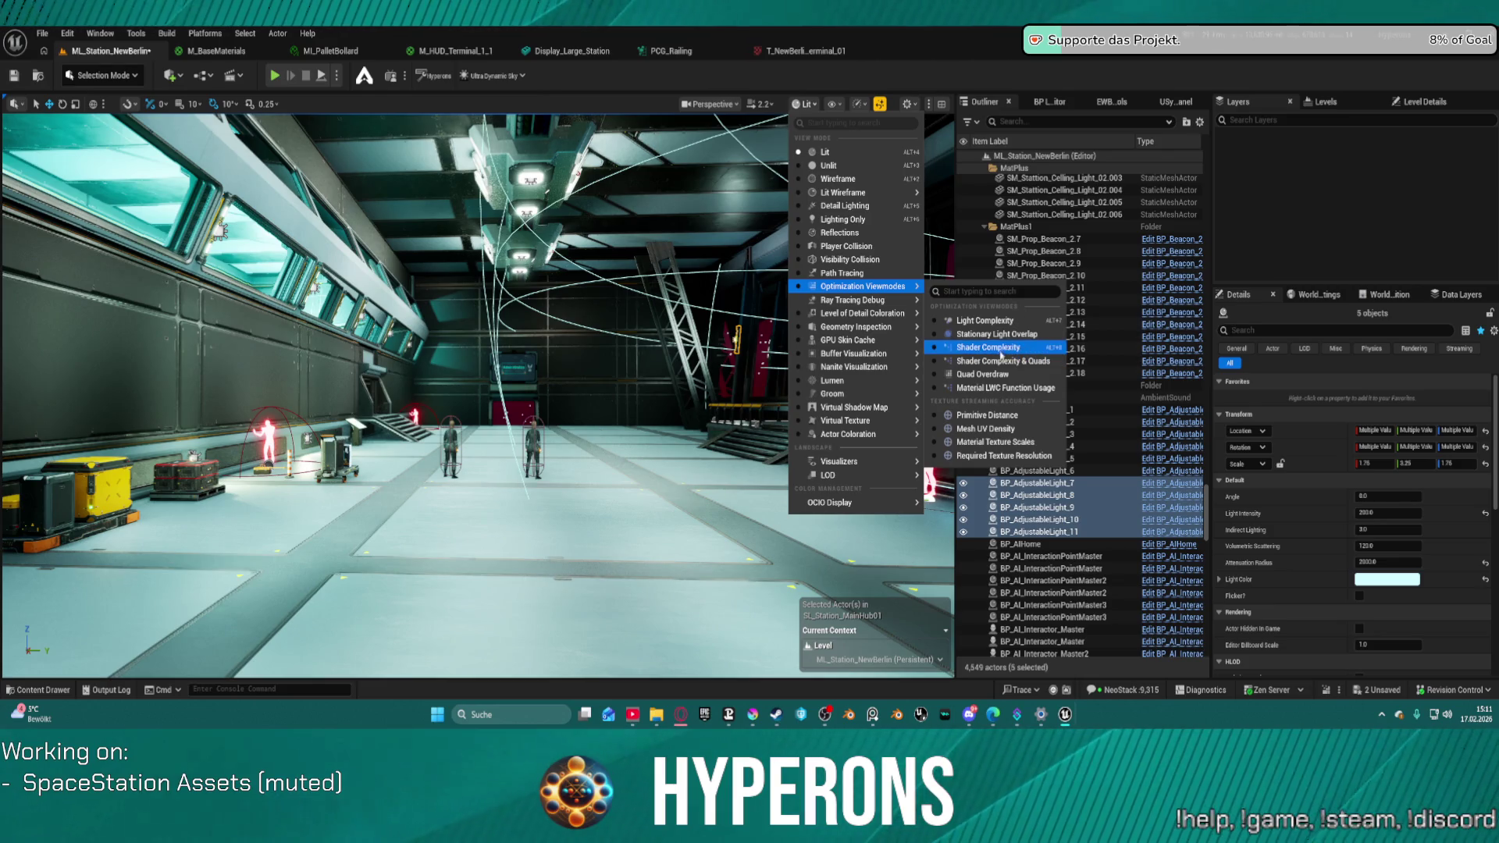
{"action": "left_click", "coordinate": [985, 321]}
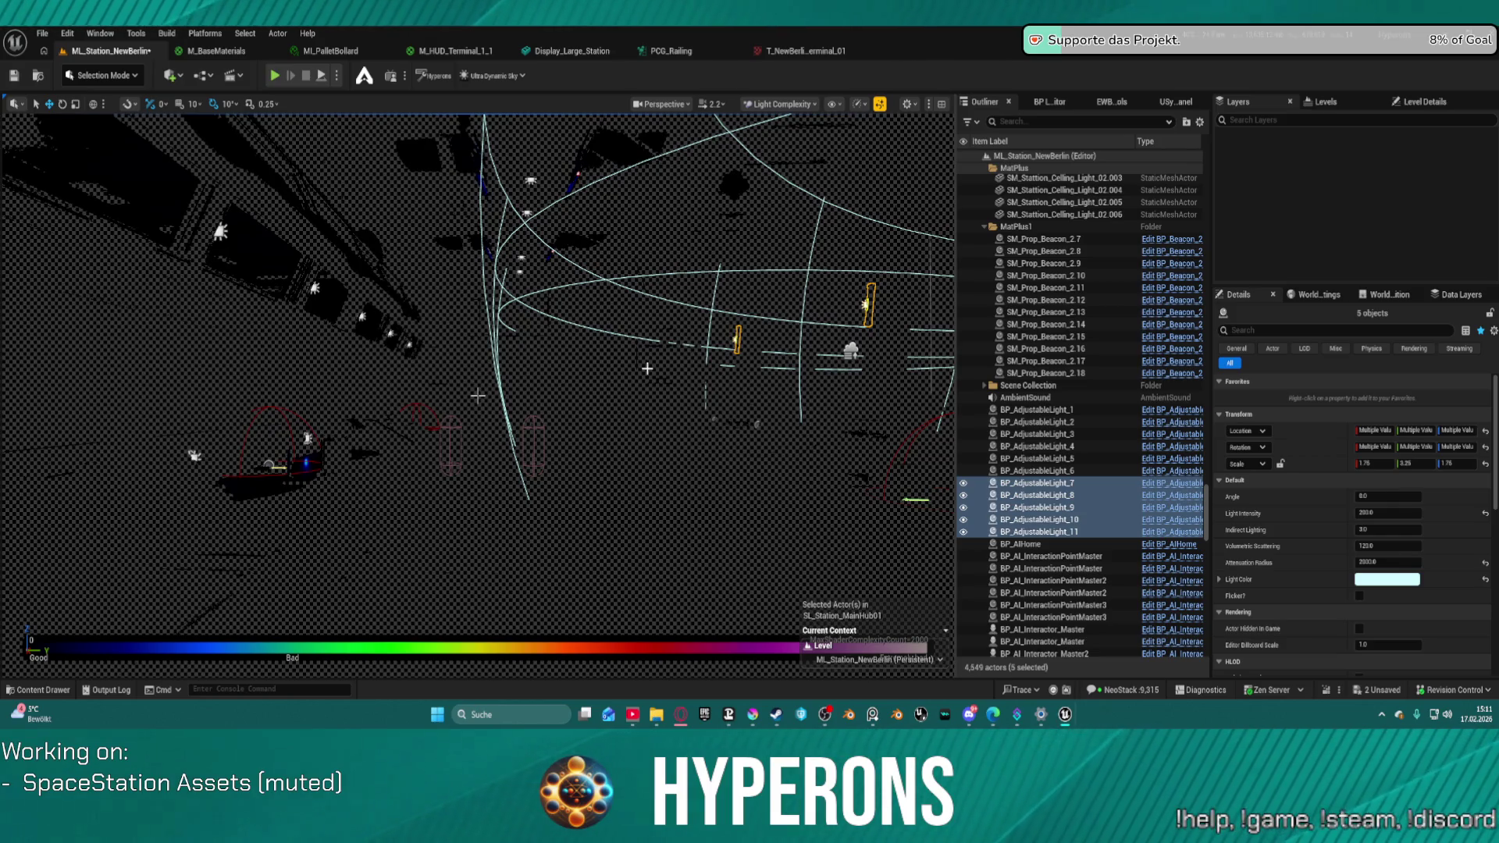
{"action": "left_click_drag", "start_coordinate": [663, 428], "coordinate": [662, 428]}
{"action": "left_click_drag", "start_coordinate": [478, 396], "coordinate": [477, 395]}
{"action": "scroll", "coordinate": [478, 396], "scroll_direction": "up", "scroll_amount": 4}
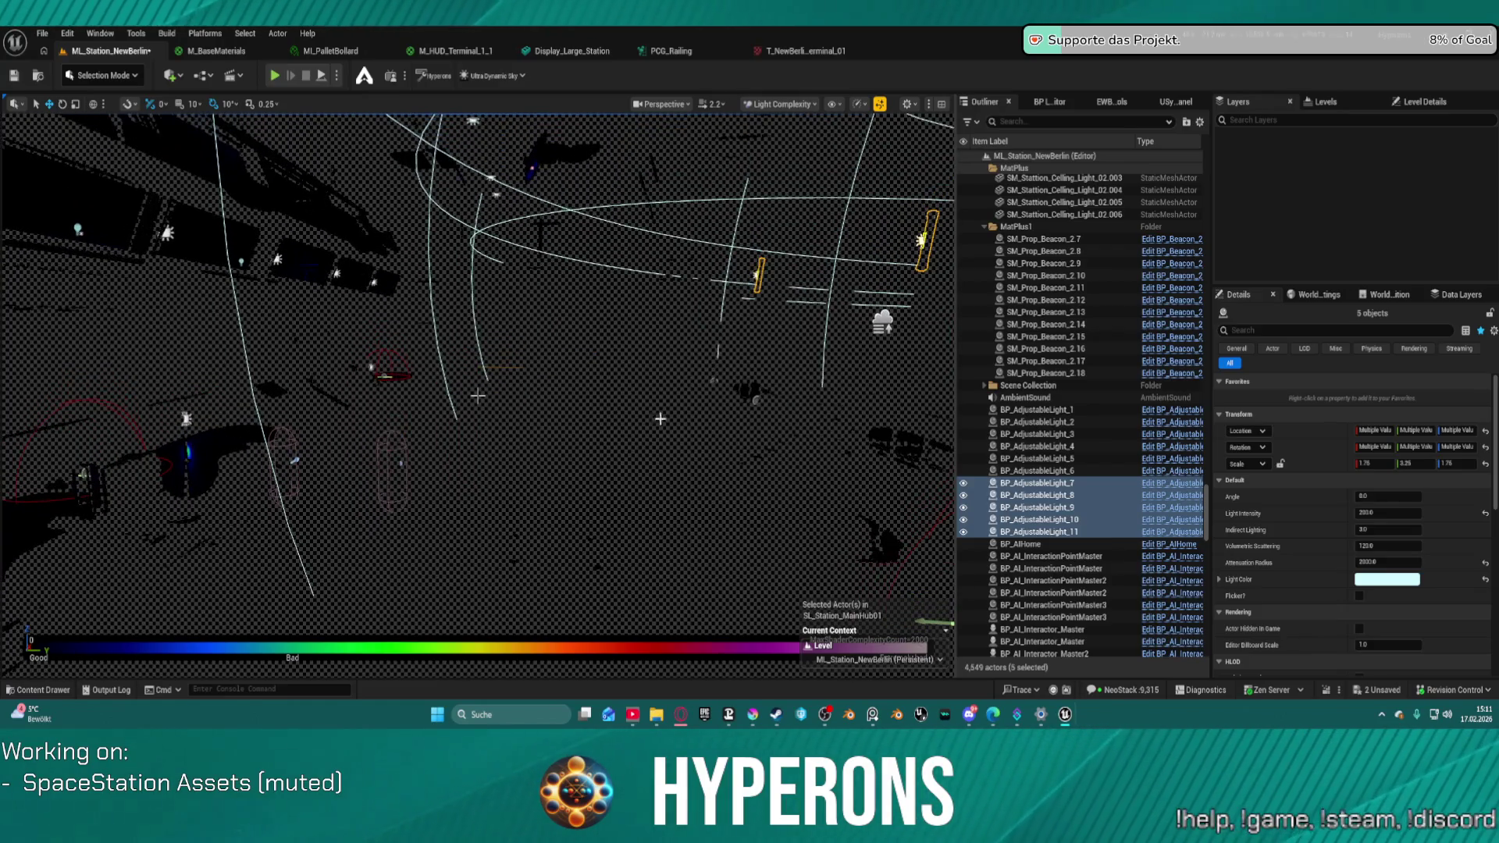
{"action": "left_click", "coordinate": [781, 106]}
{"action": "mouse_move", "coordinate": [828, 286]}
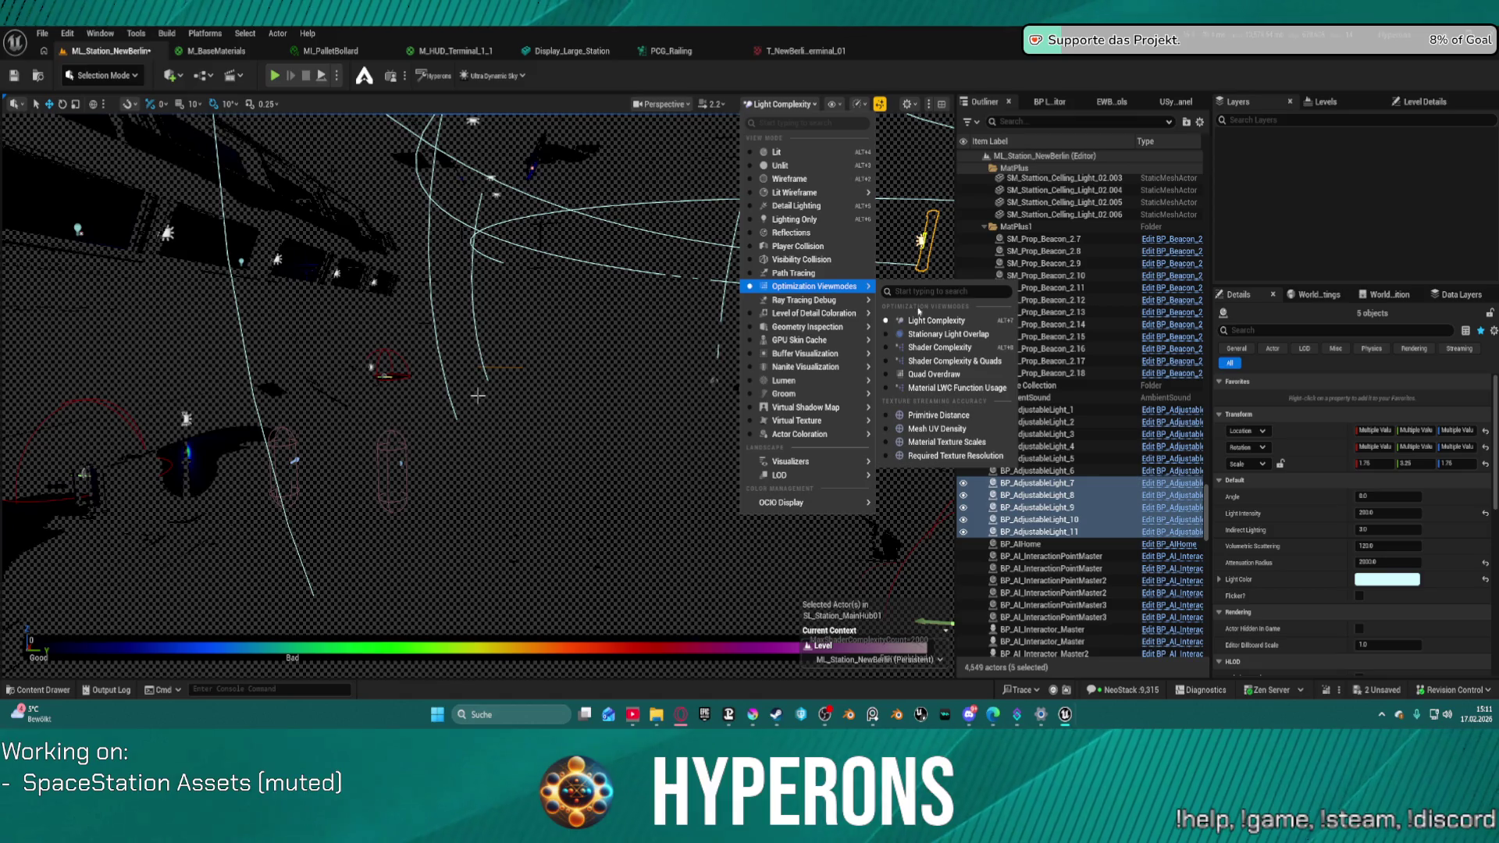
{"action": "left_click", "coordinate": [944, 334]}
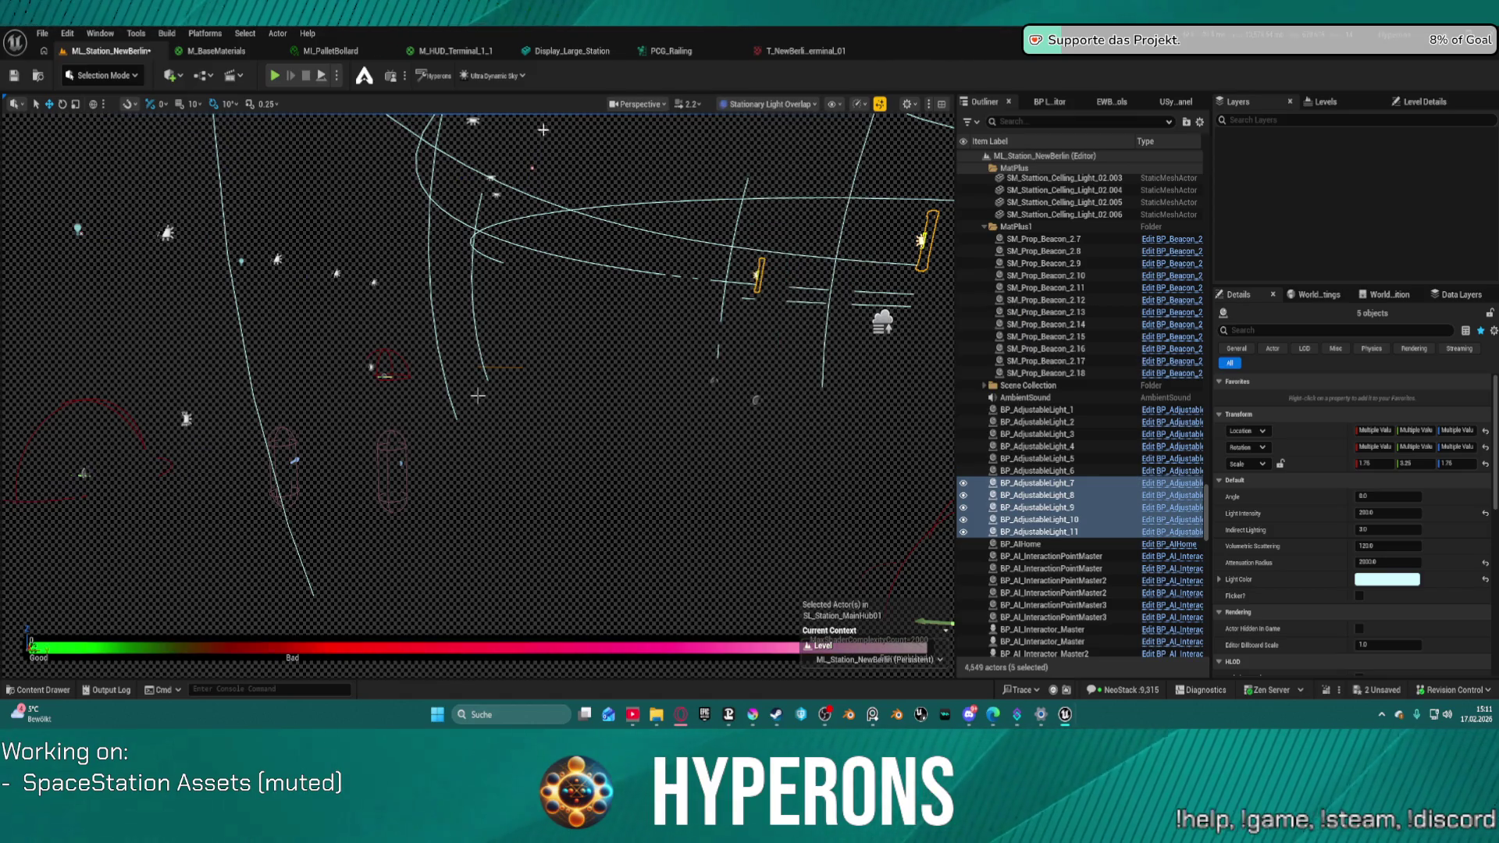
{"action": "left_click", "coordinate": [726, 106]}
{"action": "mouse_move", "coordinate": [828, 286]}
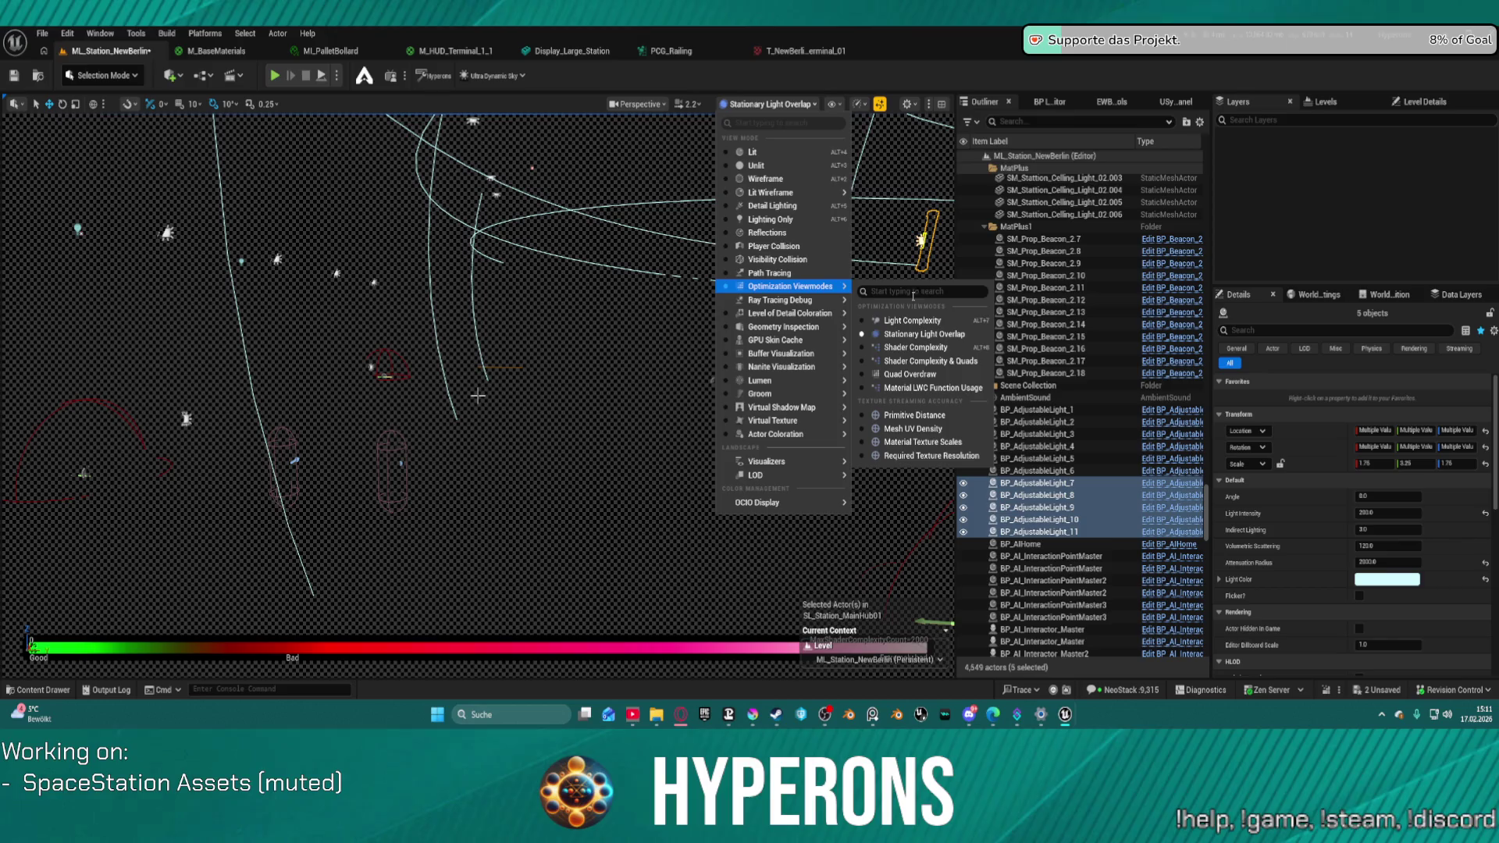
{"action": "left_click", "coordinate": [940, 325]}
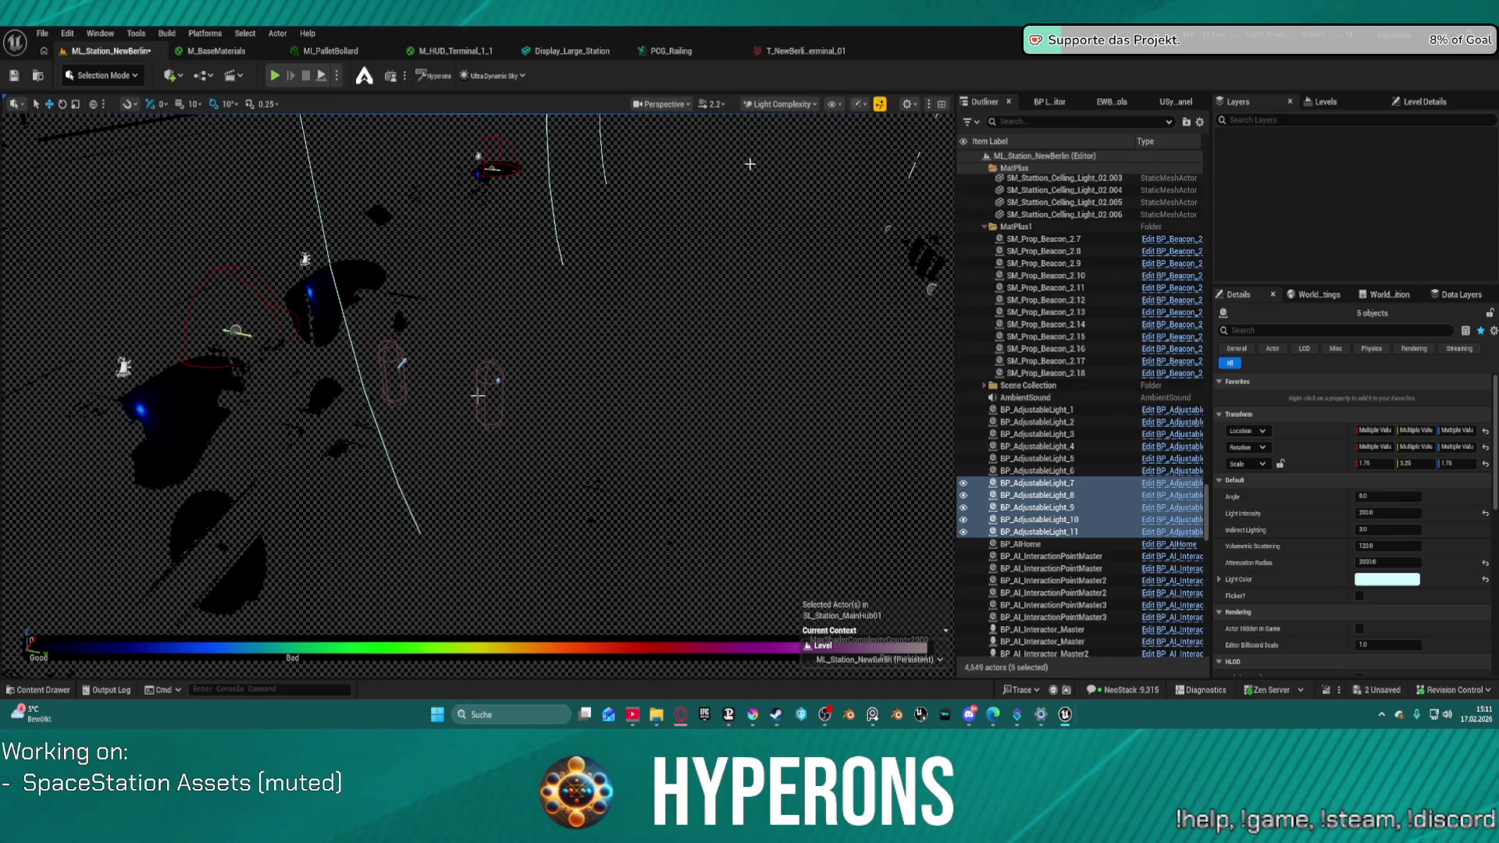
{"action": "left_click", "coordinate": [781, 104]}
{"action": "left_click", "coordinate": [794, 152]}
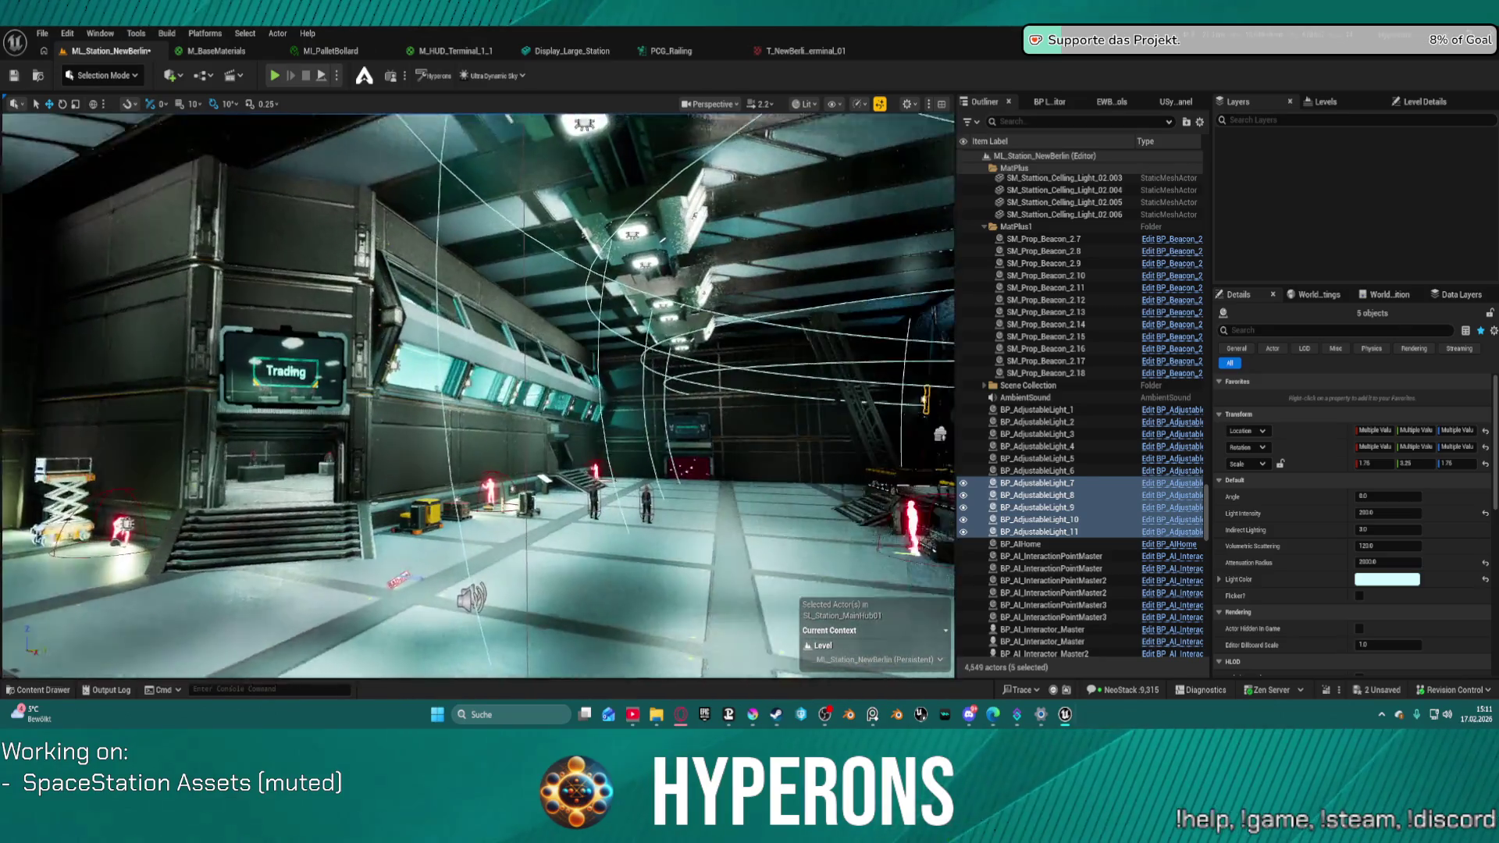
- Set the selected lights' attenuation radius to 1500
{"action": "left_click_drag", "start_coordinate": [669, 370], "coordinate": [680, 320]}
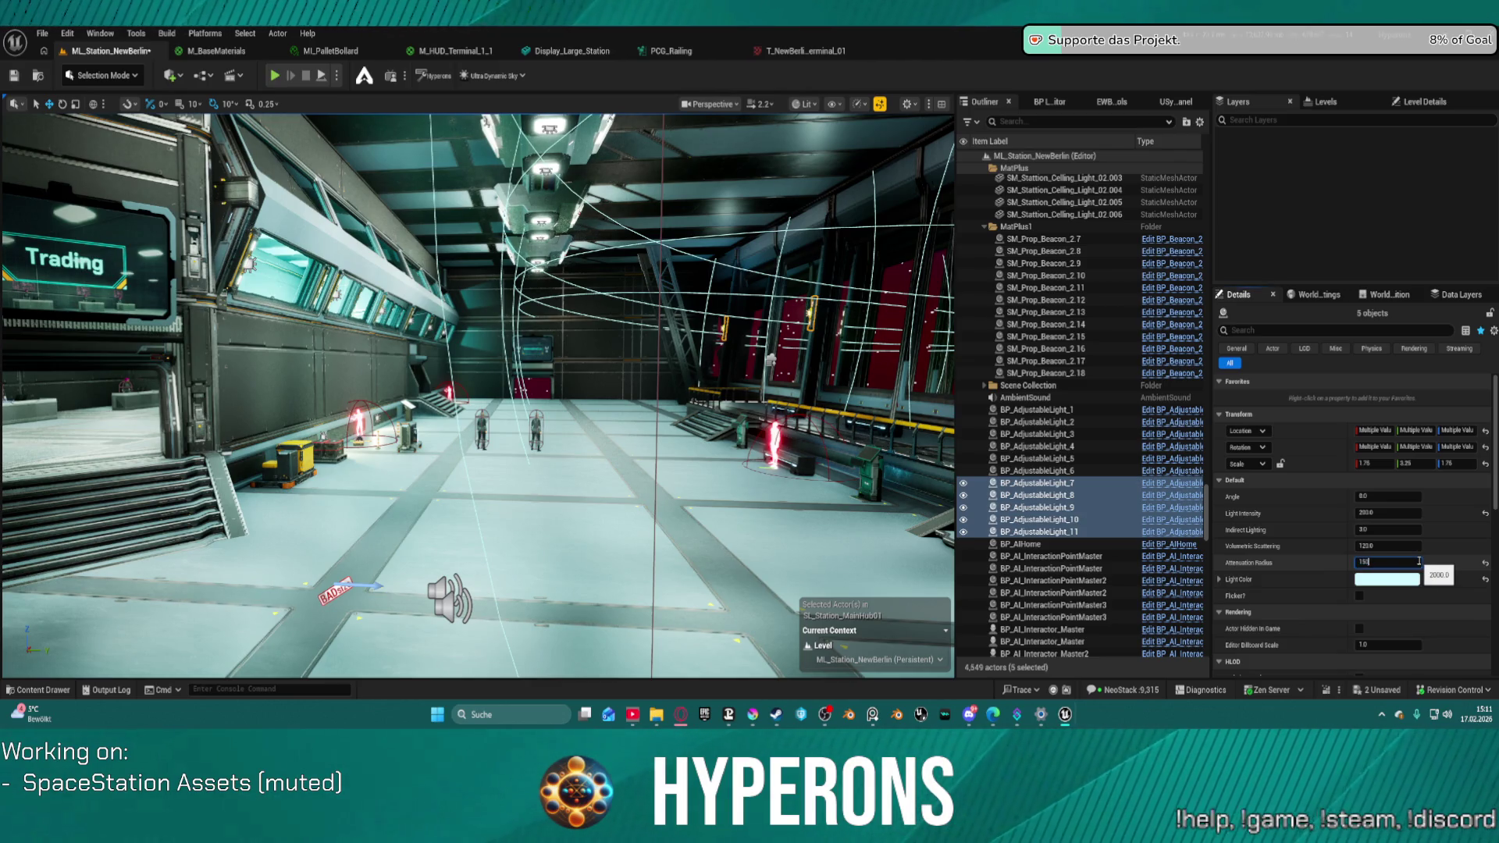
{"action": "type", "text": "0"}
{"action": "key", "text": "Return"}
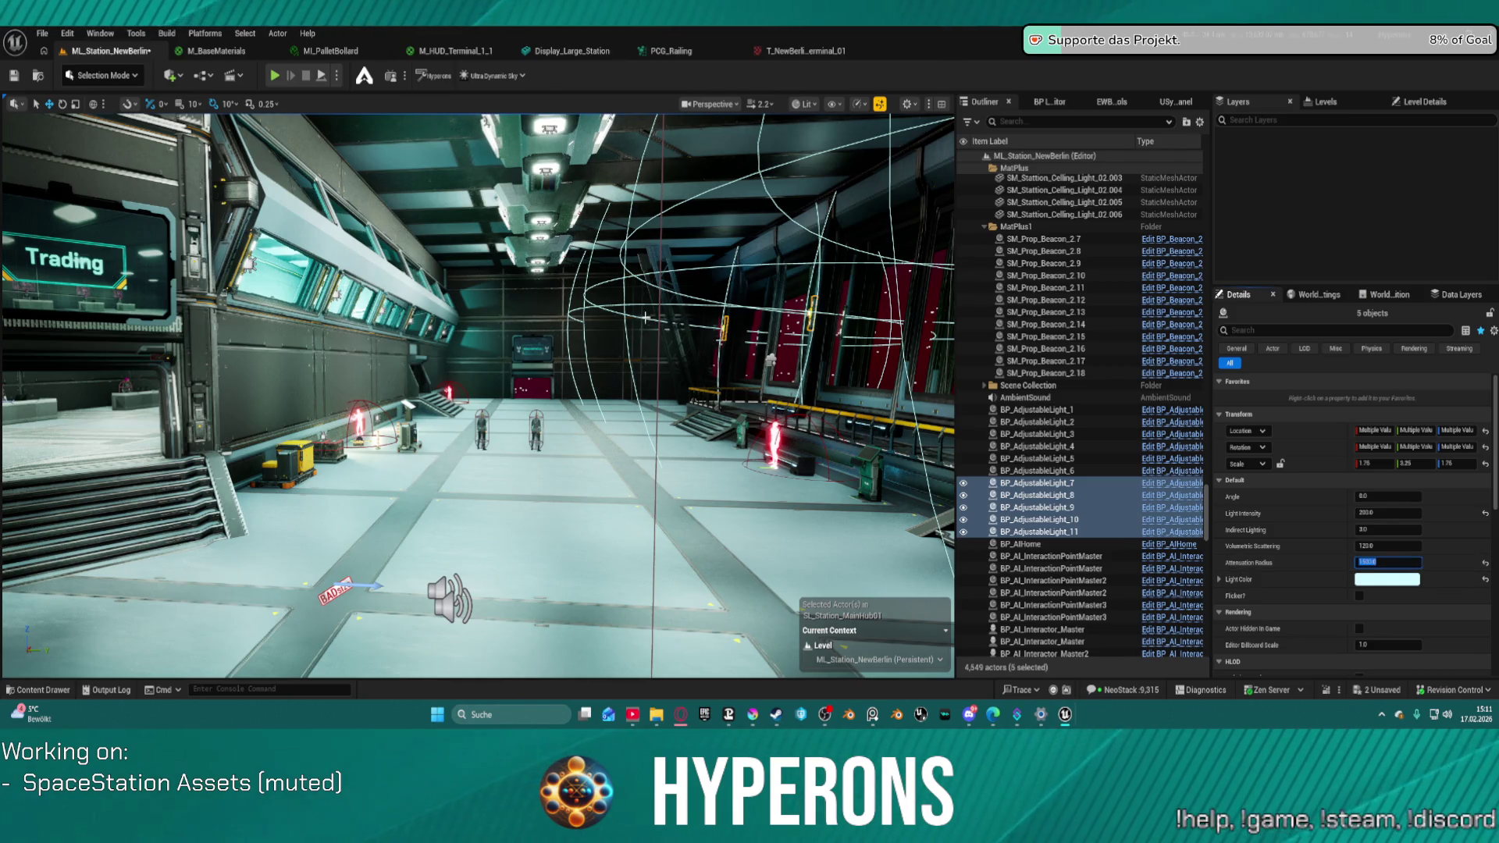
- Select wall lights 1–7 and reset Volumetric Scattering to 1250 and Light Color to default
{"action": "left_click", "coordinate": [1047, 410]}
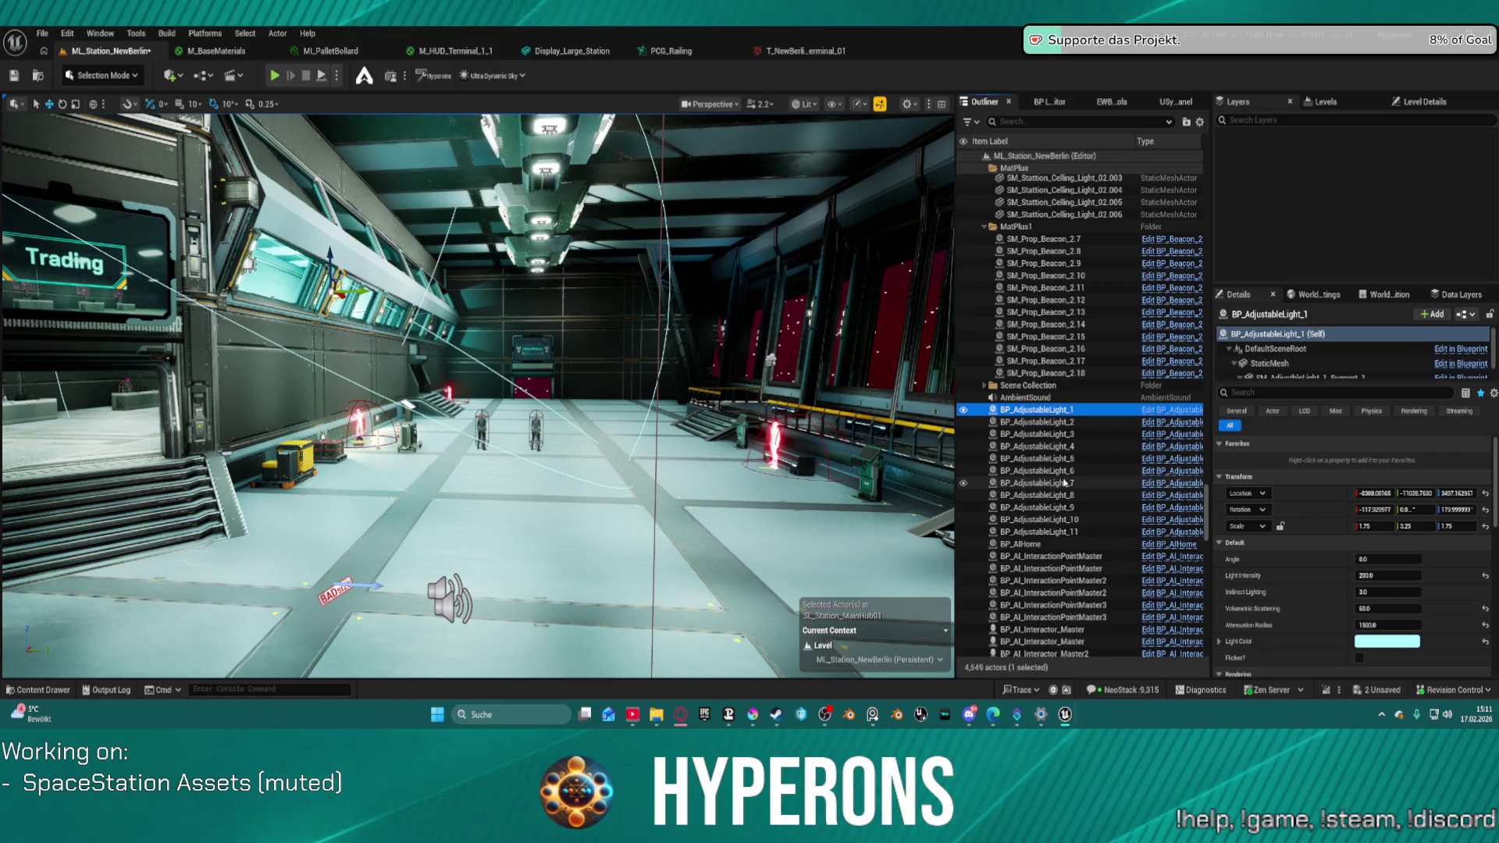
{"action": "left_click", "coordinate": [1093, 483], "text": "shift"}
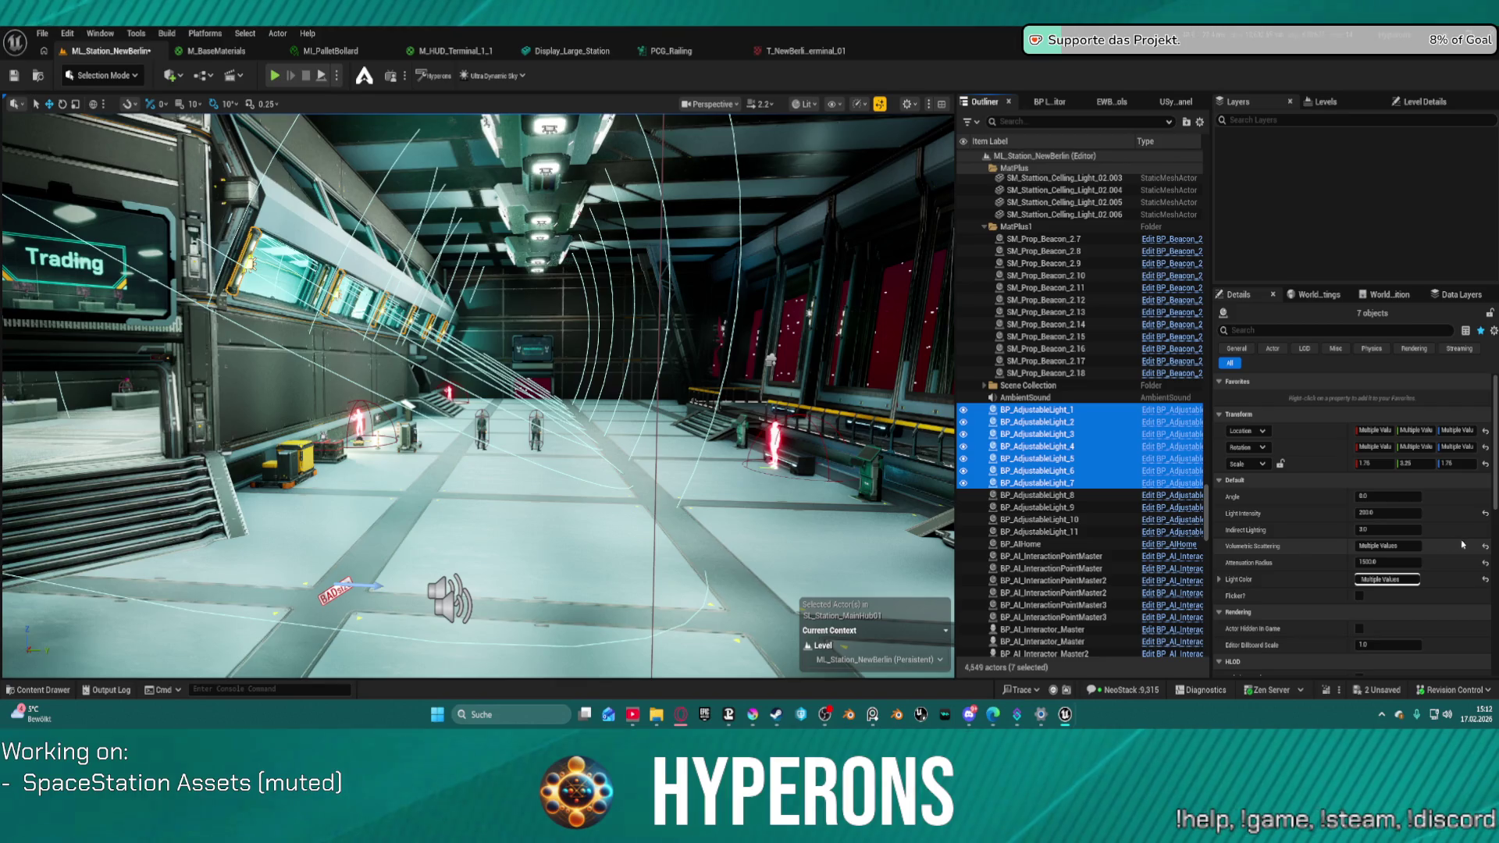
{"action": "left_click", "coordinate": [1487, 547]}
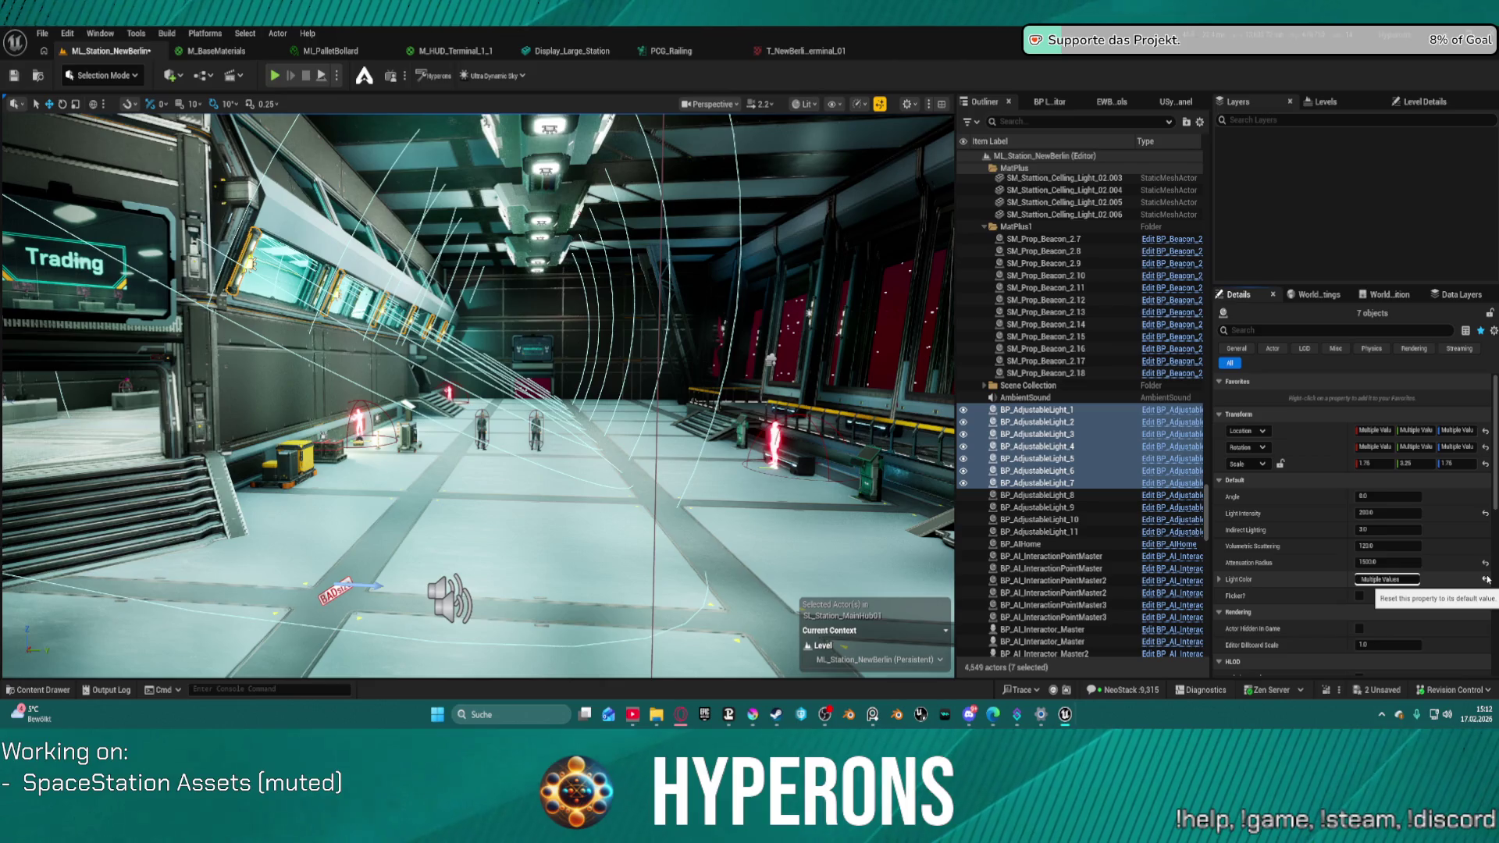
{"action": "left_click", "coordinate": [1487, 578]}
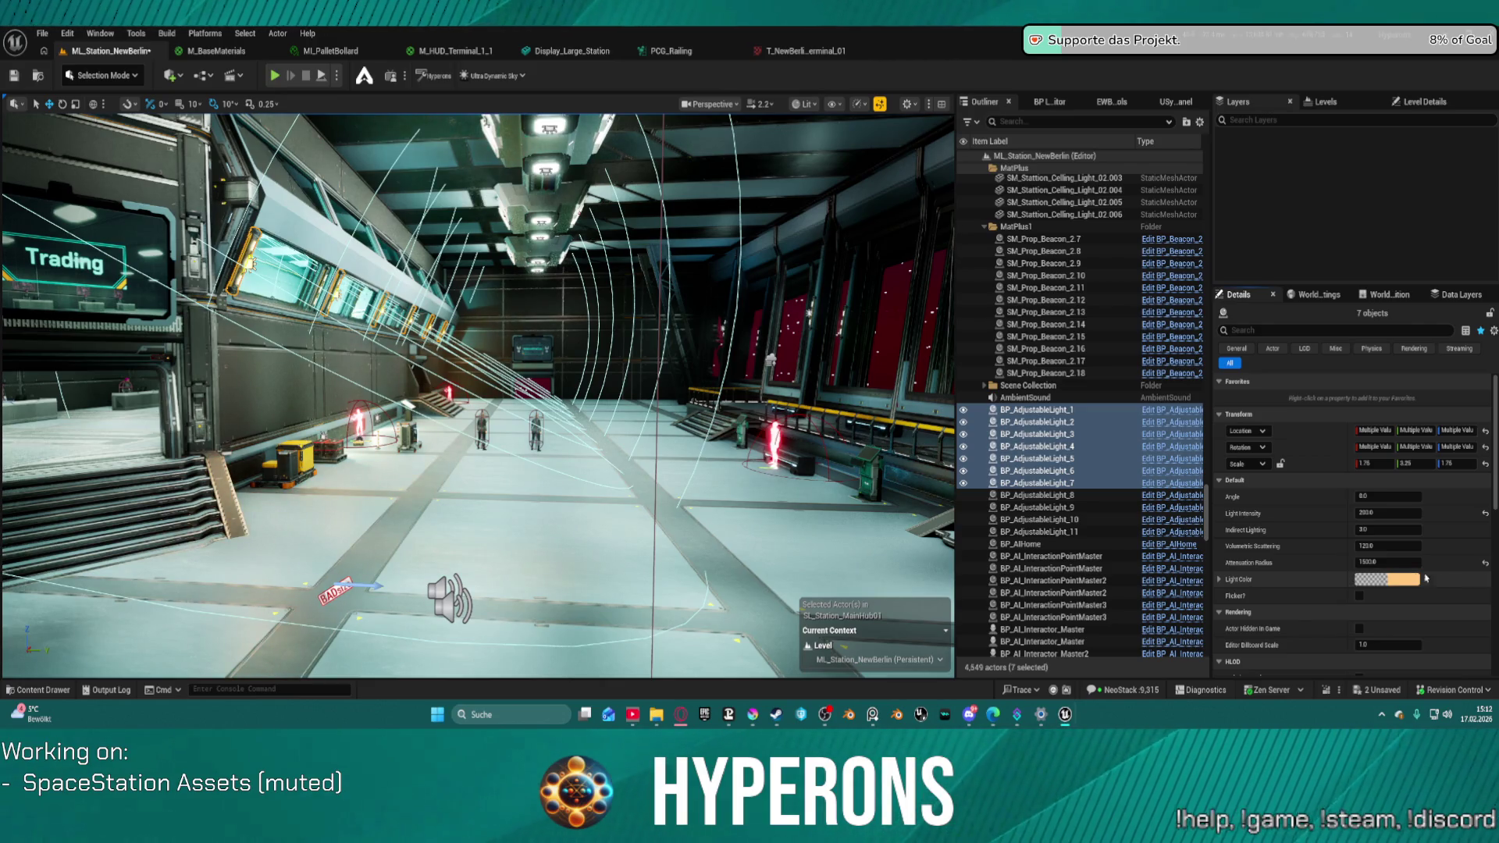
{"action": "left_click", "coordinate": [1399, 580]}
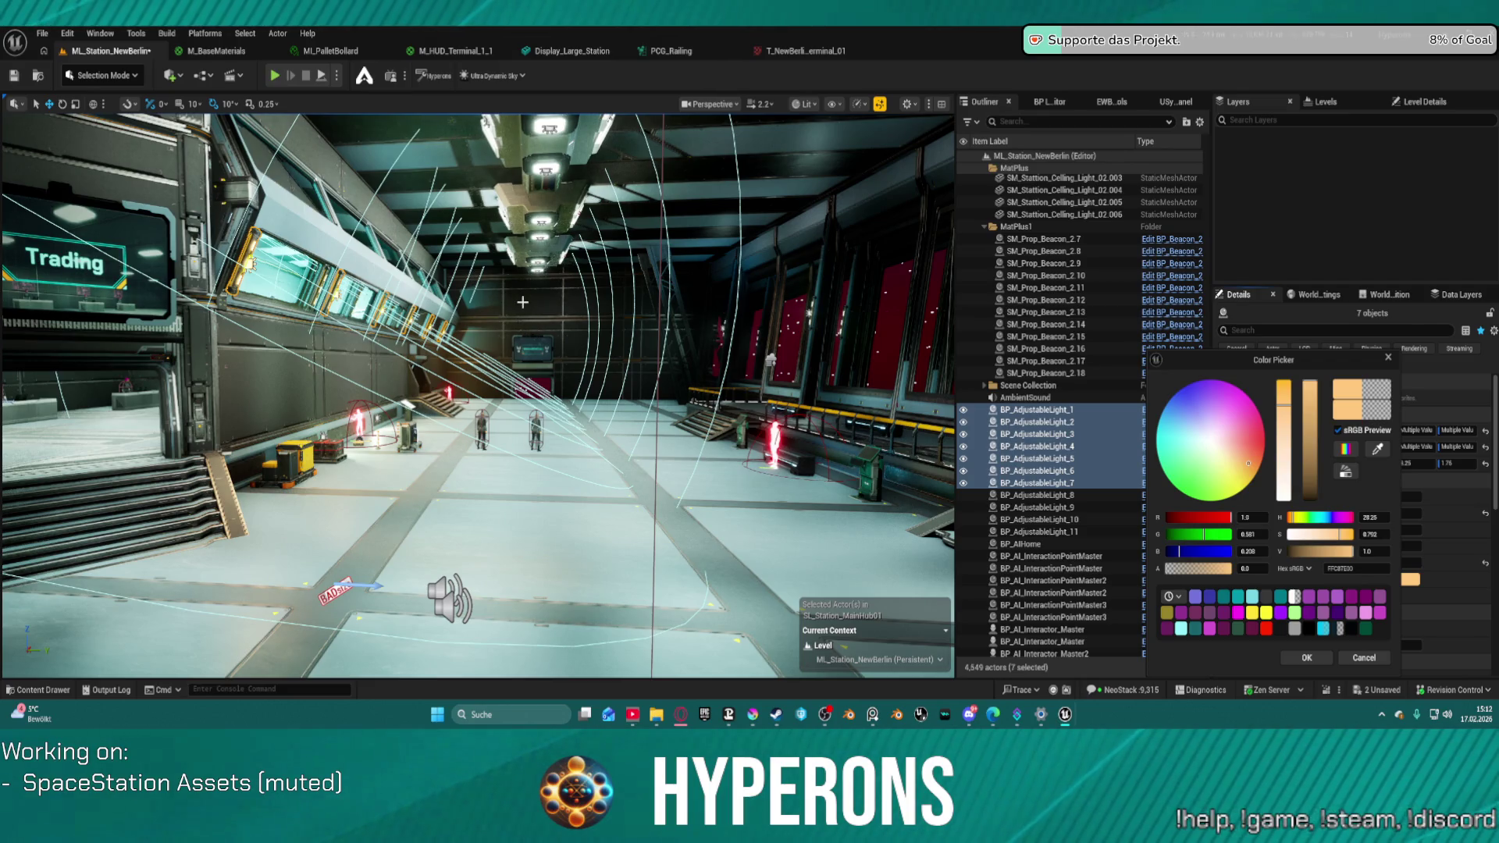
{"action": "key", "text": "Escape"}
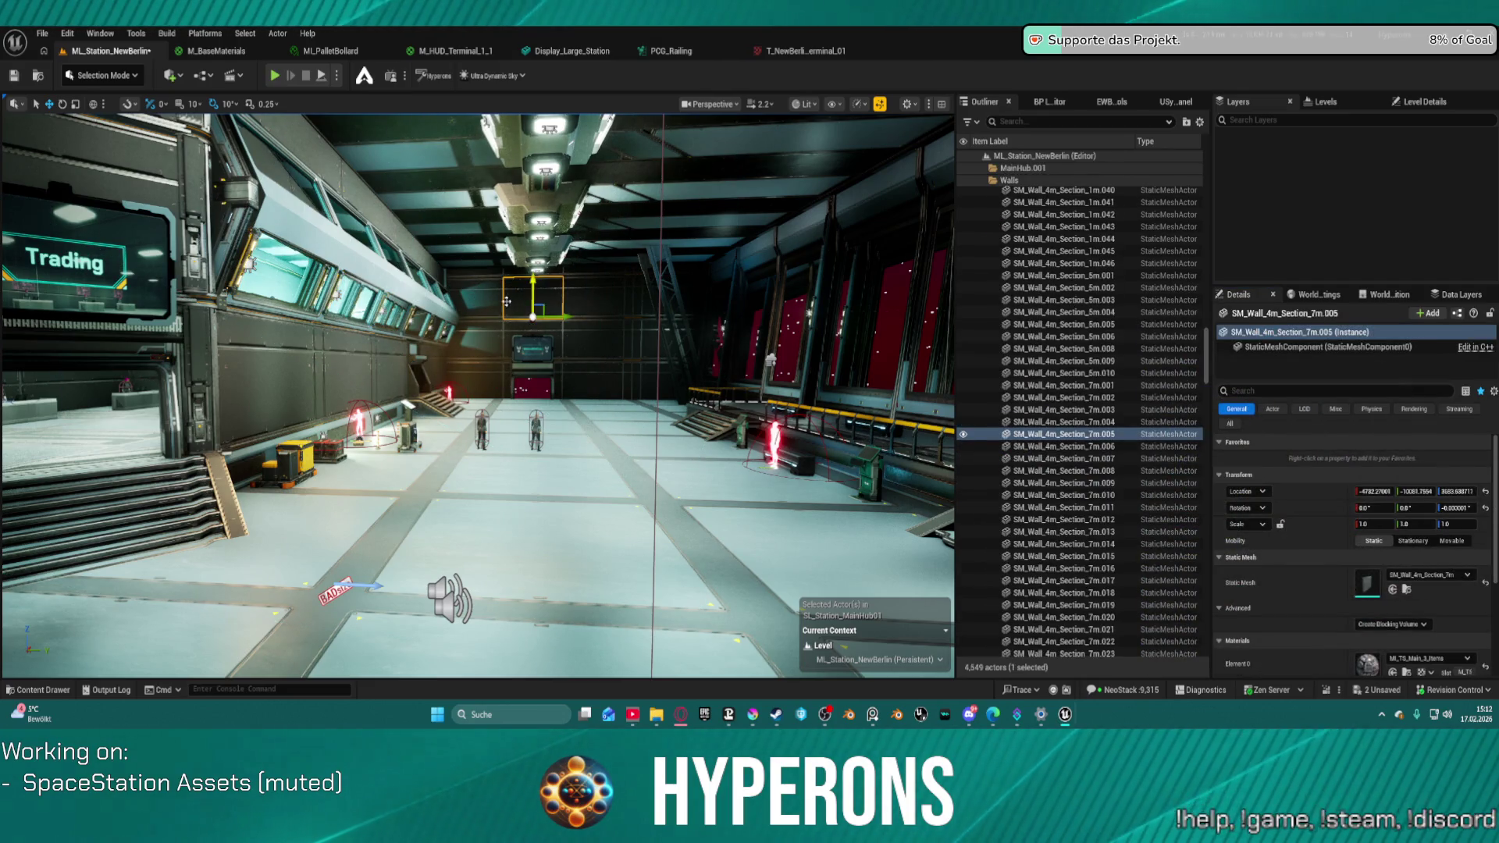
- Undo the light colour edit and select beacons SM_Prop_Beacon_1.001 and 1.002
{"action": "key", "text": "ctrl+z"}
{"action": "key", "text": "ctrl+z"}
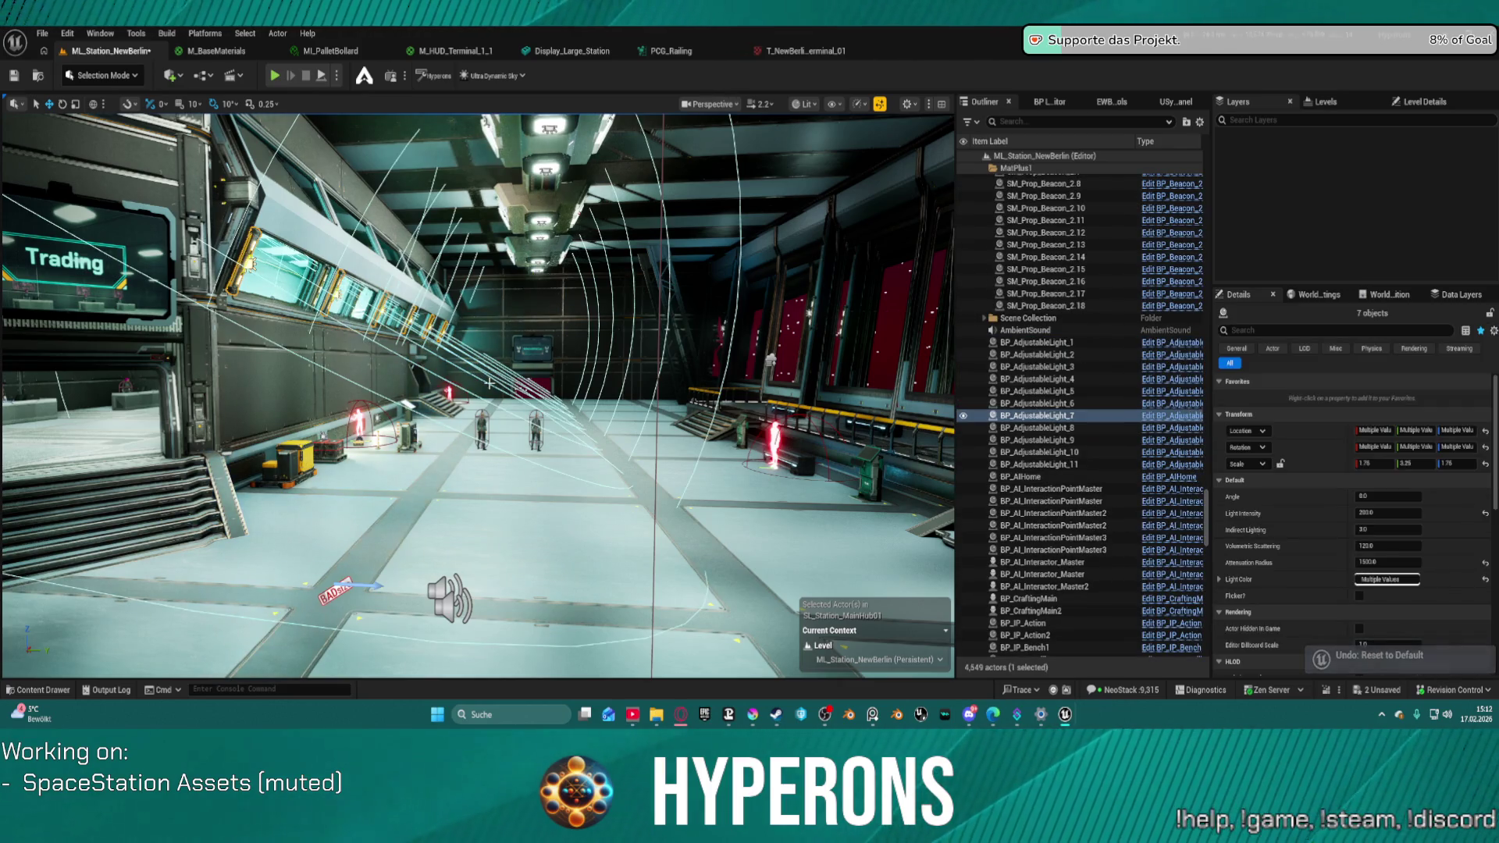
{"action": "left_click_drag", "start_coordinate": [506, 302], "coordinate": [387, 223]}
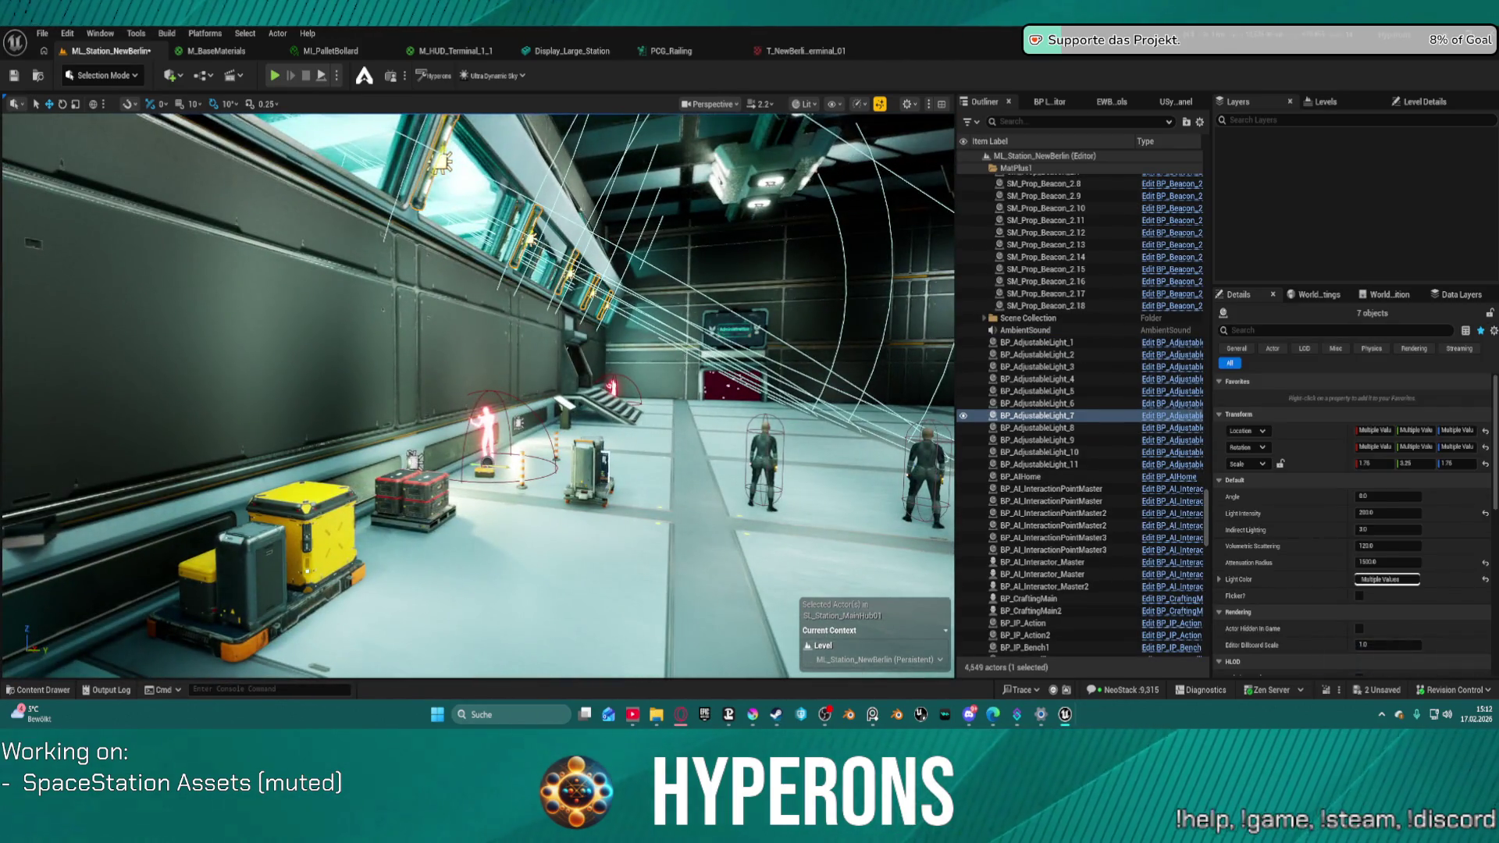
{"action": "left_click", "coordinate": [414, 459]}
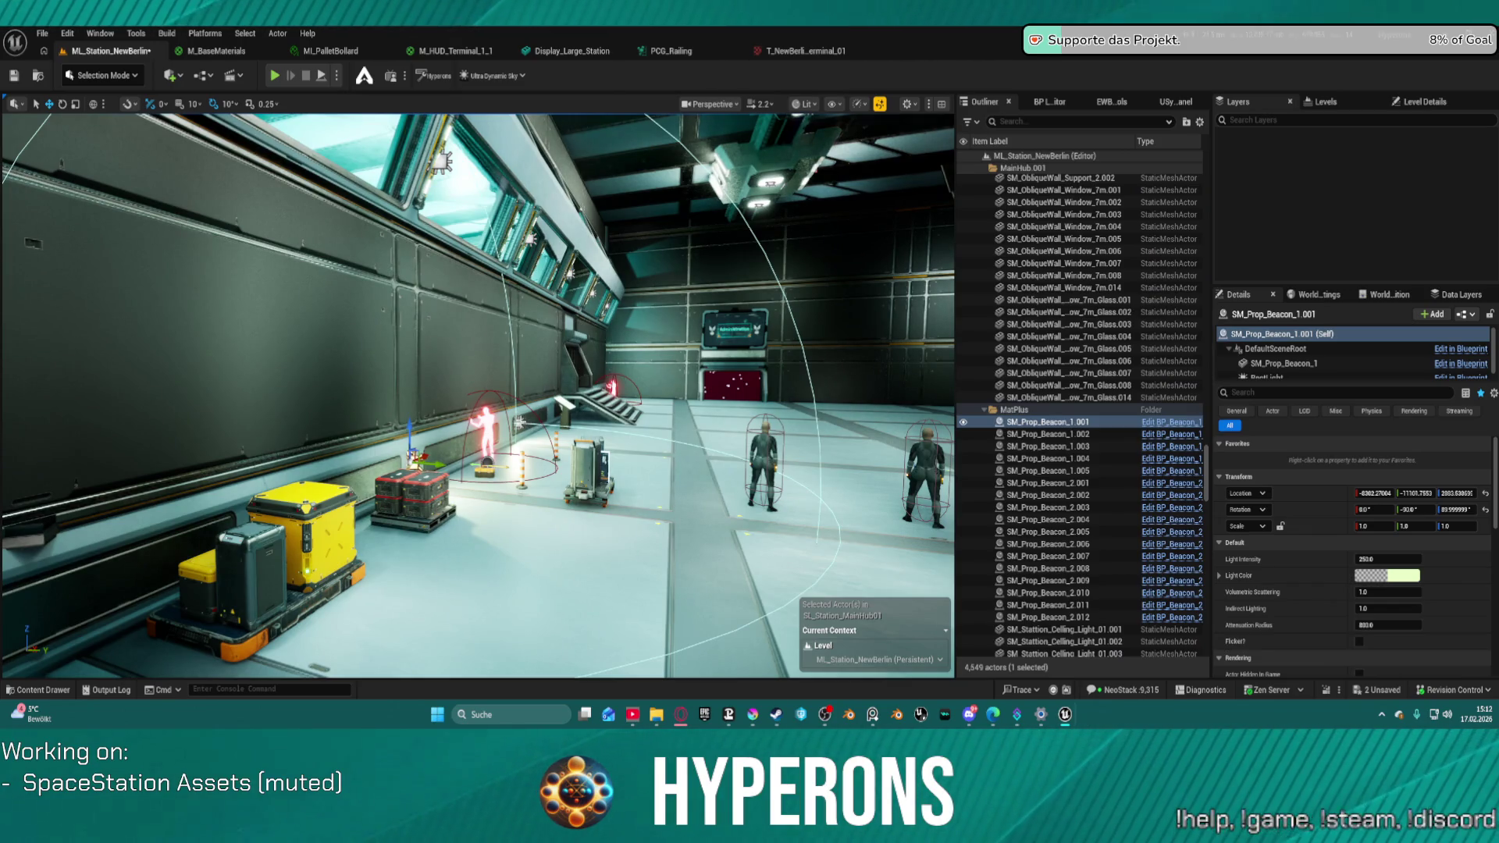
{"action": "left_click", "coordinate": [519, 422], "text": "ctrl"}
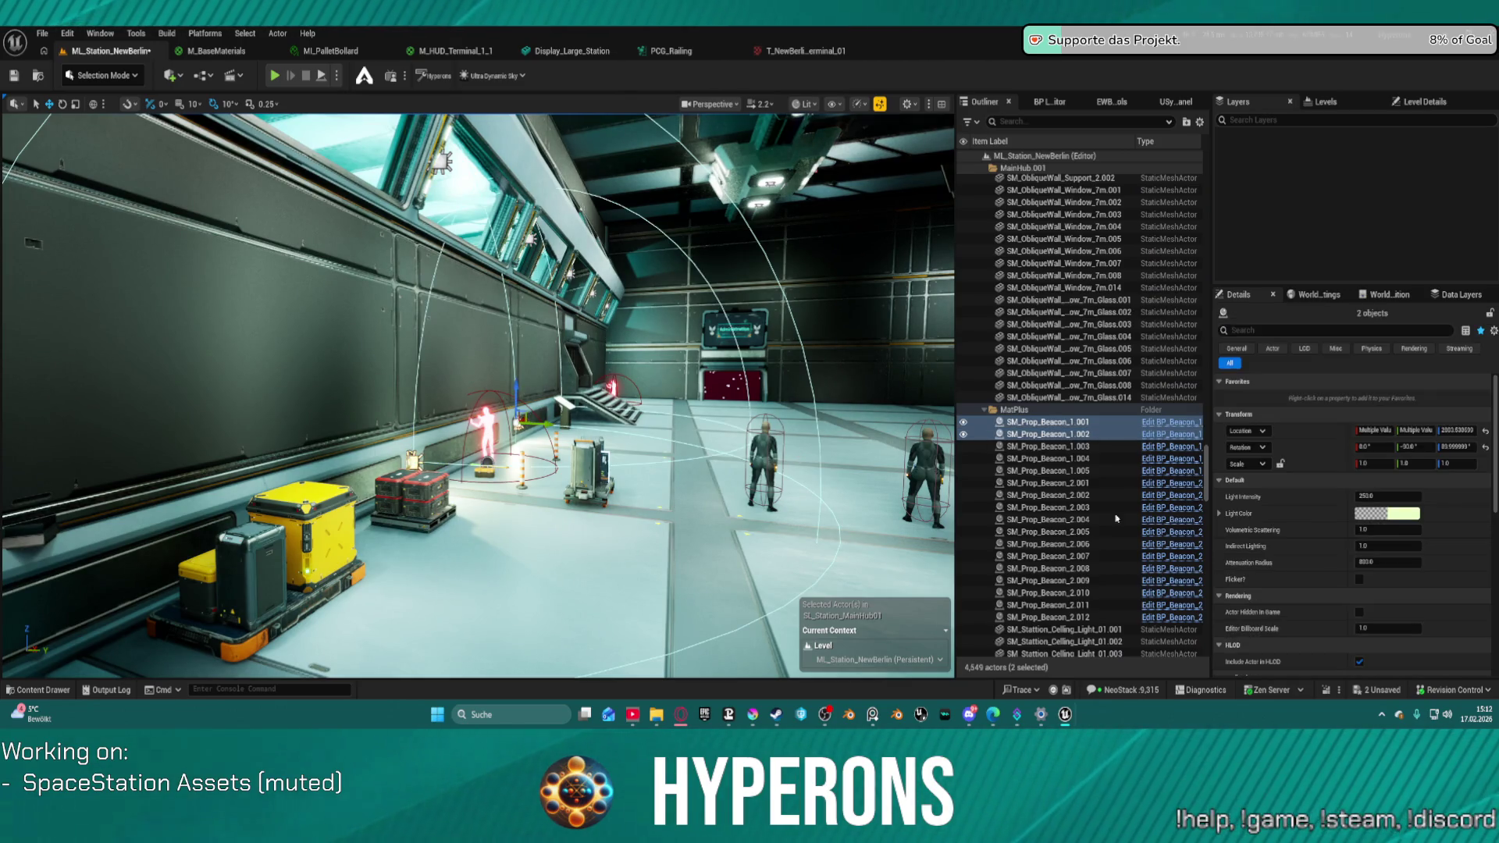
- Set the two beacons' Attenuation Radius to 400 and Light Intensity to 100
{"action": "left_click", "coordinate": [1403, 562]}
{"action": "type", "text": "400"}
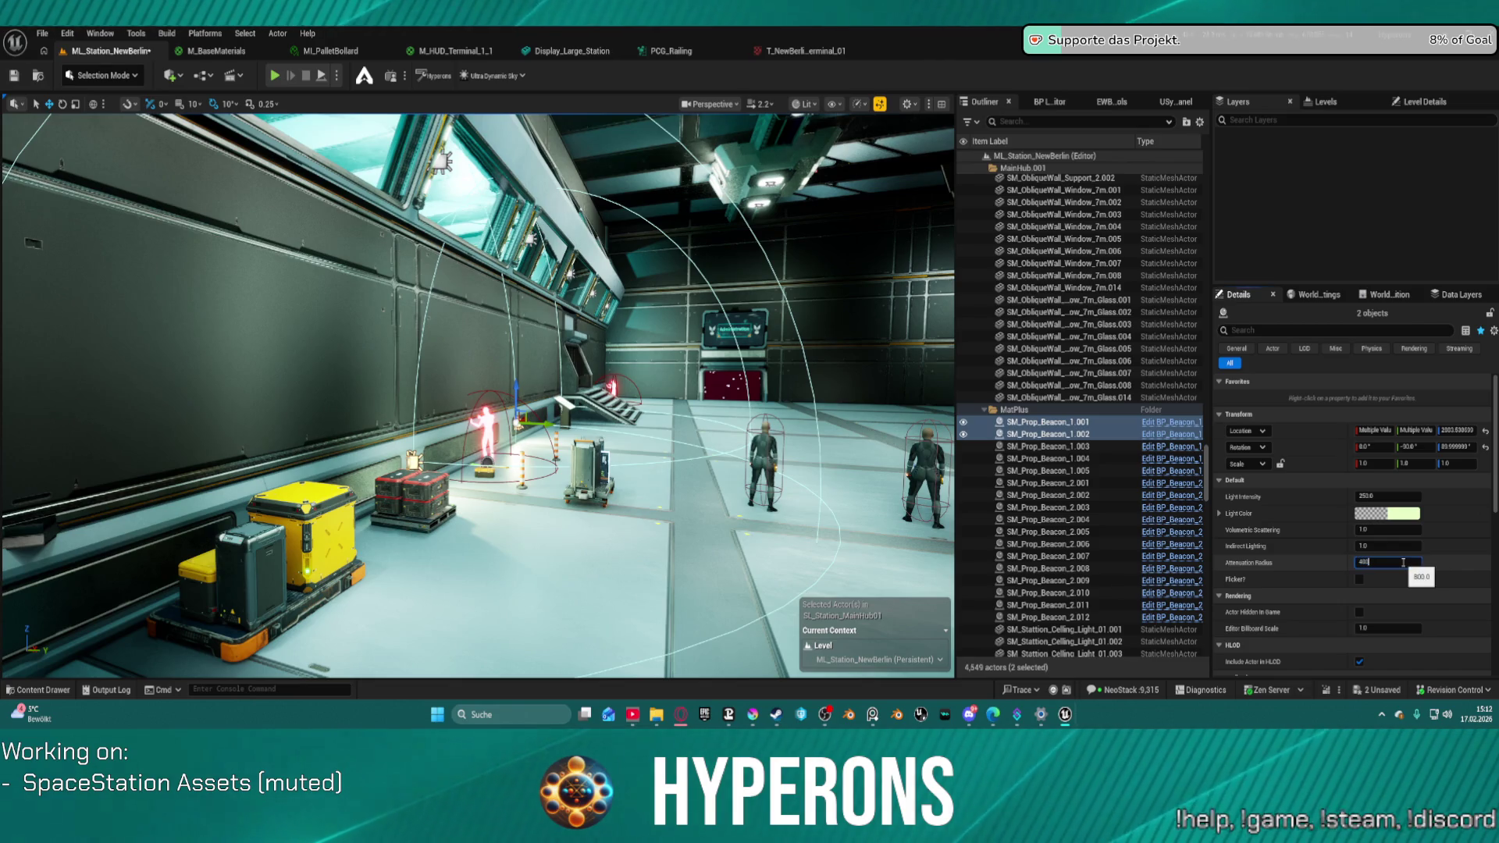
{"action": "key", "text": "Return"}
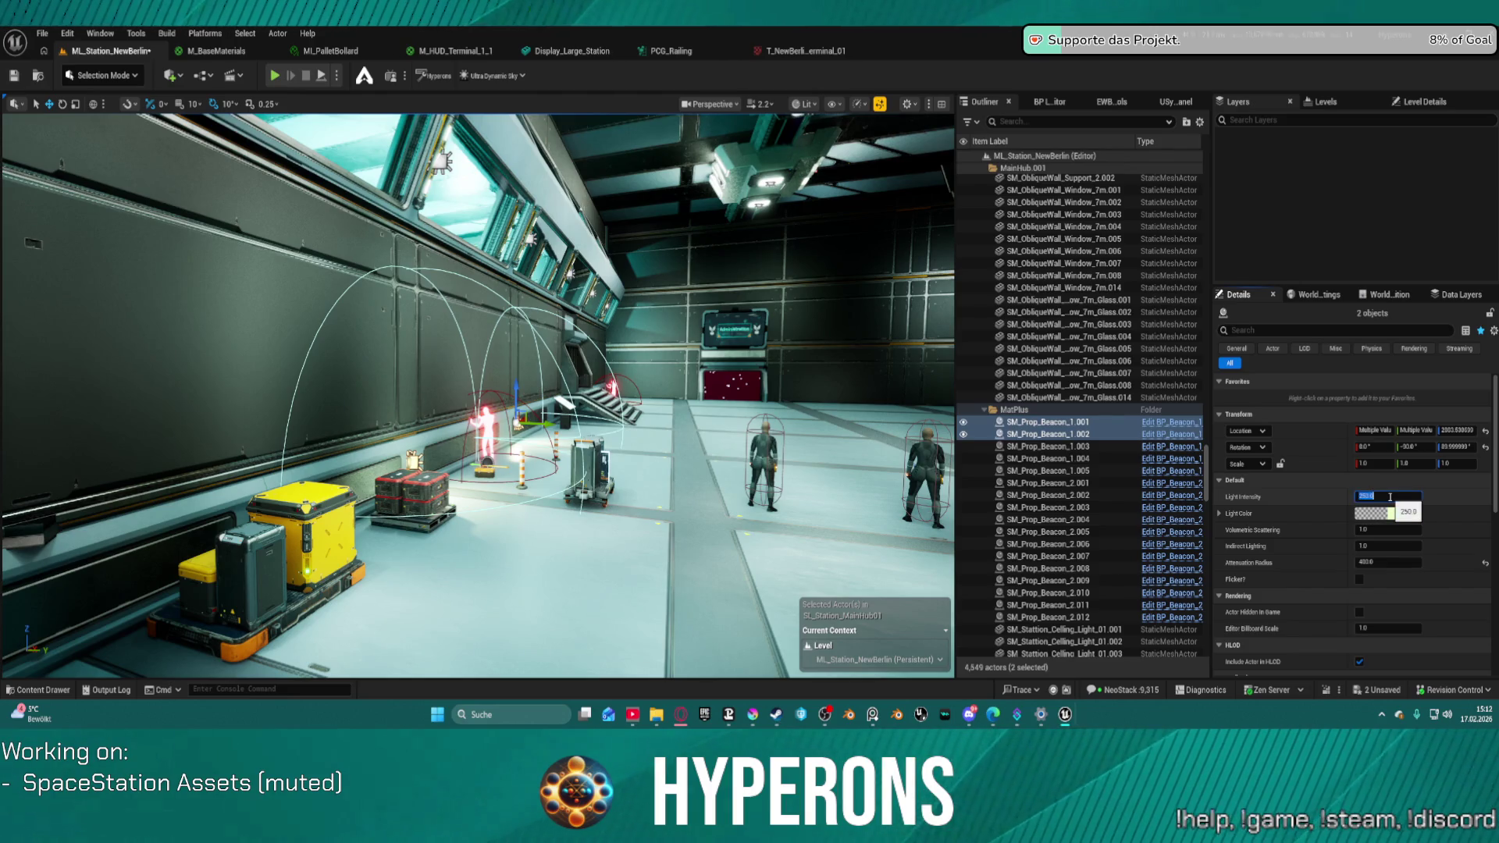
{"action": "type", "text": "0"}
{"action": "key", "text": "Return"}
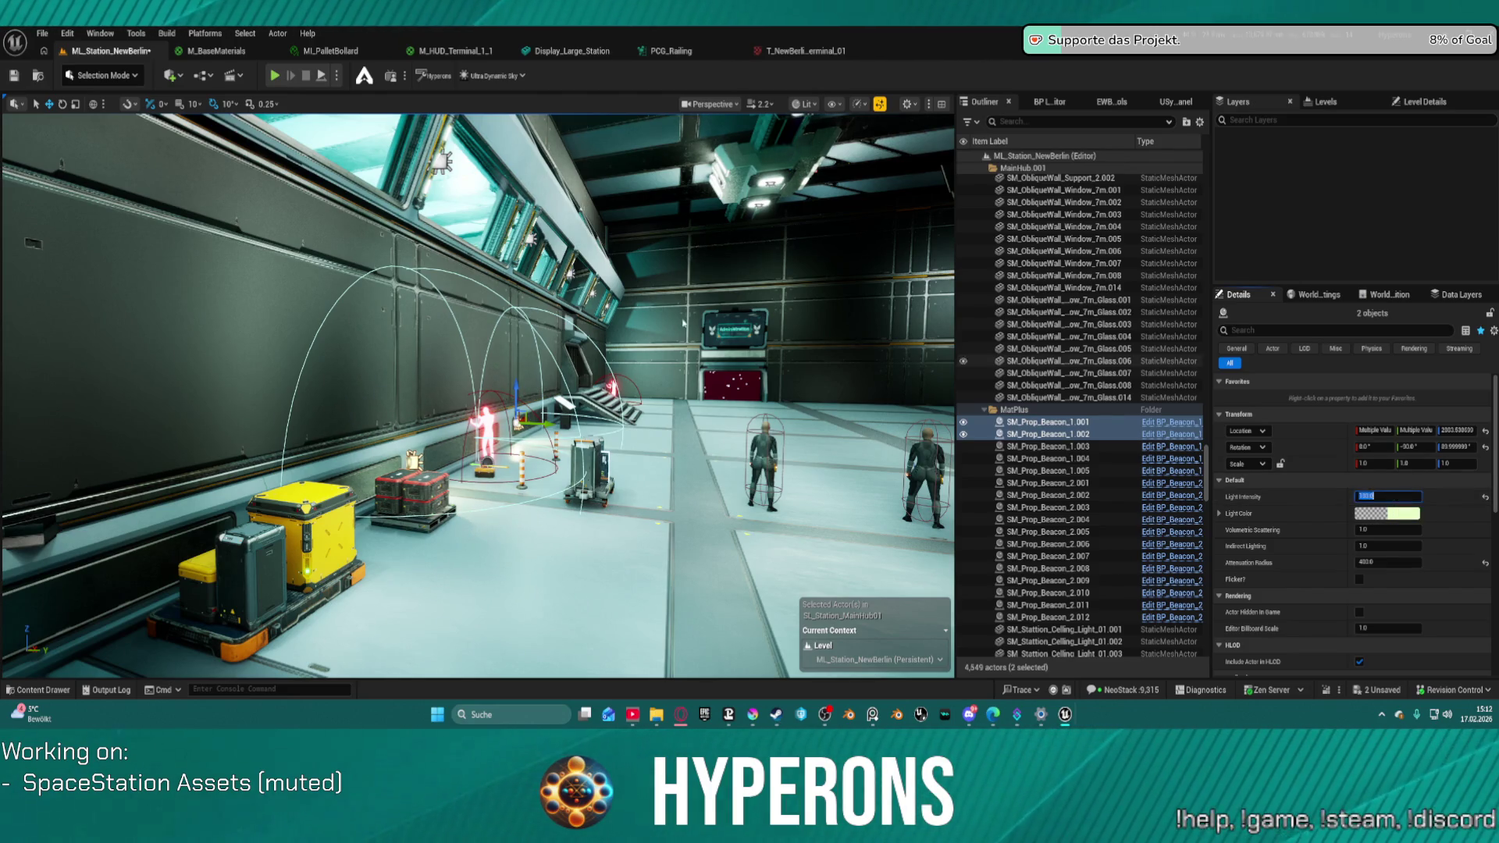
{"action": "mouse_move", "coordinate": [468, 391]}
{"action": "left_mouse_down"}
{"action": "mouse_move", "coordinate": [578, 359]}
{"action": "mouse_move", "coordinate": [547, 353]}
{"action": "left_mouse_up"}
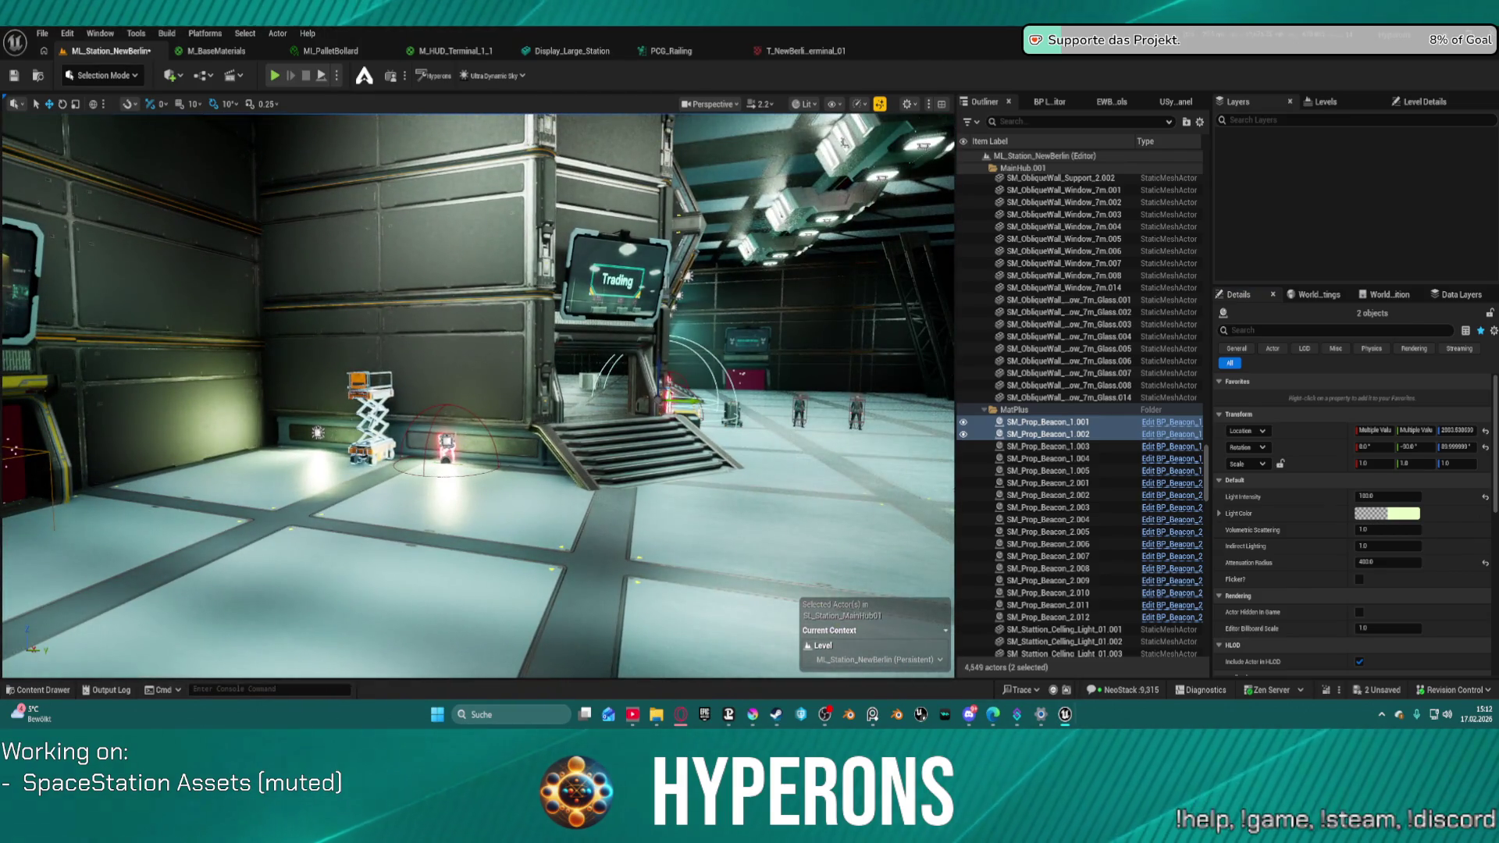
{"action": "left_click", "coordinate": [446, 449]}
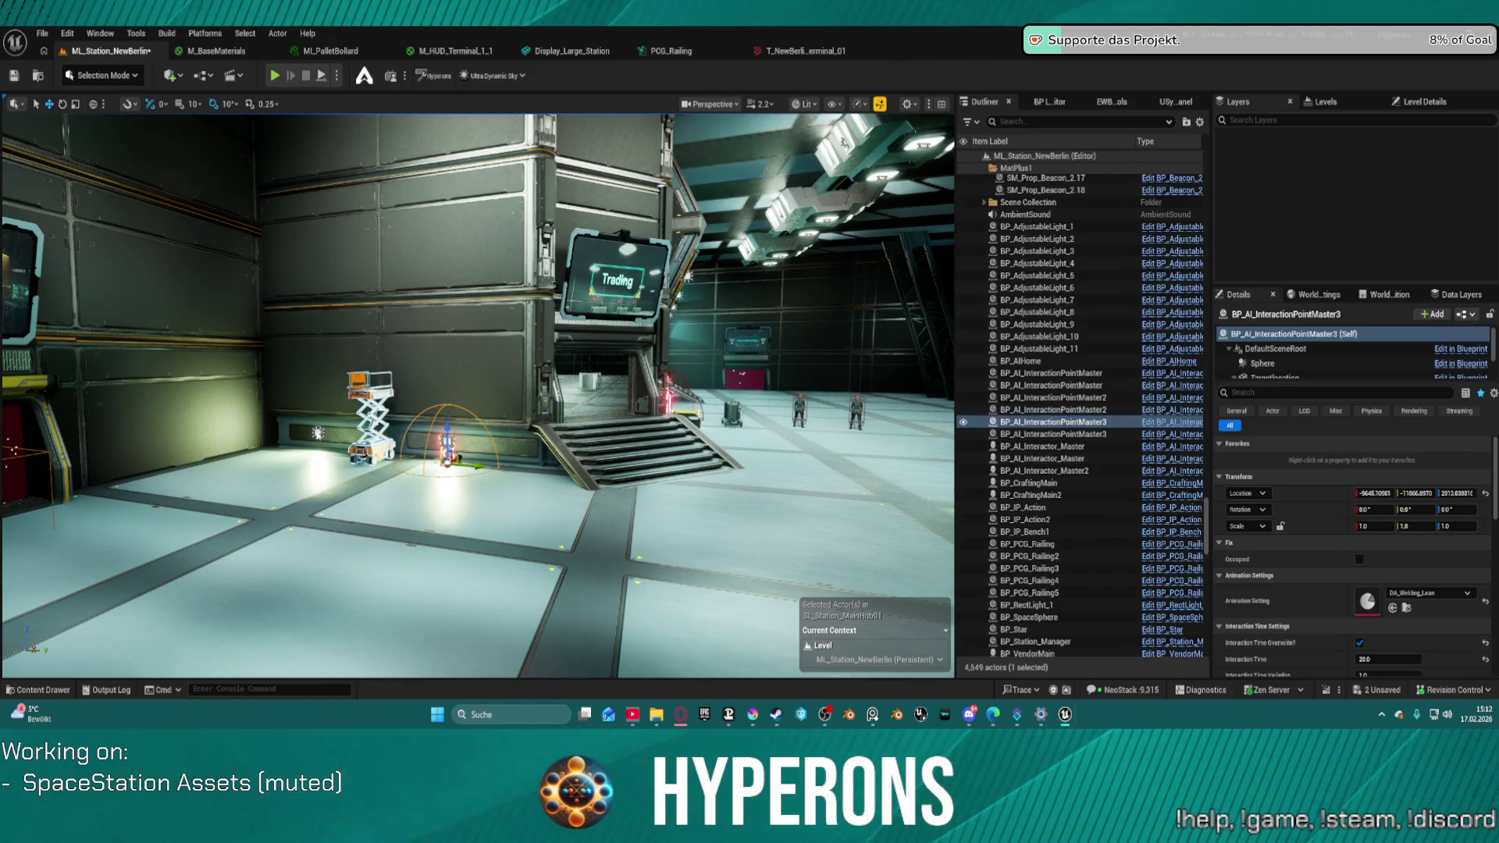
- Select beacons SM_Prop_Beacon_1.004 and 1.005; set Light Intensity 100 and Attenuation Radius 400
{"action": "key", "text": "ctrl+z"}
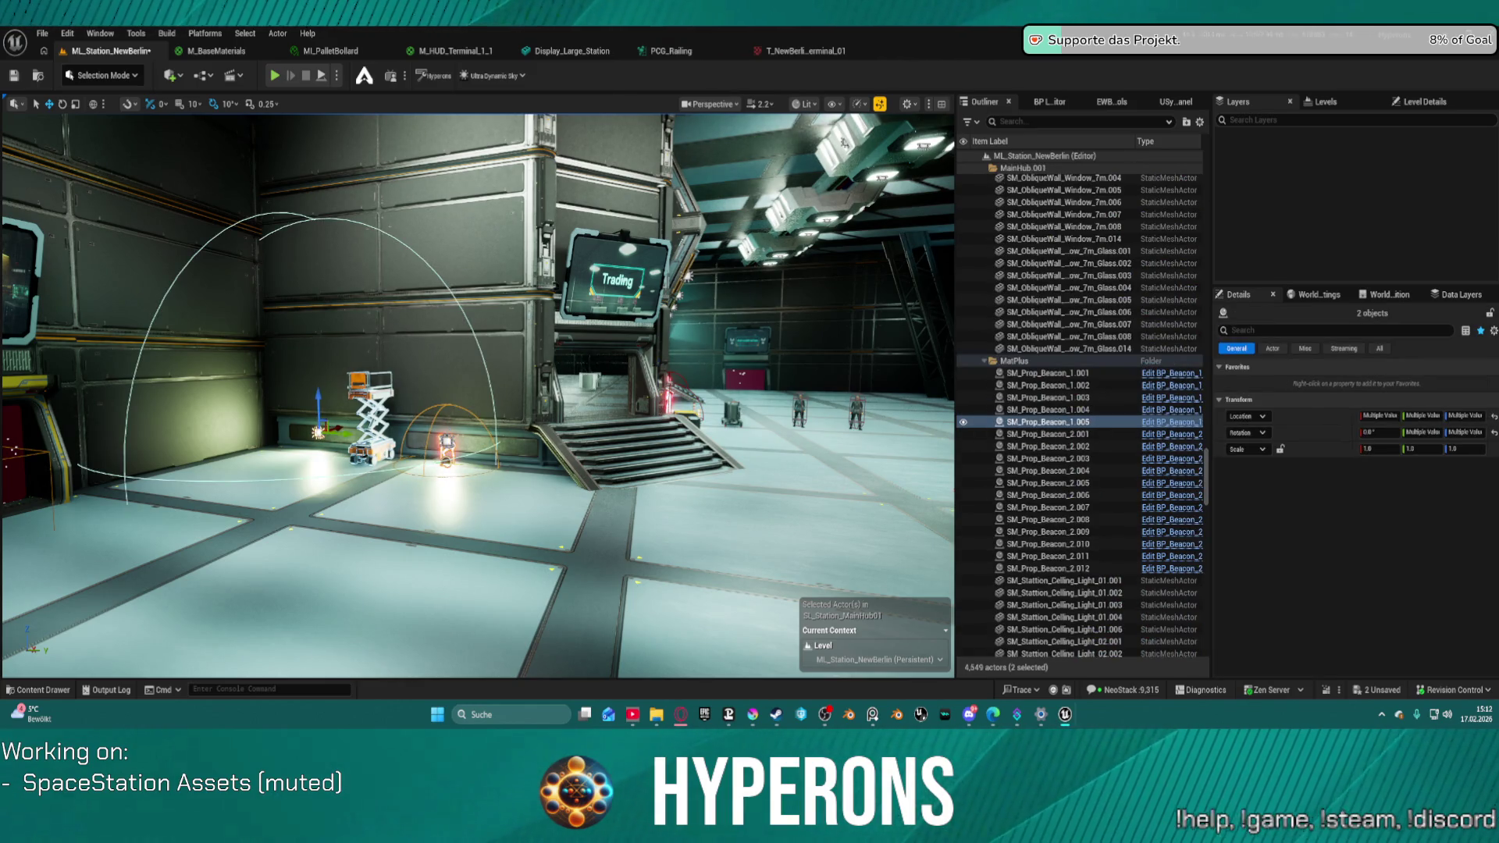
{"action": "double_click", "coordinate": [1048, 409]}
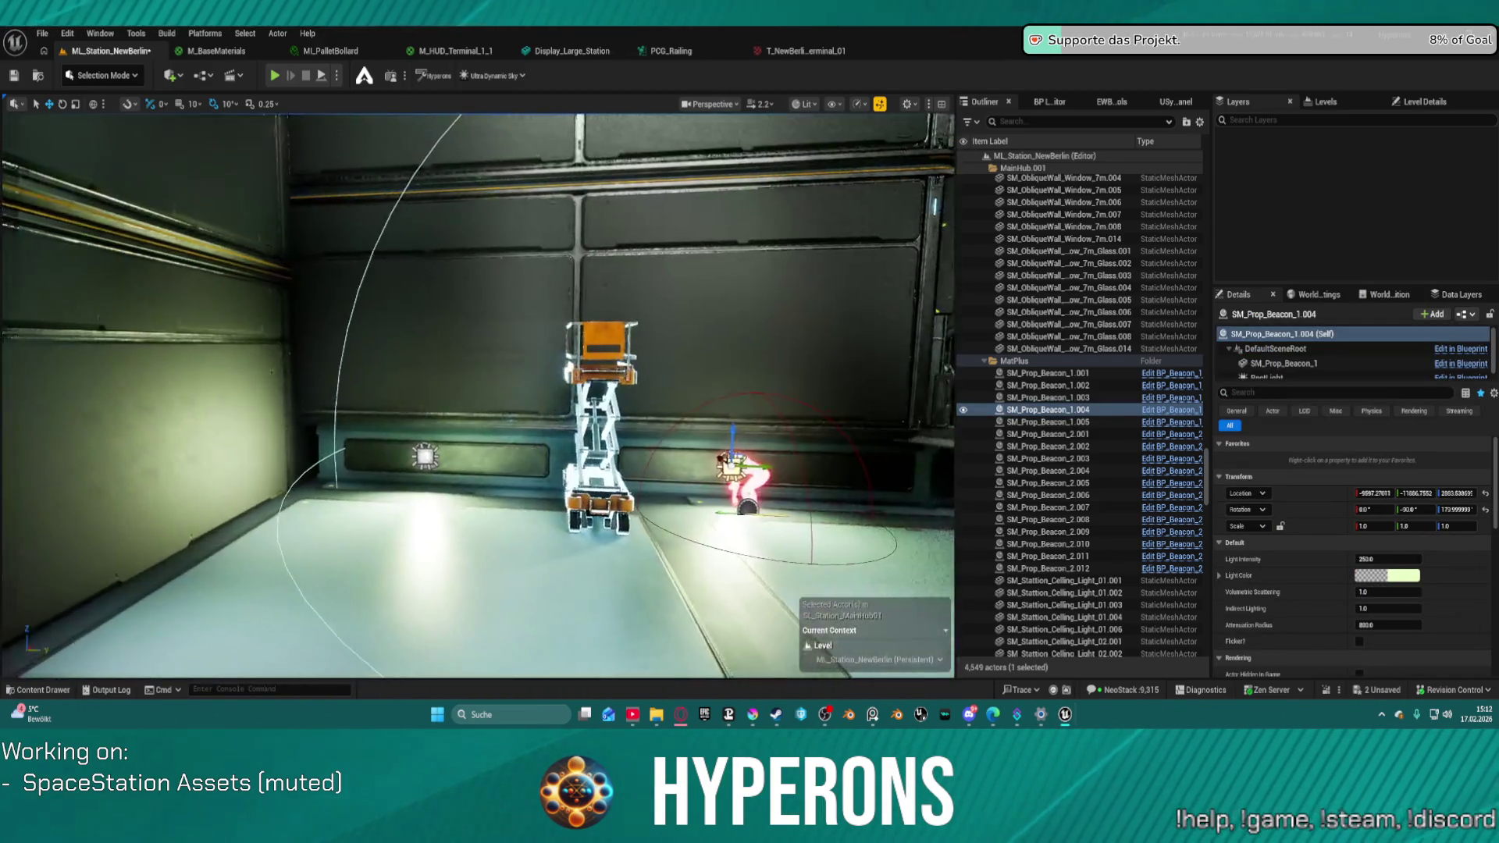
{"action": "left_click", "coordinate": [422, 455], "text": "ctrl"}
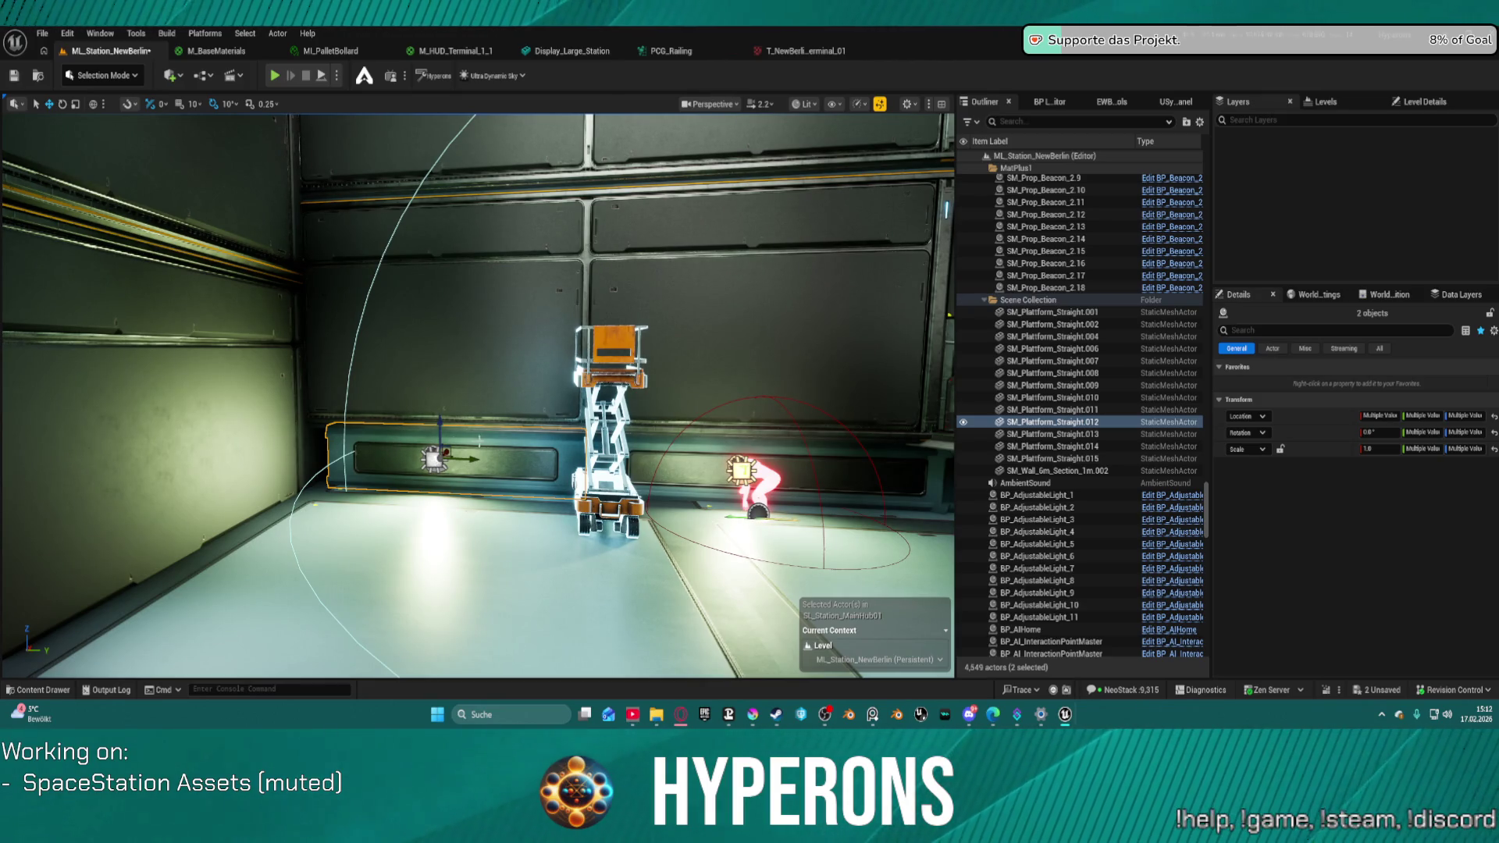
{"action": "key", "text": "ctrl+z"}
{"action": "key", "text": "ctrl+y"}
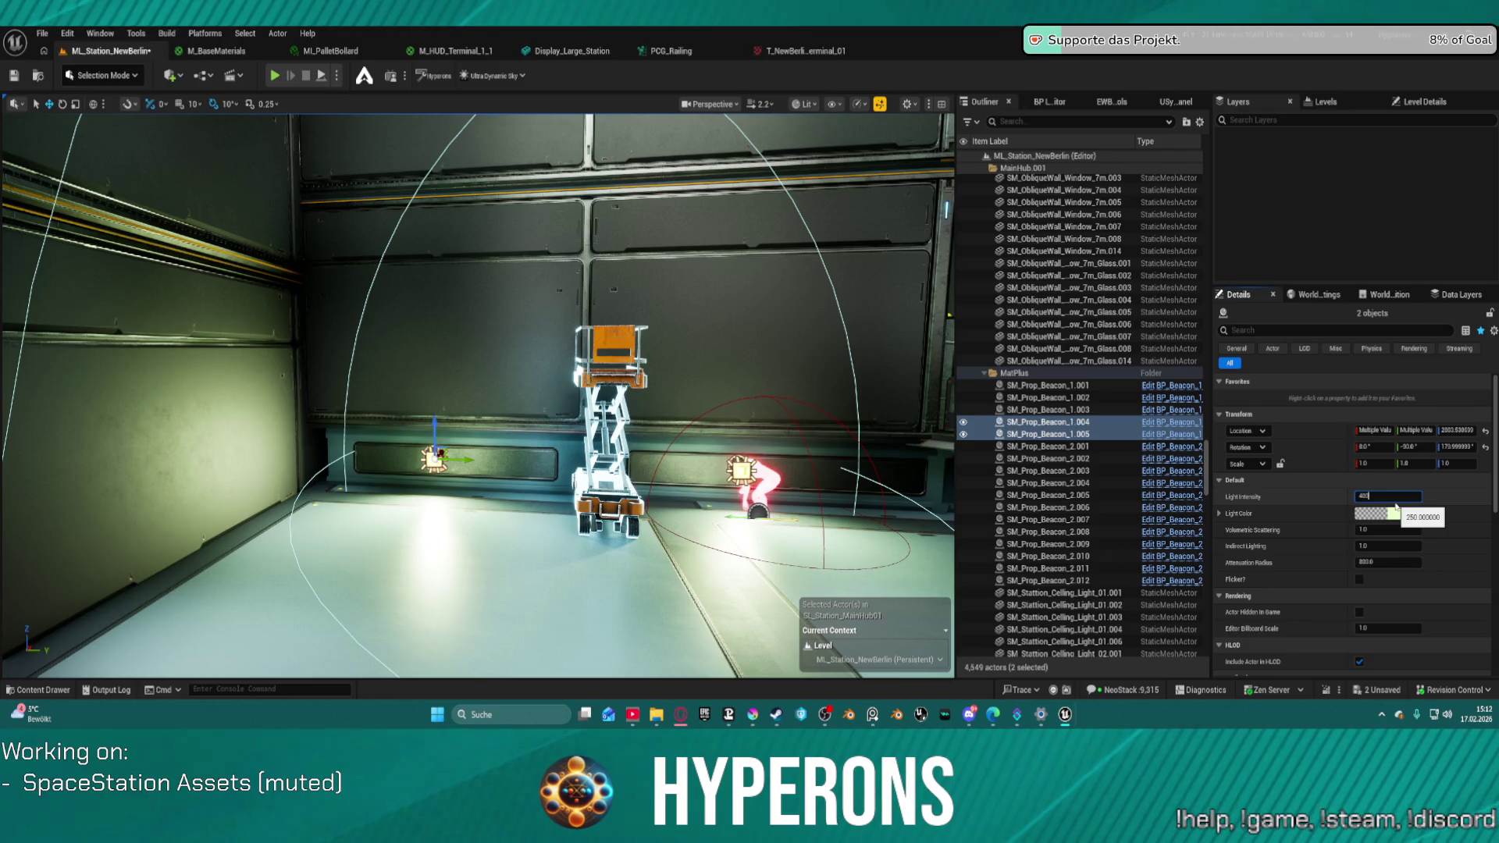
{"action": "type", "text": "1"}
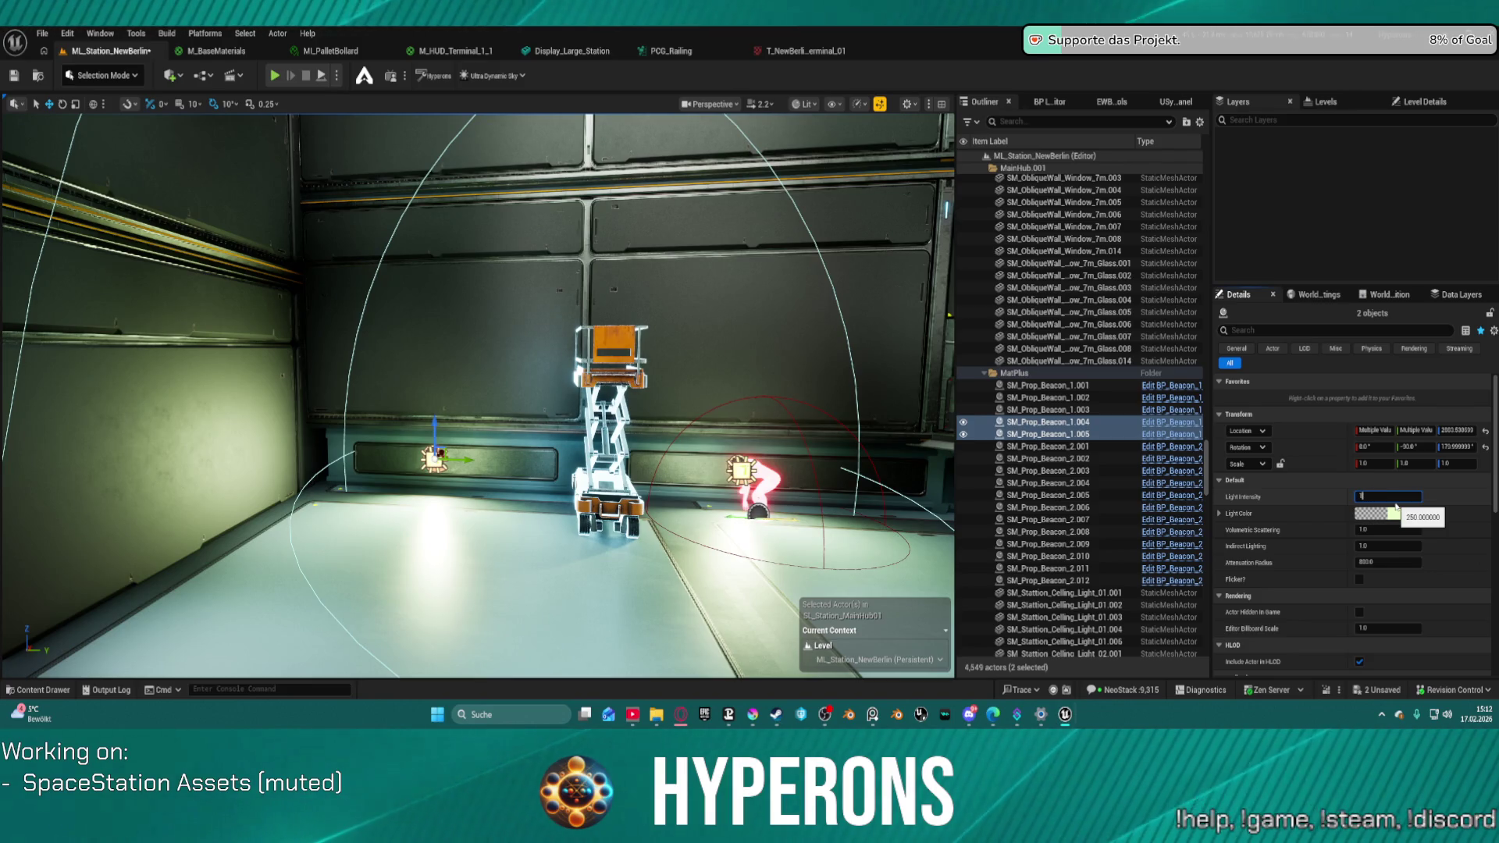
{"action": "key", "text": "Tab"}
{"action": "key", "text": "Tab"}
{"action": "type", "text": "400"}
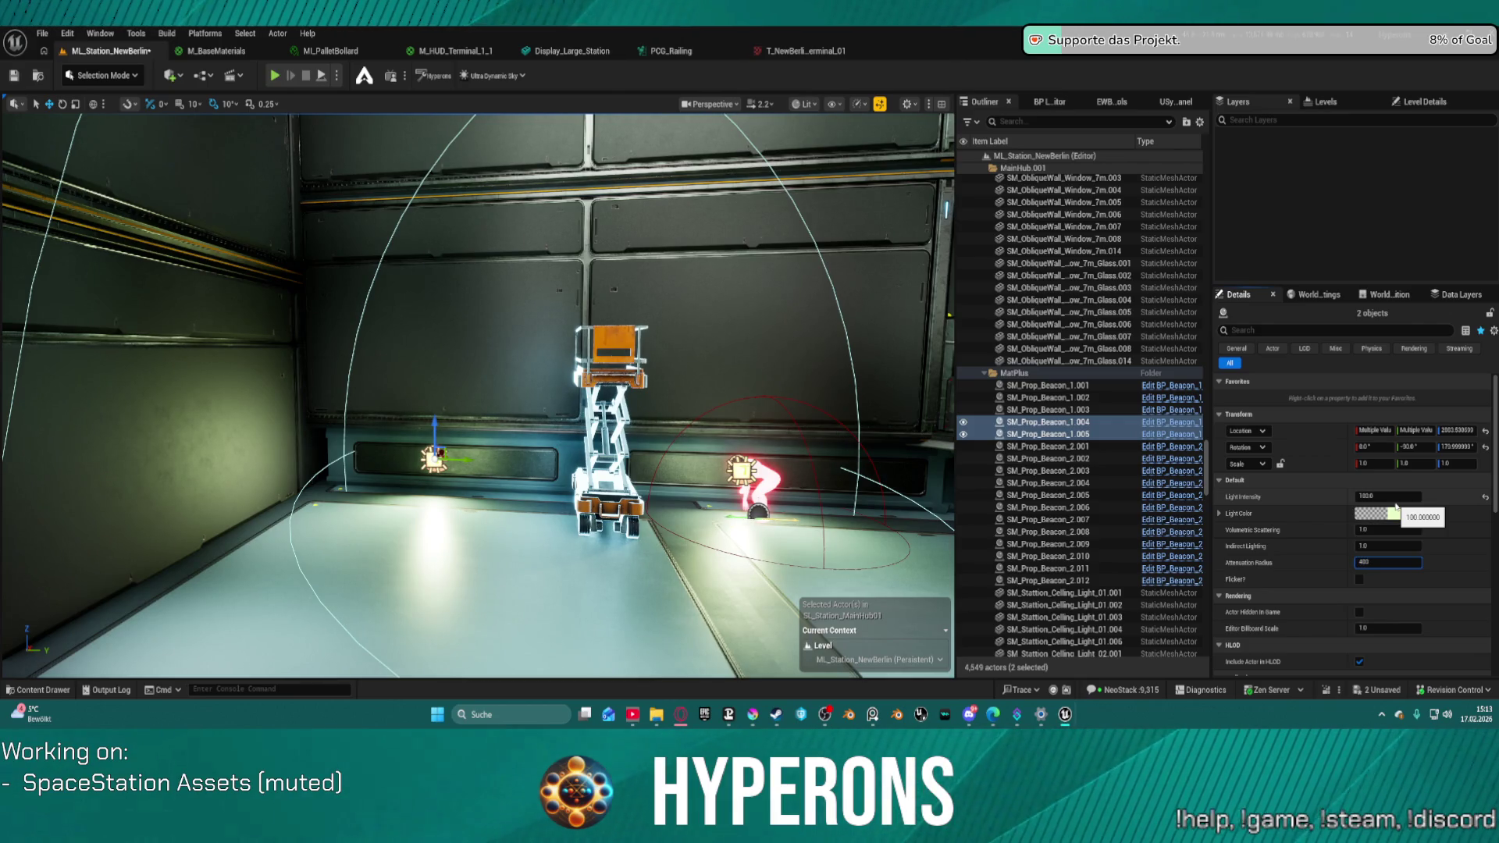
{"action": "key", "text": "Return"}
{"action": "left_click", "coordinate": [722, 250]}
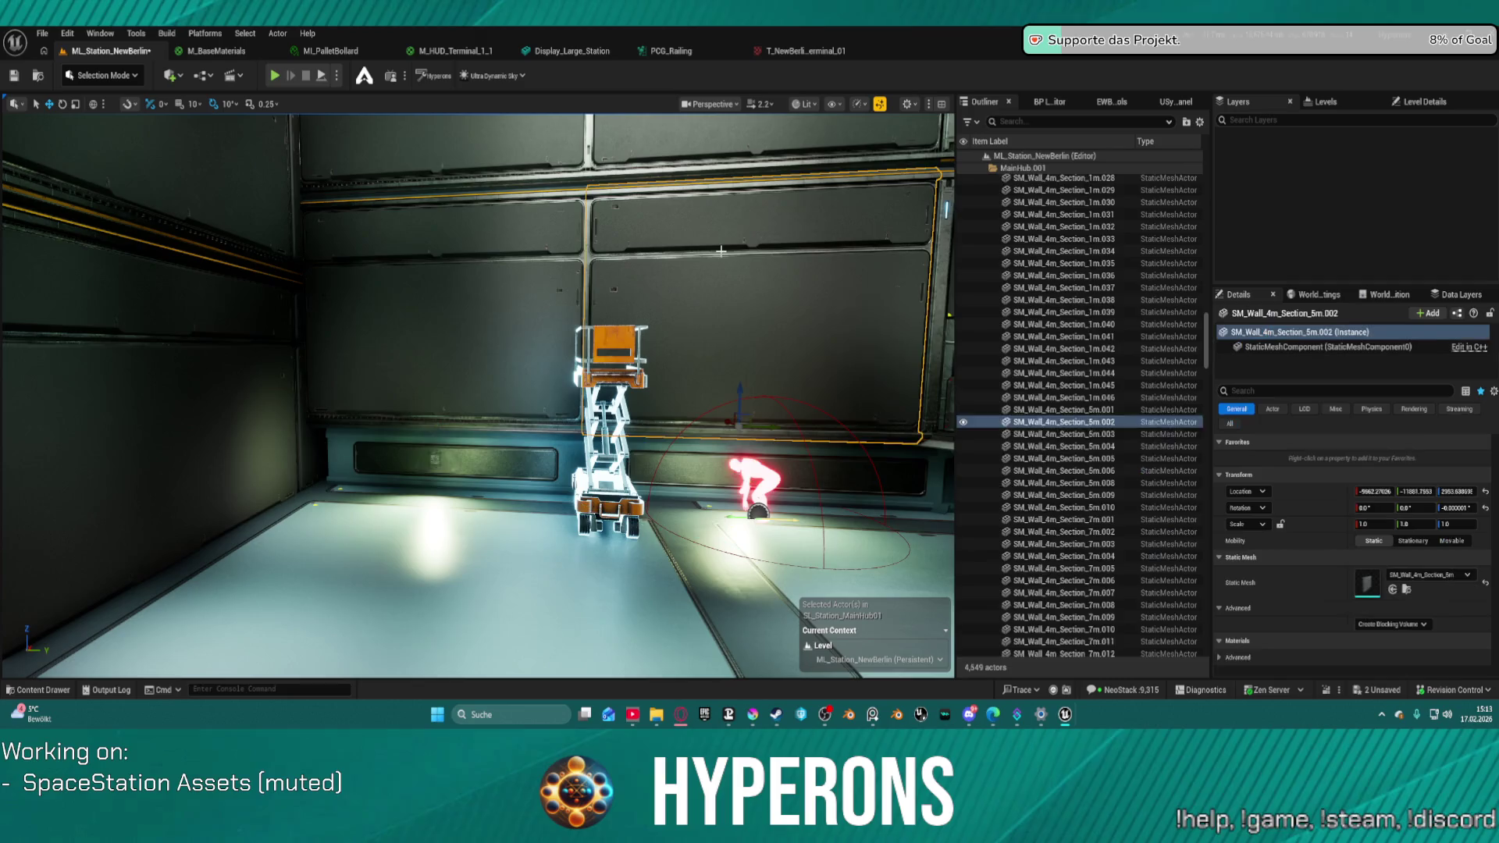
{"action": "key", "text": "f"}
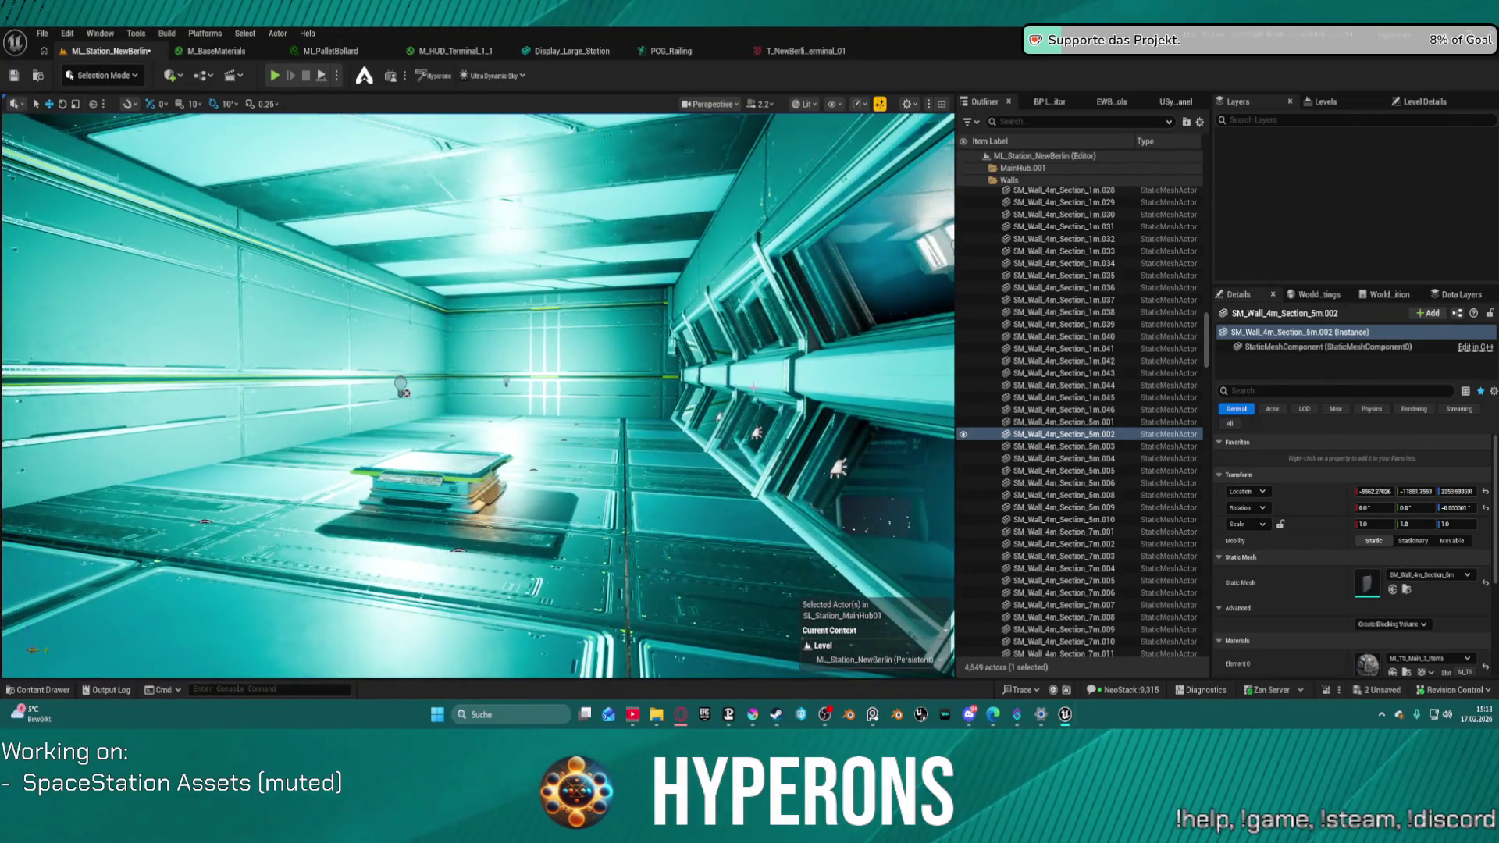
{"action": "left_click", "coordinate": [506, 380]}
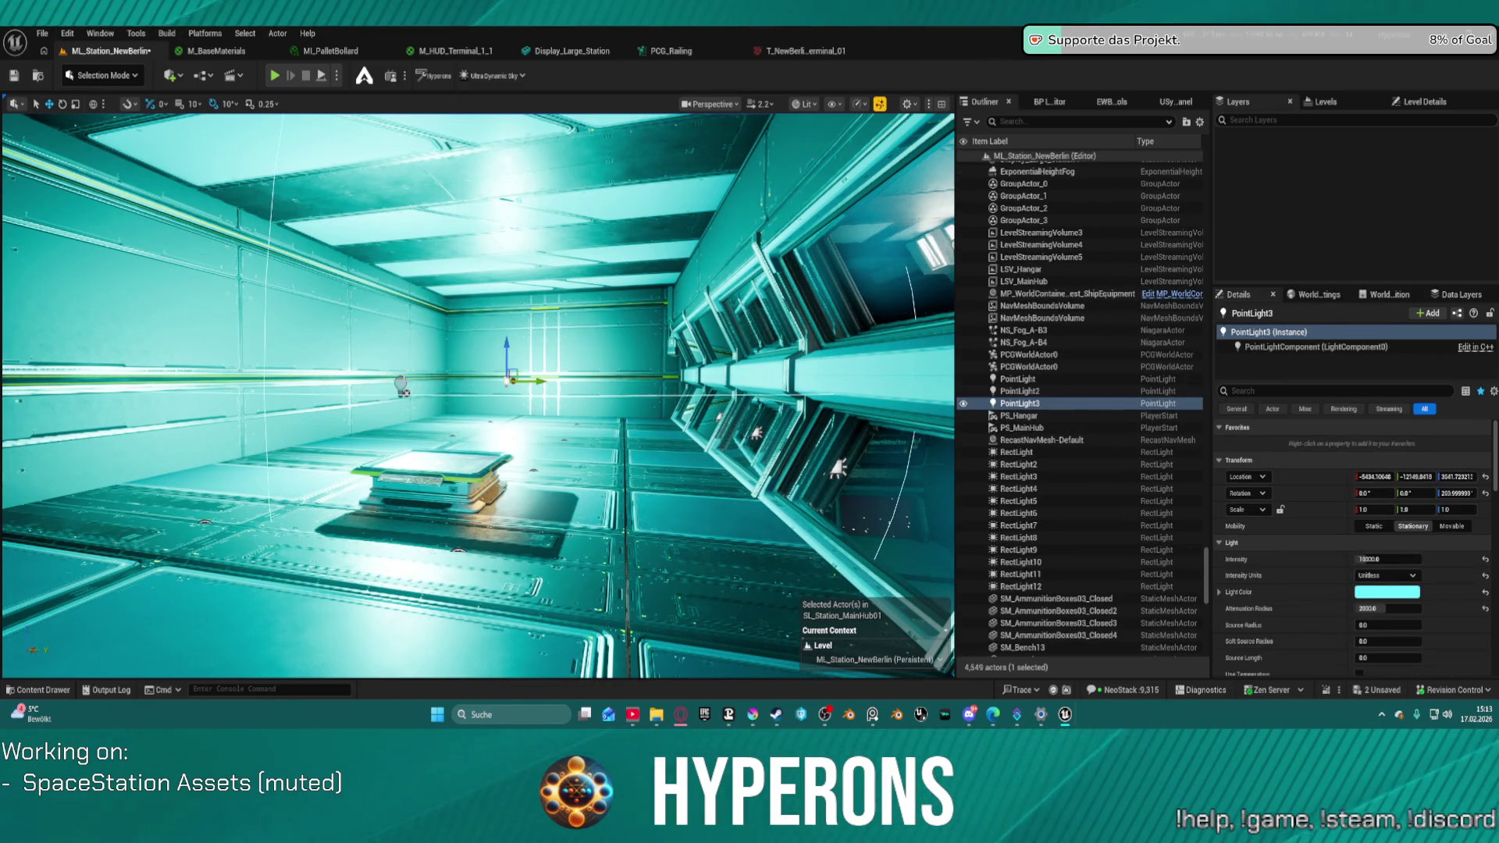
- Select PointLight, PointLight2 and PointLight3 and raise their intensity to 5000
{"action": "left_click", "coordinate": [401, 384], "text": "ctrl"}
{"action": "left_click", "coordinate": [264, 420], "text": "ctrl"}
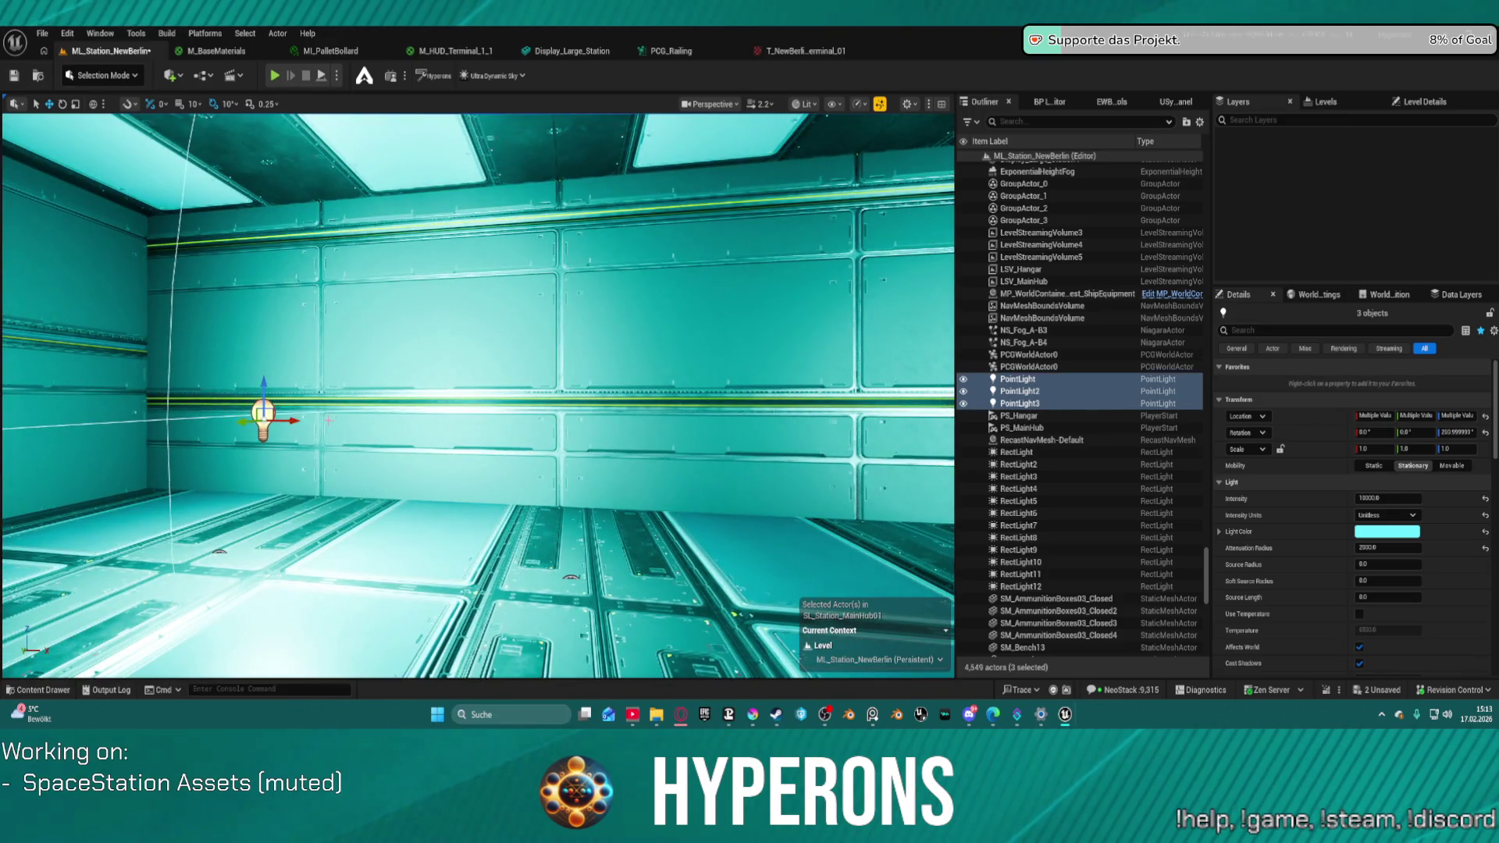
{"action": "key", "text": "f"}
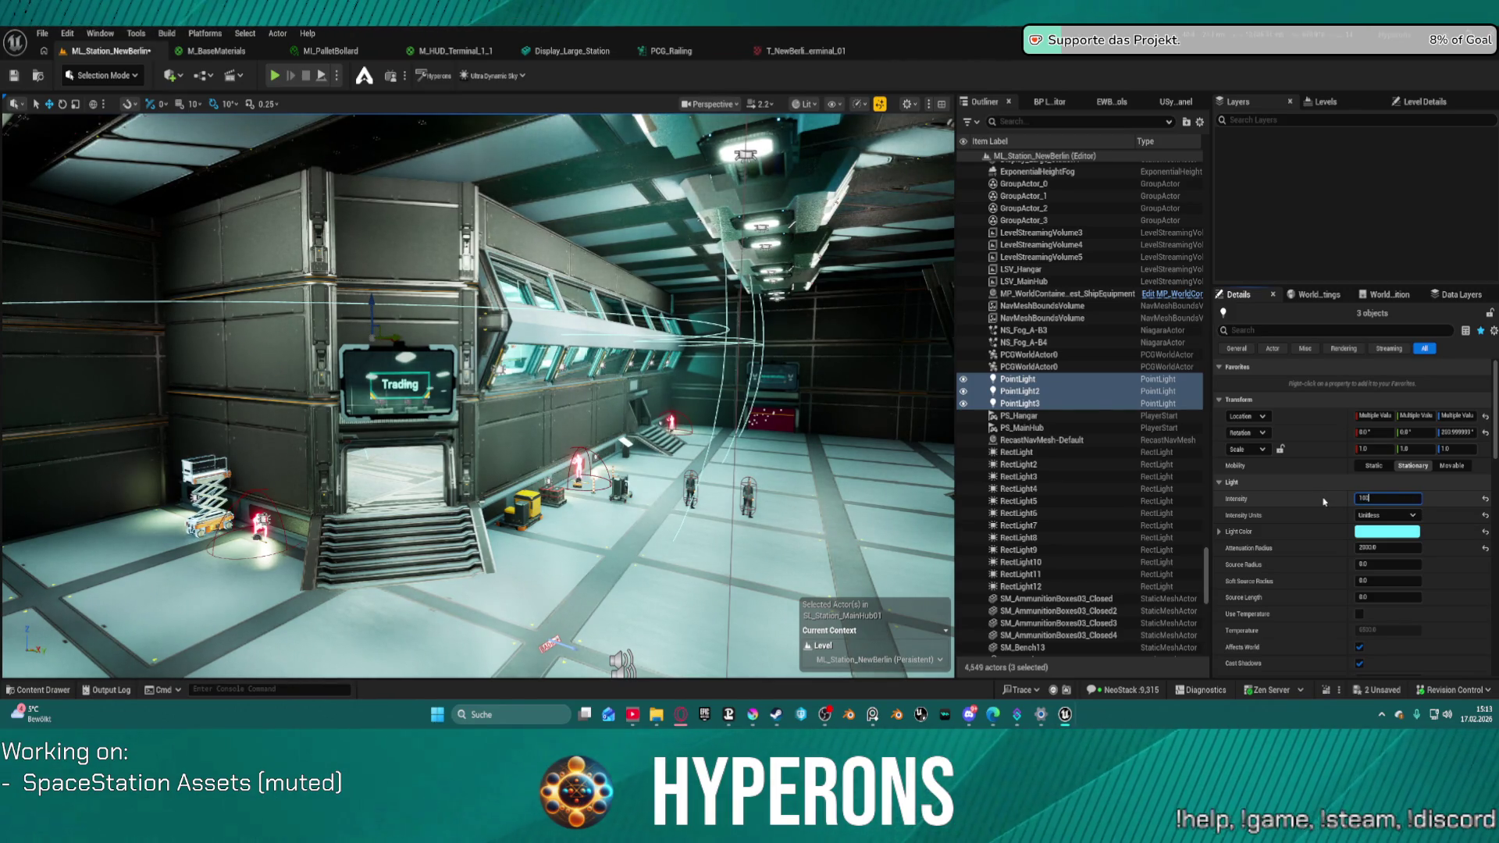
{"action": "type", "text": "0"}
{"action": "key", "text": "Return"}
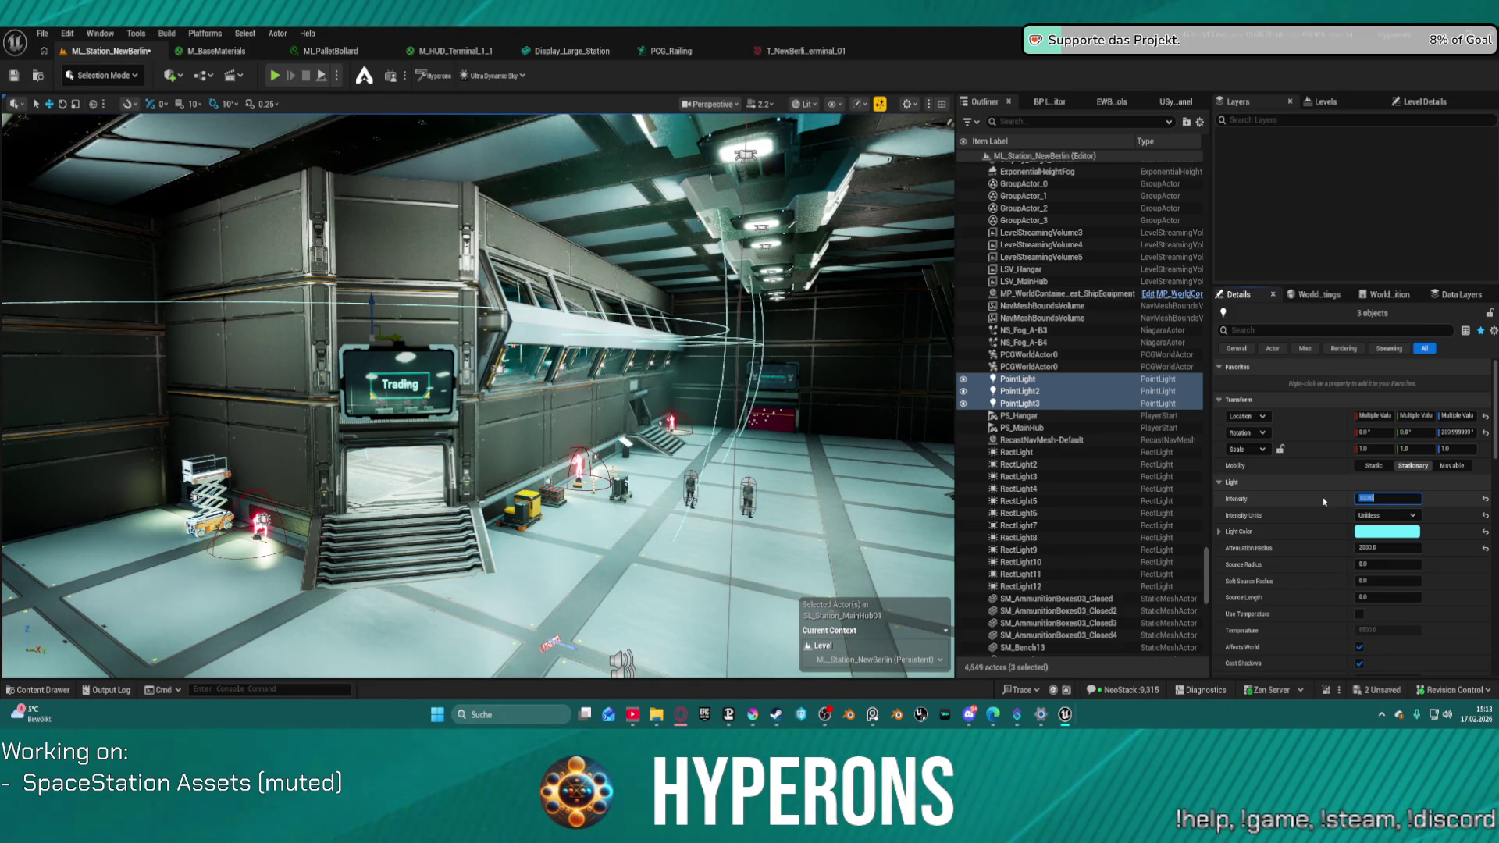
{"action": "type", "text": "500"}
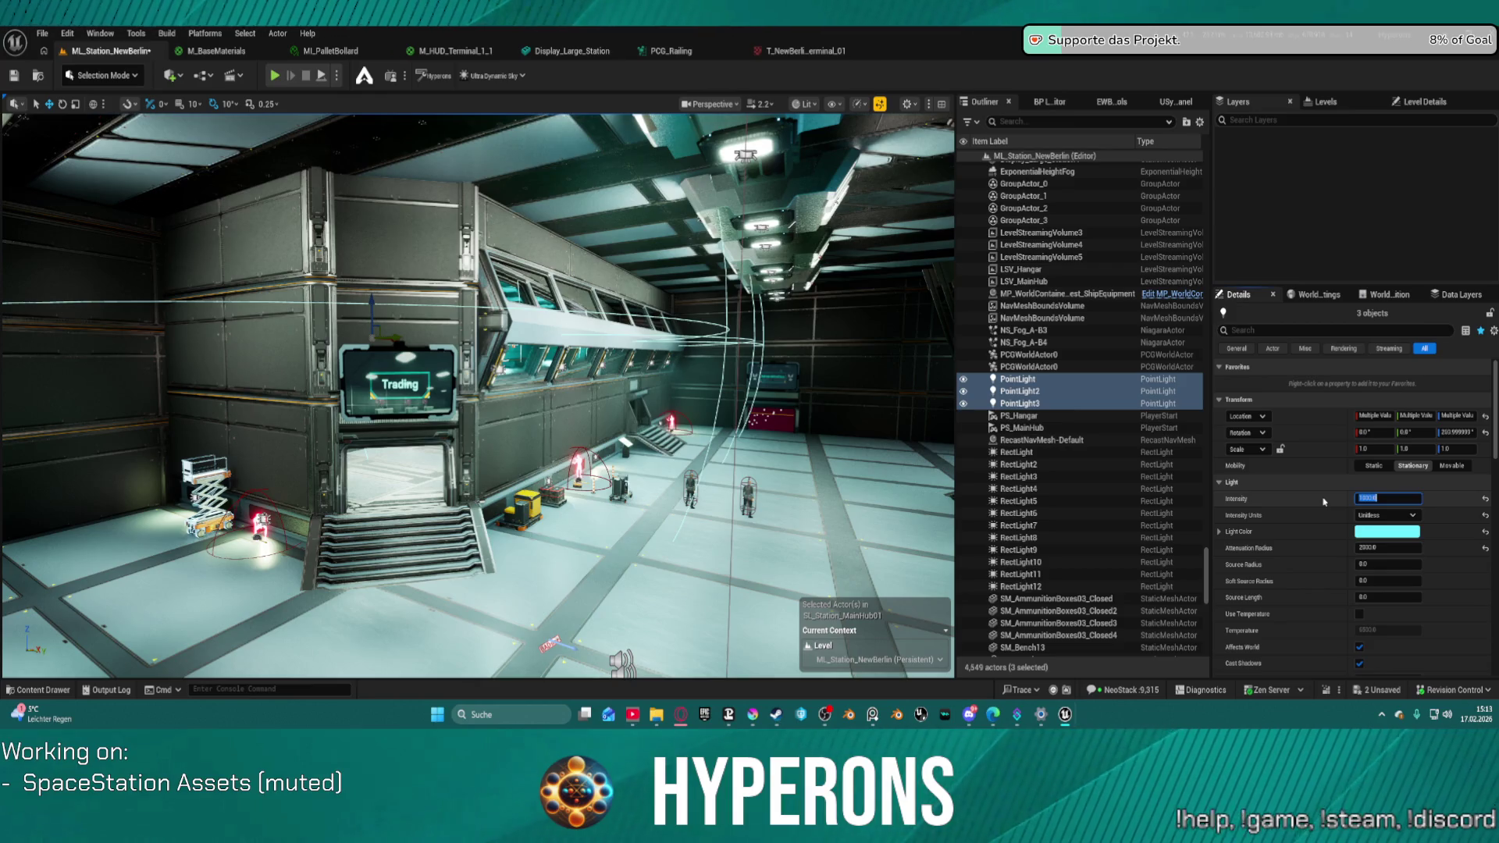
{"action": "left_click_drag", "start_coordinate": [898, 452], "coordinate": [765, 386]}
{"action": "left_click", "coordinate": [1366, 497]}
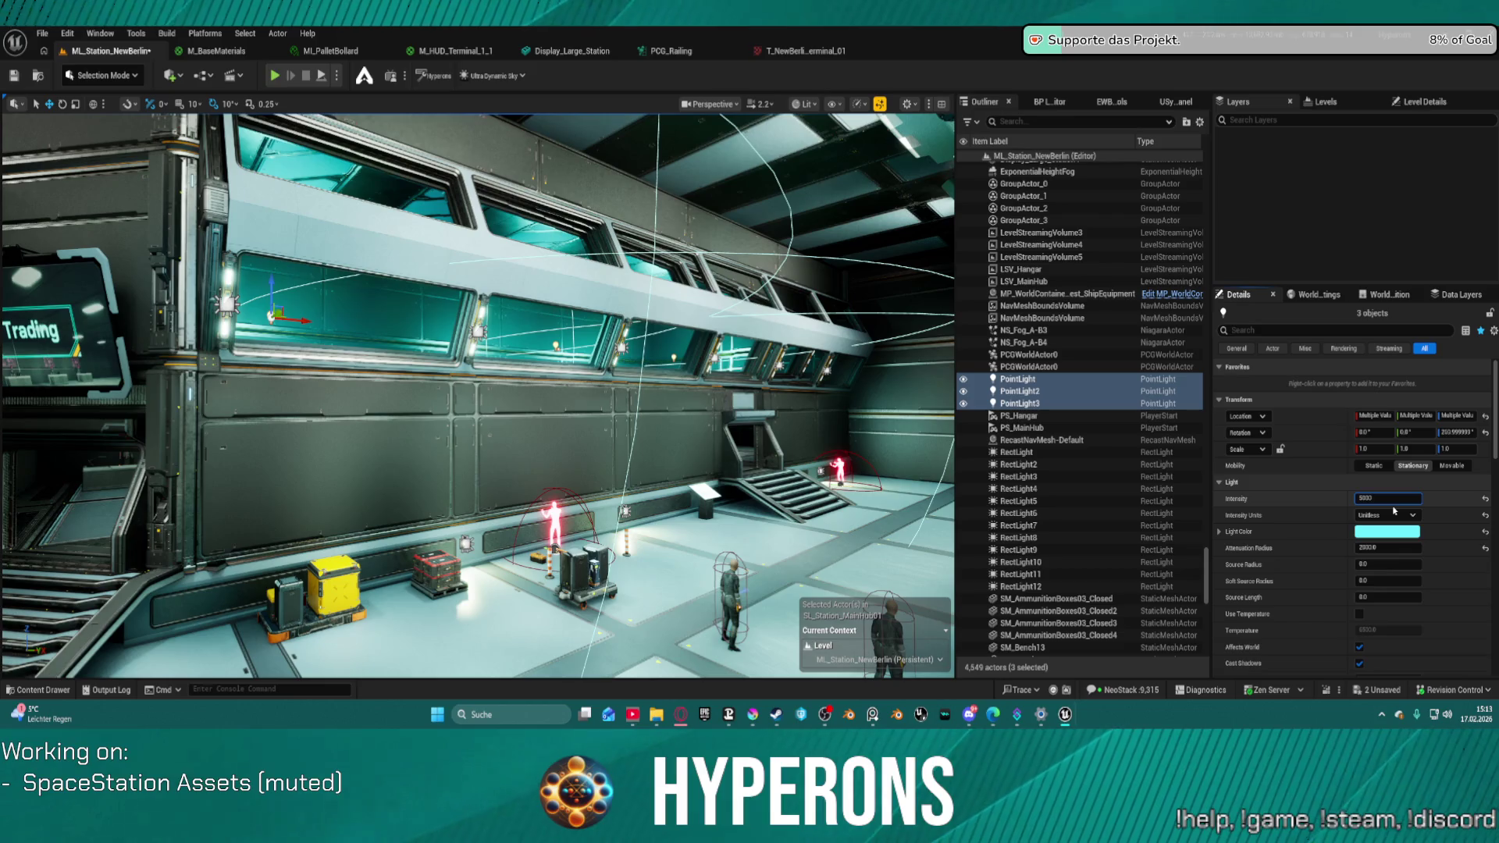
{"action": "key", "text": "Return"}
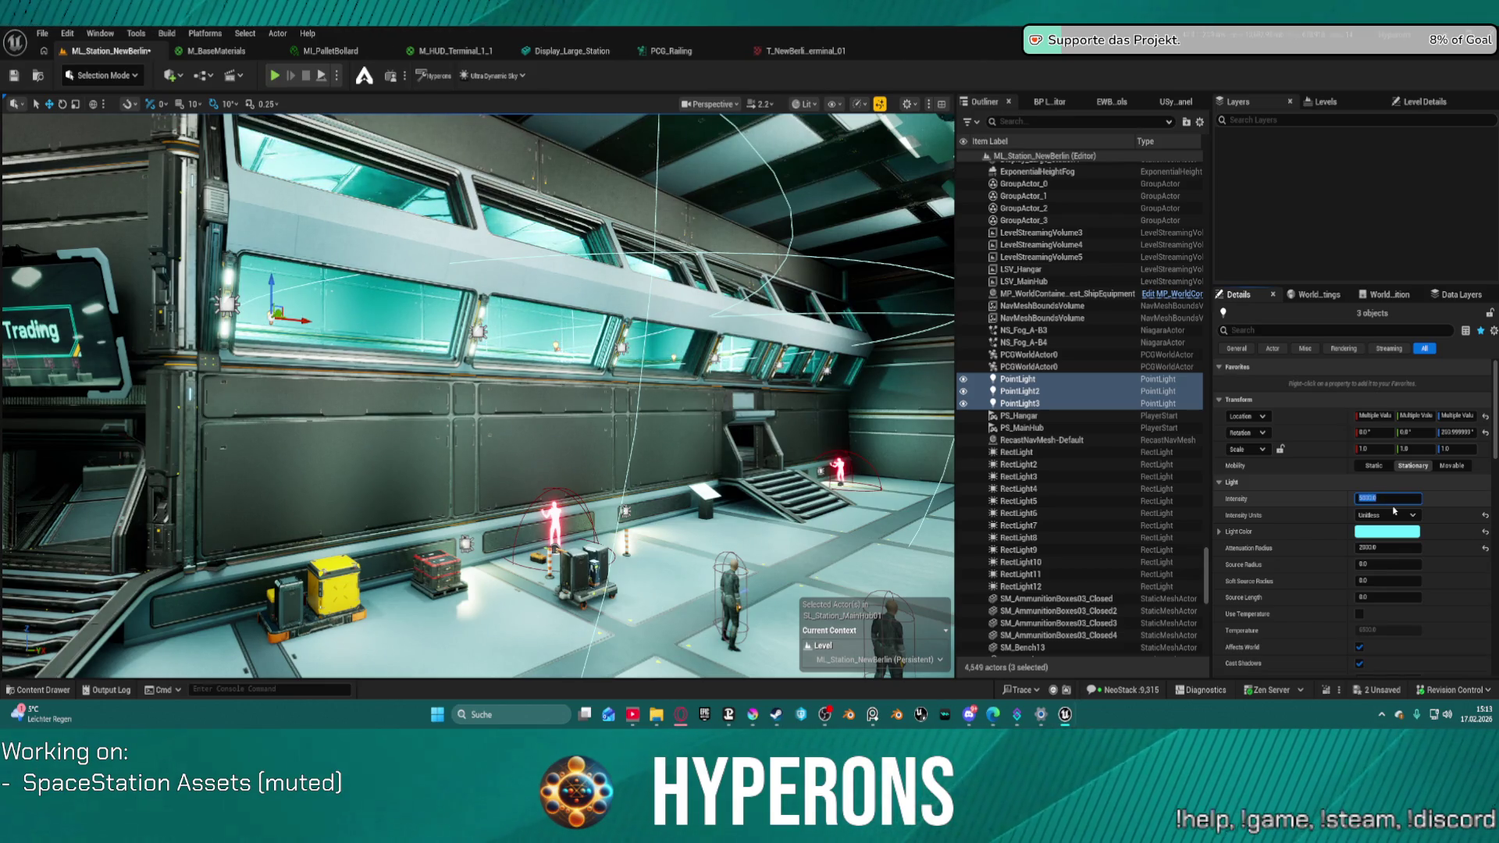
- Try point light attenuation radii of 1000 and 3000, settling on 2000
{"action": "left_click_drag", "start_coordinate": [547, 390], "coordinate": [456, 390]}
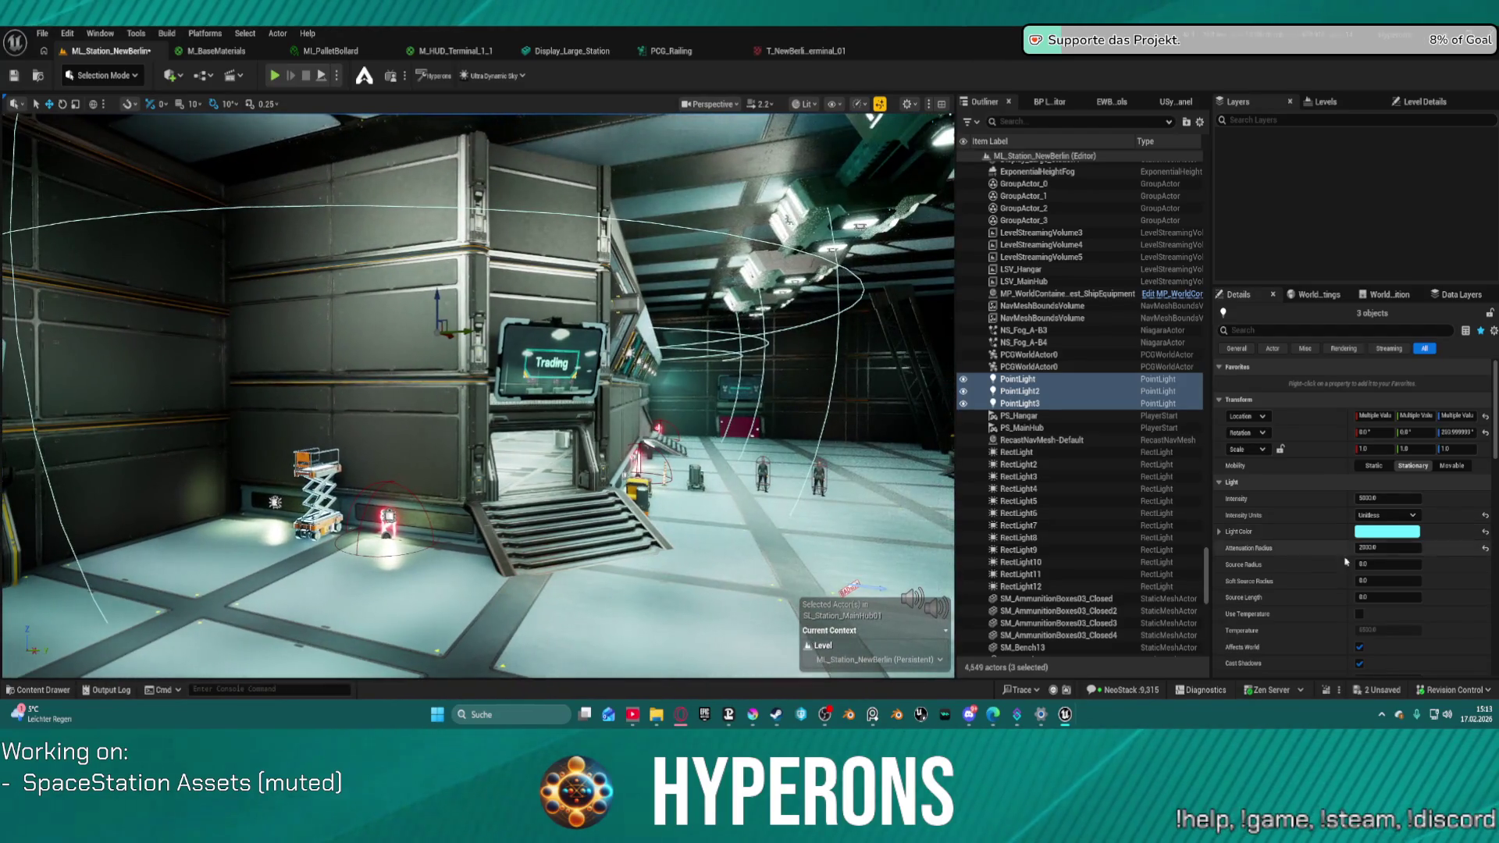
{"action": "left_click", "coordinate": [1397, 550]}
{"action": "type", "text": "1000"}
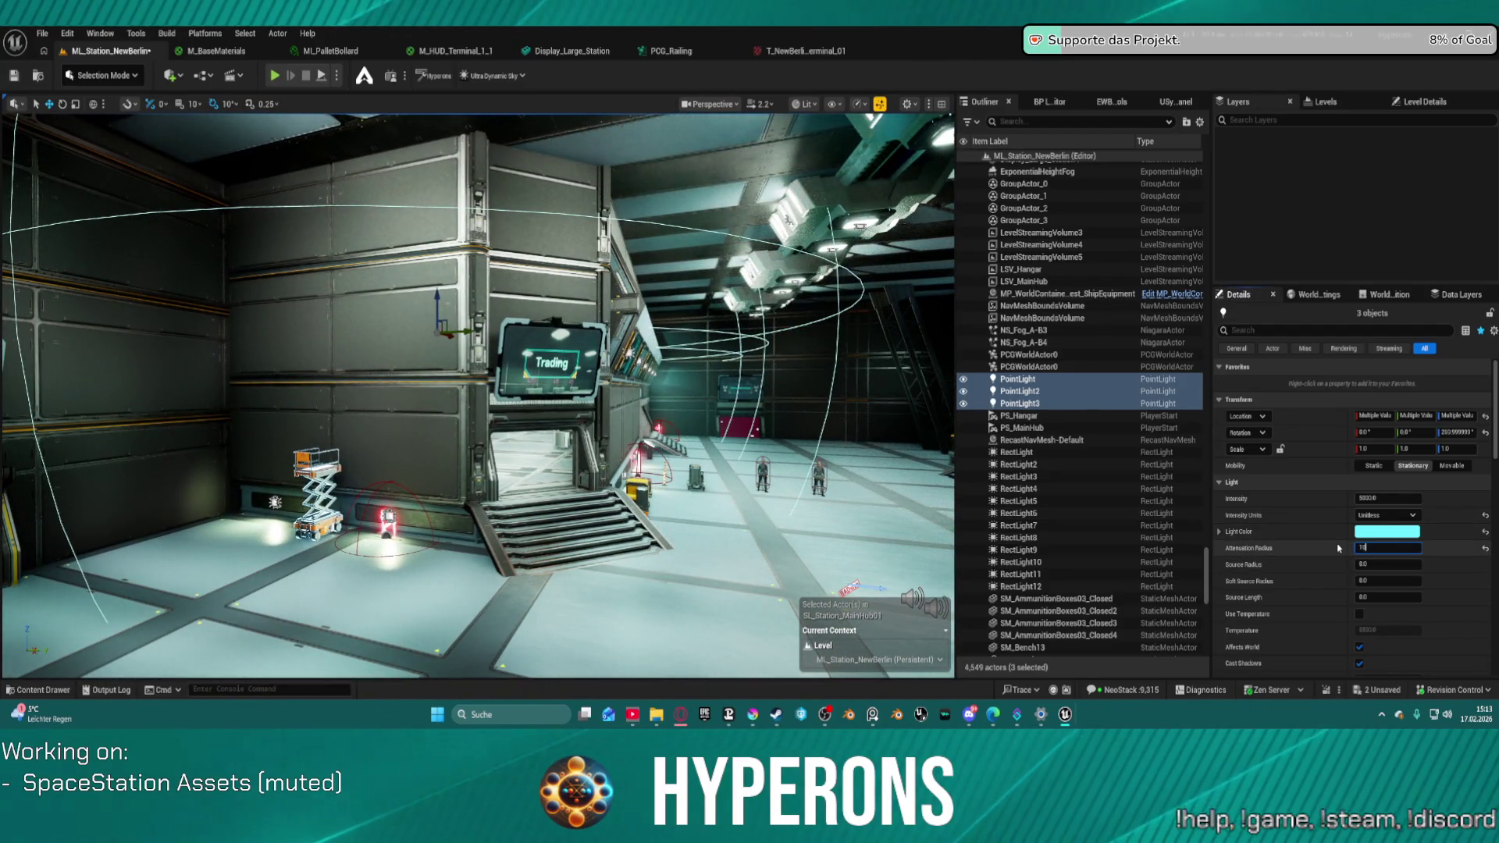
{"action": "type", "text": "3000"}
{"action": "key", "text": "Return"}
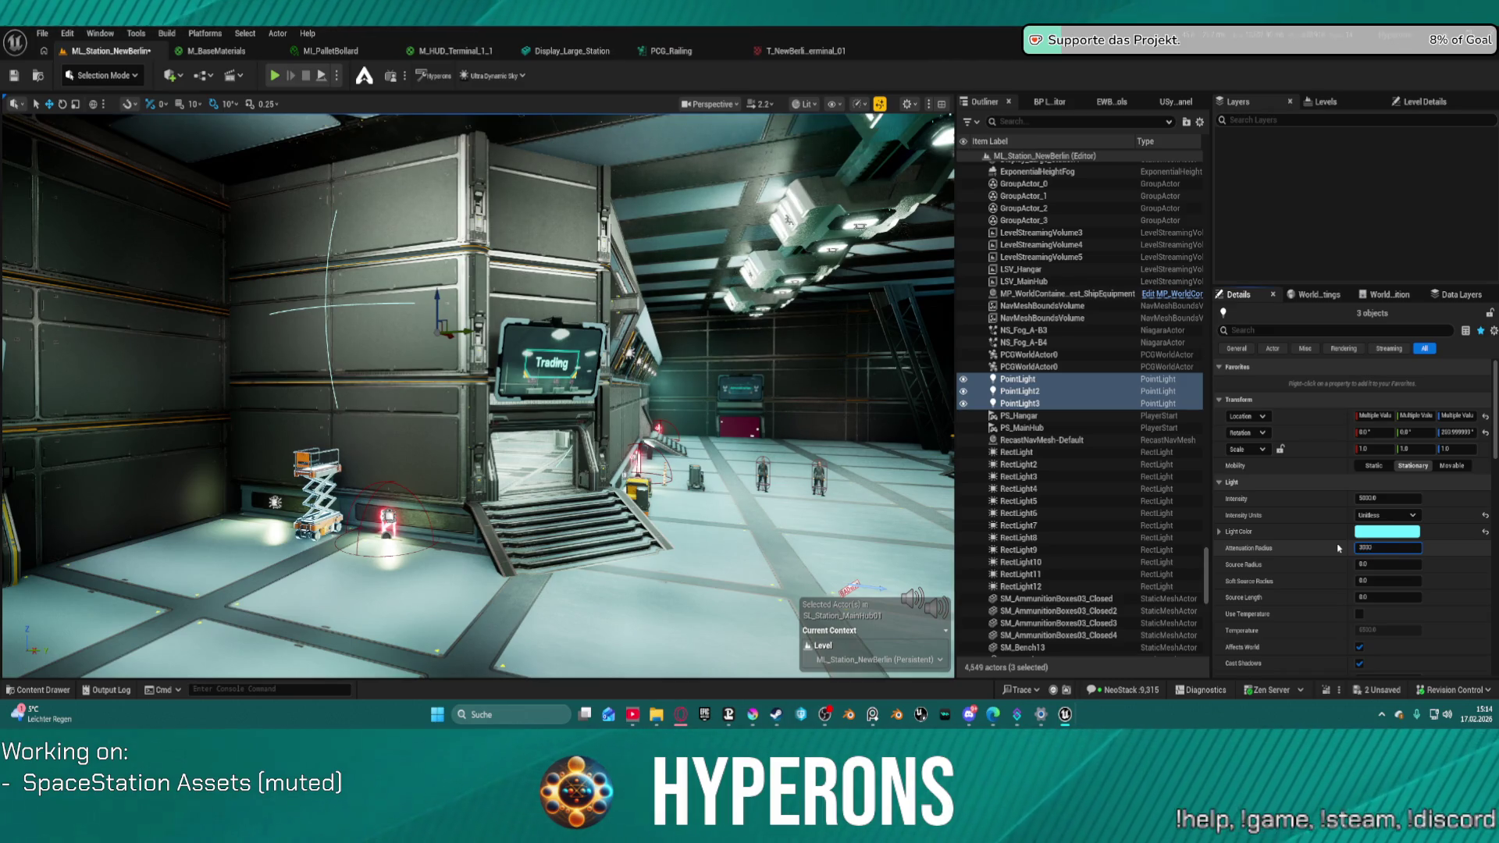
{"action": "key", "text": "Return"}
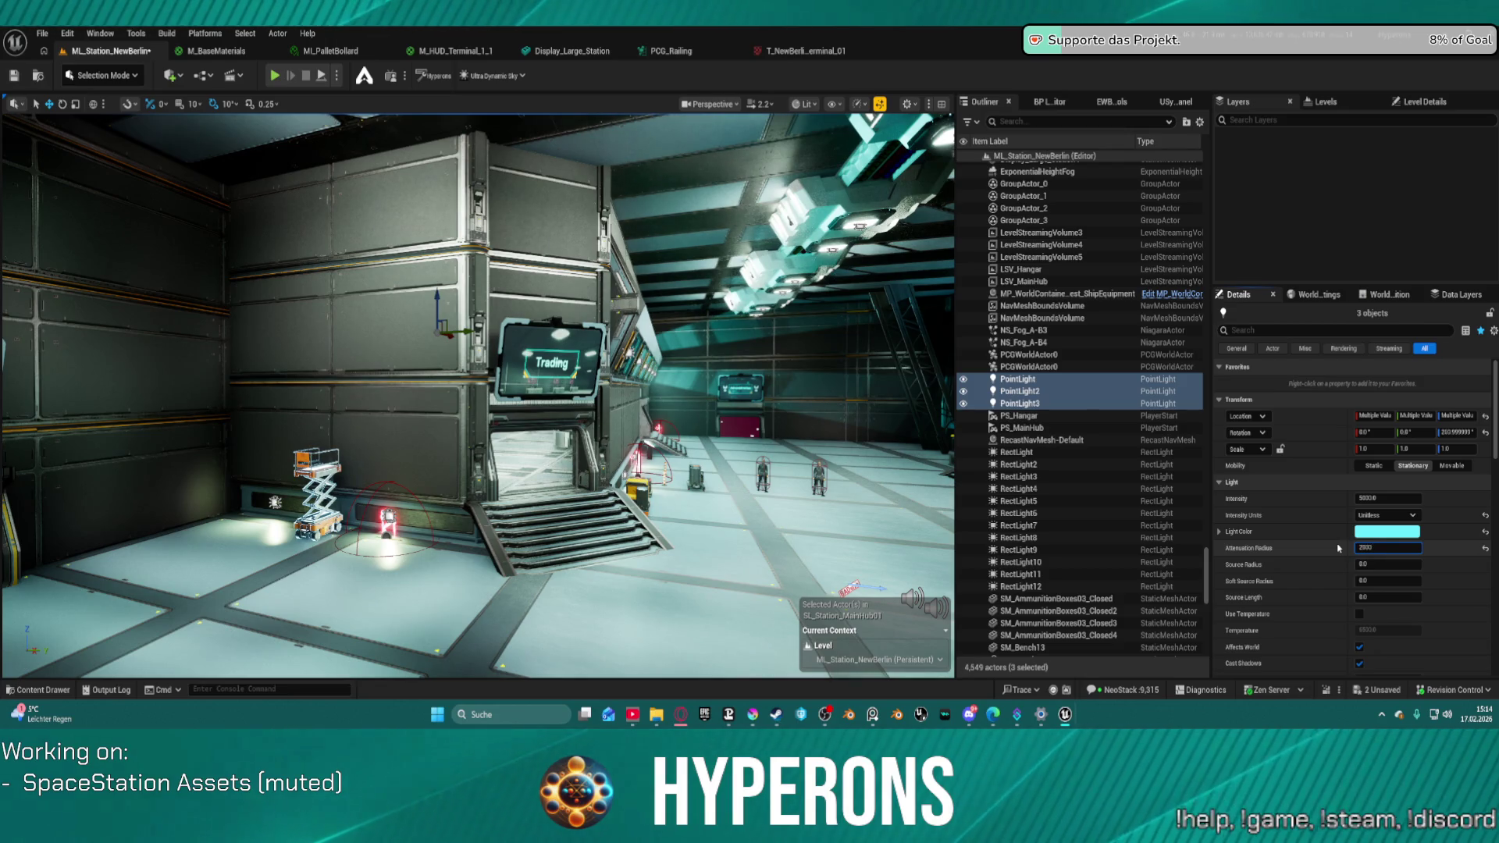
{"action": "type", "text": "2000"}
{"action": "key", "text": "Return"}
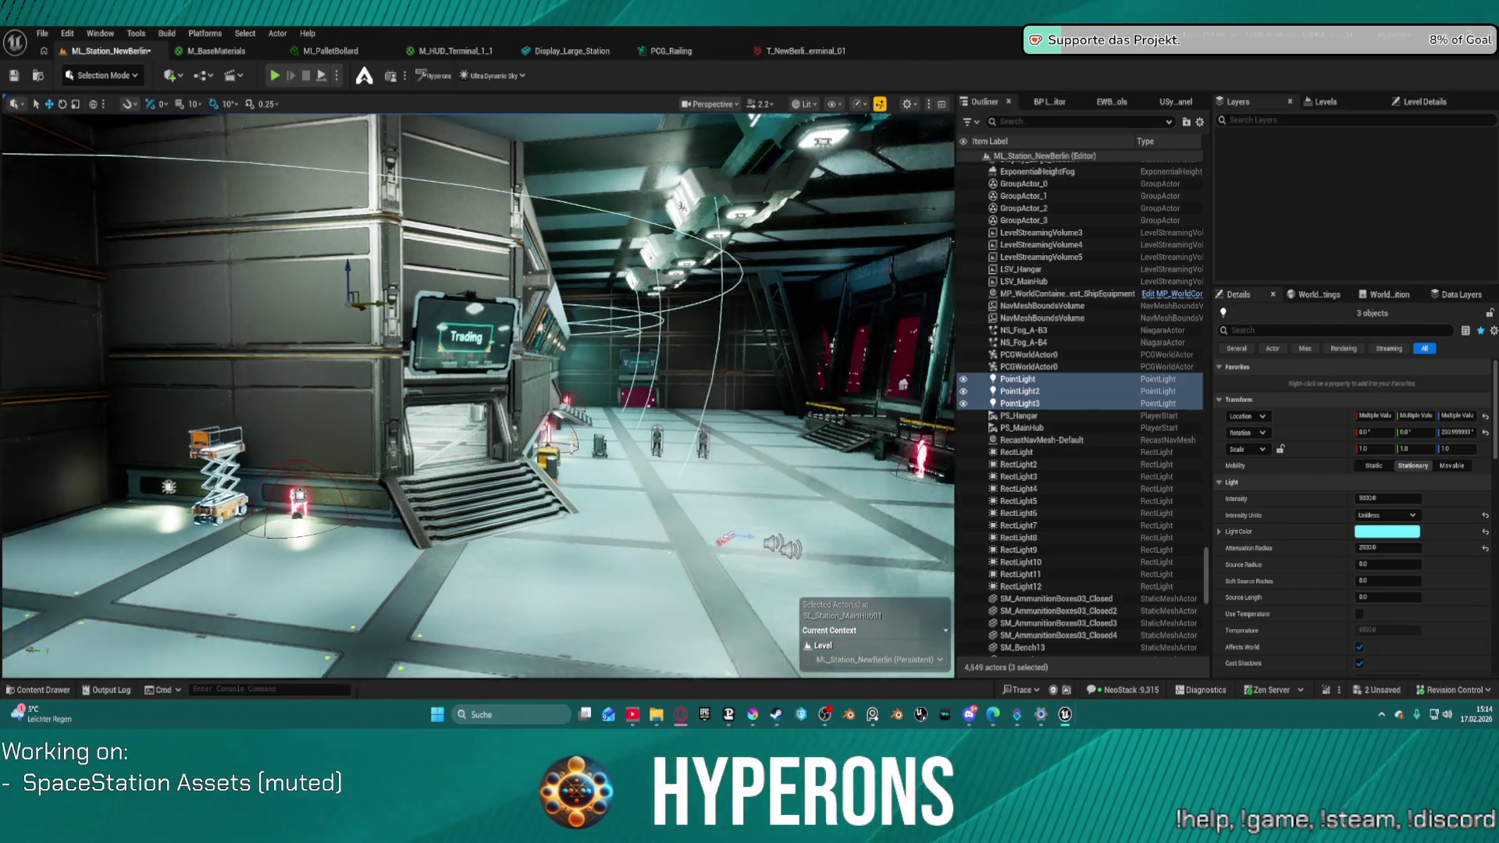
{"action": "mouse_move", "coordinate": [477, 390]}
{"action": "left_mouse_down"}
{"action": "mouse_move", "coordinate": [391, 344]}
{"action": "mouse_move", "coordinate": [234, 340]}
{"action": "mouse_move", "coordinate": [222, 254]}
{"action": "left_mouse_up"}
- Select the ceiling rect lights RectLight3 through RectLight10
{"action": "left_click", "coordinate": [477, 436]}
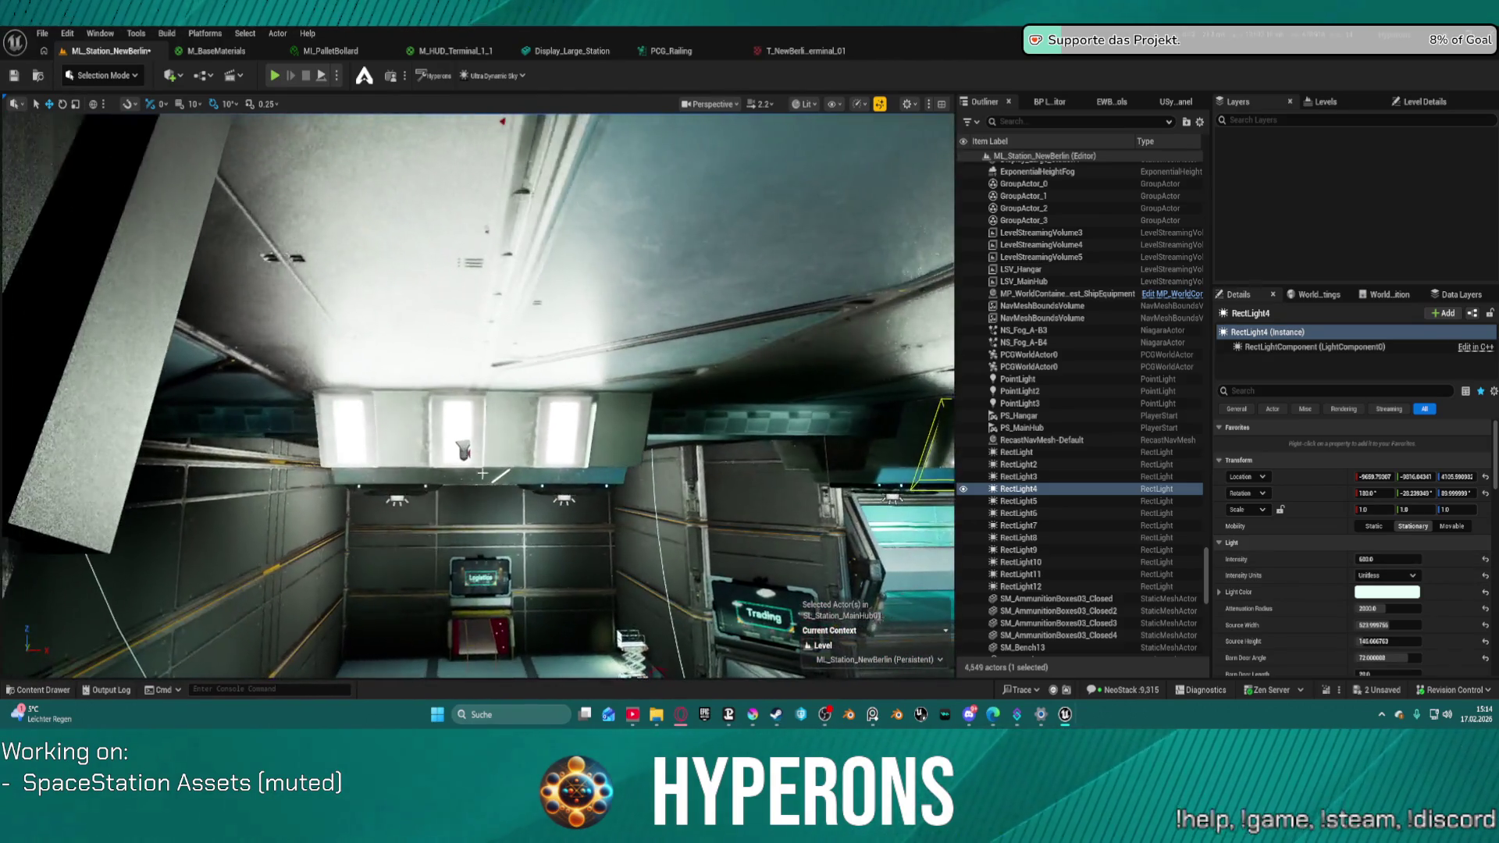
{"action": "left_click", "coordinate": [465, 451], "text": "ctrl"}
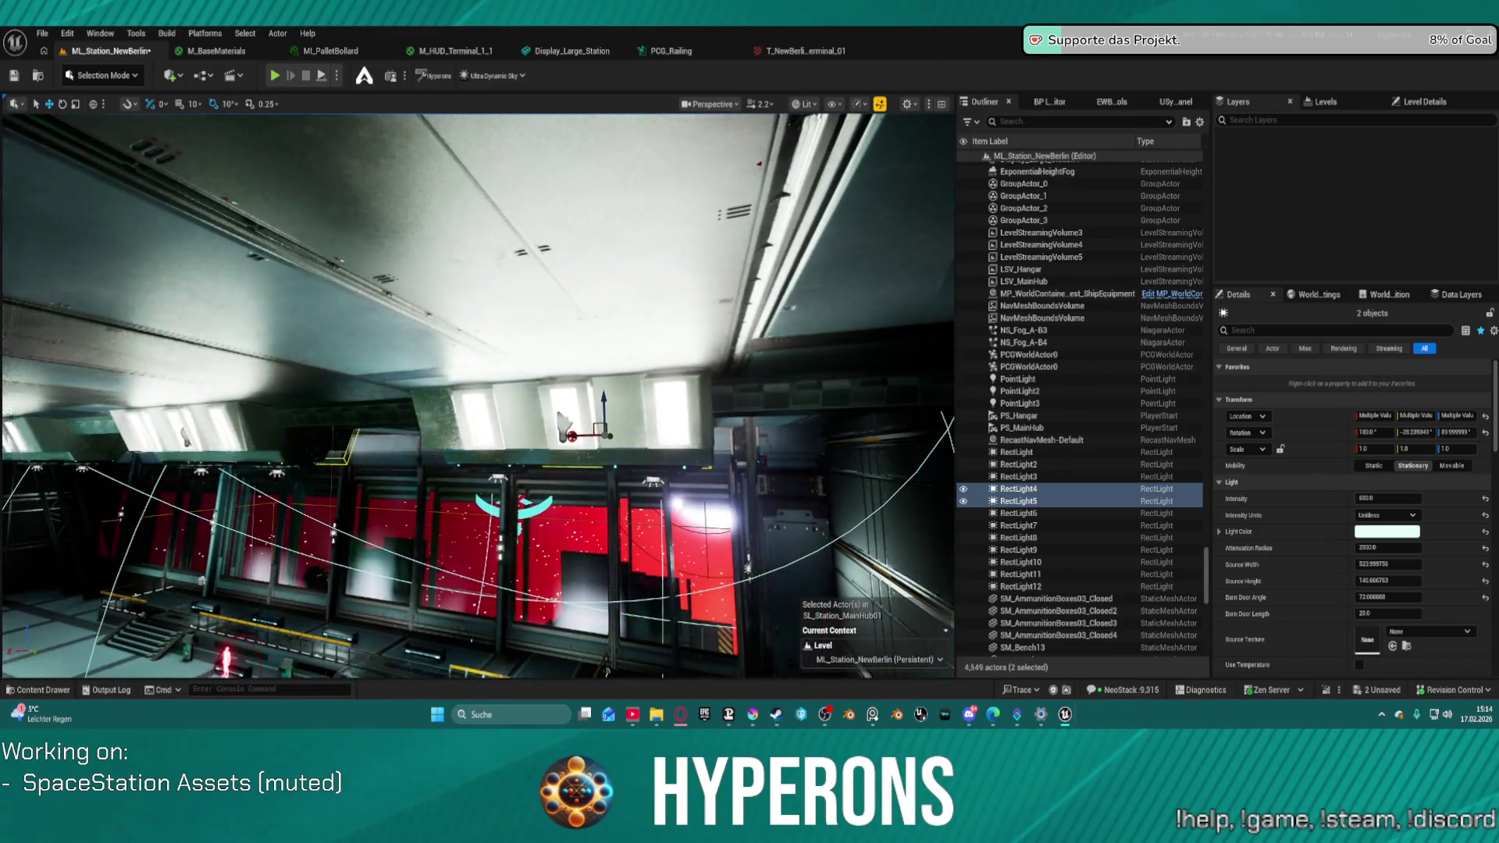
{"action": "left_click", "coordinate": [562, 423], "text": "ctrl"}
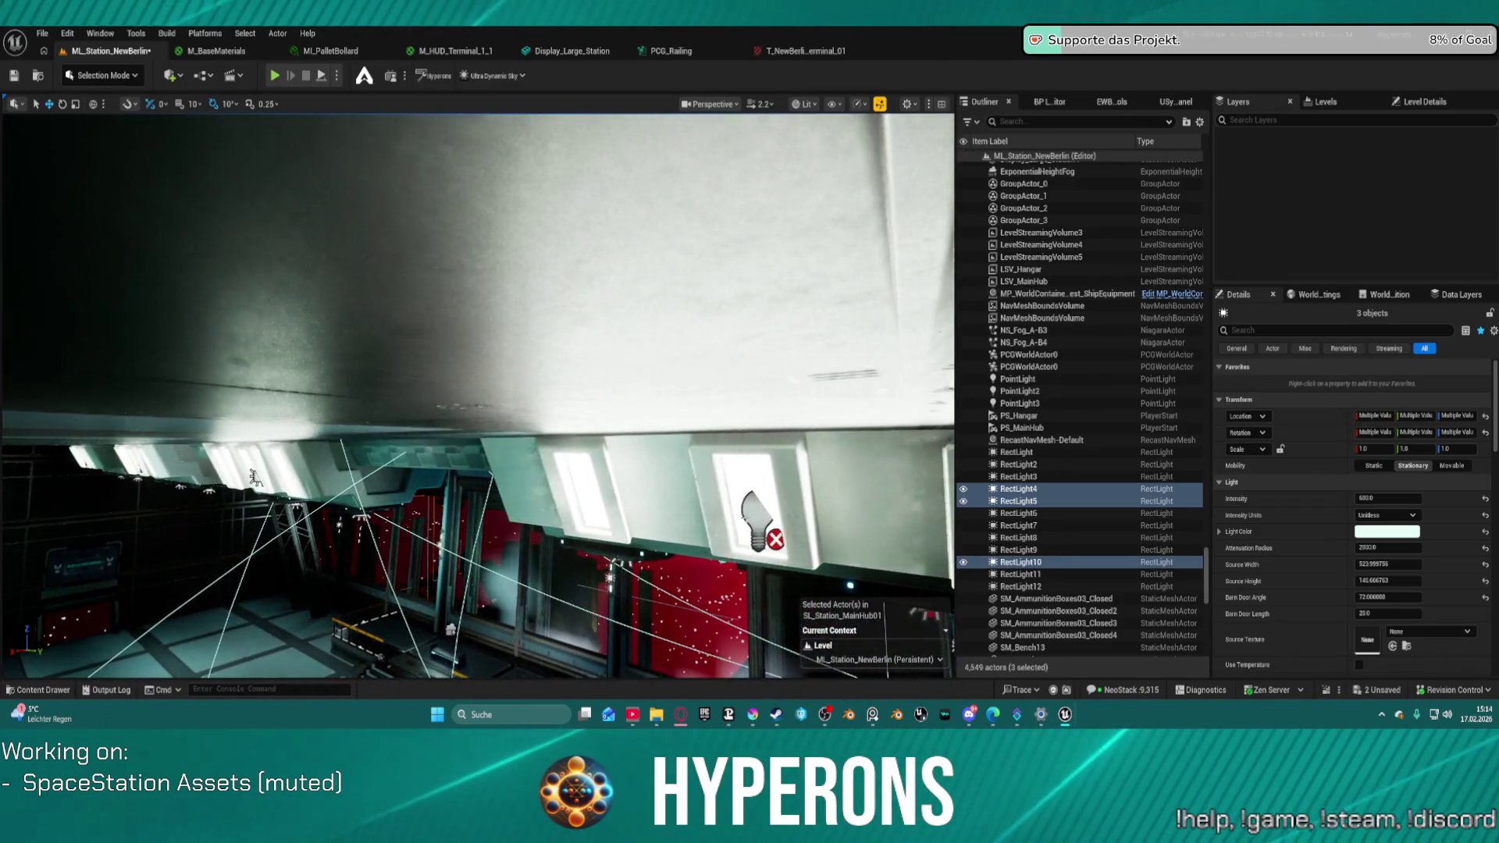
{"action": "left_click", "coordinate": [743, 517], "text": "ctrl"}
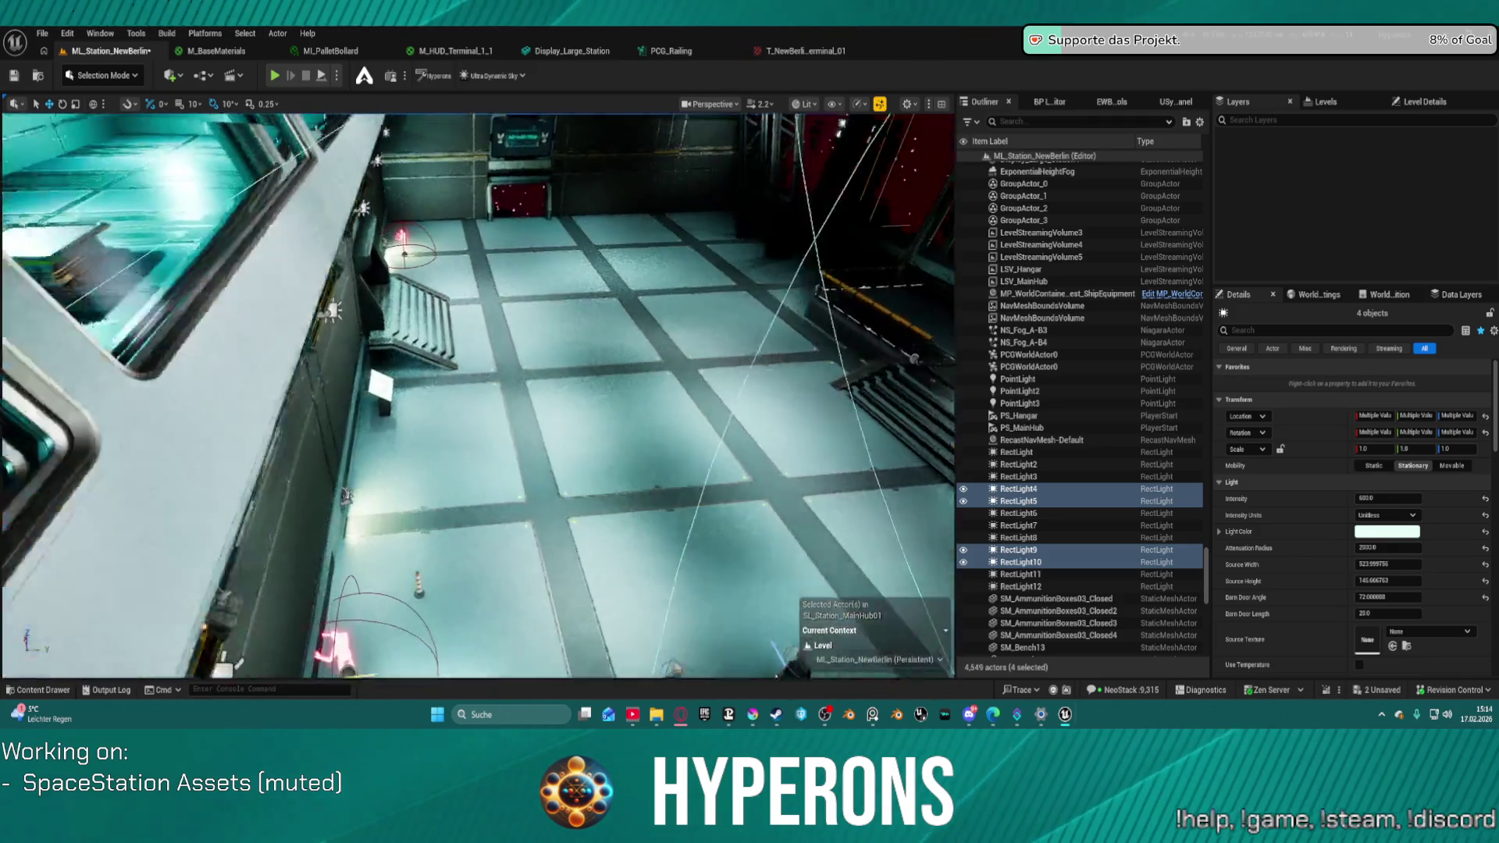
{"action": "left_click_drag", "start_coordinate": [558, 350], "coordinate": [558, 349]}
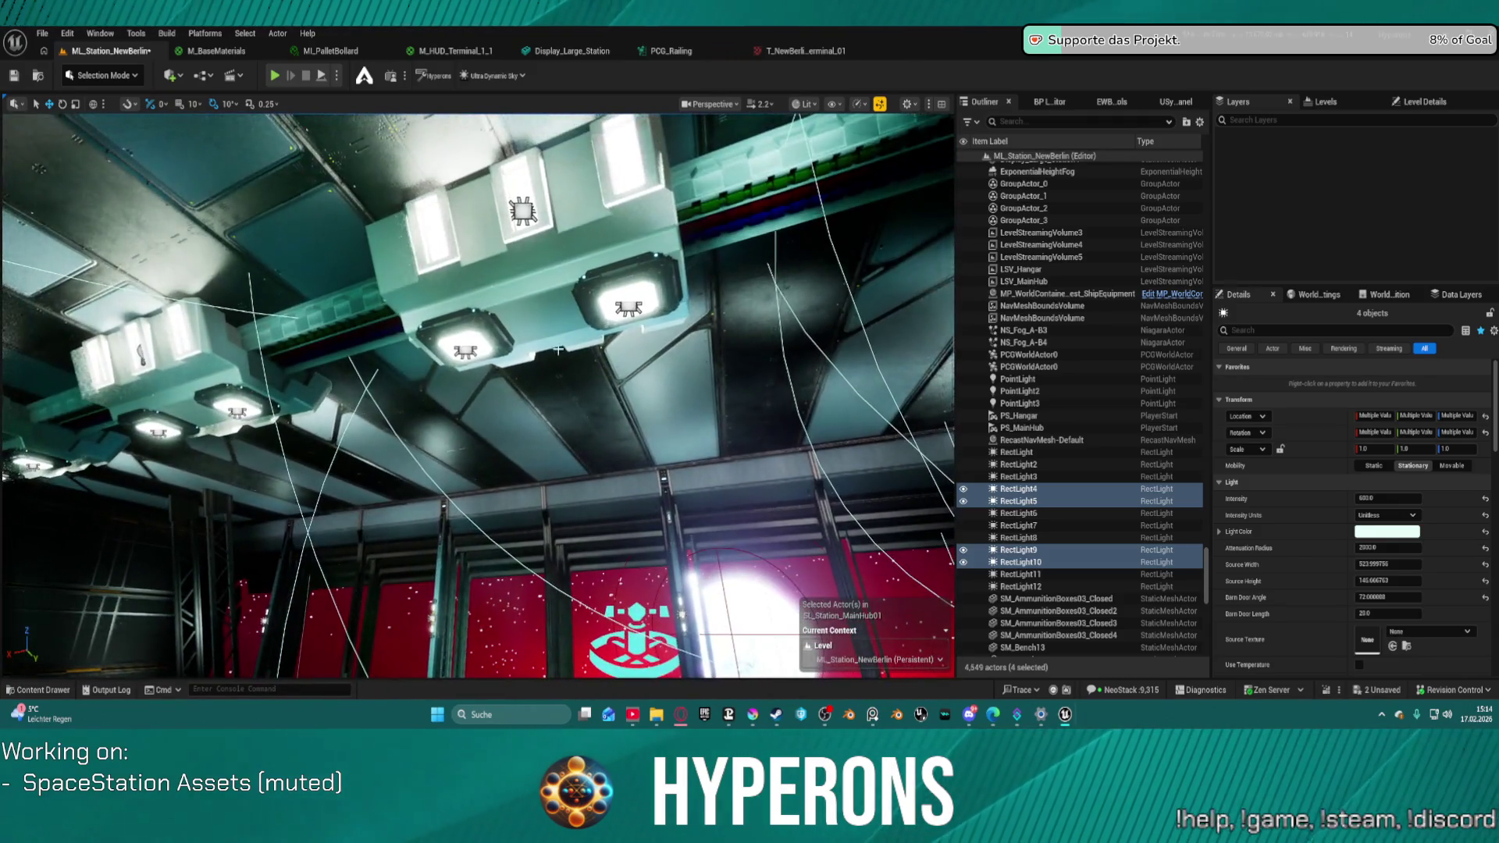
{"action": "left_click", "coordinate": [141, 355], "text": "ctrl"}
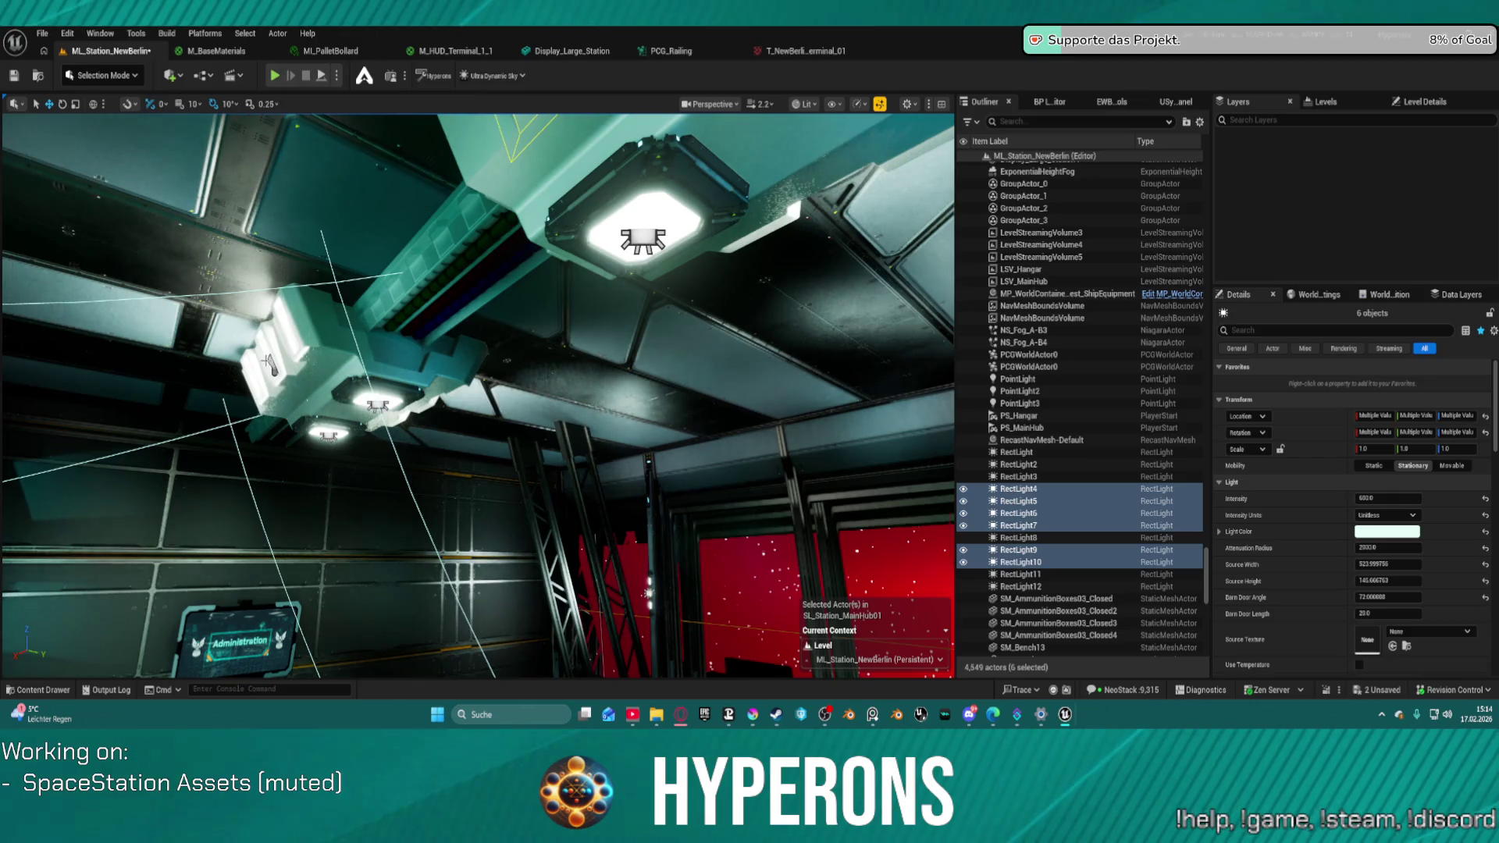
{"action": "left_click", "coordinate": [269, 368], "text": "ctrl"}
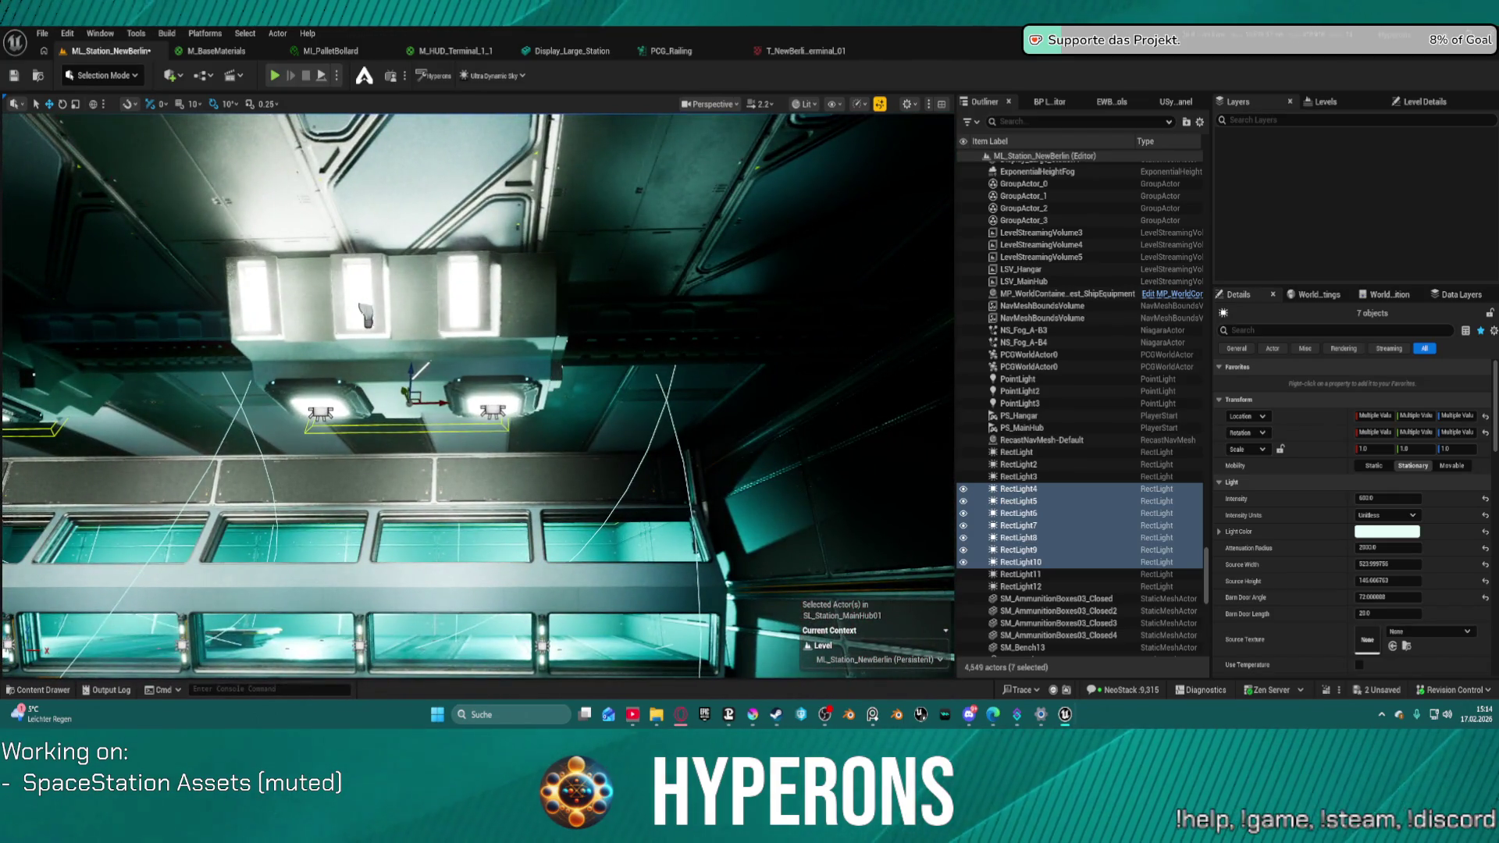
{"action": "left_click", "coordinate": [366, 316], "text": "ctrl"}
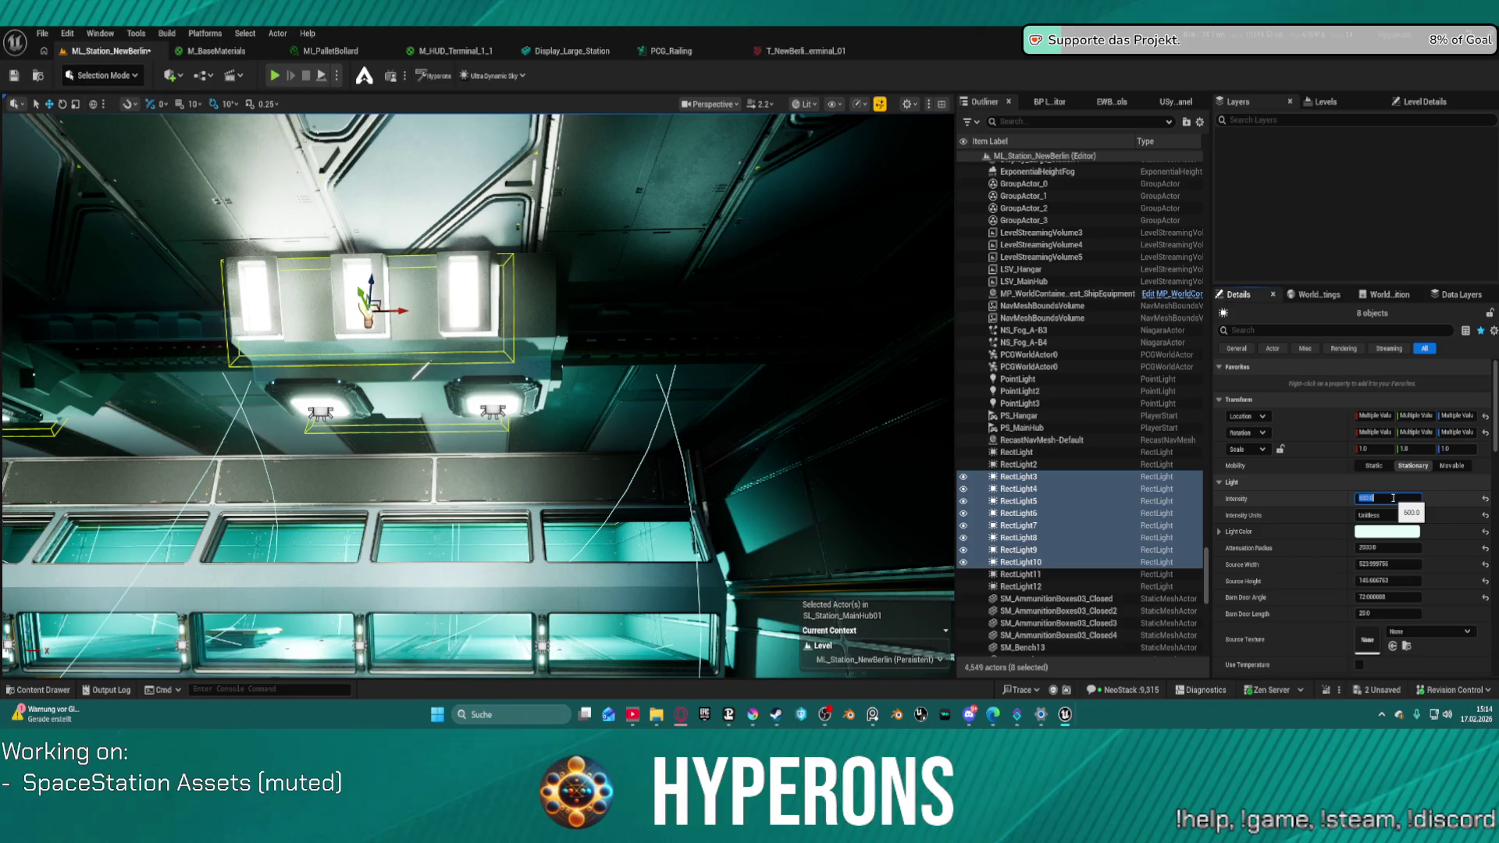
- Set the eight rect lights' Intensity to 2000 and check them from the corridor
{"action": "type", "text": "0"}
{"action": "key", "text": "Return"}
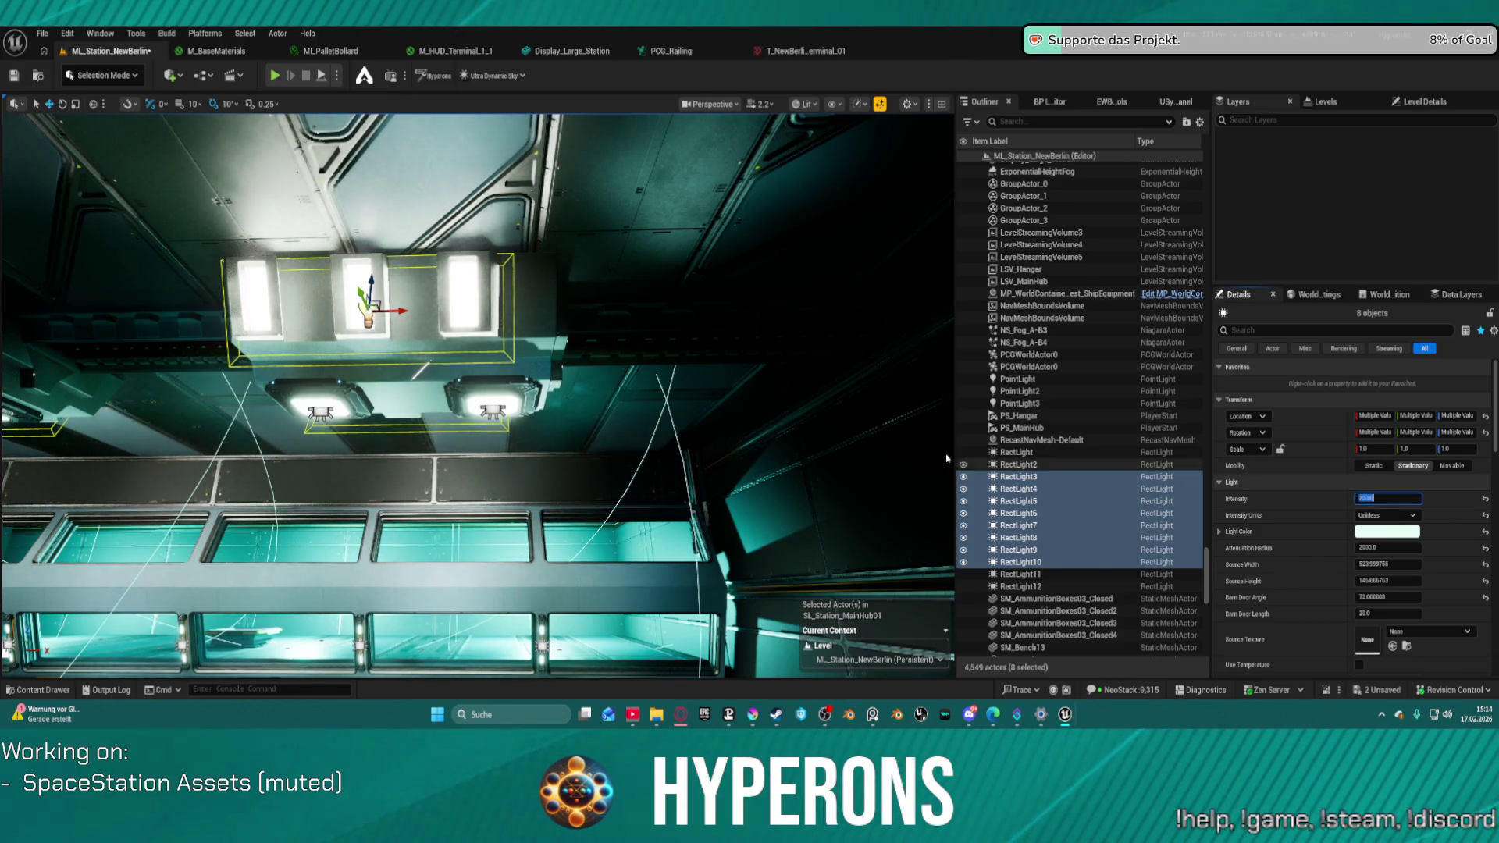
{"action": "key", "text": "w"}
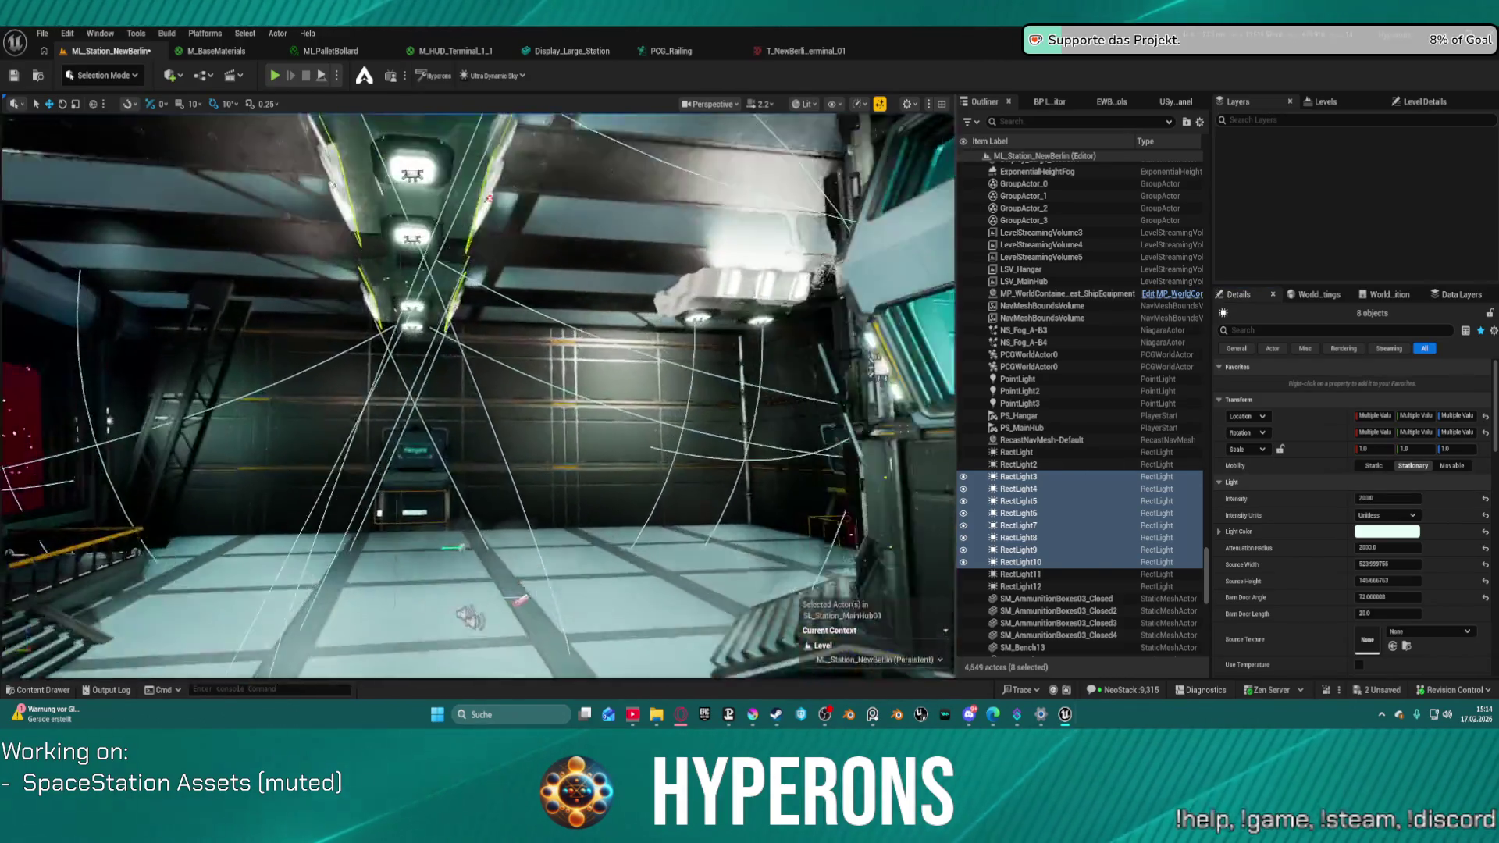
{"action": "key", "text": "s"}
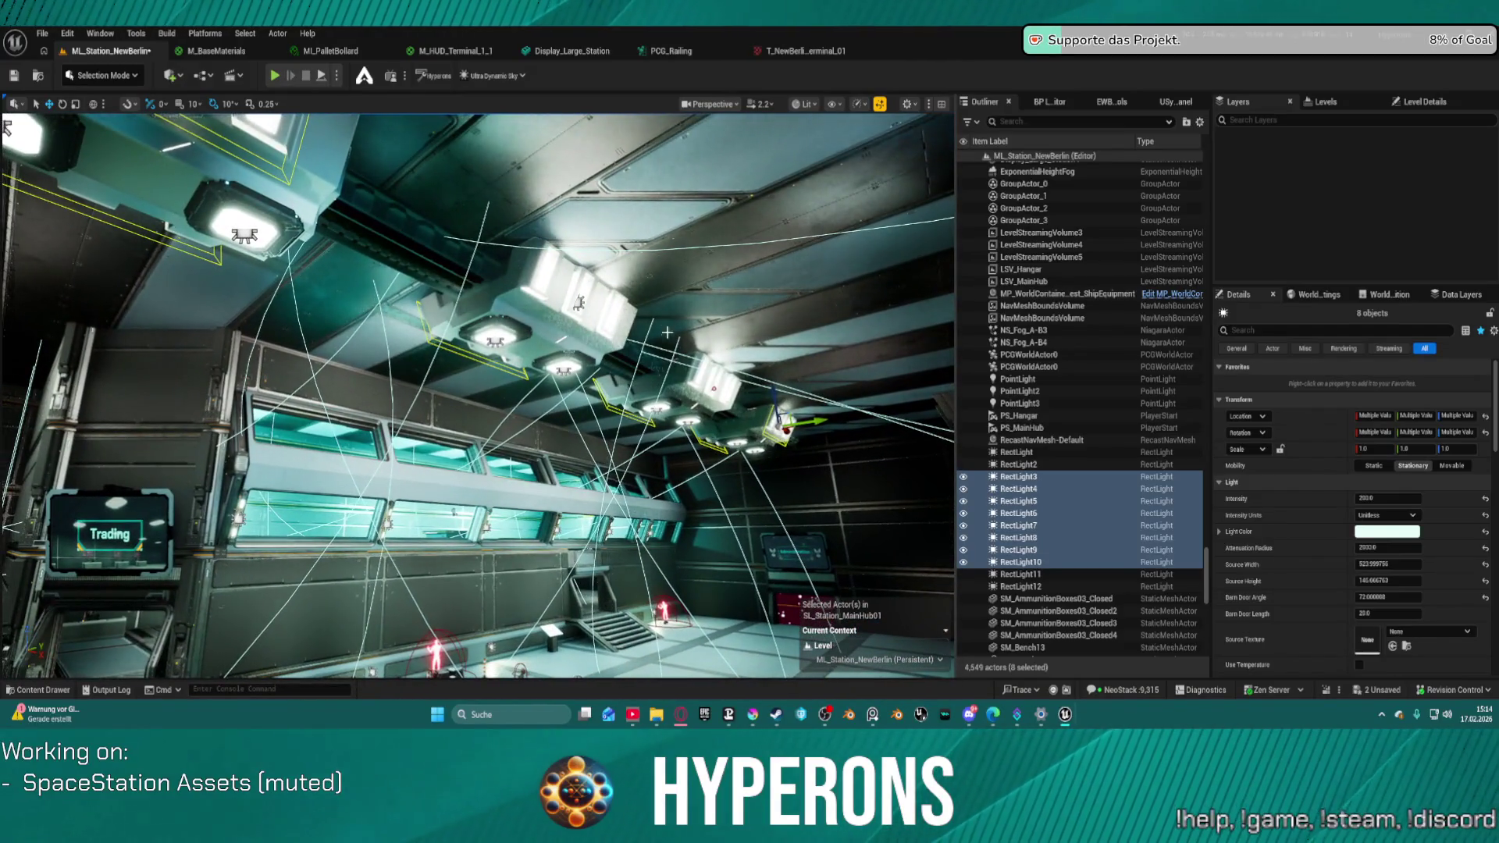
- Set RectLight and RectLight2 to Intensity 2000 and frame them in the viewport
{"action": "left_click", "coordinate": [578, 302]}
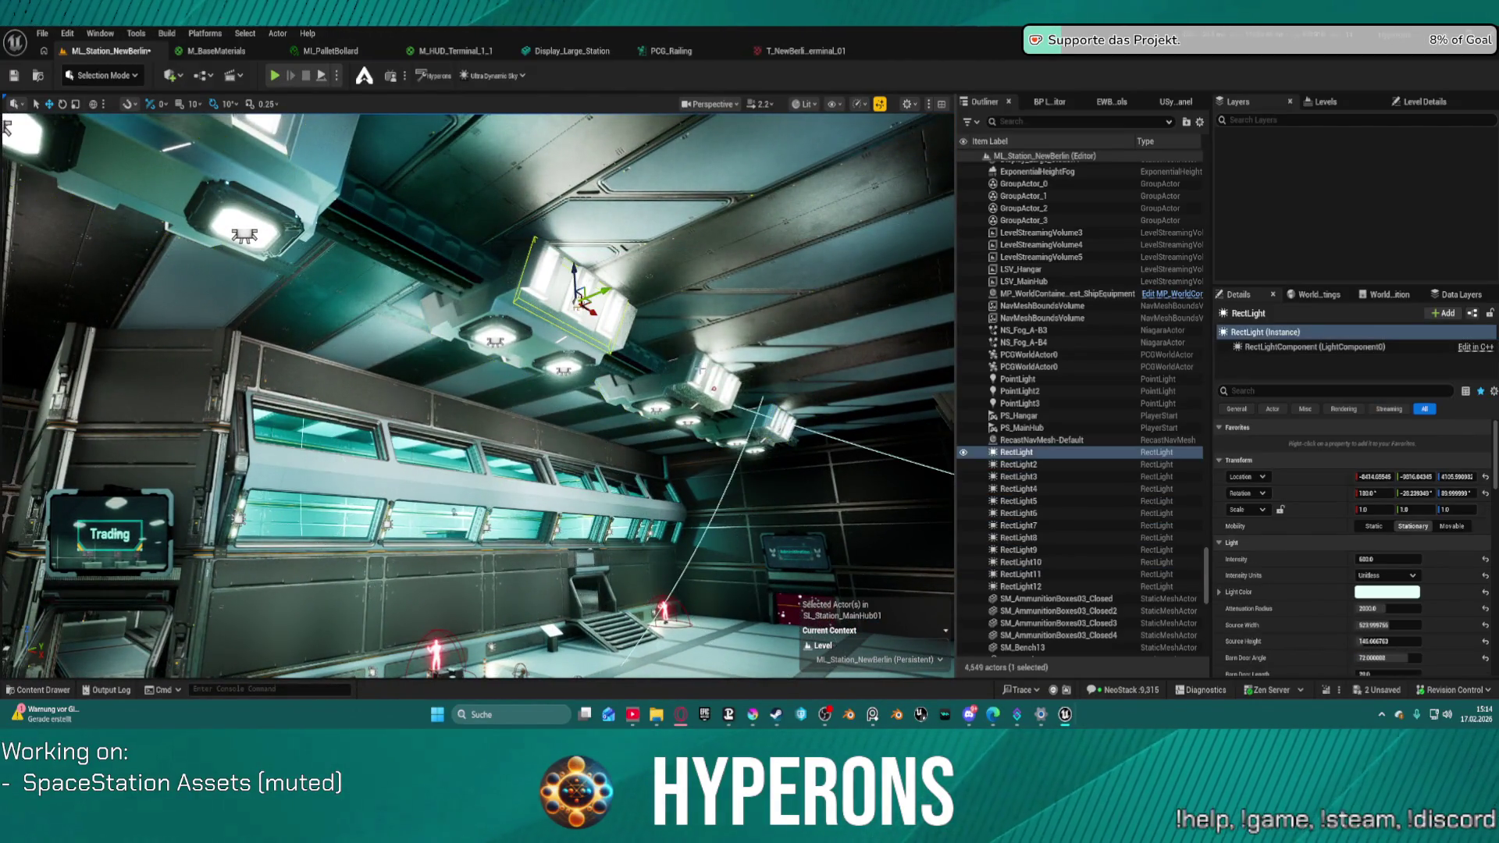
{"action": "left_click", "coordinate": [730, 387], "text": "ctrl"}
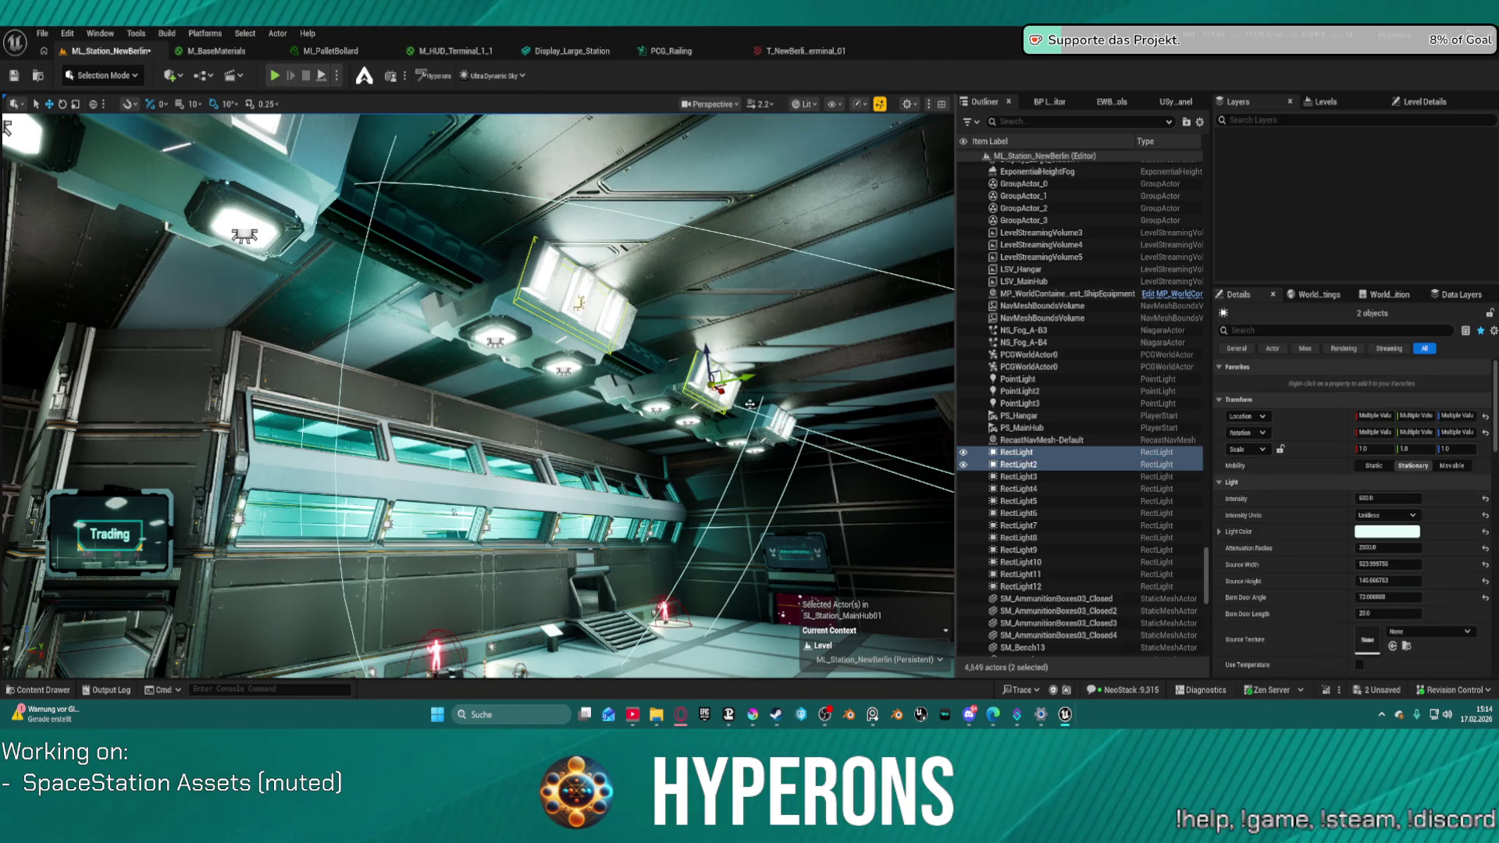
{"action": "left_click", "coordinate": [1381, 498]}
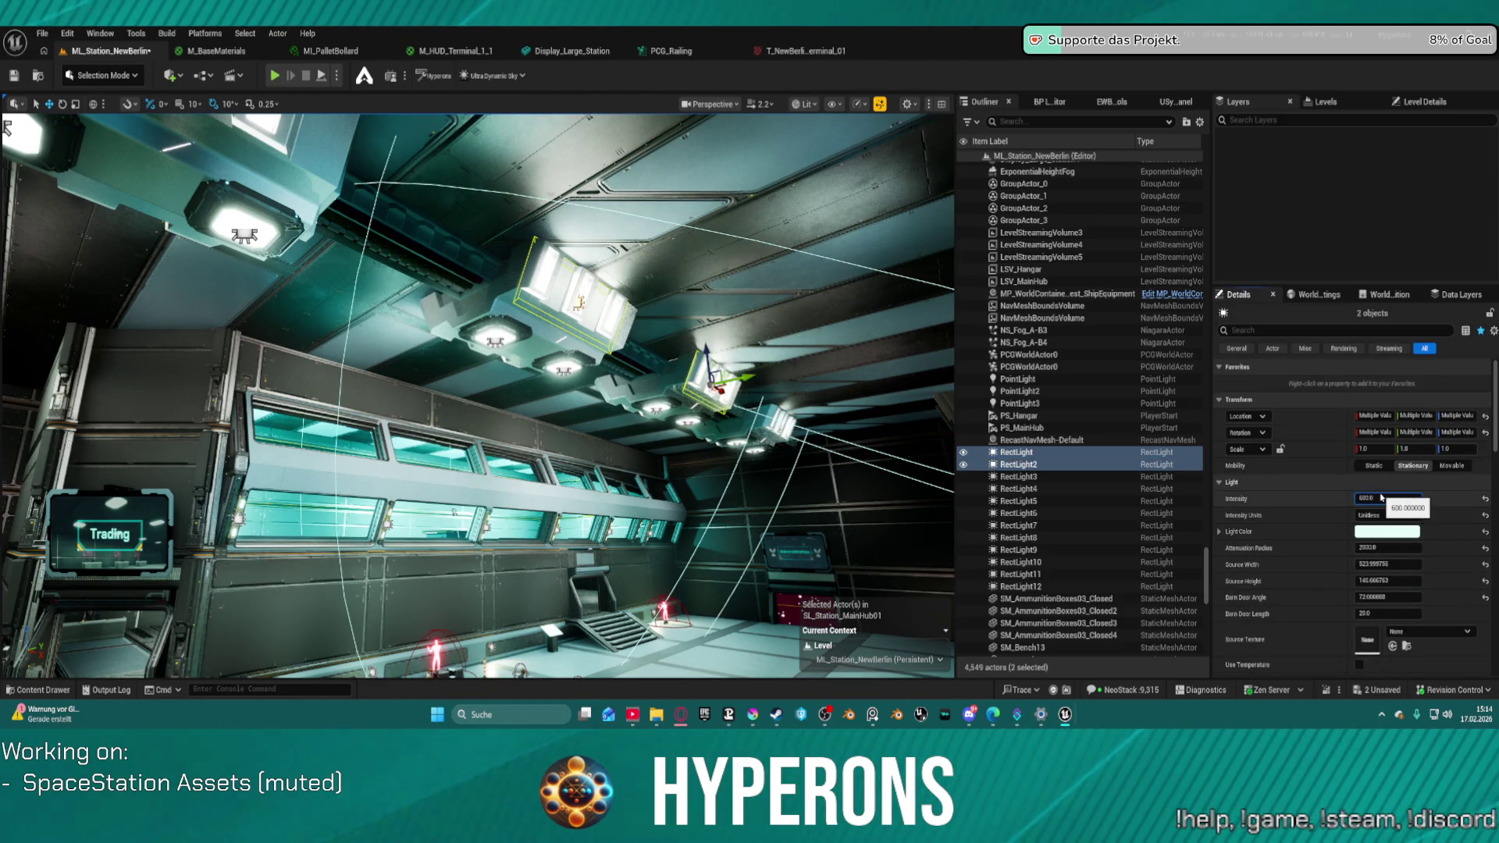
{"action": "type", "text": "2000"}
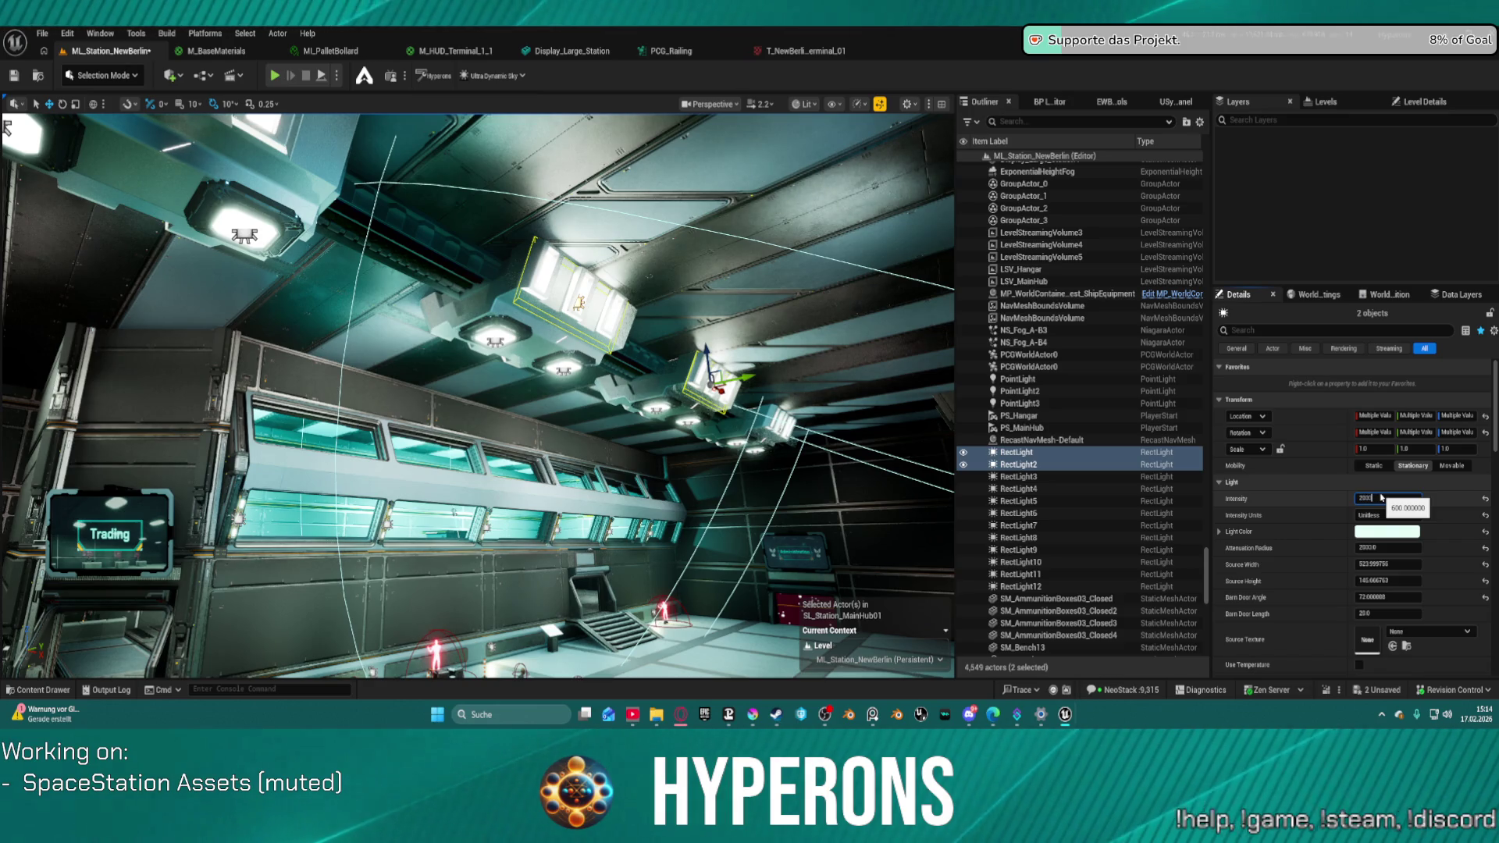
{"action": "key", "text": "Return"}
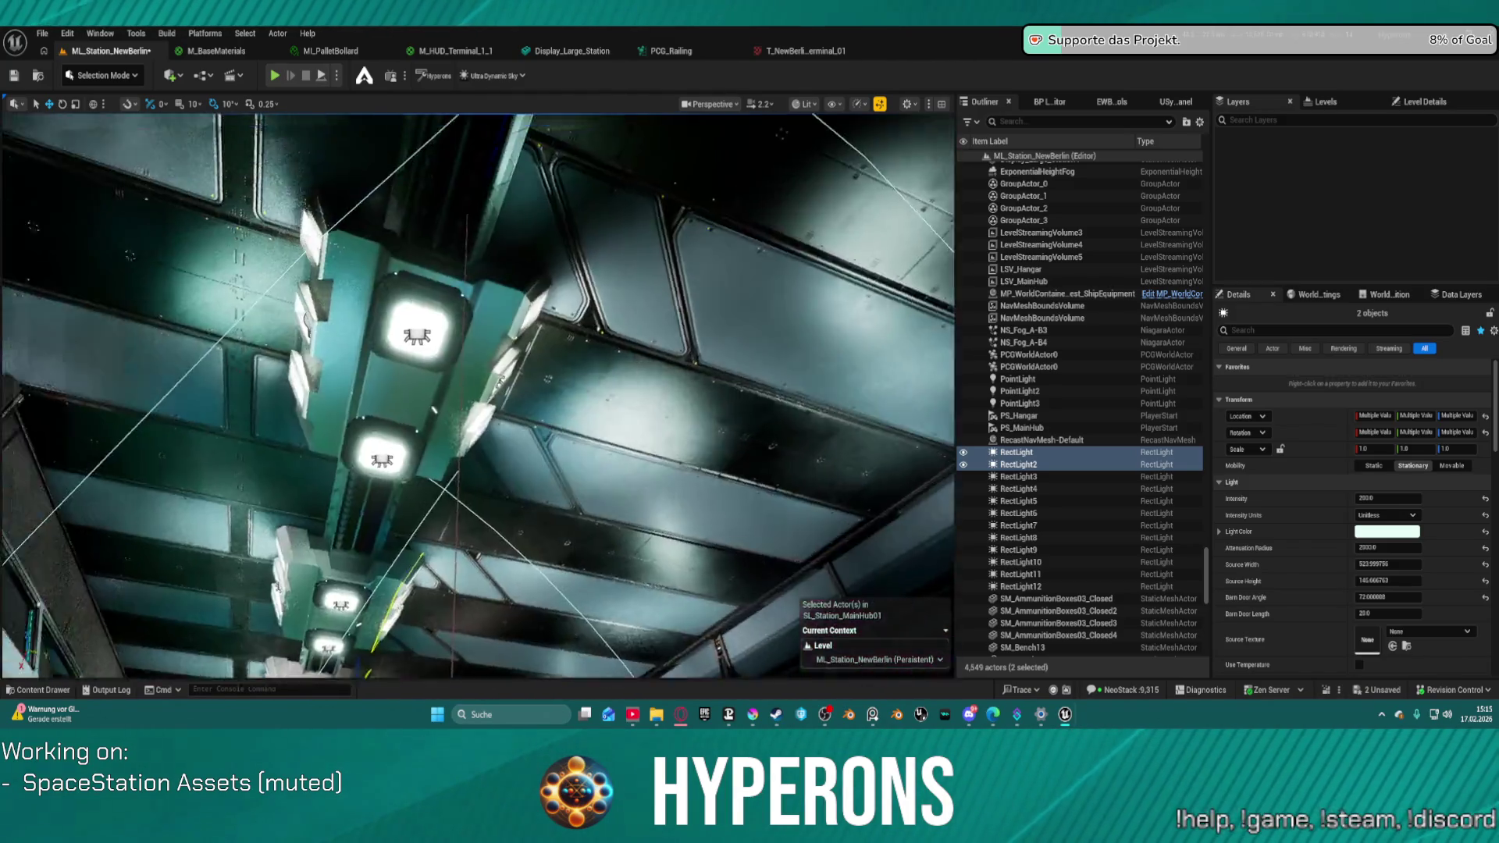
{"action": "key", "text": "f"}
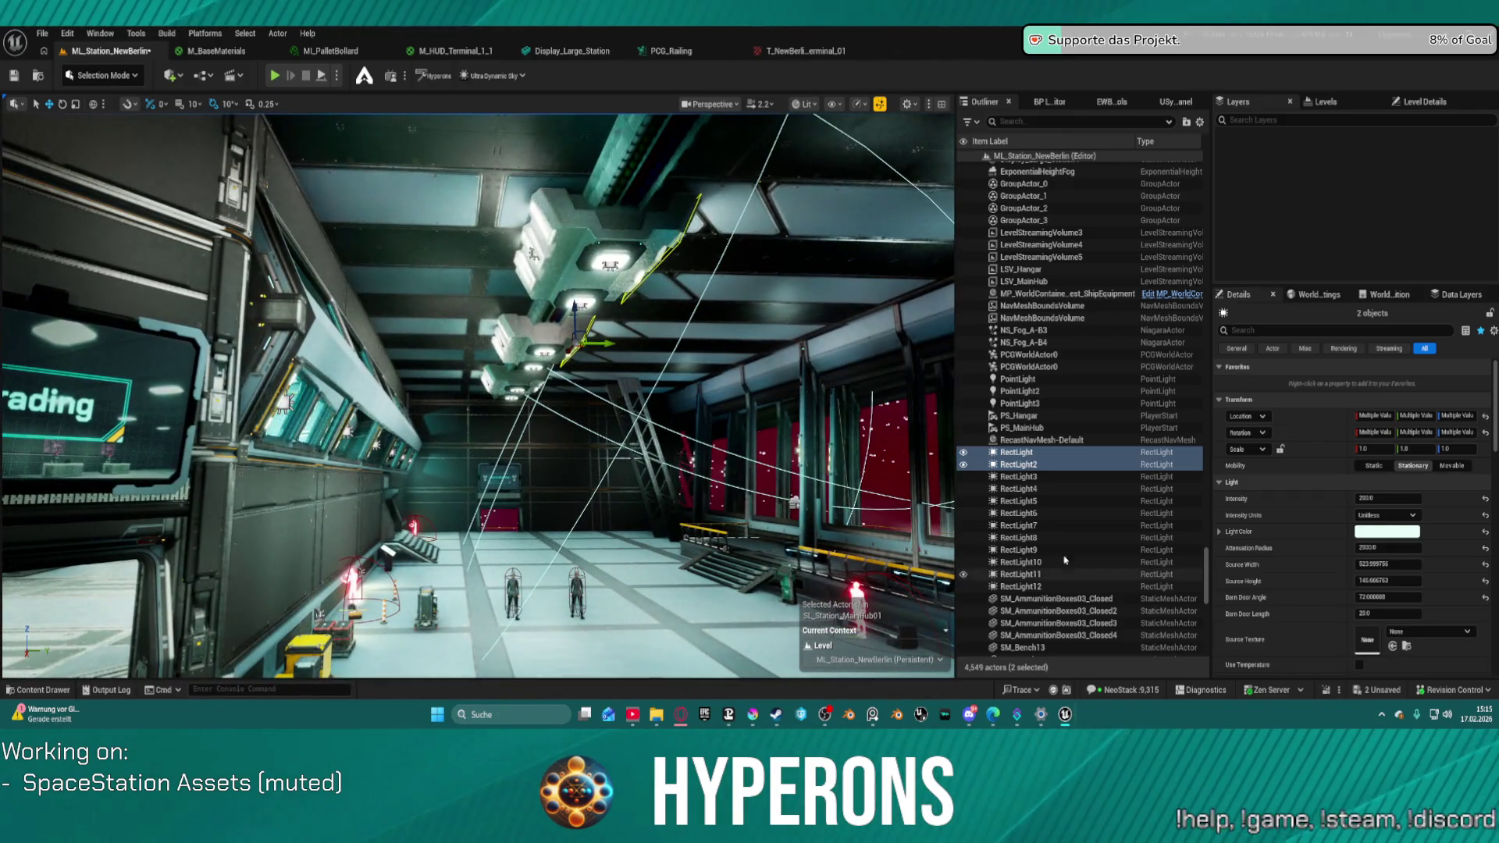
- Select RectLight12, then BP_AdjustableLight_11, in the Outliner
{"action": "left_click", "coordinate": [1048, 587]}
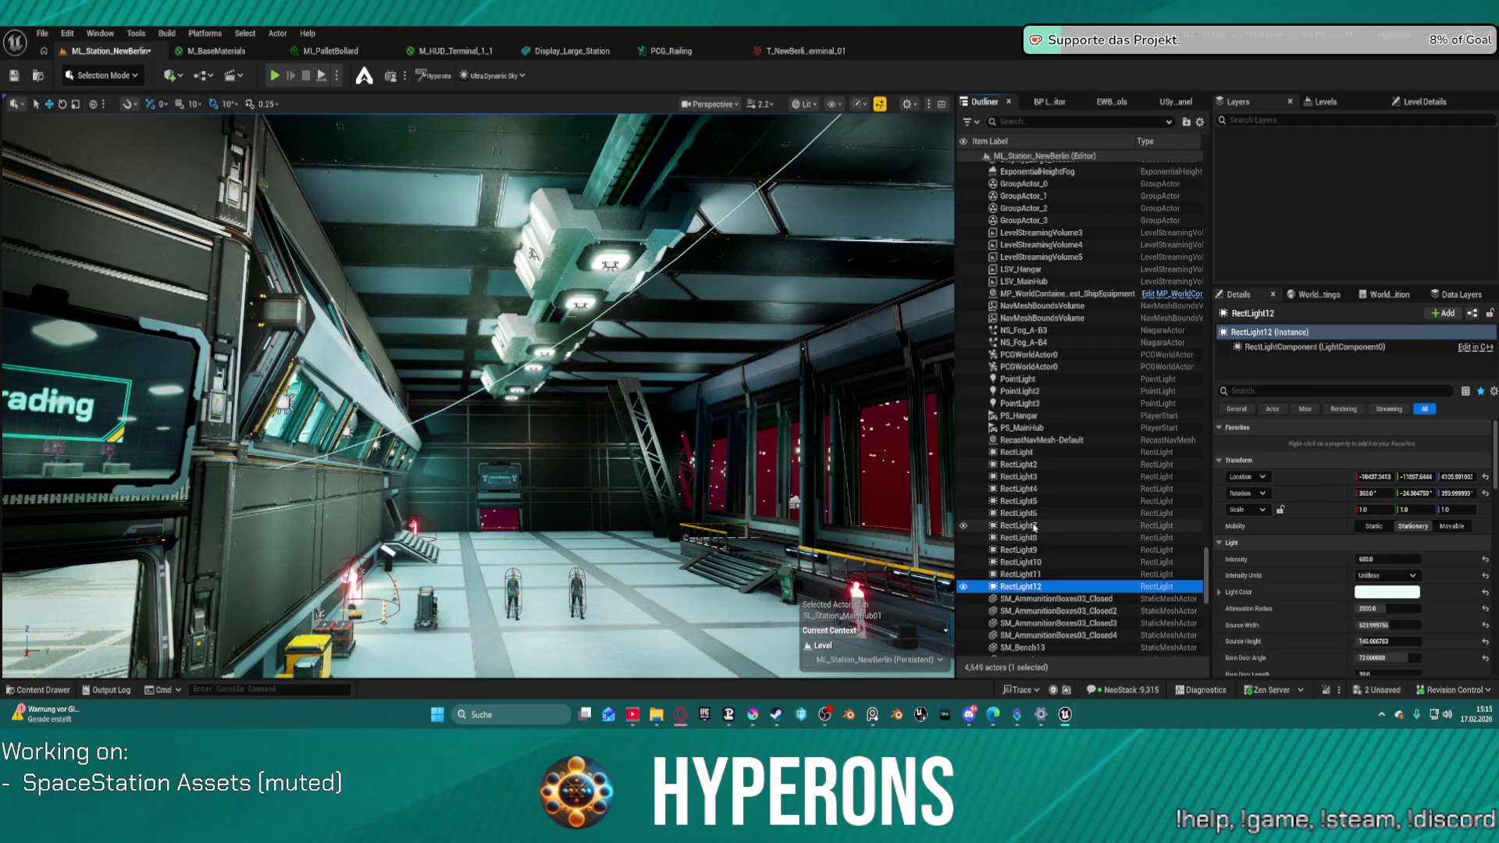
{"action": "scroll", "coordinate": [1093, 445], "scroll_direction": "up", "scroll_amount": 10}
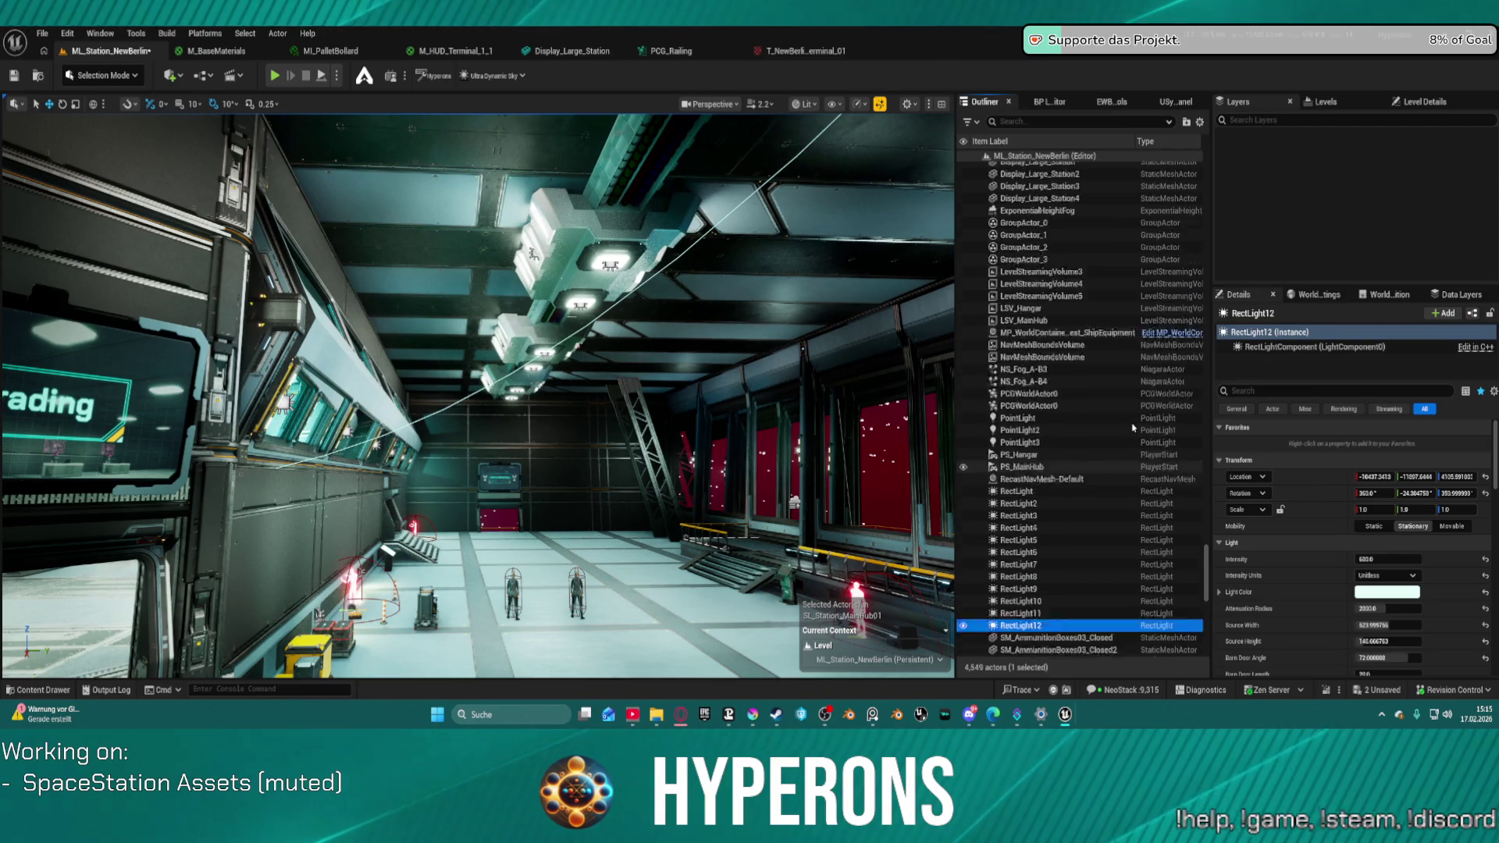
{"action": "scroll", "coordinate": [1149, 430], "scroll_direction": "up", "scroll_amount": 10}
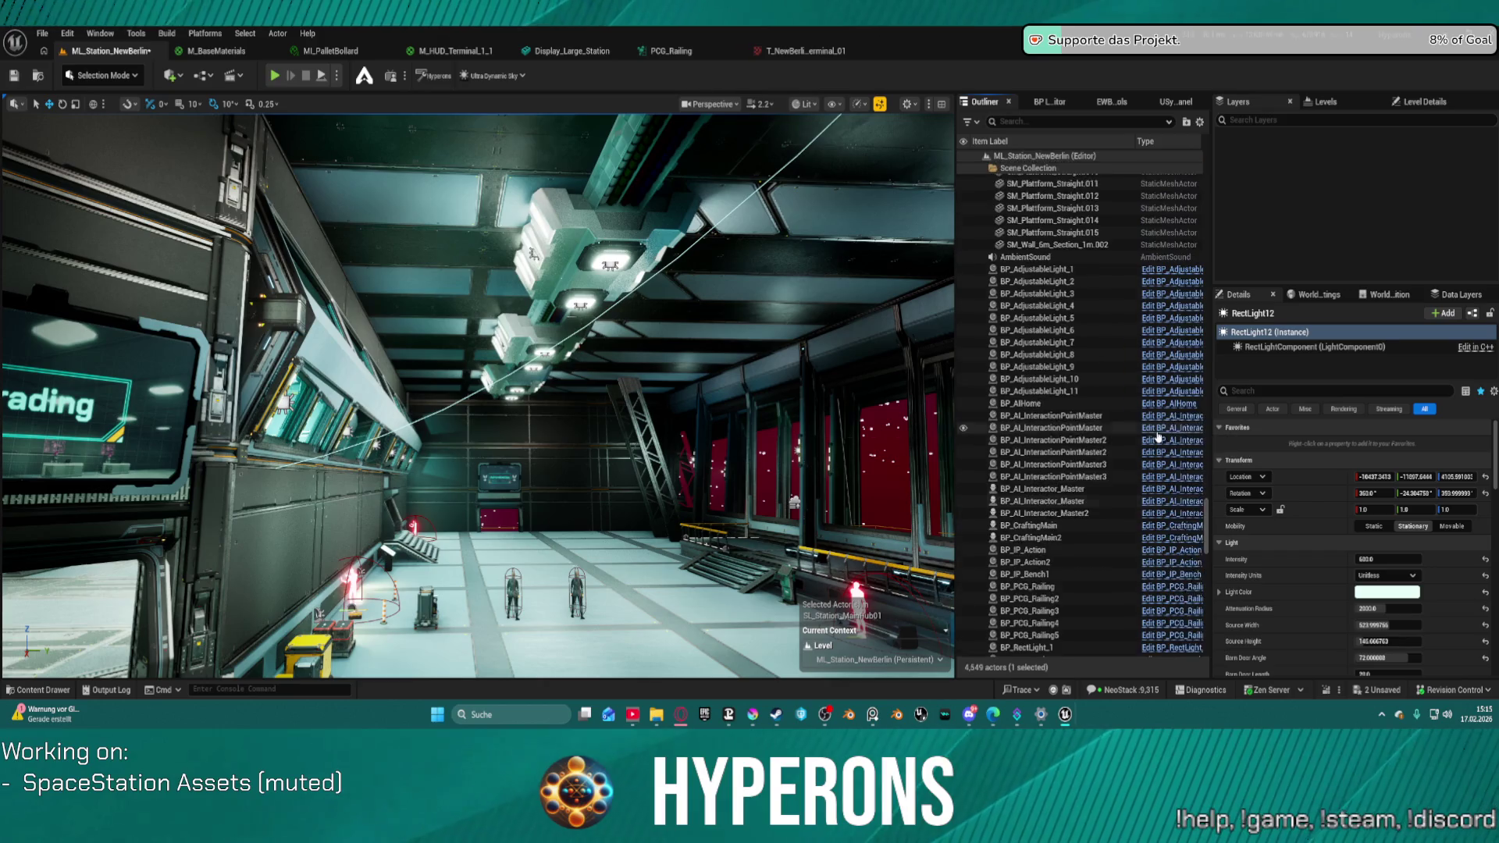
{"action": "left_click", "coordinate": [1085, 412]}
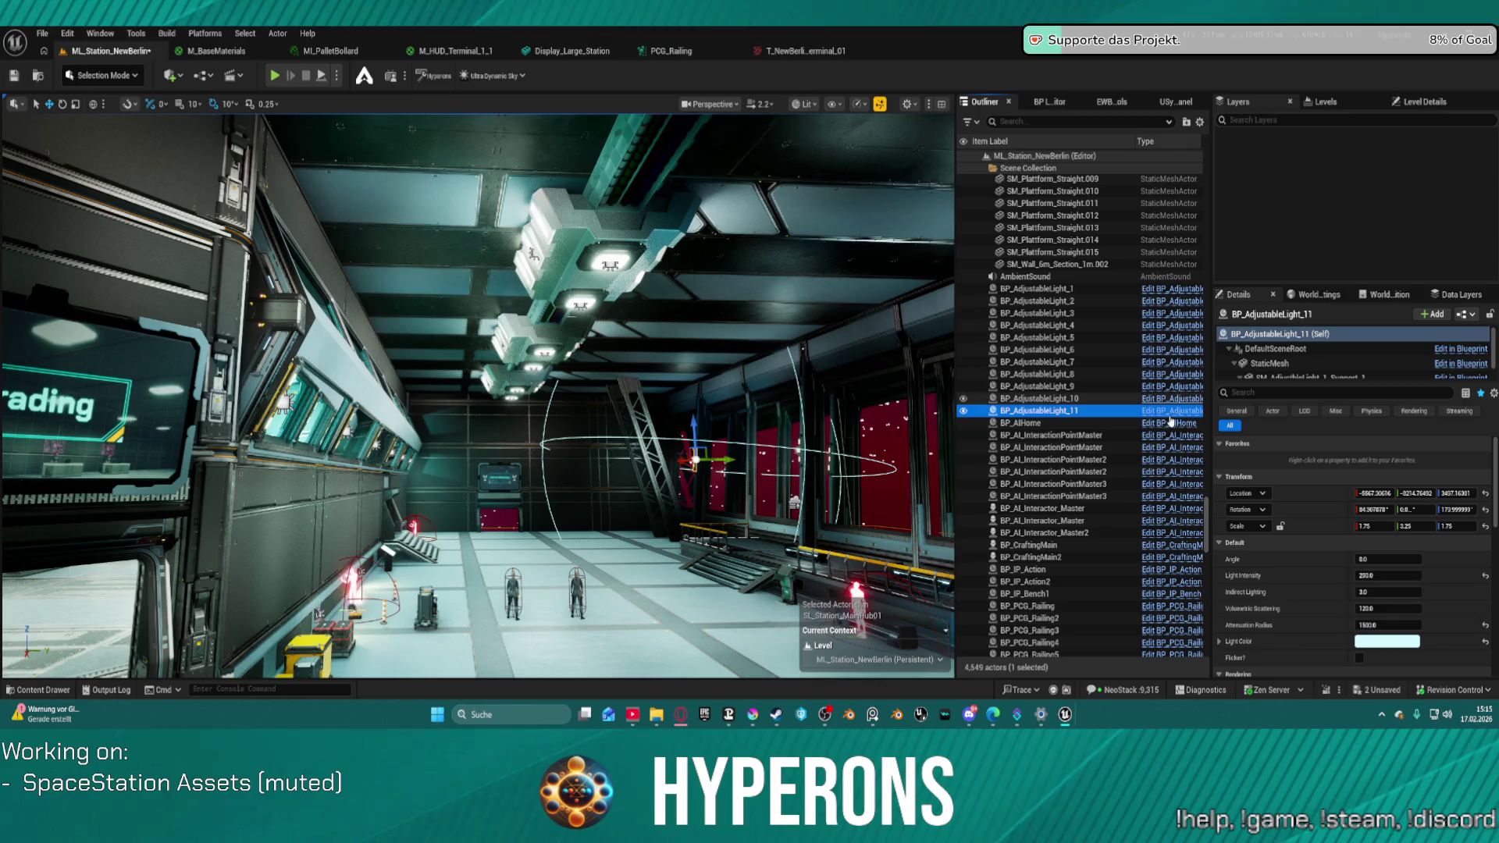
{"action": "scroll", "coordinate": [1065, 297], "scroll_direction": "down", "scroll_amount": 5}
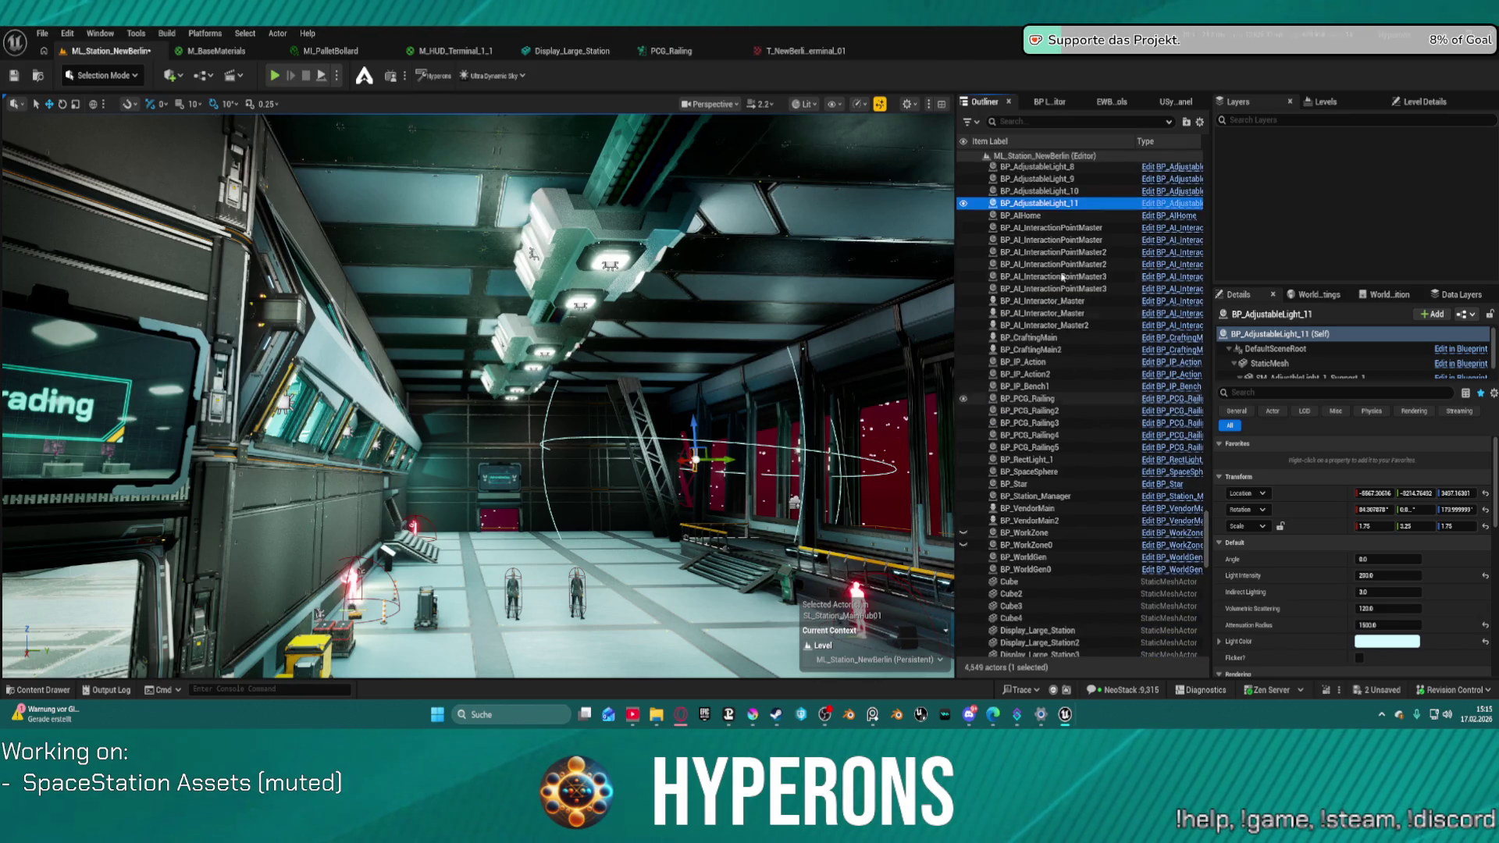
- Filter the Outliner by 'light' and select PointLight3
{"action": "left_click", "coordinate": [1034, 122]}
{"action": "type", "text": "l"}
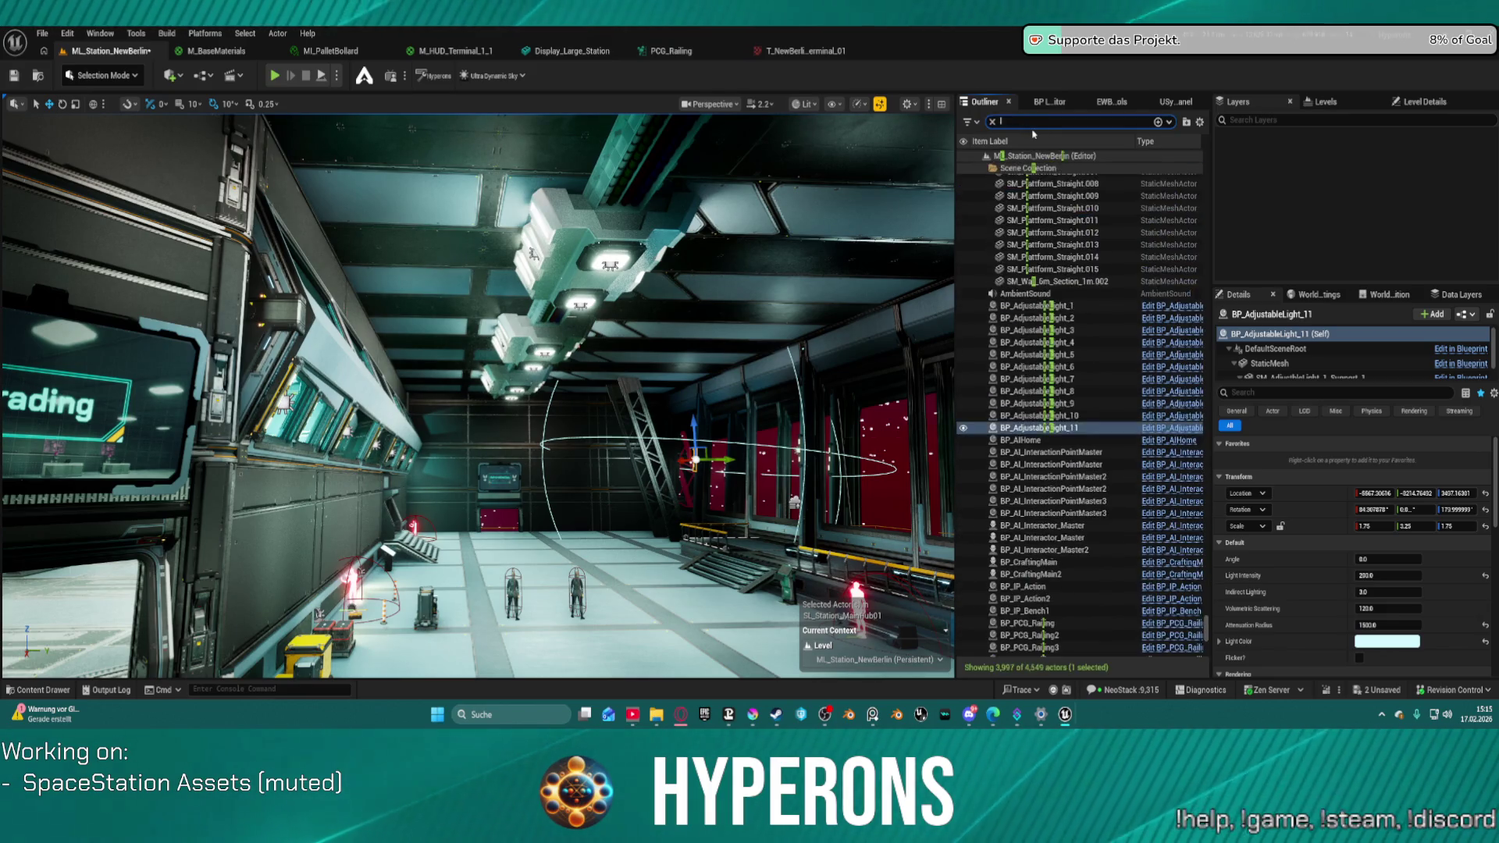
{"action": "type", "text": "ight"}
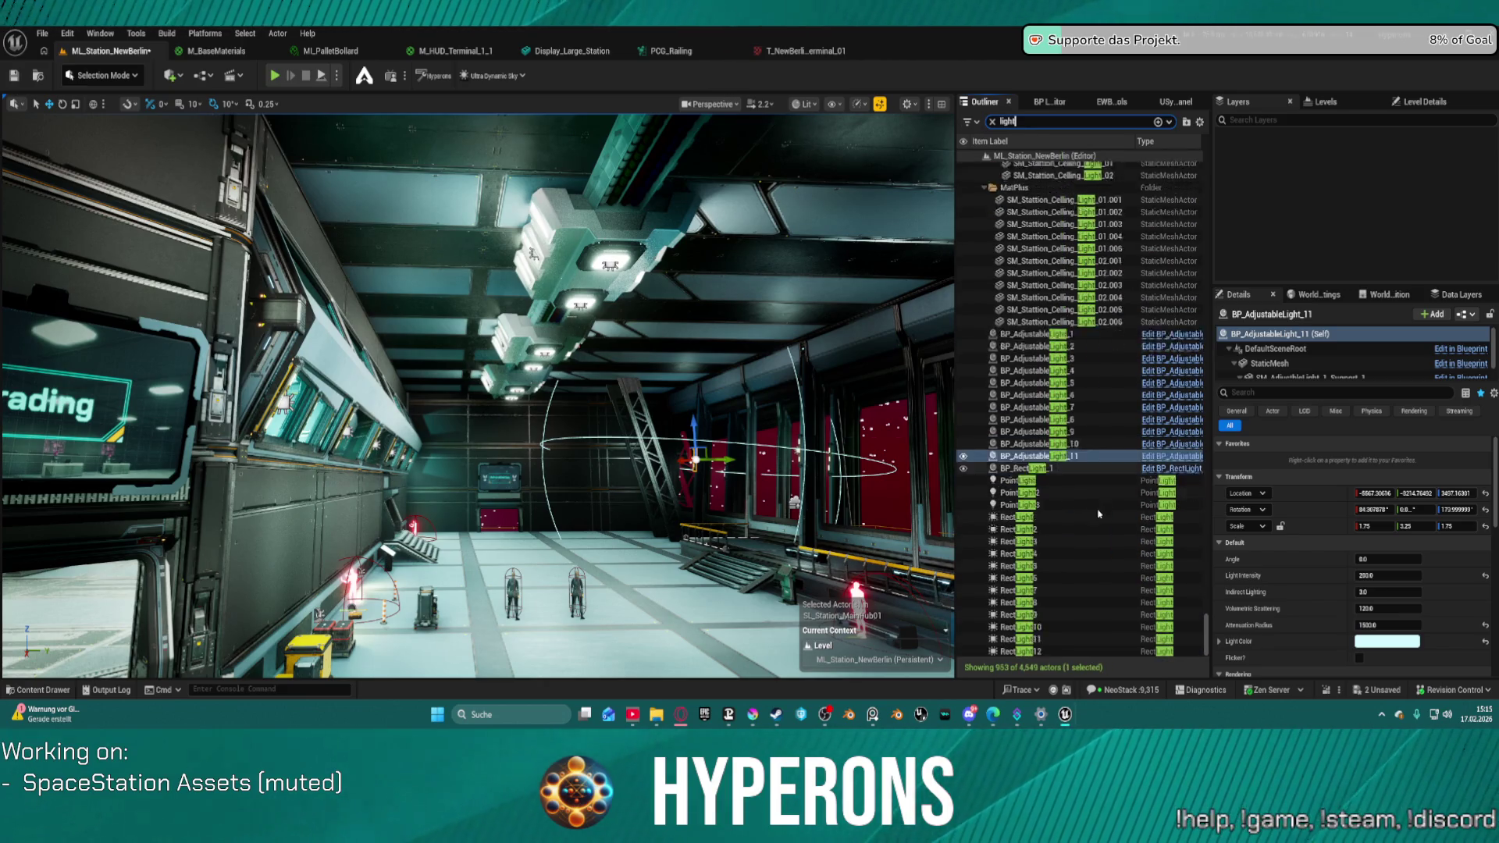
{"action": "left_click", "coordinate": [1101, 508]}
{"action": "left_click", "coordinate": [1038, 407]}
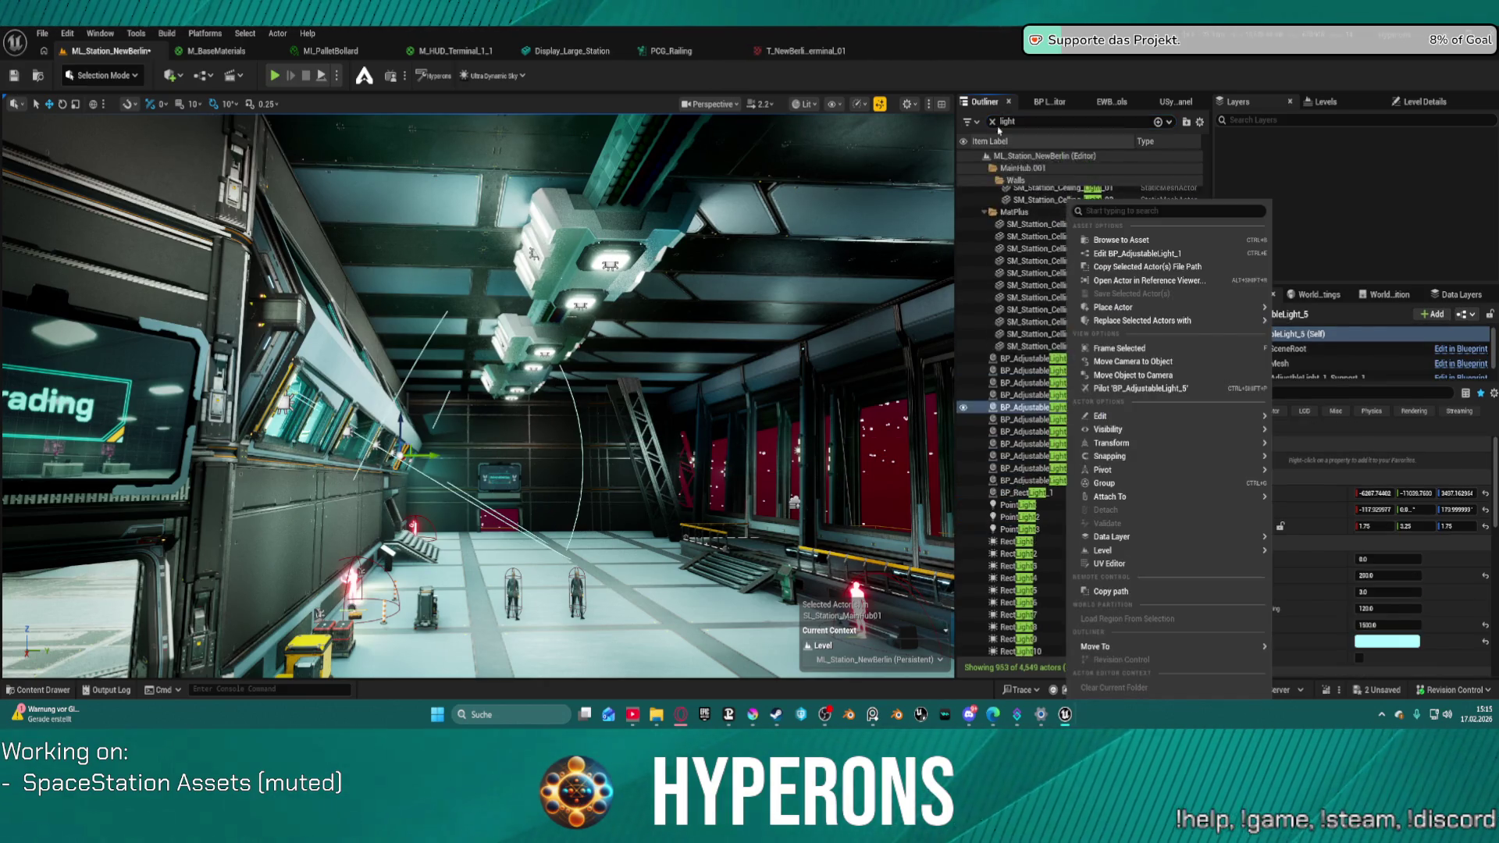
- Re-enter the 'light' search and scroll up through the matching actors
{"action": "left_click", "coordinate": [994, 121]}
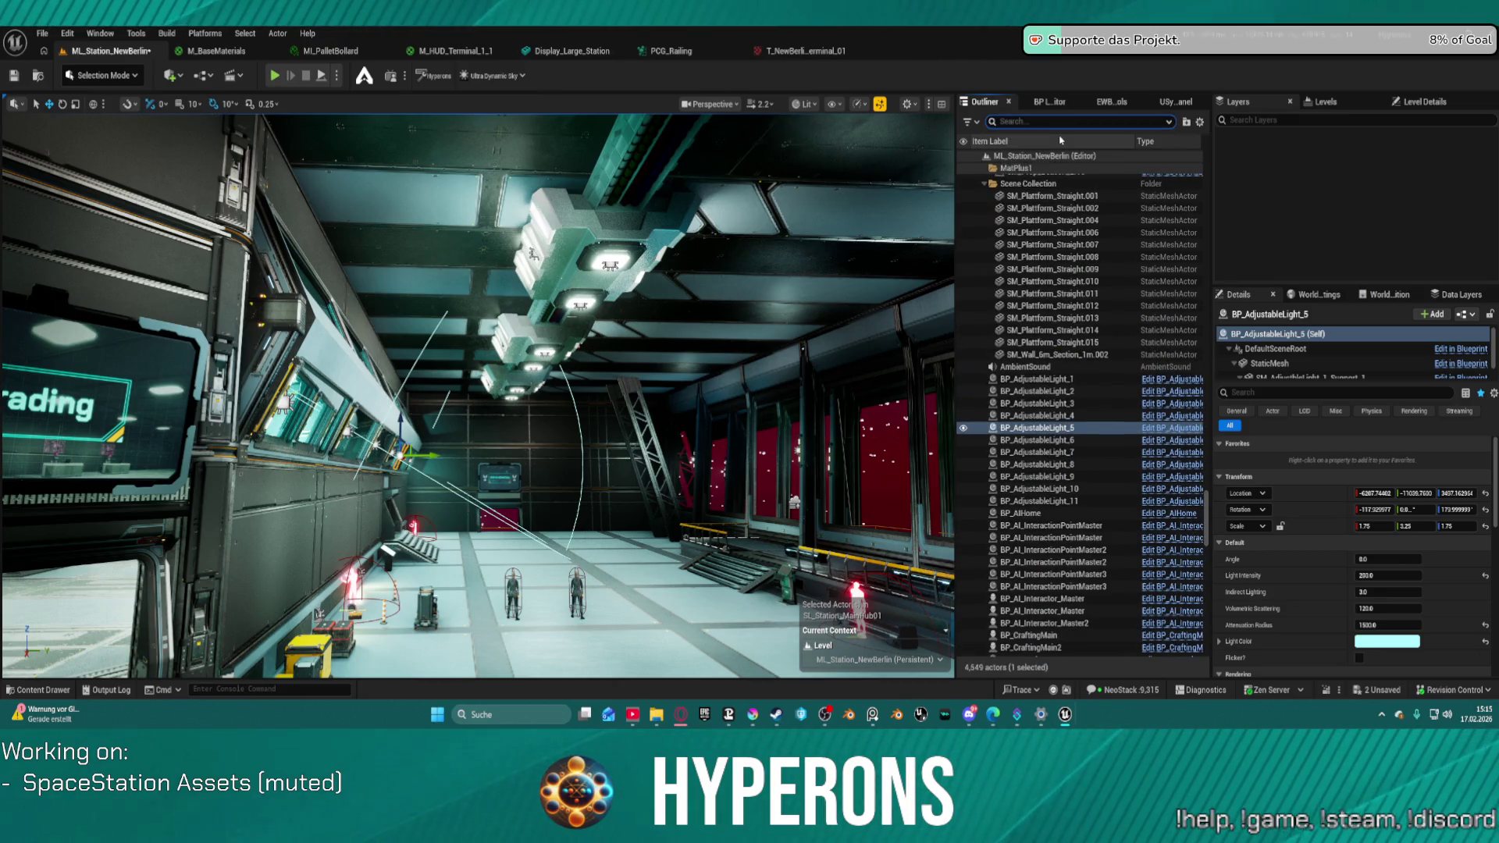
{"action": "type", "text": "light"}
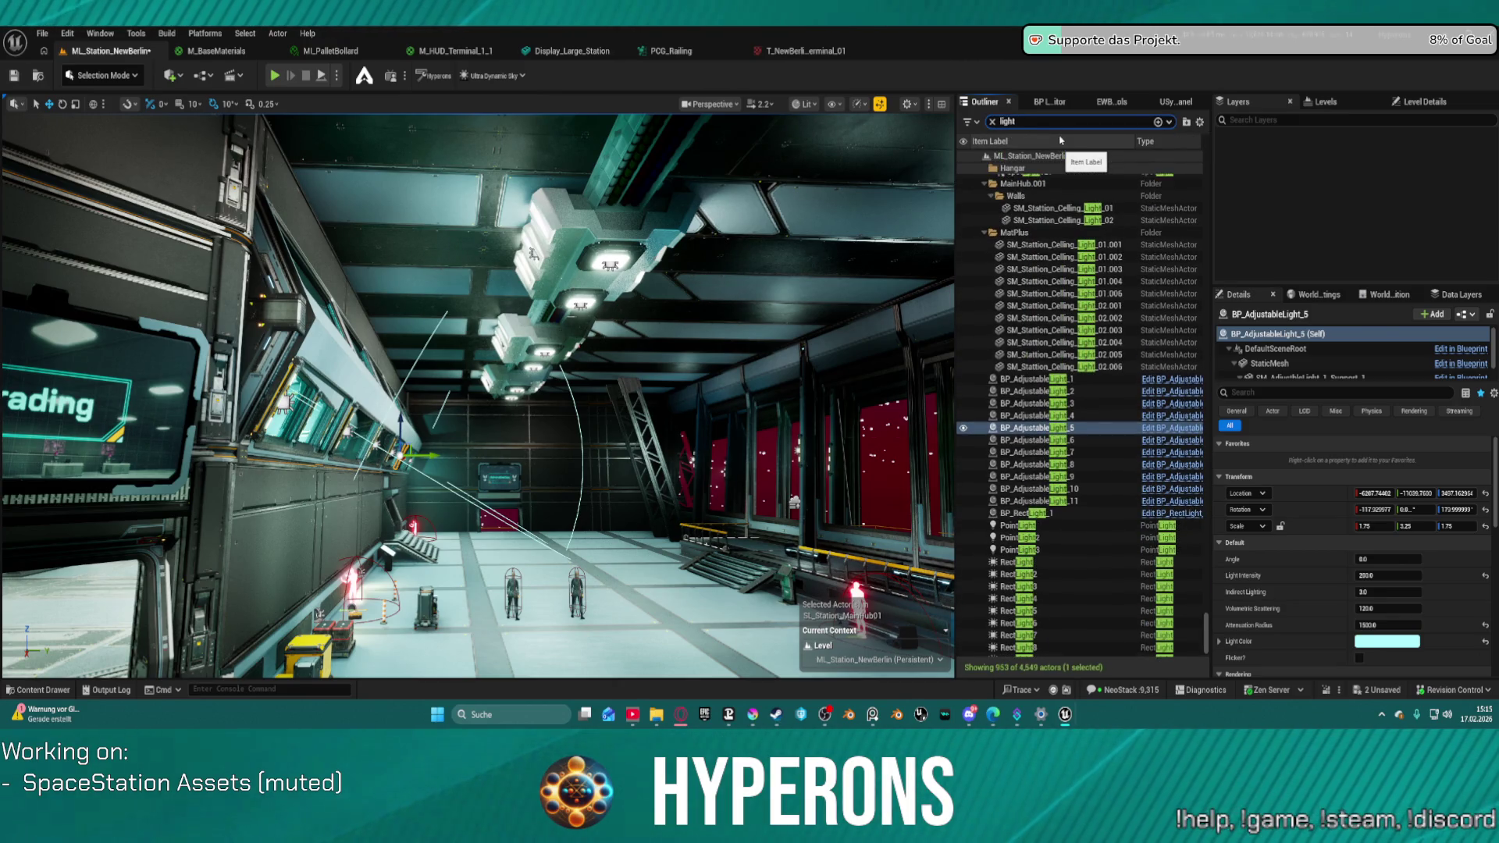
{"action": "scroll", "coordinate": [1050, 383], "scroll_direction": "up", "scroll_amount": 1}
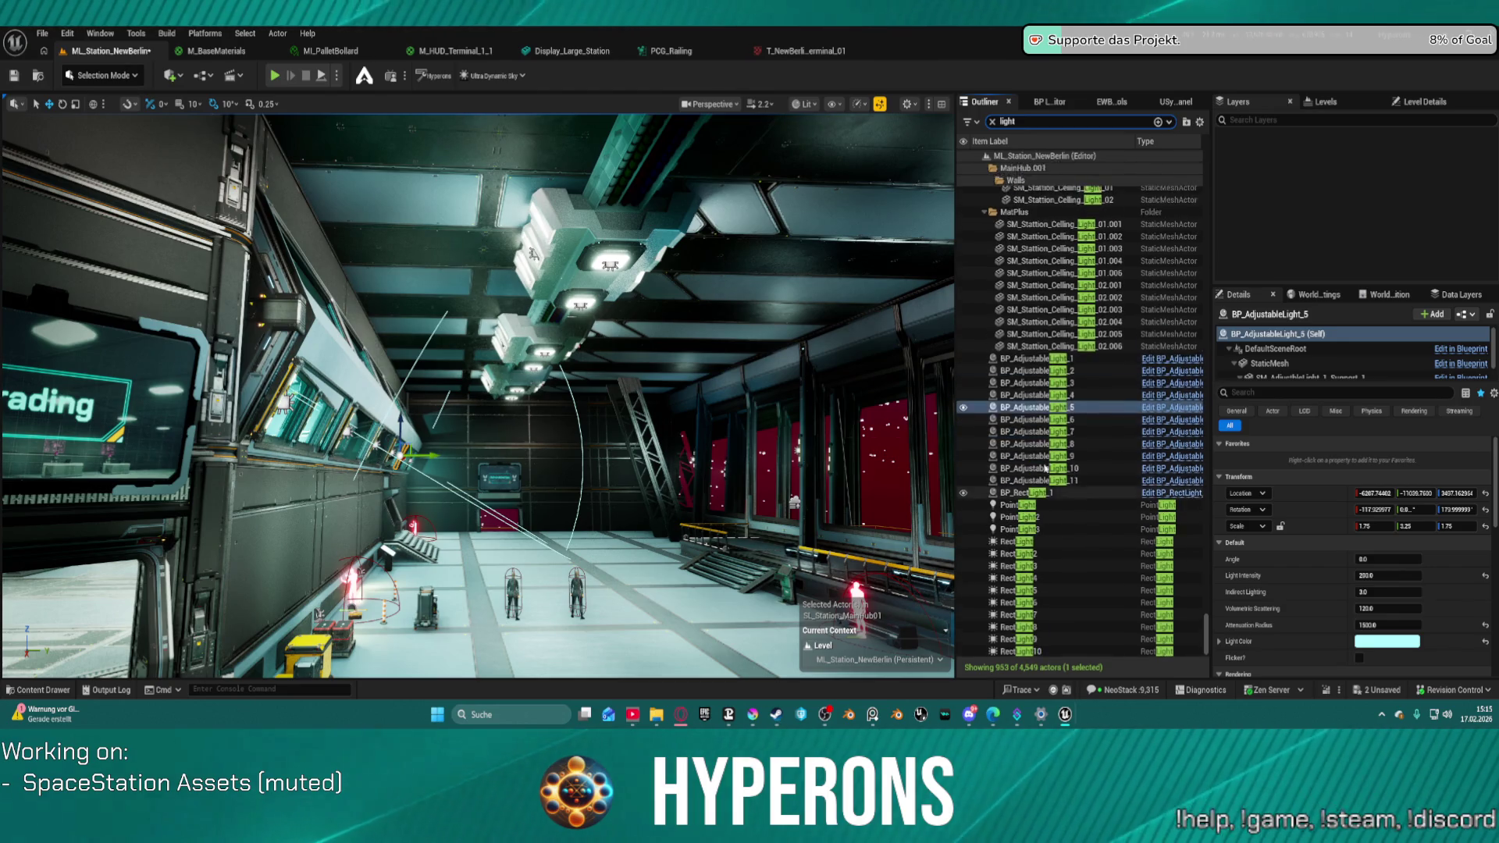
{"action": "scroll", "coordinate": [1054, 369], "scroll_direction": "up", "scroll_amount": 10}
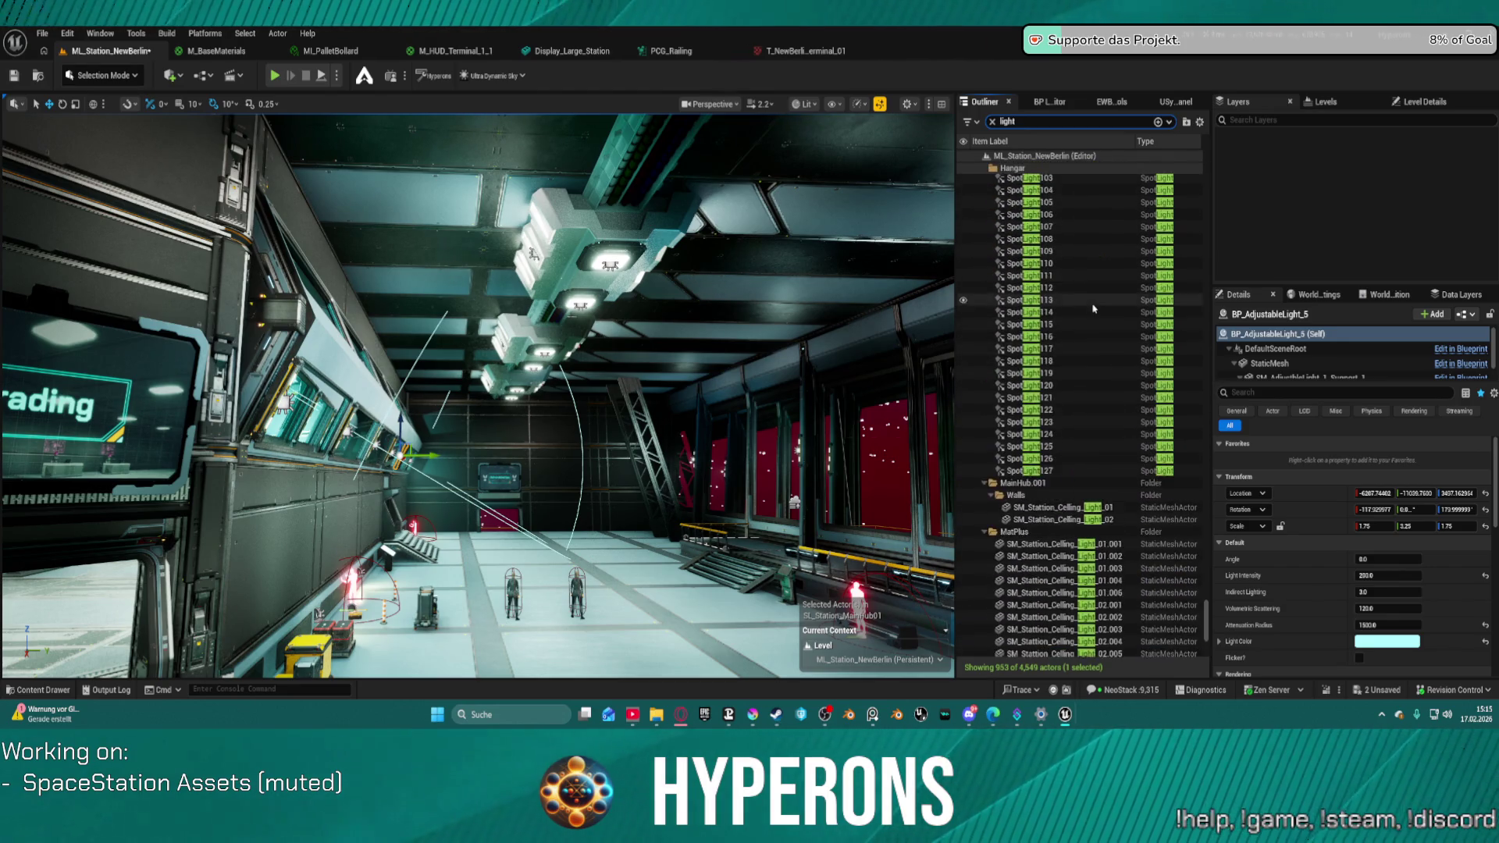
{"action": "scroll", "coordinate": [1099, 335], "scroll_direction": "up", "scroll_amount": 10}
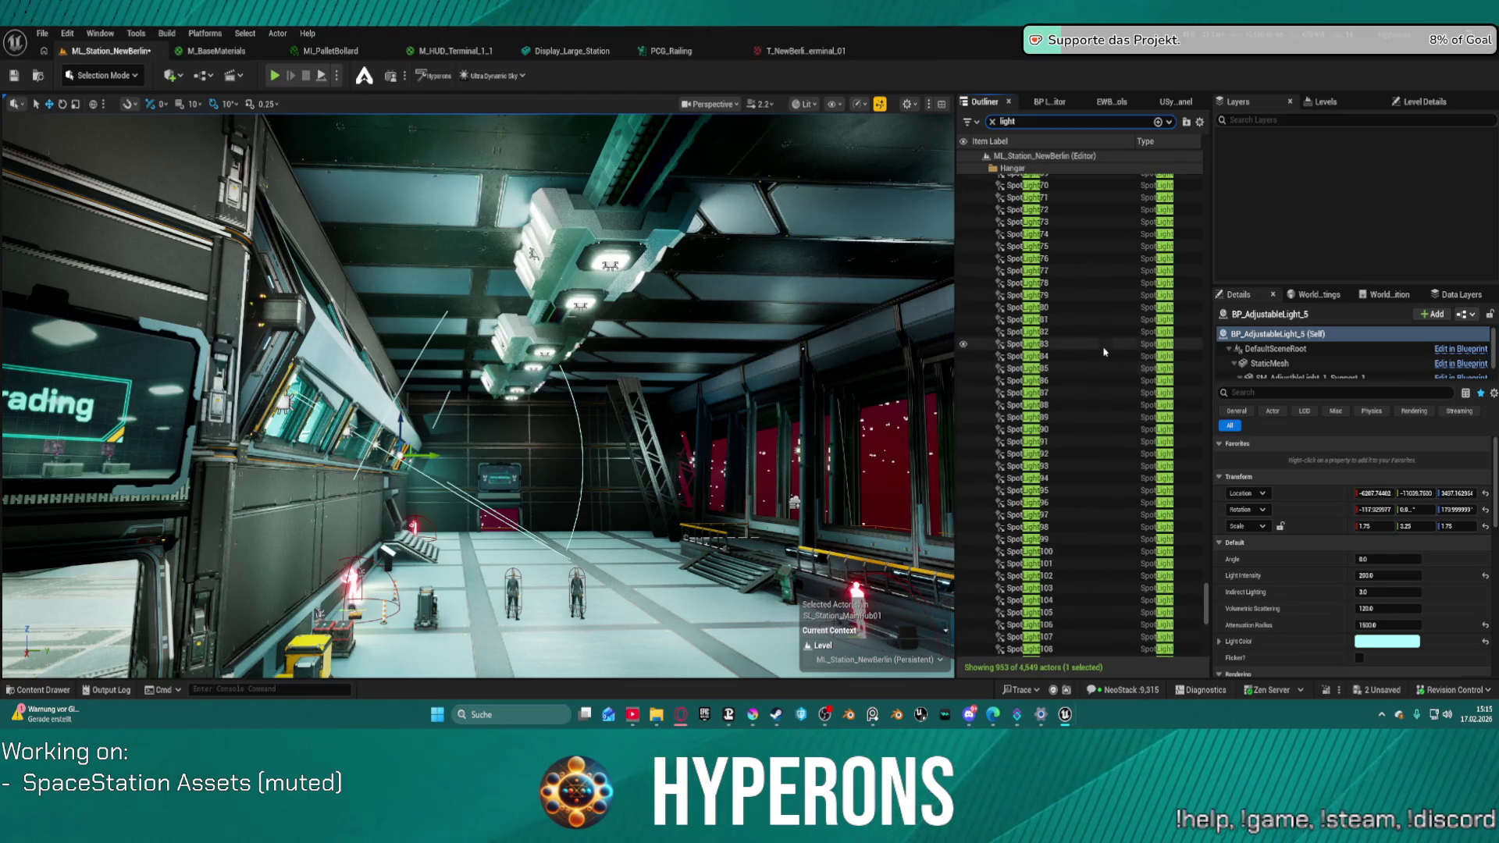
{"action": "scroll", "coordinate": [1108, 357], "scroll_direction": "up", "scroll_amount": 15}
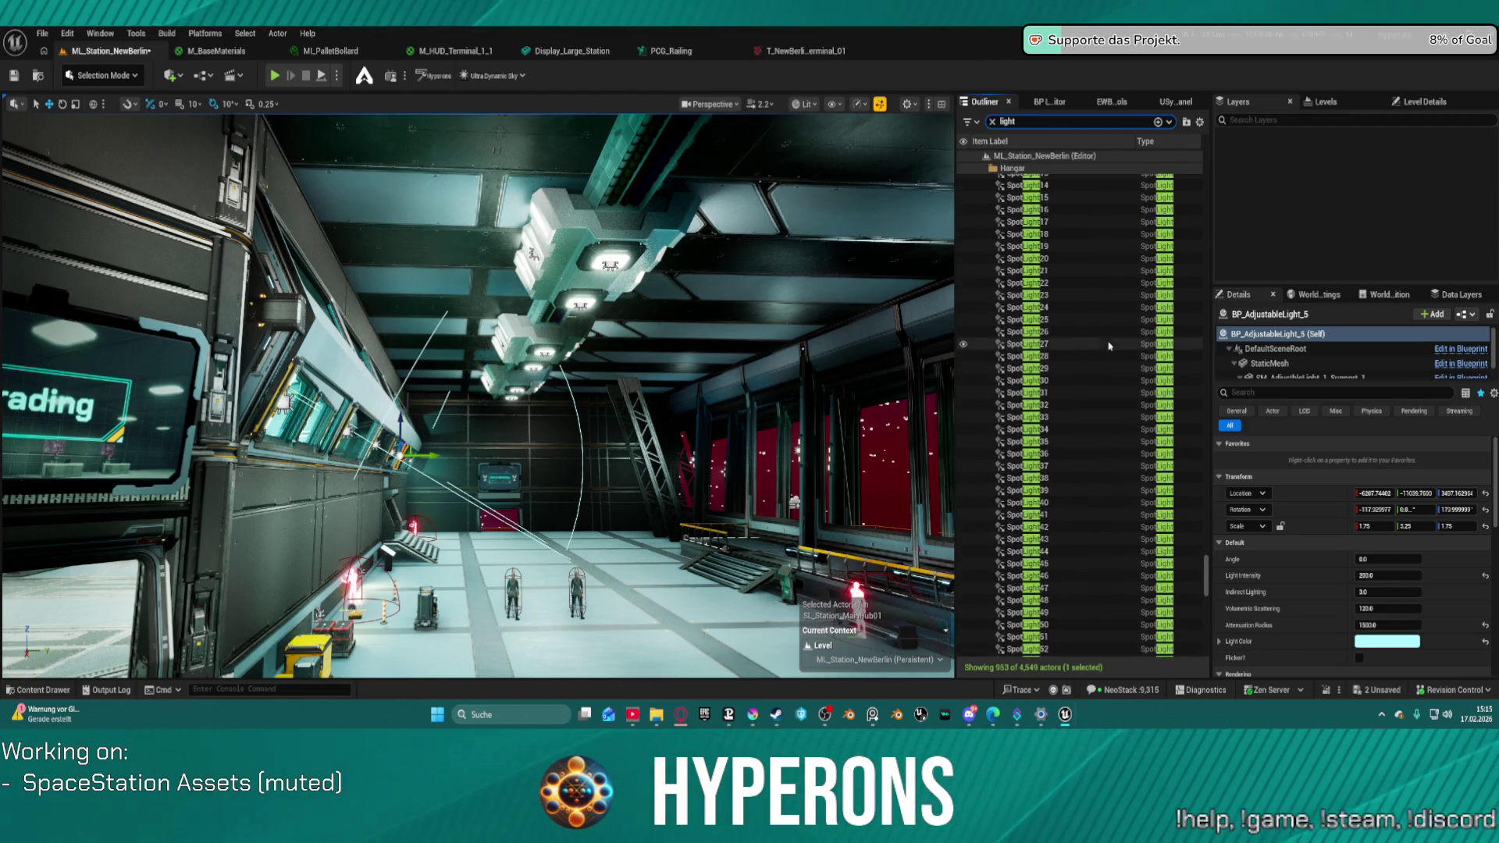
{"action": "scroll", "coordinate": [1105, 364], "scroll_direction": "up", "scroll_amount": 10}
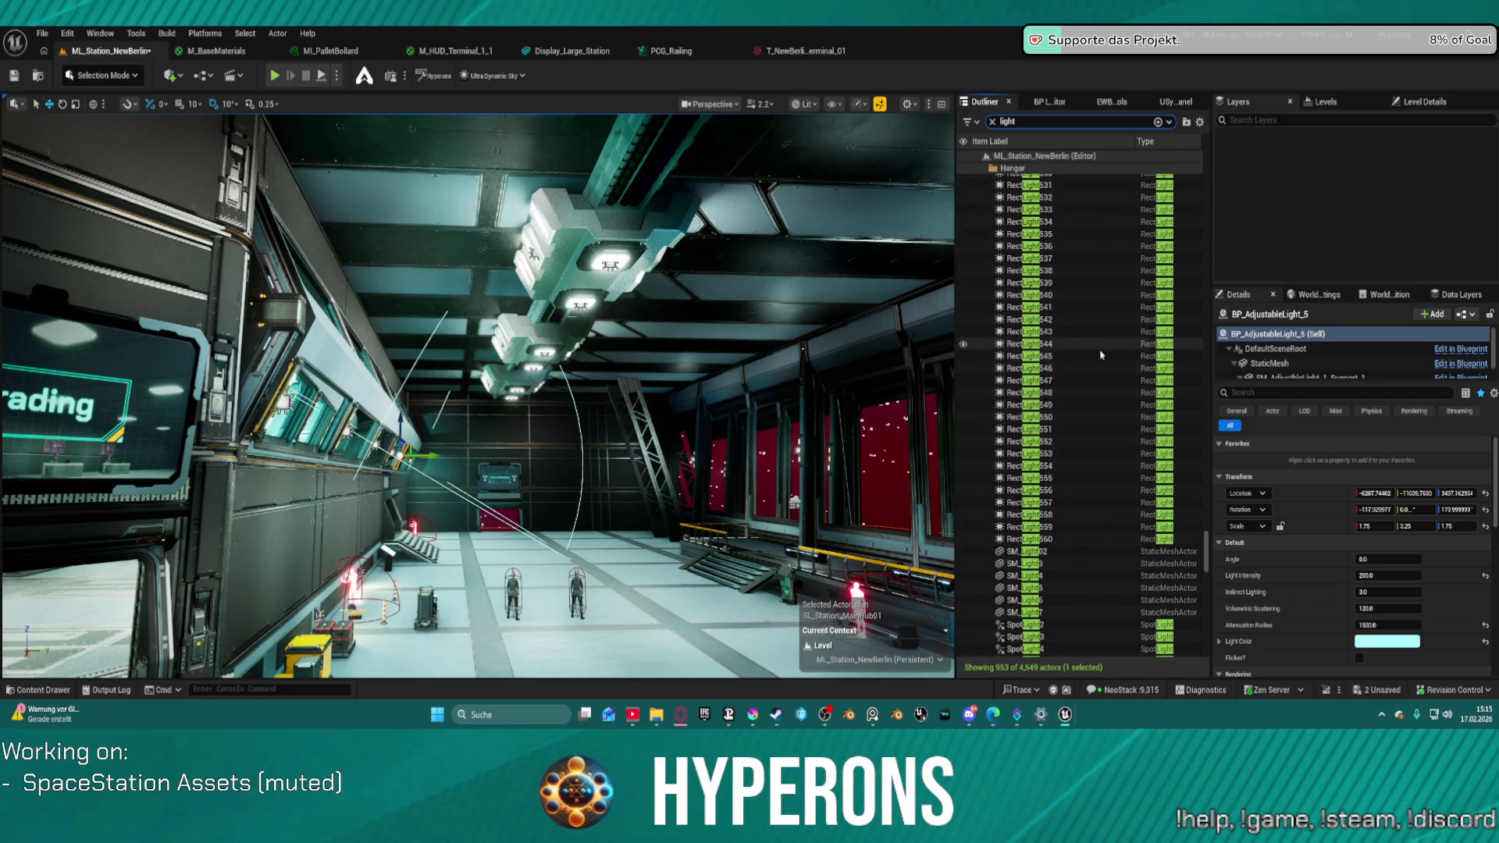
{"action": "scroll", "coordinate": [1086, 374], "scroll_direction": "up", "scroll_amount": 12}
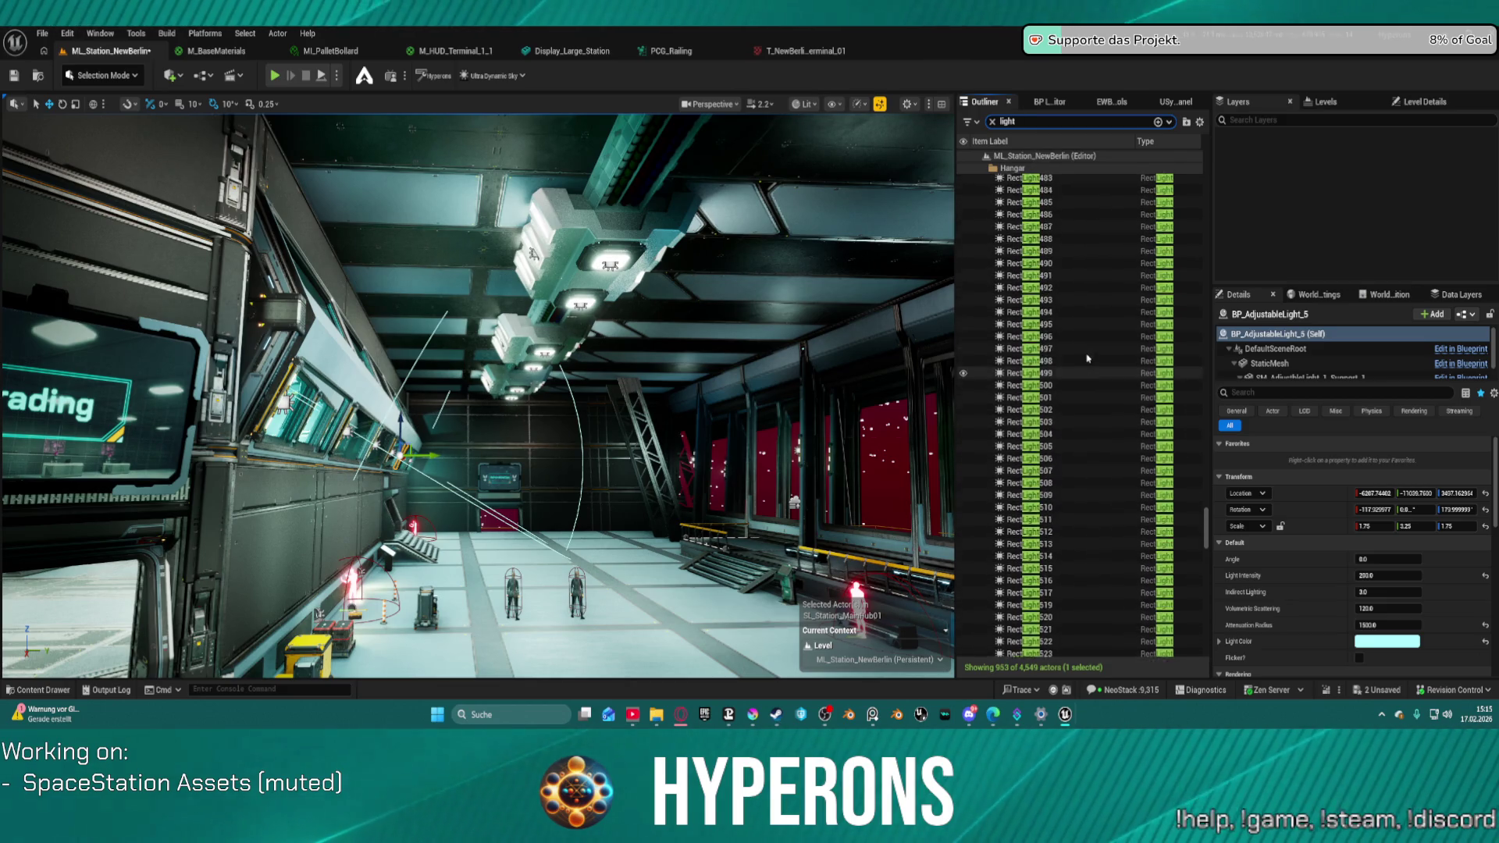
{"action": "scroll", "coordinate": [1035, 390], "scroll_direction": "up", "scroll_amount": 2}
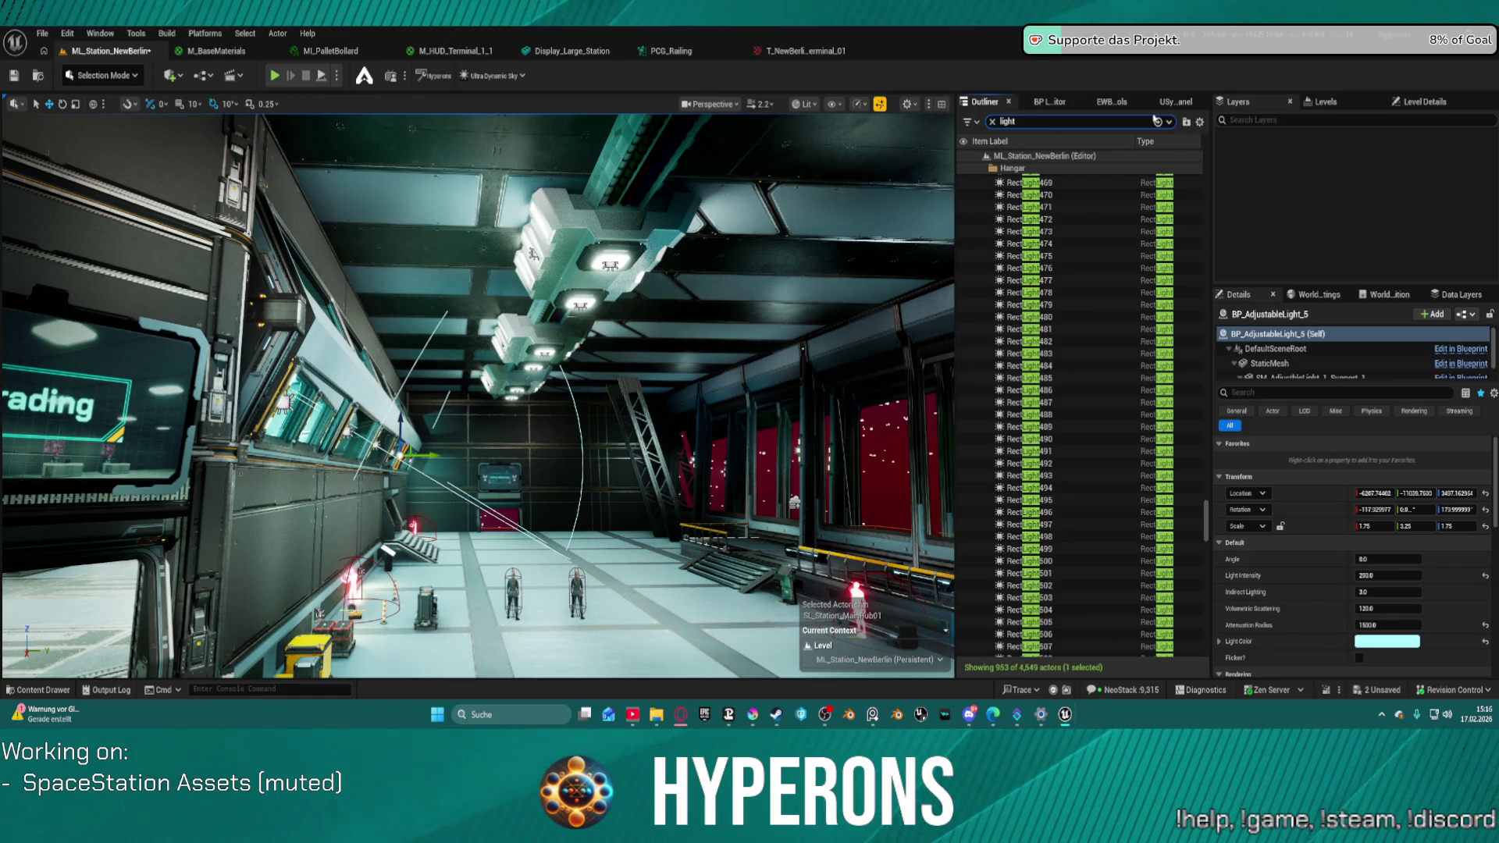
- Clear the light filter and hide the SL_Station_Hangar01 sub-level in the Levels list
{"action": "left_click", "coordinate": [992, 123]}
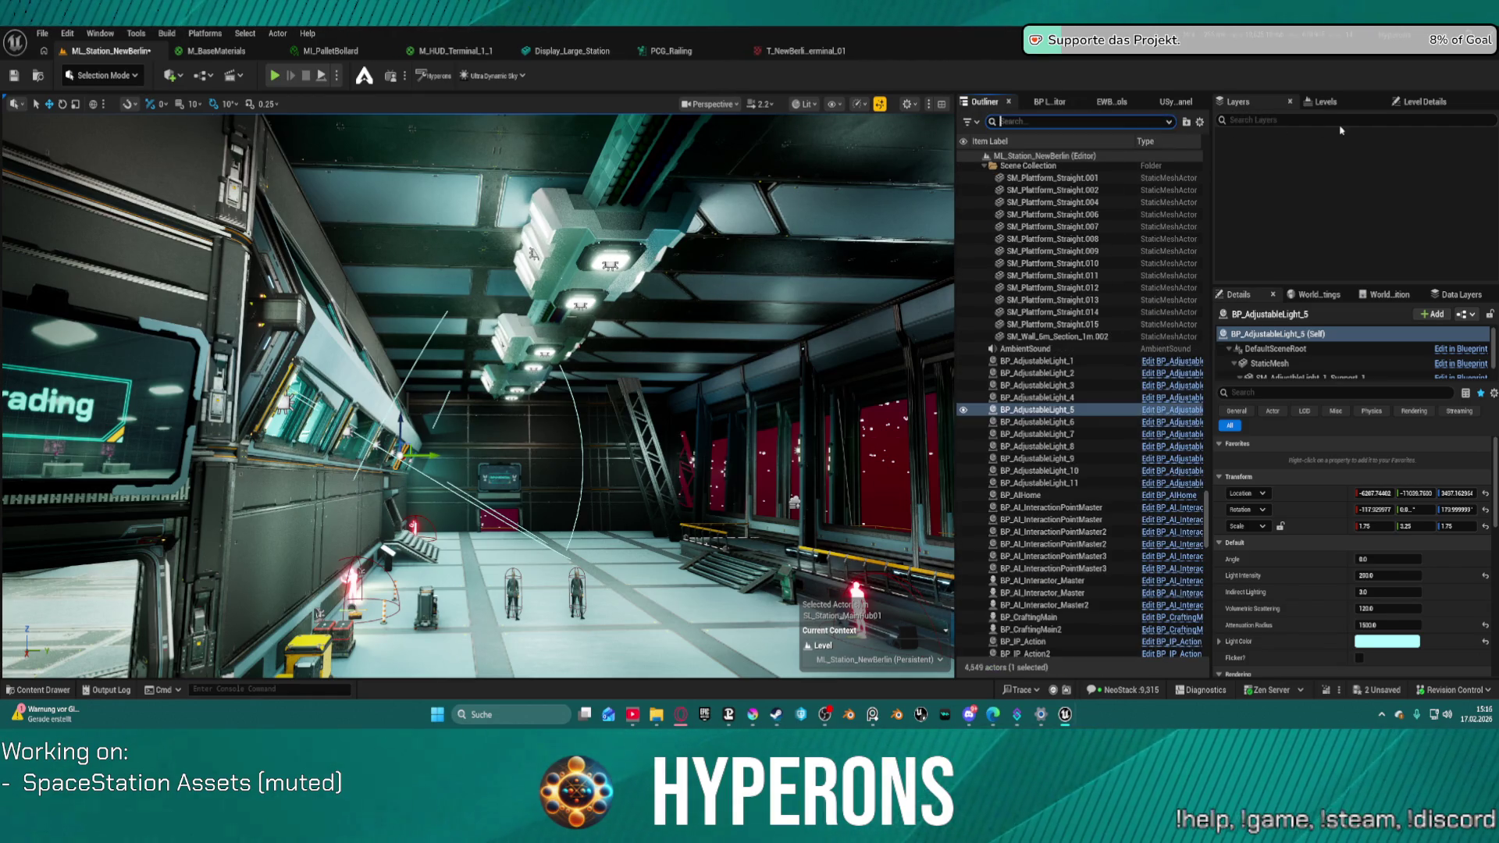
{"action": "left_click", "coordinate": [1322, 102]}
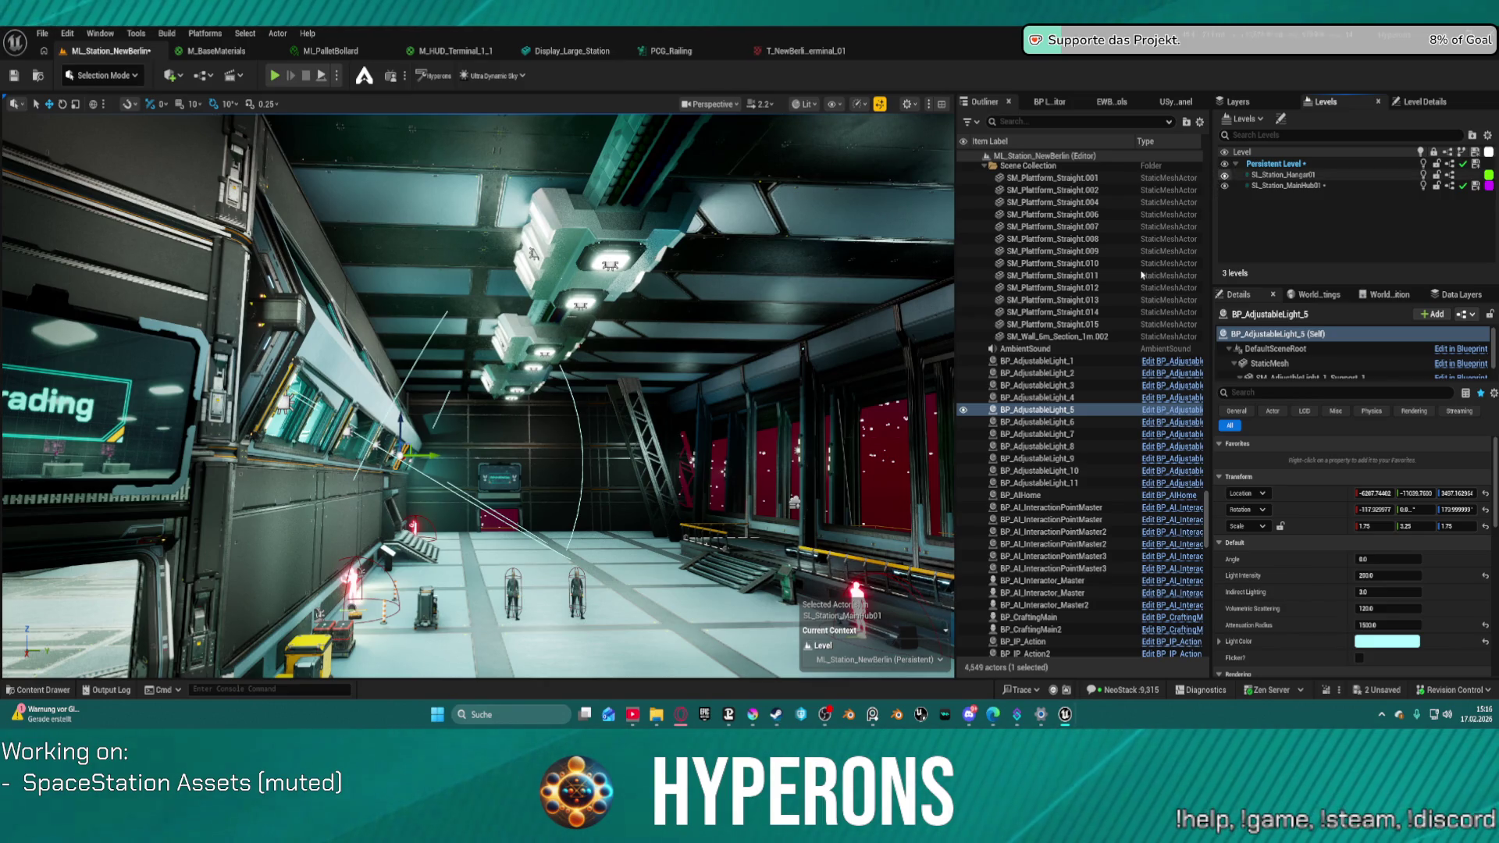
{"action": "left_click", "coordinate": [1224, 175]}
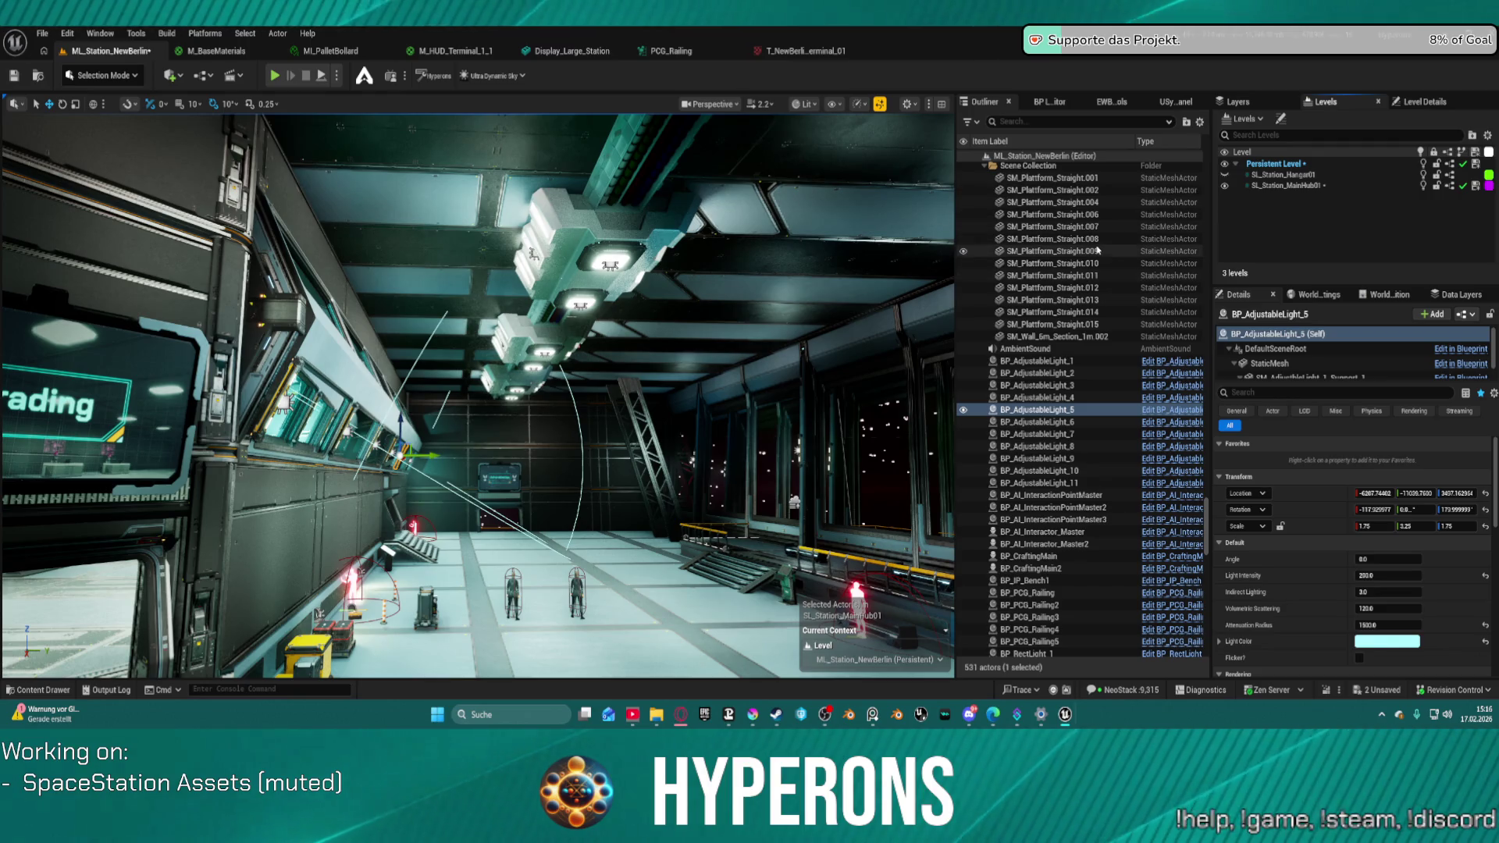
- Tilt the view toward the hall floor and select ceiling beacon SM_Prop_Beacon_2.005
{"action": "left_click_drag", "start_coordinate": [675, 384], "coordinate": [675, 460]}
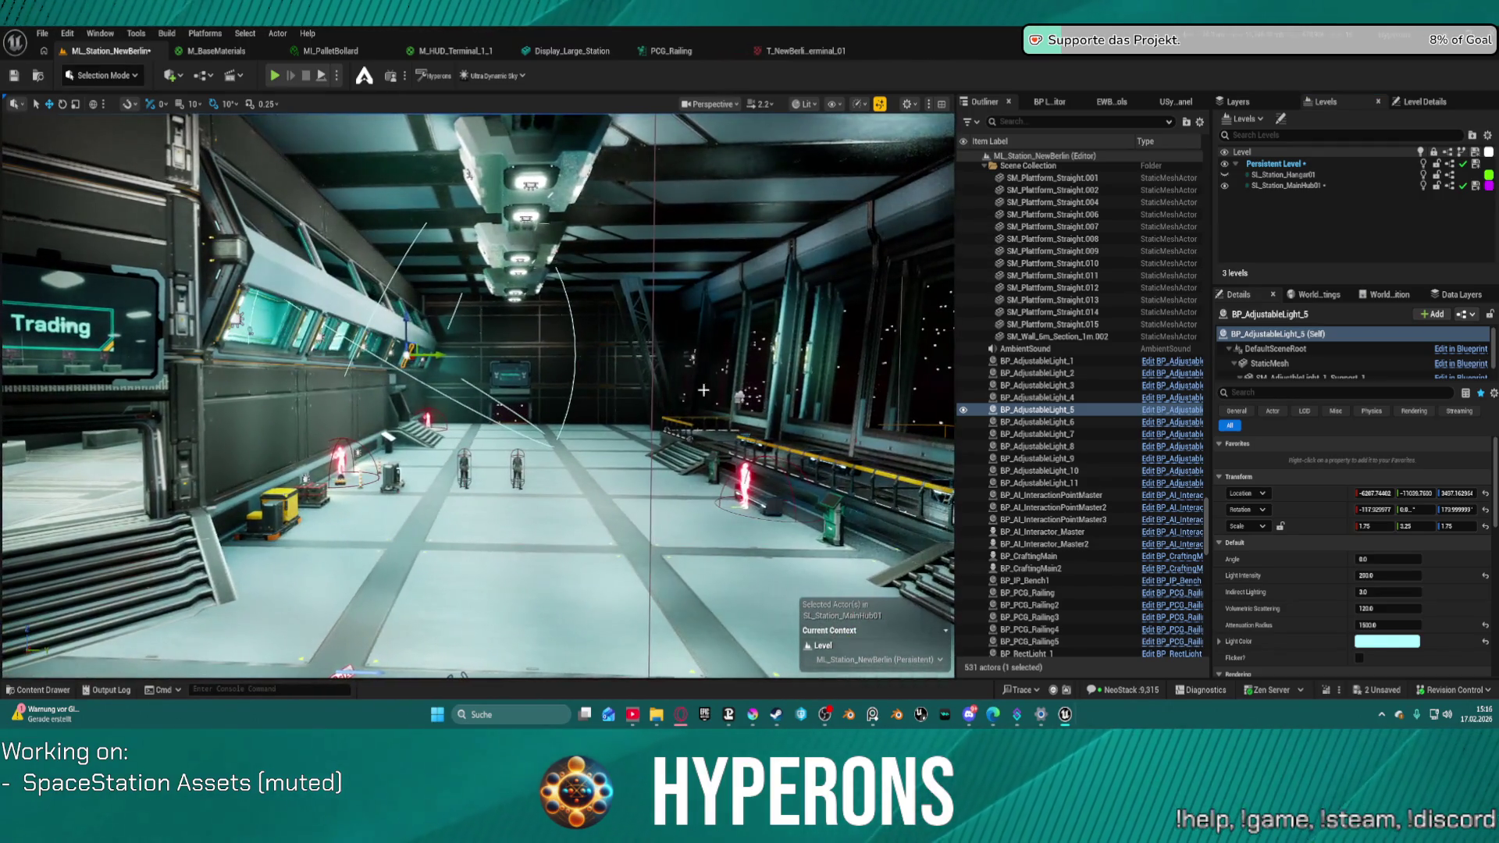
{"action": "scroll", "coordinate": [1072, 419], "scroll_direction": "down", "scroll_amount": 9}
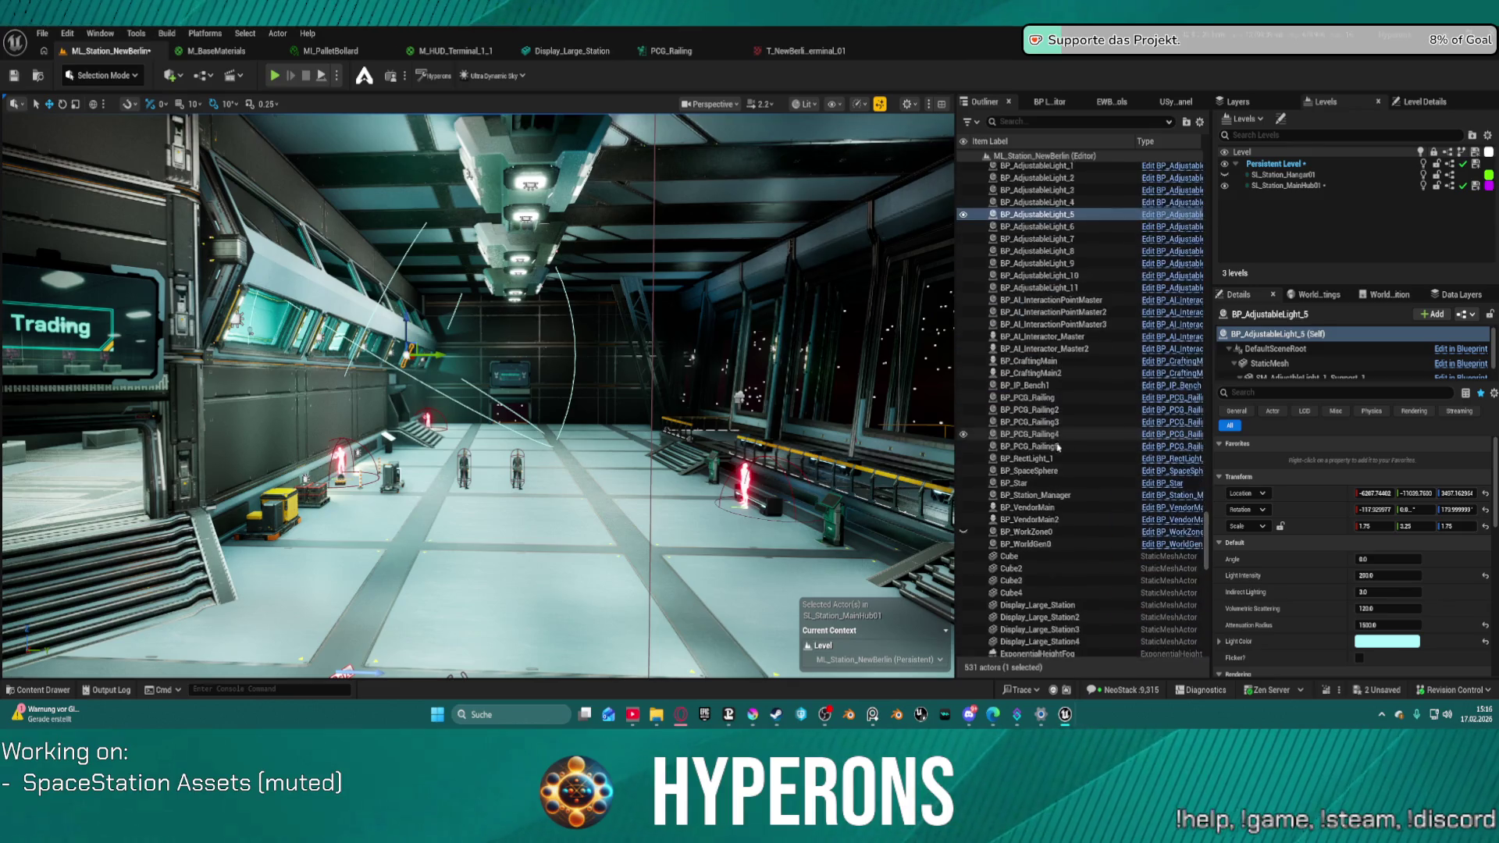
{"action": "scroll", "coordinate": [1076, 398], "scroll_direction": "down", "scroll_amount": 6}
{"action": "scroll", "coordinate": [1074, 241], "scroll_direction": "down", "scroll_amount": 12}
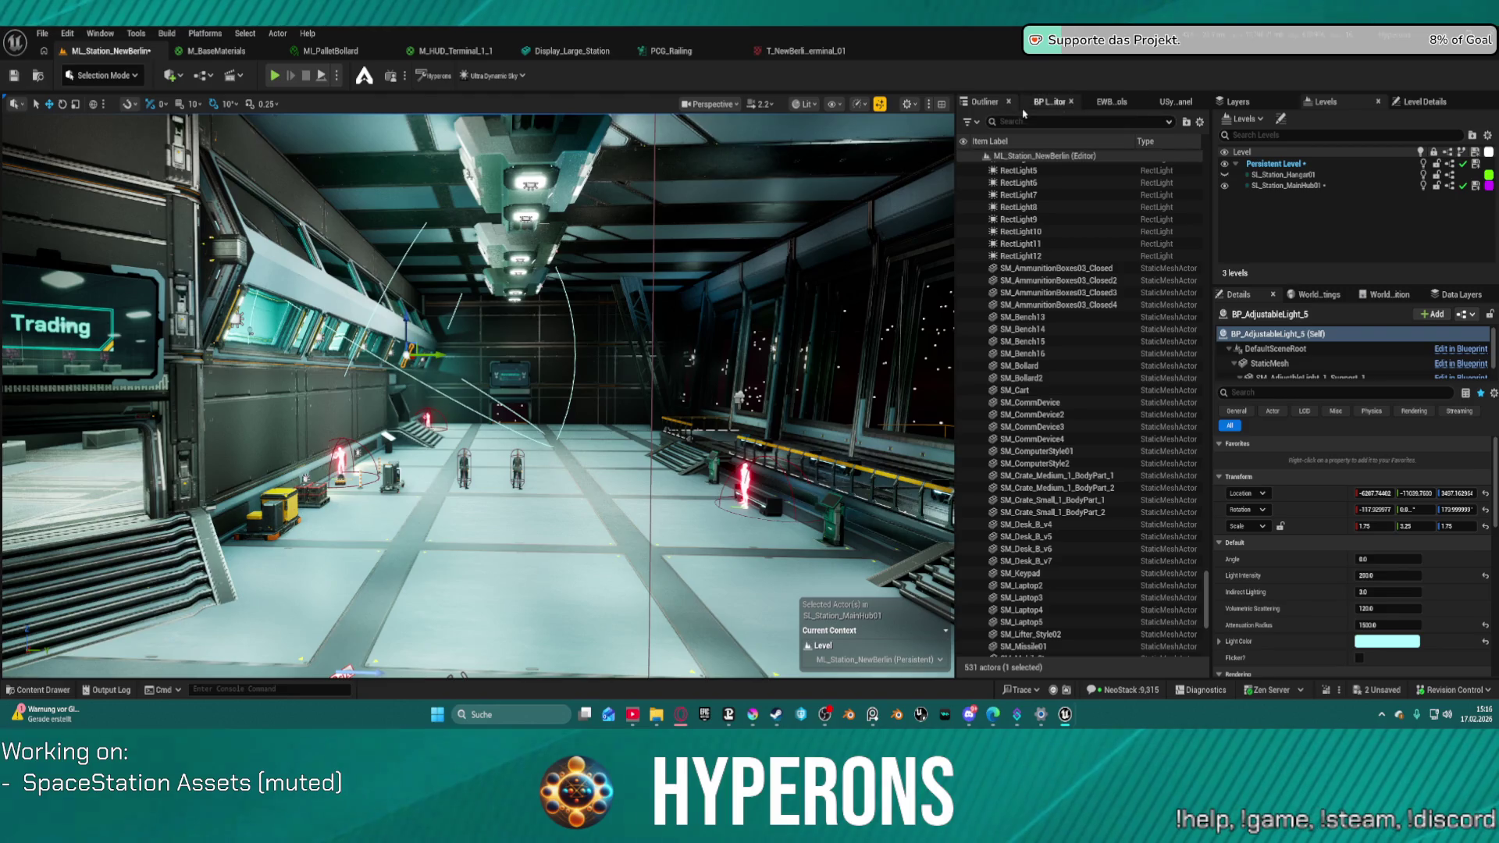
{"action": "type", "text": "light"}
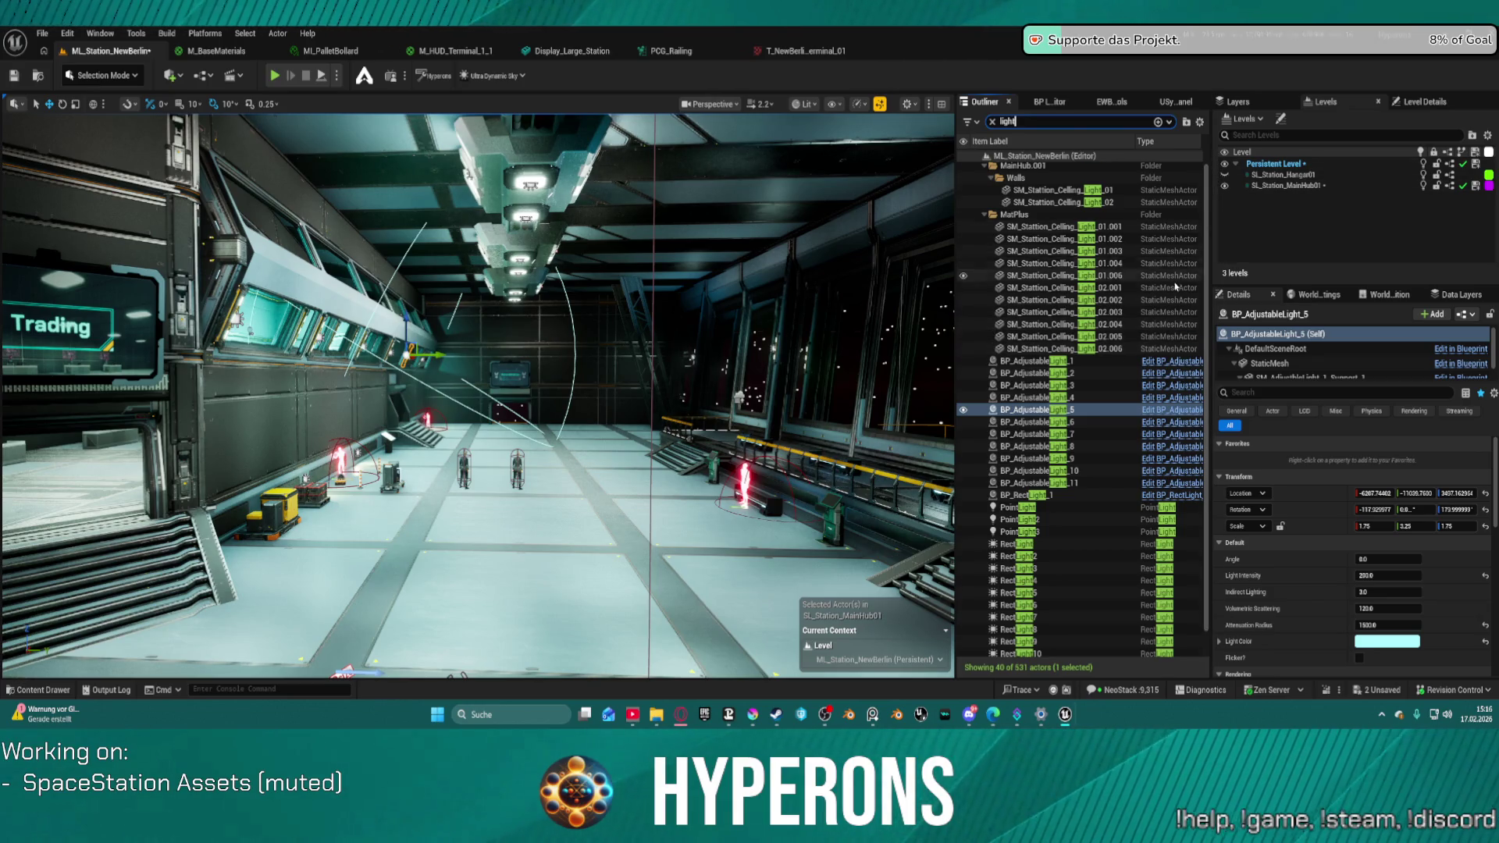
{"action": "scroll", "coordinate": [1175, 287], "scroll_direction": "down", "scroll_amount": 1}
{"action": "scroll", "coordinate": [1177, 429], "scroll_direction": "up", "scroll_amount": 1}
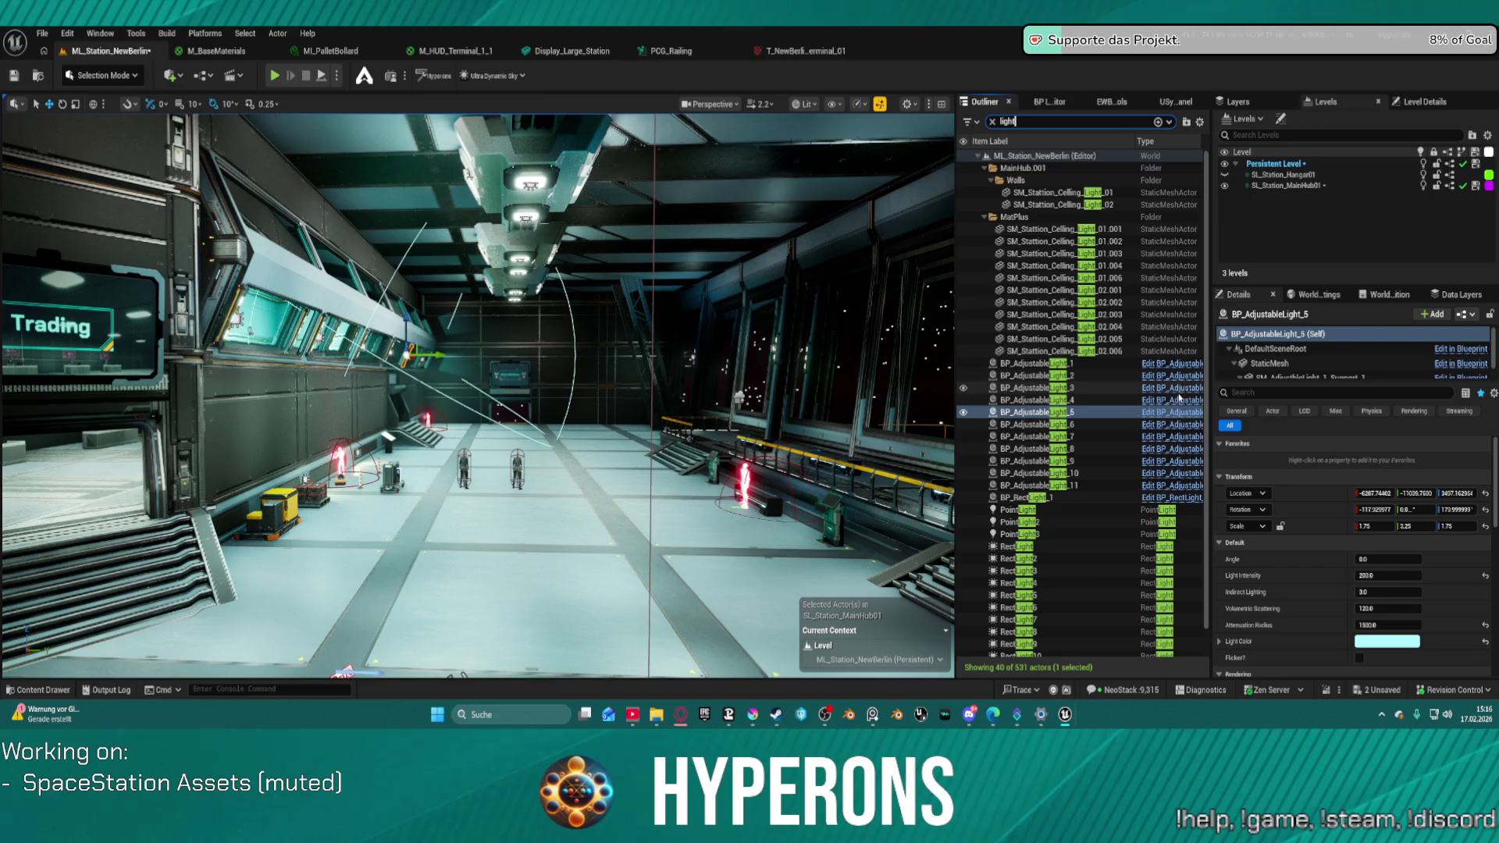
{"action": "left_click", "coordinate": [547, 176]}
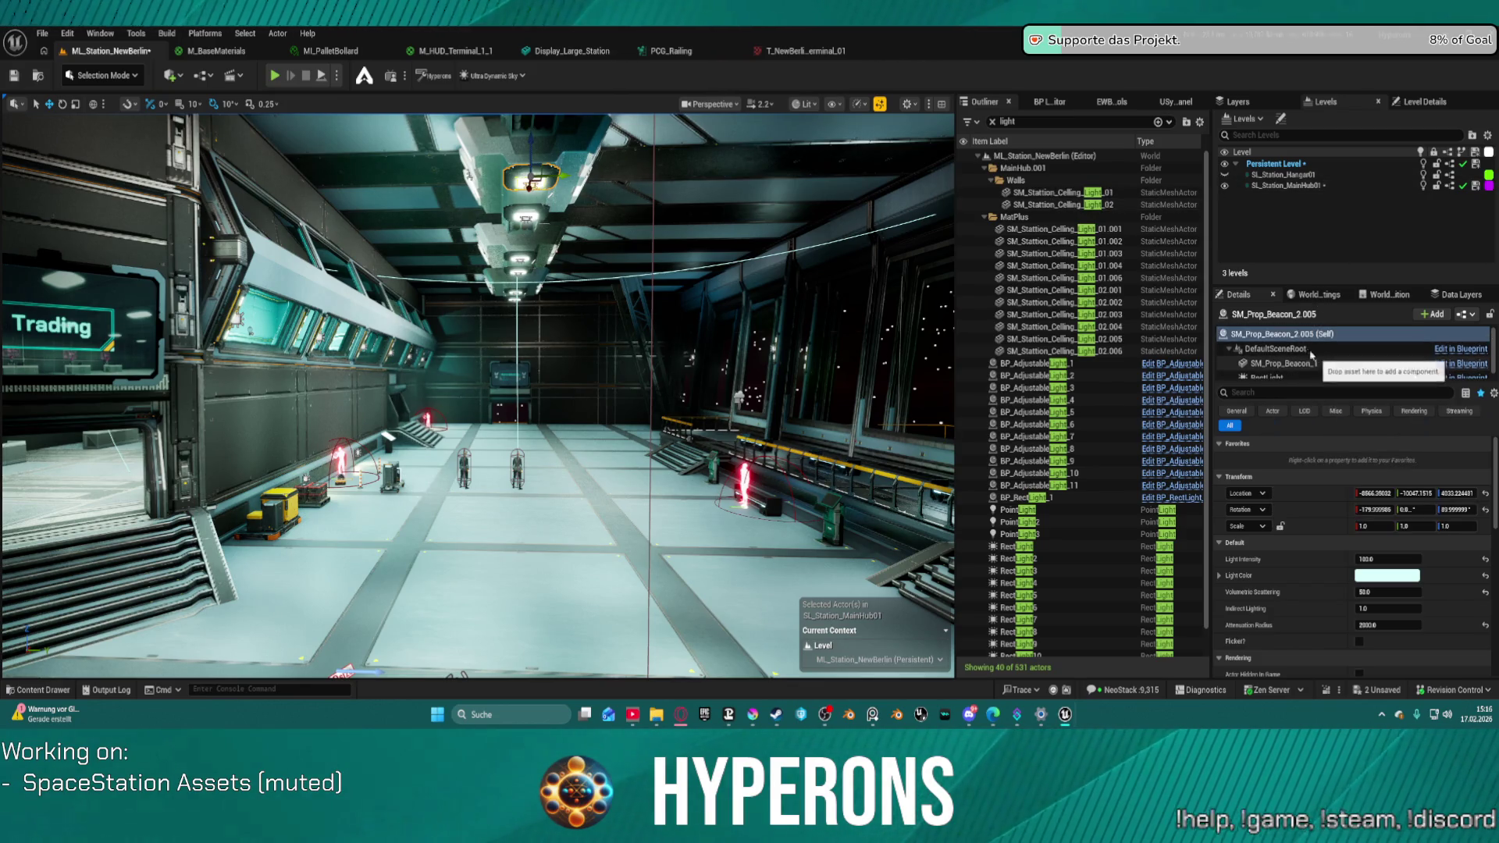
- Filter the Outliner by 'bea' and select SM_Prop_Beacon_1.001 through SM_Prop_Beacon_2.012
{"action": "left_click", "coordinate": [1284, 348]}
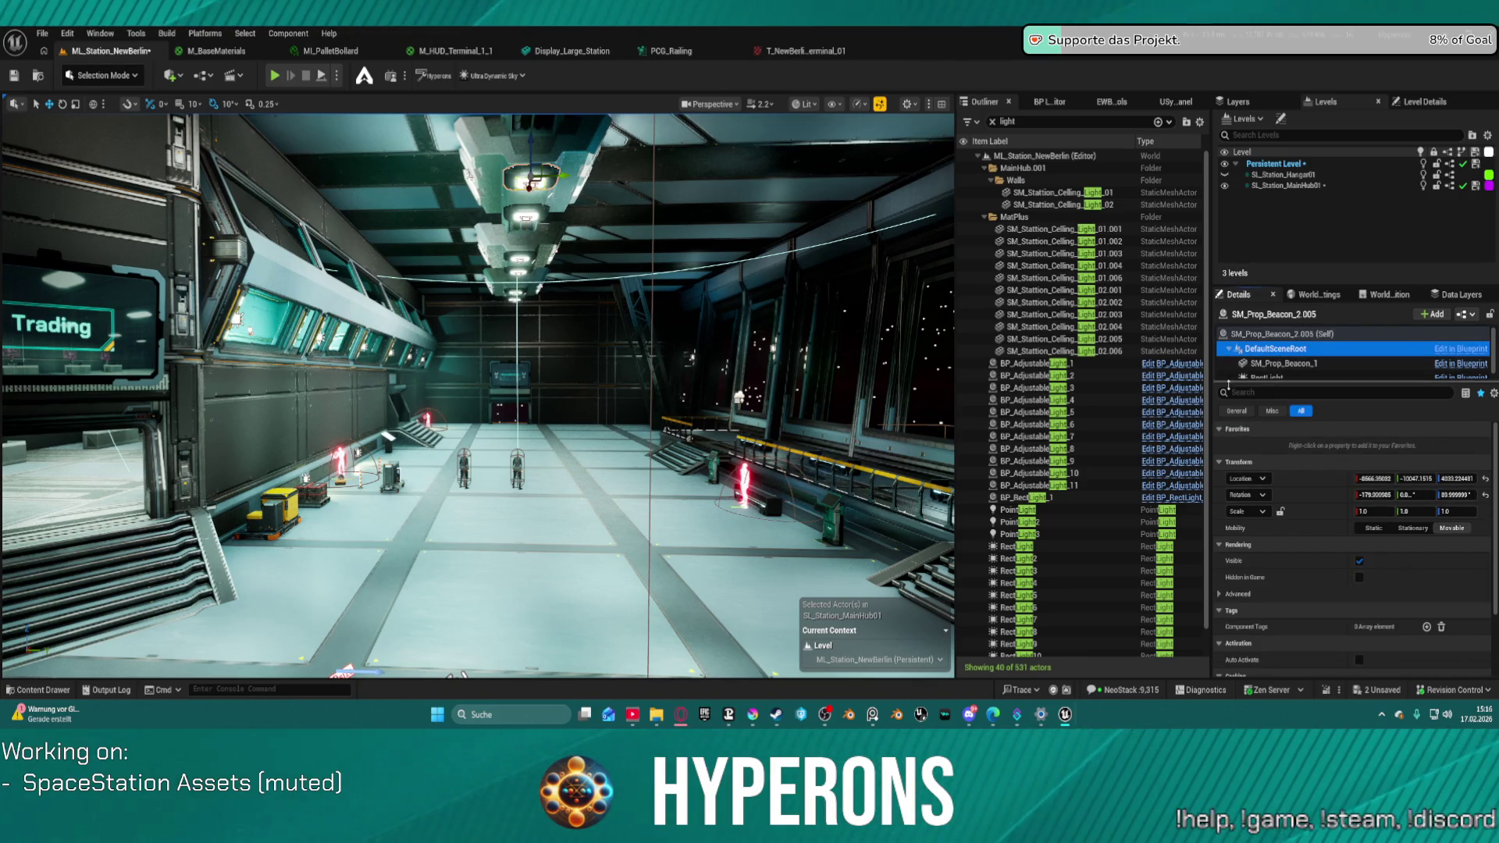
{"action": "left_click", "coordinate": [1281, 333]}
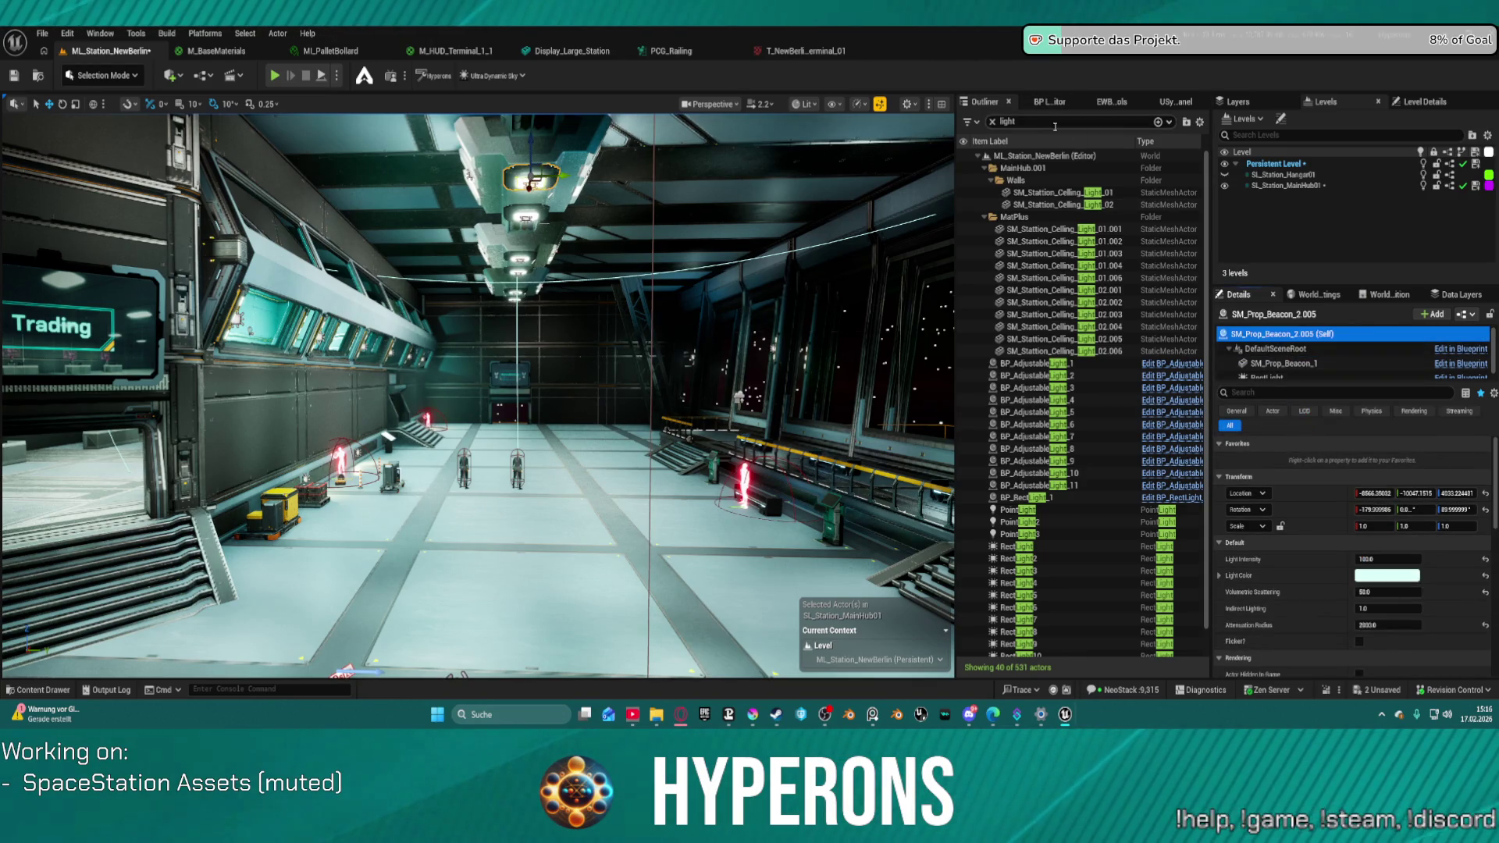
{"action": "left_click", "coordinate": [1007, 121]}
{"action": "type", "text": "beaco"}
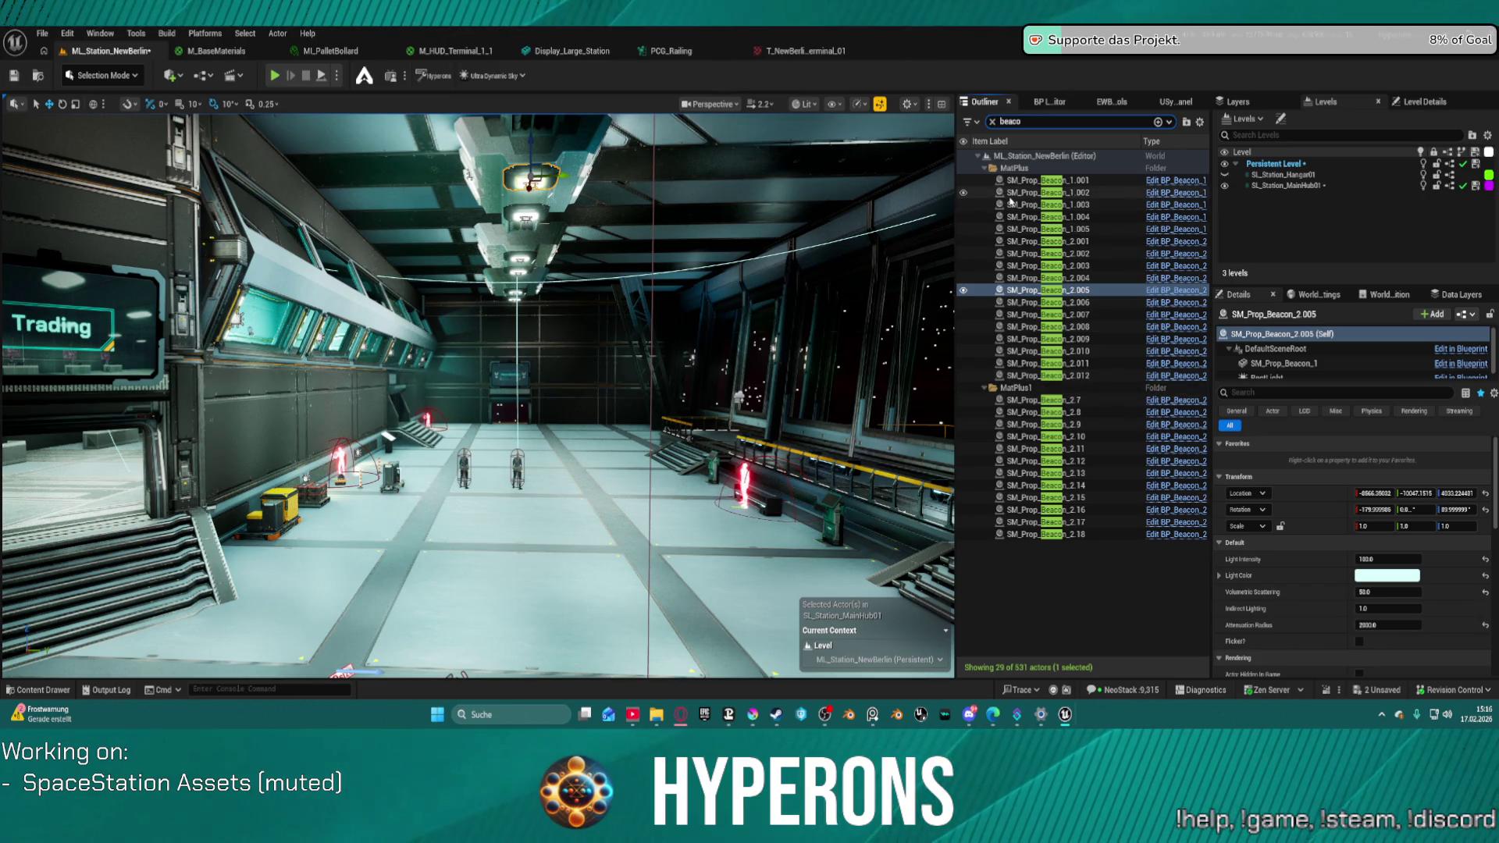
{"action": "left_click", "coordinate": [1031, 181]}
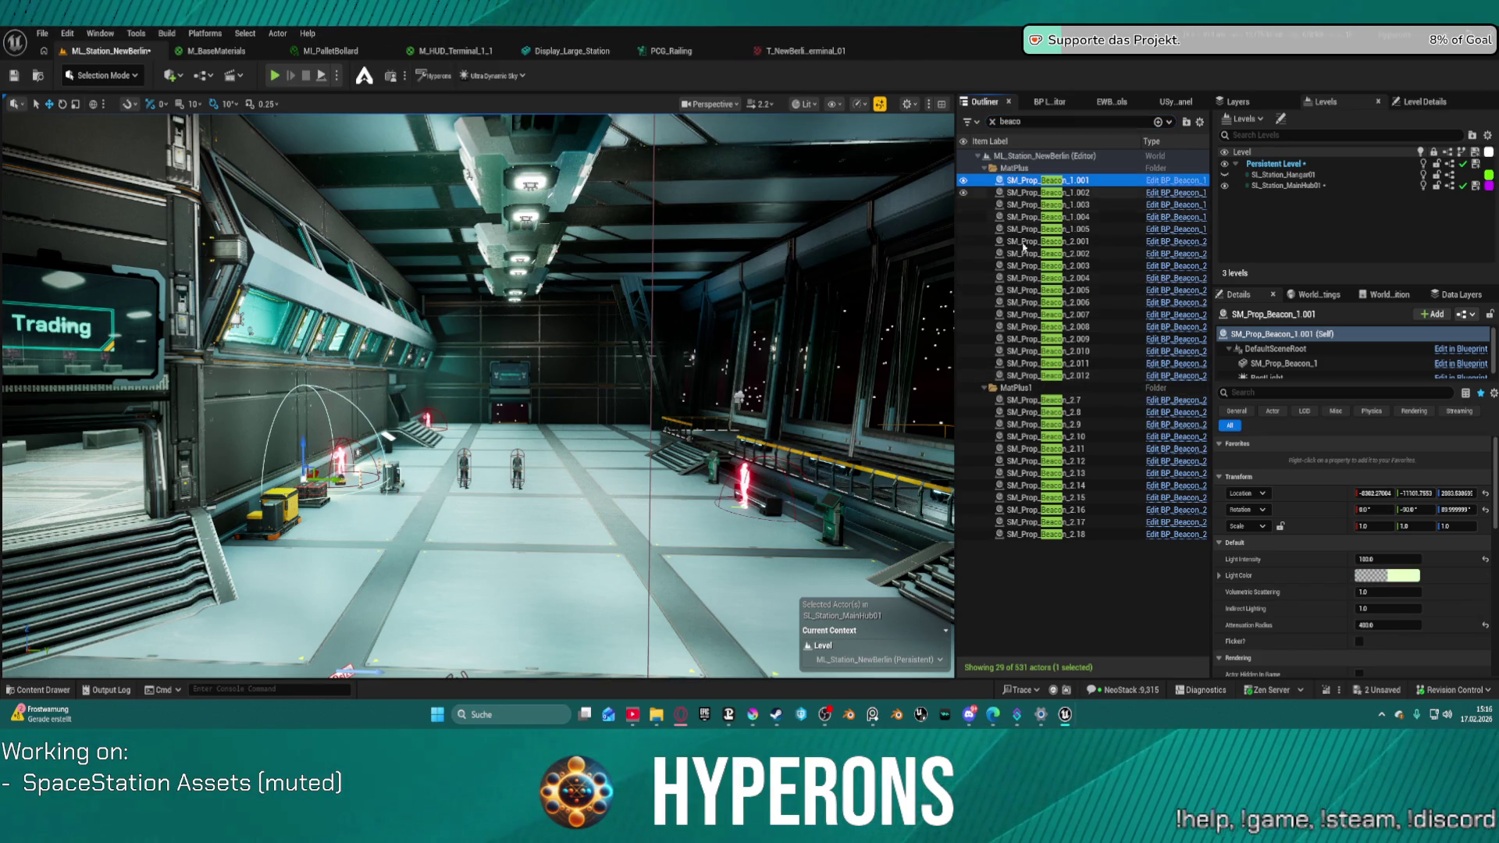
{"action": "left_click", "coordinate": [1019, 376], "text": "shift"}
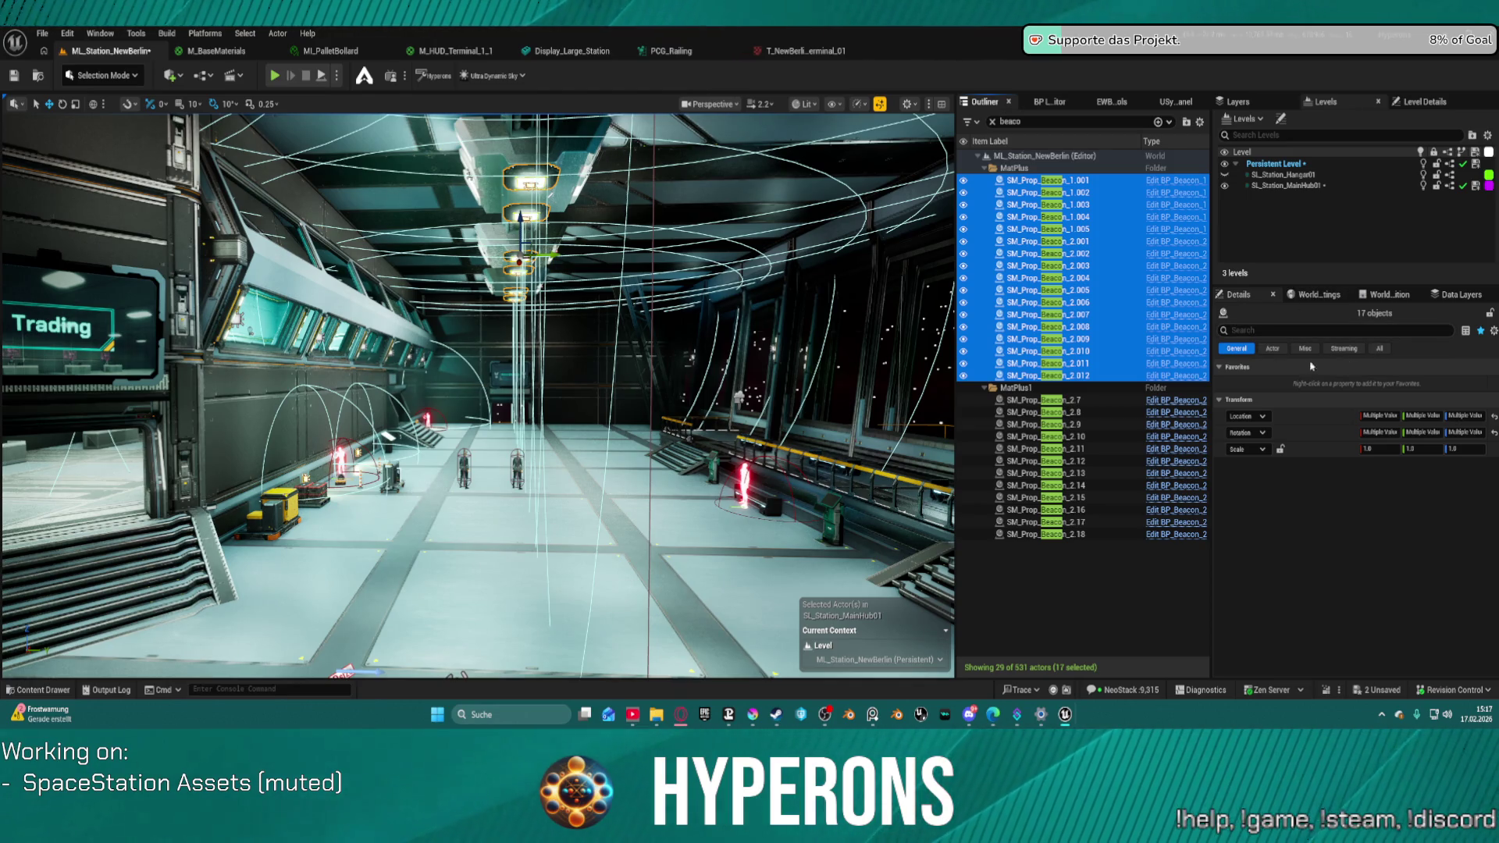
{"action": "left_click", "coordinate": [1380, 349]}
{"action": "scroll", "coordinate": [1348, 488], "scroll_direction": "down", "scroll_amount": 5}
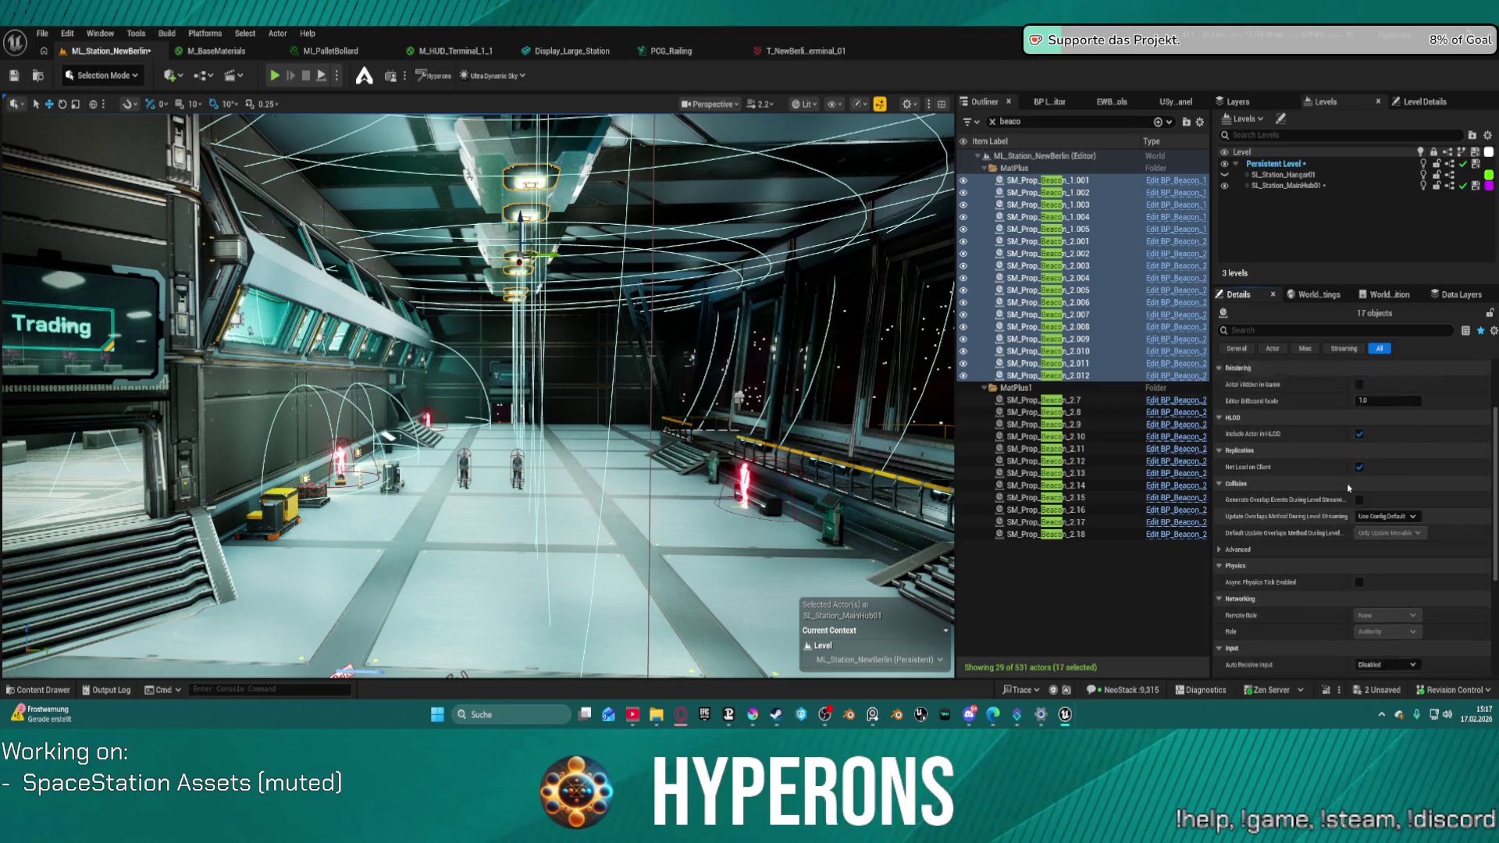
{"action": "scroll", "coordinate": [1348, 488], "scroll_direction": "down", "scroll_amount": 5}
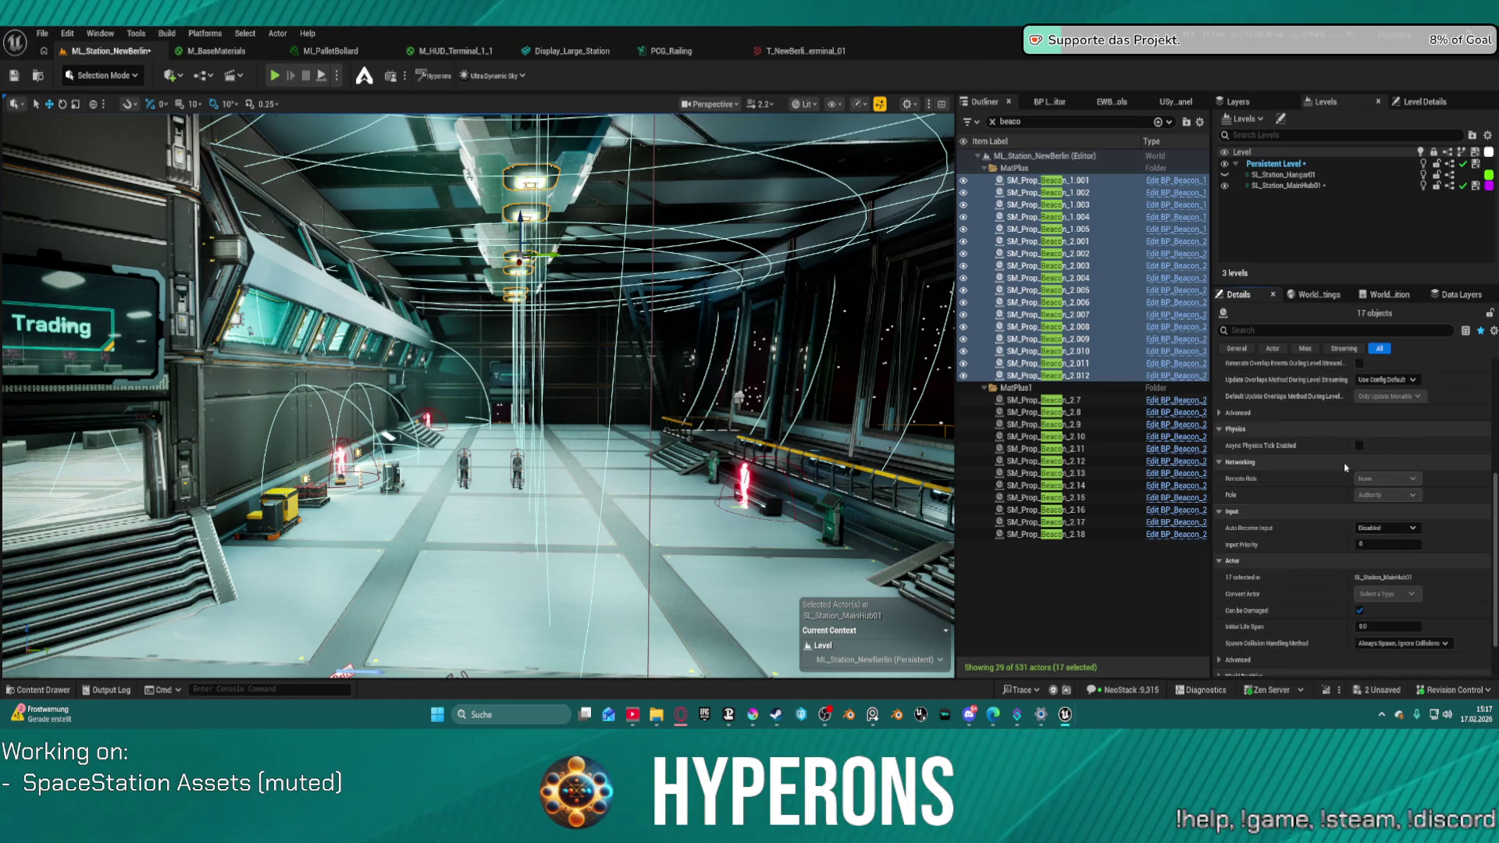
{"action": "scroll", "coordinate": [1345, 467], "scroll_direction": "up", "scroll_amount": 10}
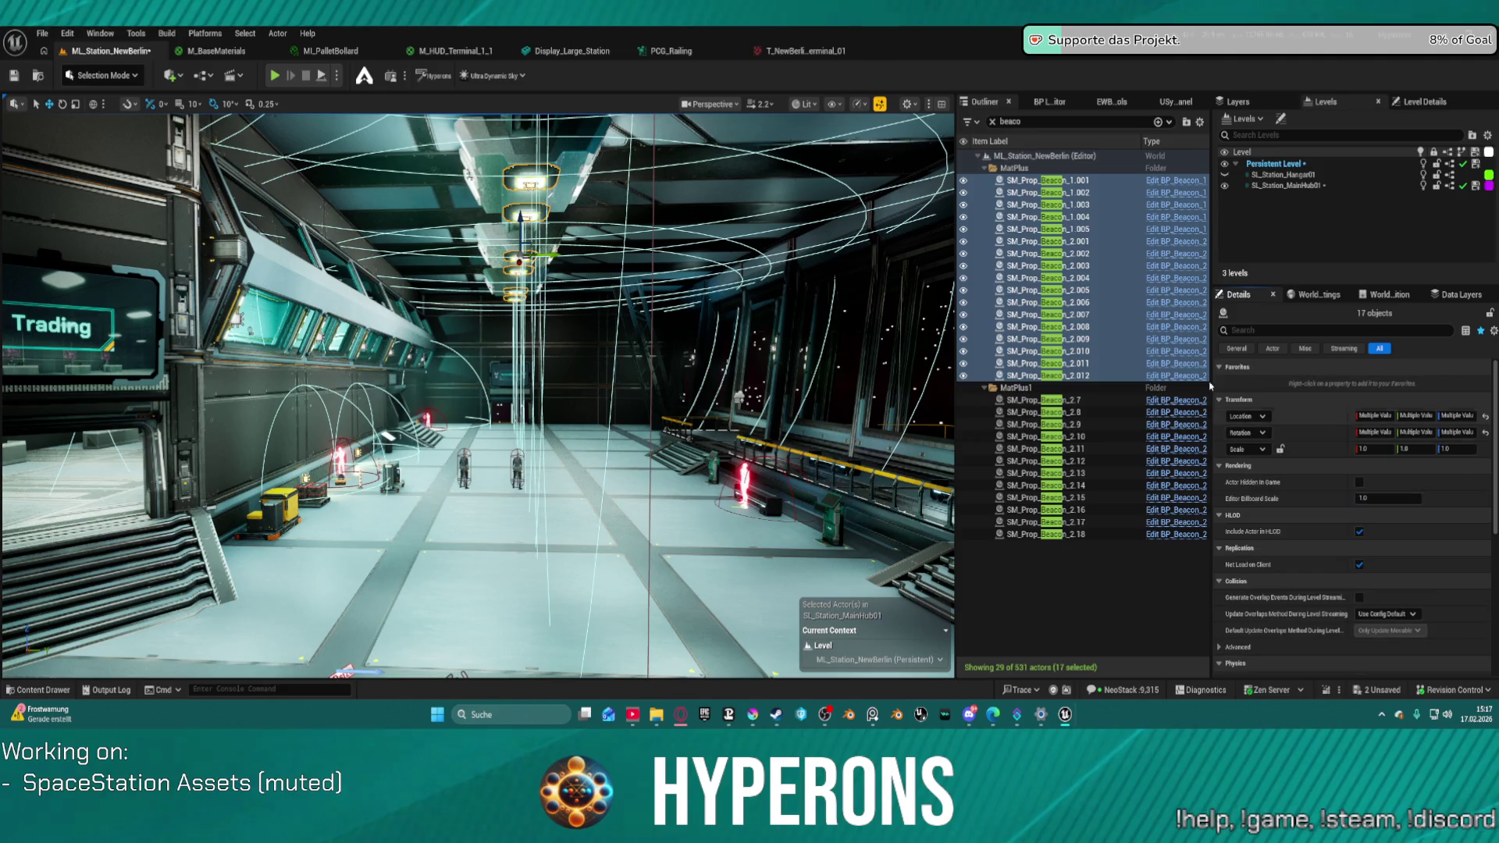
{"action": "left_click", "coordinate": [1047, 181]}
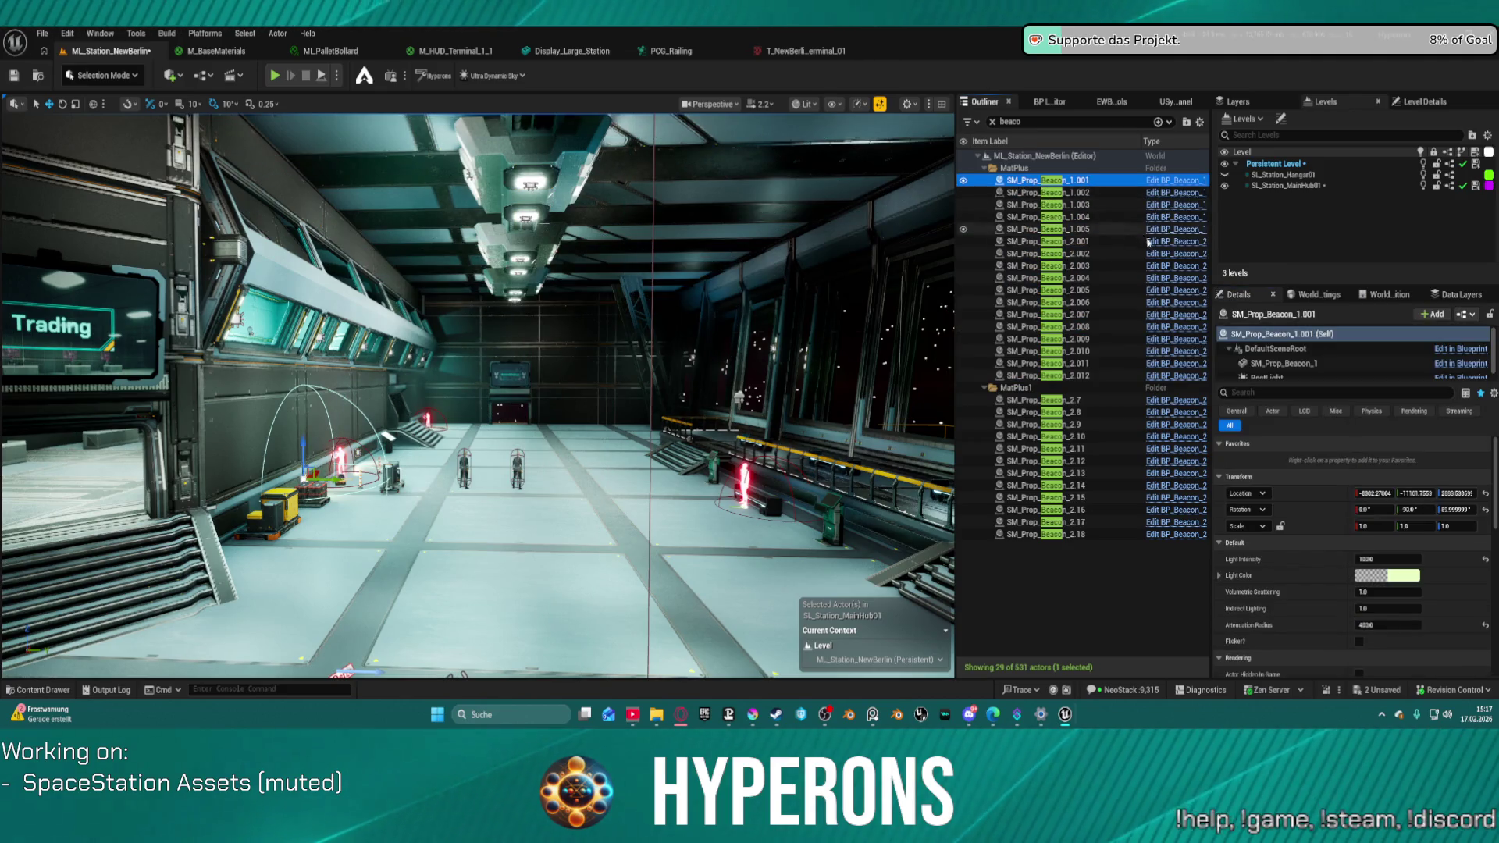
{"action": "left_click", "coordinate": [1076, 363], "text": "shift"}
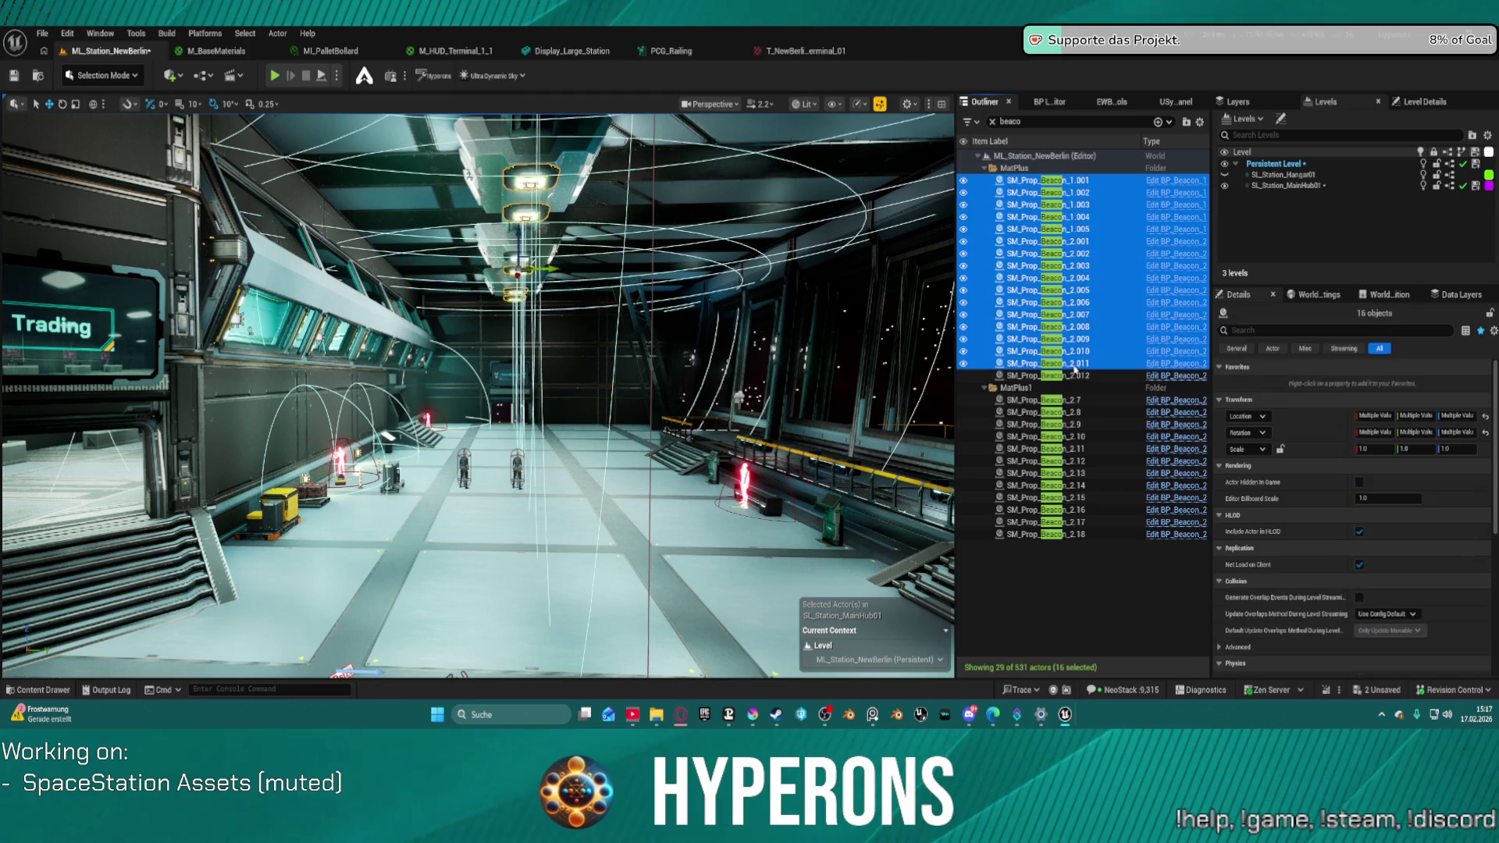
{"action": "left_click", "coordinate": [1076, 264]}
{"action": "left_click", "coordinate": [1072, 184], "text": "shift"}
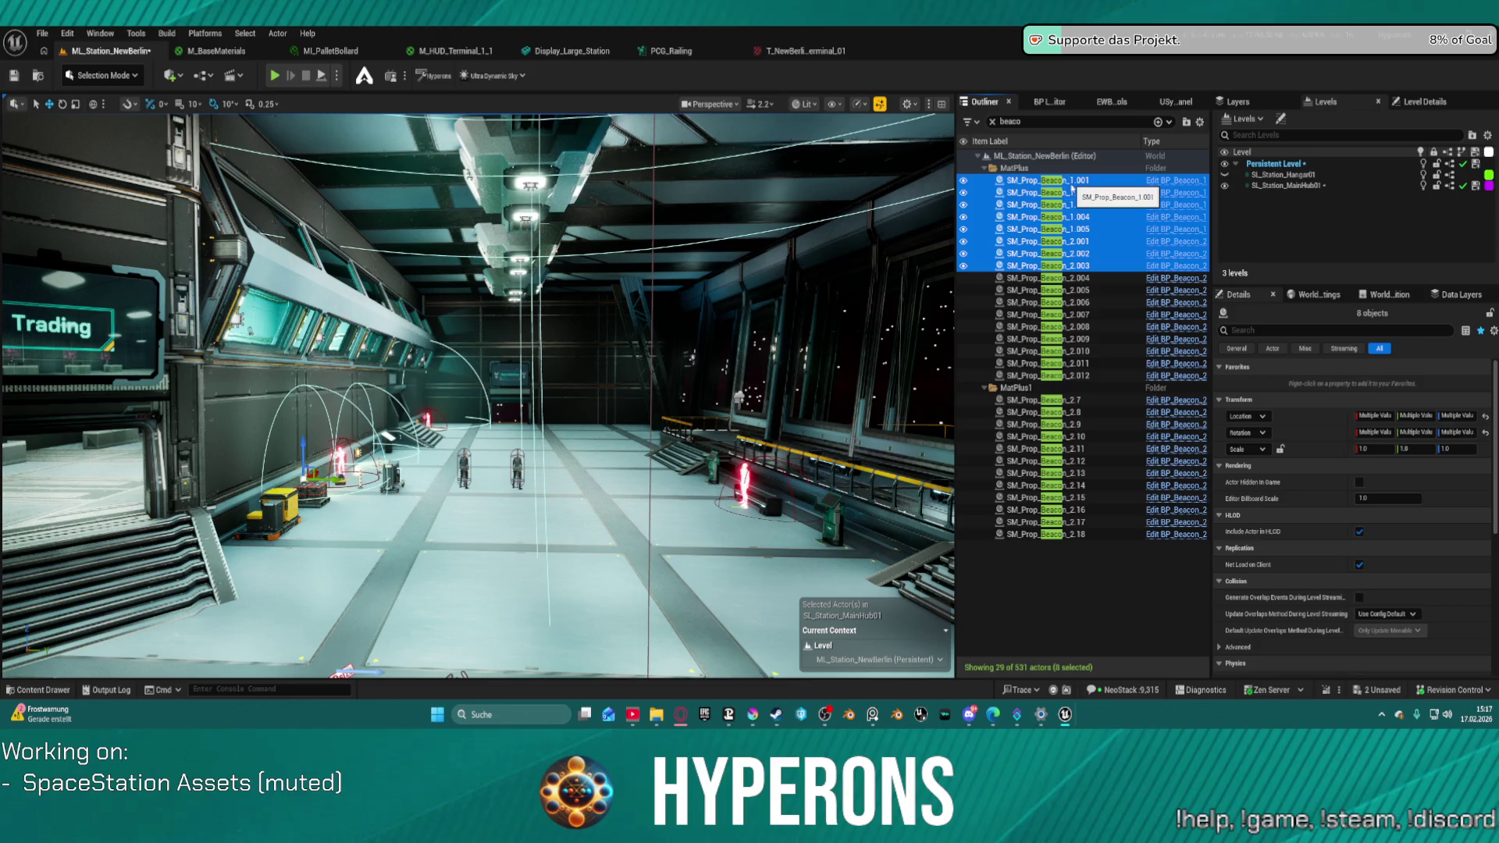
{"action": "left_click", "coordinate": [1072, 193]}
{"action": "key", "text": "Down"}
{"action": "key", "text": "Down"}
{"action": "key", "text": "Down"}
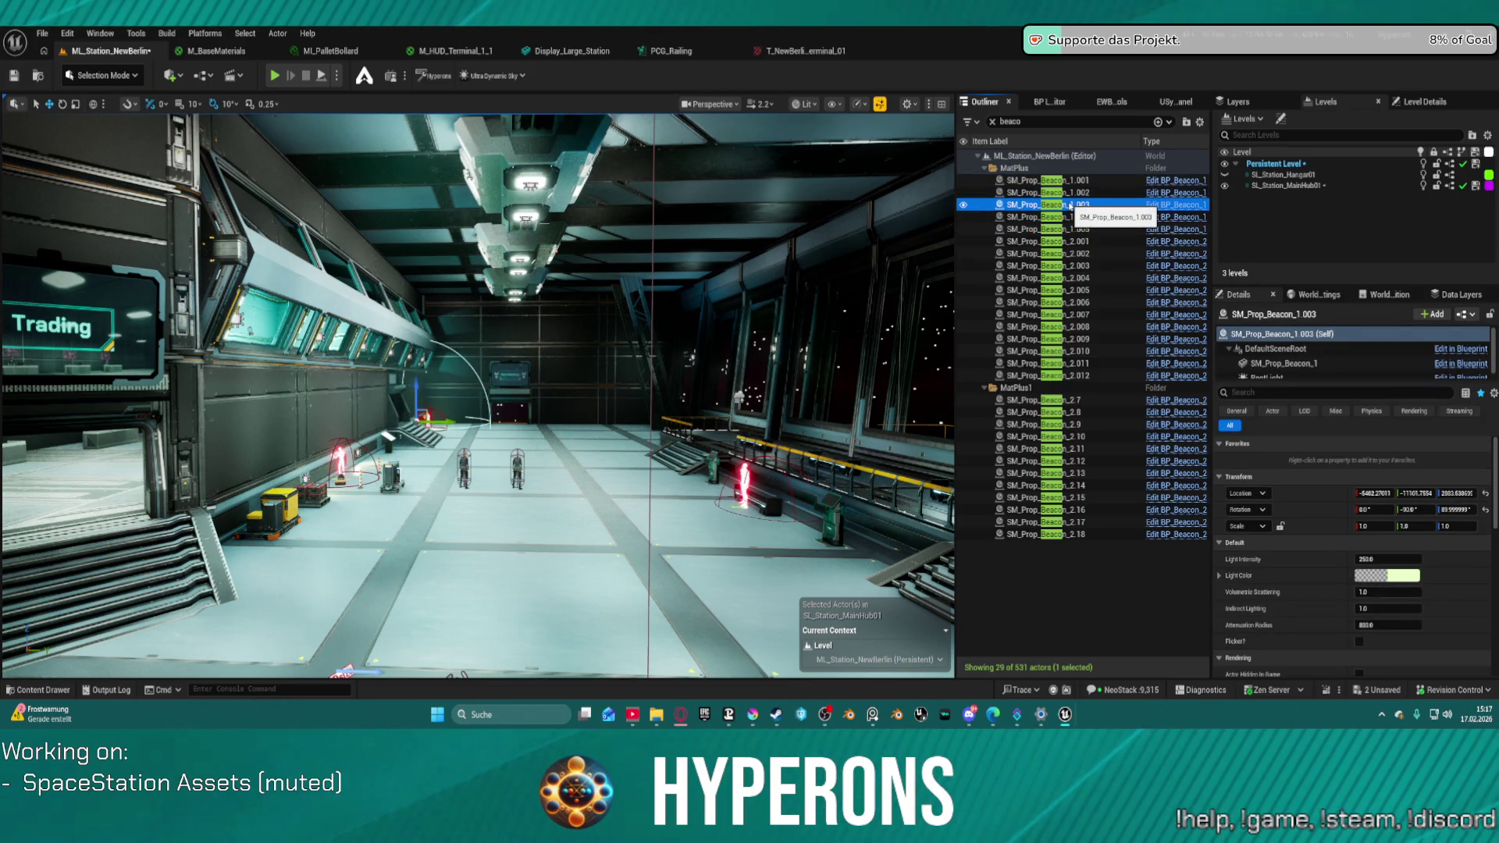
{"action": "key", "text": "Down"}
{"action": "key", "text": "Down"}
{"action": "key", "text": "Down"}
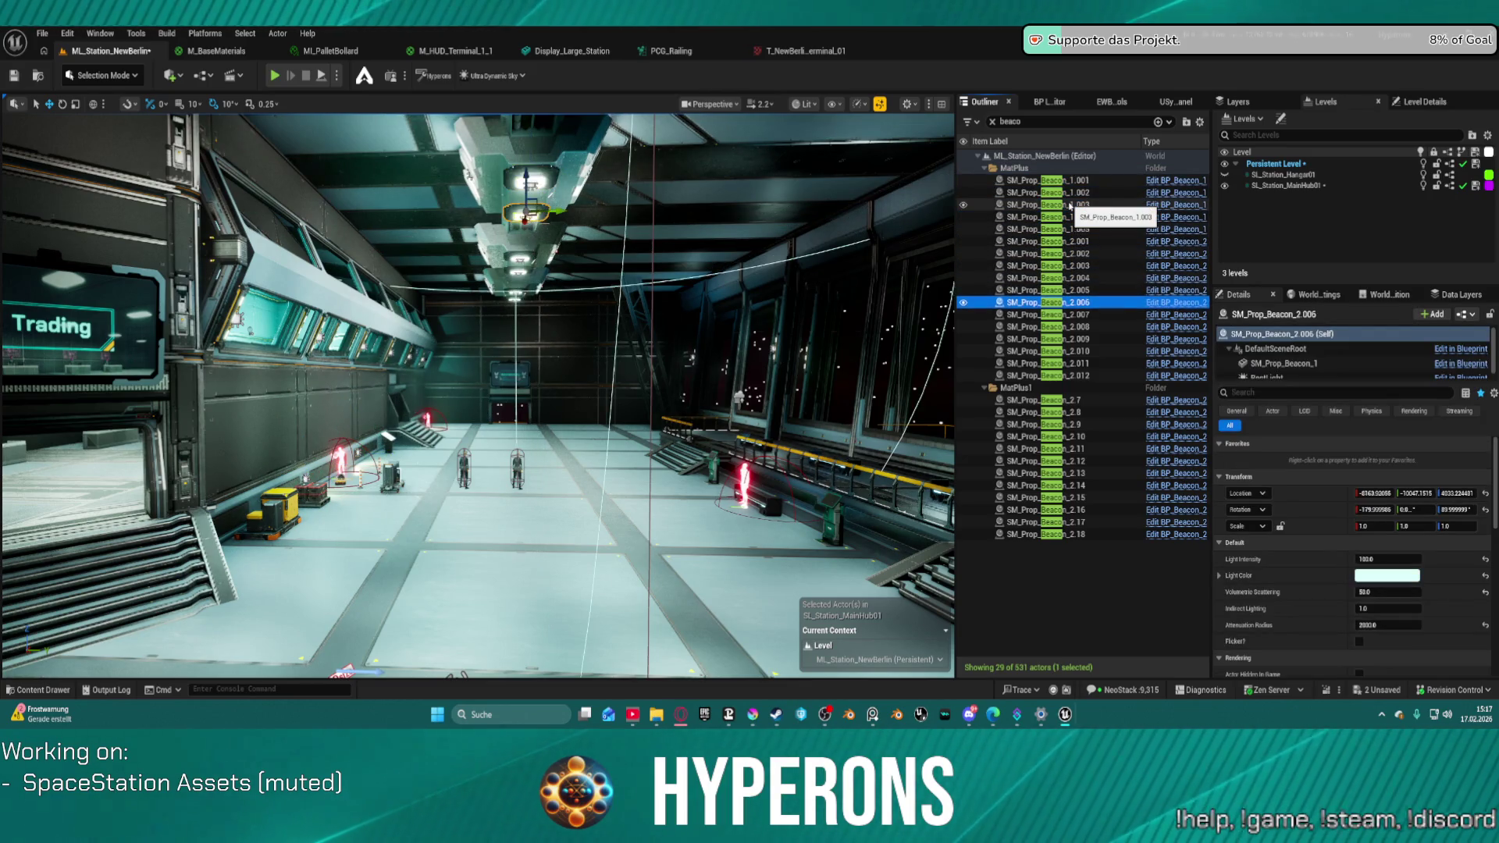
{"action": "key", "text": "Down"}
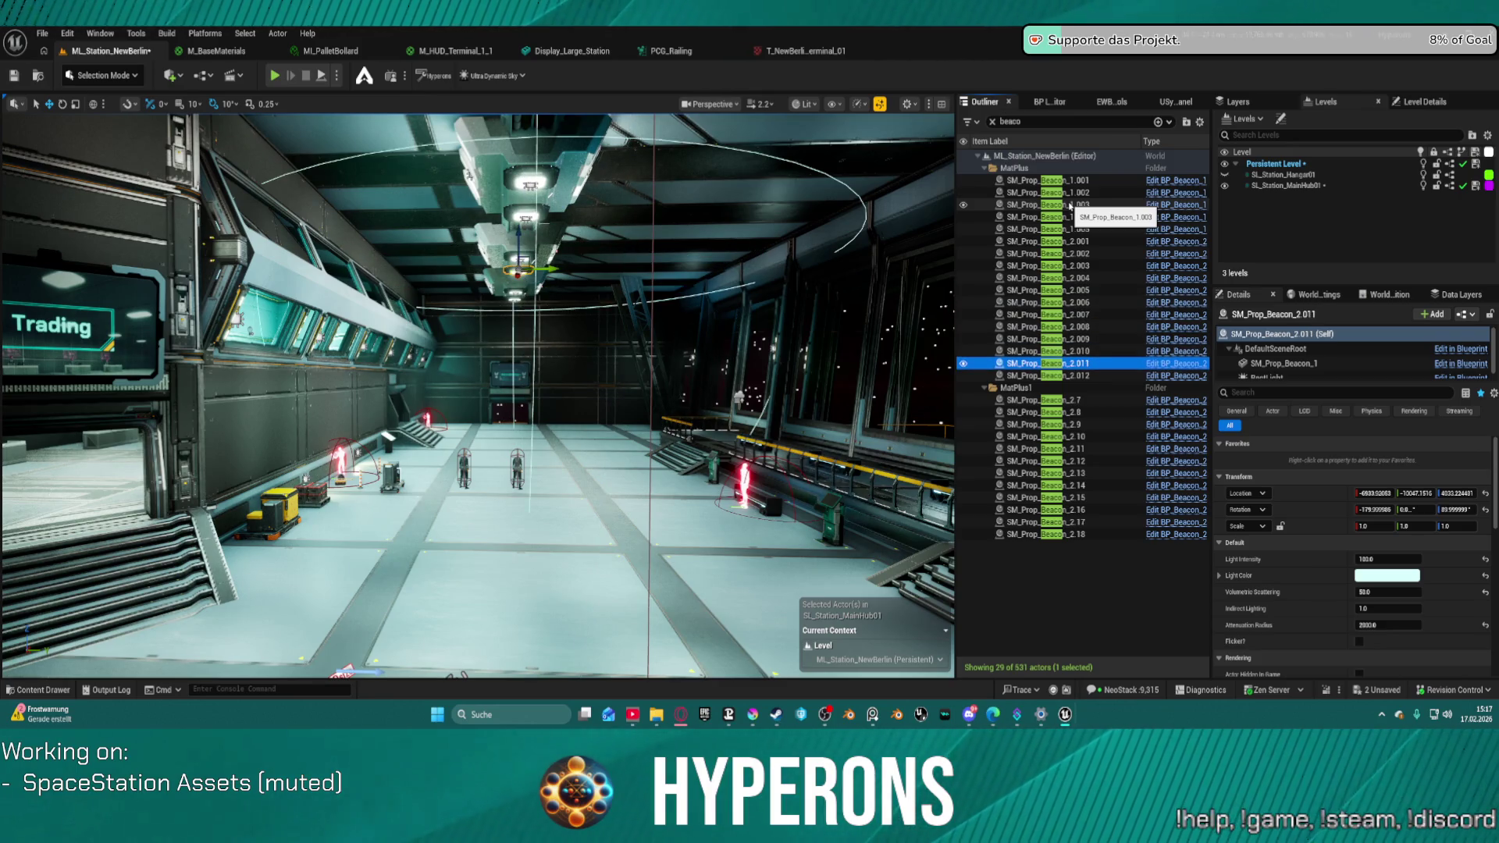
{"action": "key", "text": "Up"}
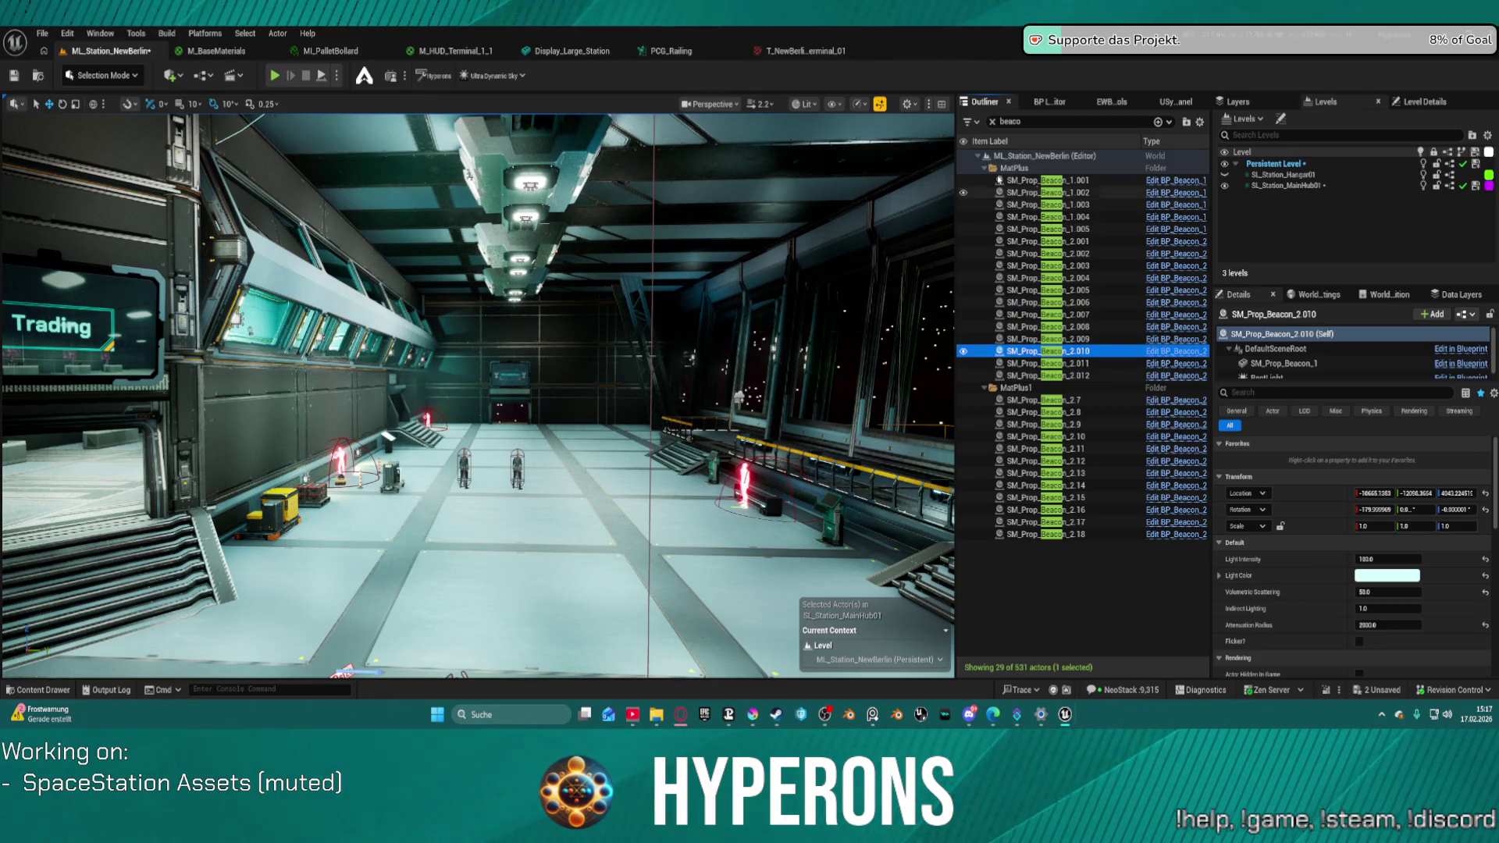
{"action": "key", "text": "f"}
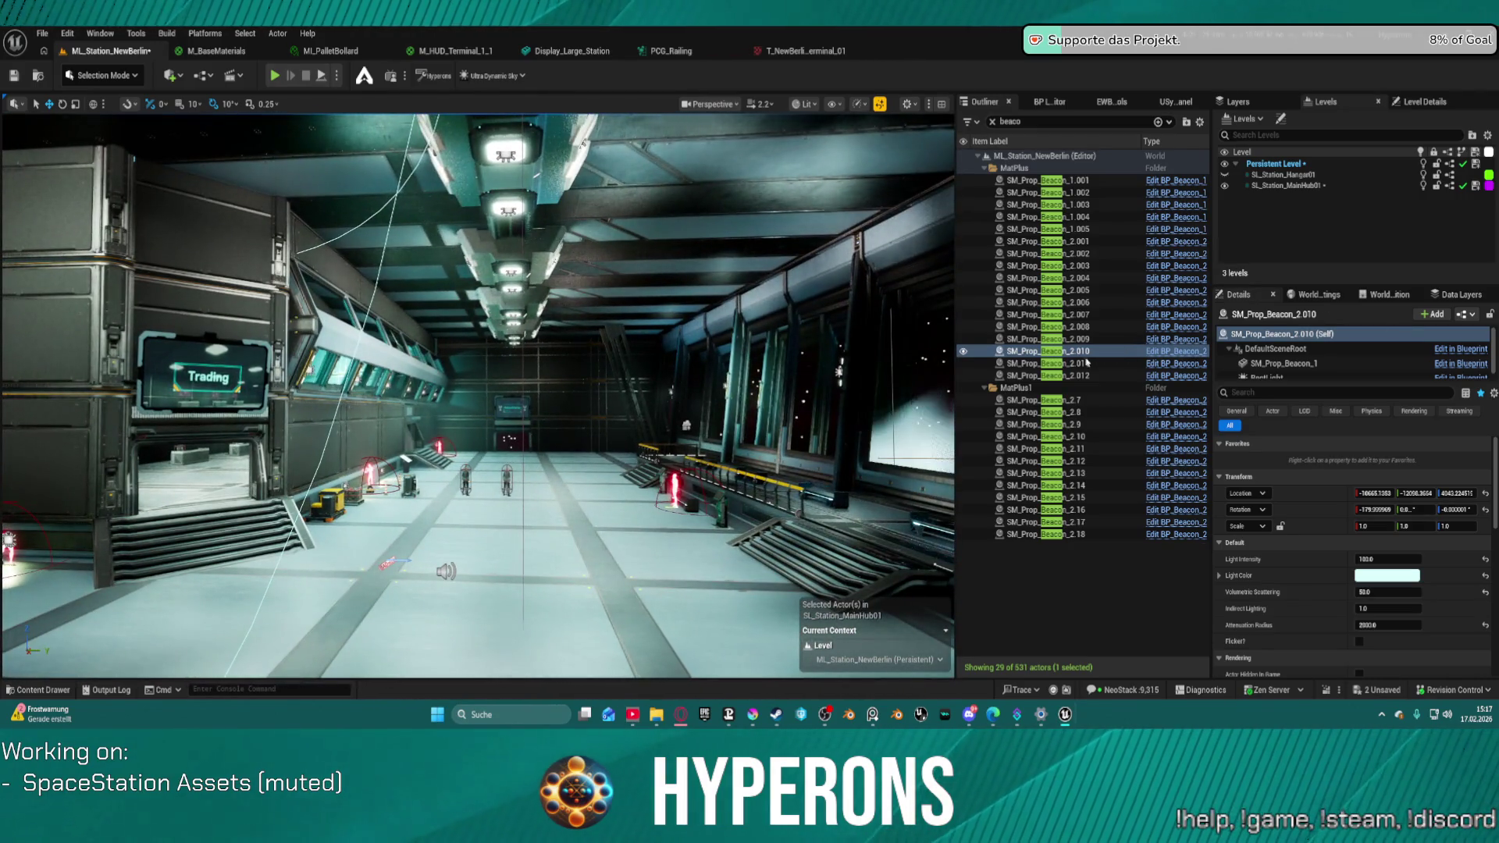
{"action": "left_click", "coordinate": [1050, 400]}
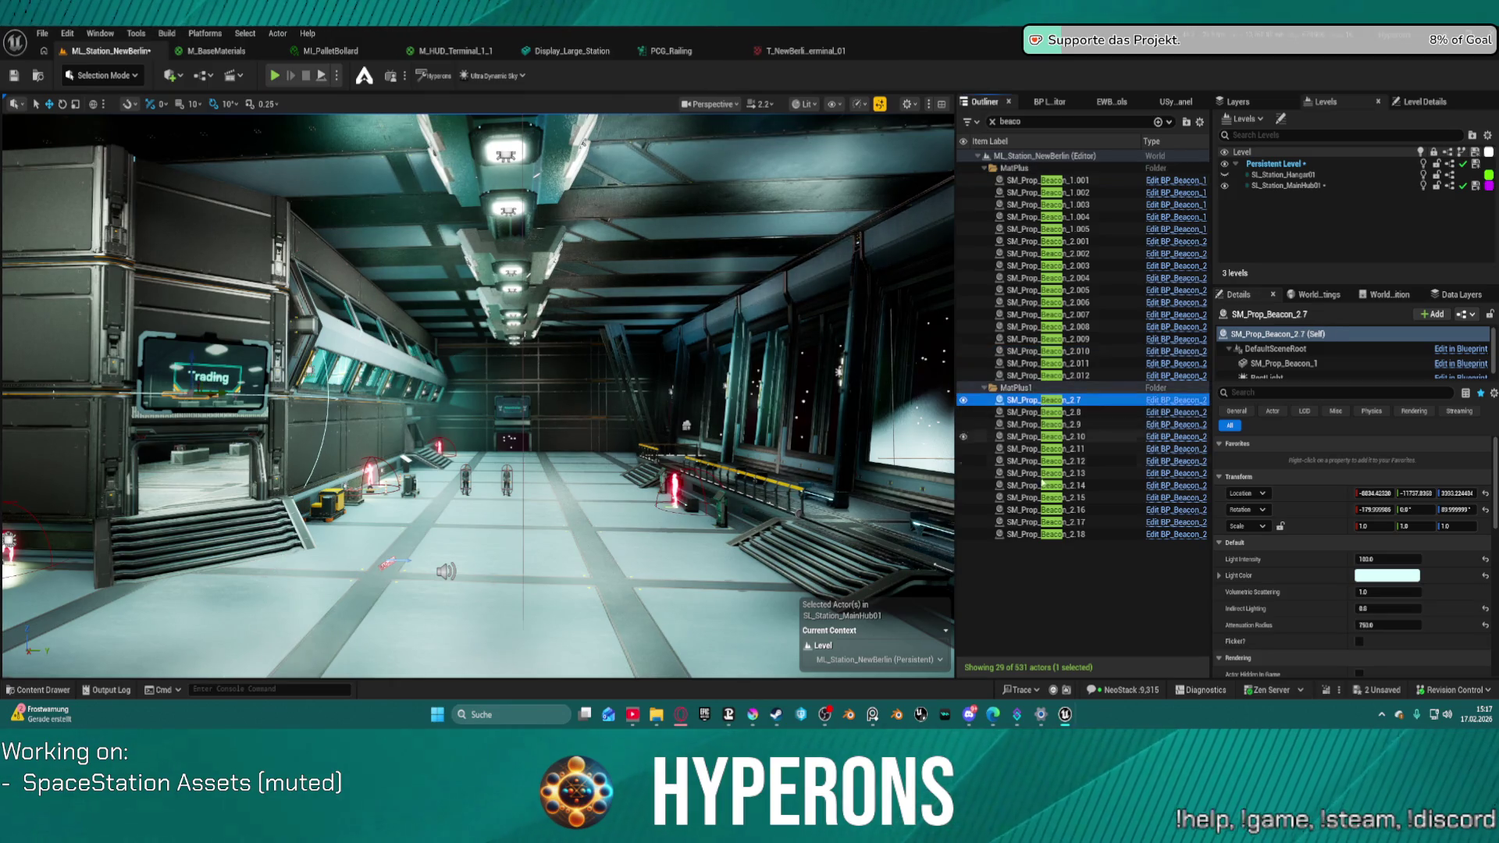
{"action": "left_click", "coordinate": [1057, 536], "text": "shift"}
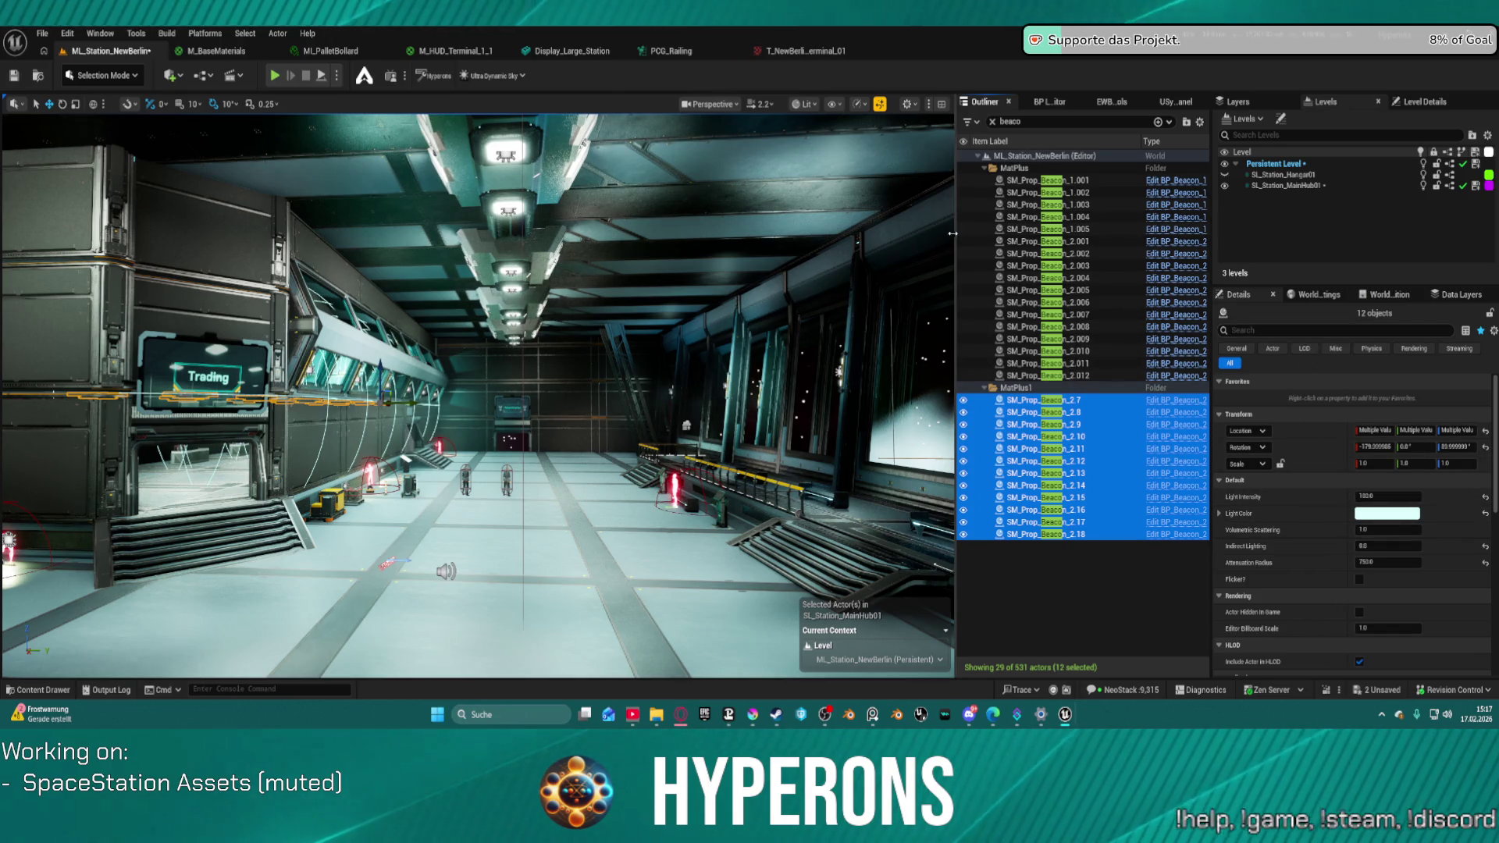
- Select SM_Prop_Beacon_2.001–2.012 and set their Light Intensity to 1000
{"action": "left_click_drag", "start_coordinate": [949, 241], "coordinate": [868, 239]}
{"action": "left_click", "coordinate": [1016, 241]}
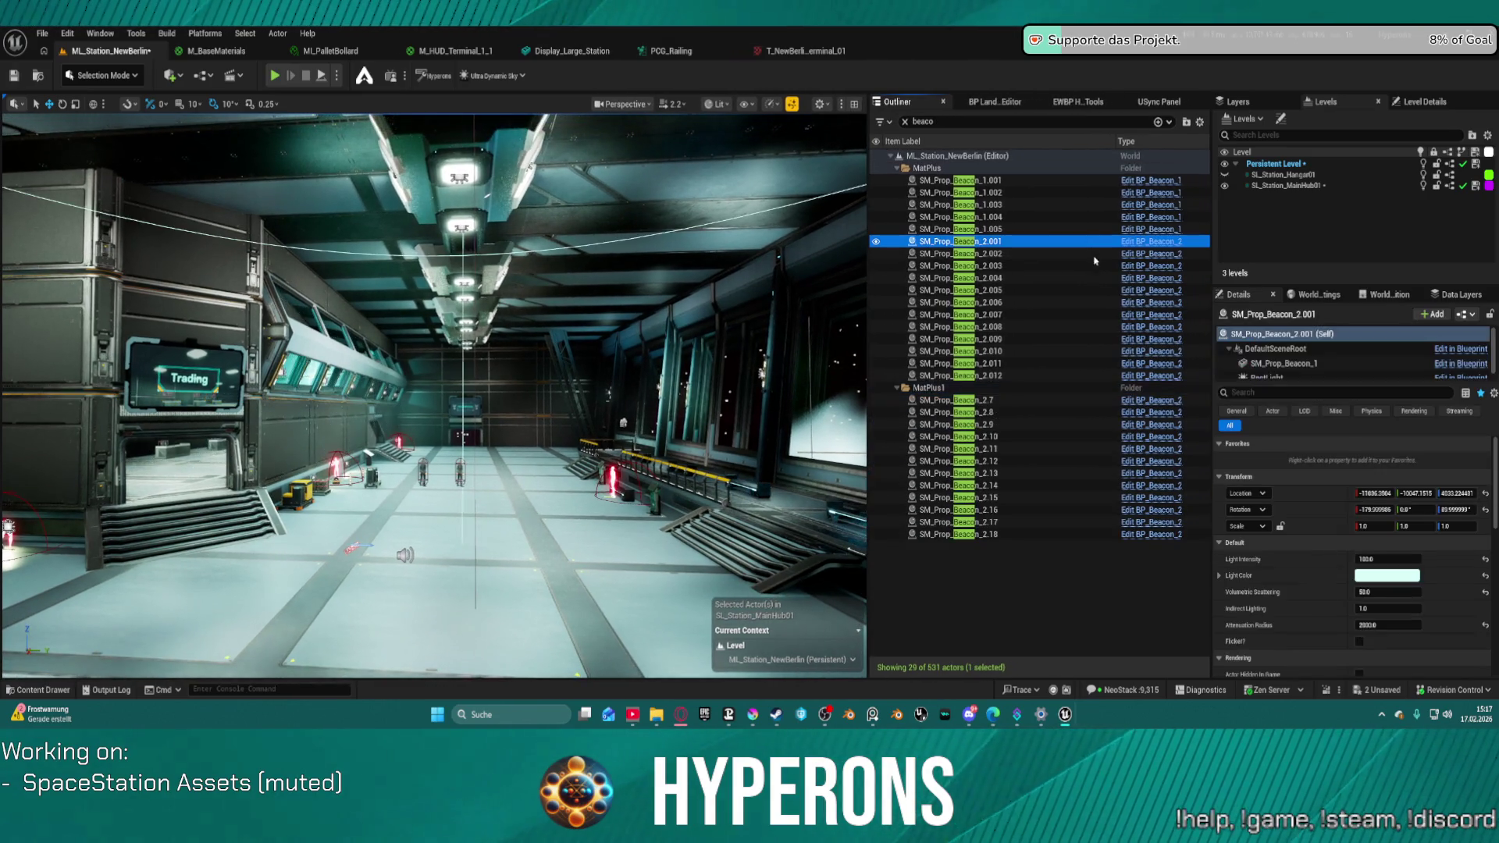
{"action": "left_click", "coordinate": [1090, 378], "text": "shift"}
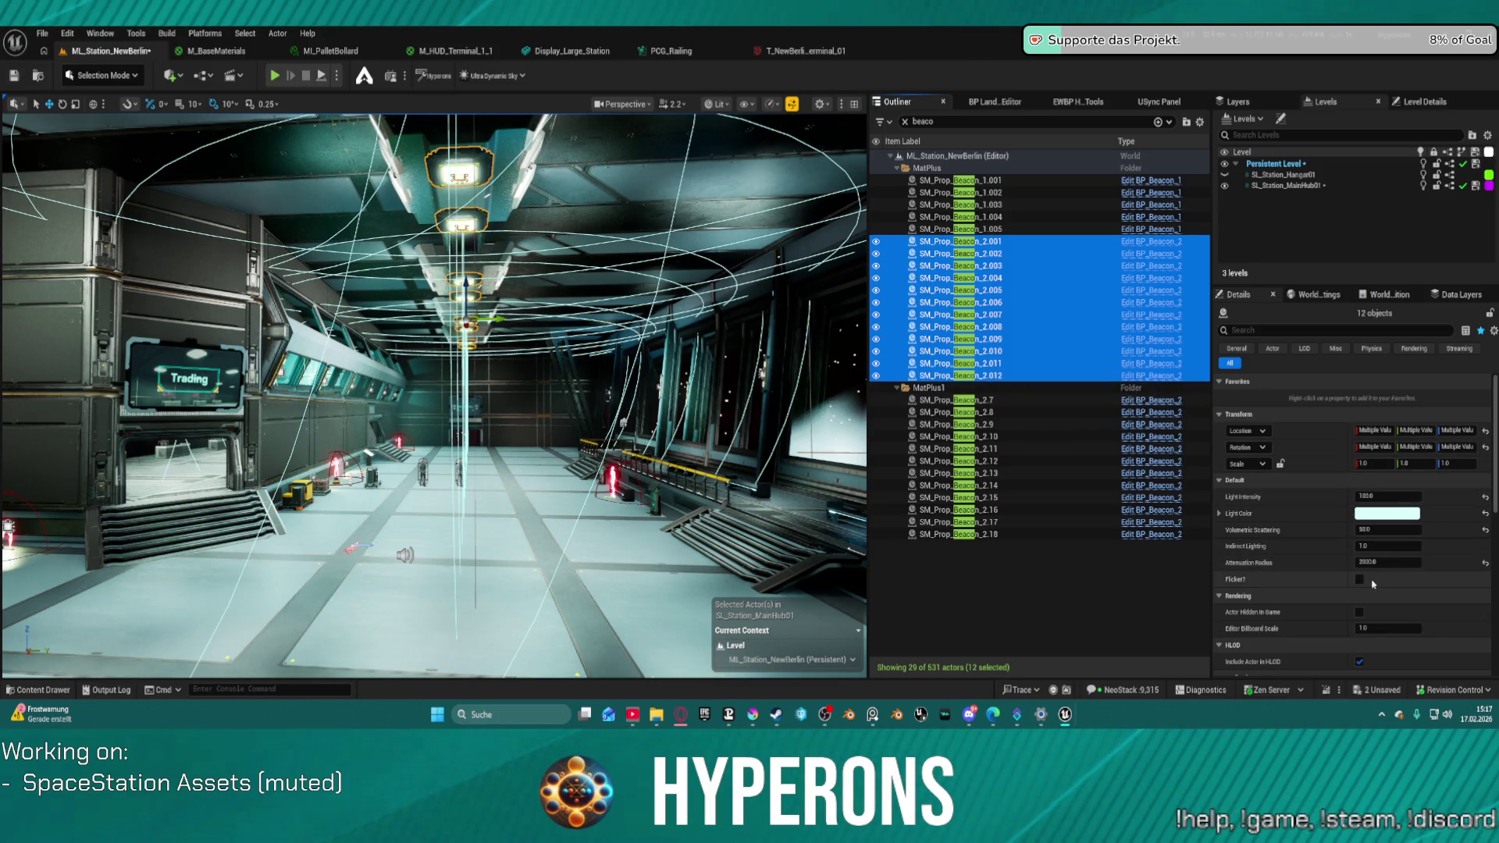
{"action": "left_click", "coordinate": [1382, 497]}
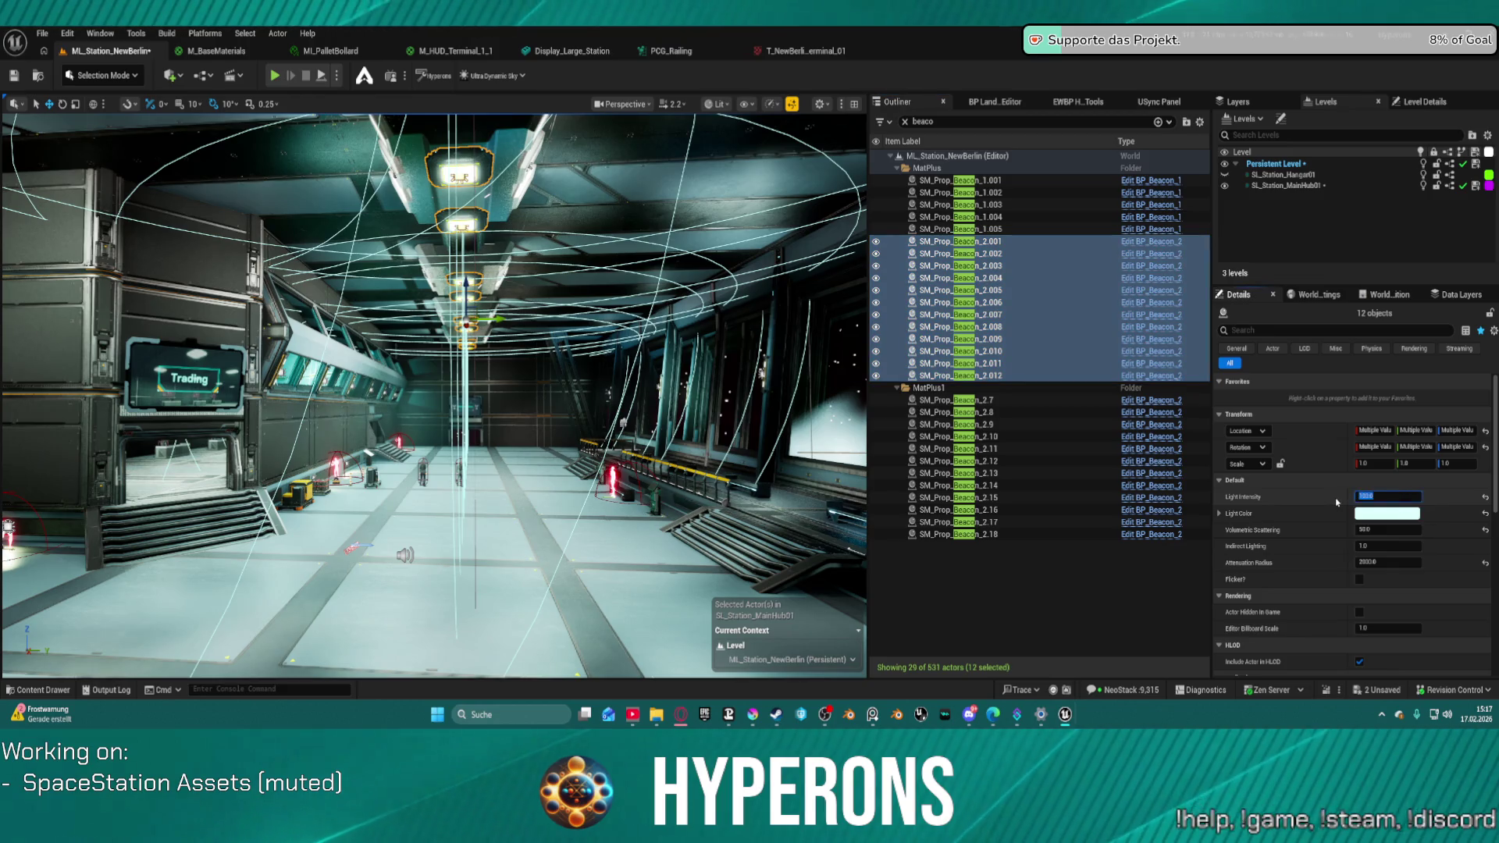
{"action": "key", "text": "Return"}
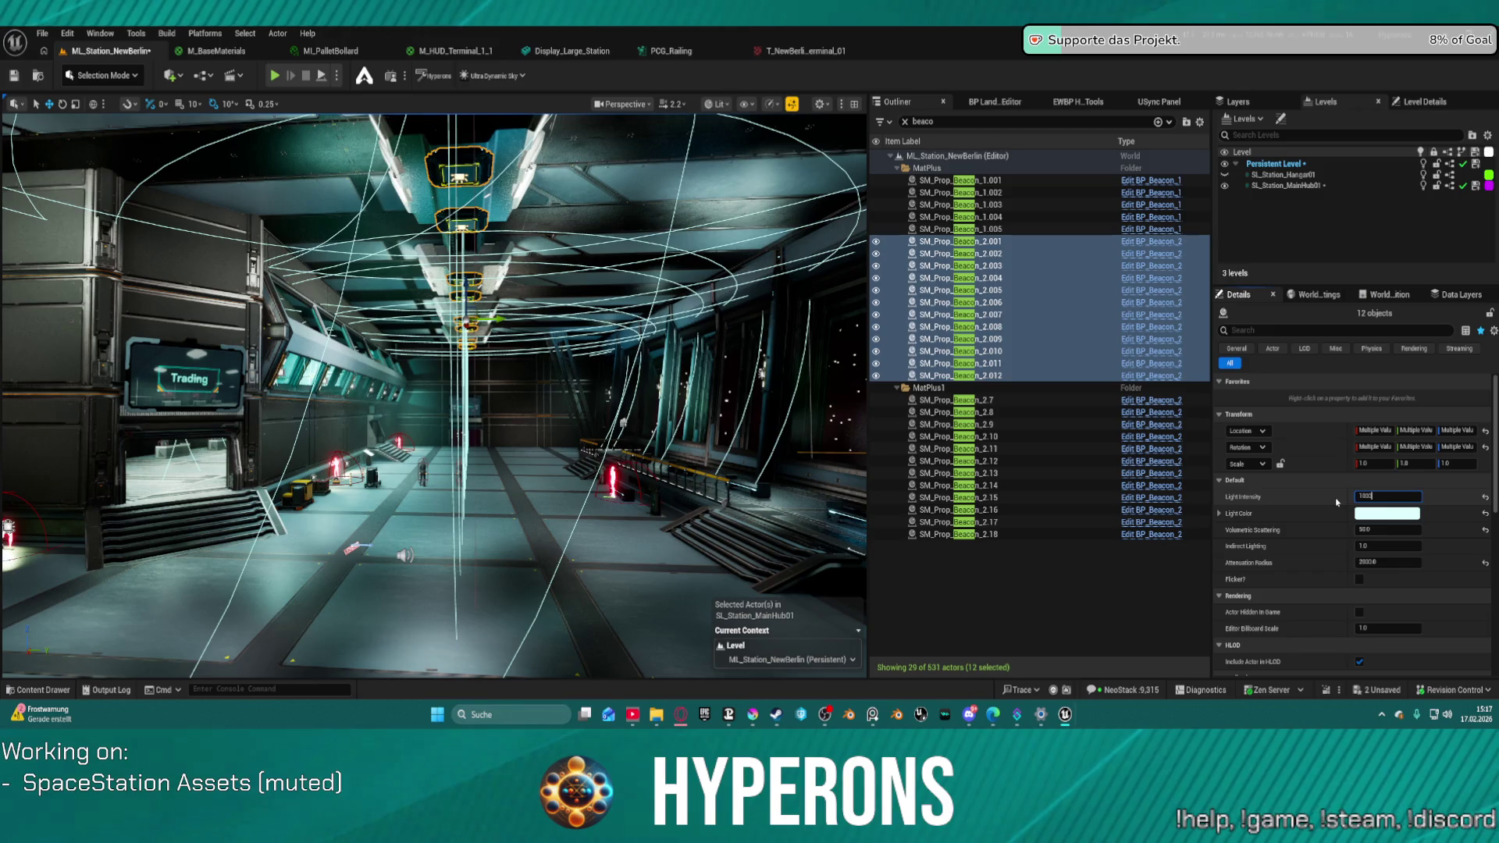
{"action": "key", "text": "Return"}
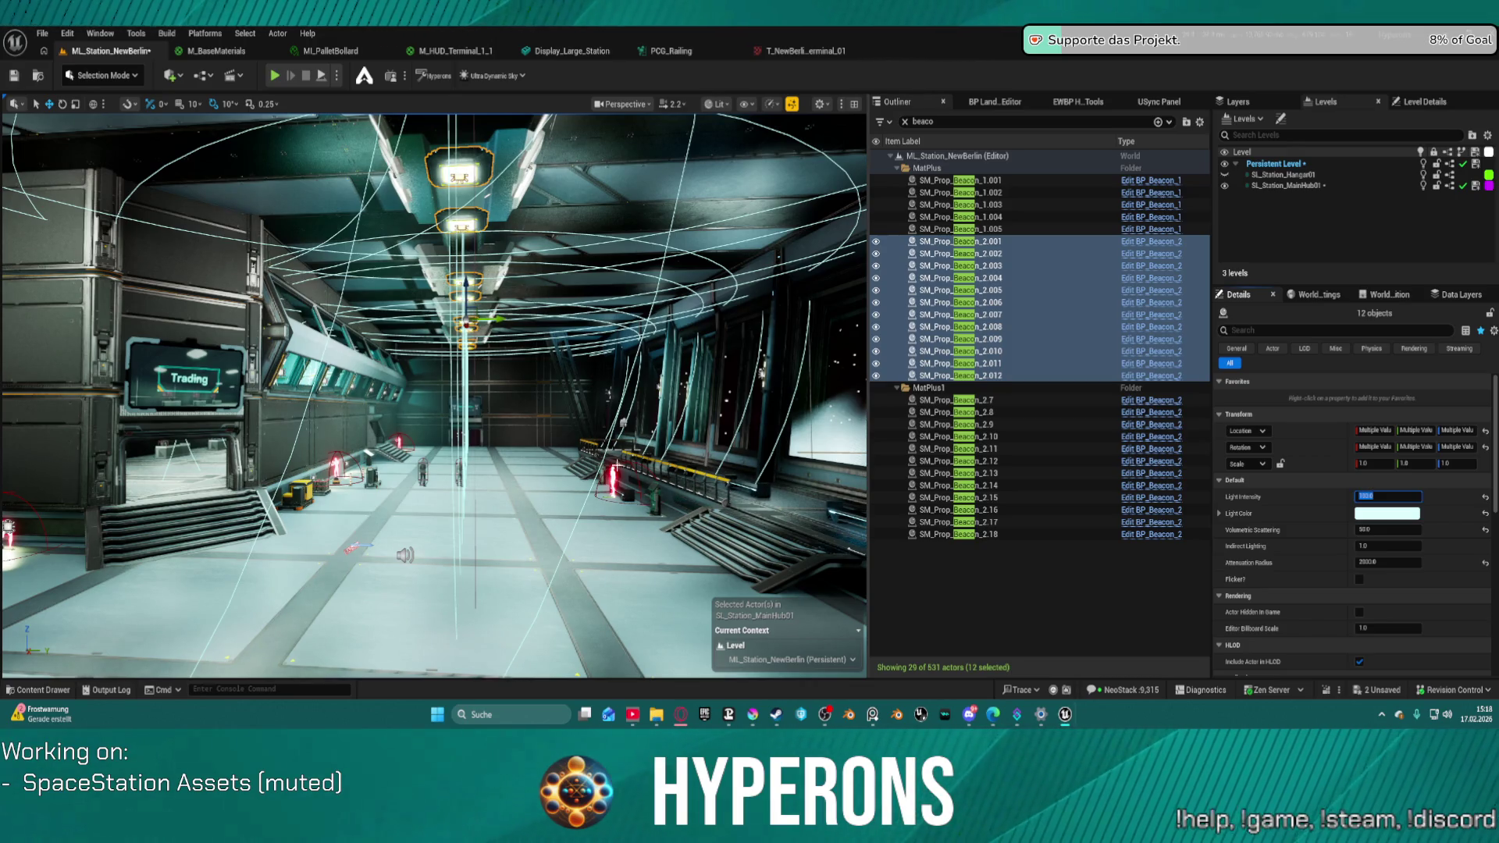
- Select the five Beacon_1 lights and set their Light Intensity to 100
{"action": "key", "text": "f"}
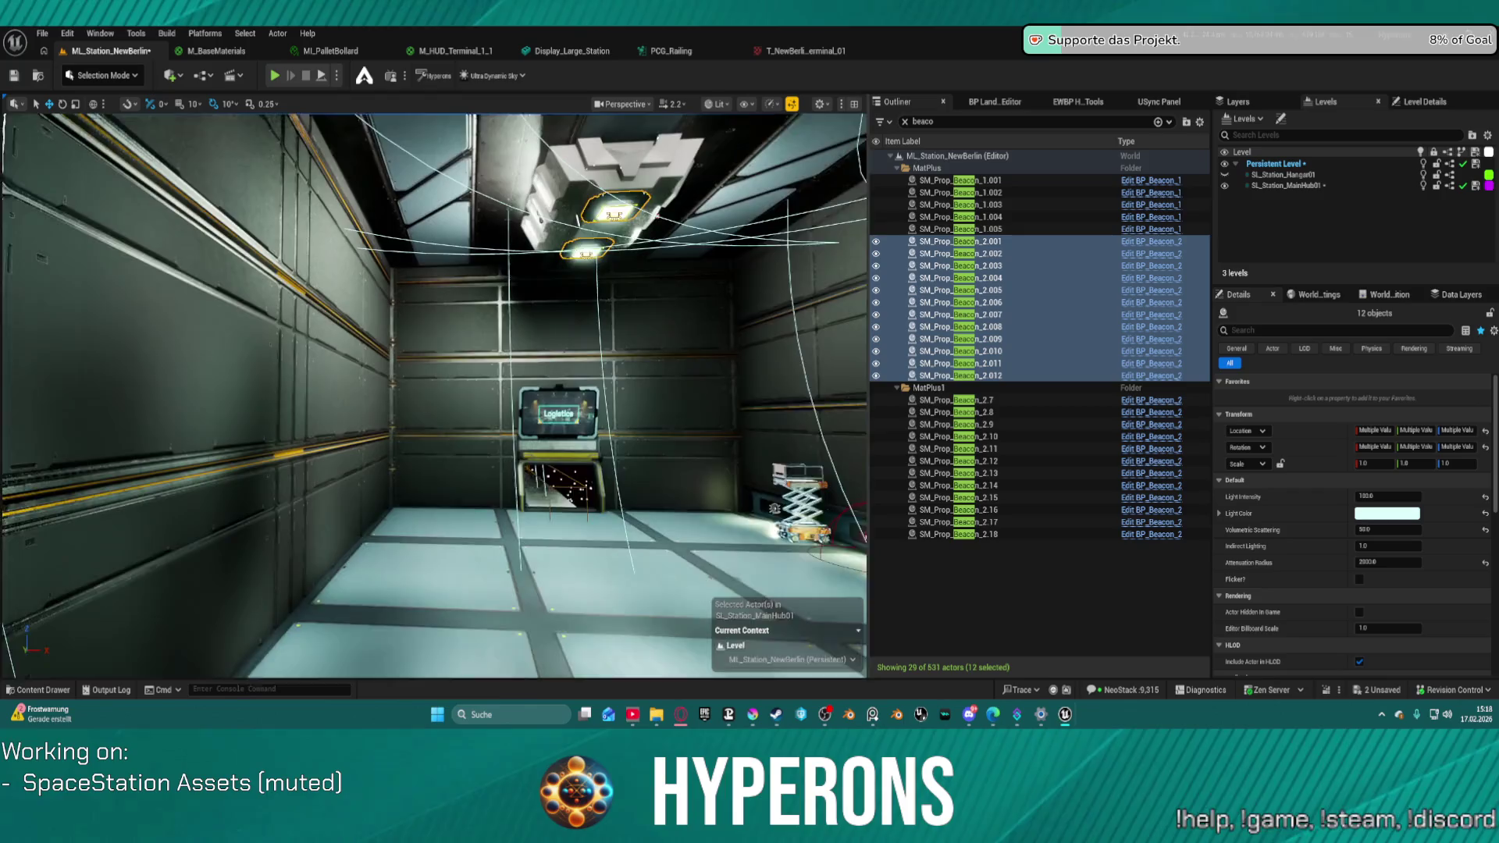
{"action": "left_click_drag", "start_coordinate": [770, 451], "coordinate": [770, 451]}
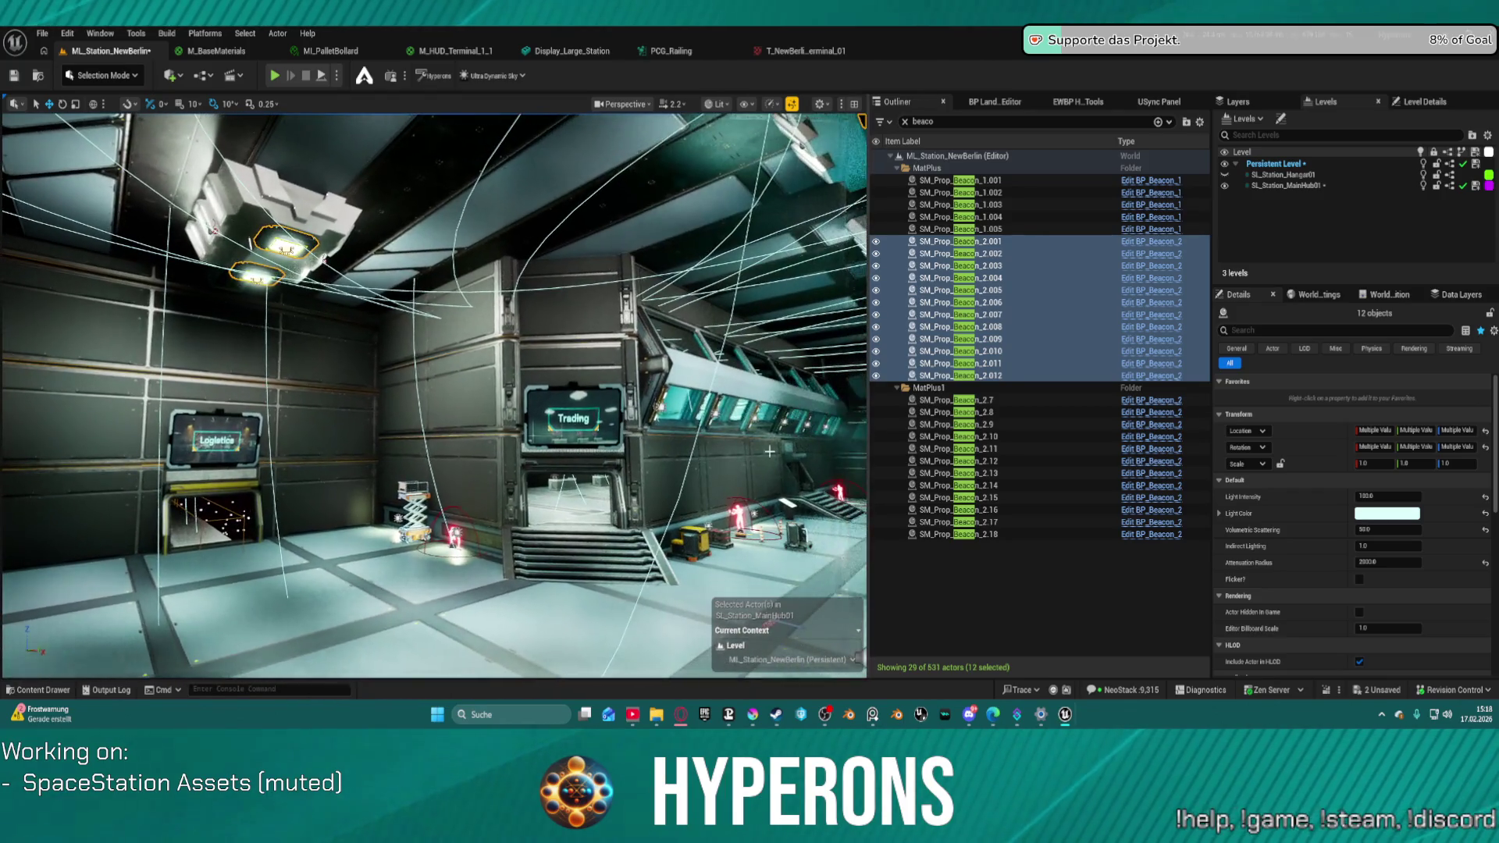
{"action": "left_click", "coordinate": [1015, 229]}
{"action": "left_click", "coordinate": [1023, 181], "text": "shift"}
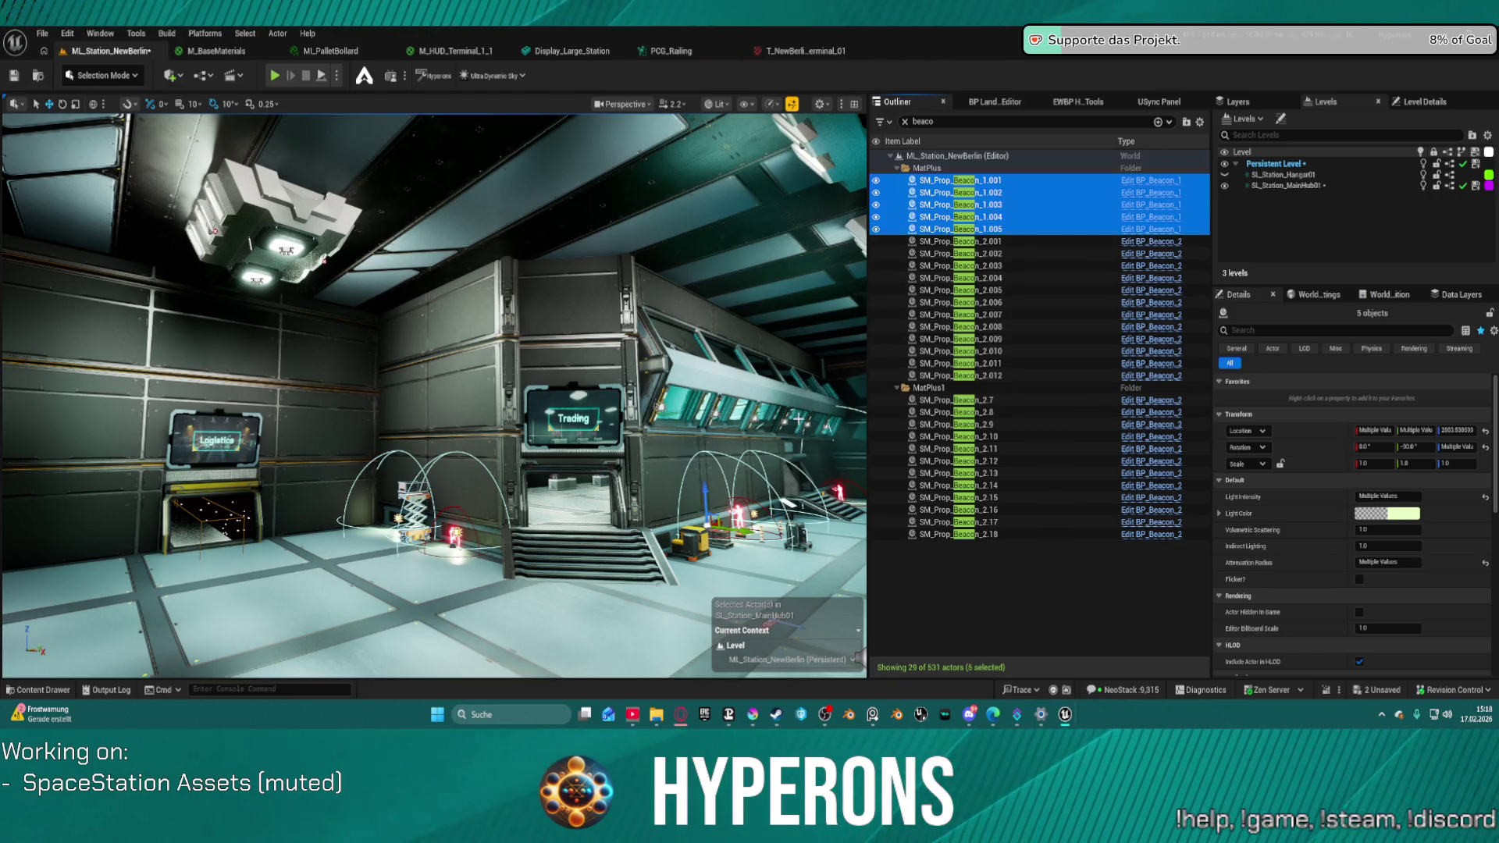
{"action": "left_click", "coordinate": [1487, 498]}
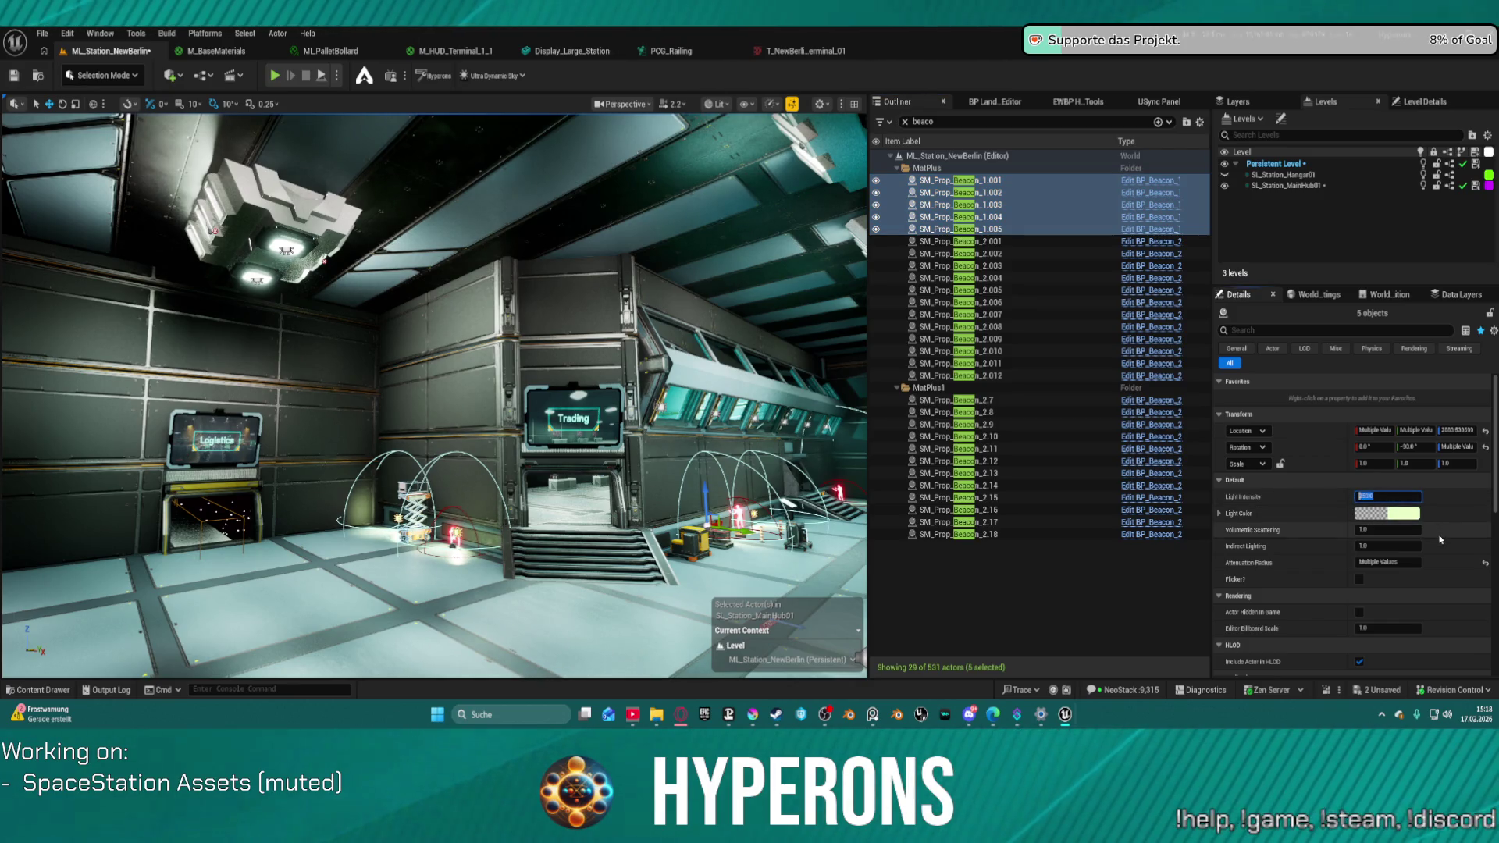
{"action": "type", "text": "00"}
{"action": "key", "text": "Return"}
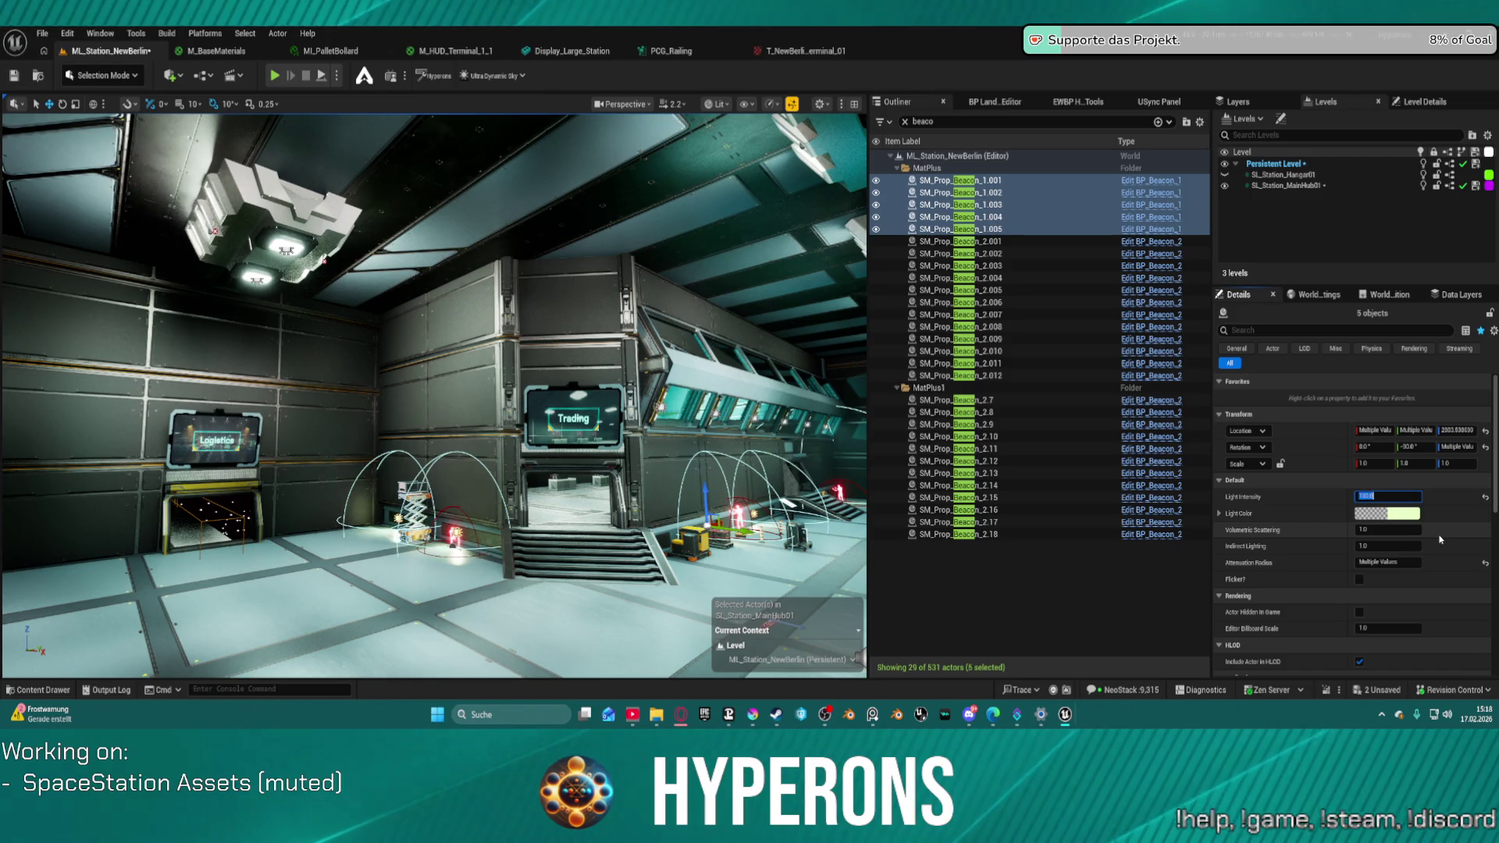
- Select beacons SM_Prop_Beacon_2.7 through 2.18 and set their Light Intensity to 8
{"action": "left_click", "coordinate": [1008, 241]}
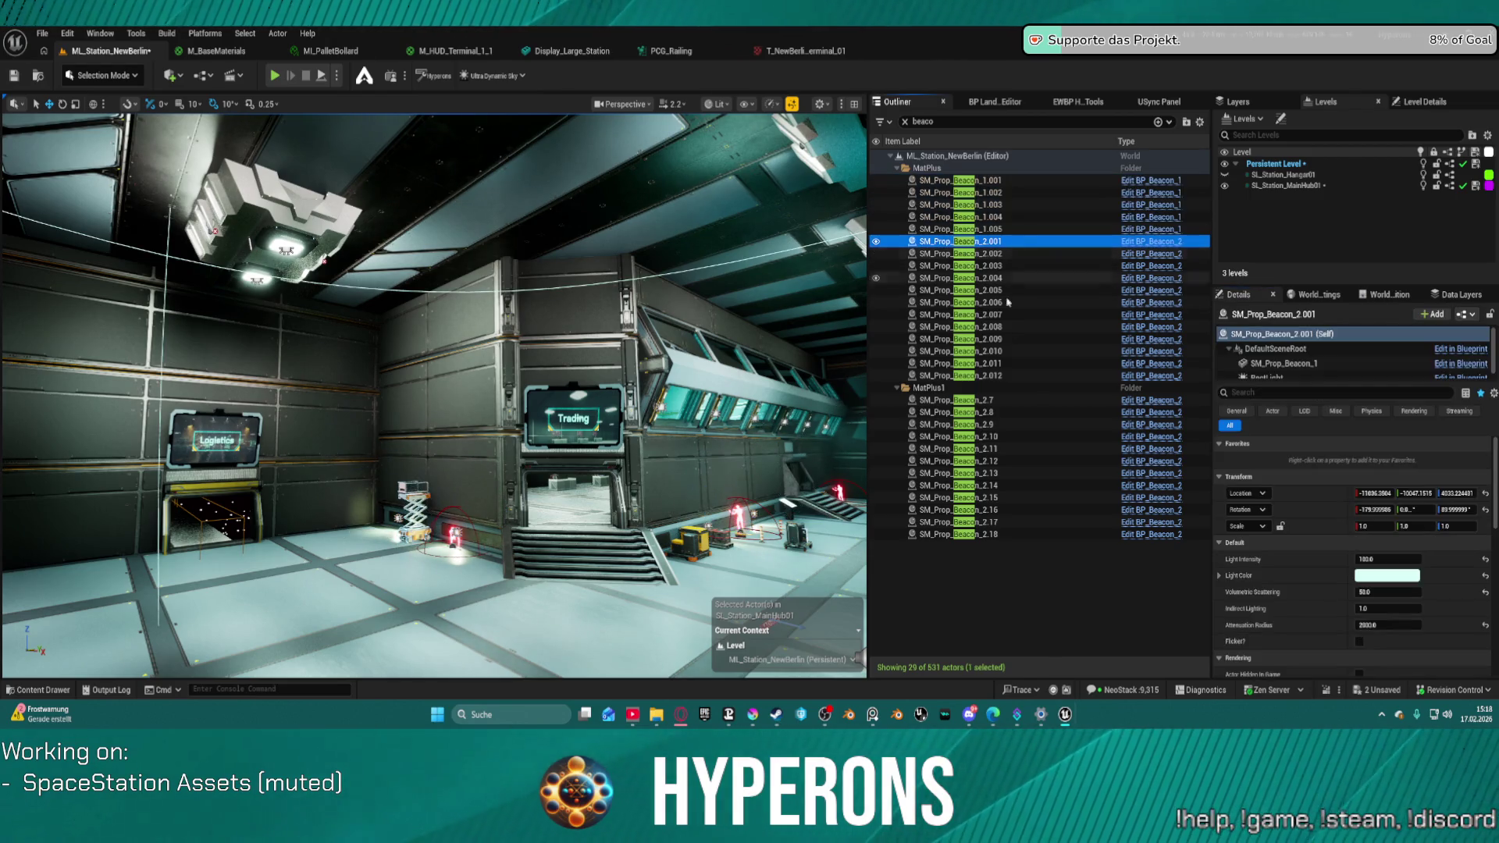
{"action": "left_click", "coordinate": [1019, 377], "text": "shift"}
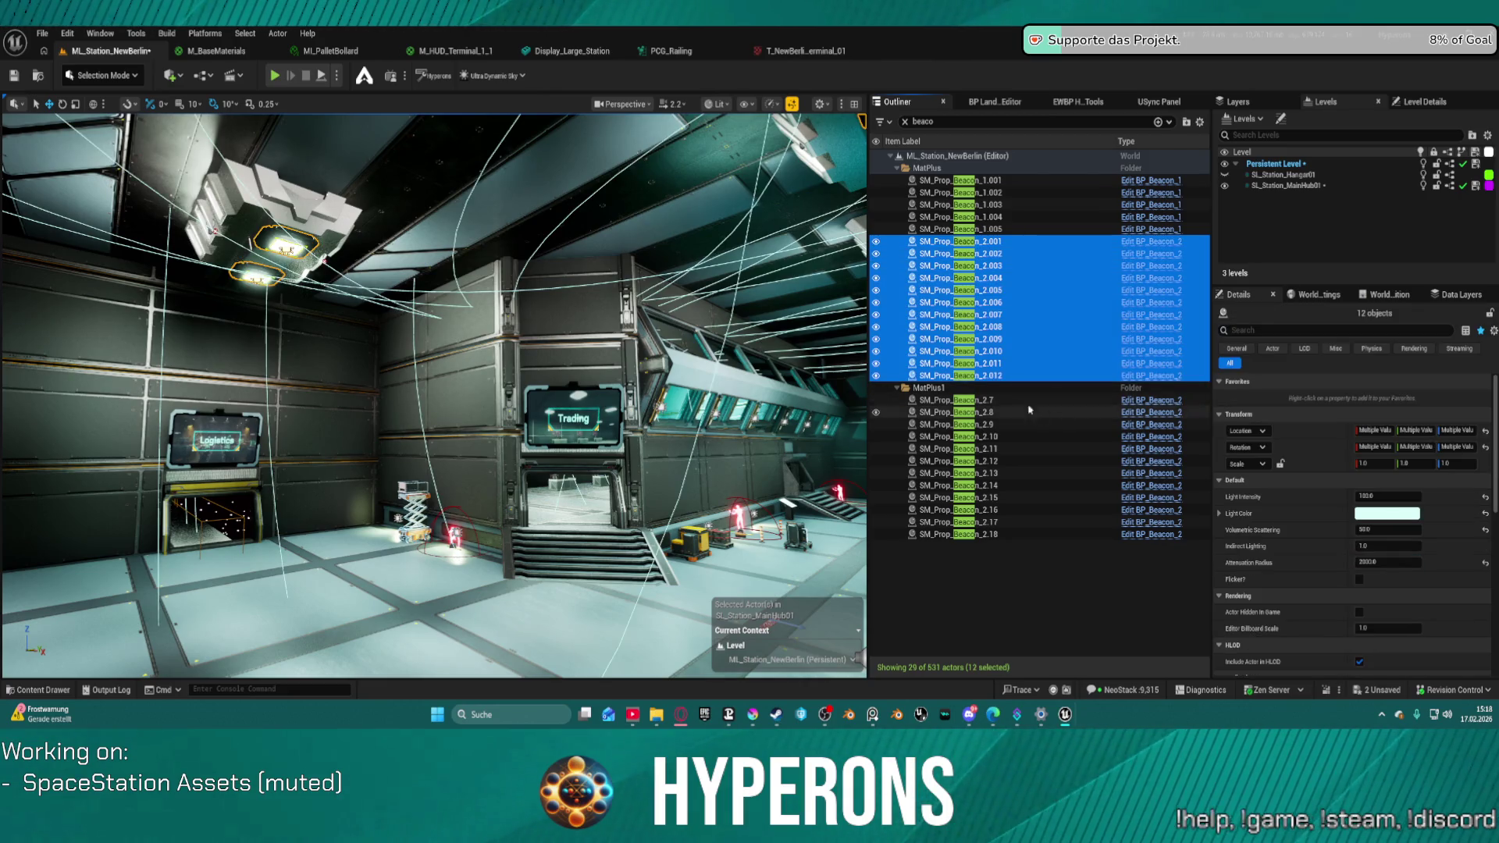
{"action": "left_click", "coordinate": [1003, 401]}
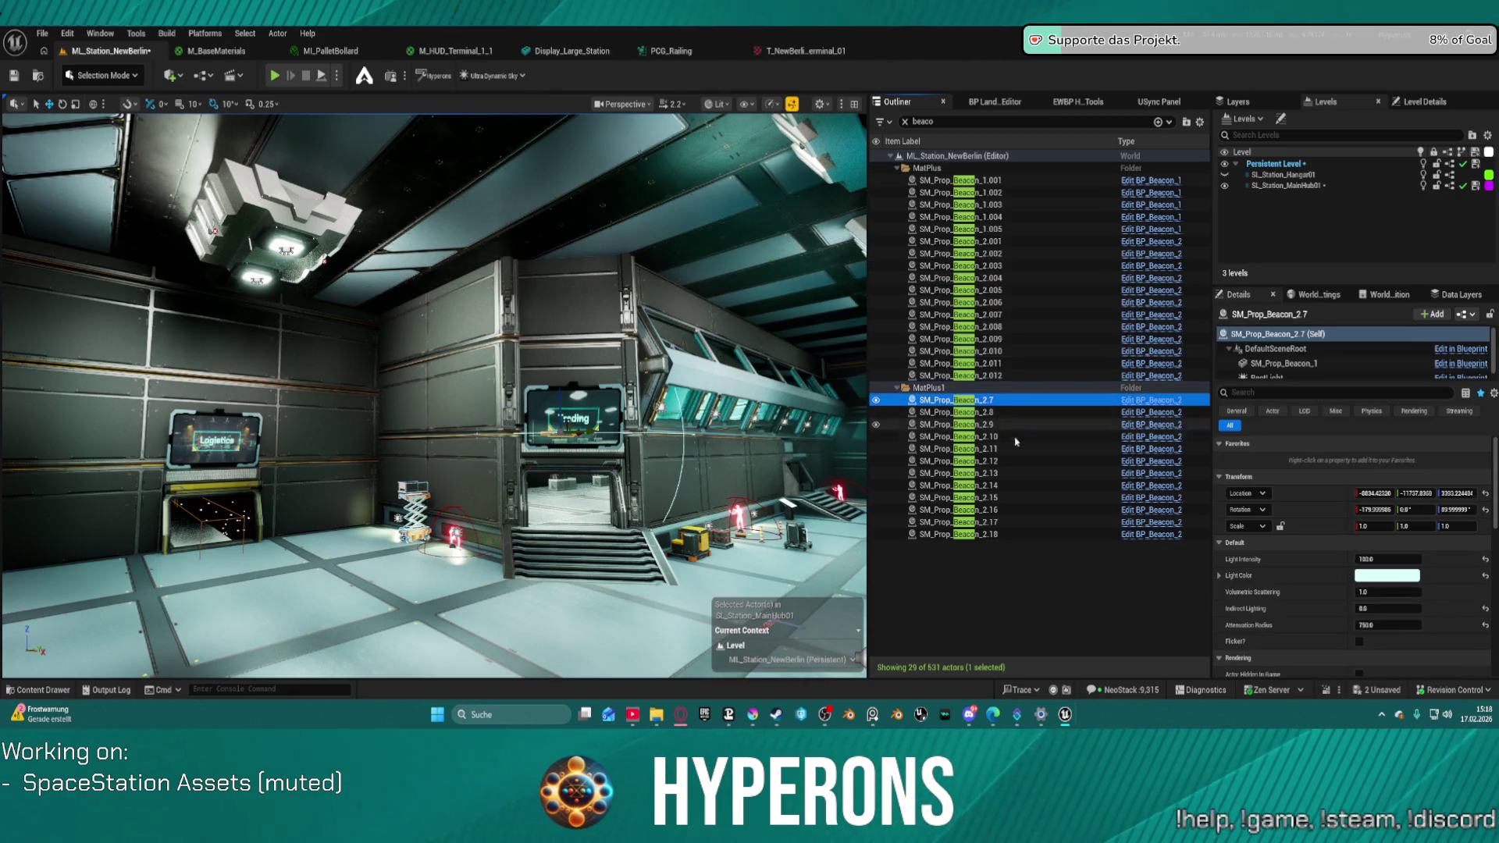
{"action": "left_click", "coordinate": [1019, 534], "text": "shift"}
{"action": "left_click", "coordinate": [1382, 497]}
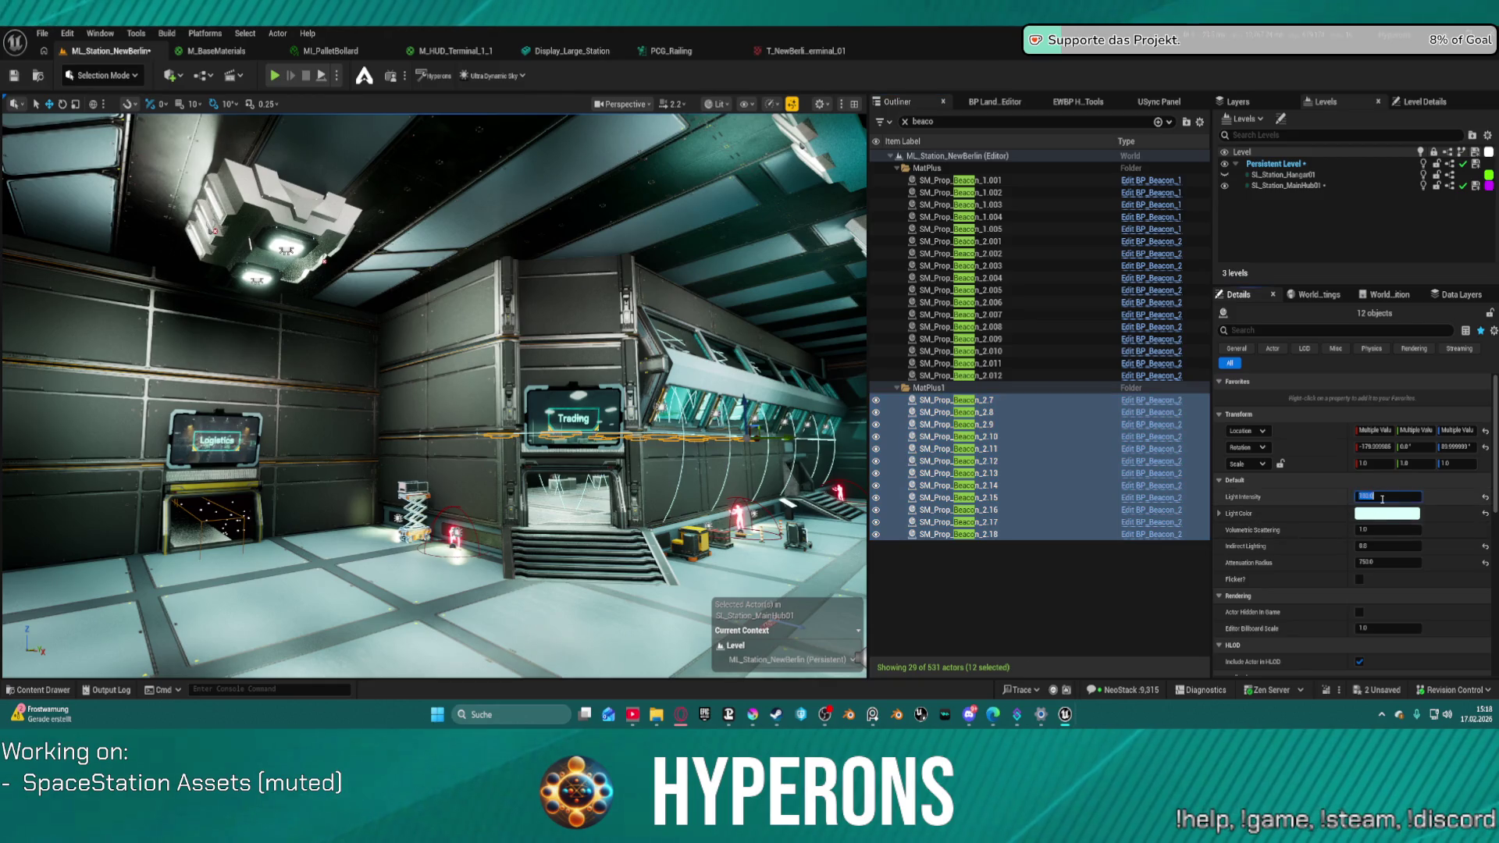
{"action": "type", "text": "4"}
{"action": "key", "text": "Return"}
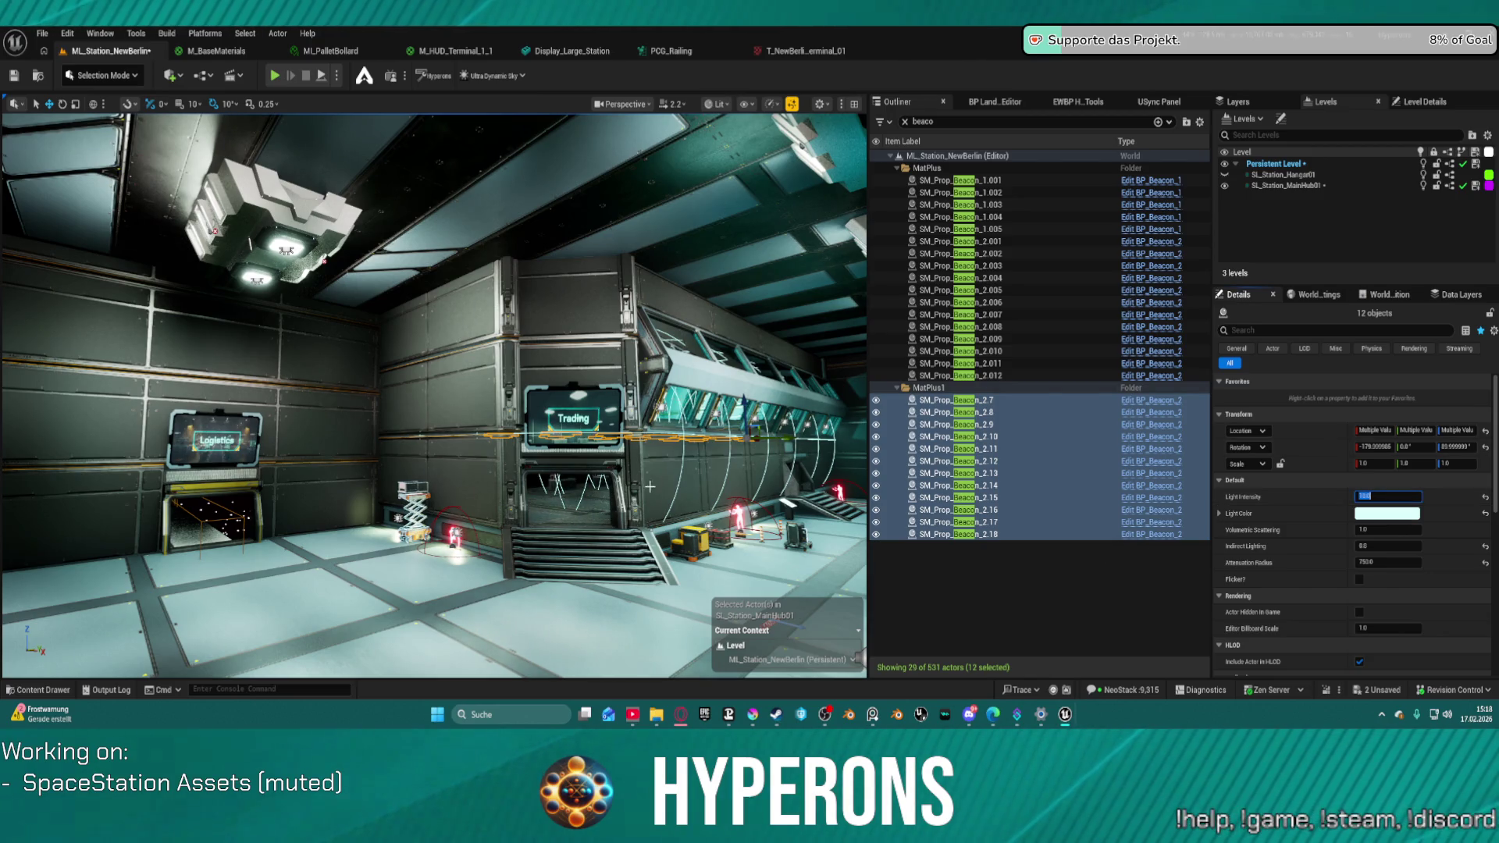
- Raise the selected beacons' Light Intensity through 20 and 30 to 50
{"action": "mouse_move", "coordinate": [648, 488]}
{"action": "left_mouse_down"}
{"action": "mouse_move", "coordinate": [625, 461]}
{"action": "mouse_move", "coordinate": [610, 382]}
{"action": "left_mouse_up"}
{"action": "left_click", "coordinate": [1389, 496]}
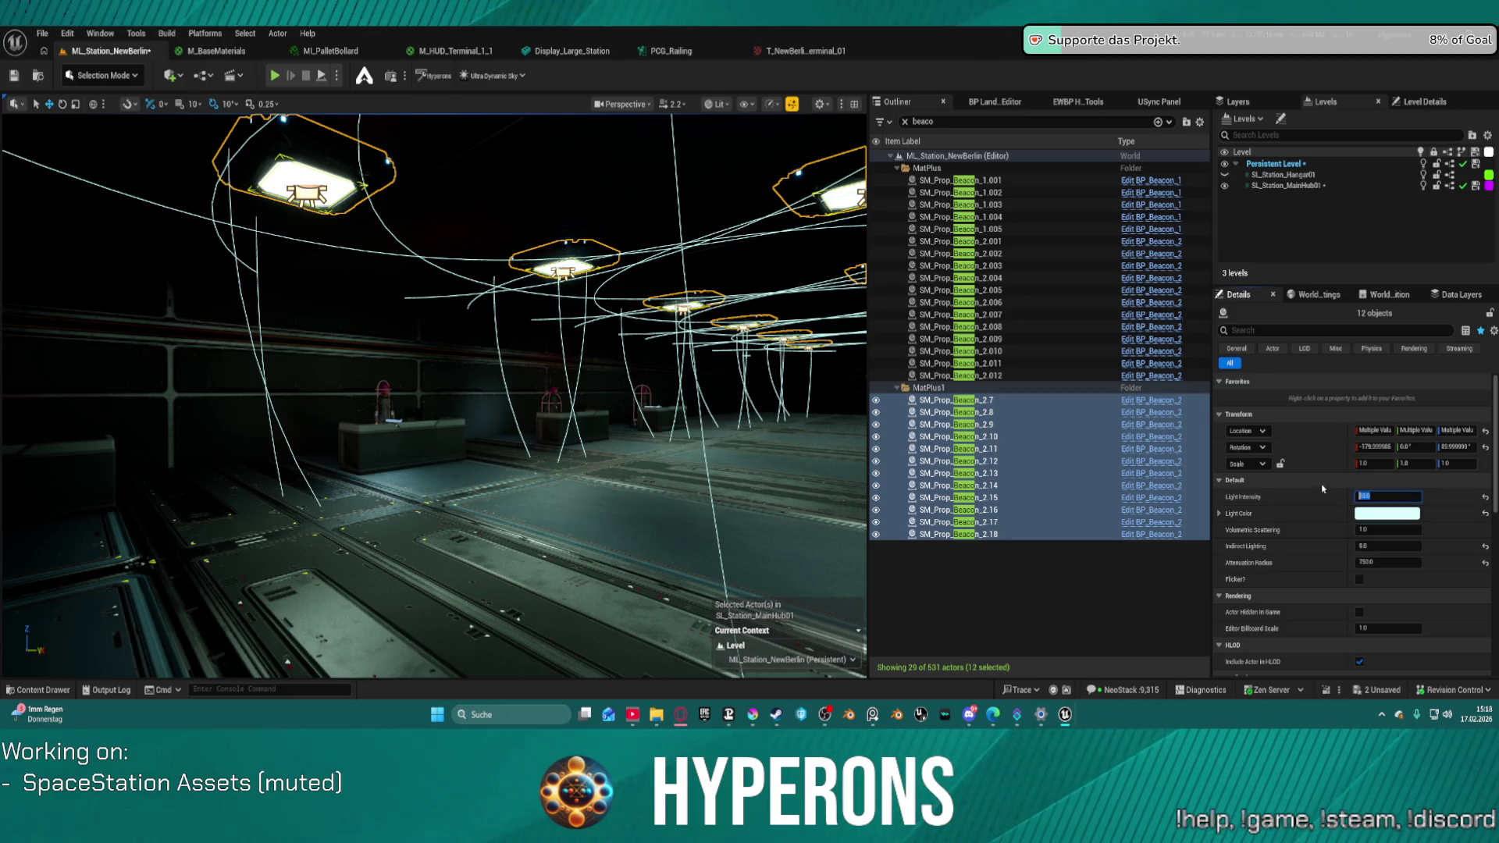
{"action": "type", "text": "20"}
{"action": "key", "text": "Return"}
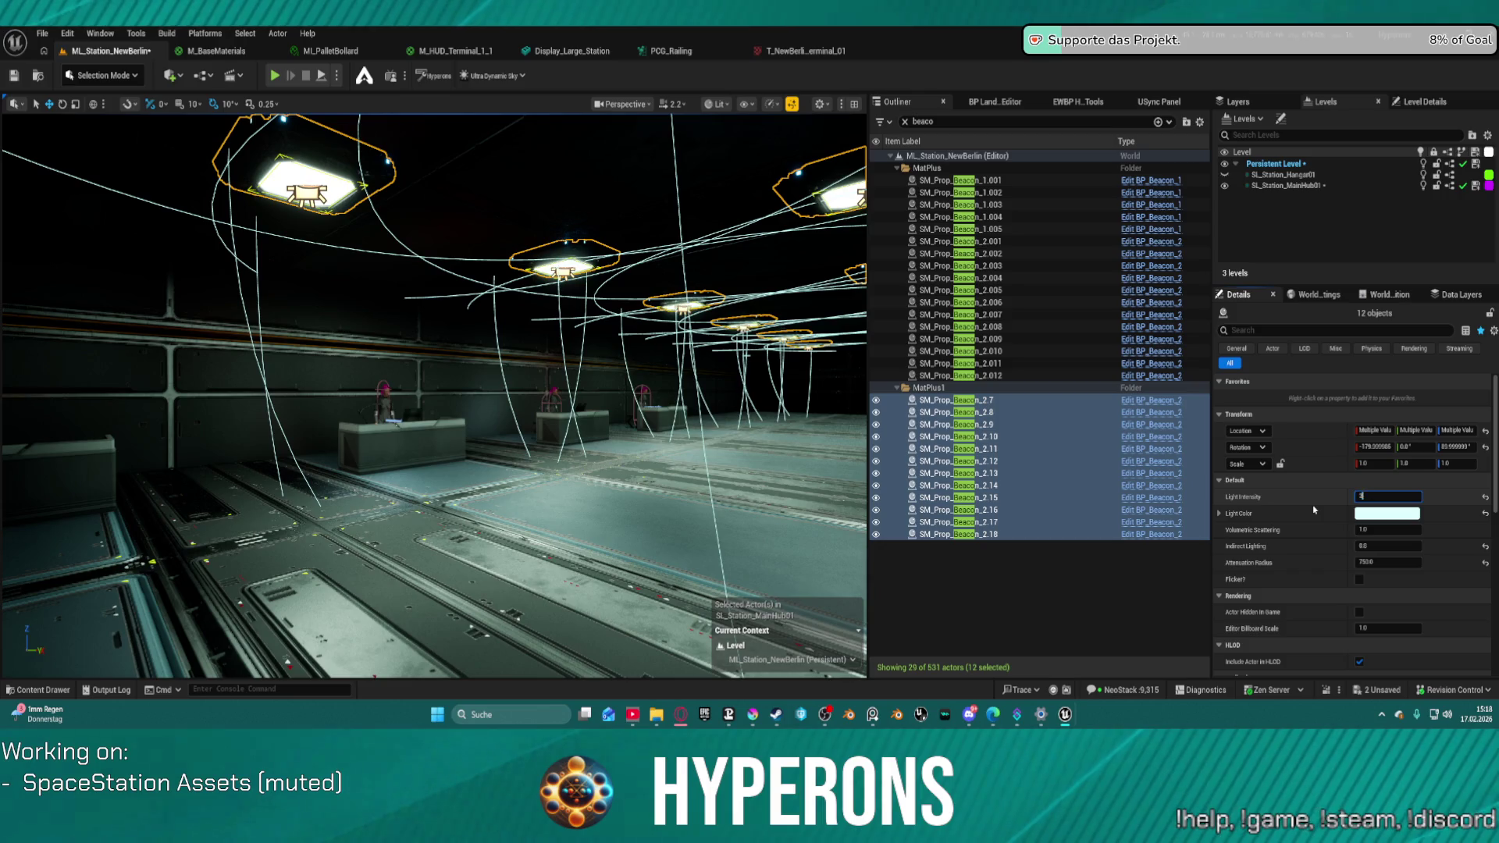
{"action": "key", "text": "Return"}
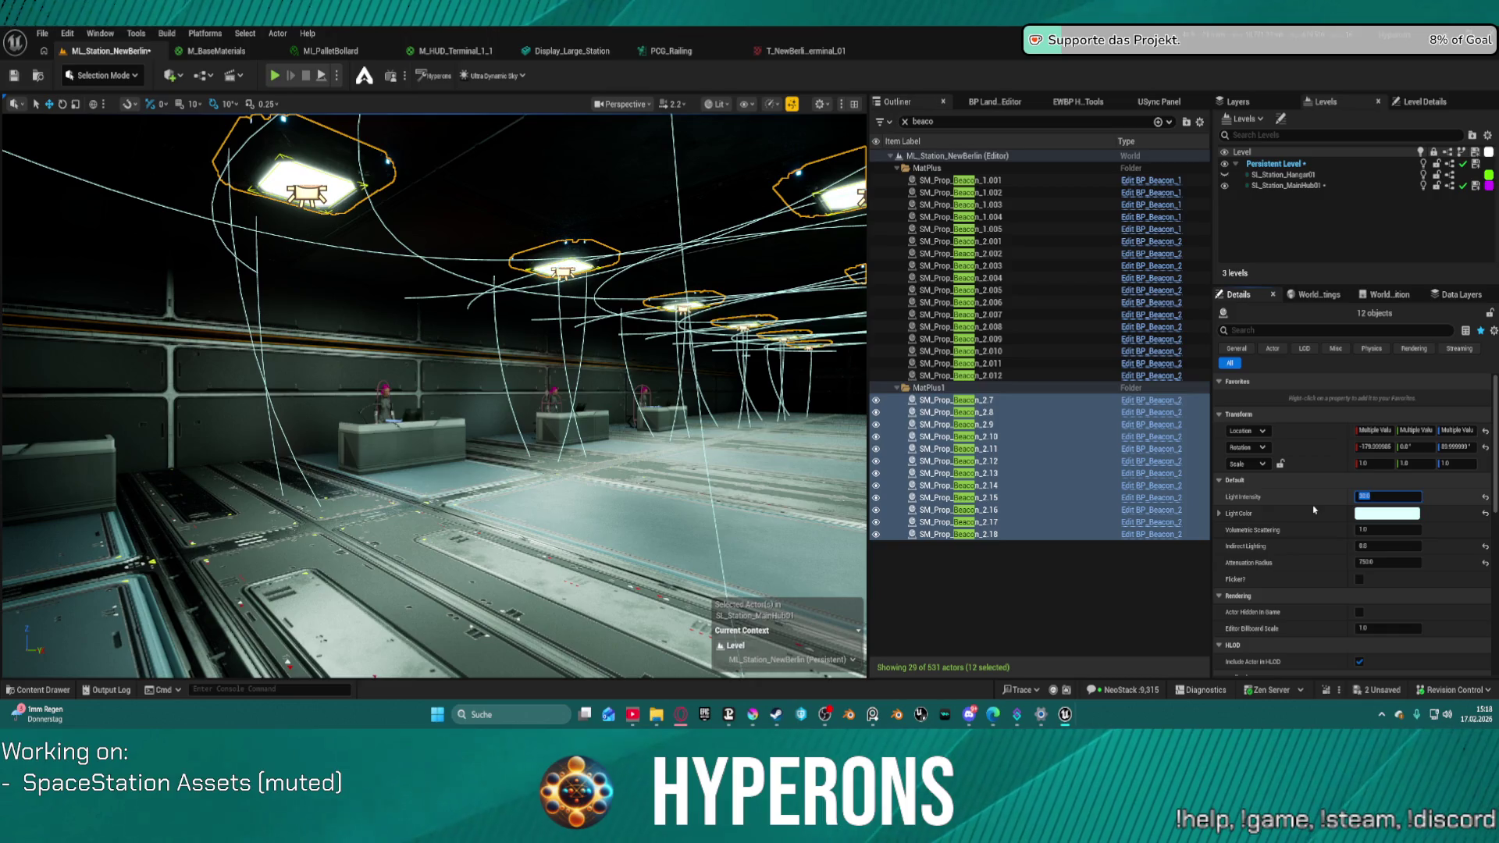
{"action": "key", "text": "Return"}
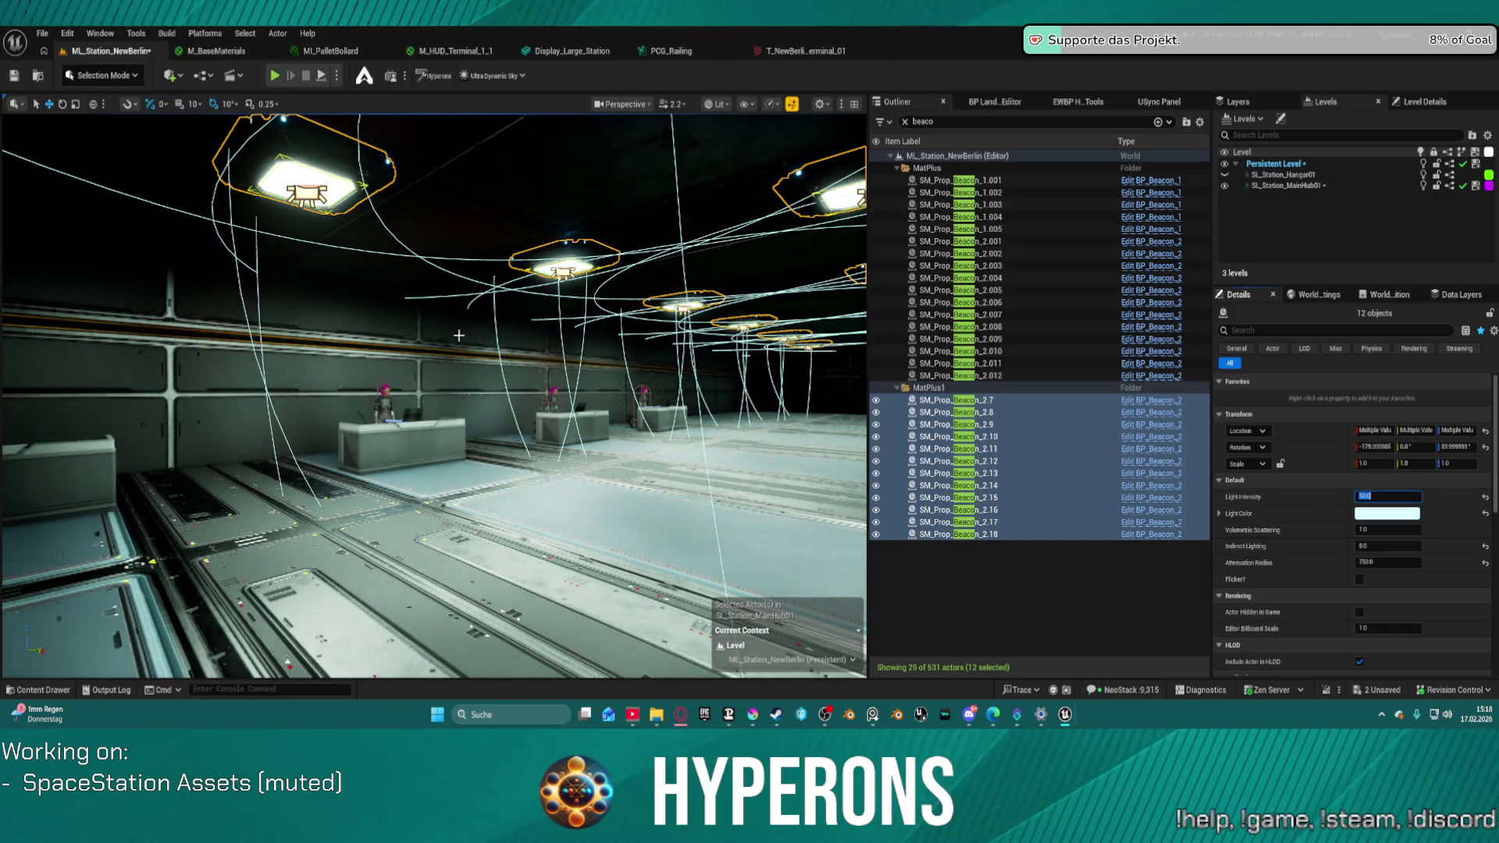
{"action": "key", "text": "f"}
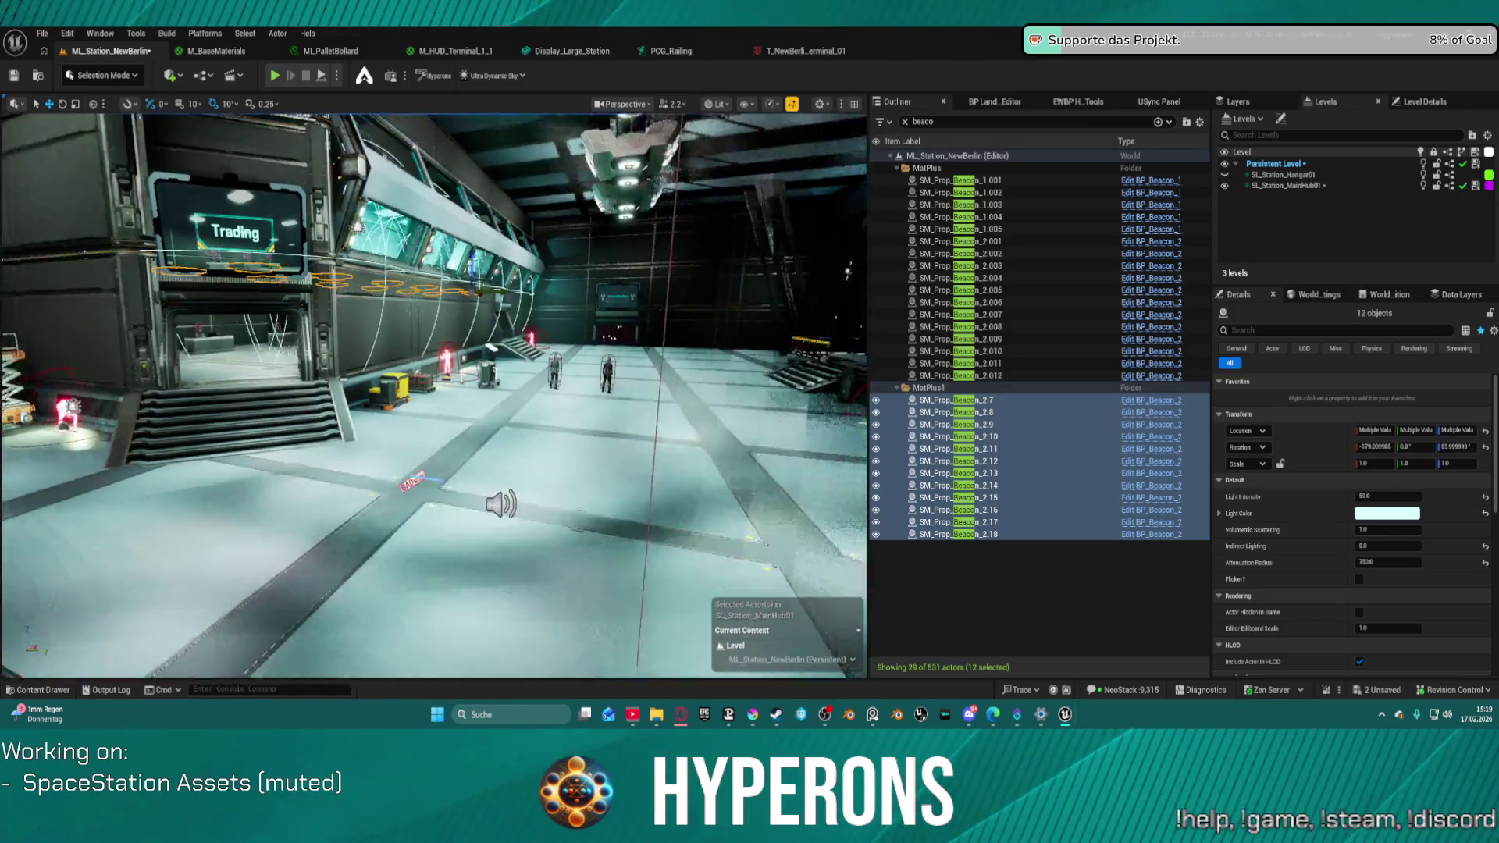
- Select beacons 2.001 through 2.012 and set their Light Intensity to 50
{"action": "mouse_move", "coordinate": [765, 297]}
{"action": "left_mouse_down"}
{"action": "mouse_move", "coordinate": [804, 273]}
{"action": "mouse_move", "coordinate": [734, 312]}
{"action": "left_mouse_up"}
{"action": "left_click", "coordinate": [987, 376]}
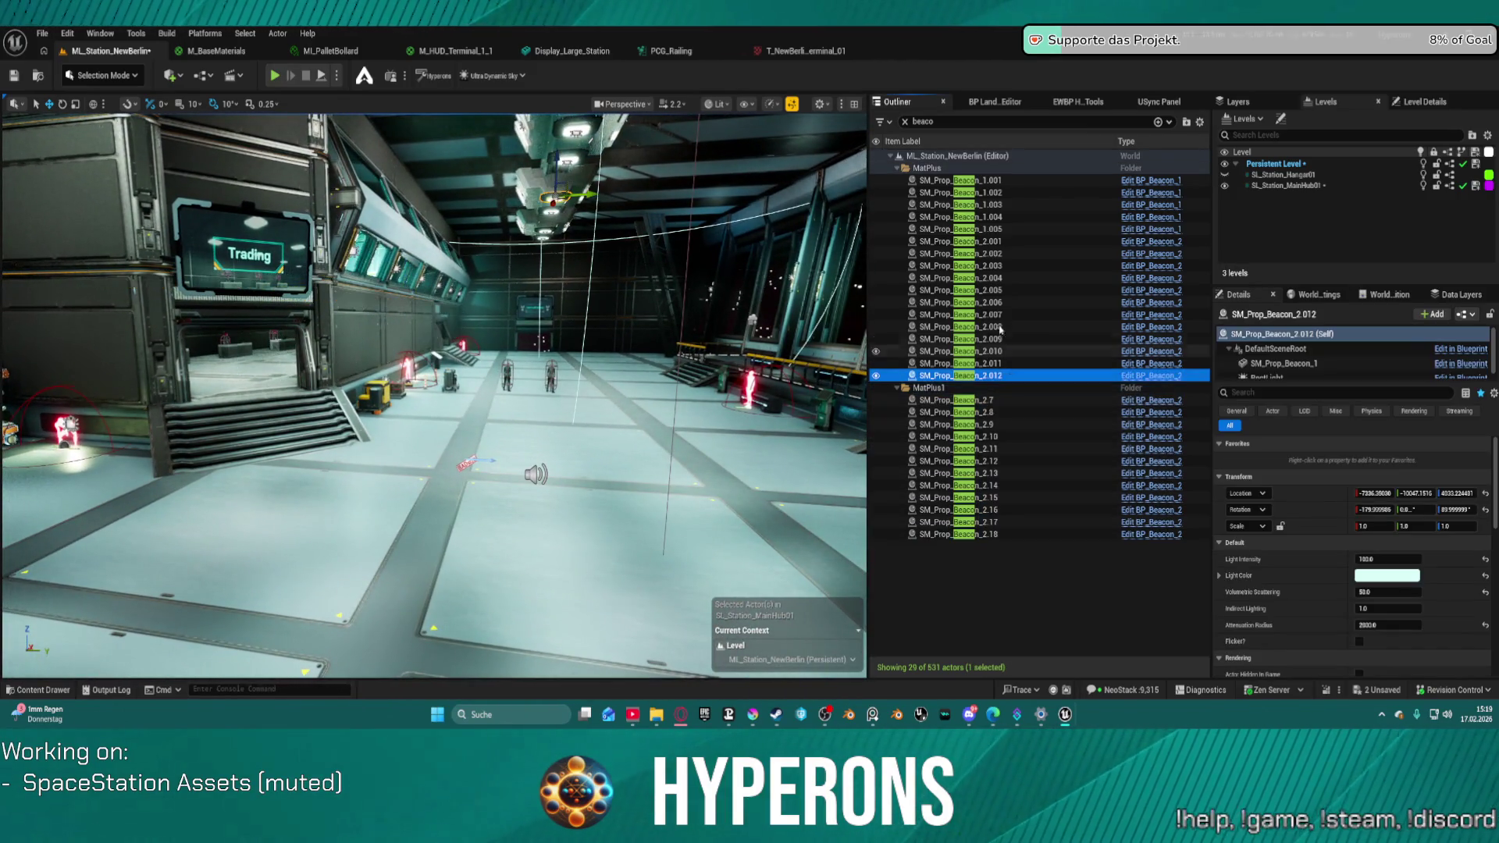
{"action": "left_click", "coordinate": [992, 243], "text": "shift"}
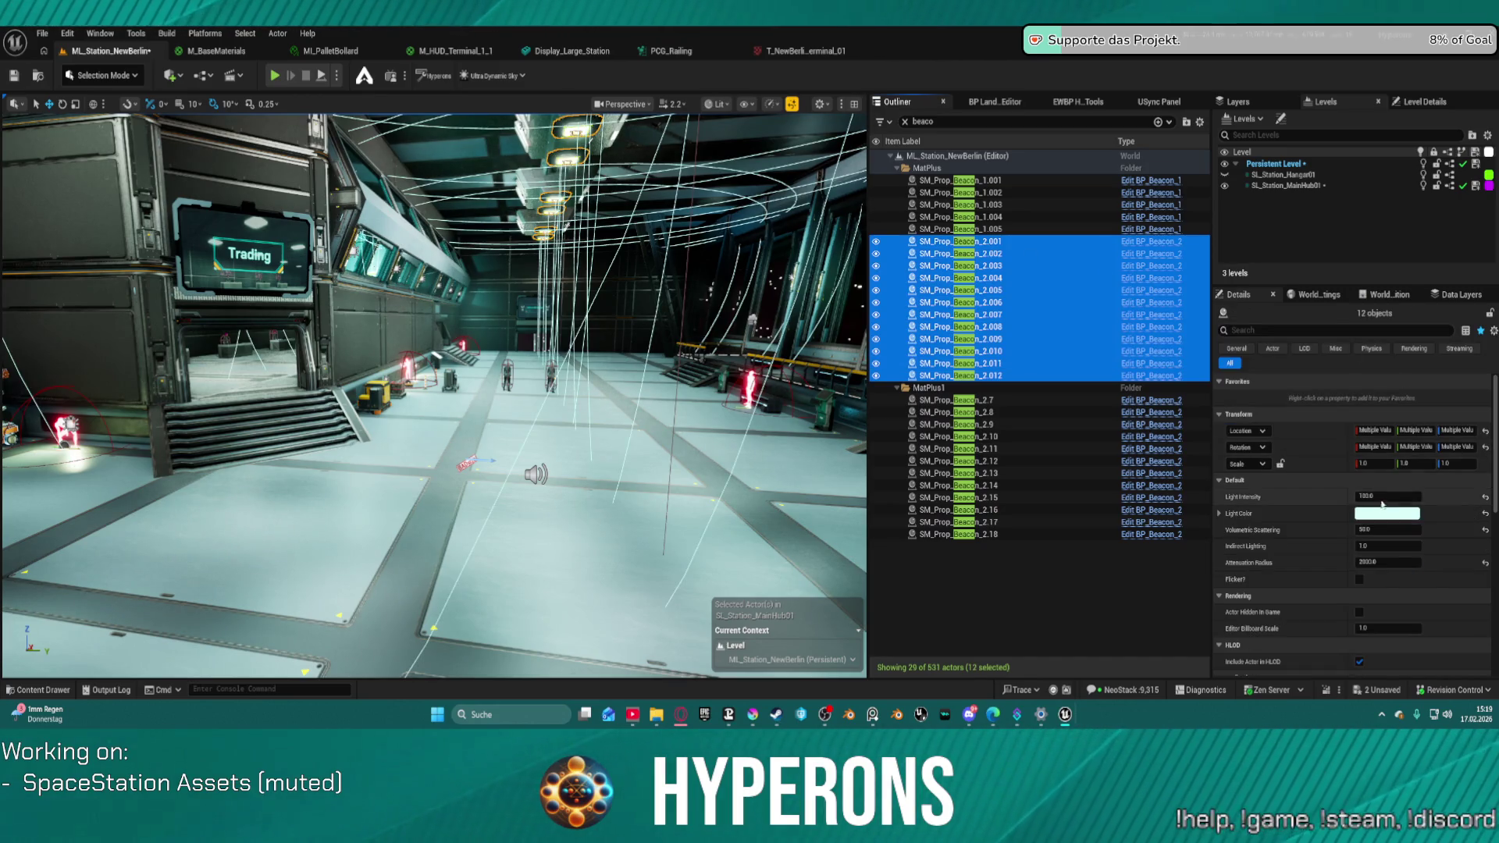
{"action": "left_click", "coordinate": [1374, 497]}
{"action": "type", "text": "50"}
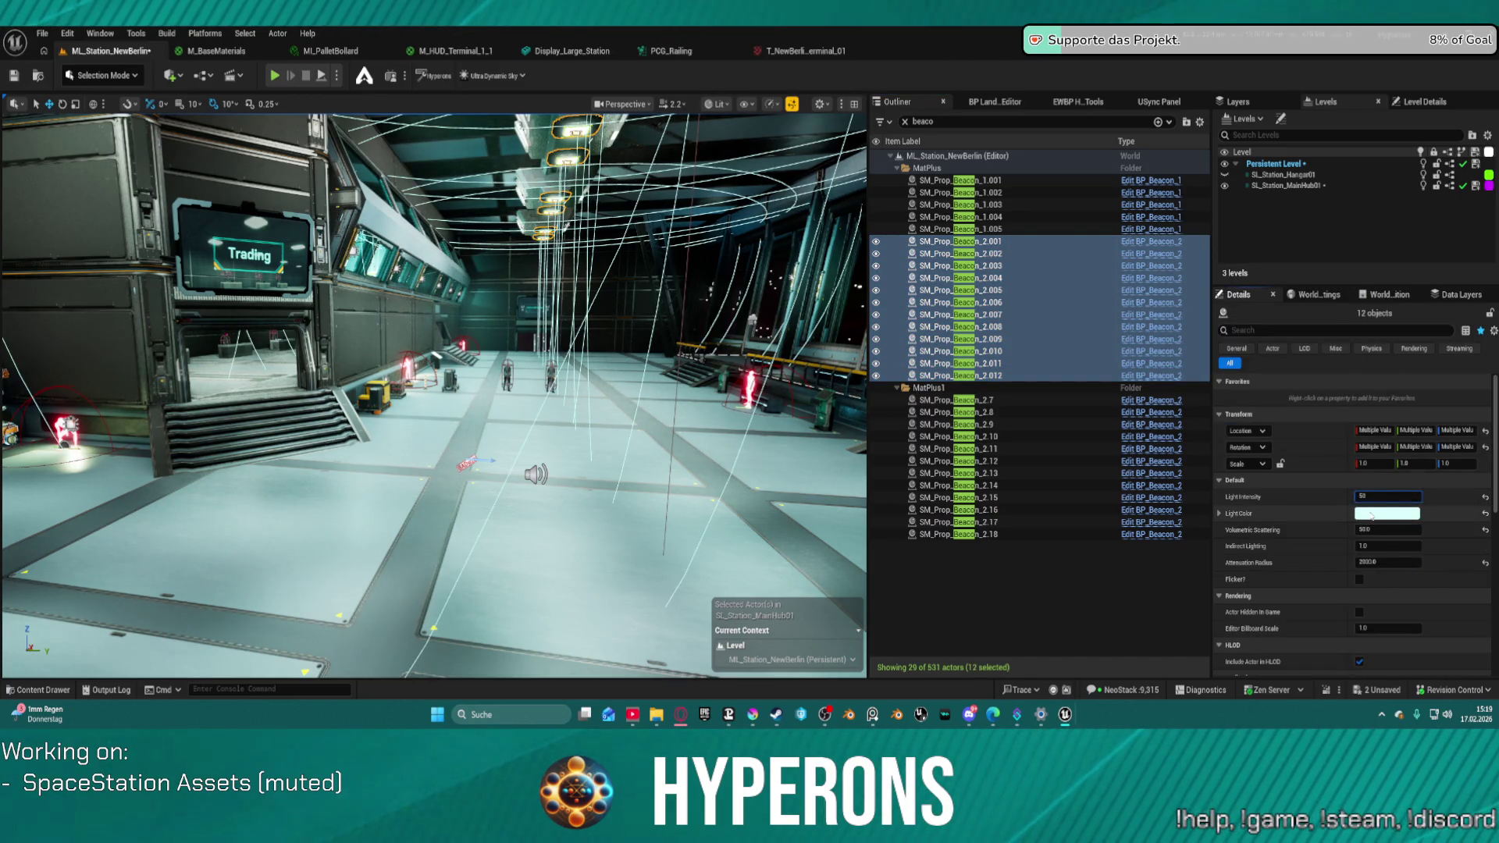
{"action": "key", "text": "Return"}
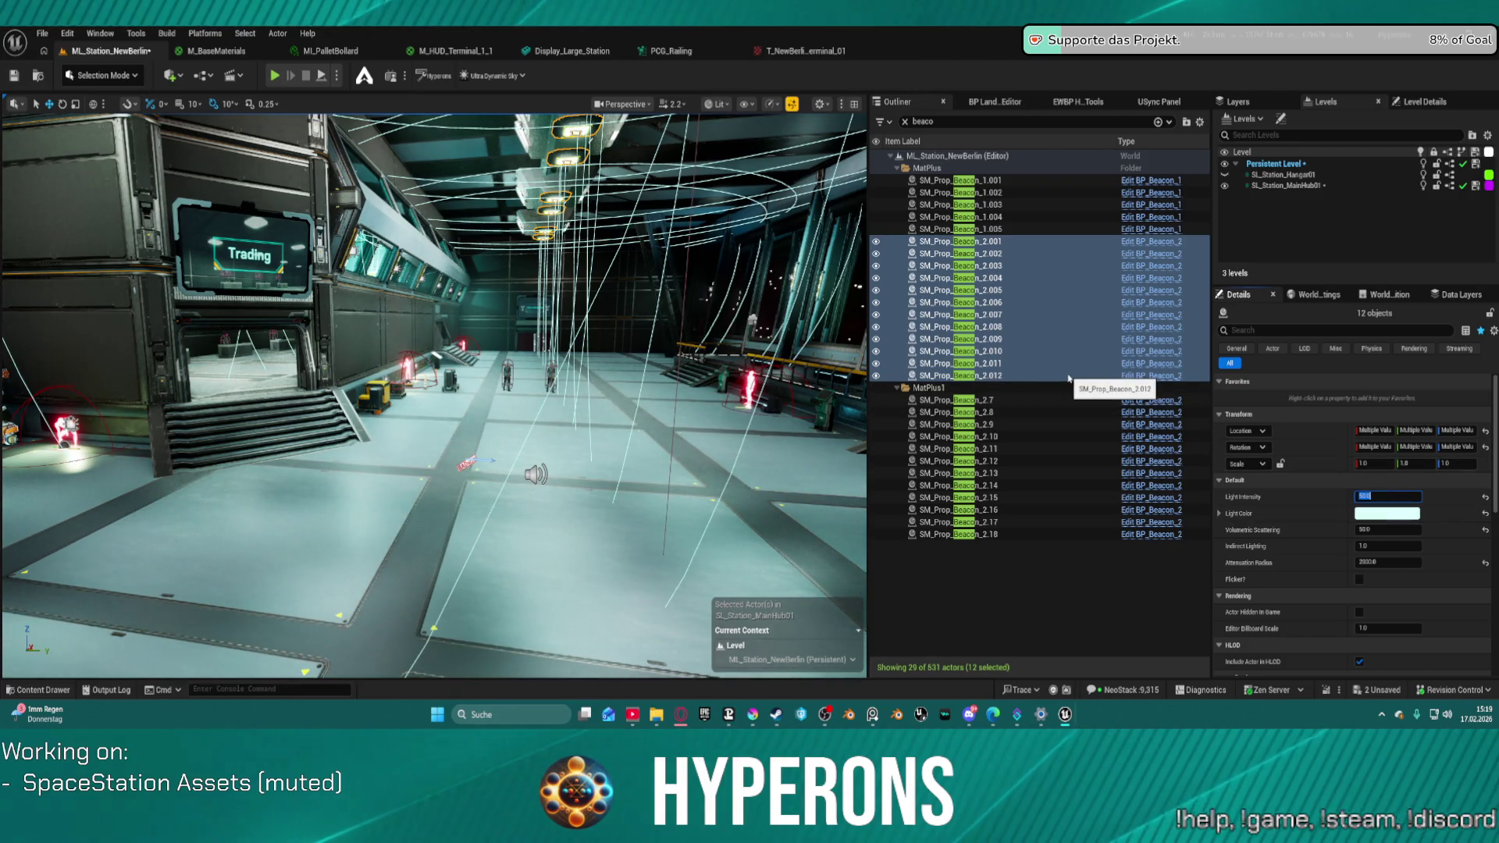
- Give beacons 1.001–1.005 a Light Intensity of 500 and clear the Outliner search
{"action": "left_click", "coordinate": [1032, 228]}
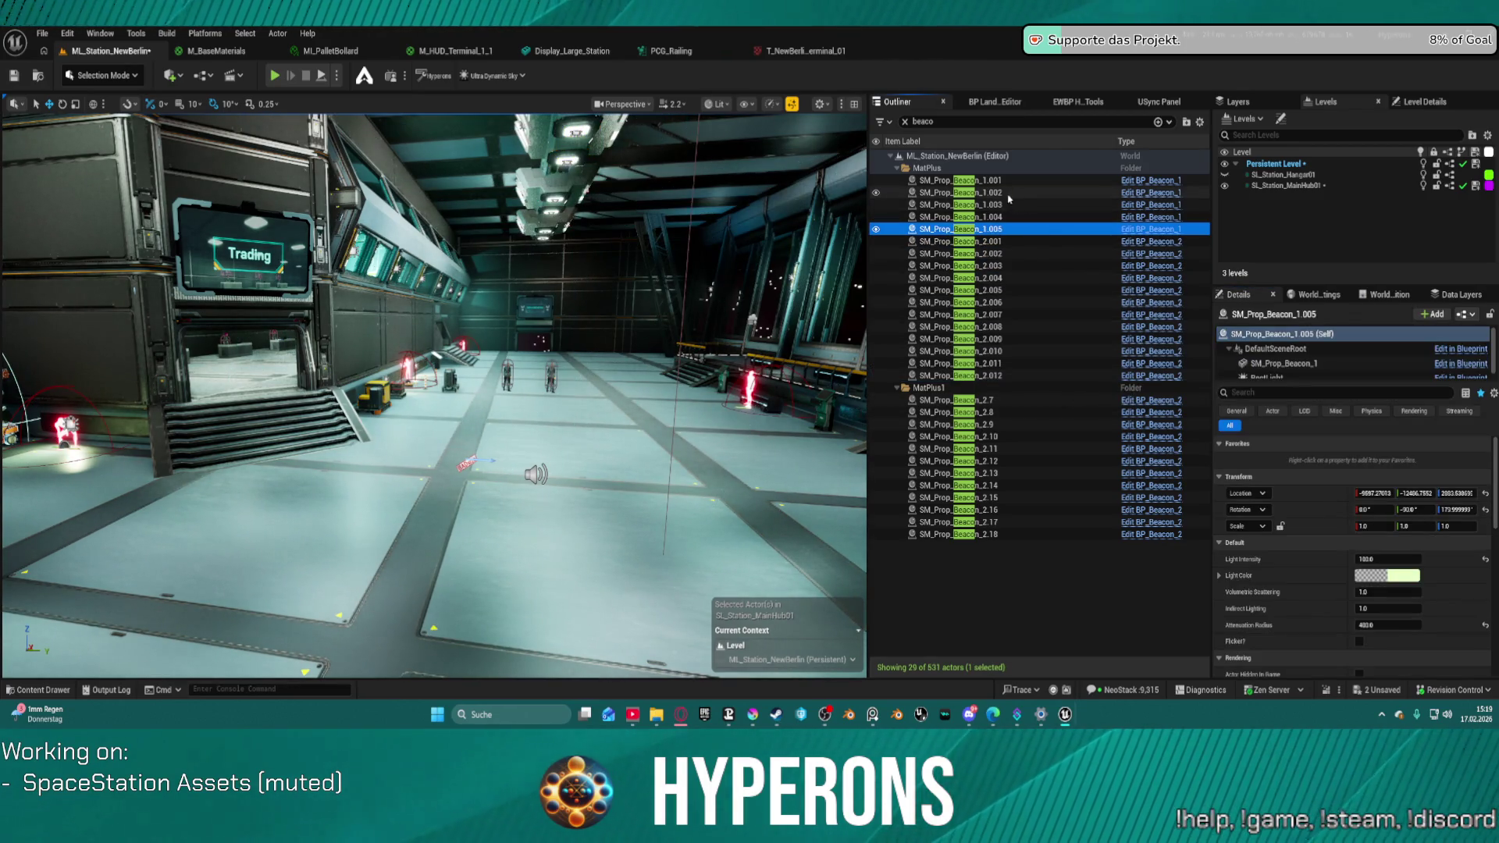
{"action": "left_click", "coordinate": [1009, 192], "text": "shift"}
{"action": "left_click", "coordinate": [1019, 181], "text": "ctrl"}
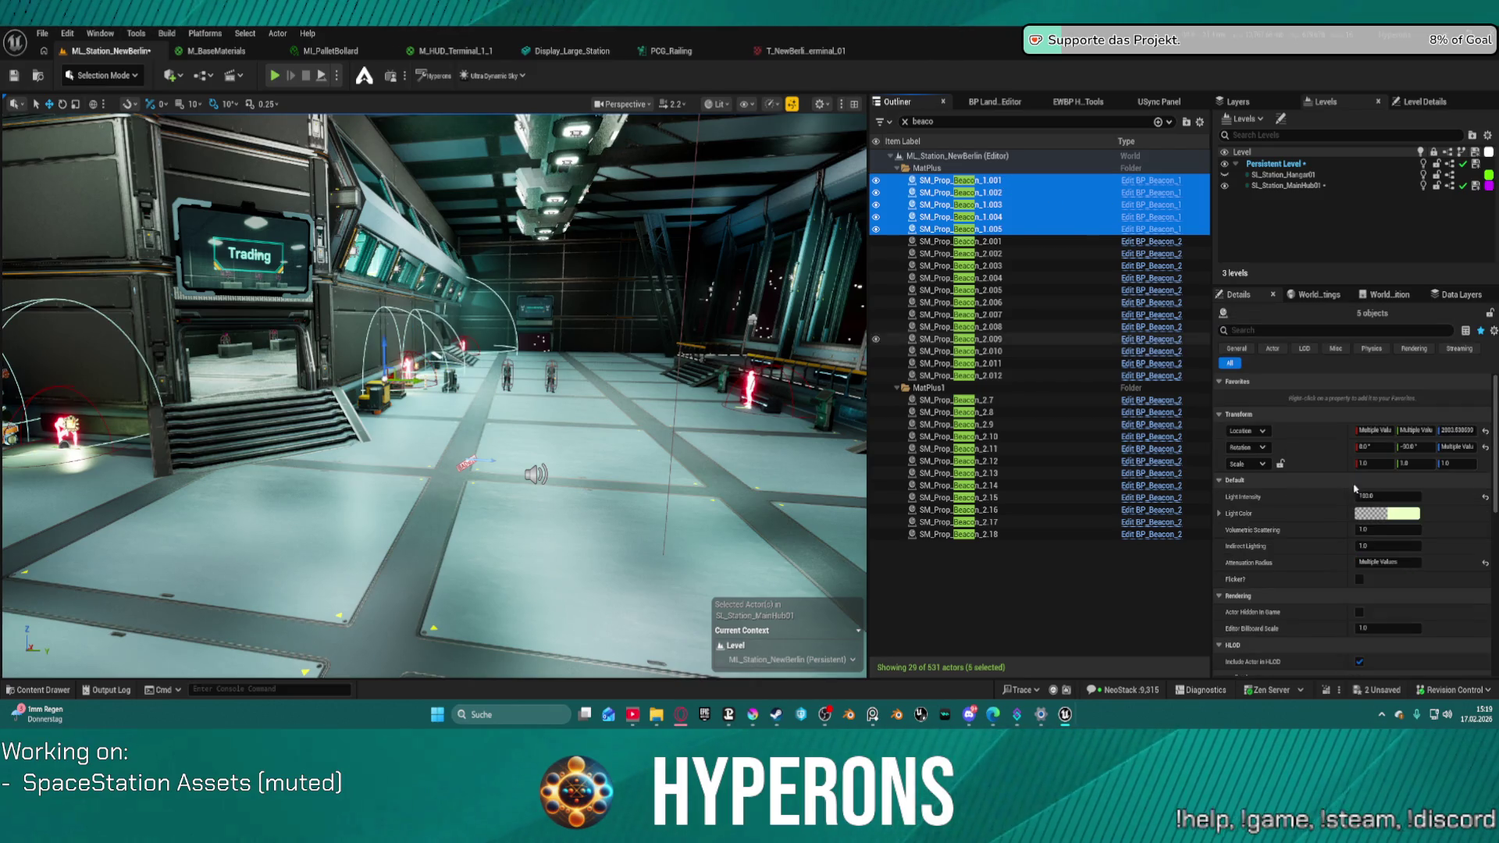
{"action": "left_click", "coordinate": [1375, 498]}
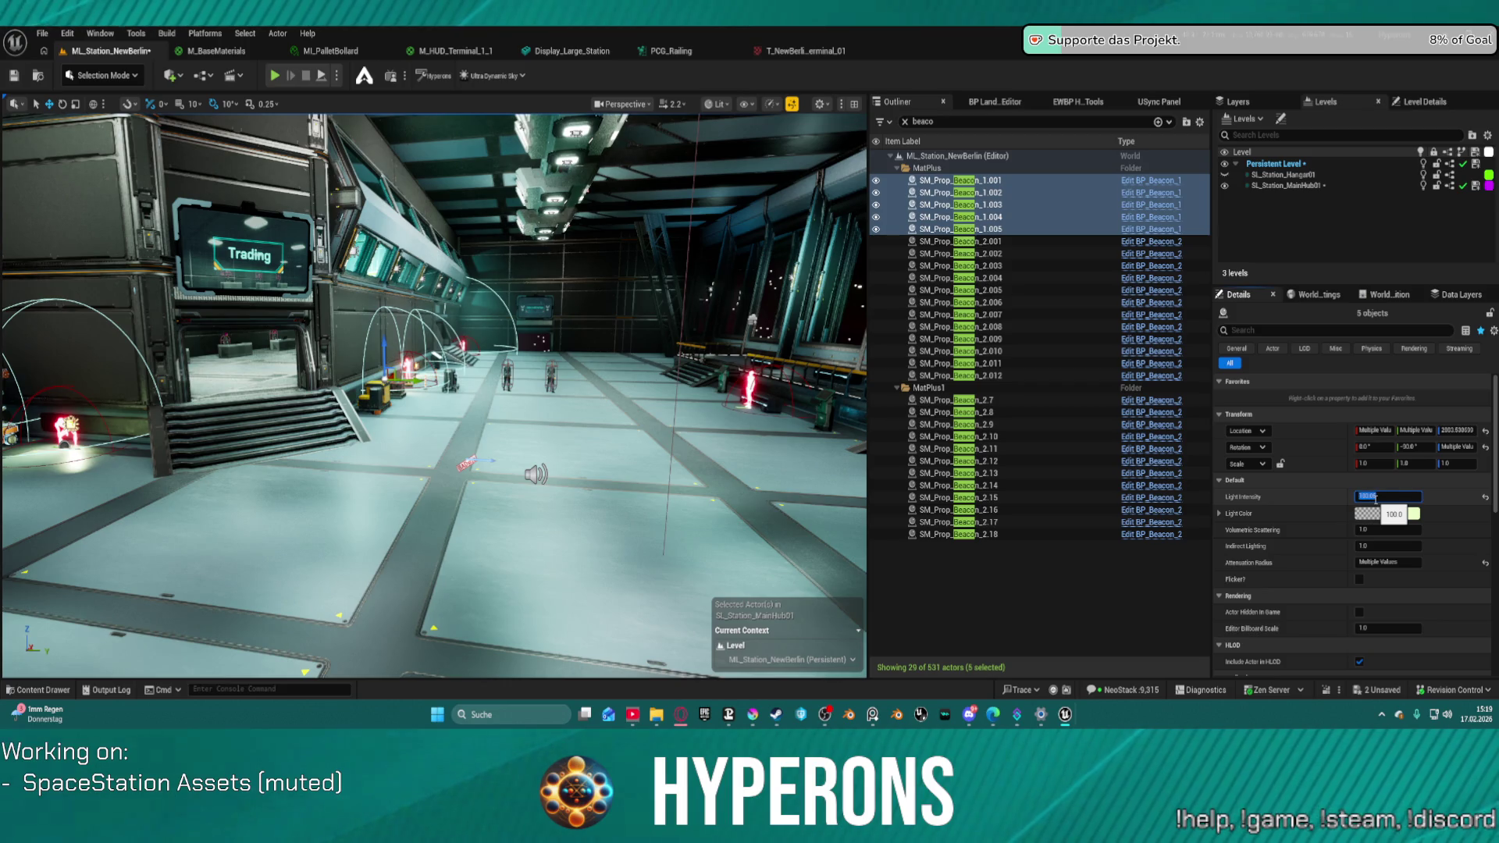
{"action": "type", "text": "0"}
{"action": "key", "text": "Return"}
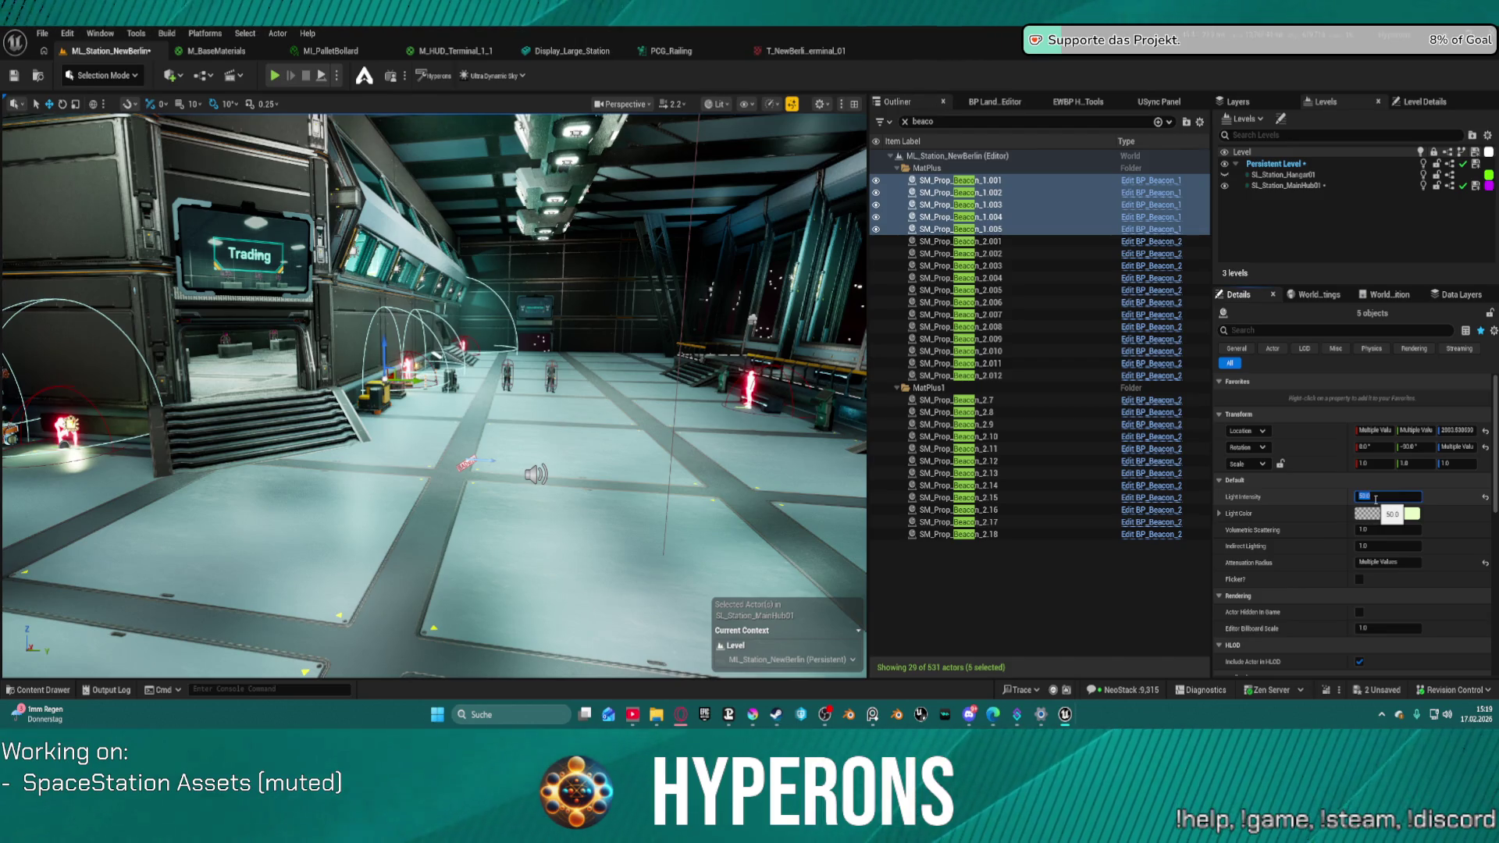
{"action": "left_click", "coordinate": [905, 122]}
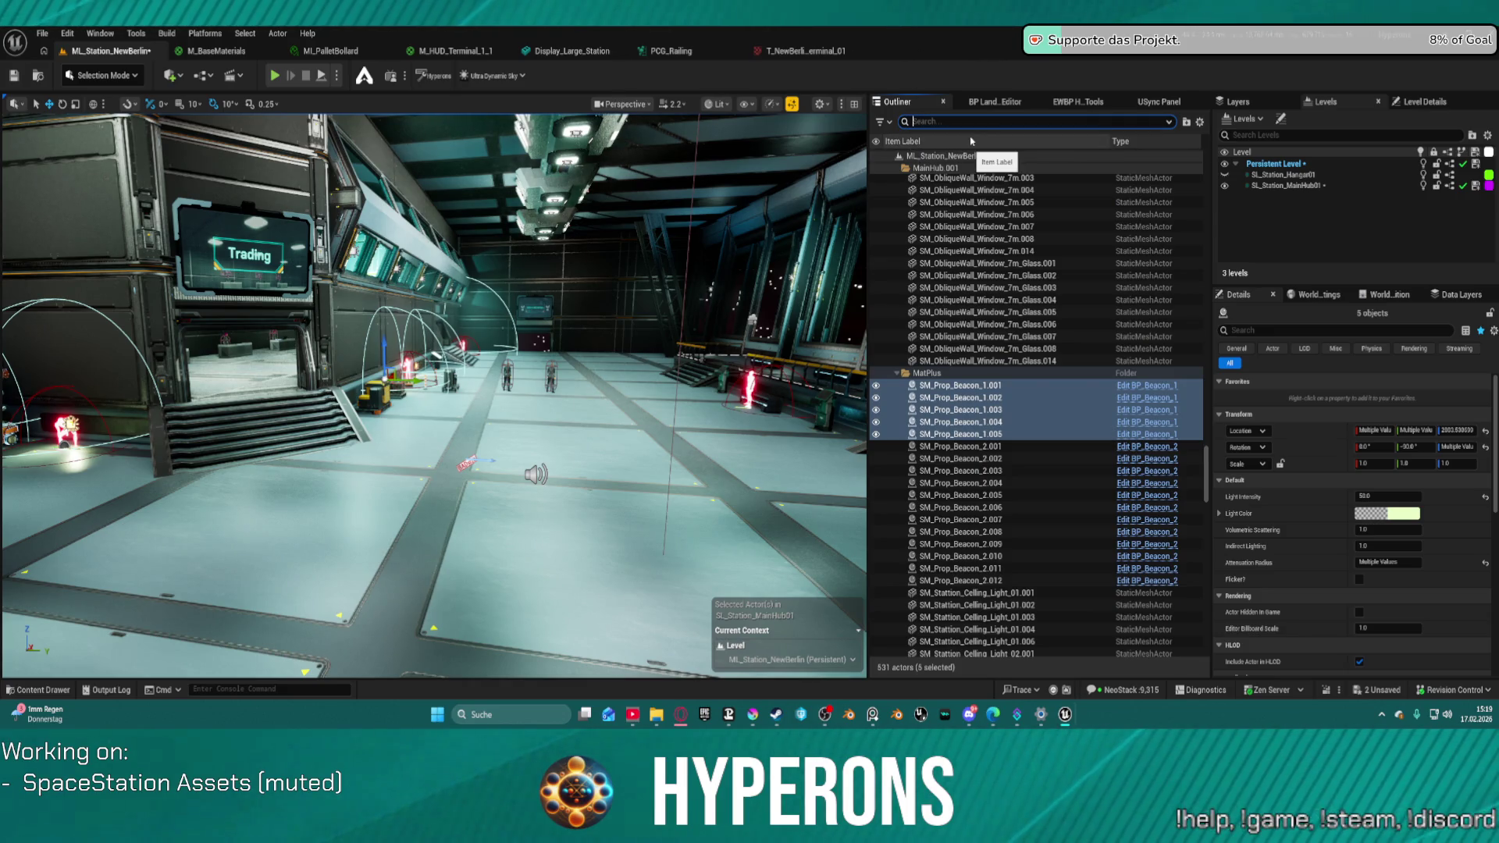
- Filter by 'light', select BP_AdjustableLight_1 through _11, and set Light Intensity to 5
{"action": "type", "text": "light"}
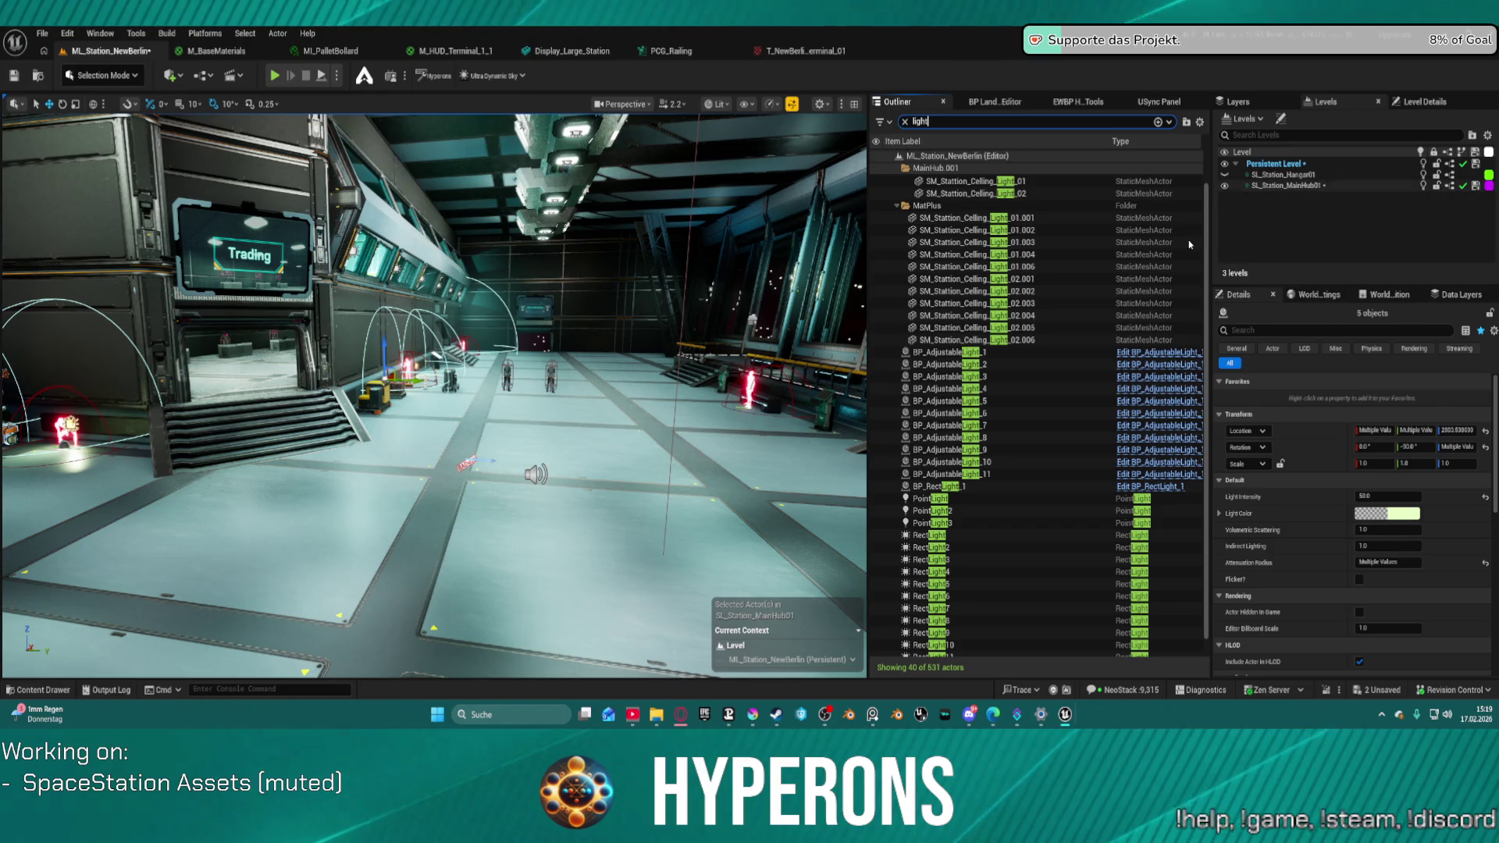
{"action": "left_click", "coordinate": [1164, 218]}
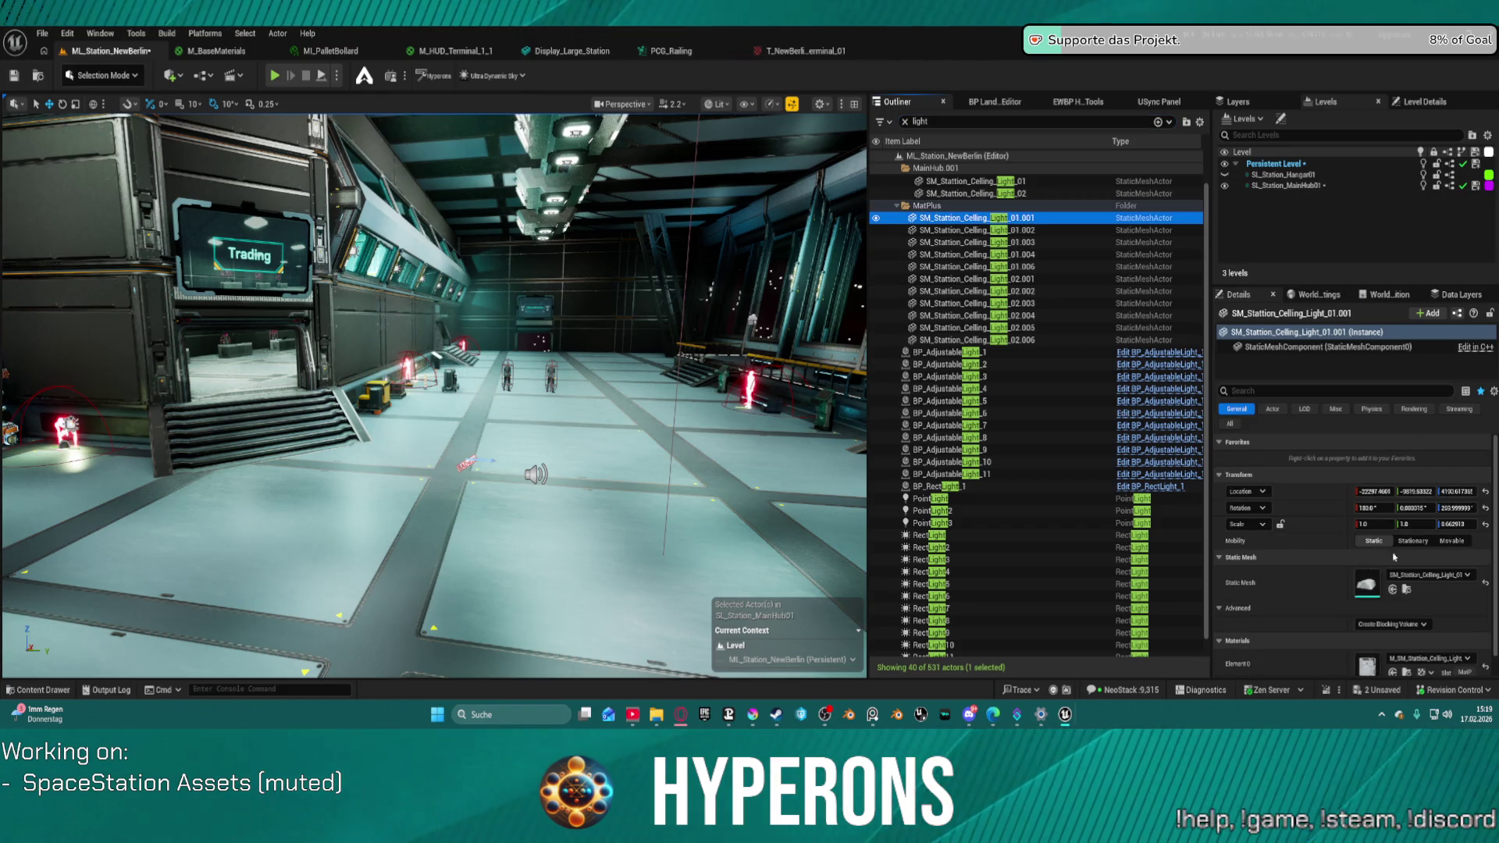
{"action": "scroll", "coordinate": [1395, 556], "scroll_direction": "down", "scroll_amount": 1}
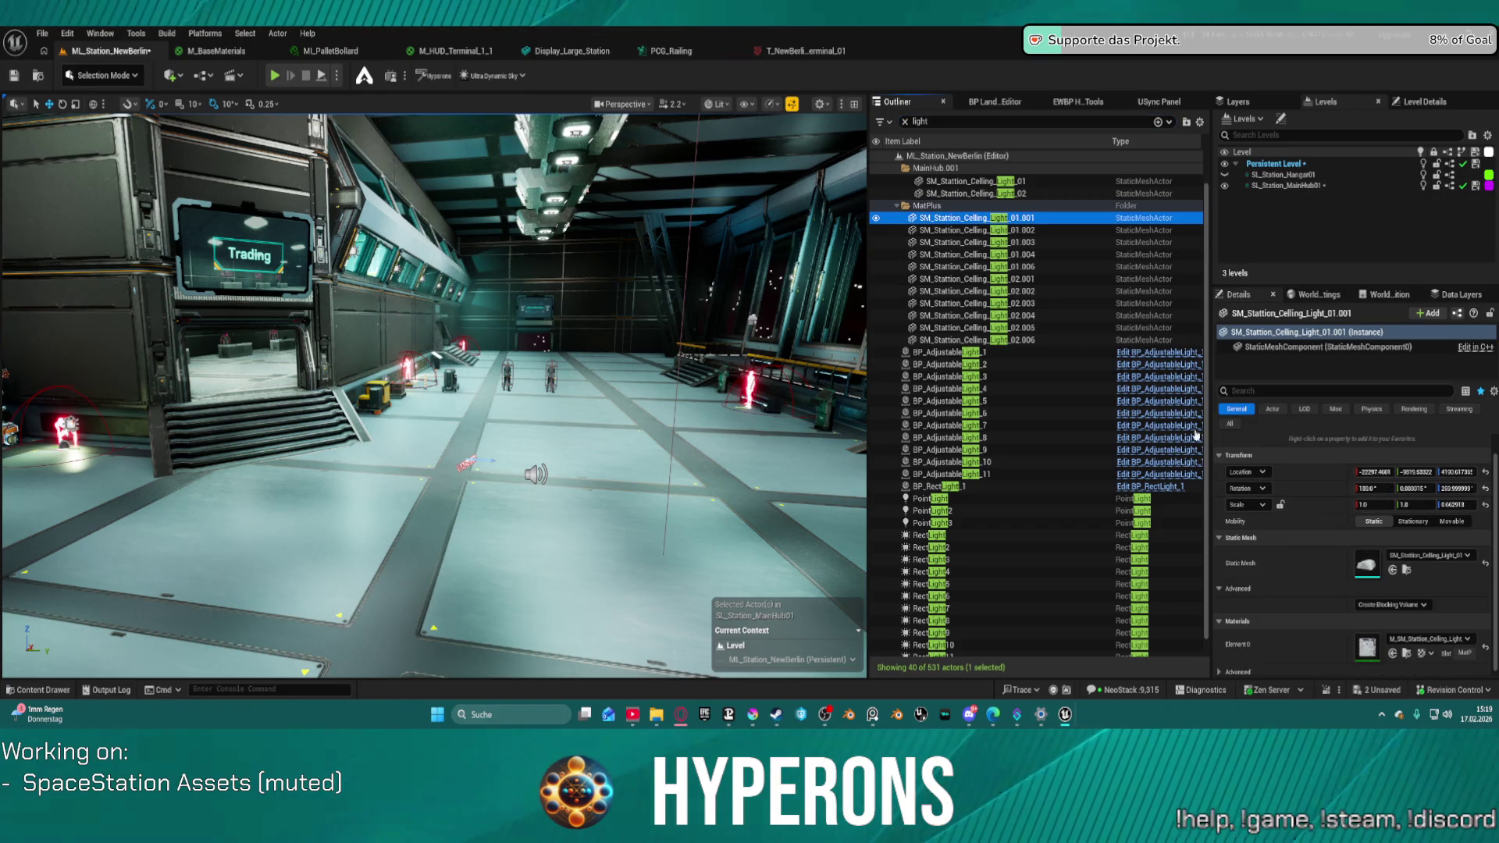
{"action": "left_click", "coordinate": [1004, 353]}
{"action": "left_click", "coordinate": [997, 474], "text": "shift"}
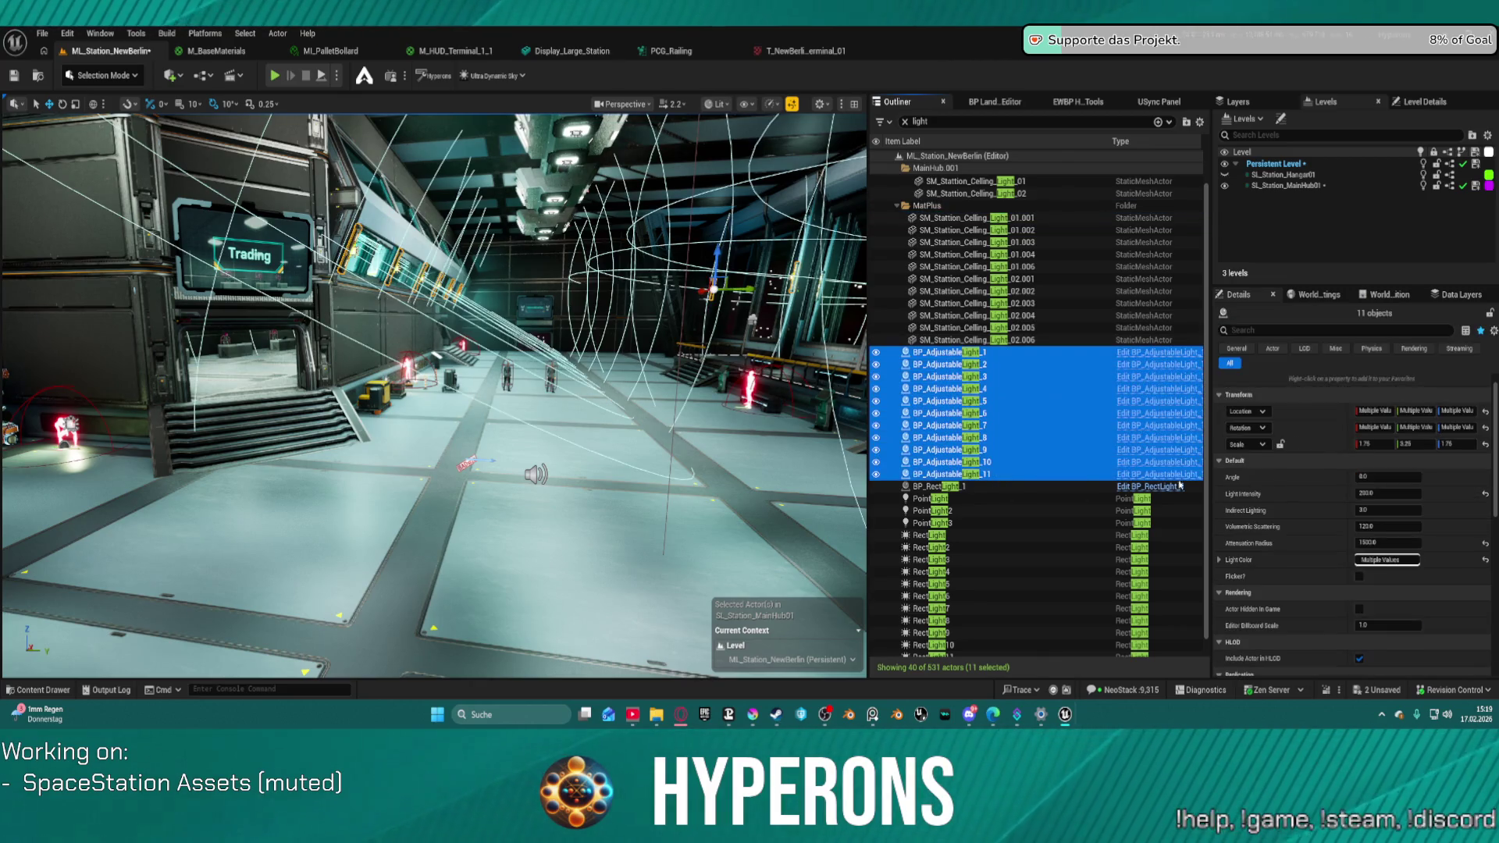
{"action": "left_click", "coordinate": [1398, 493]}
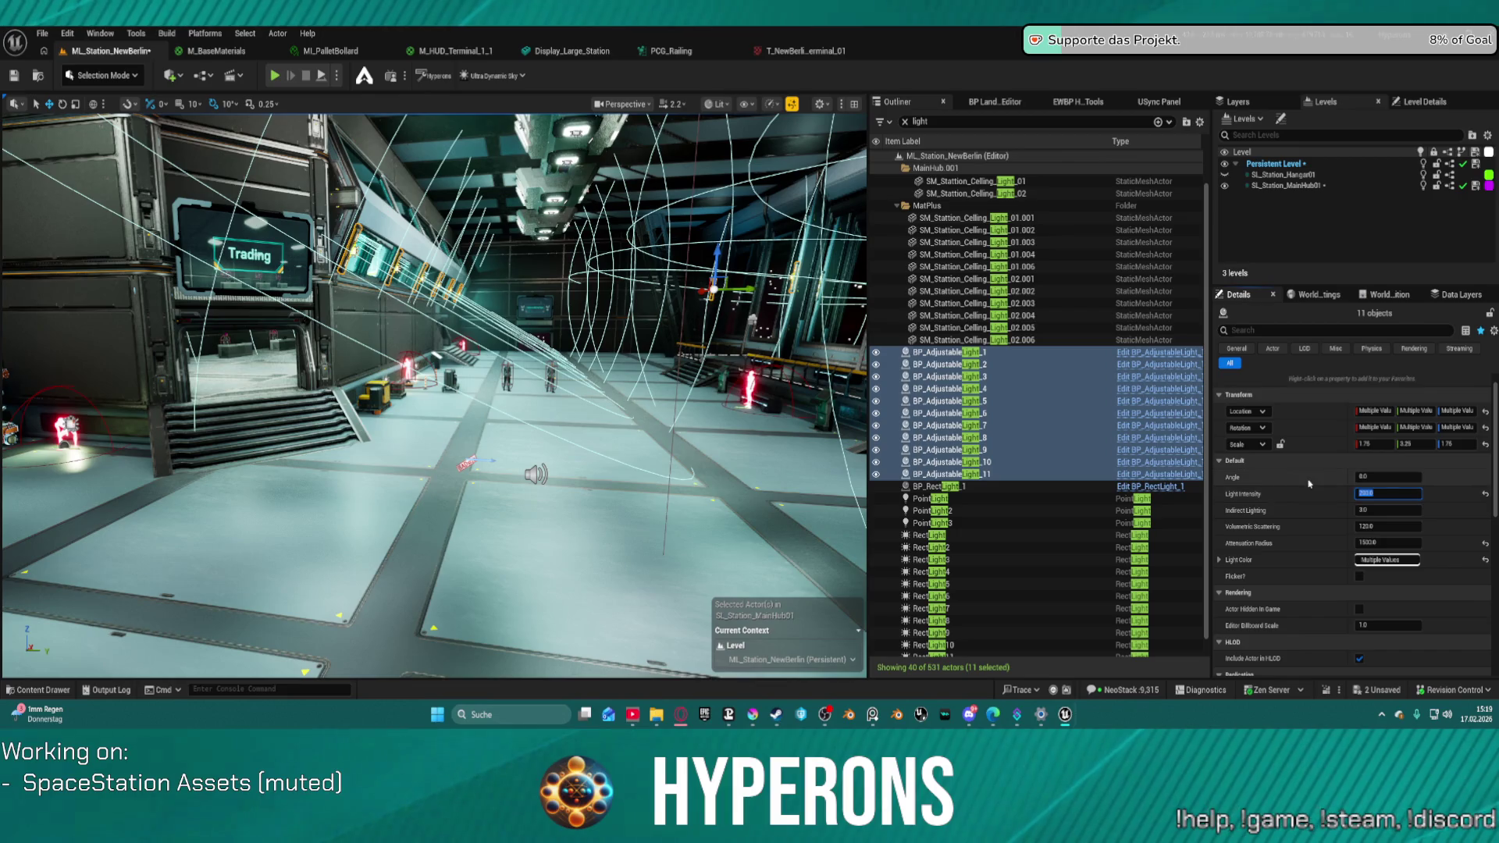
{"action": "type", "text": "50"}
{"action": "key", "text": "Return"}
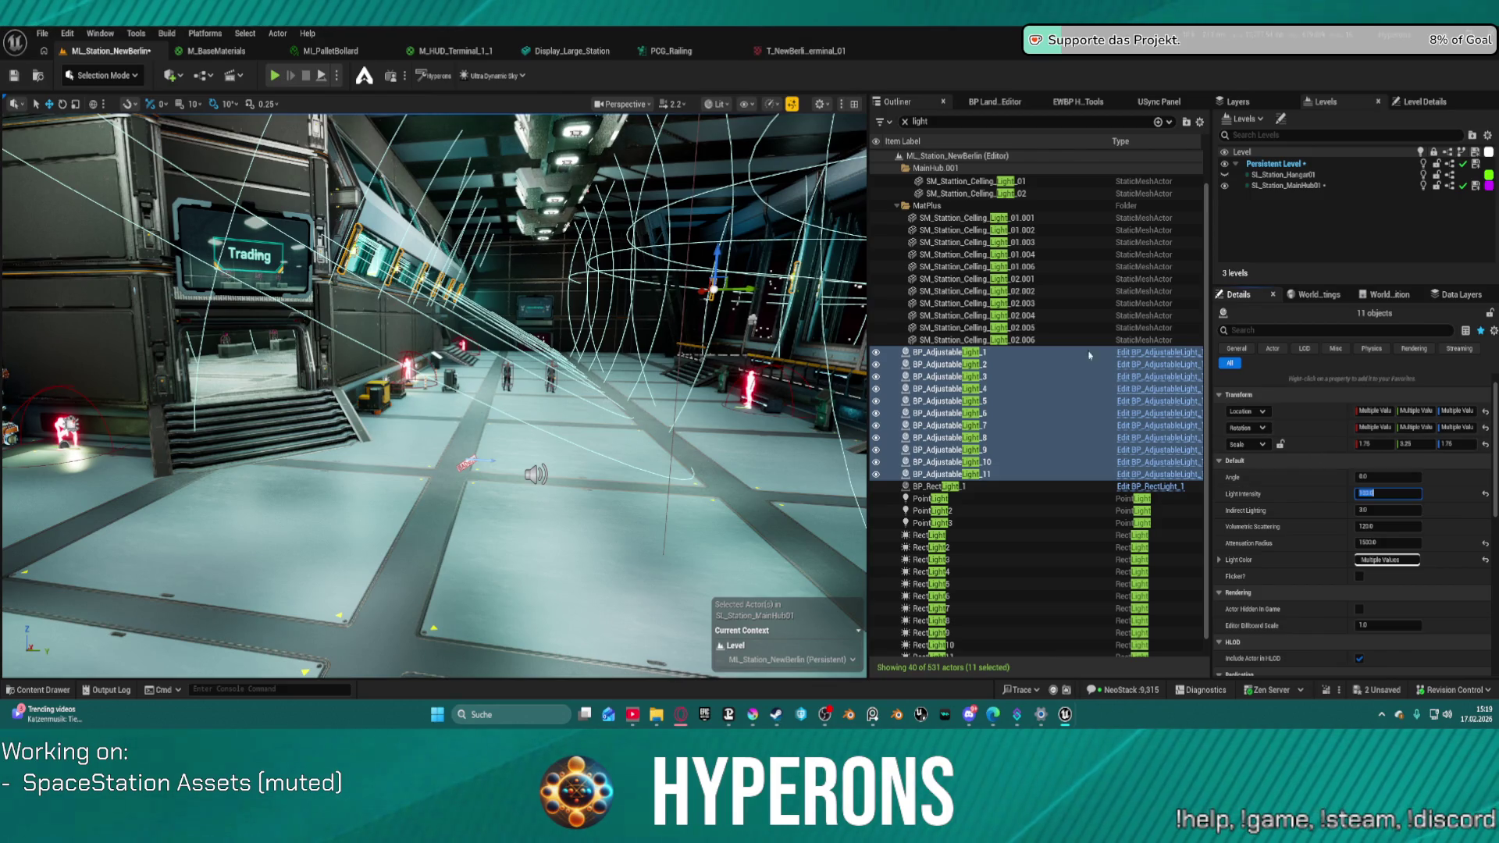
{"action": "left_click", "coordinate": [996, 490]}
{"action": "left_click", "coordinate": [1007, 498]}
{"action": "left_click", "coordinate": [1093, 523], "text": "shift"}
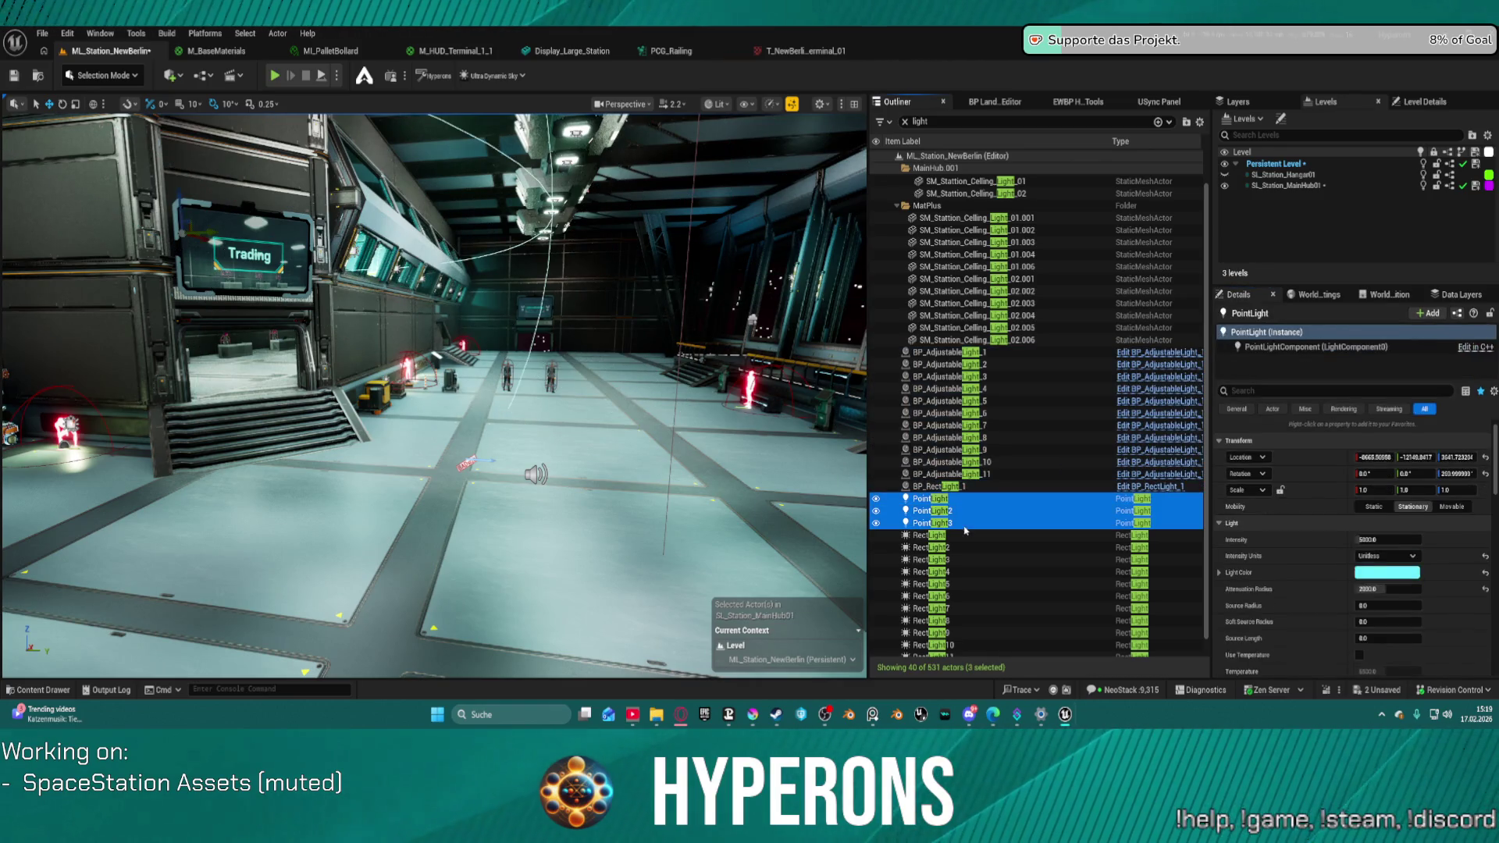
{"action": "scroll", "coordinate": [1387, 579], "scroll_direction": "down", "scroll_amount": 2}
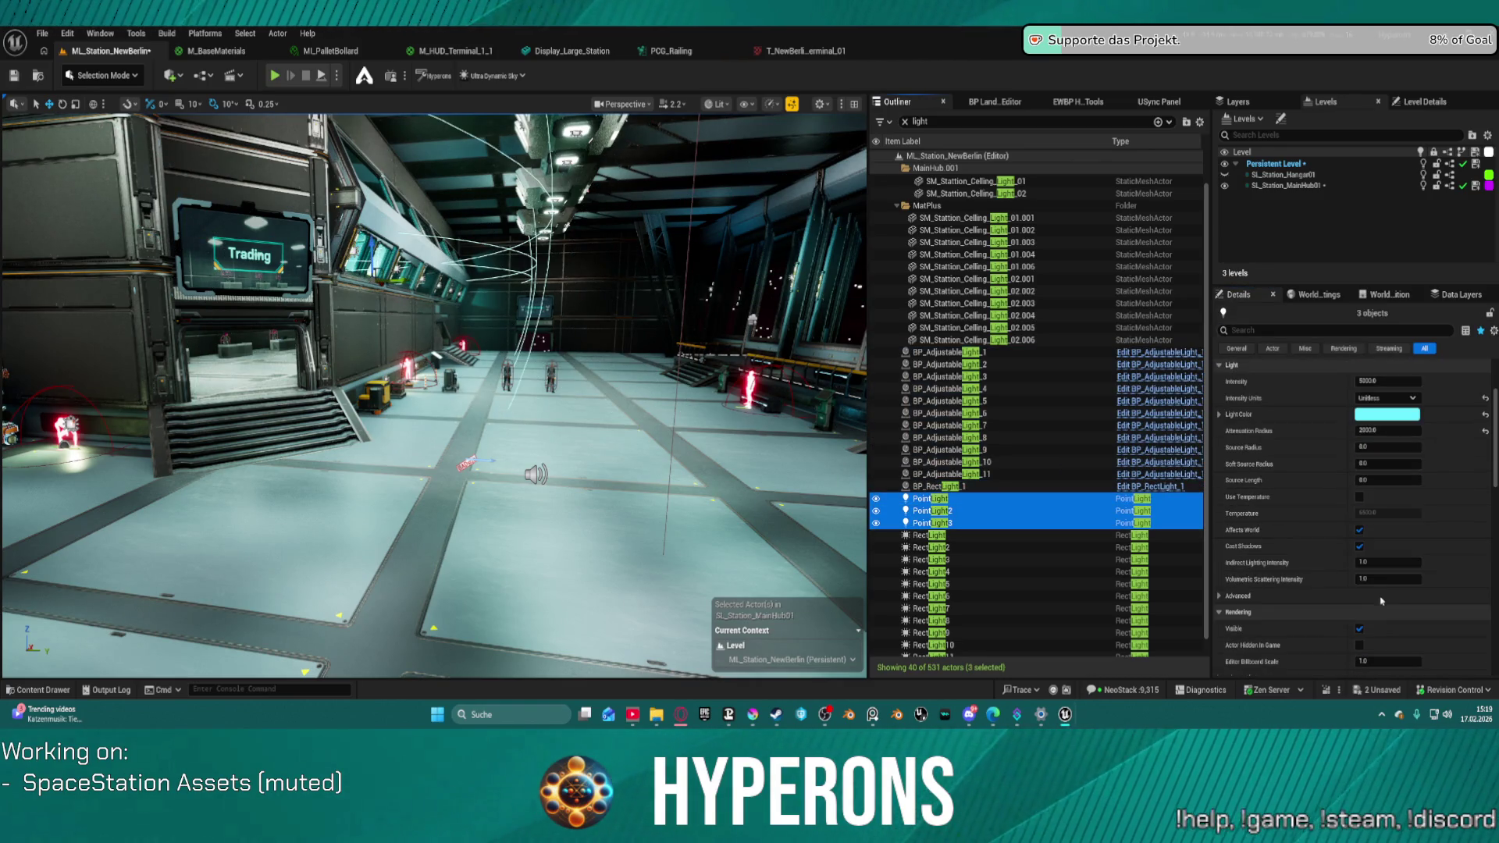
{"action": "left_click", "coordinate": [1360, 547]}
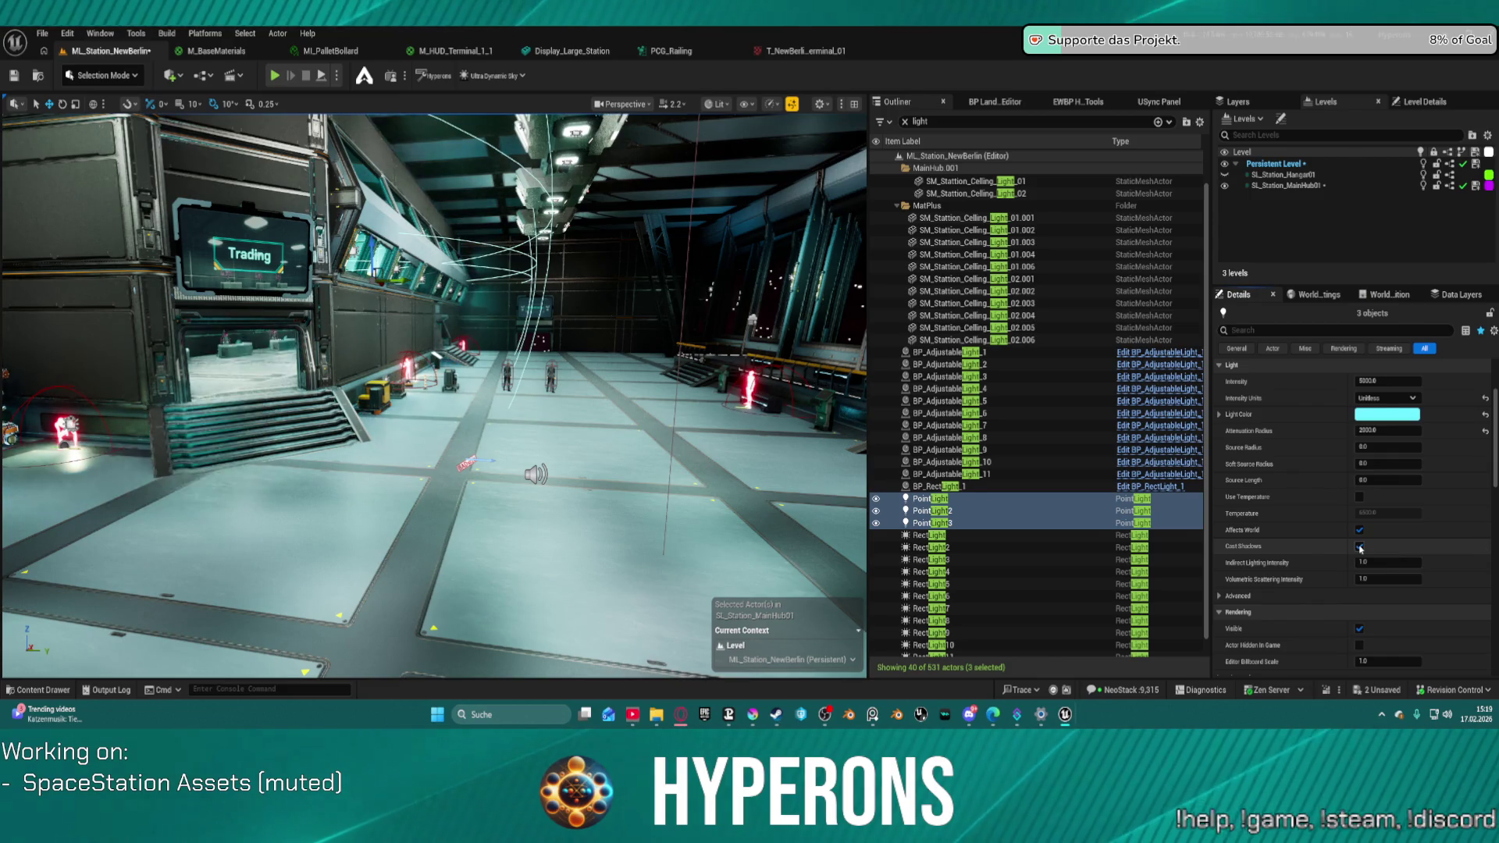
{"action": "left_click", "coordinate": [1360, 546]}
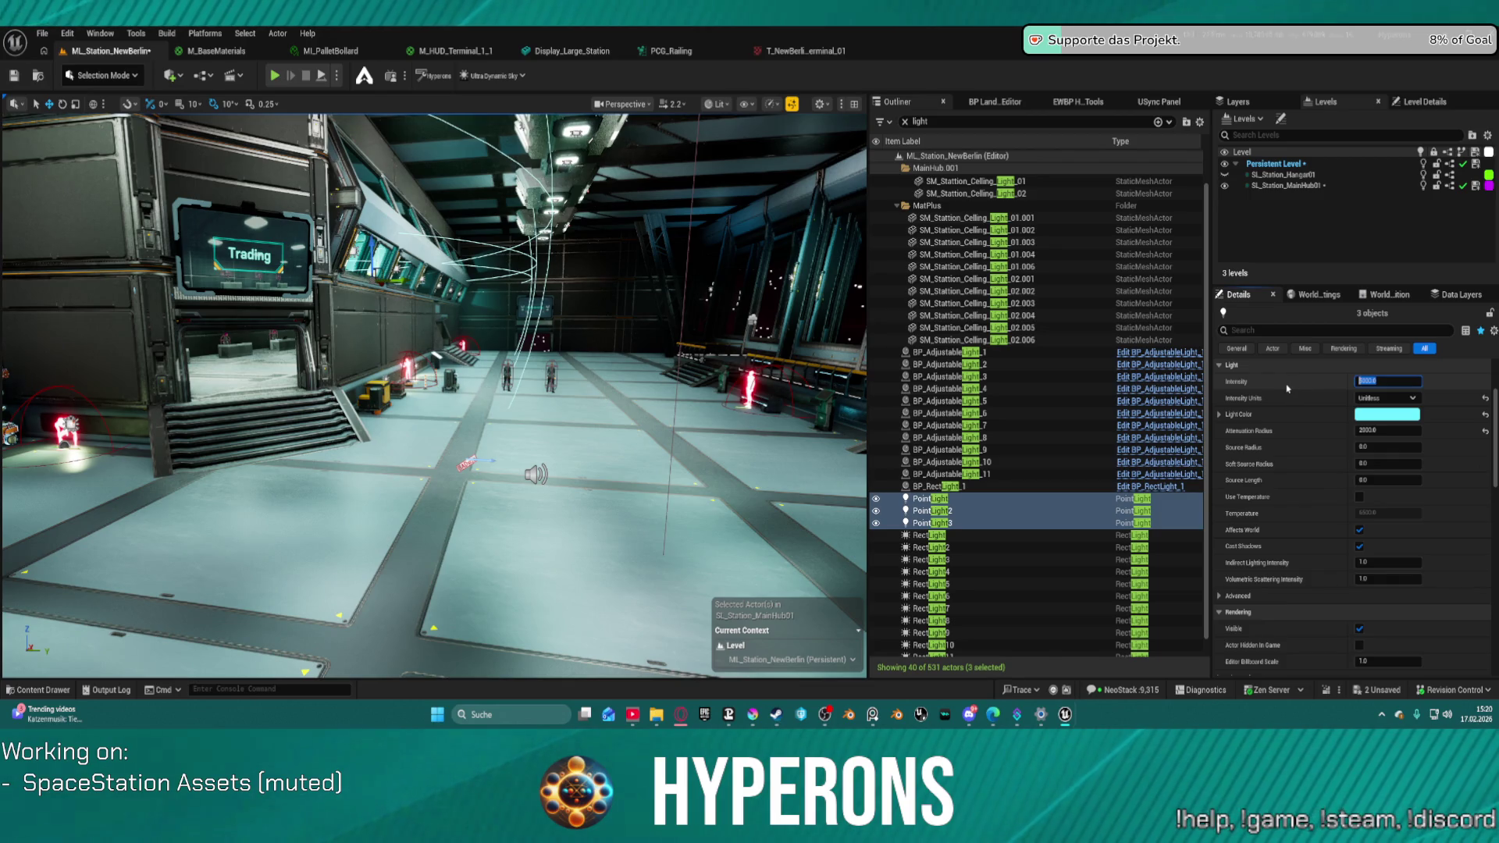
{"action": "key", "text": "Return"}
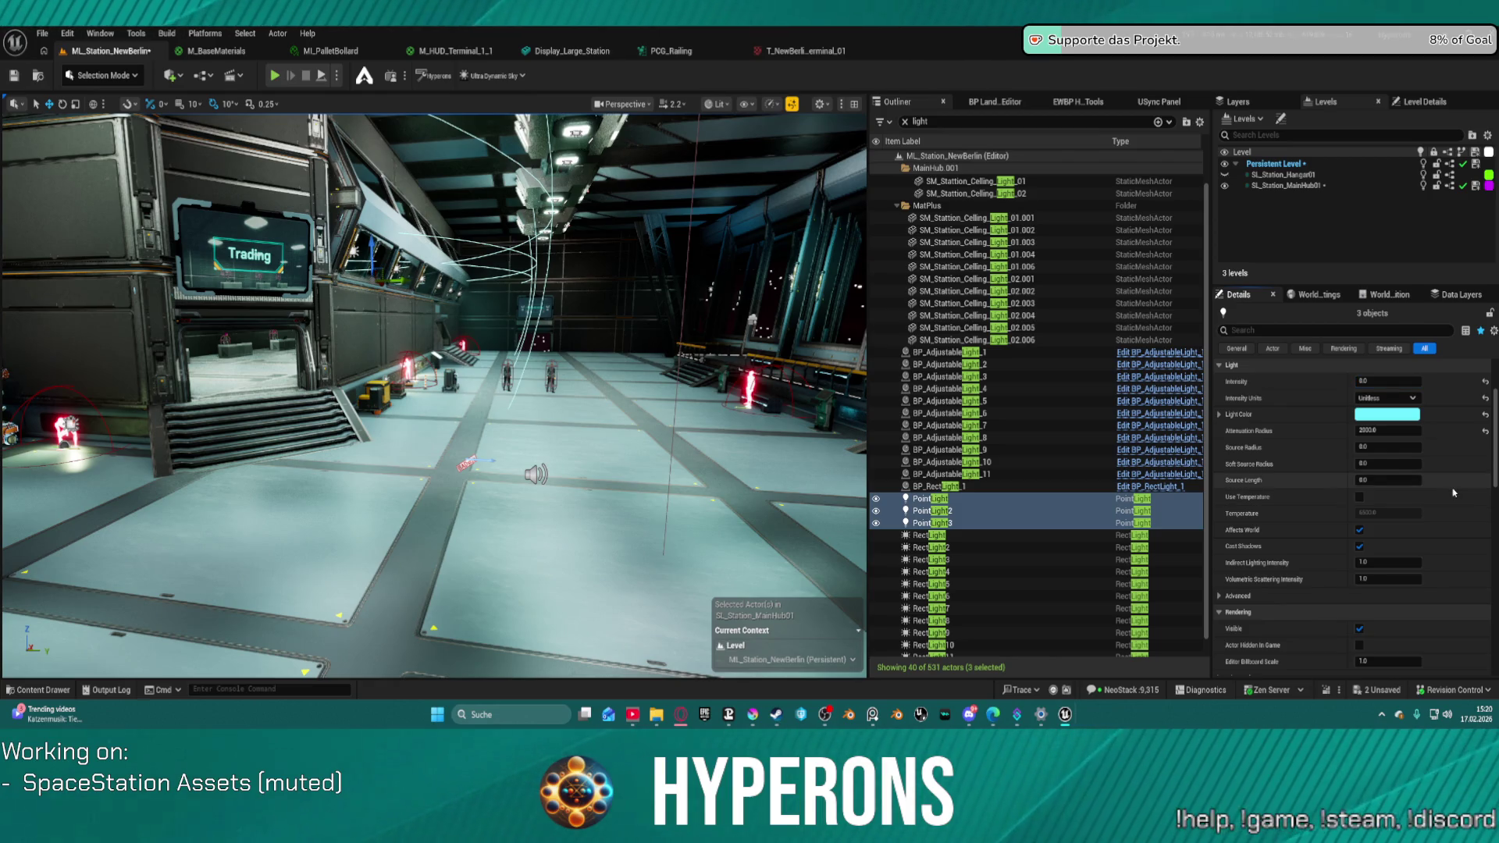
{"action": "key", "text": "ctrl+z"}
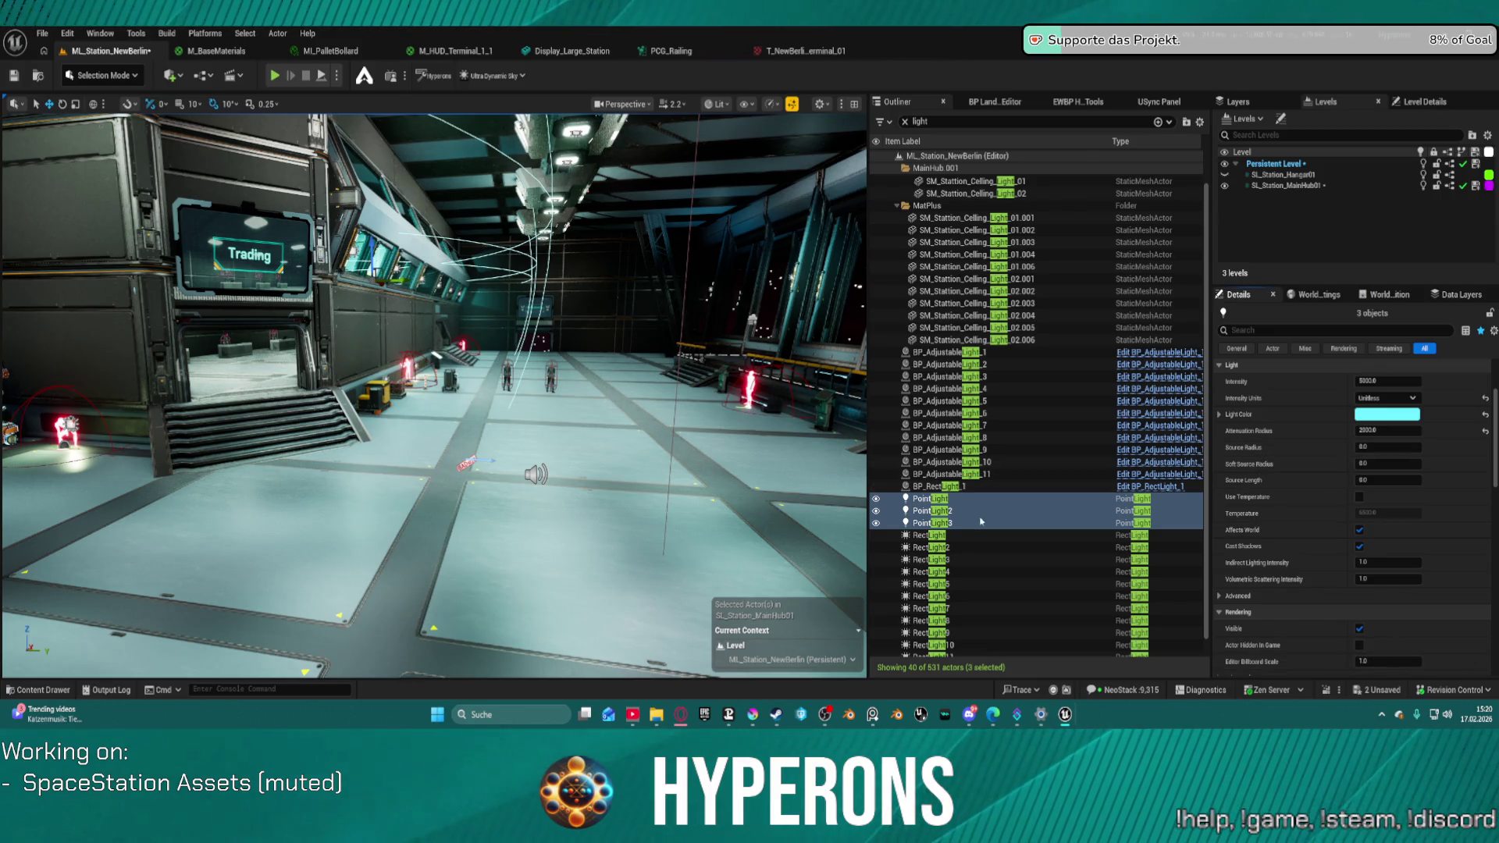
{"action": "left_click", "coordinate": [980, 537]}
{"action": "scroll", "coordinate": [987, 594], "scroll_direction": "down", "scroll_amount": 1}
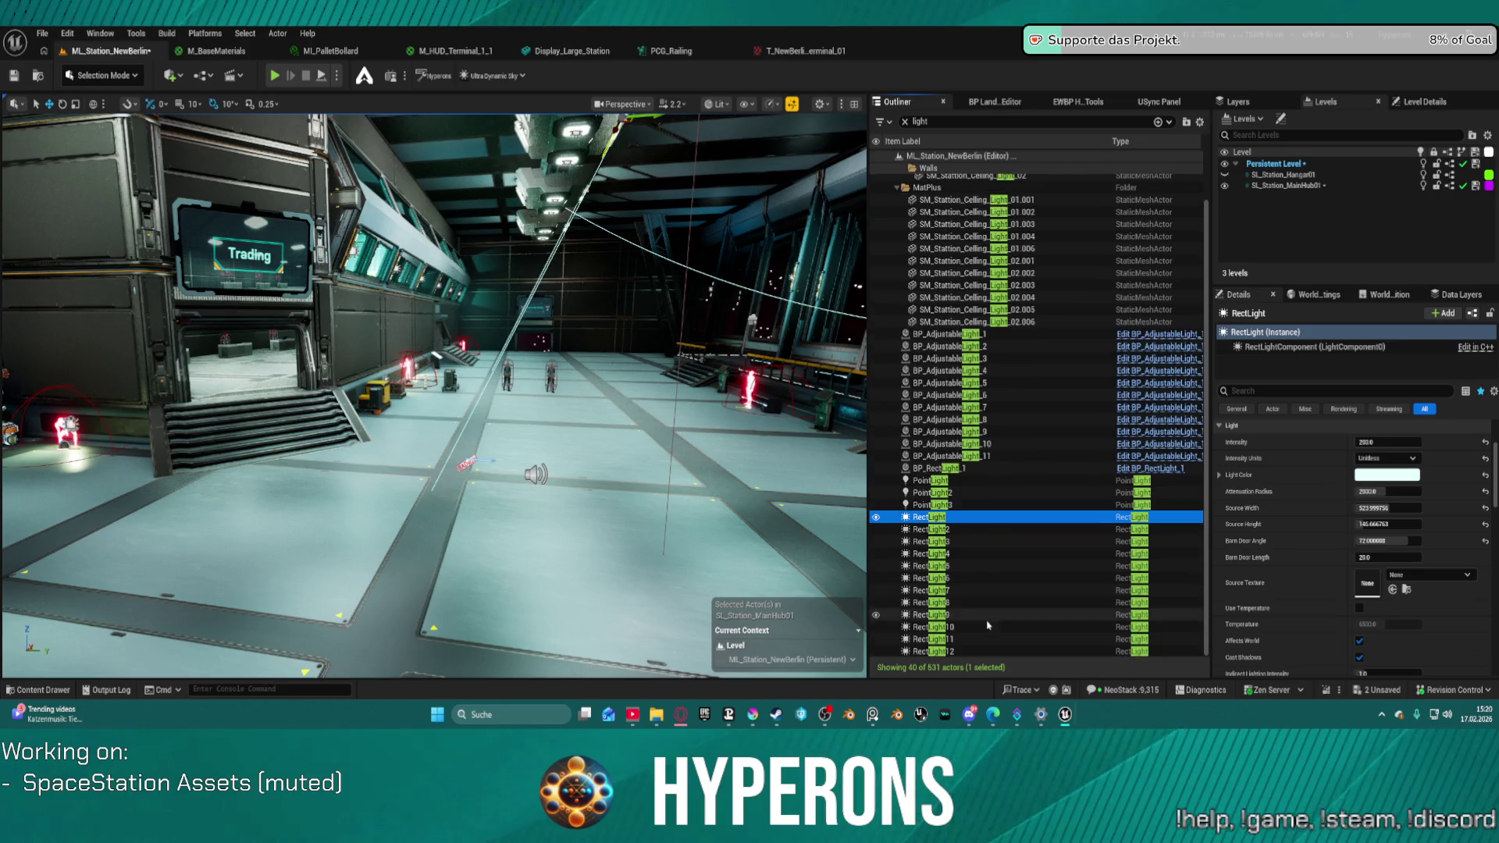
- Extend the selection to all twelve RectLights and set their Intensity to 100
{"action": "left_click", "coordinate": [994, 651], "text": "shift"}
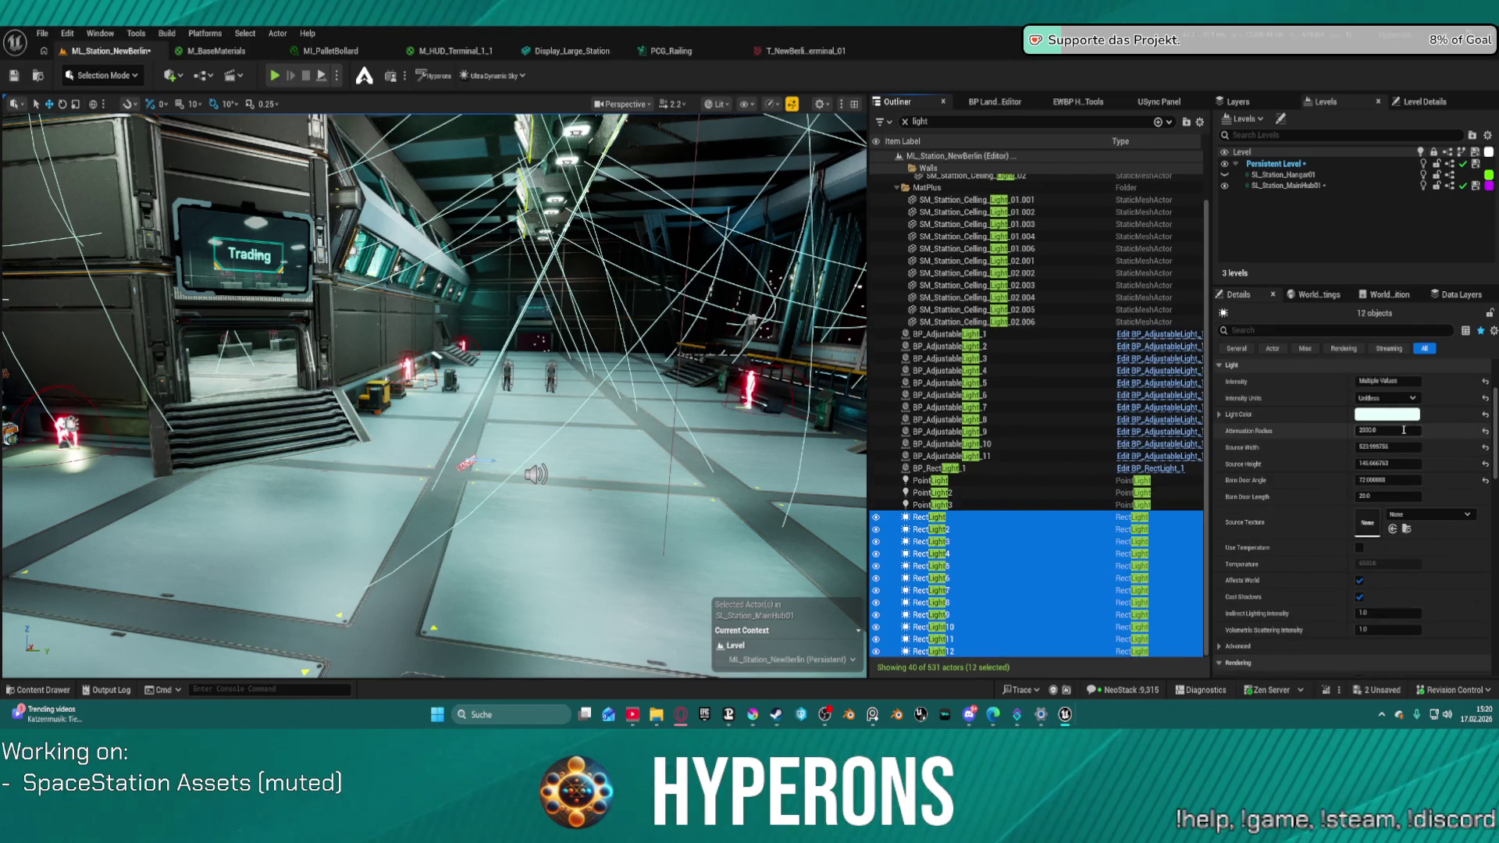
{"action": "scroll", "coordinate": [1411, 444], "scroll_direction": "up", "scroll_amount": 2}
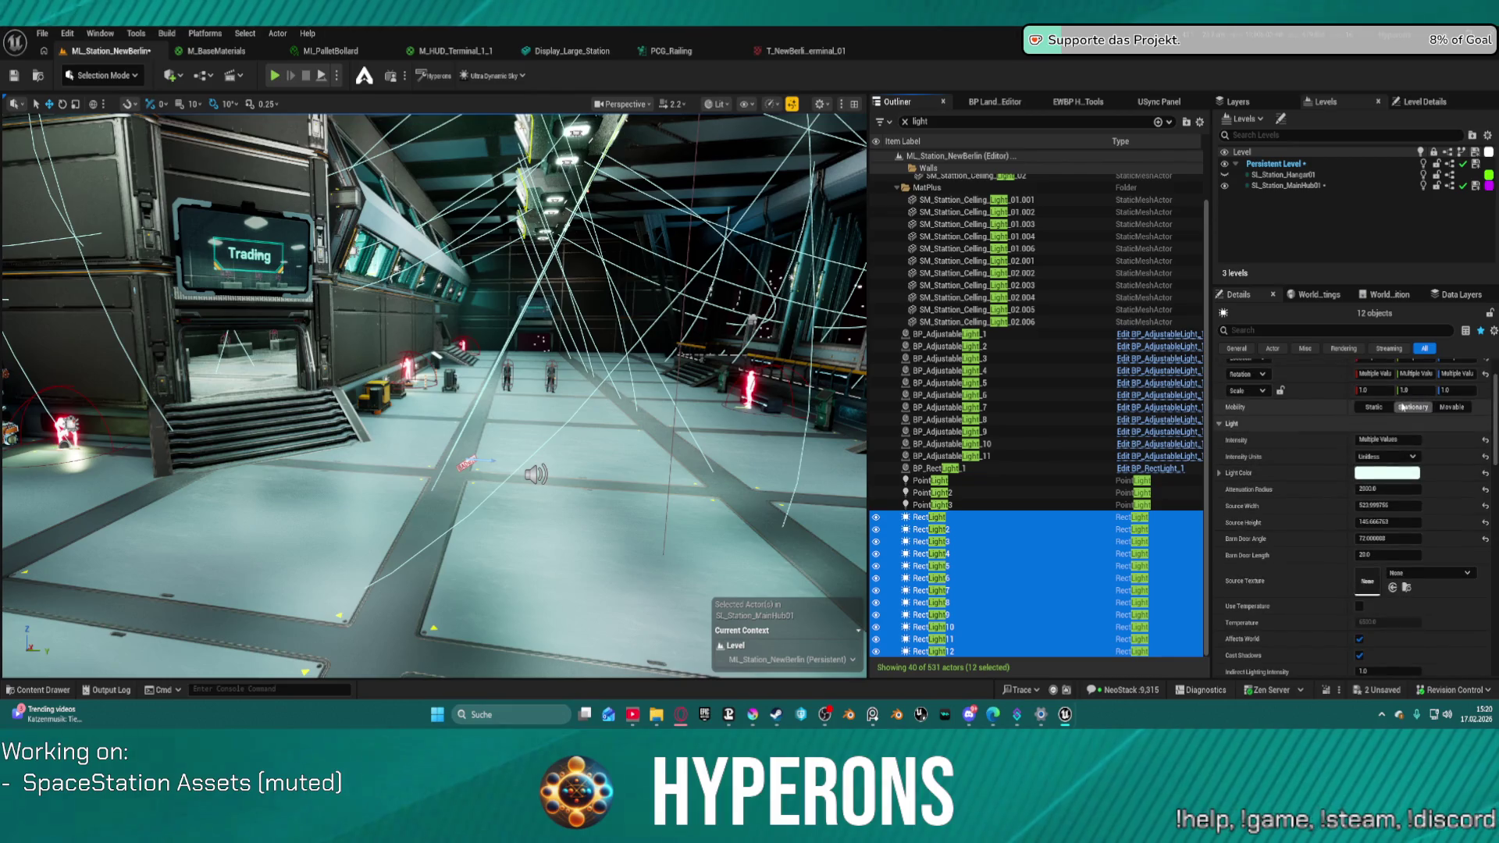
{"action": "left_click", "coordinate": [1388, 440]}
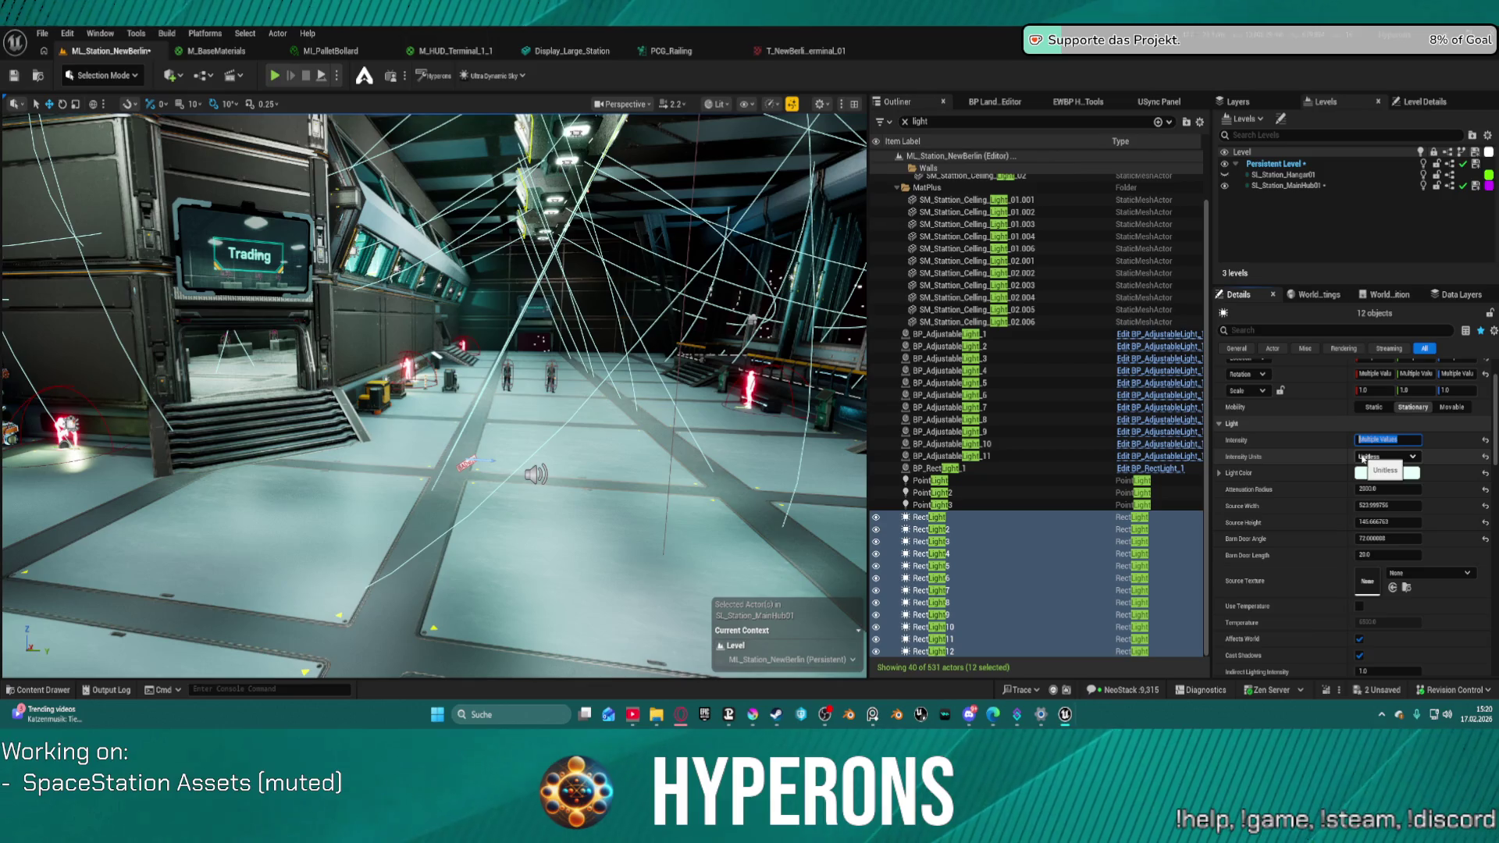
{"action": "mouse_move", "coordinate": [468, 391]}
{"action": "left_mouse_down"}
{"action": "mouse_move", "coordinate": [375, 394]}
{"action": "mouse_move", "coordinate": [469, 390]}
{"action": "left_mouse_up"}
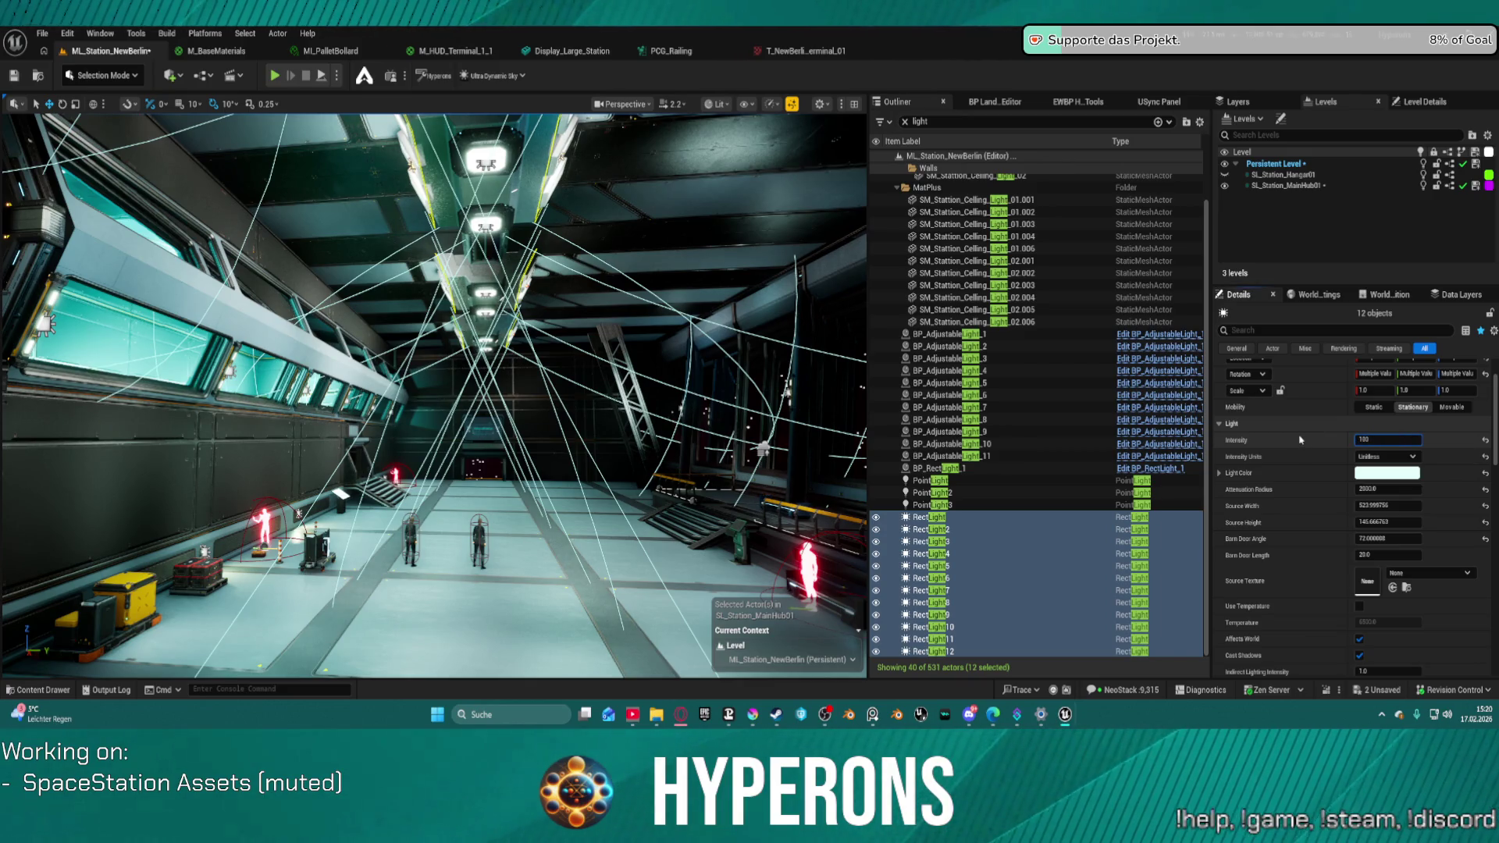
{"action": "key", "text": "Return"}
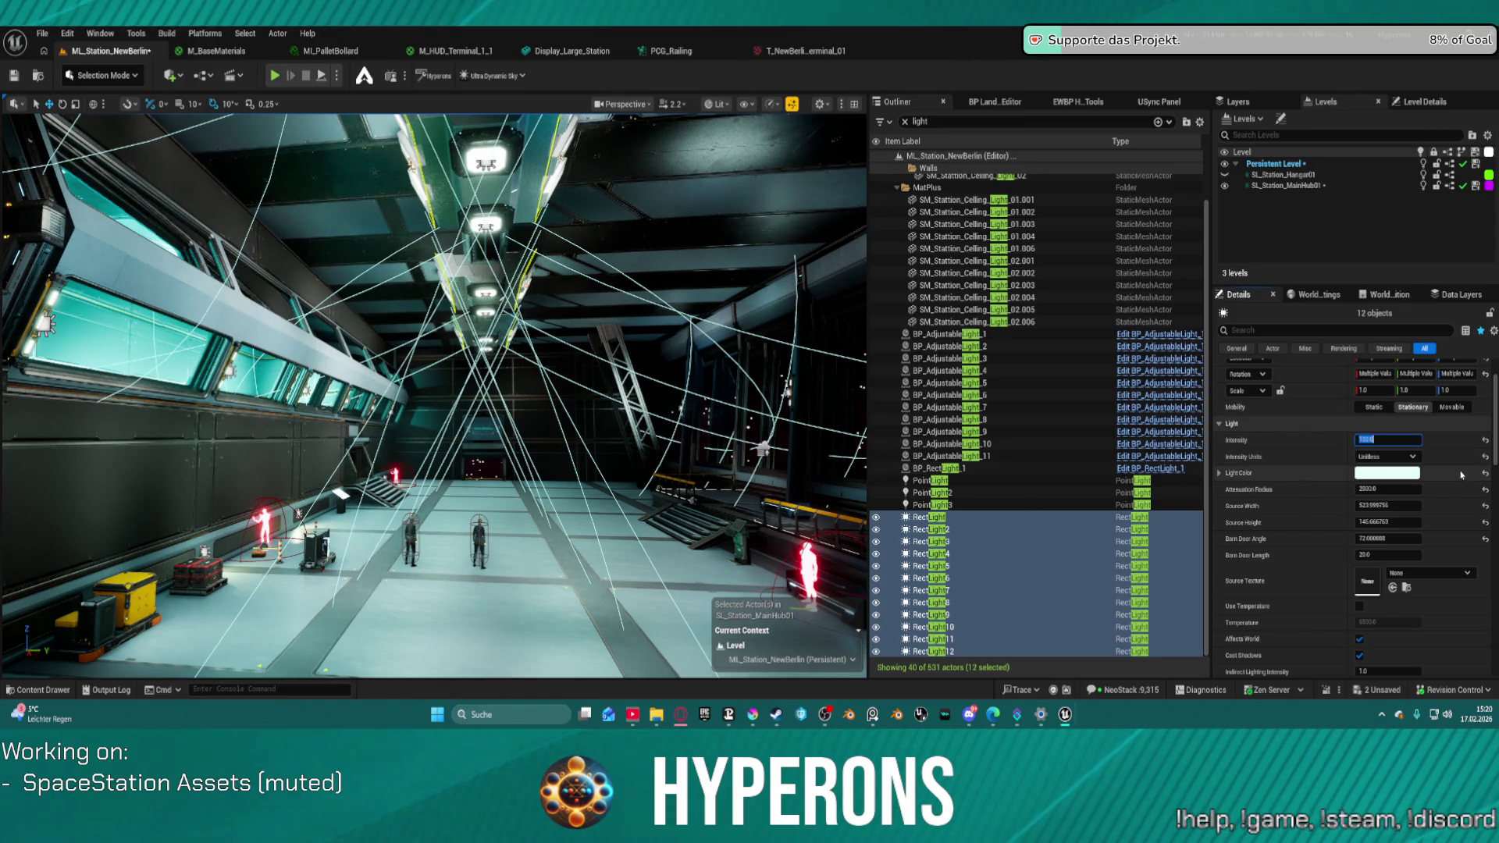
- Set the RectLights' Attenuation Radius to 1000, then revise it to 2000
{"action": "left_click", "coordinate": [1359, 487]}
{"action": "left_click_drag", "start_coordinate": [1358, 487], "coordinate": [1389, 497]}
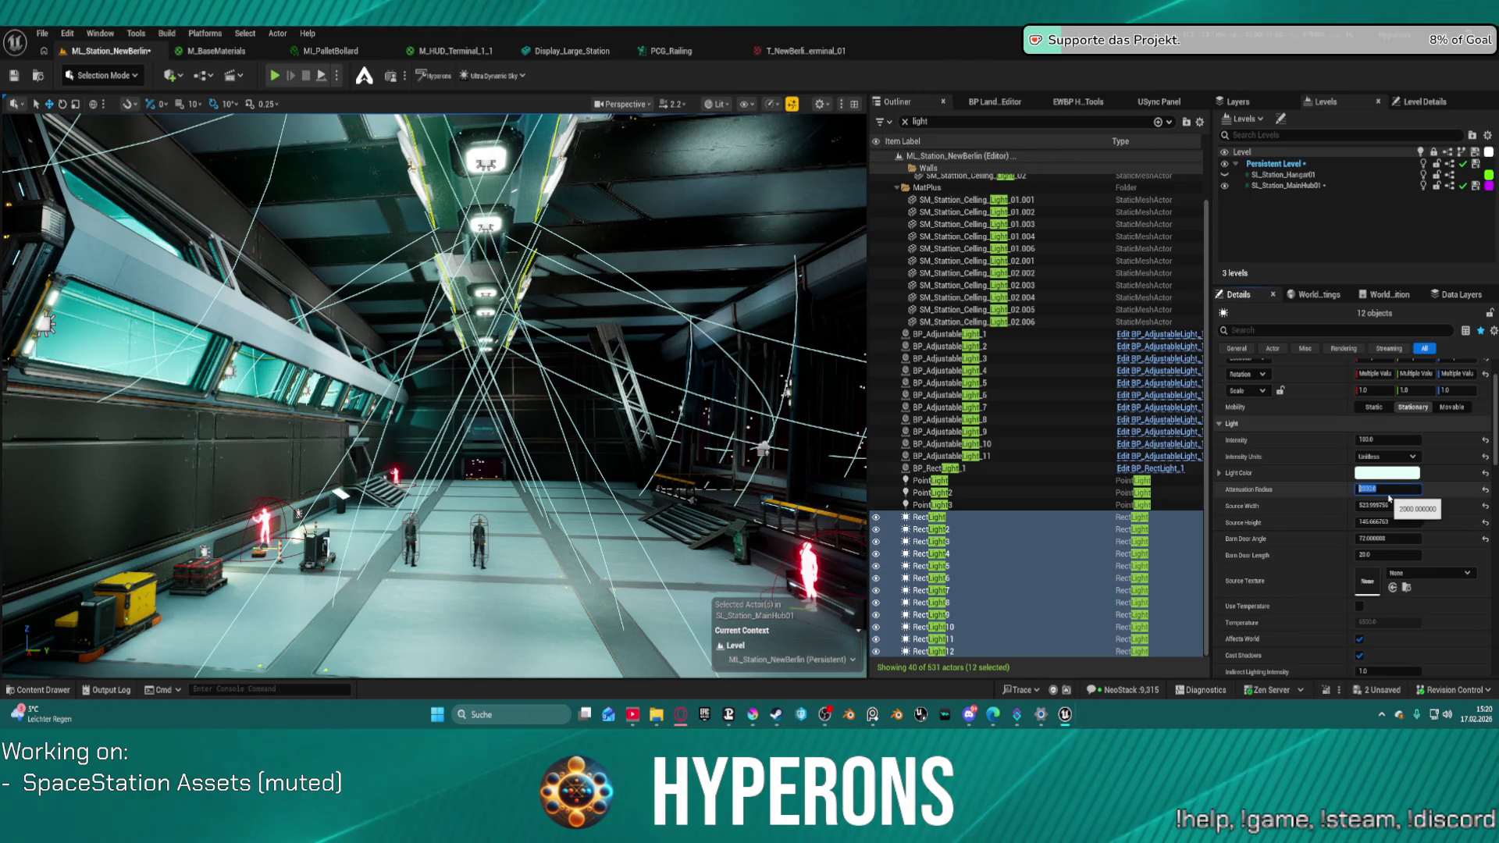
{"action": "type", "text": "100"}
{"action": "key", "text": "Return"}
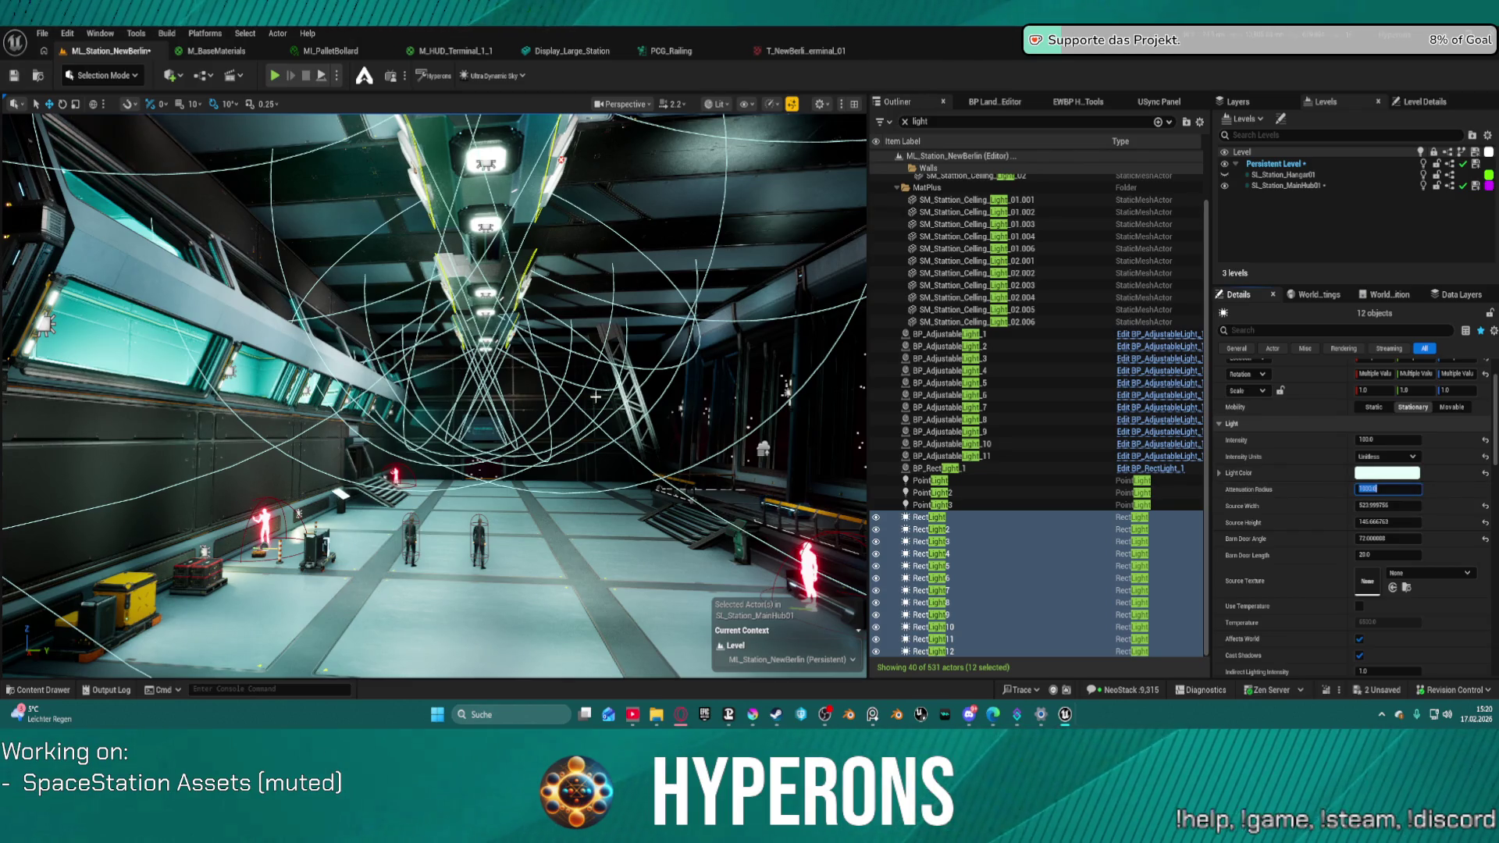
{"action": "left_click_drag", "start_coordinate": [596, 384], "coordinate": [596, 384]}
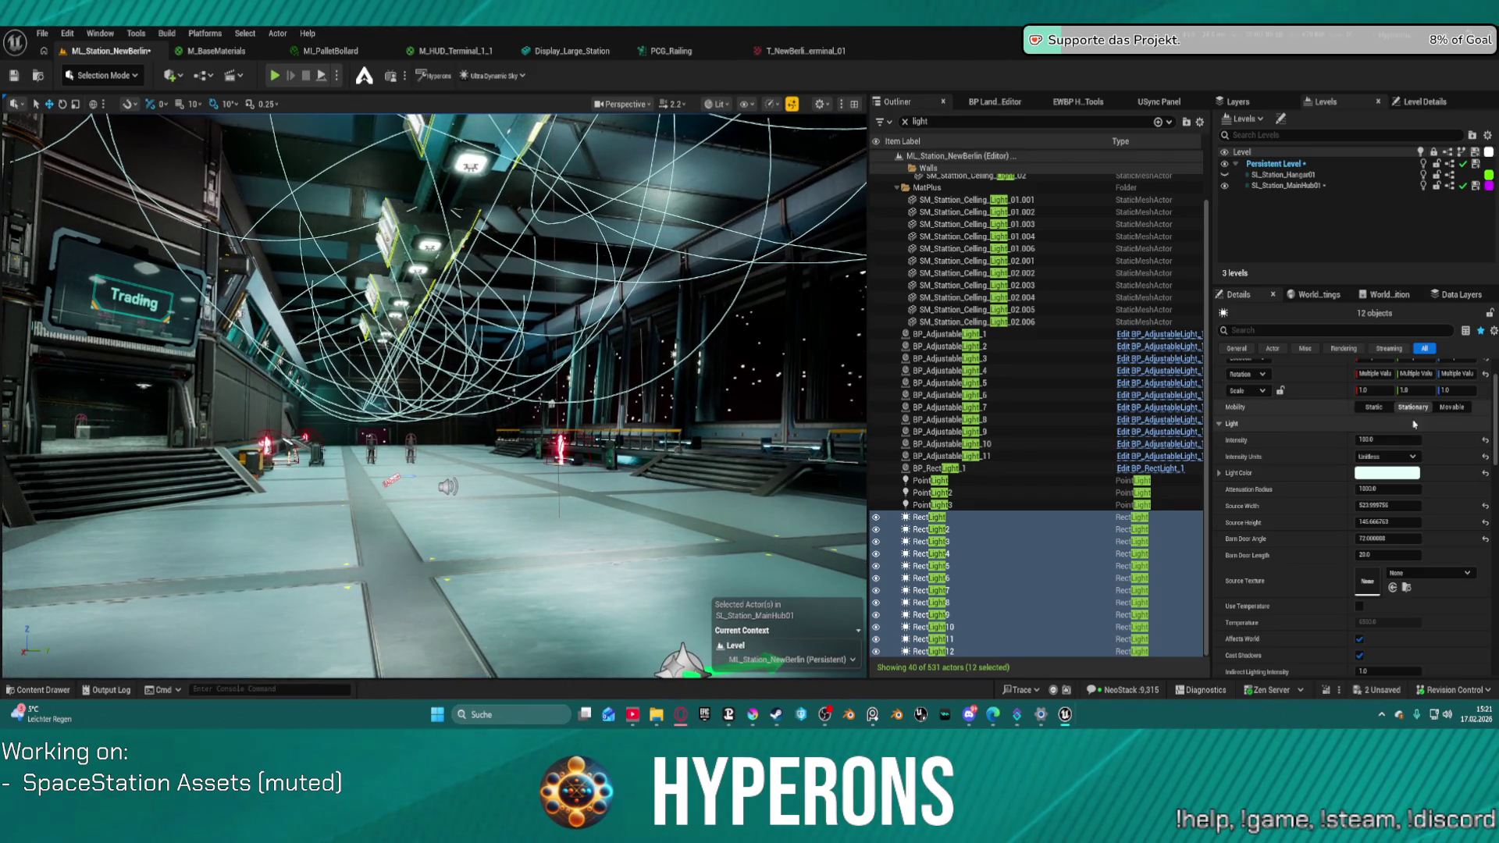
{"action": "left_click", "coordinate": [1402, 490]}
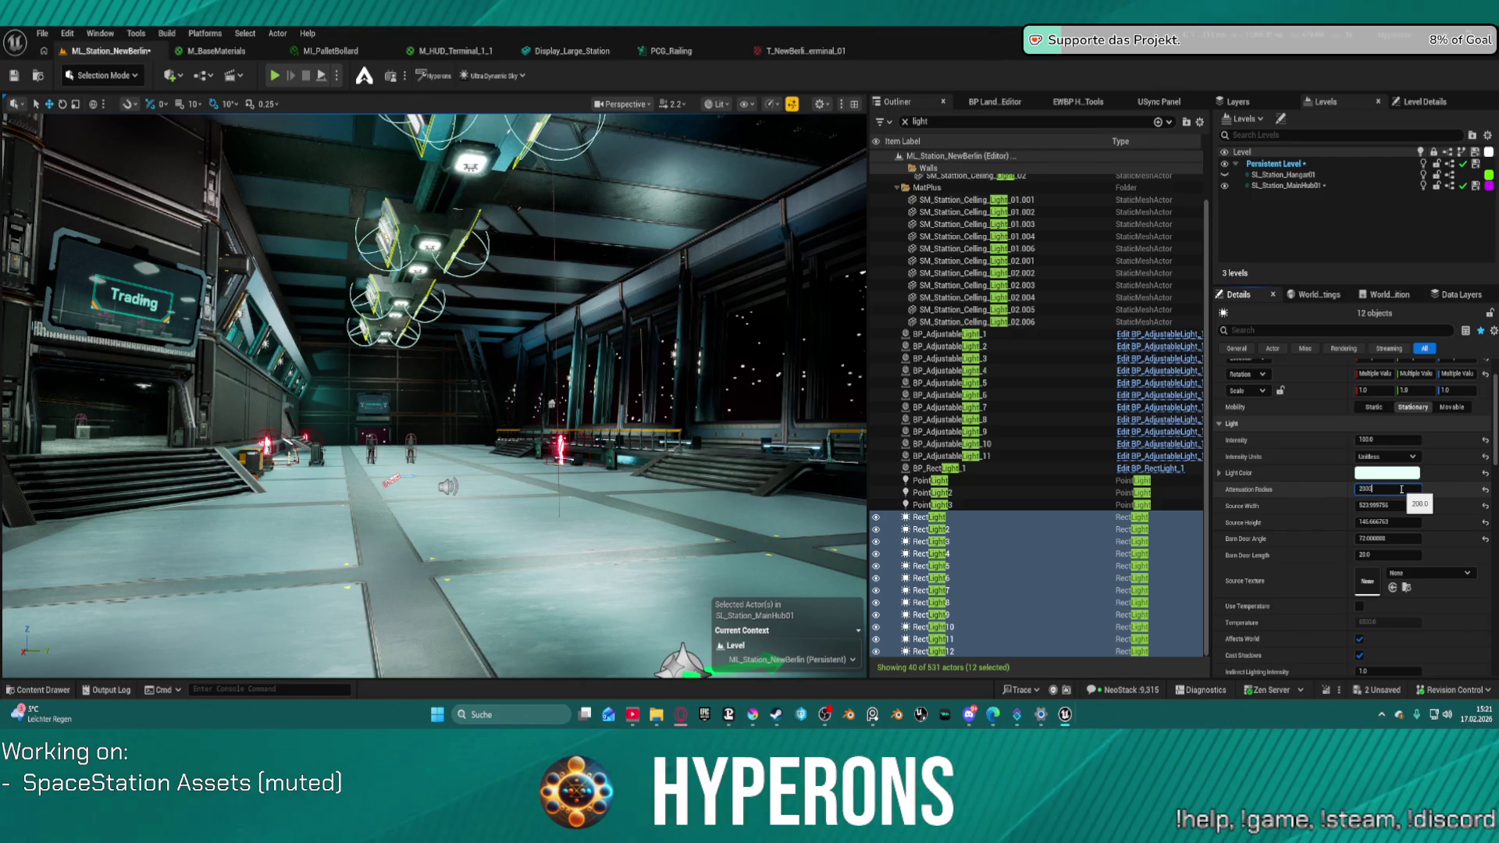
{"action": "key", "text": "Return"}
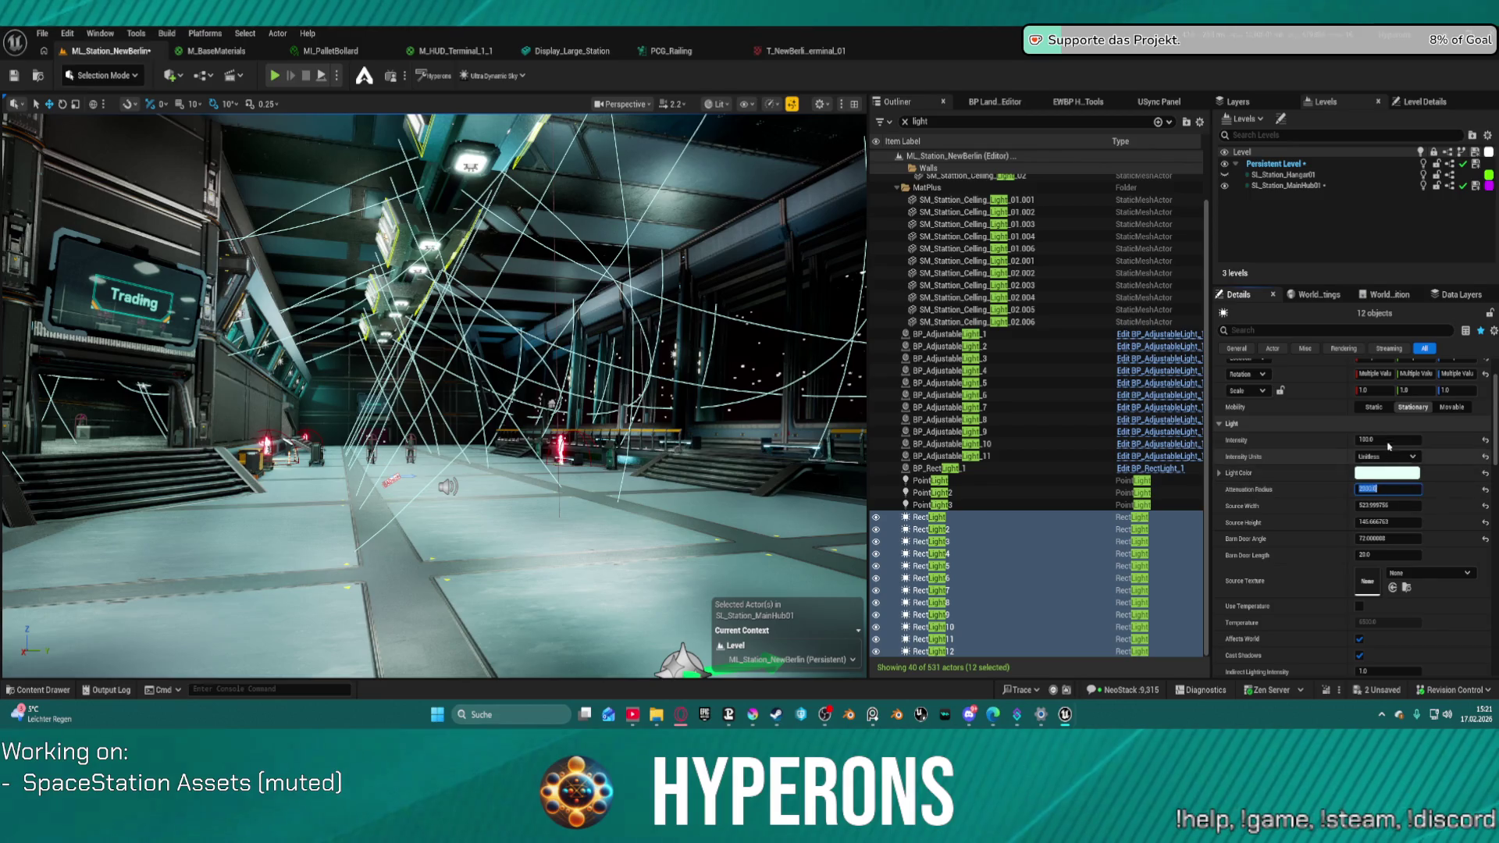
- Raise the RectLights' Intensity to 200
{"action": "left_click", "coordinate": [1388, 442]}
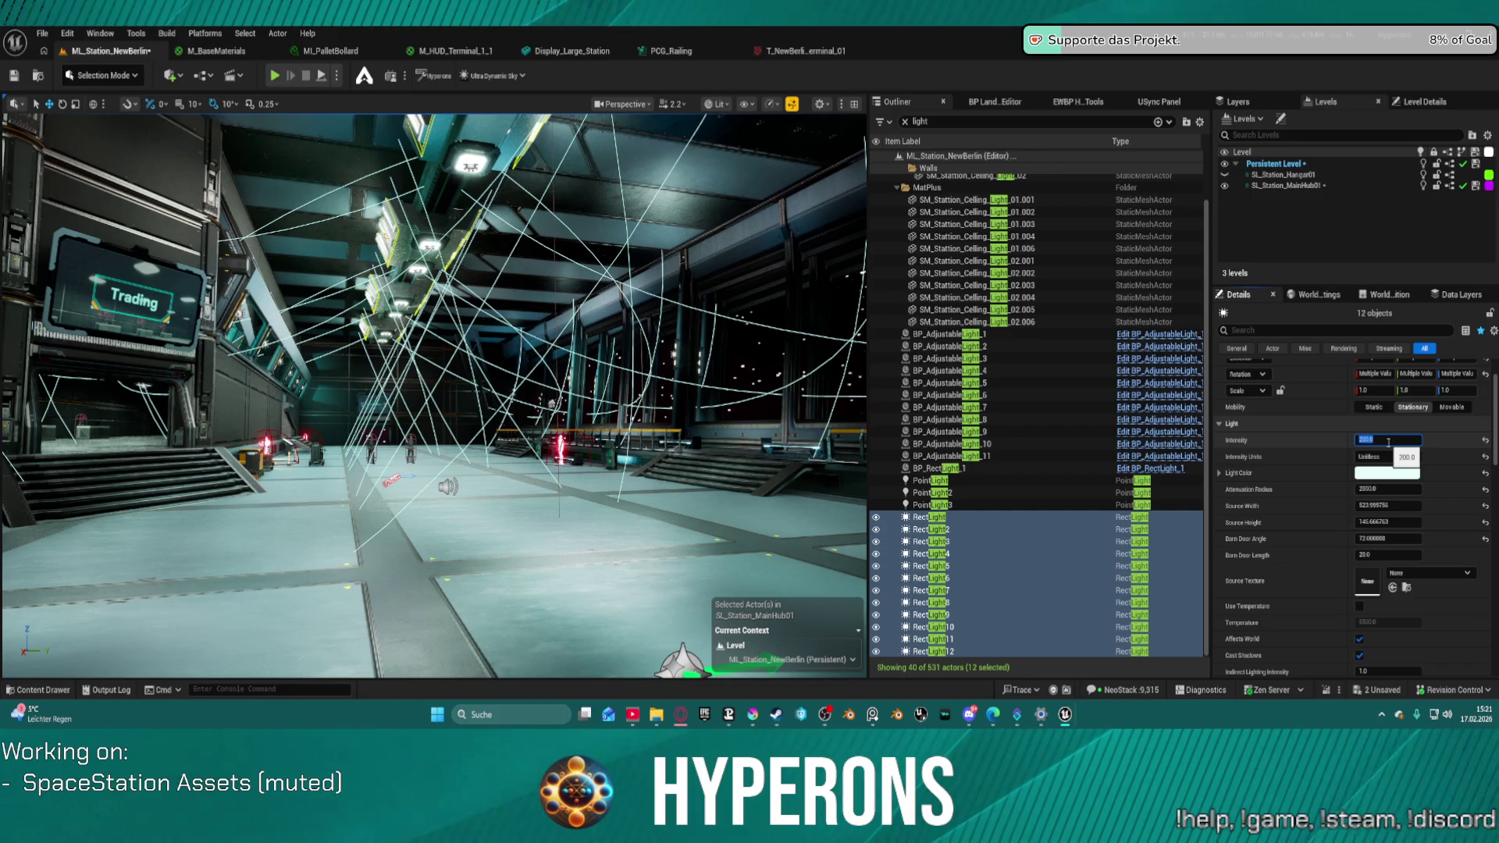
{"action": "type", "text": "00"}
{"action": "key", "text": "Return"}
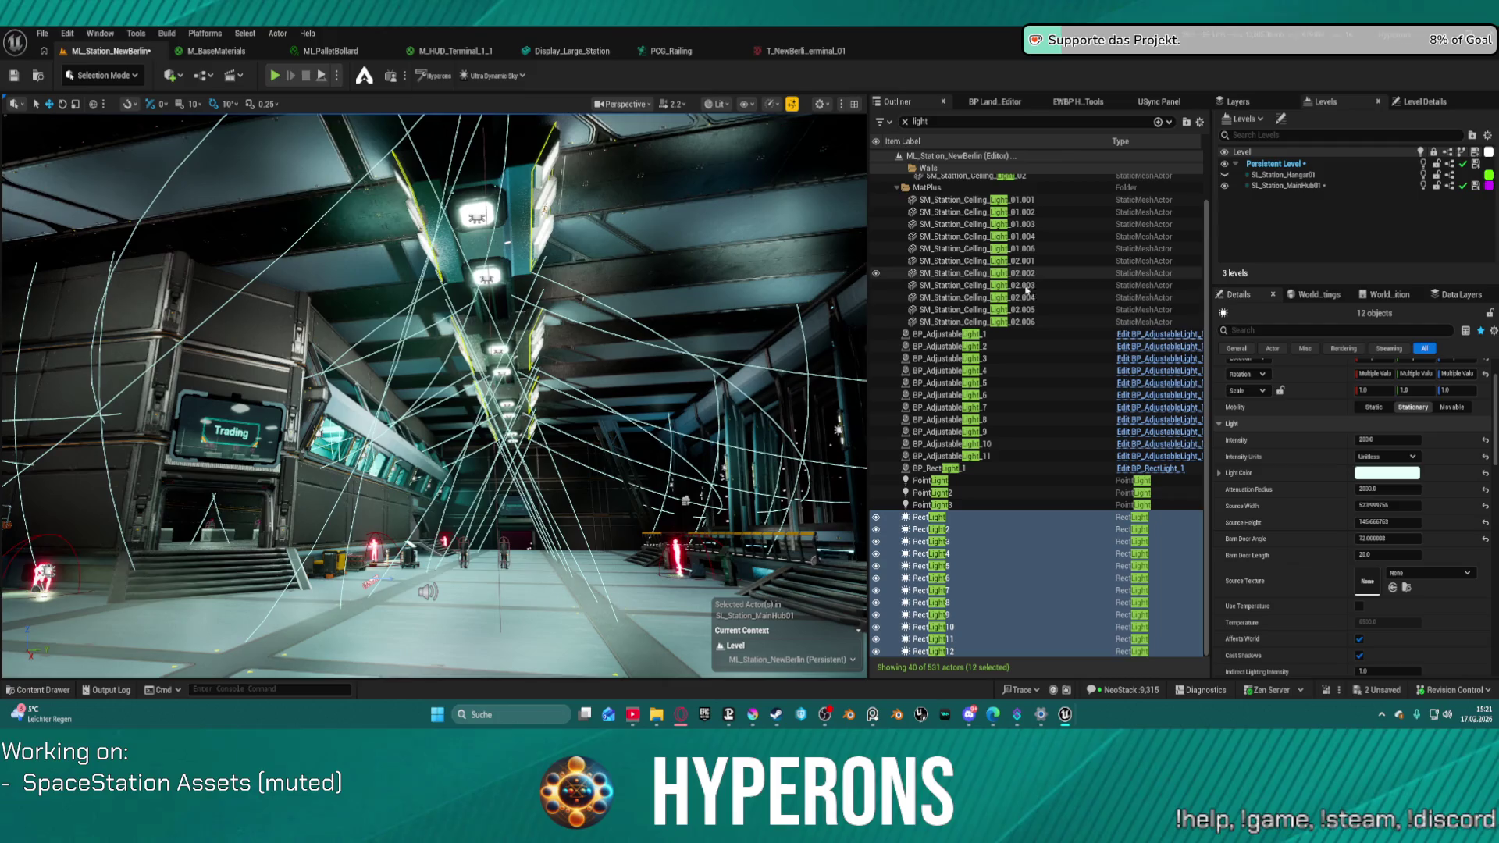
- Fly through the corridor and hangar hall to inspect the relit ceiling lights
{"action": "key", "text": "w"}
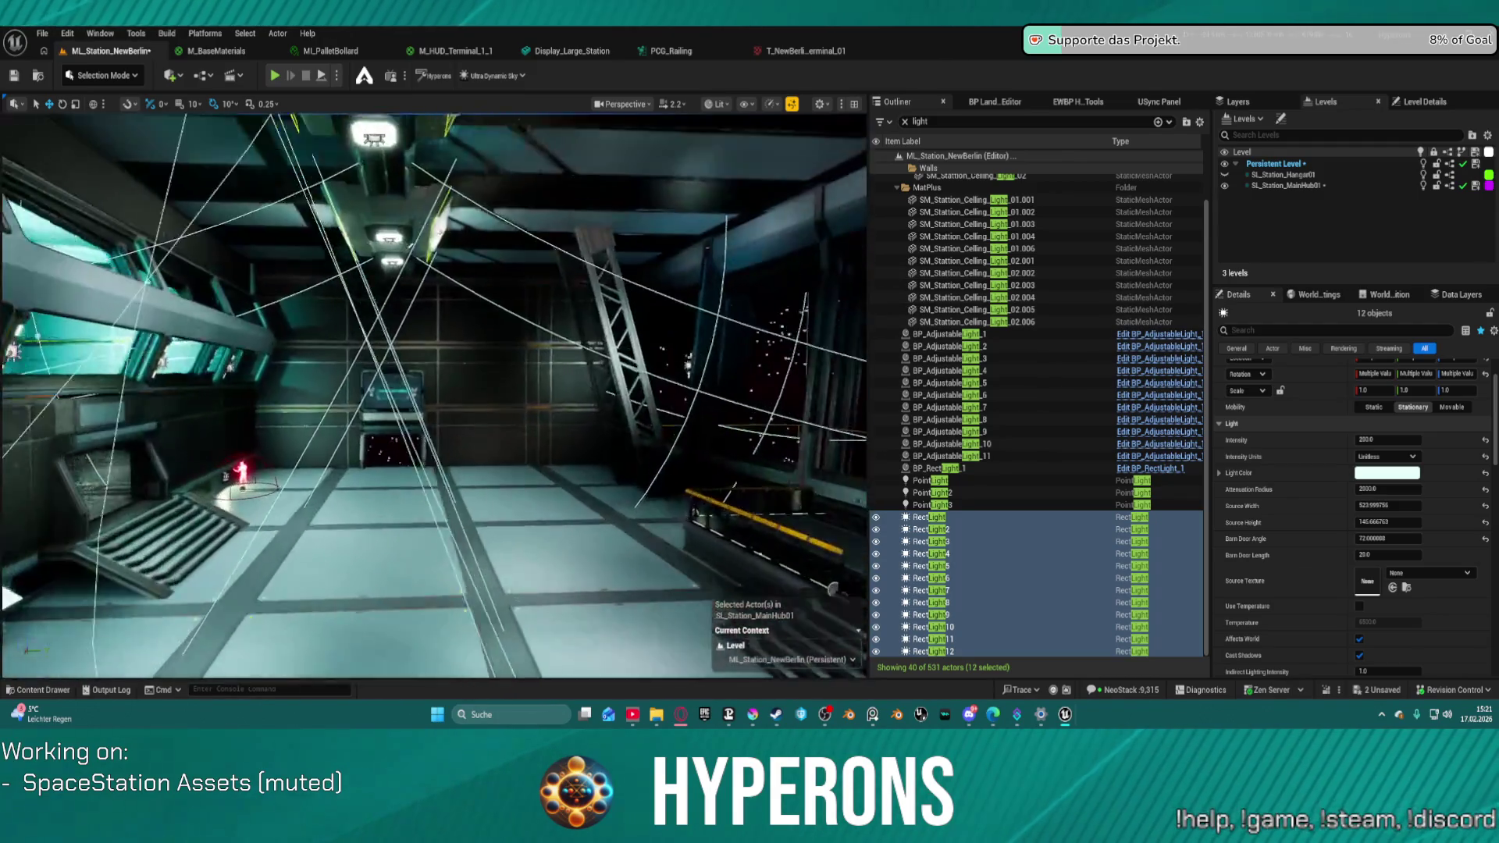
{"action": "key", "text": "s"}
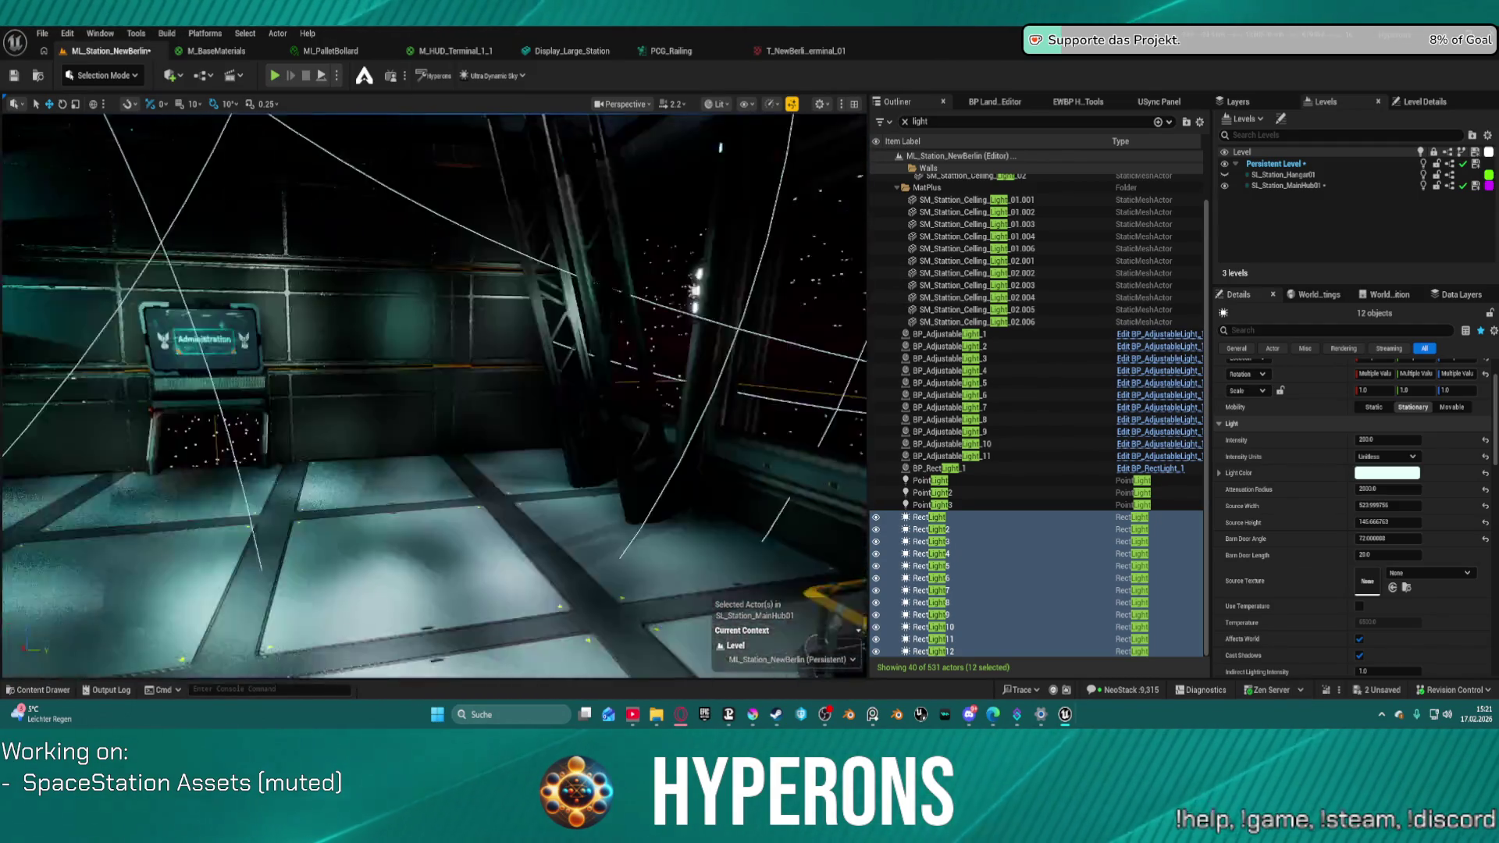
{"action": "key", "text": "w"}
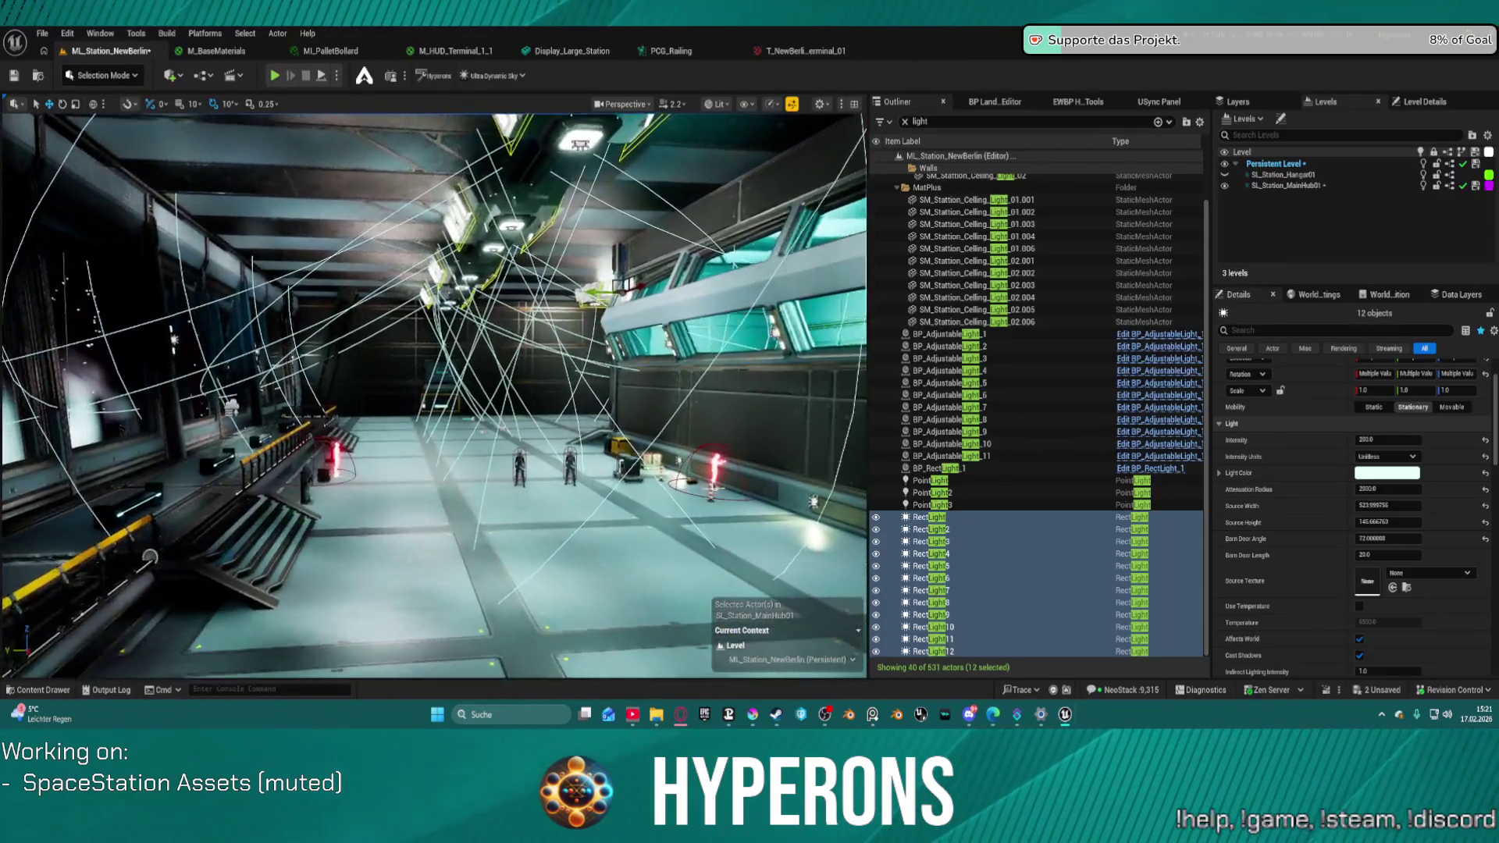
{"action": "key", "text": "s"}
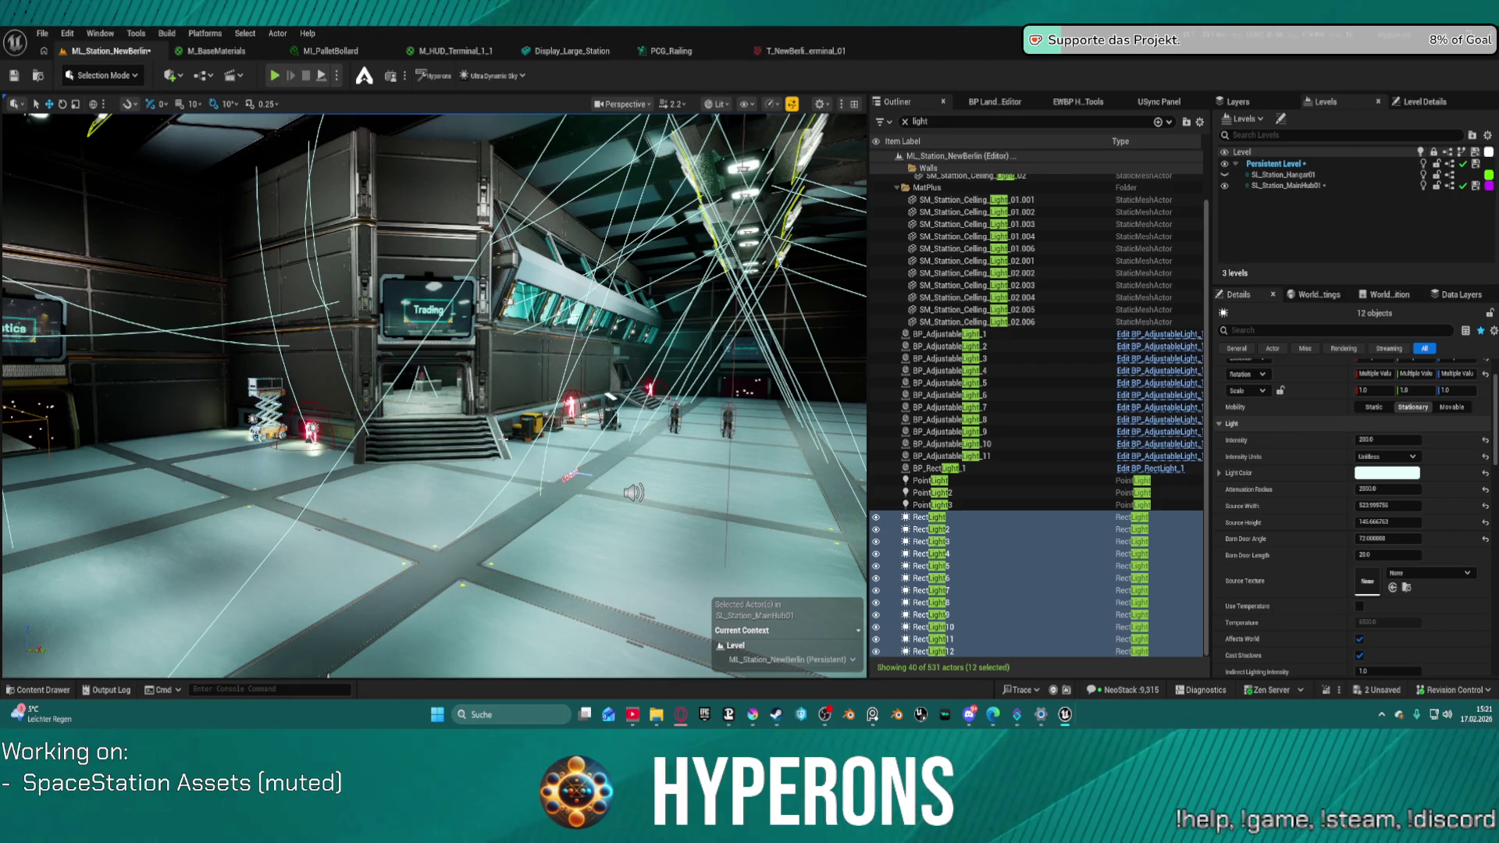
{"action": "left_click", "coordinate": [570, 475]}
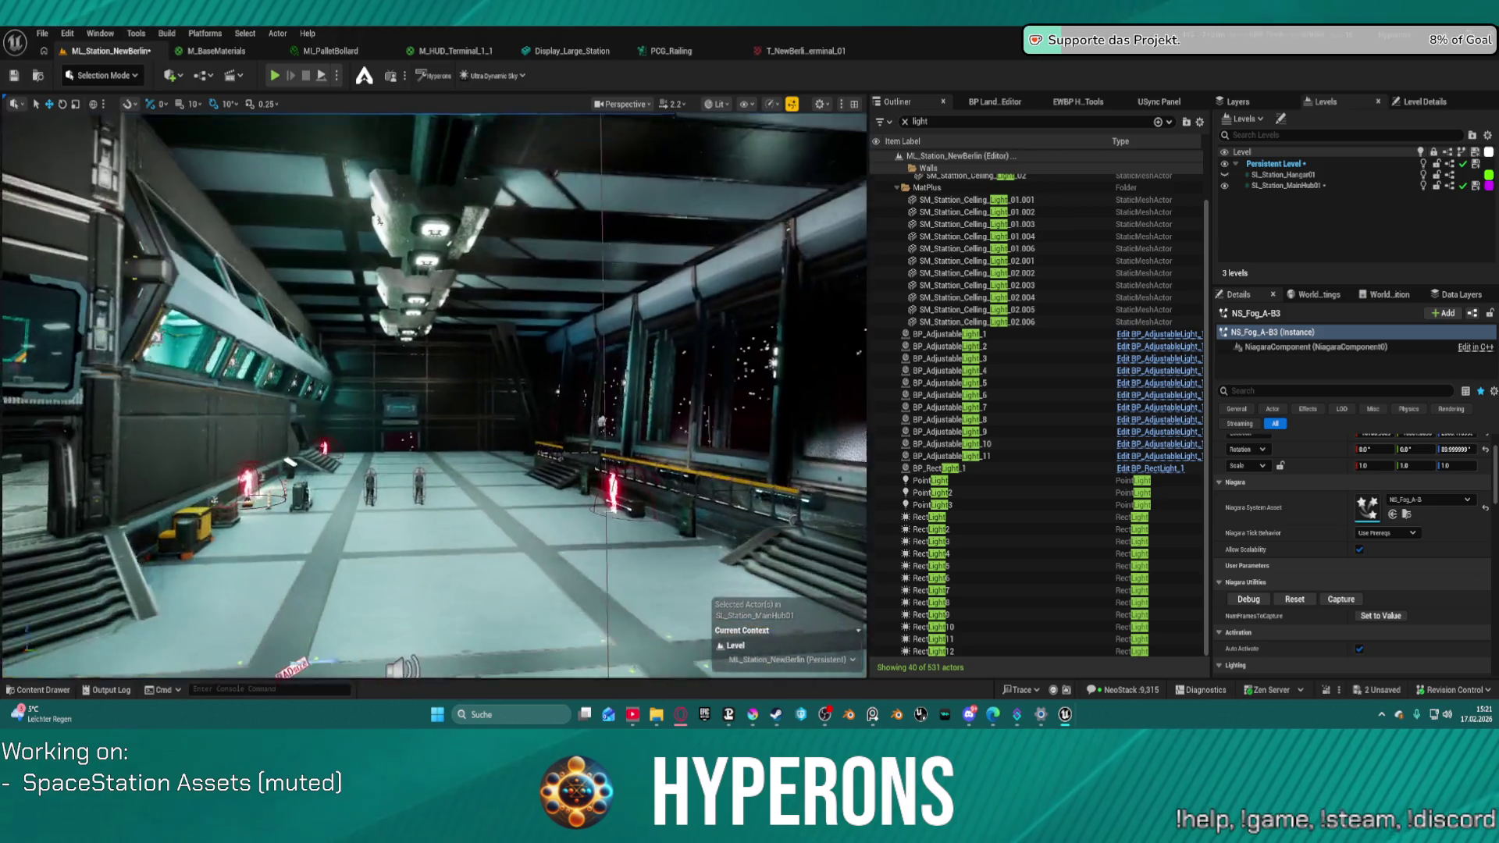
{"action": "mouse_move", "coordinate": [434, 396]}
{"action": "left_mouse_down"}
{"action": "mouse_move", "coordinate": [375, 274]}
{"action": "mouse_move", "coordinate": [234, 218]}
{"action": "mouse_move", "coordinate": [253, 202]}
{"action": "left_mouse_up"}
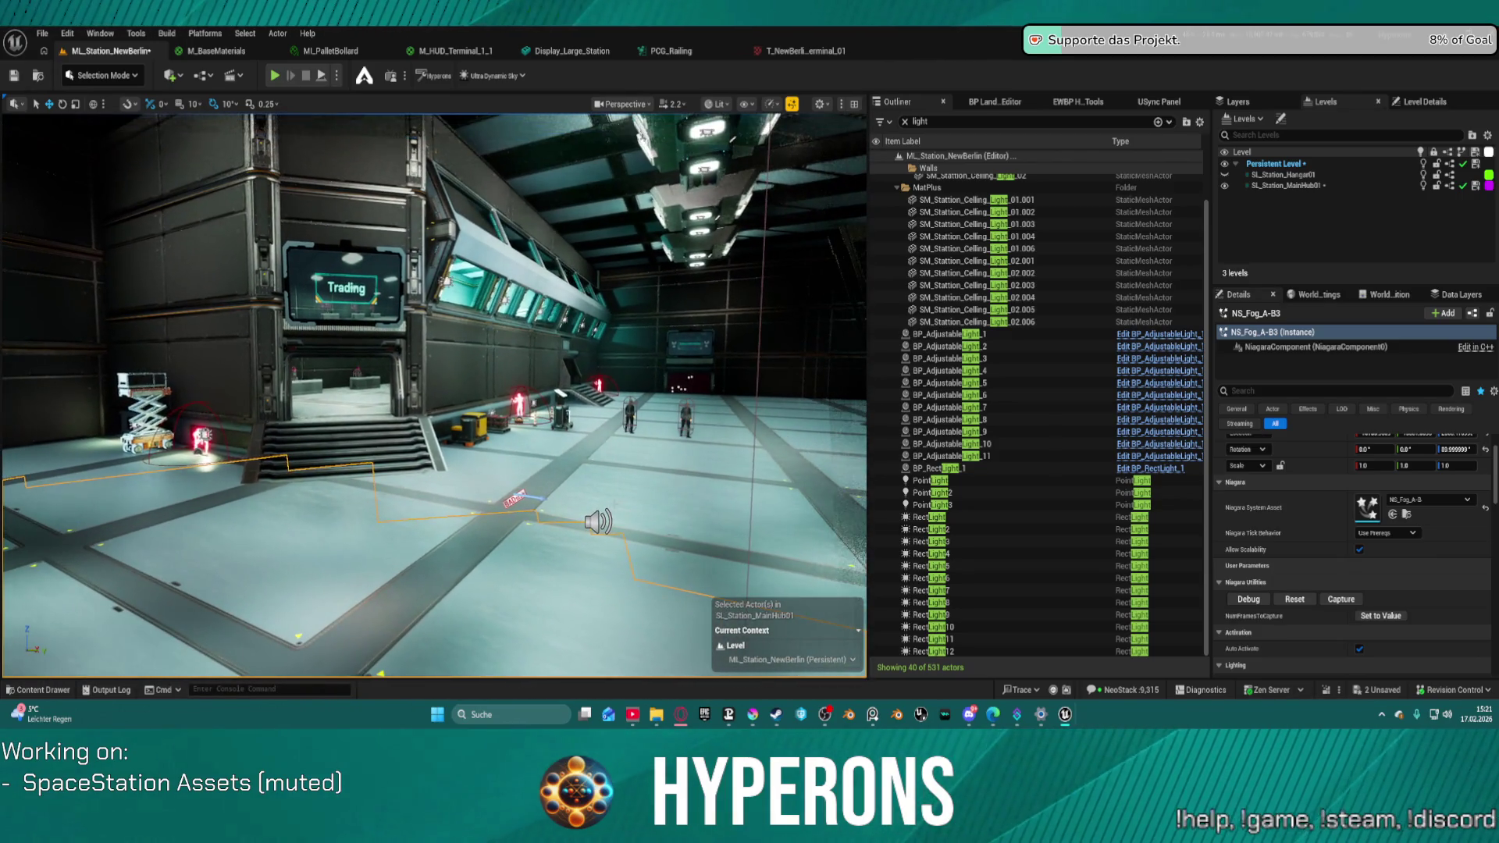
- Clear the light filter and select wall SM_Wall_6m_Section_1m_2.003
{"action": "left_click", "coordinate": [448, 347]}
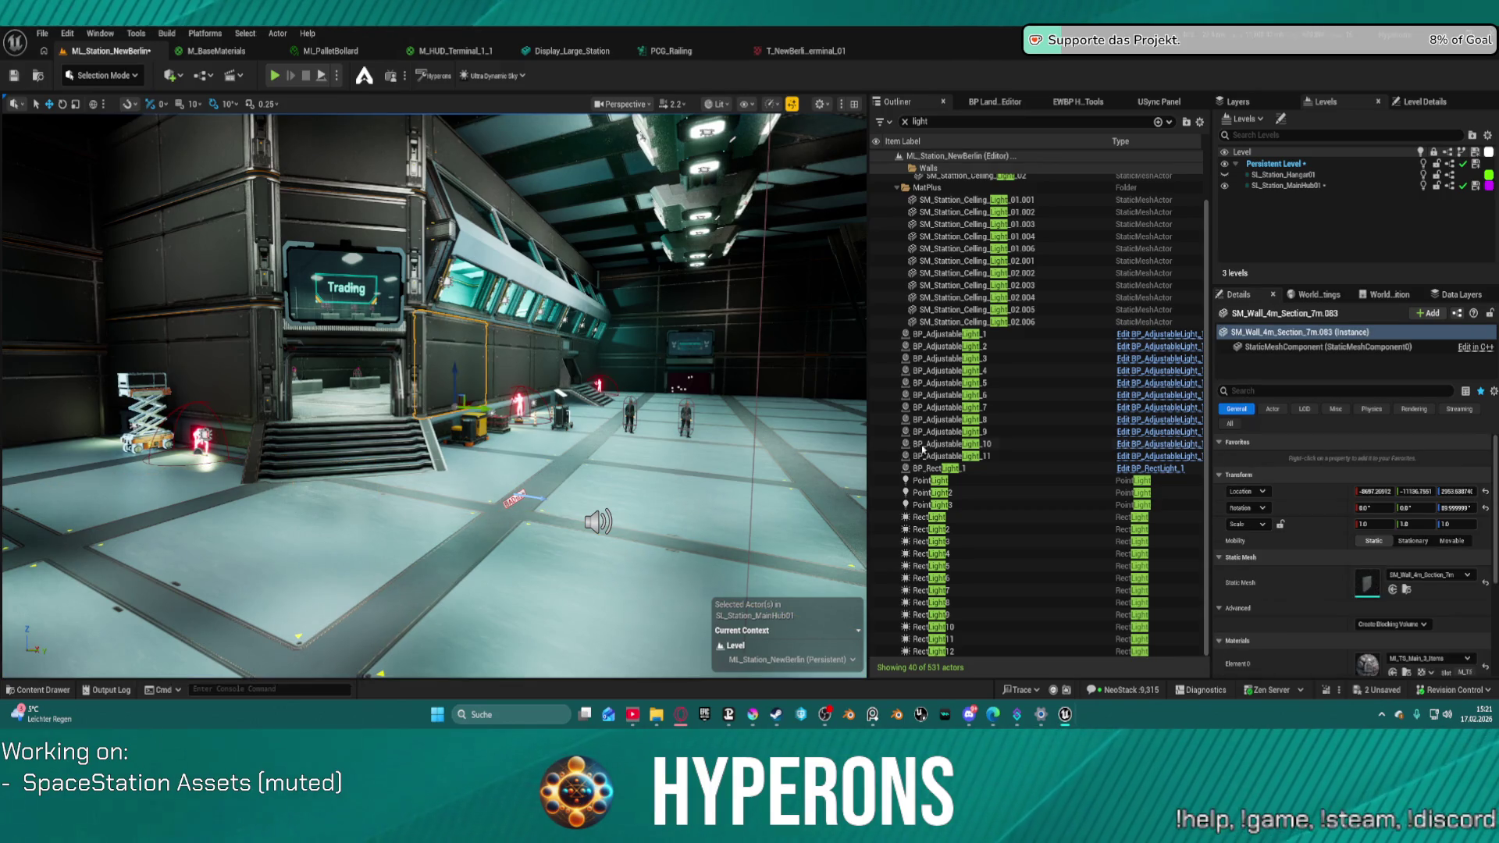
{"action": "left_click", "coordinate": [905, 122]}
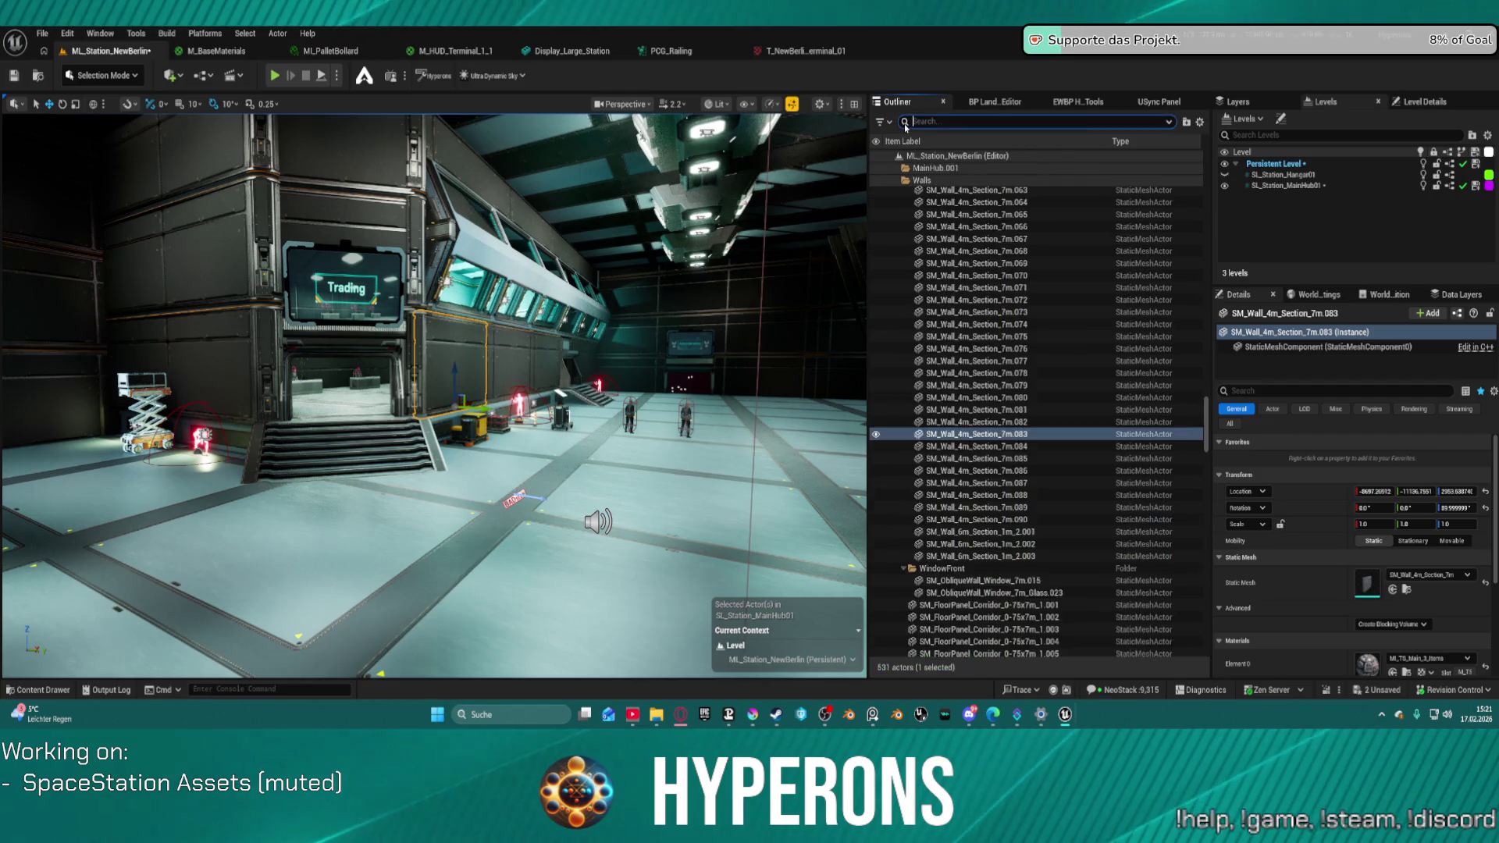
{"action": "left_click", "coordinate": [1012, 556]}
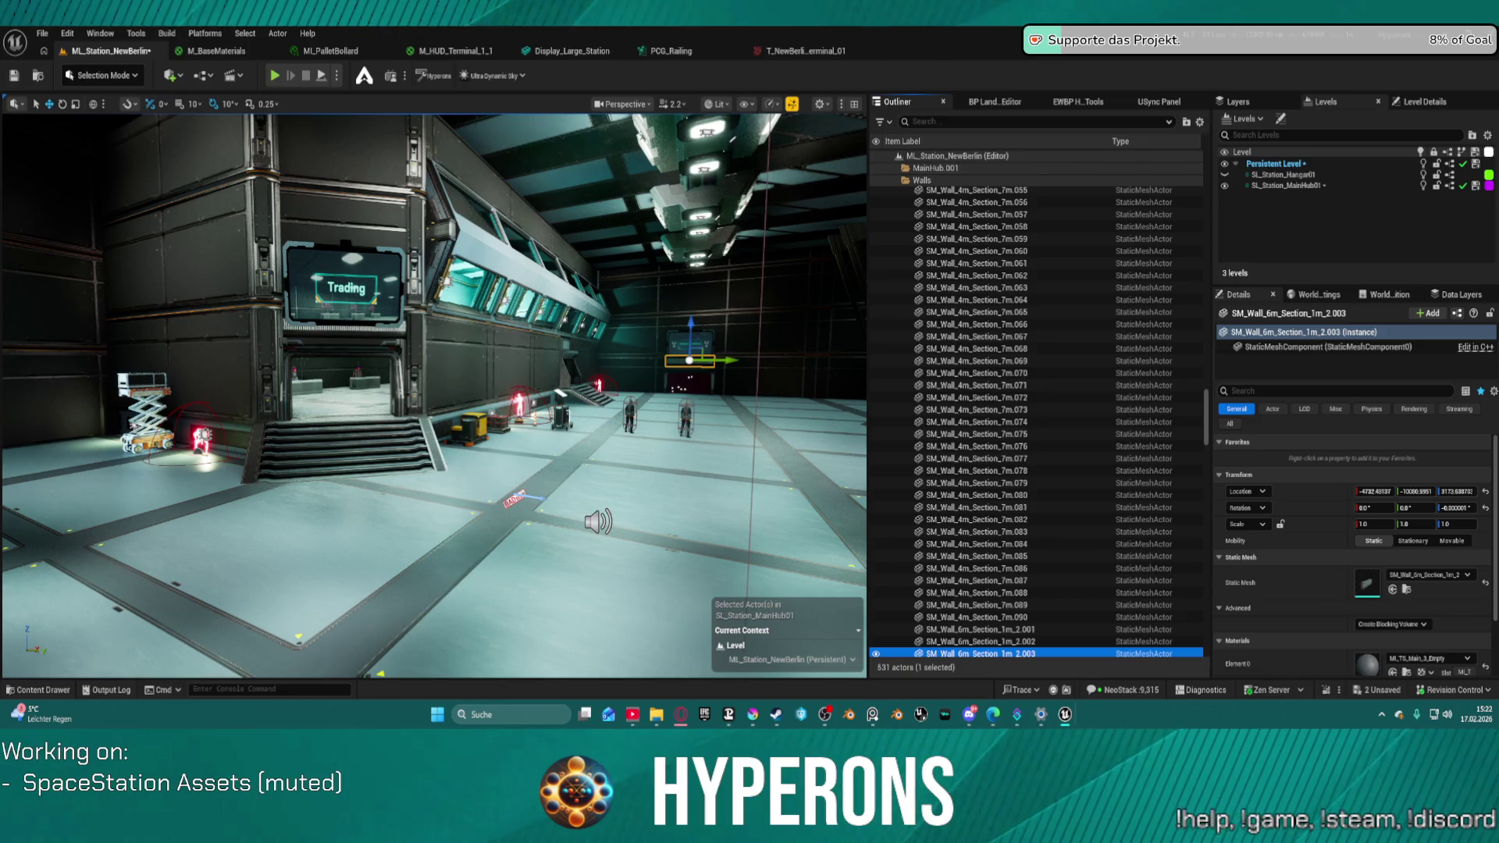
- Select SM_Wall_4m_Section_1m.001 through .046 in the Outliner and fly close to them
{"action": "scroll", "coordinate": [974, 283], "scroll_direction": "up", "scroll_amount": 10}
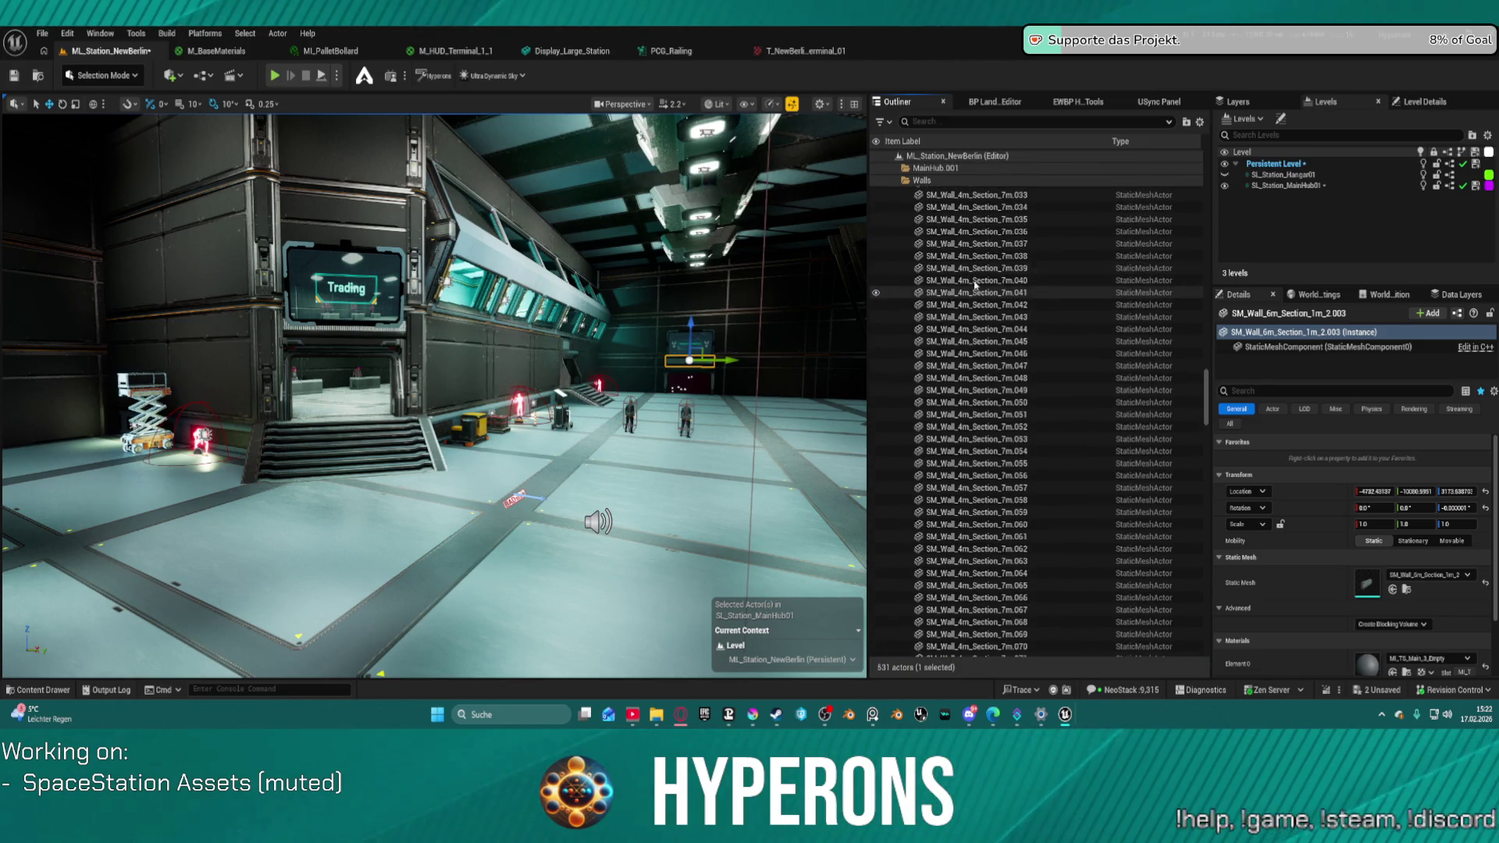
{"action": "scroll", "coordinate": [969, 297], "scroll_direction": "up", "scroll_amount": 5}
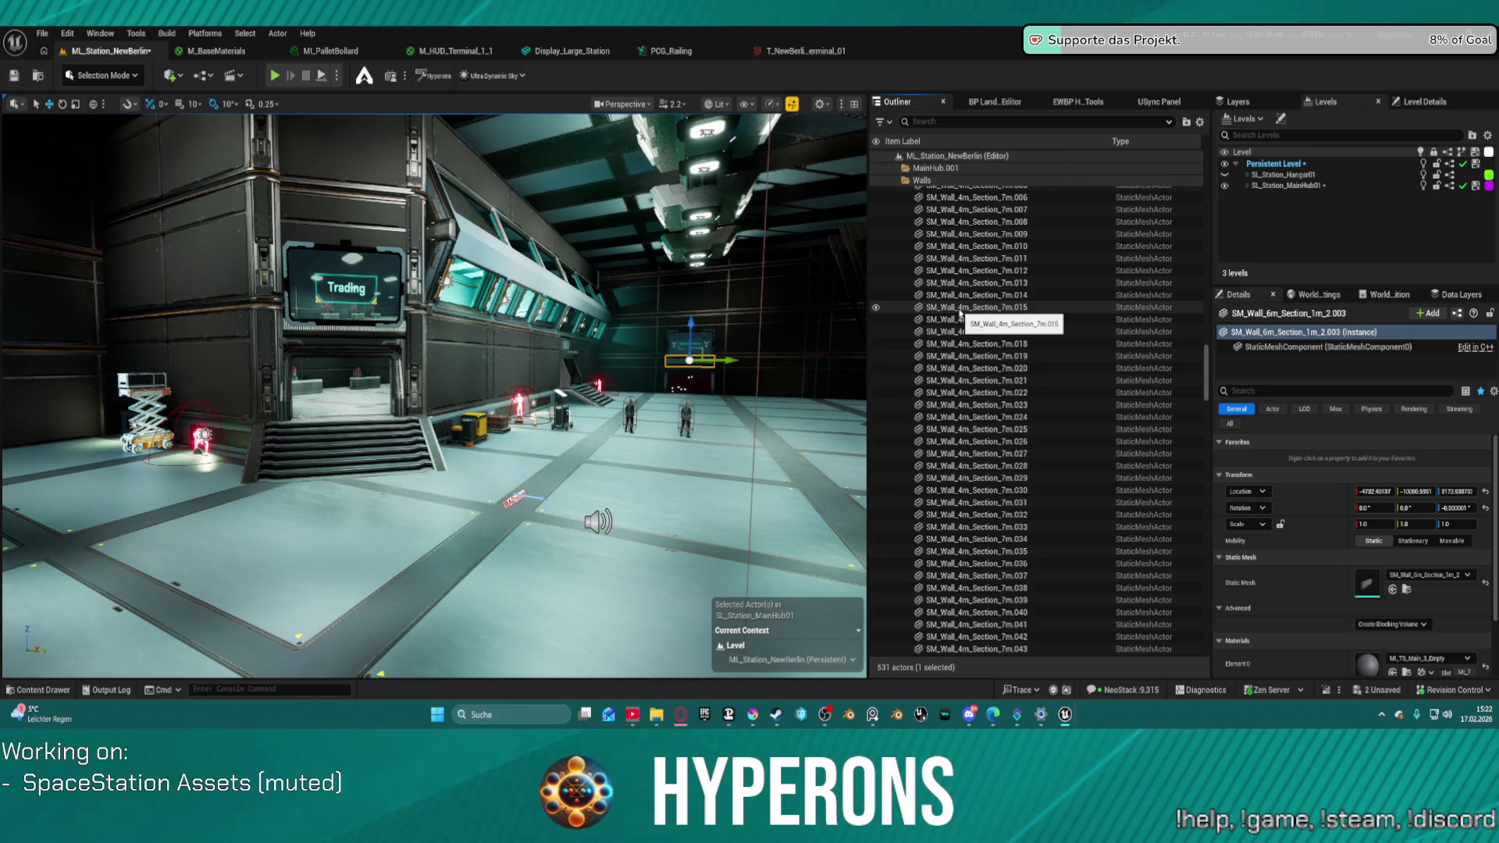
{"action": "scroll", "coordinate": [961, 312], "scroll_direction": "up", "scroll_amount": 5}
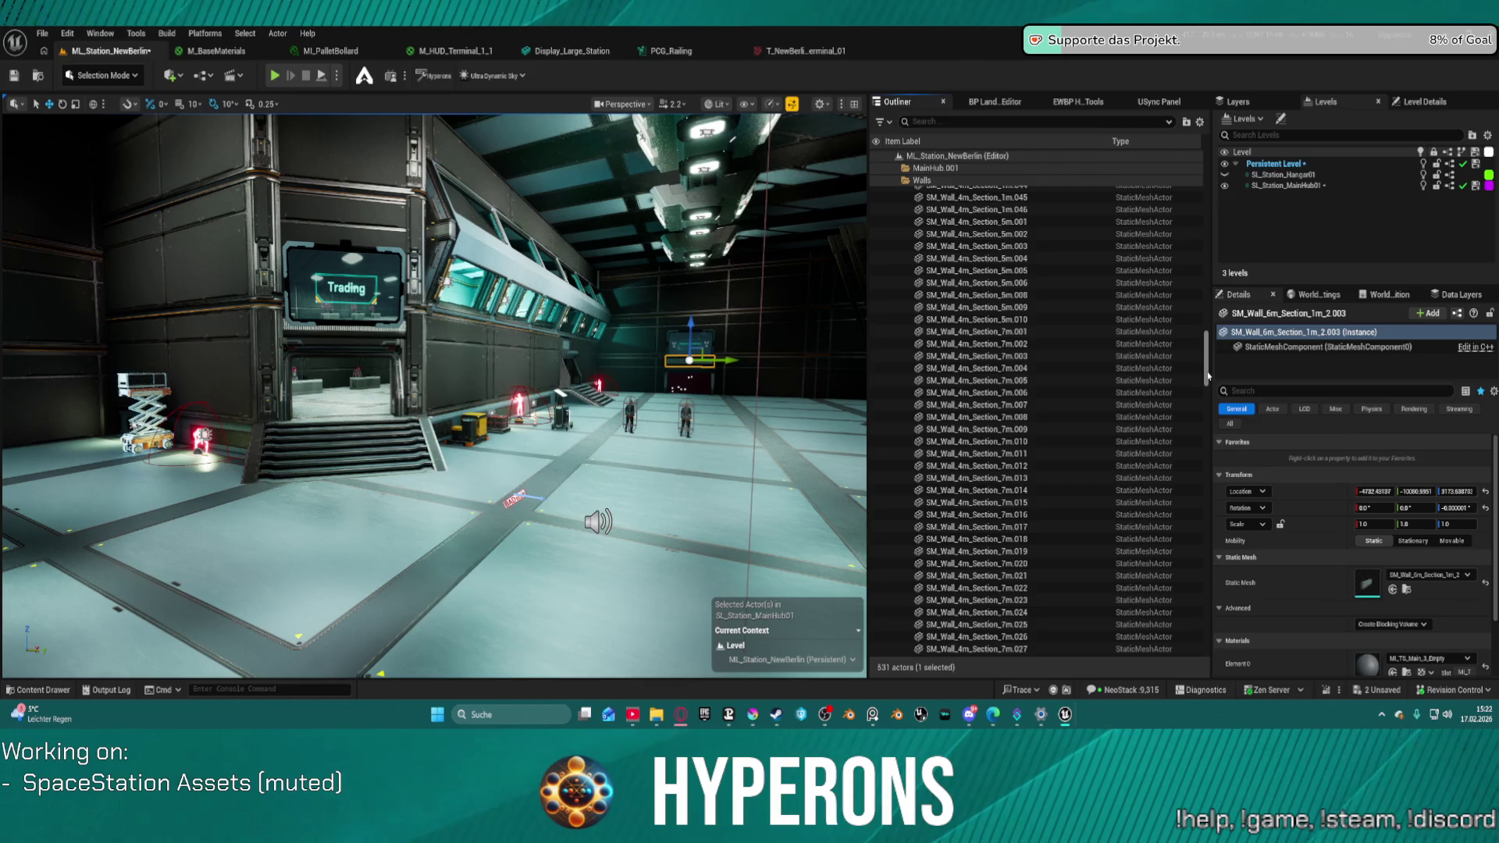
{"action": "mouse_move", "coordinate": [1207, 375]}
{"action": "left_mouse_down"}
{"action": "mouse_move", "coordinate": [1222, 259]}
{"action": "mouse_move", "coordinate": [1237, 307]}
{"action": "left_mouse_up"}
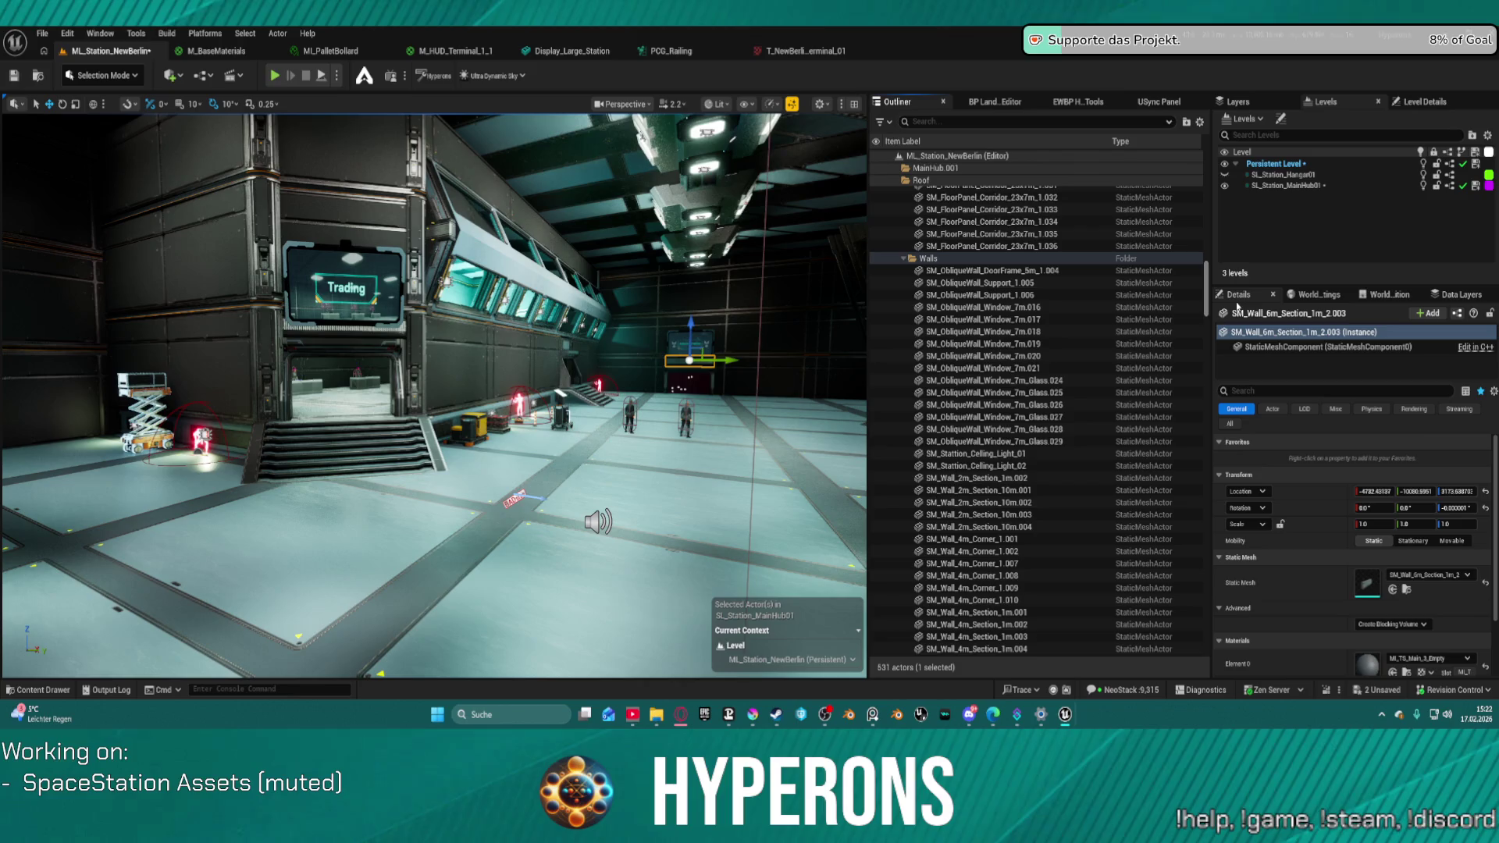
{"action": "scroll", "coordinate": [1121, 377], "scroll_direction": "down", "scroll_amount": 6}
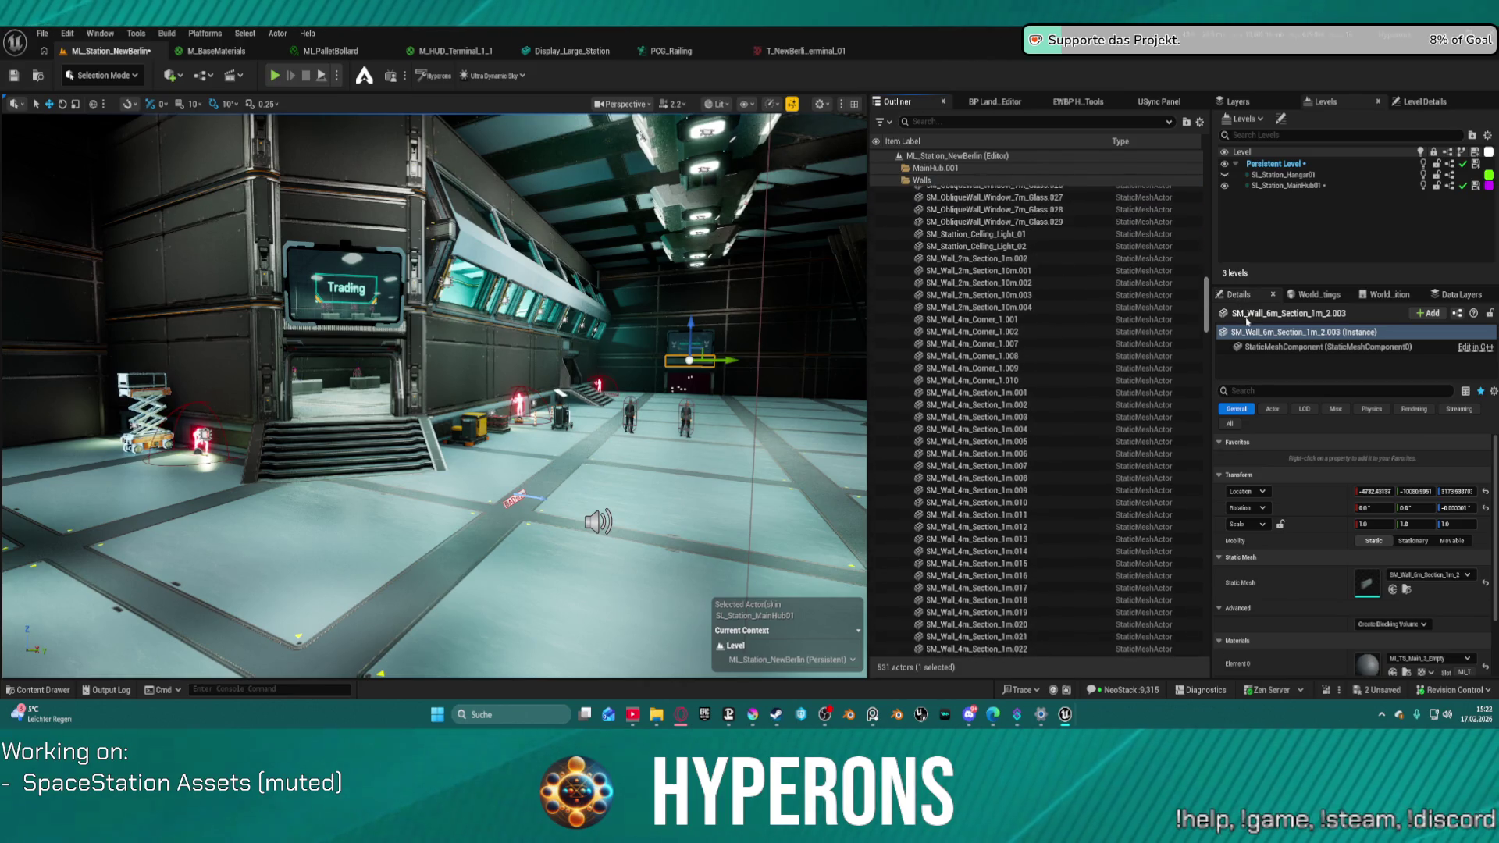
{"action": "left_click", "coordinate": [1015, 386]}
{"action": "scroll", "coordinate": [1029, 453], "scroll_direction": "down", "scroll_amount": 2}
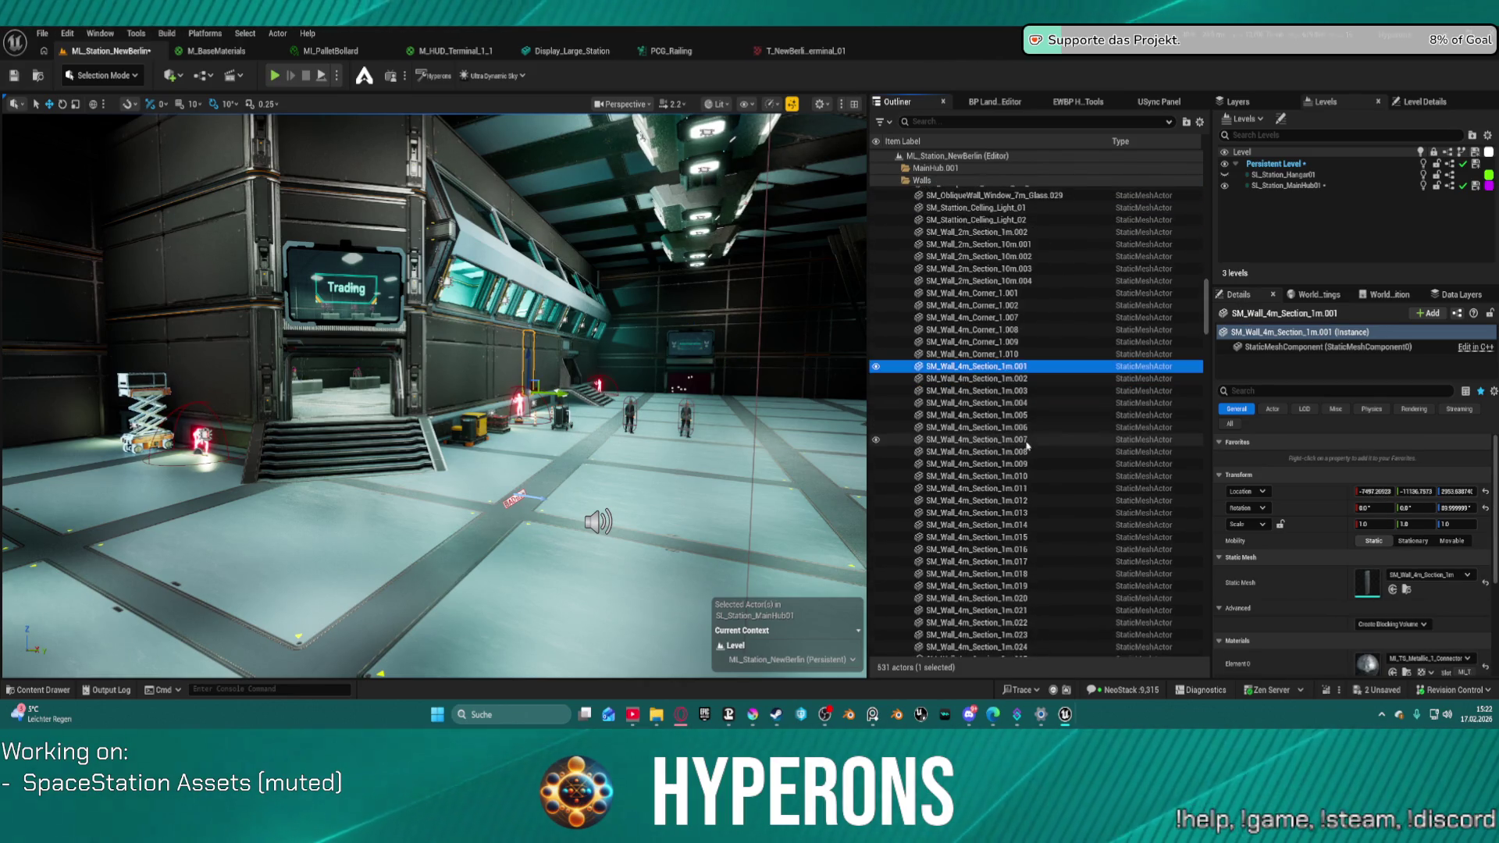
{"action": "scroll", "coordinate": [1029, 454], "scroll_direction": "down", "scroll_amount": 2}
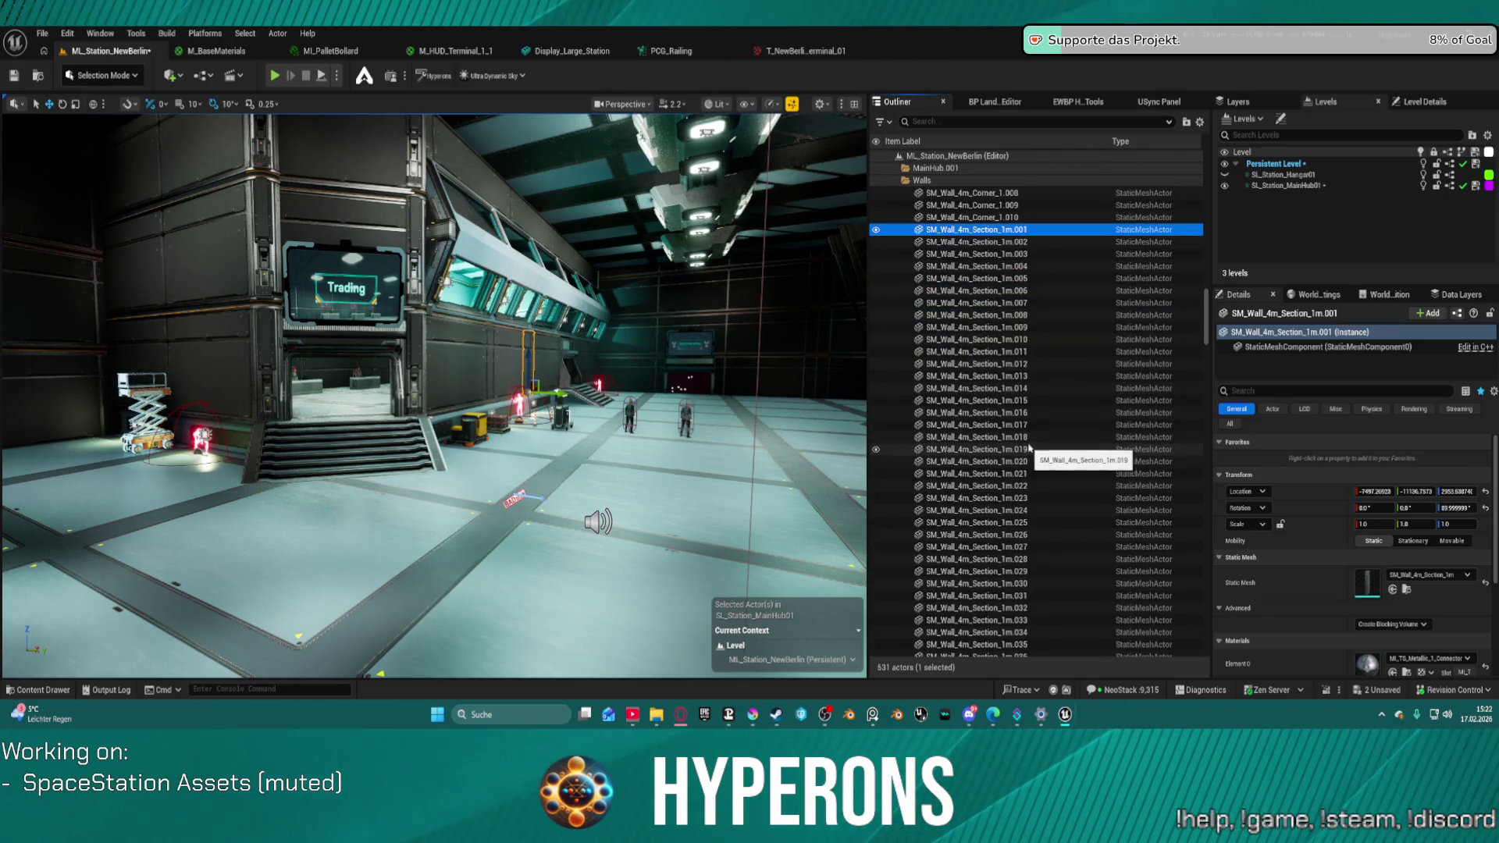
{"action": "scroll", "coordinate": [1029, 447], "scroll_direction": "down", "scroll_amount": 5}
{"action": "scroll", "coordinate": [1029, 456], "scroll_direction": "down", "scroll_amount": 4}
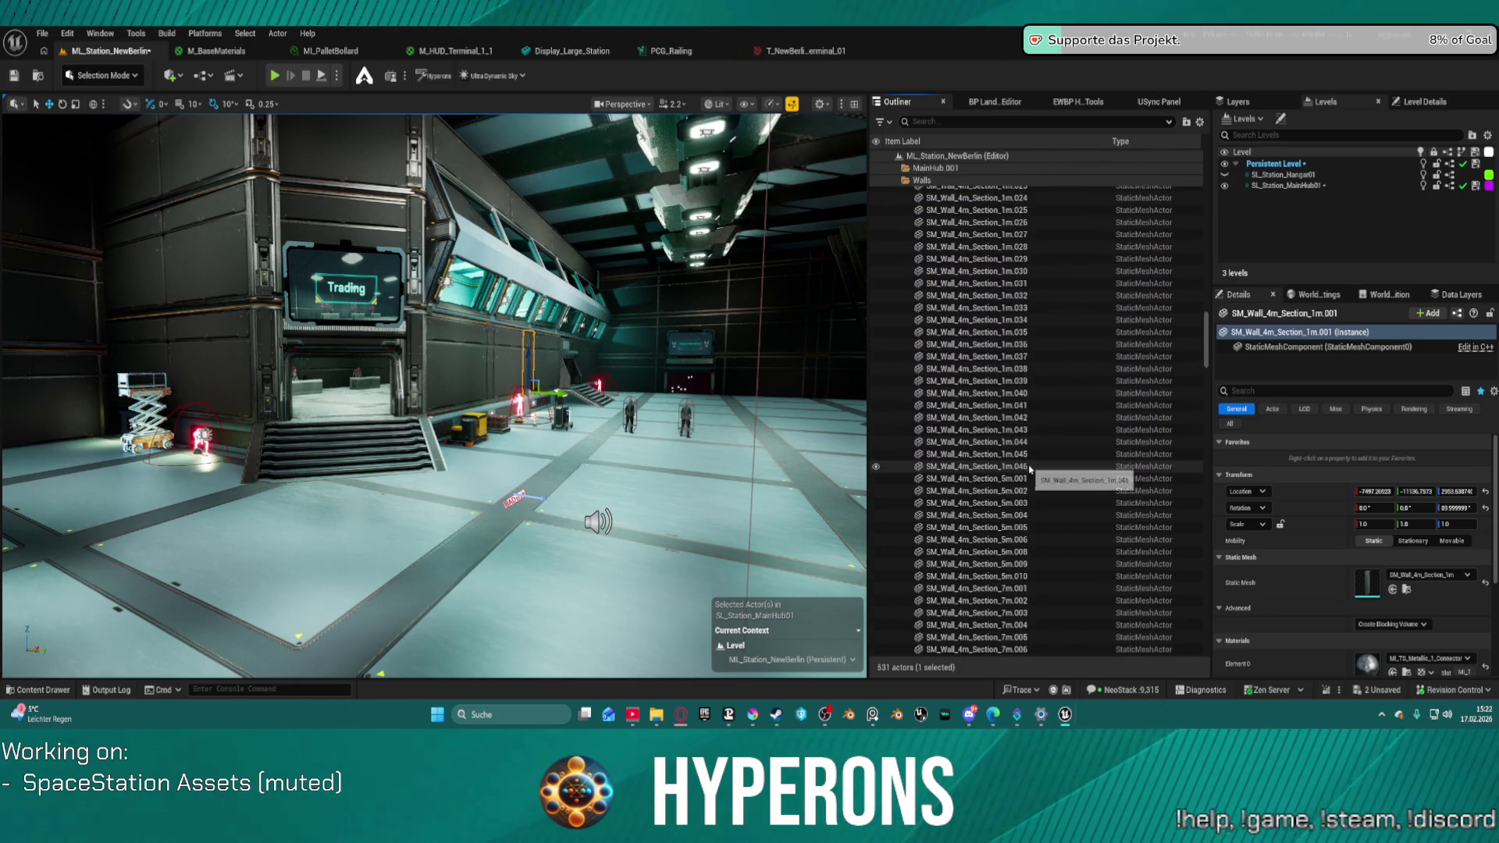
{"action": "left_click", "coordinate": [1015, 466], "text": "shift"}
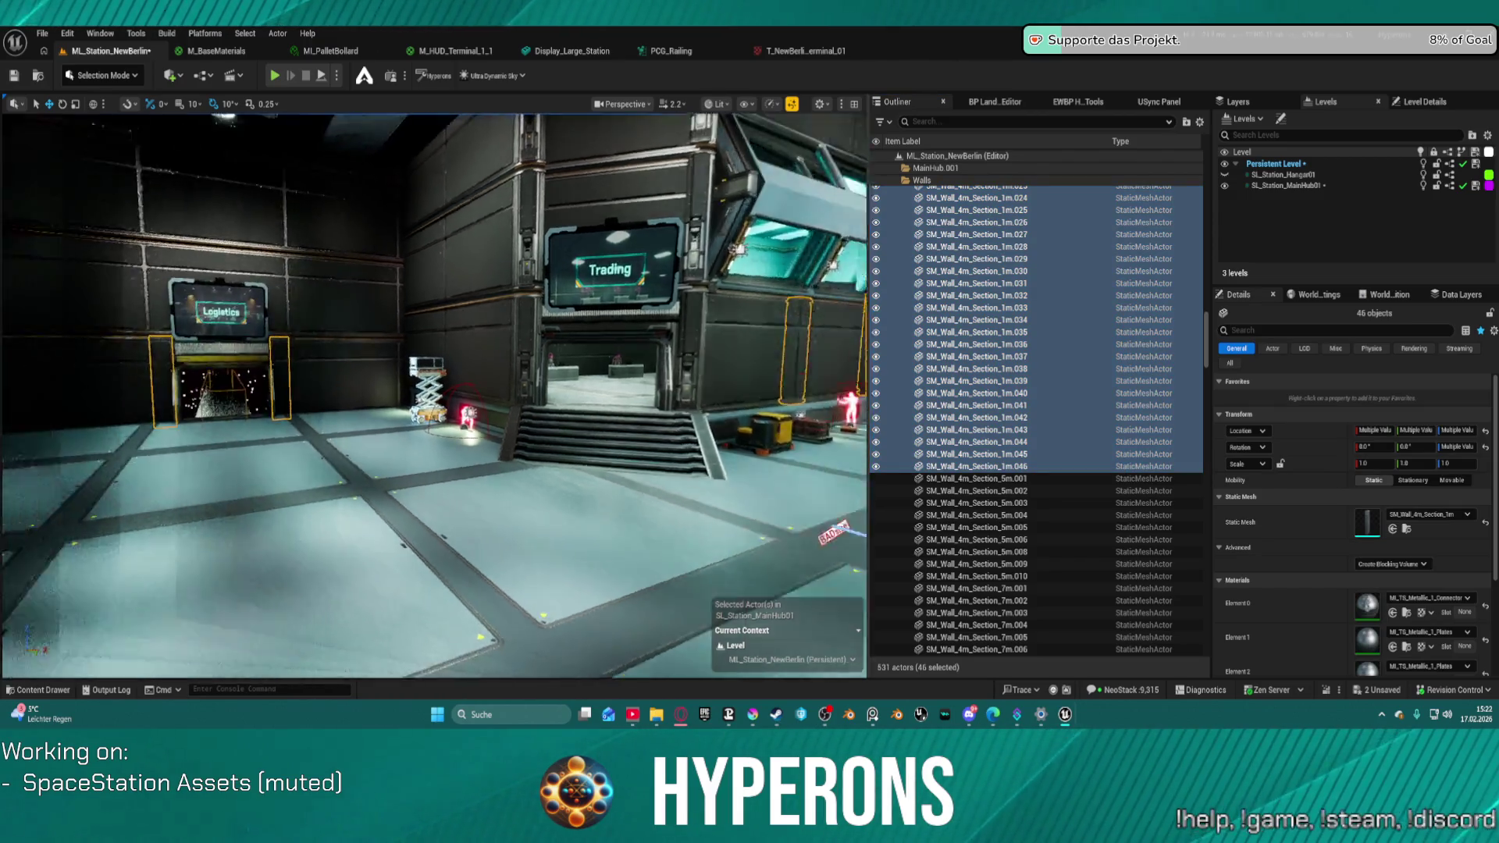
{"action": "mouse_move", "coordinate": [687, 390]}
{"action": "left_mouse_down"}
{"action": "mouse_move", "coordinate": [648, 359]}
{"action": "mouse_move", "coordinate": [726, 352]}
{"action": "left_mouse_up"}
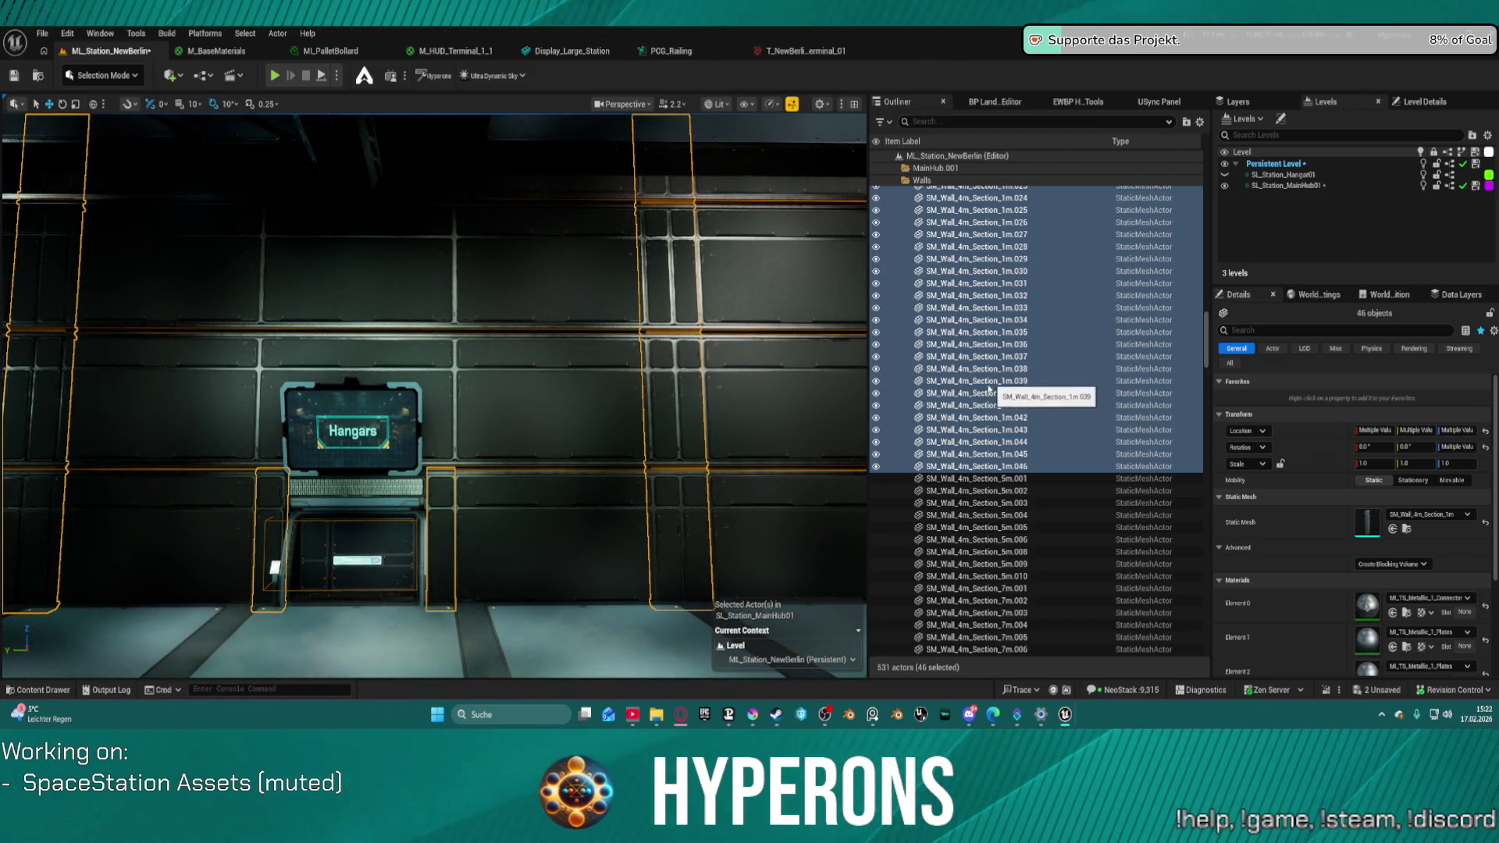
- Select the SM_Wall_4m_Section_5m wall sections and frame them in view
{"action": "left_click", "coordinate": [987, 478]}
{"action": "scroll", "coordinate": [1007, 476], "scroll_direction": "down", "scroll_amount": 3}
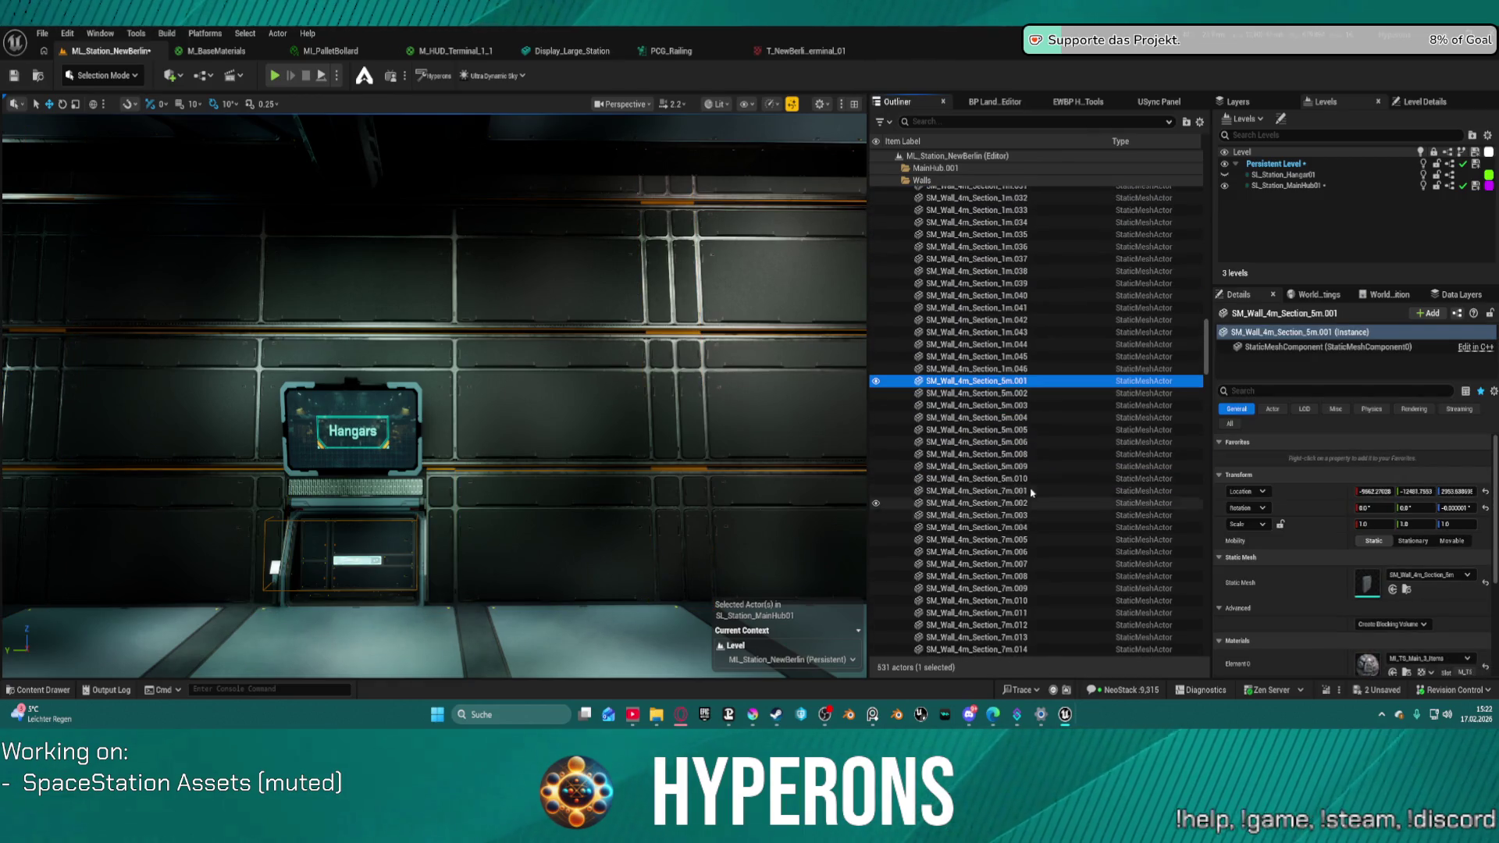
{"action": "left_click", "coordinate": [1027, 478], "text": "shift"}
{"action": "key", "text": "f"}
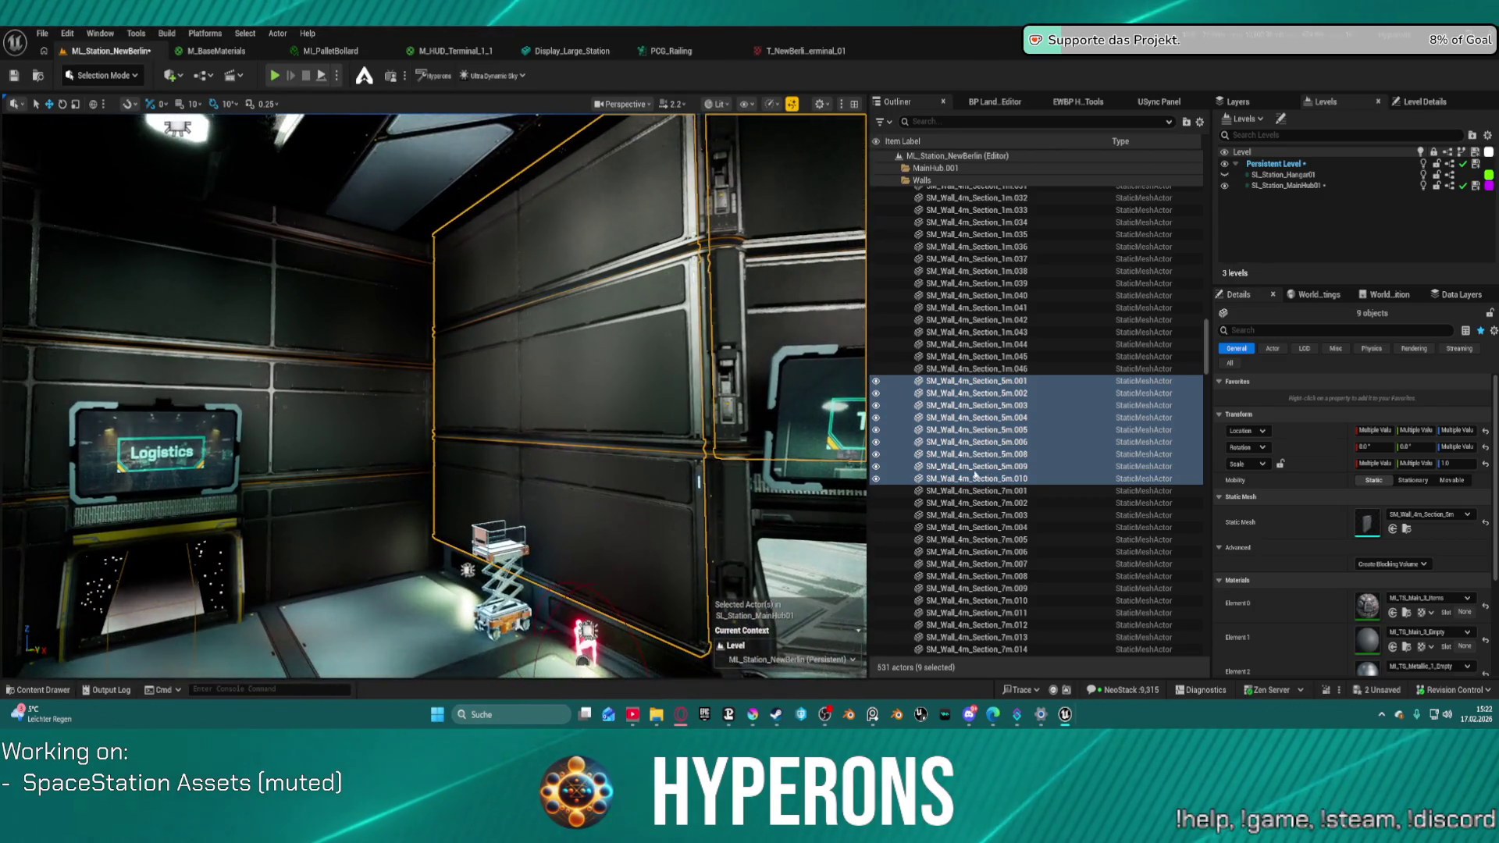
- Select SM_Wall_4m_Section_7m.001 and add the lower-right window glass and frame
{"action": "left_click", "coordinate": [998, 490]}
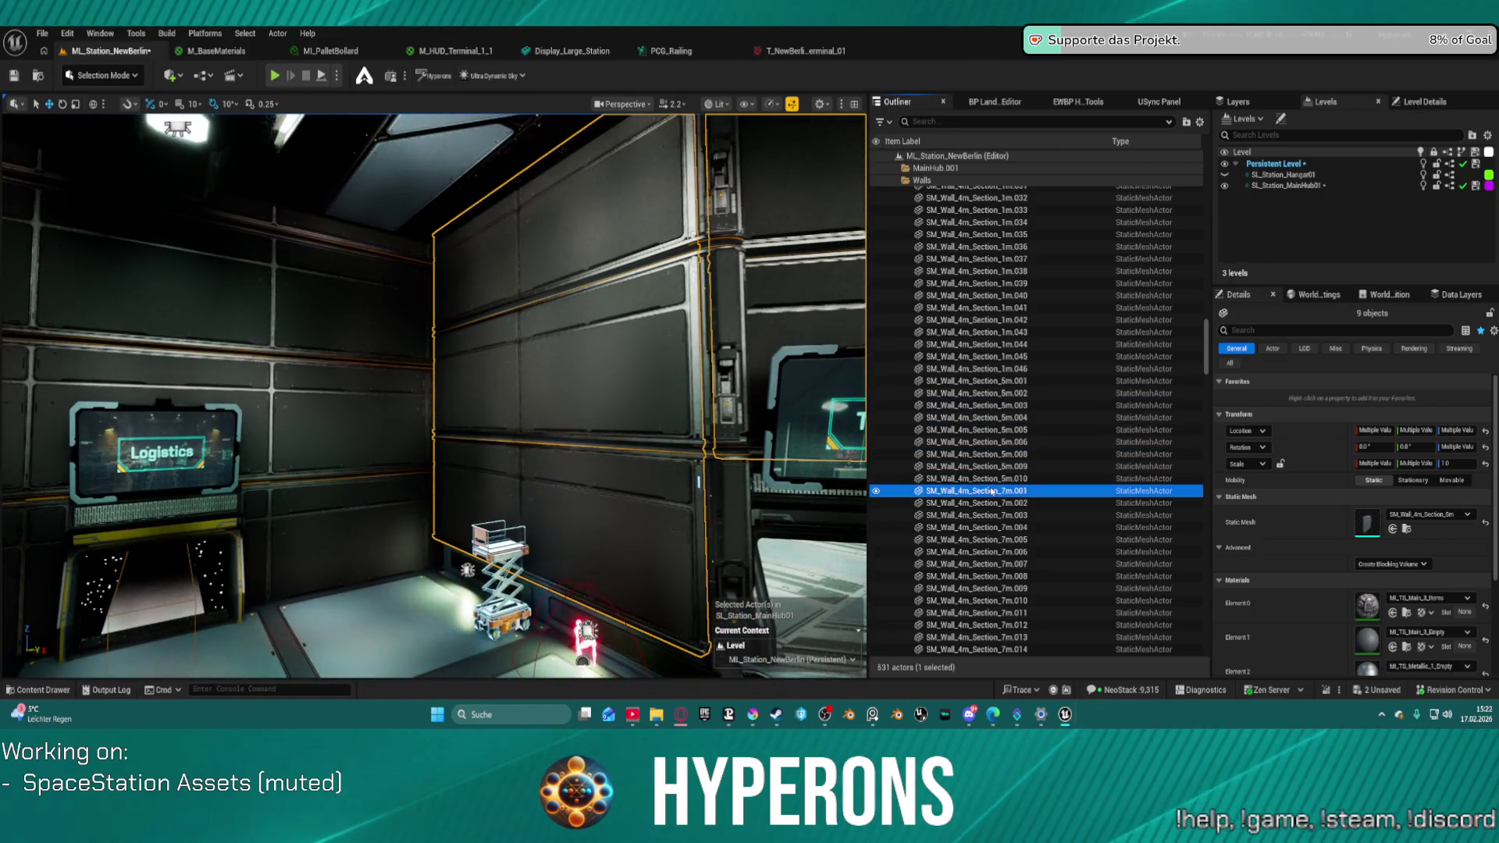
{"action": "scroll", "coordinate": [998, 505], "scroll_direction": "down", "scroll_amount": 3}
{"action": "scroll", "coordinate": [1000, 507], "scroll_direction": "down", "scroll_amount": 16}
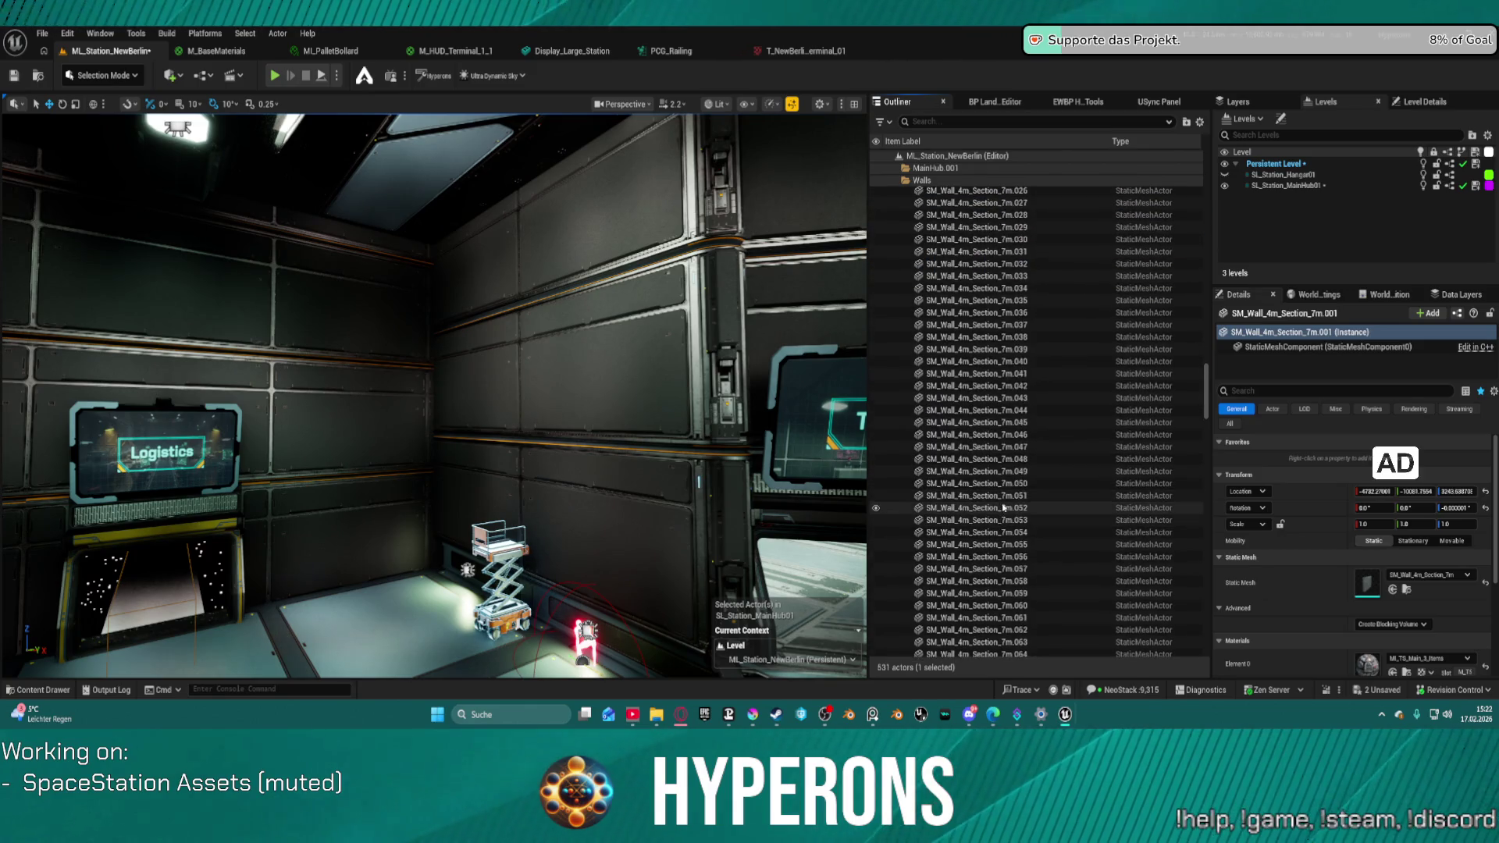
{"action": "scroll", "coordinate": [1043, 514], "scroll_direction": "down", "scroll_amount": 10}
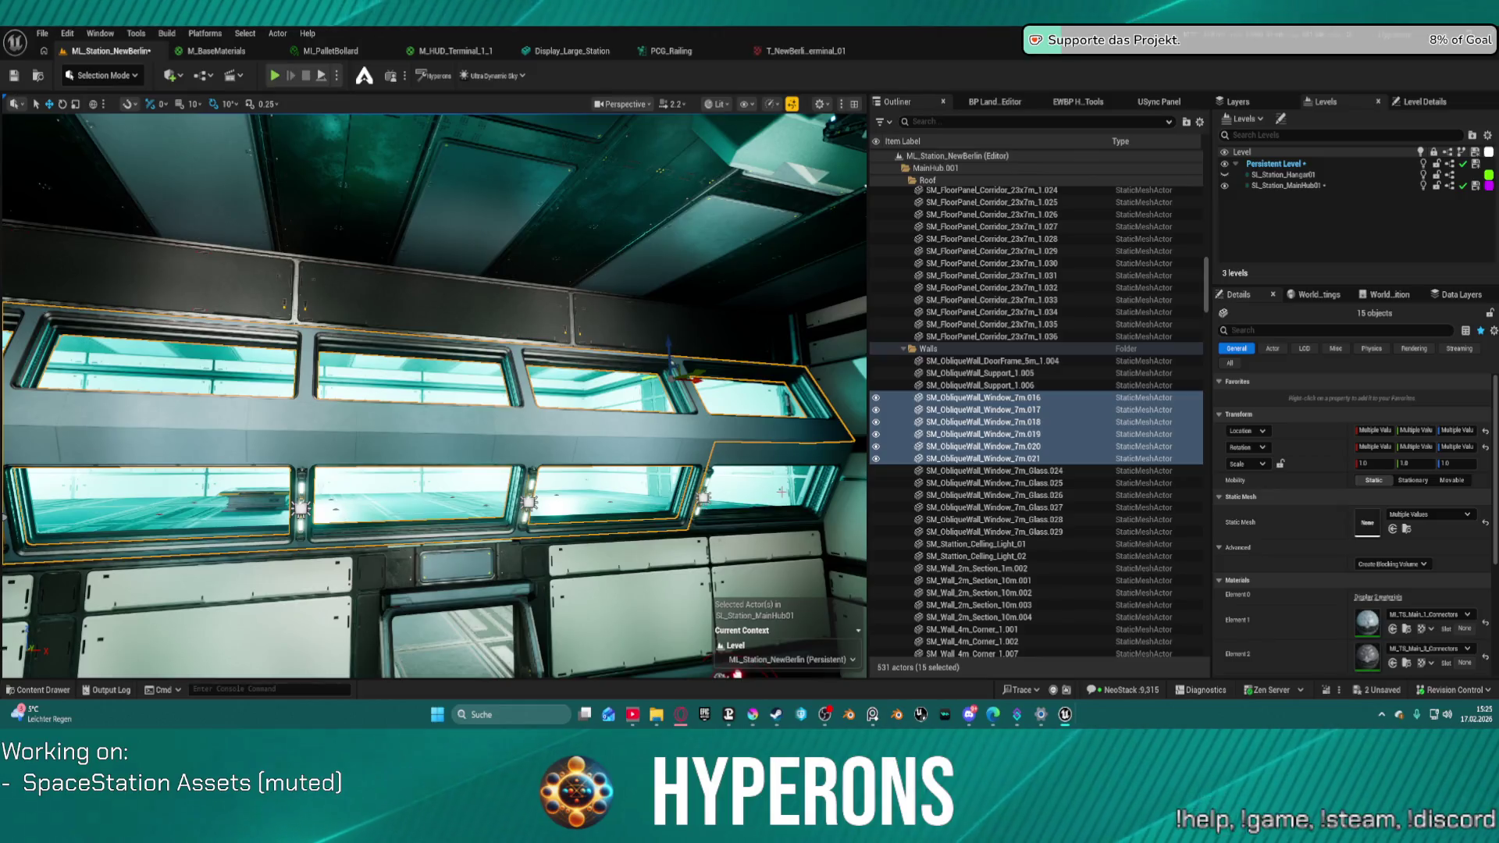
{"action": "left_click", "coordinate": [773, 480], "text": "ctrl"}
{"action": "left_click", "coordinate": [757, 460], "text": "ctrl"}
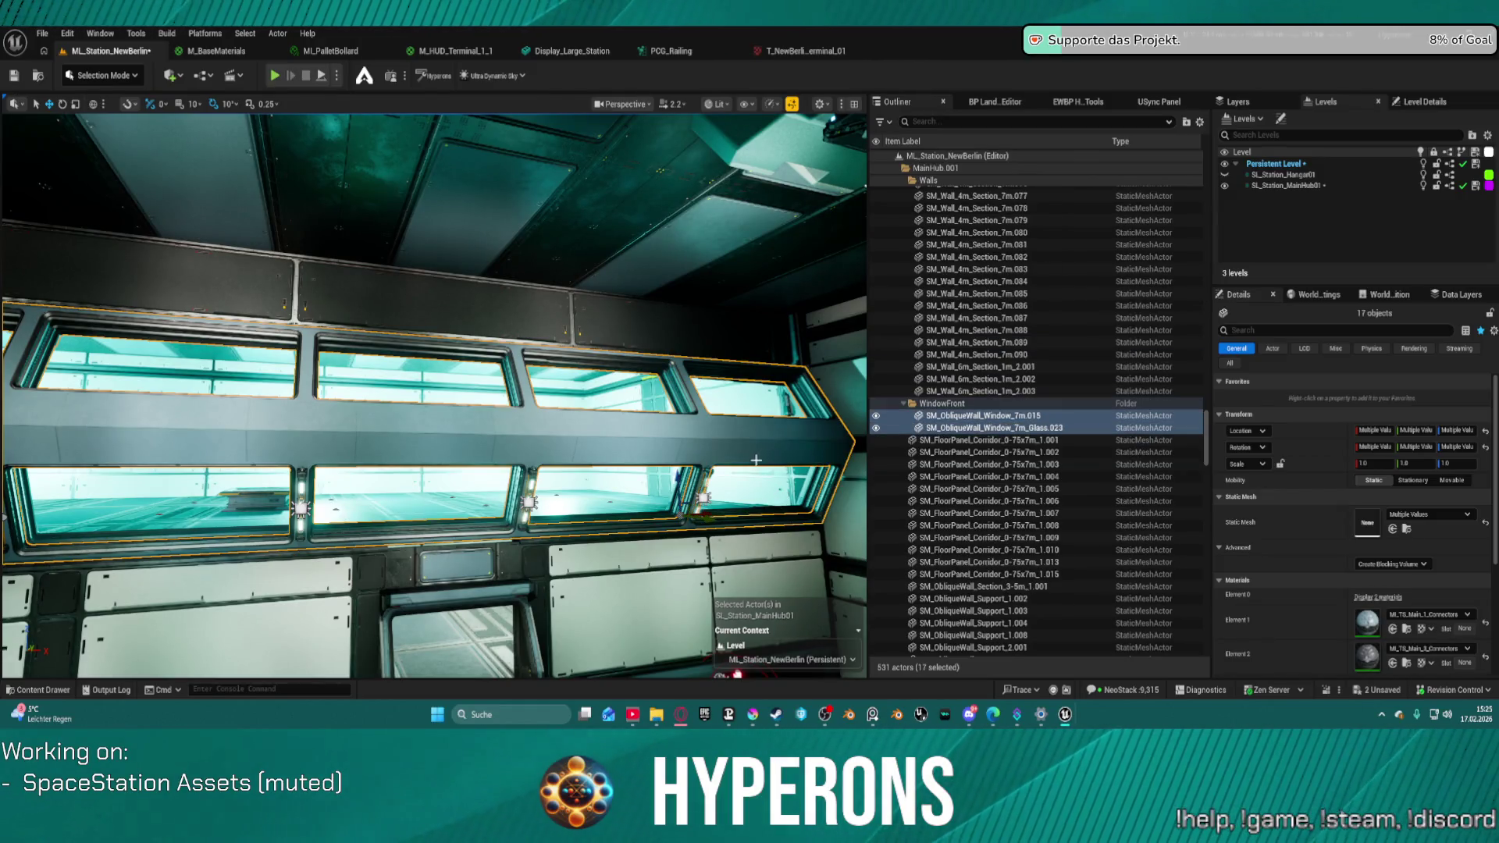
- Starting from SM_ObliqueWall_Window_7m.015, add window wall pieces until twelve are selected
{"action": "left_click", "coordinate": [968, 416]}
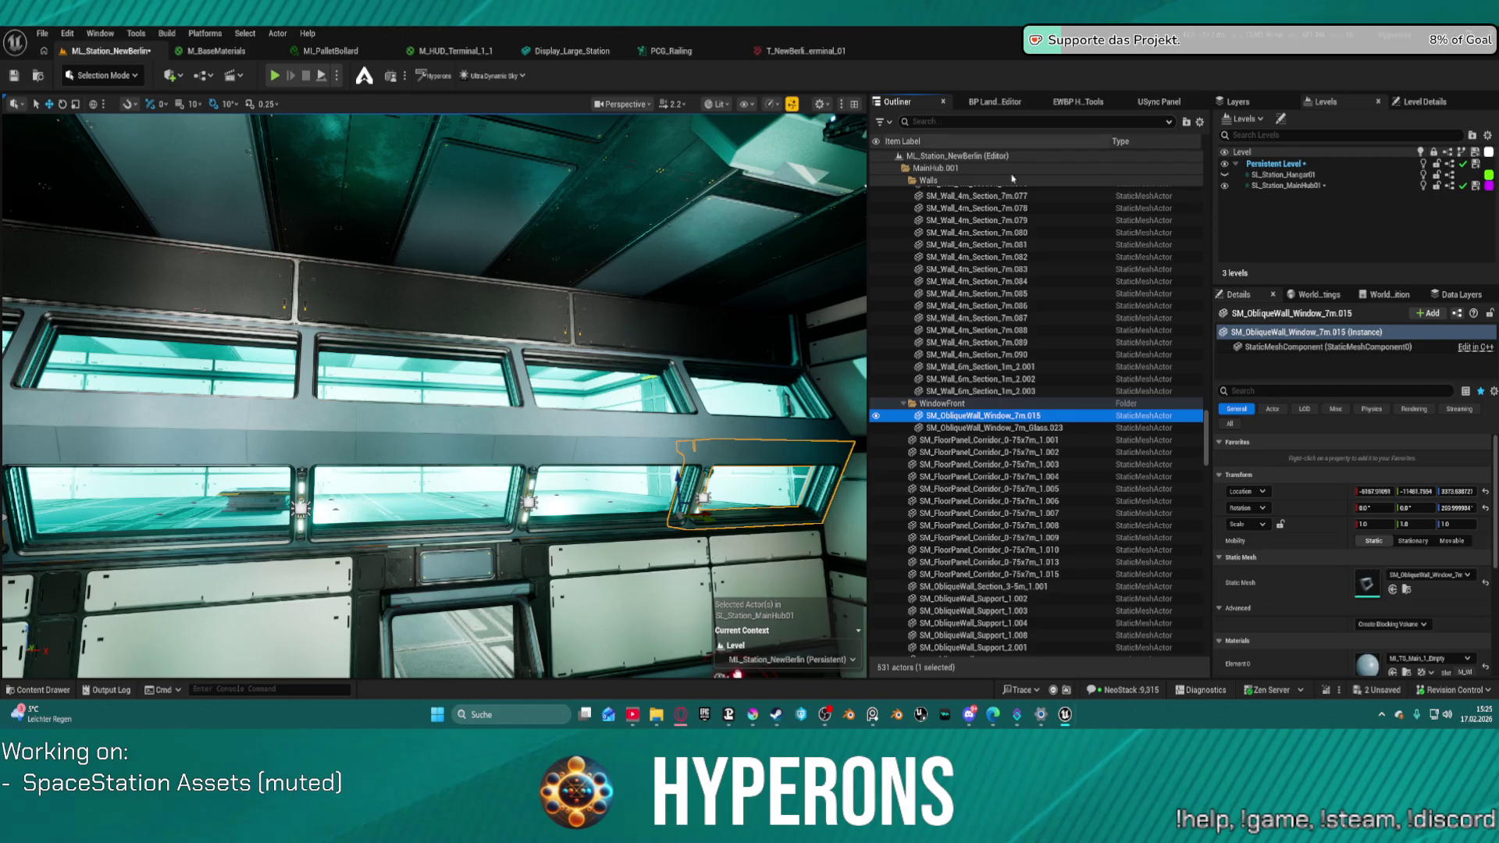
{"action": "scroll", "coordinate": [1013, 385], "scroll_direction": "down", "scroll_amount": 5}
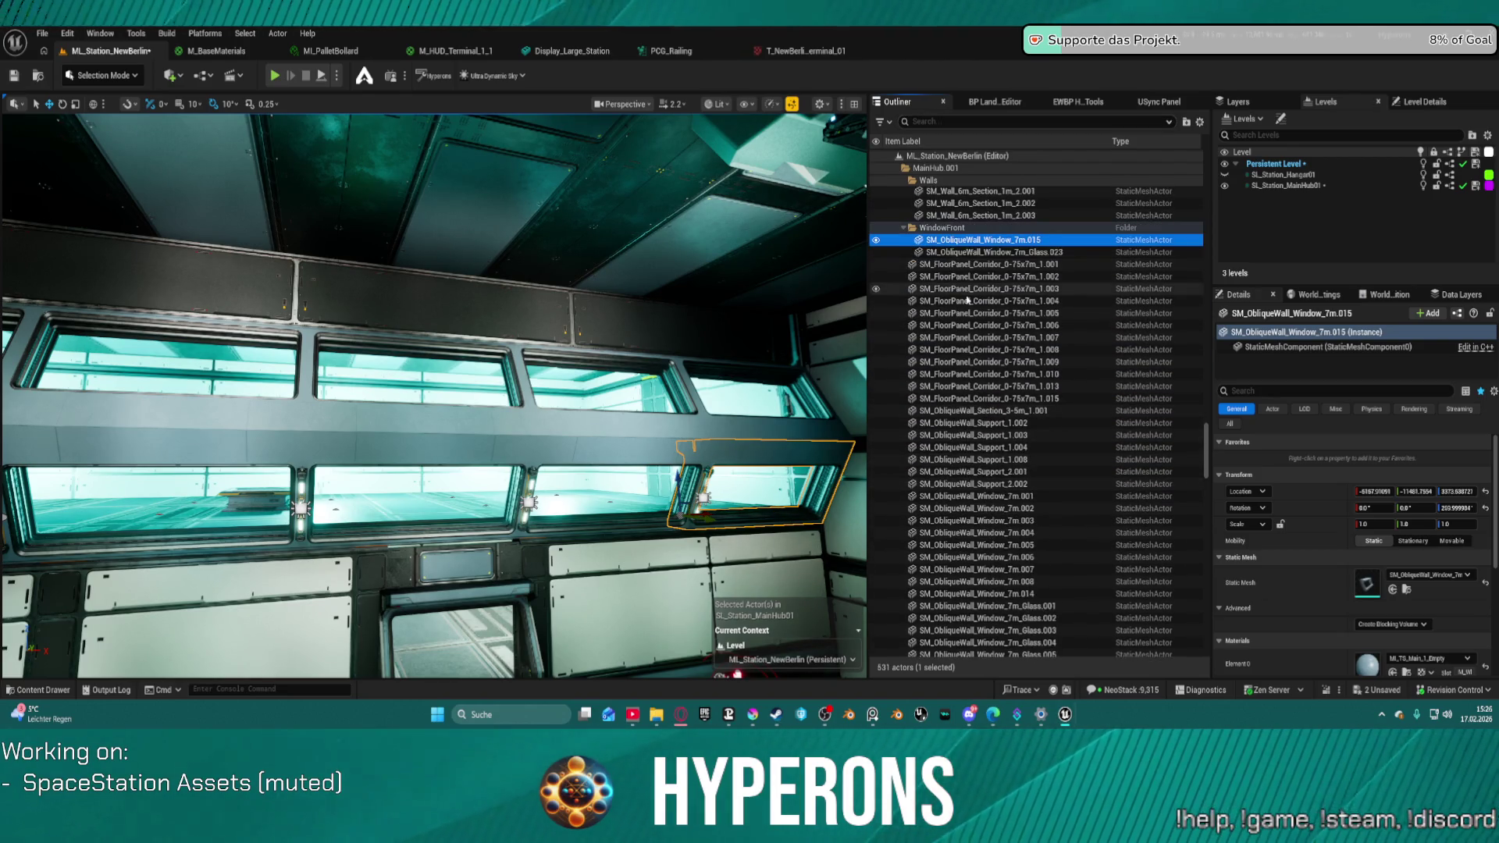
{"action": "left_click", "coordinate": [722, 432], "text": "ctrl"}
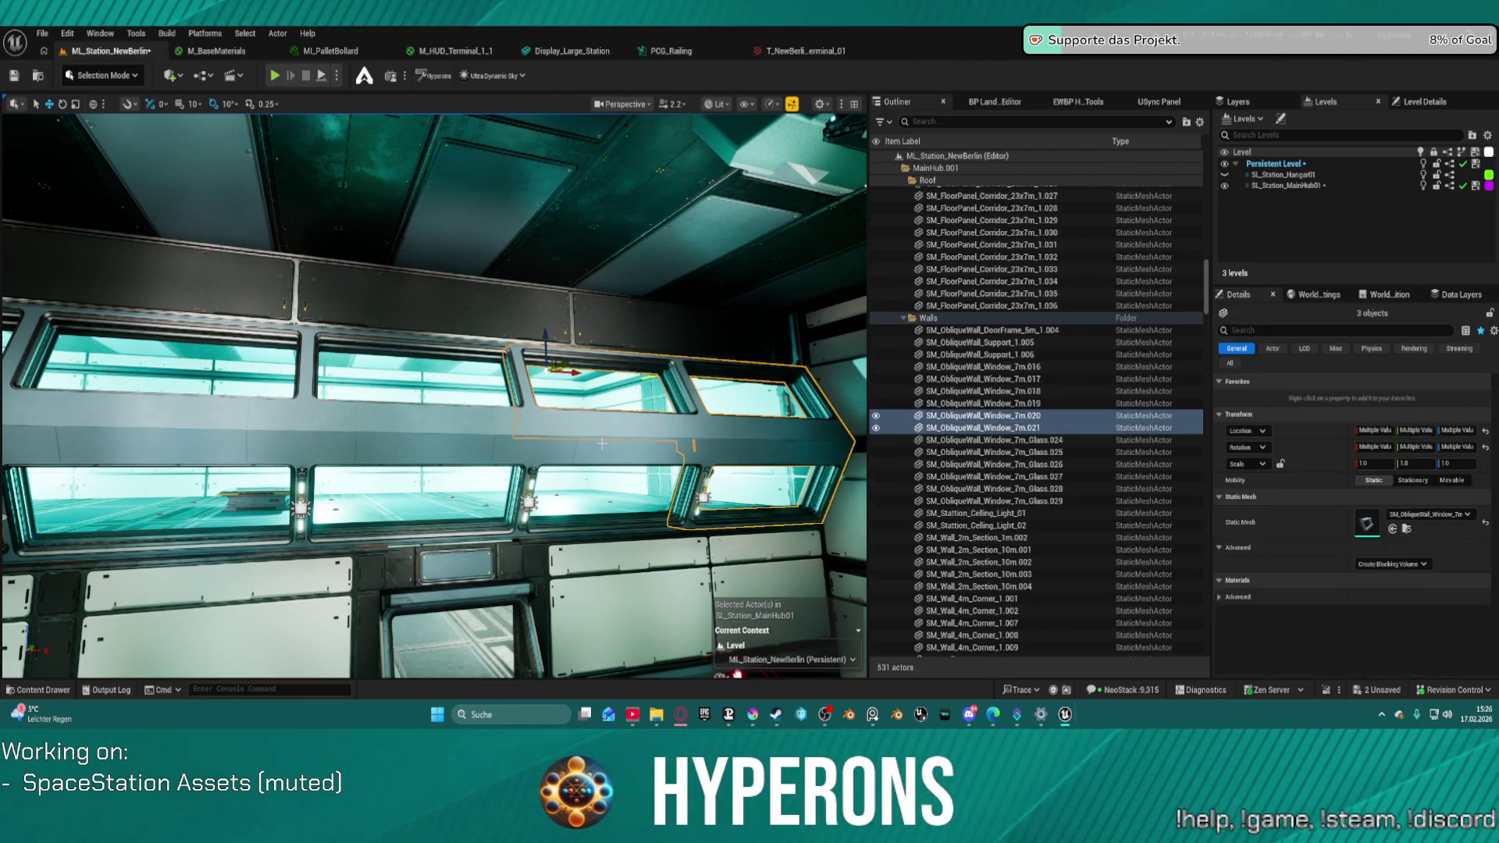
{"action": "left_click", "coordinate": [396, 427], "text": "ctrl"}
{"action": "left_click", "coordinate": [246, 432], "text": "ctrl"}
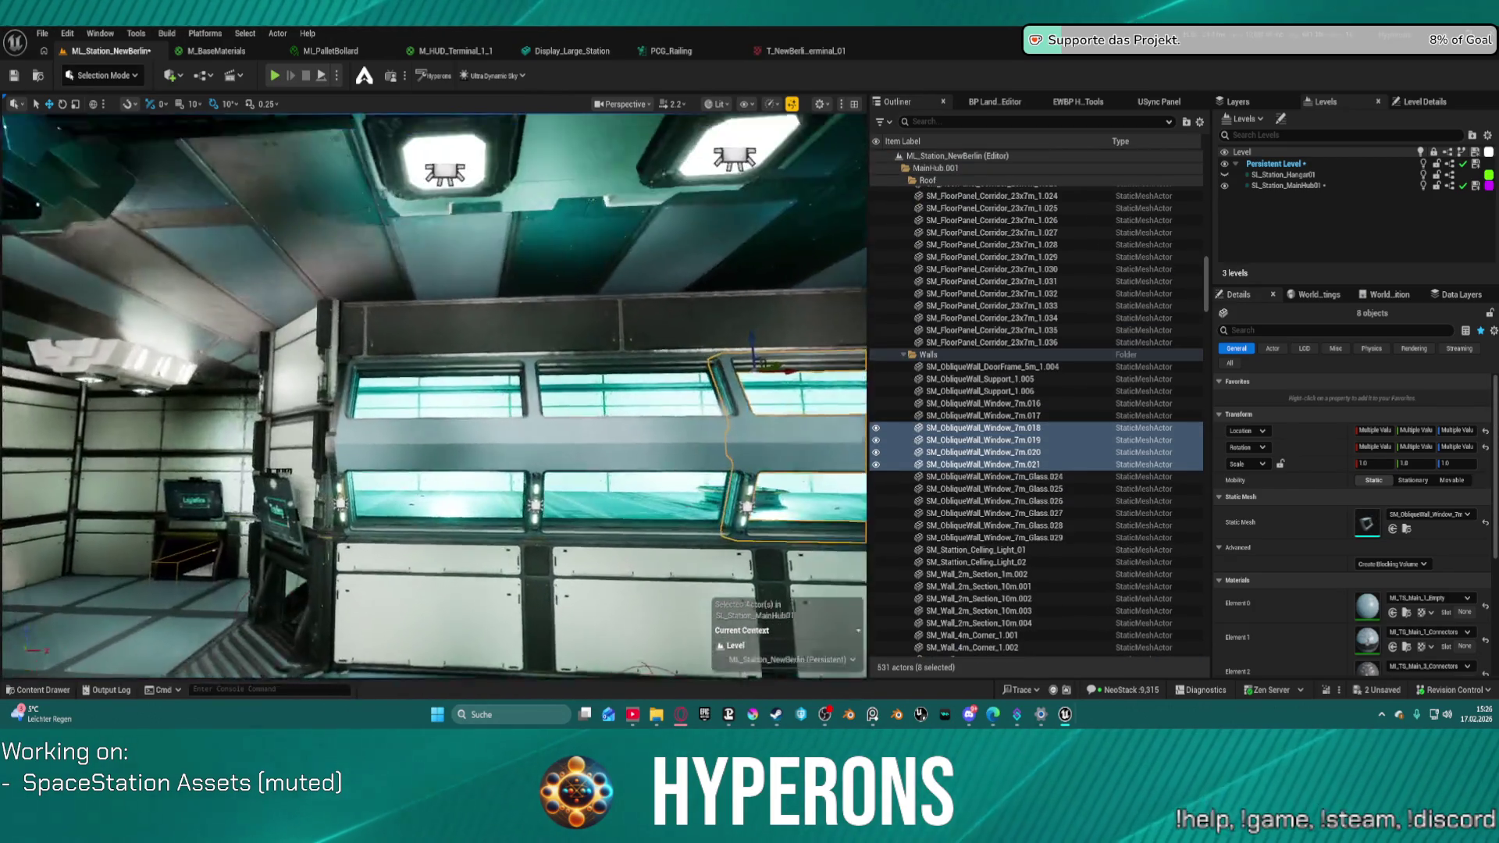
{"action": "left_click", "coordinate": [495, 457], "text": "ctrl"}
{"action": "left_click", "coordinate": [102, 425], "text": "ctrl"}
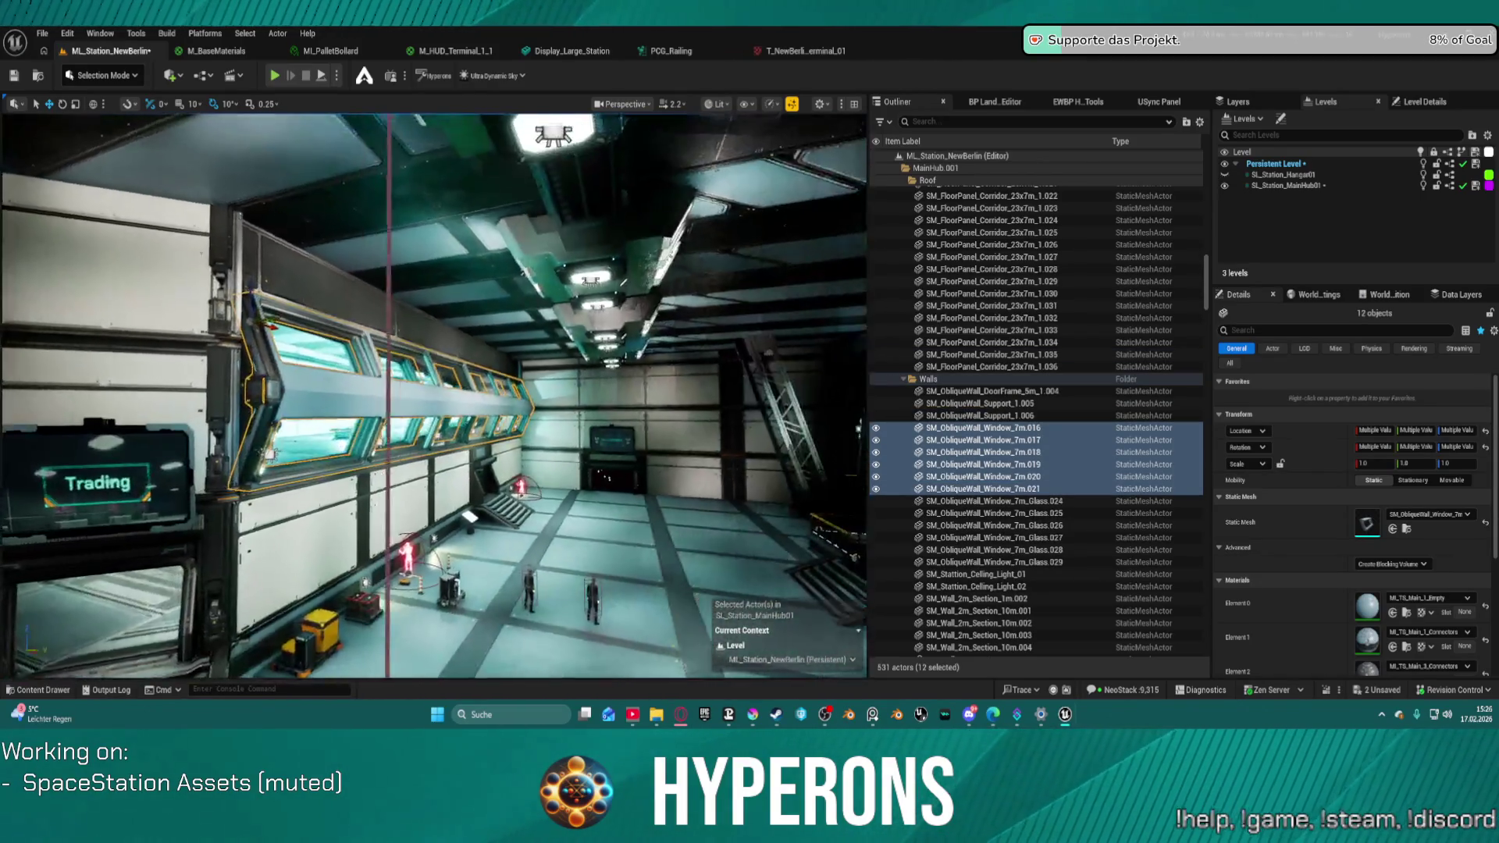
{"action": "scroll", "coordinate": [1333, 560], "scroll_direction": "down", "scroll_amount": 2}
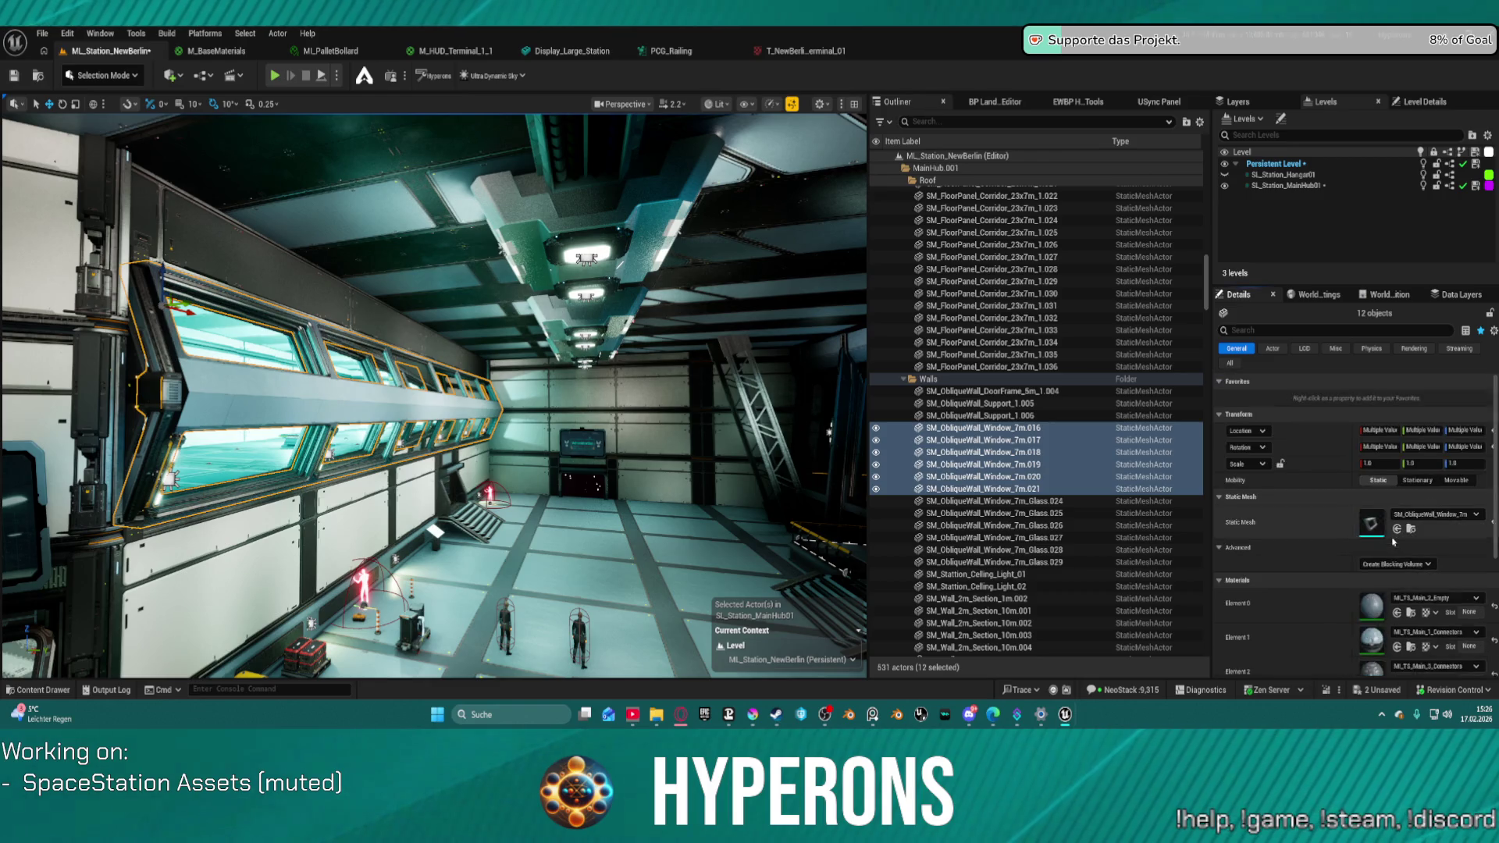
- Apply the Content Browser material to Element 4 on all twelve selected window wall pieces
{"action": "scroll", "coordinate": [1320, 468], "scroll_direction": "down", "scroll_amount": 5}
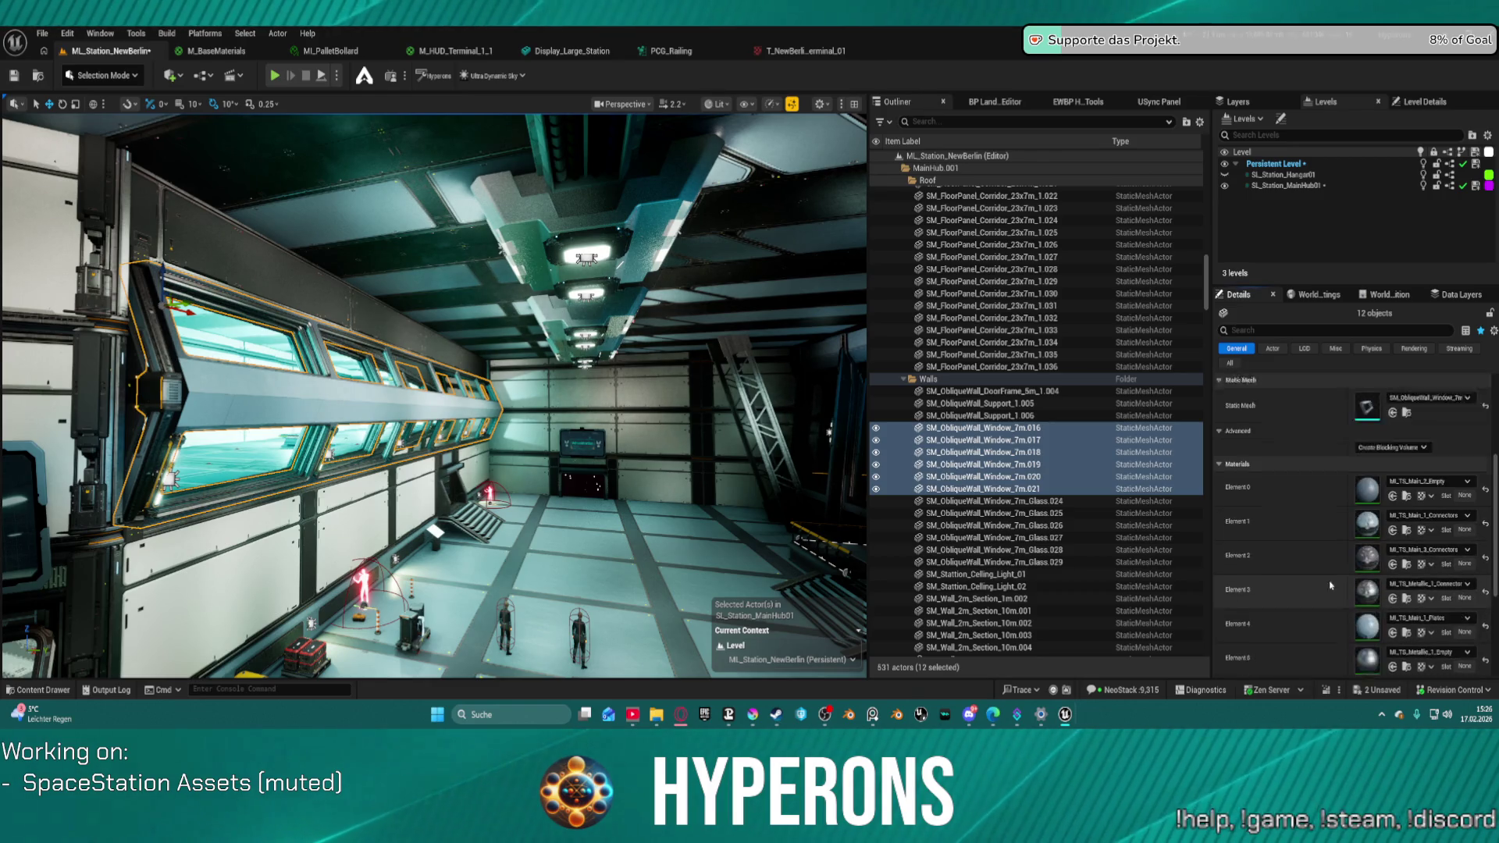
{"action": "right_click", "coordinate": [1309, 459]}
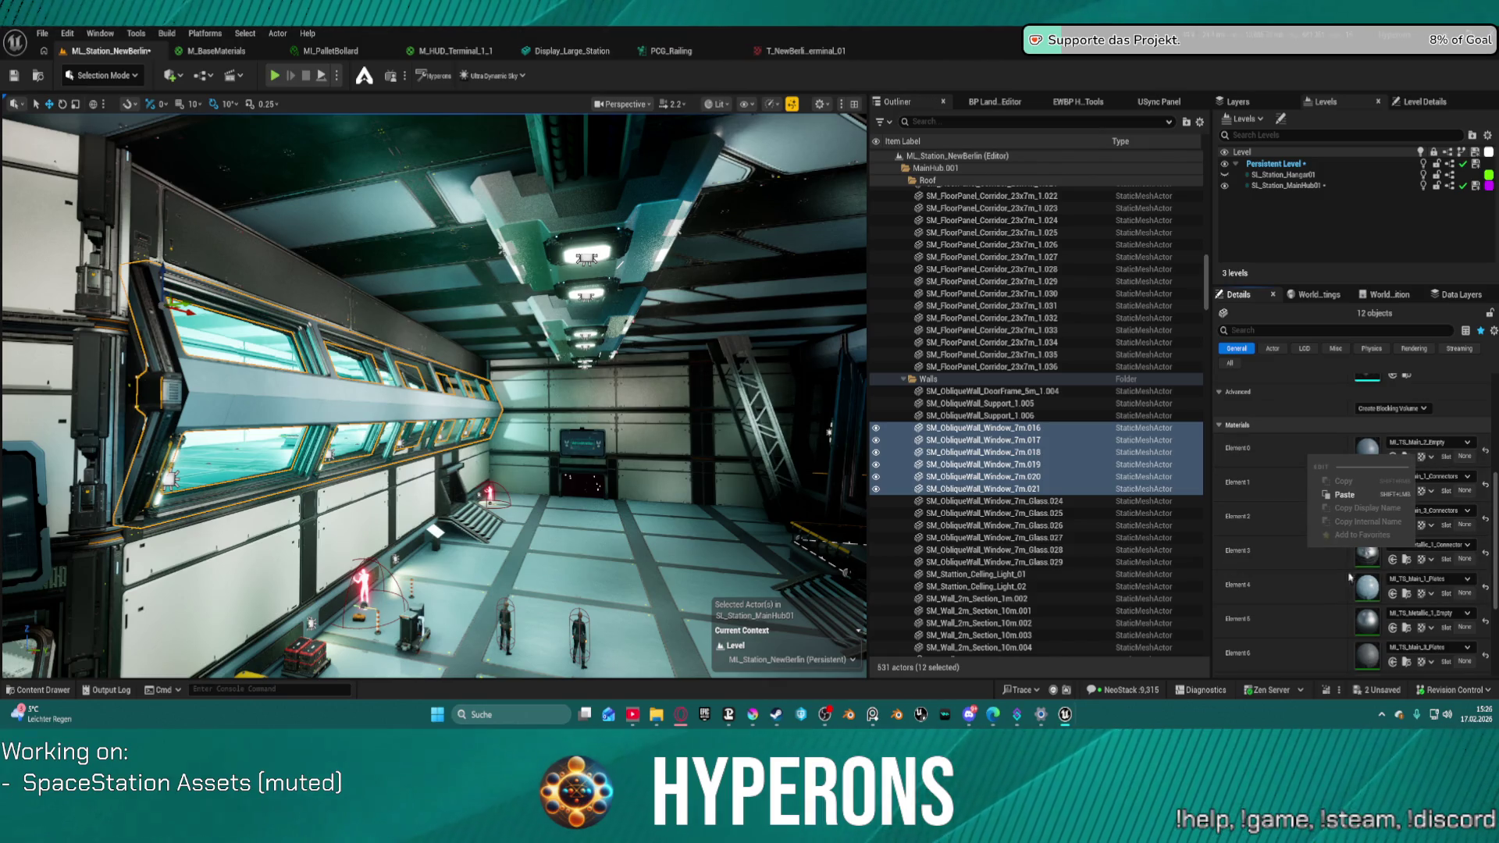
{"action": "scroll", "coordinate": [1374, 590], "scroll_direction": "up", "scroll_amount": 4}
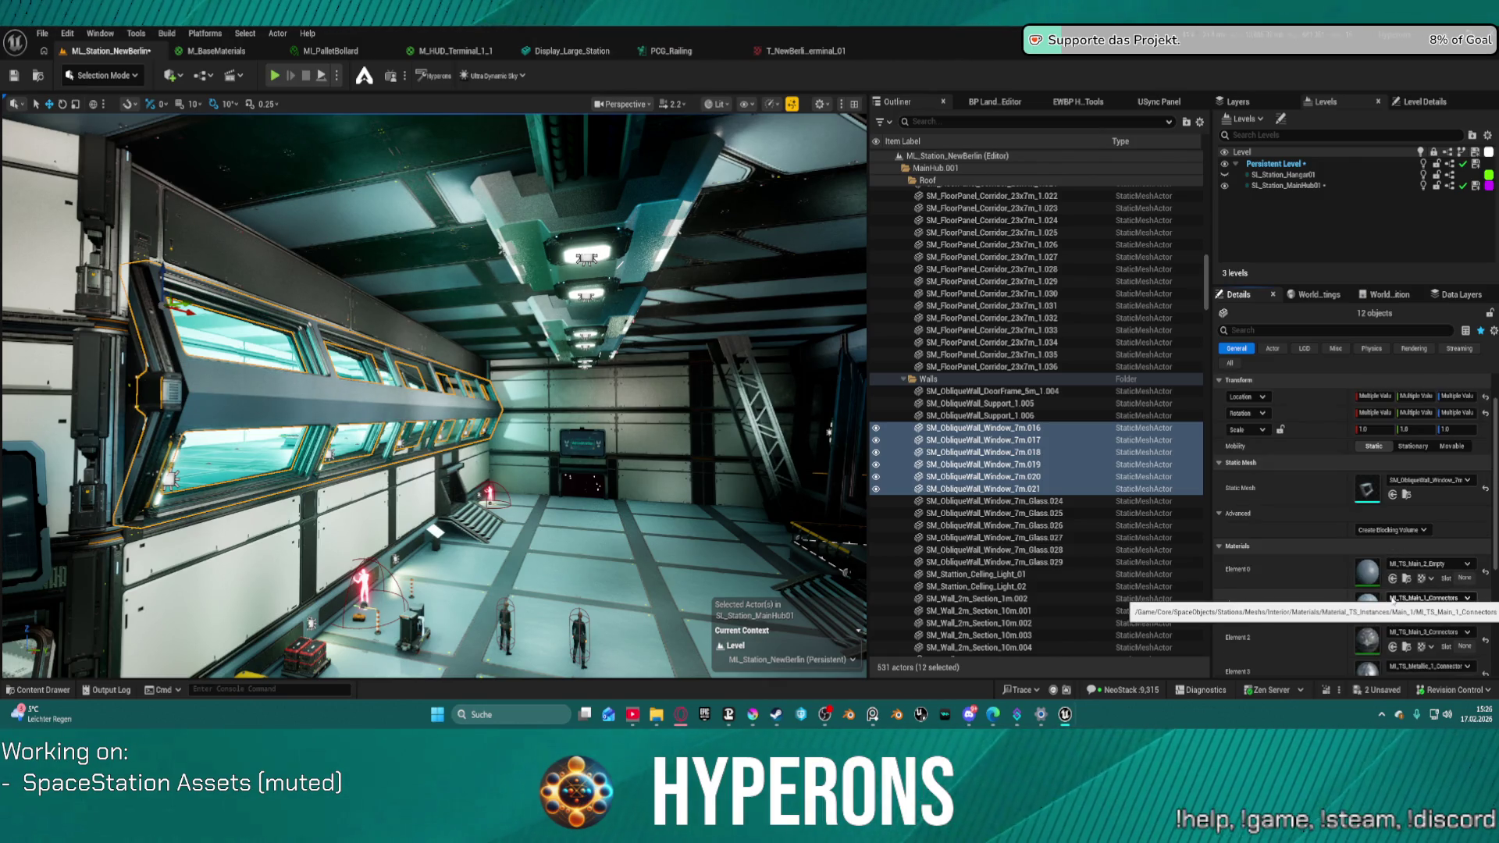
{"action": "scroll", "coordinate": [1398, 590], "scroll_direction": "down", "scroll_amount": 5}
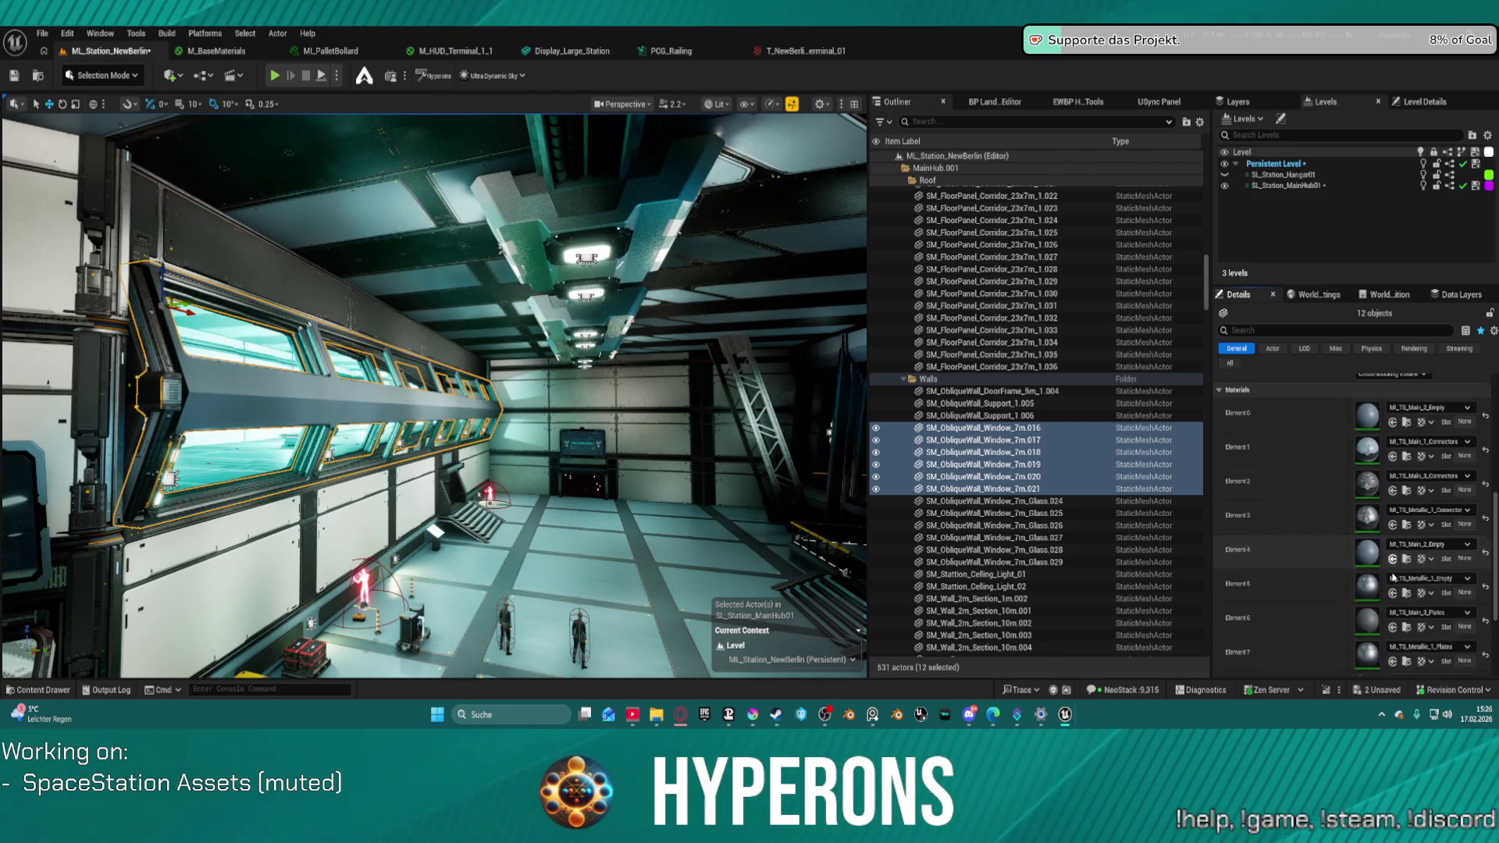
{"action": "scroll", "coordinate": [1399, 578], "scroll_direction": "down", "scroll_amount": 2}
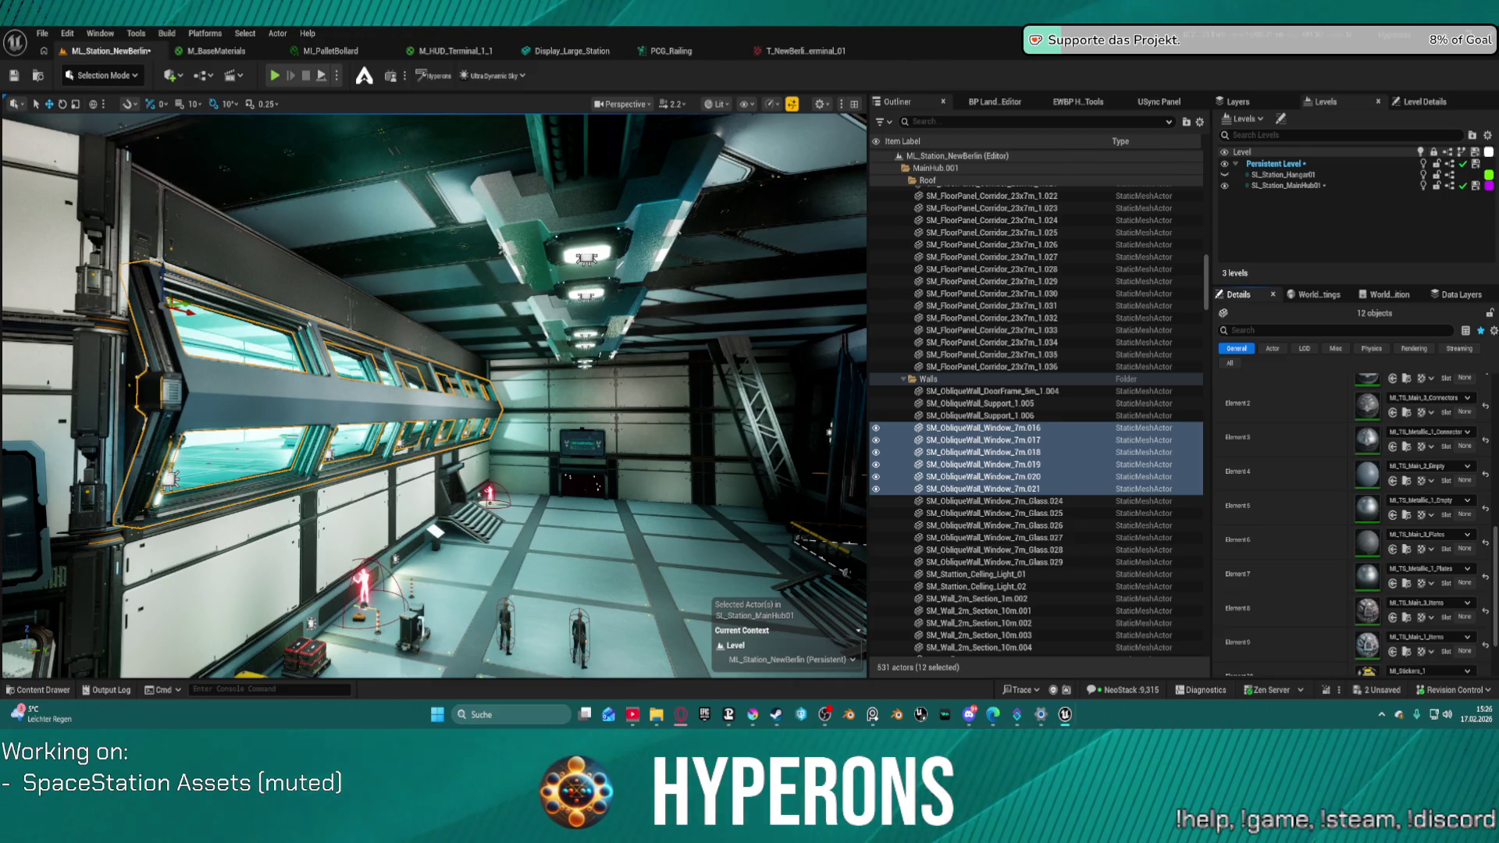
{"action": "left_click", "coordinate": [1394, 484]}
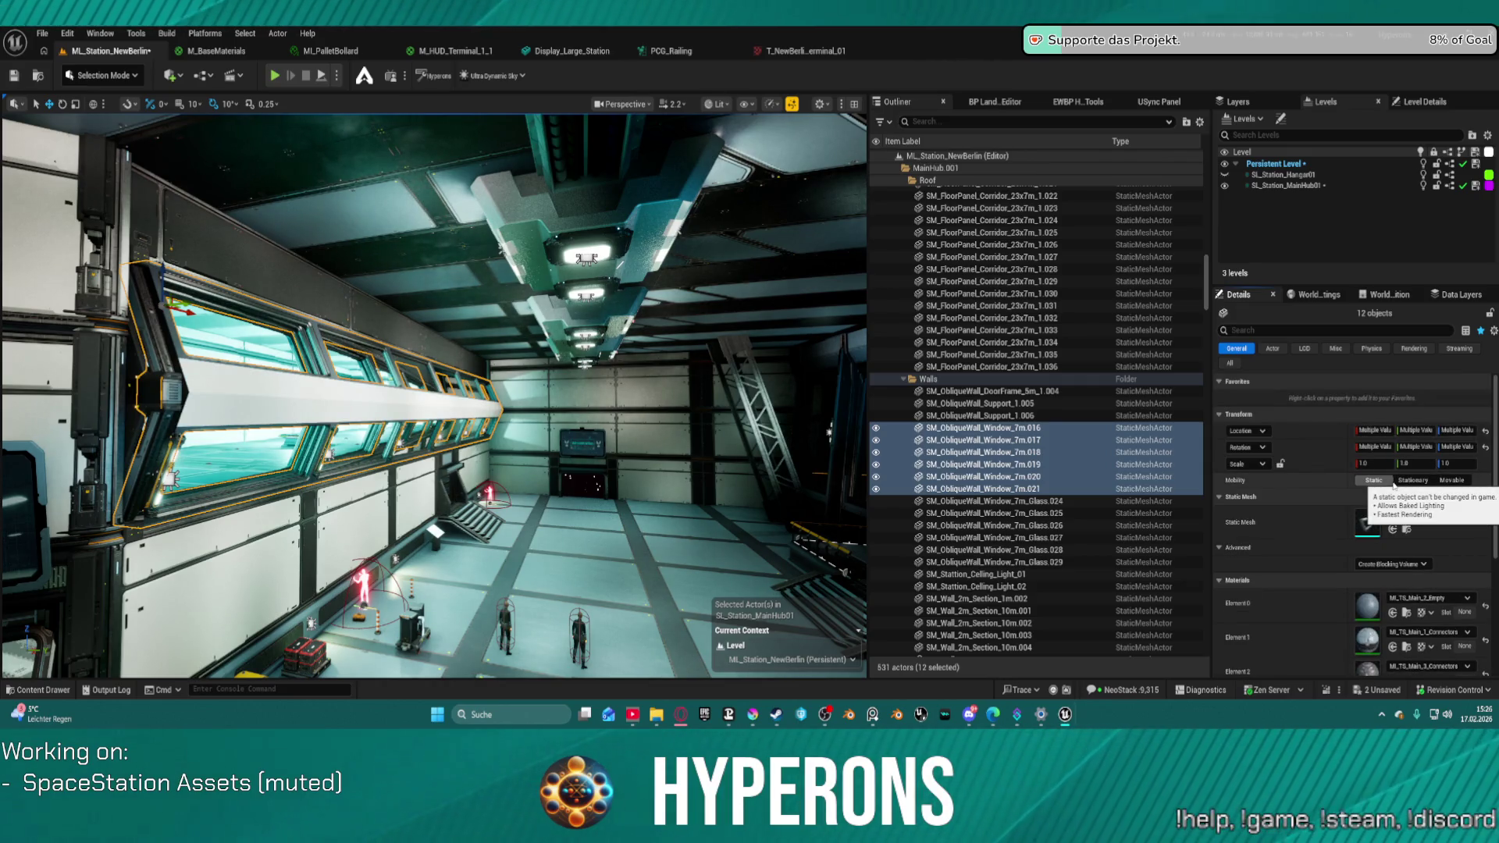
{"action": "mouse_move", "coordinate": [700, 476]}
{"action": "left_mouse_down"}
{"action": "mouse_move", "coordinate": [601, 477]}
{"action": "mouse_move", "coordinate": [562, 546]}
{"action": "mouse_move", "coordinate": [523, 505]}
{"action": "left_mouse_up"}
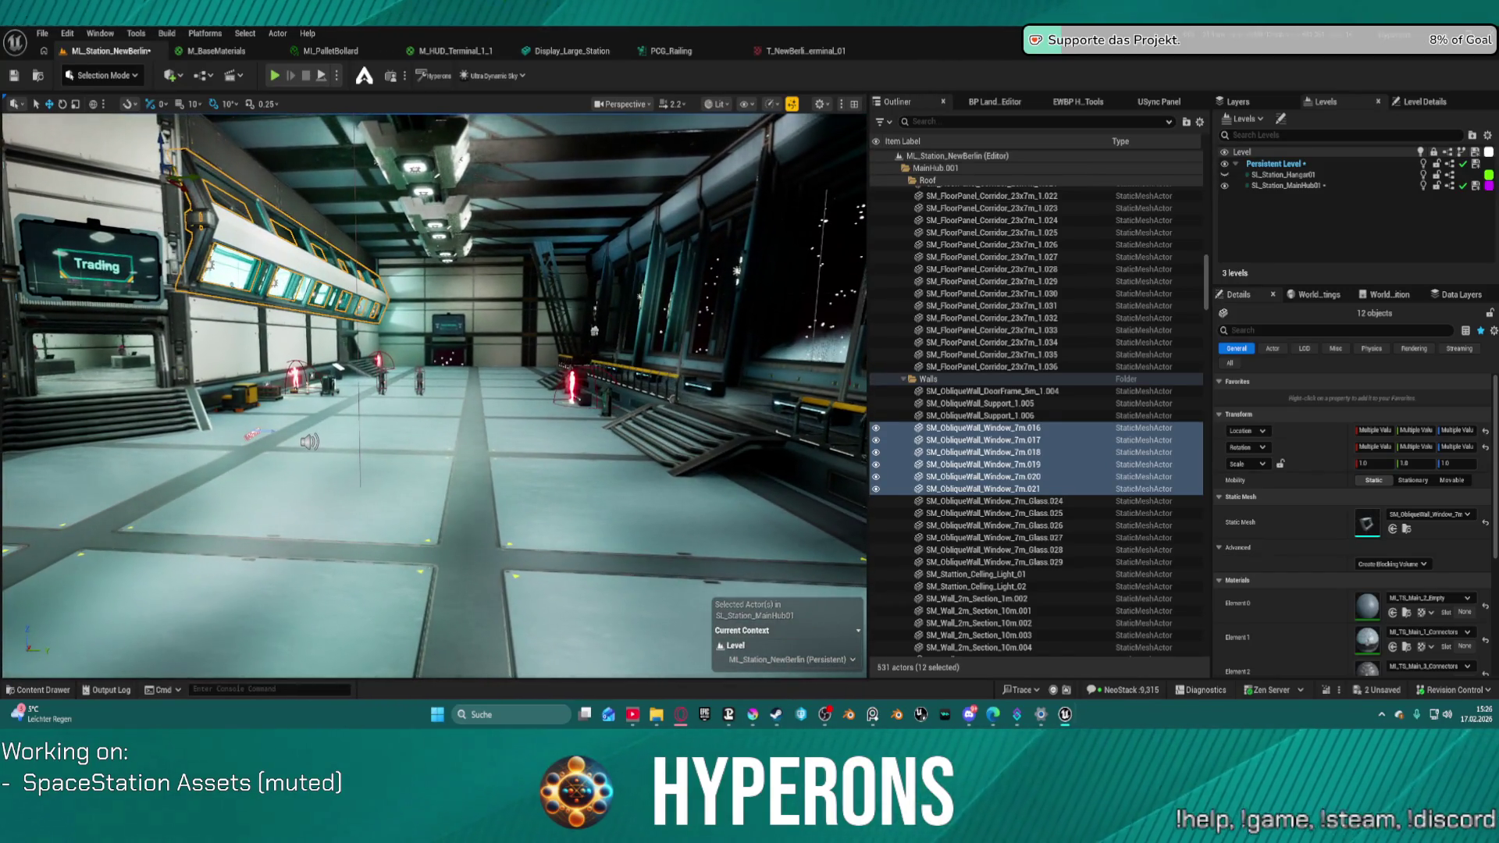
- Select the 10m wall sections, undo the last replacement, and set Element 1 to MI_TS_Main_5_Empty
{"action": "left_click", "coordinate": [343, 250]}
{"action": "left_click", "coordinate": [308, 222], "text": "ctrl"}
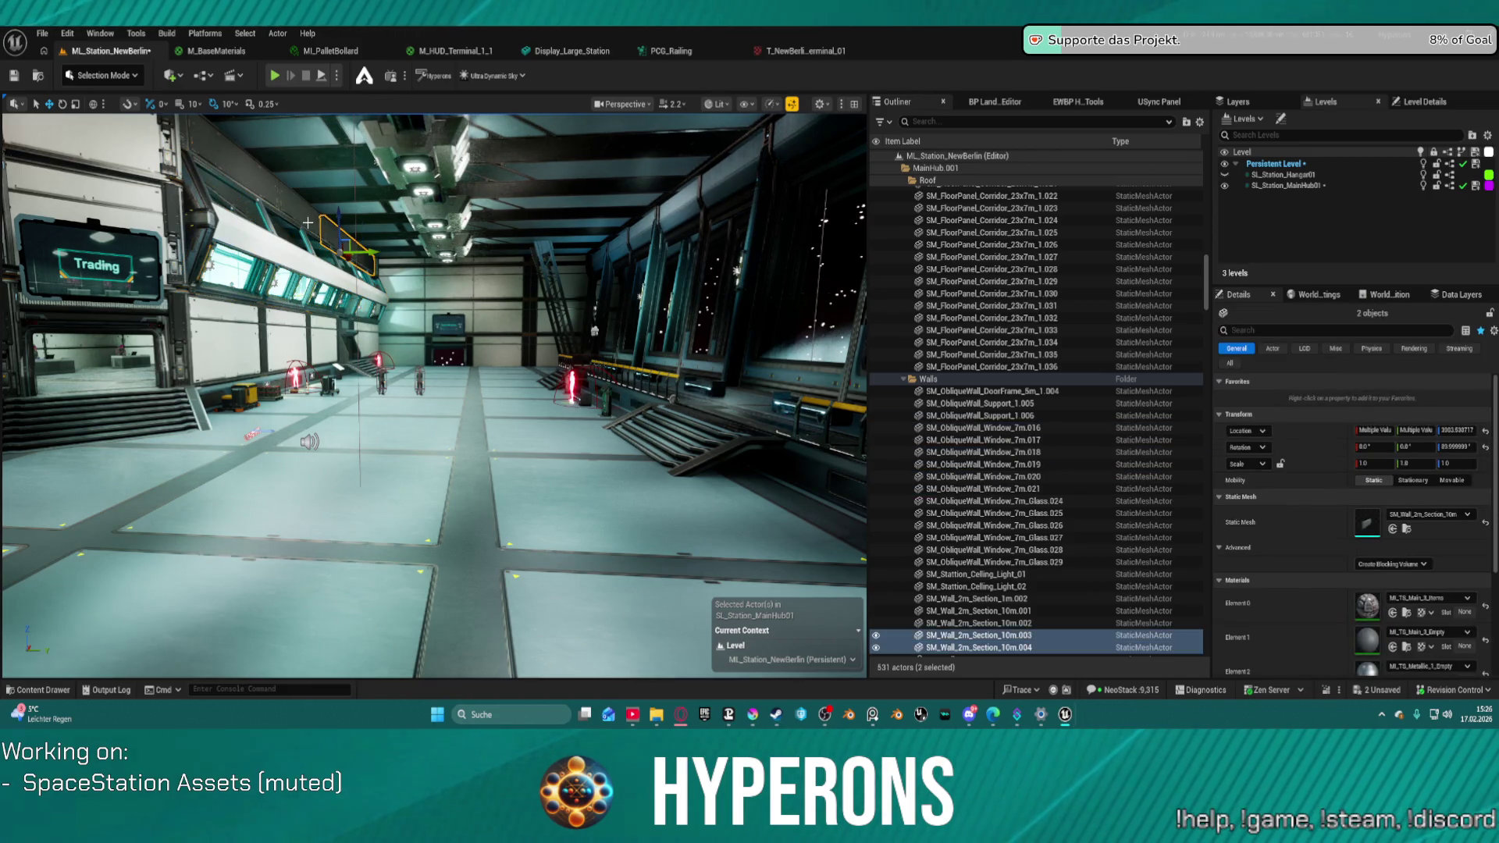
{"action": "left_click", "coordinate": [257, 181], "text": "ctrl"}
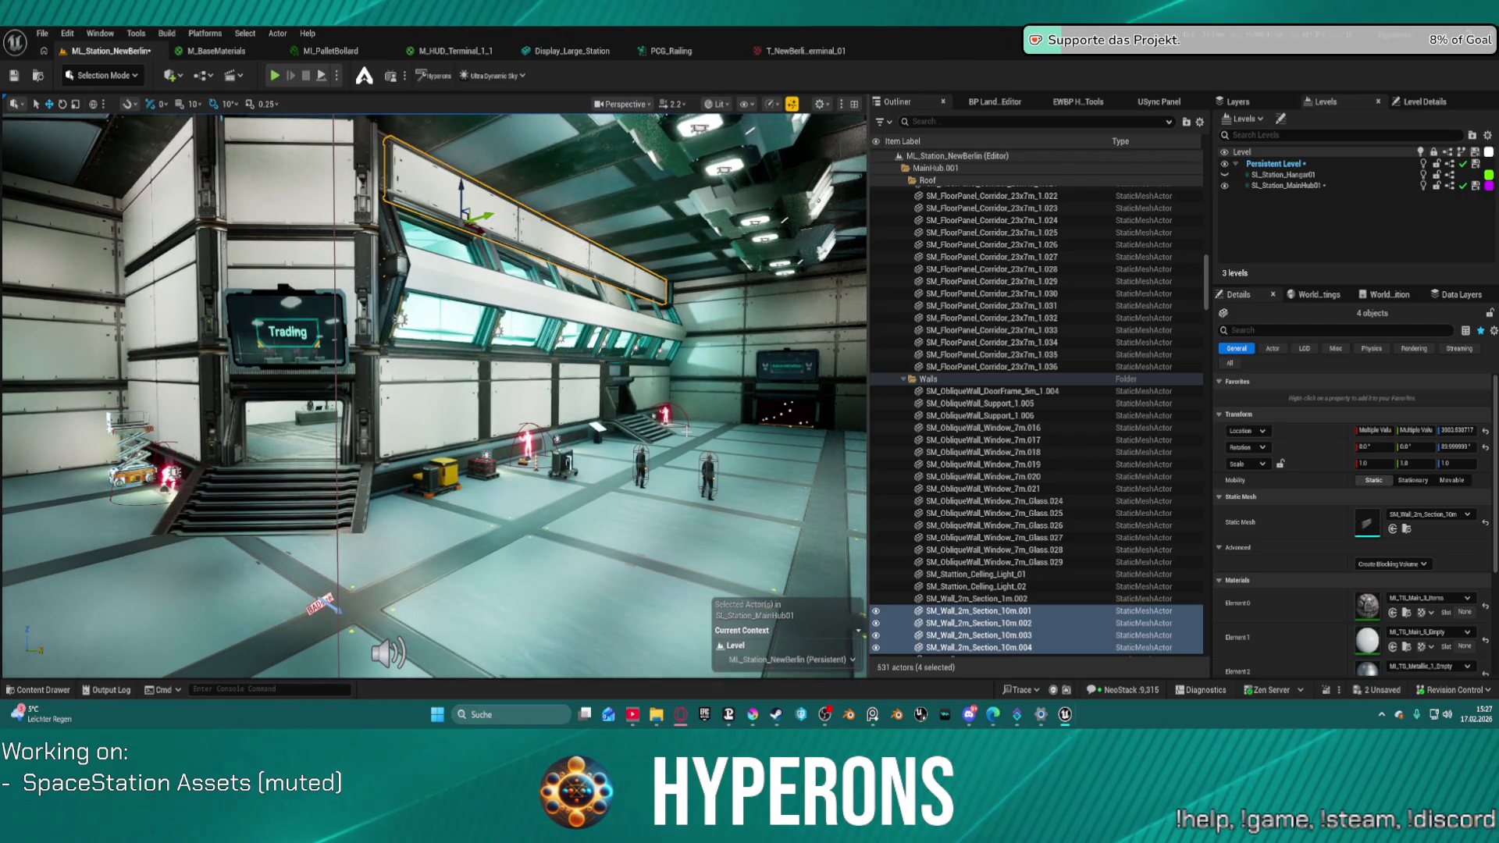
{"action": "key", "text": "ctrl+z"}
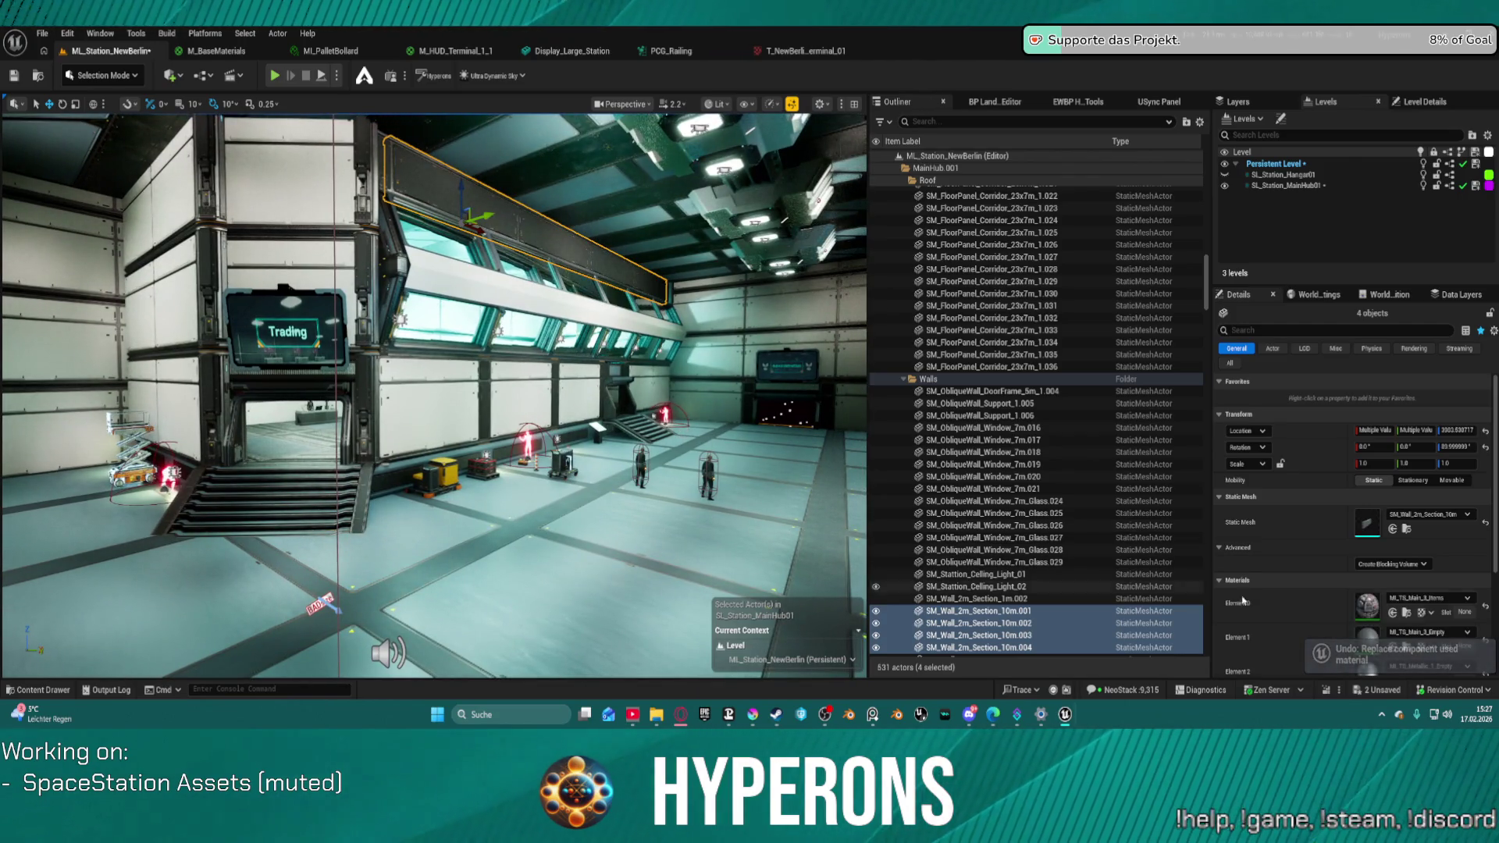
{"action": "left_click", "coordinate": [1392, 648]}
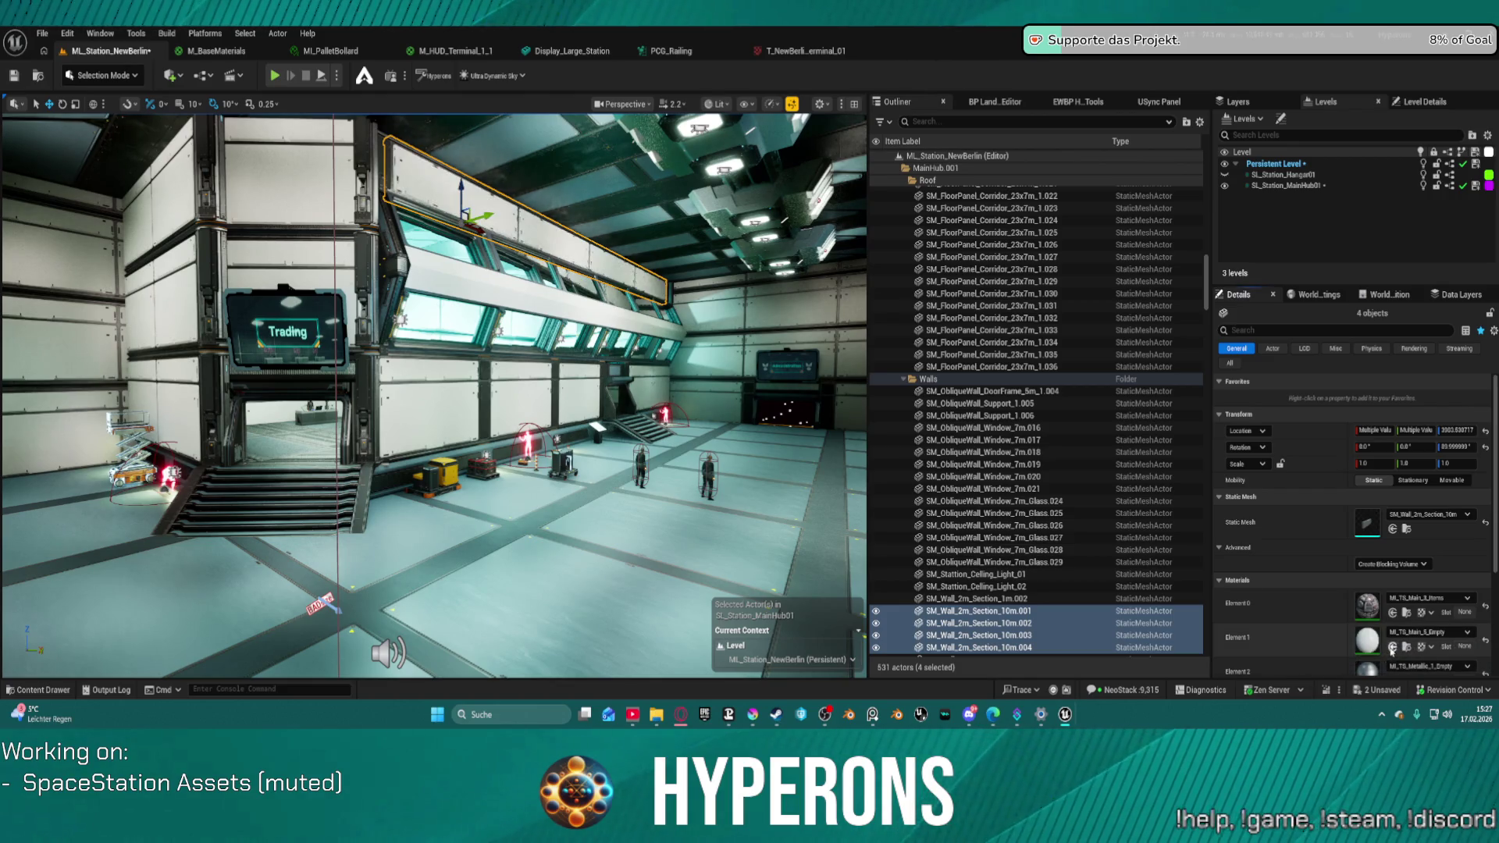
{"action": "key", "text": "f"}
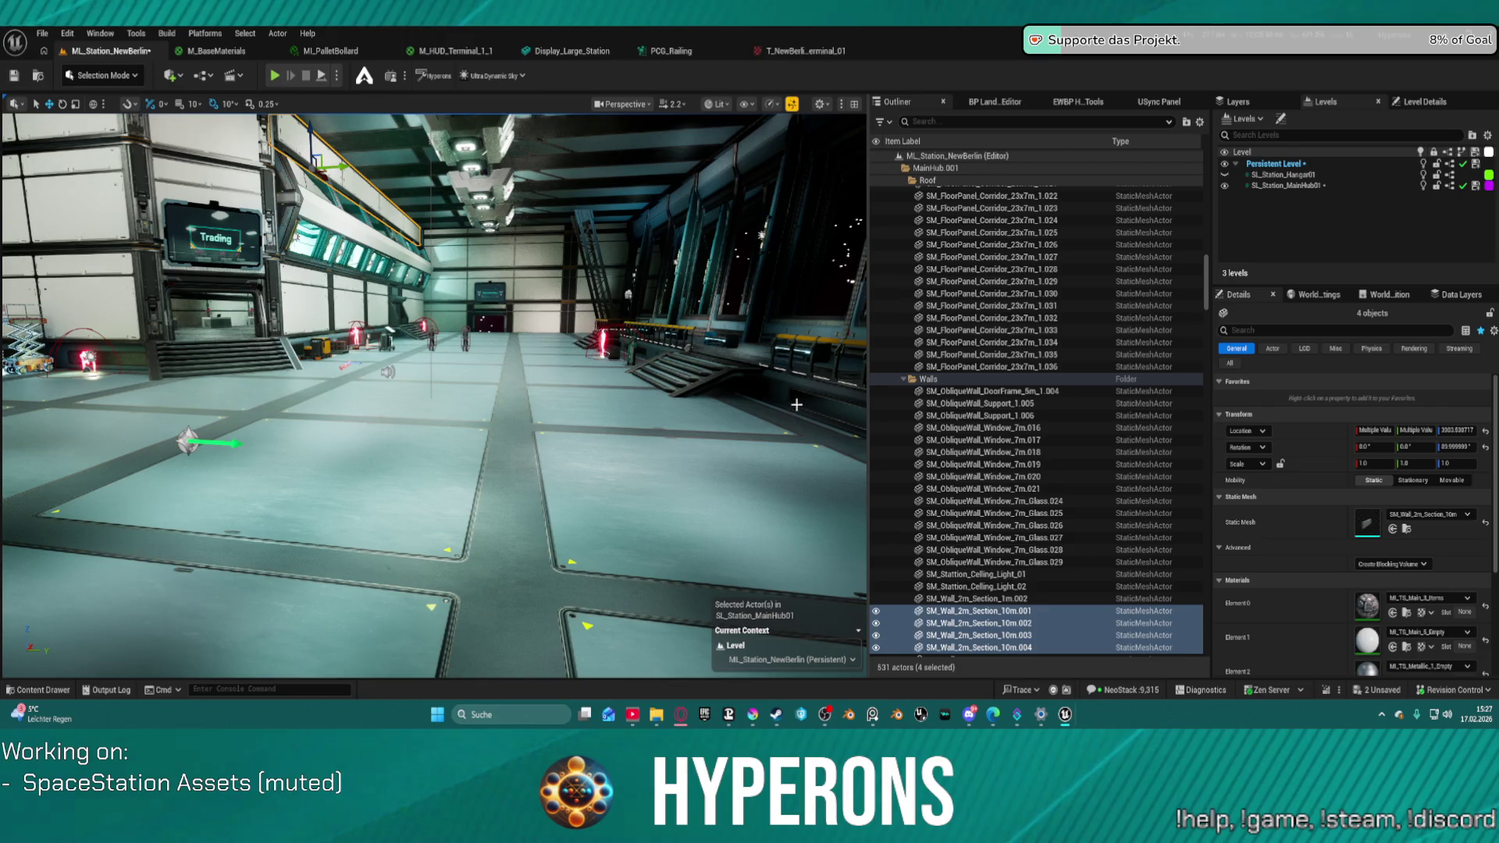
{"action": "mouse_move", "coordinate": [751, 381]}
{"action": "left_mouse_down"}
{"action": "mouse_move", "coordinate": [703, 367]}
{"action": "mouse_move", "coordinate": [742, 312]}
{"action": "mouse_move", "coordinate": [734, 367]}
{"action": "mouse_move", "coordinate": [718, 340]}
{"action": "mouse_move", "coordinate": [353, 351]}
{"action": "left_mouse_up"}
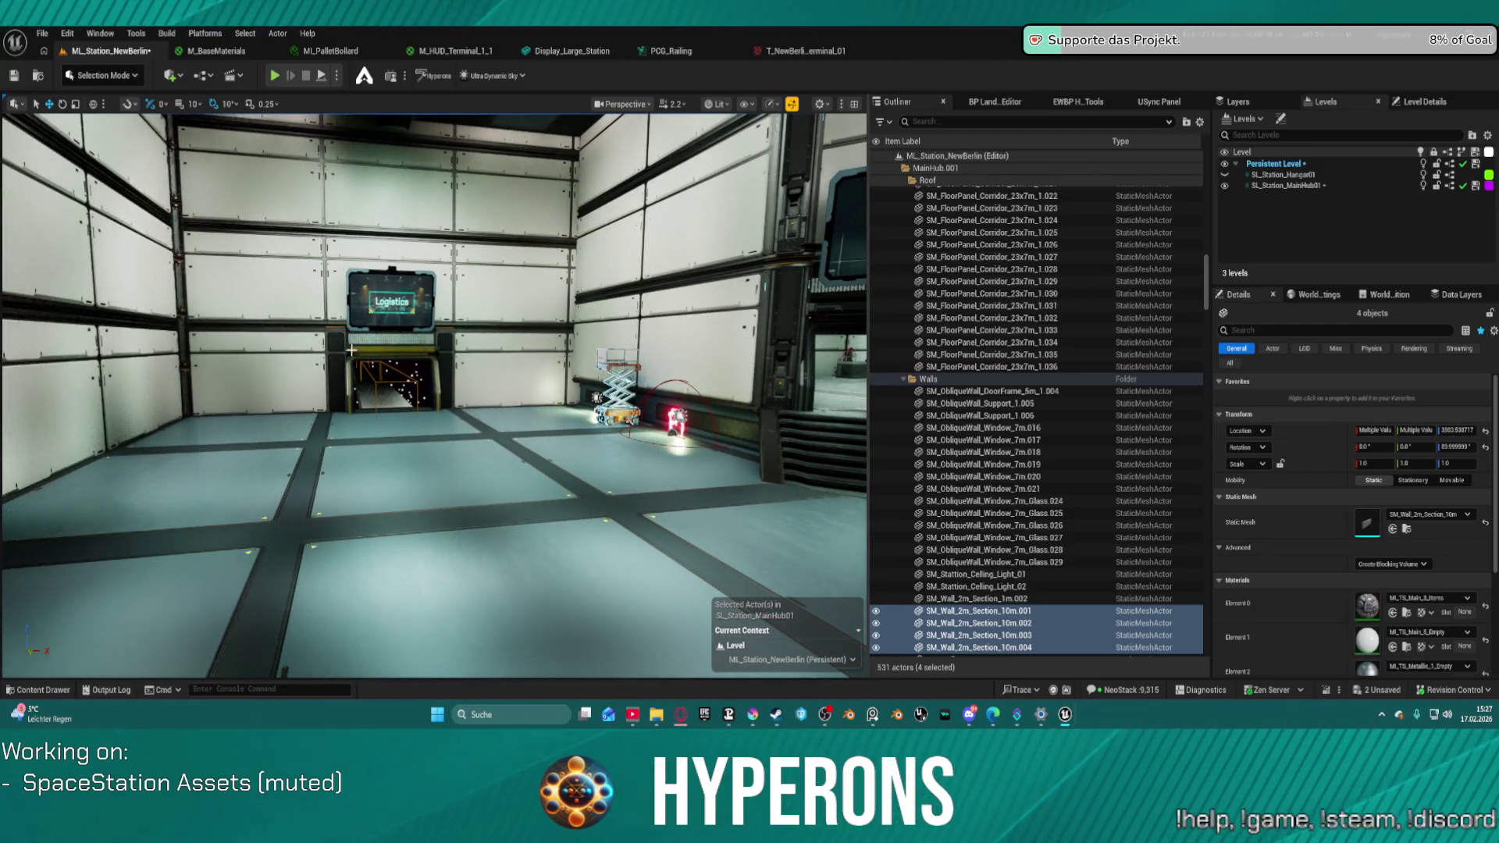
- Select the 4m wall pieces under the Logistics terminal, then frame the piece by the Trading sign
{"action": "left_click", "coordinate": [429, 352]}
{"action": "left_click", "coordinate": [447, 348], "text": "ctrl"}
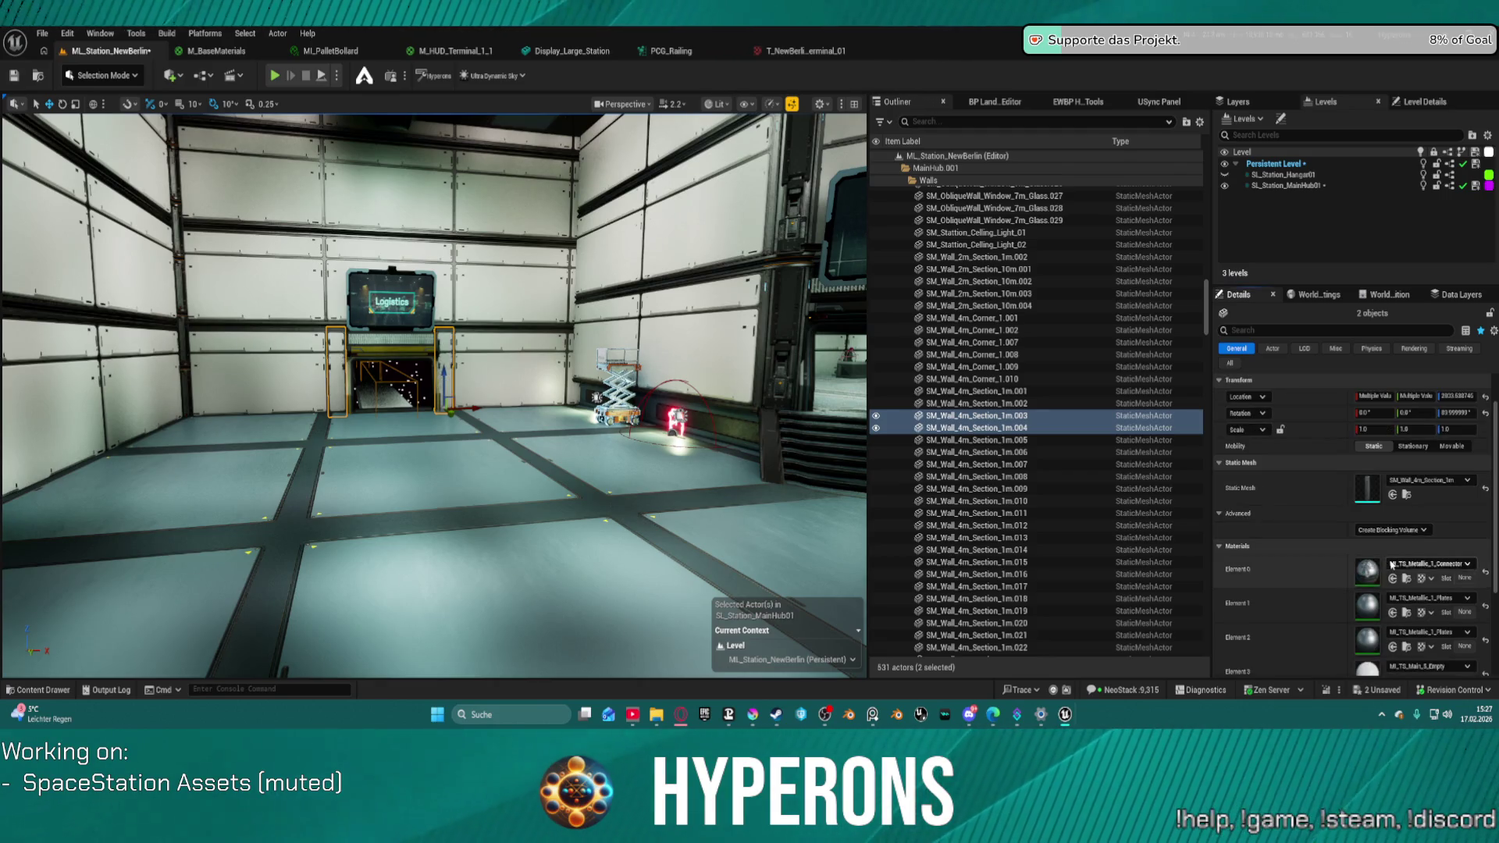
{"action": "scroll", "coordinate": [1392, 560], "scroll_direction": "up", "scroll_amount": 3}
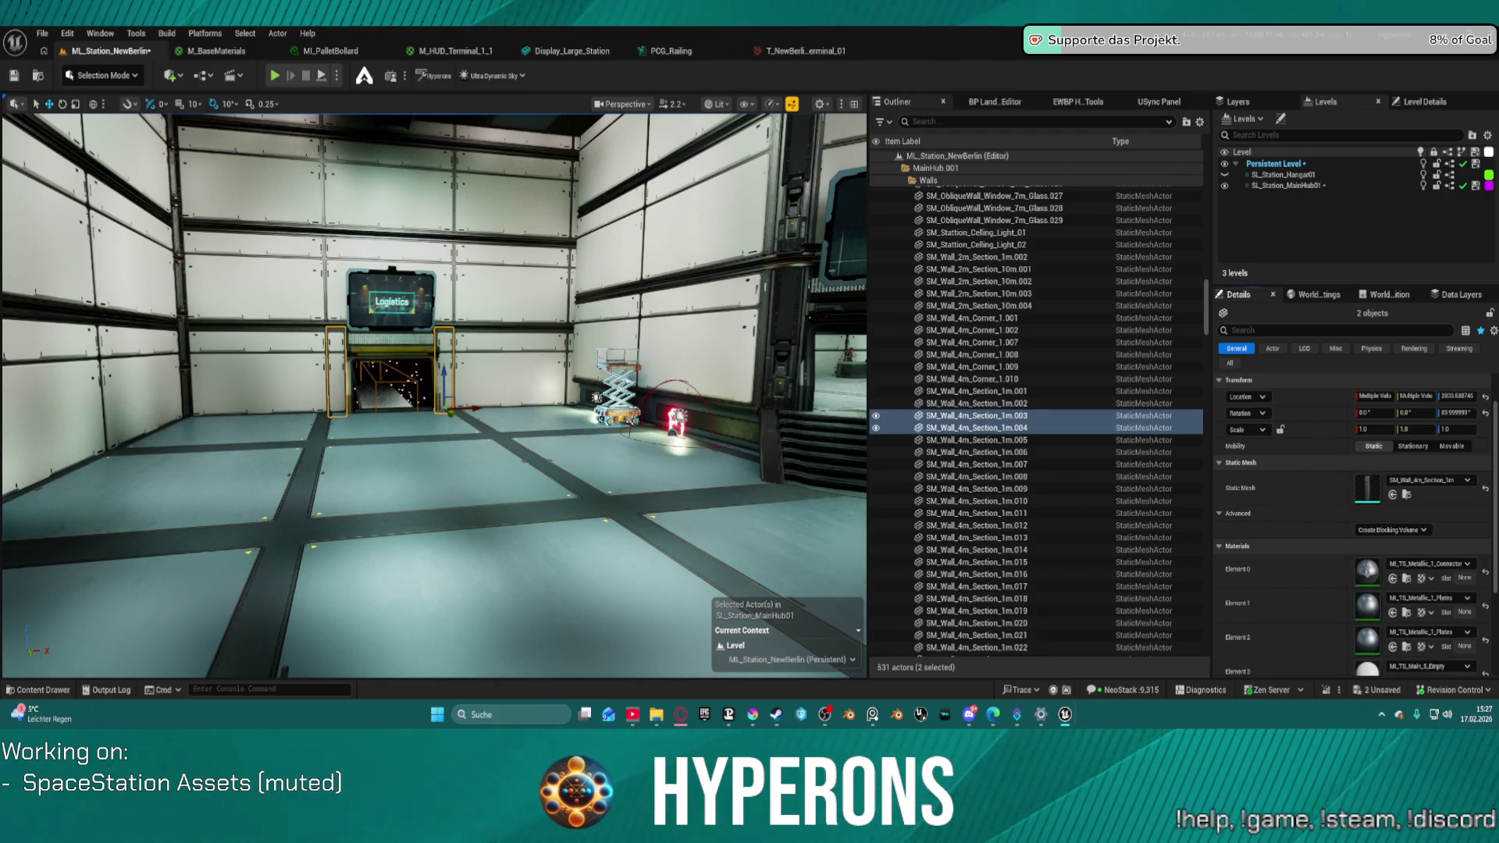
{"action": "mouse_move", "coordinate": [655, 375]}
{"action": "left_mouse_down"}
{"action": "mouse_move", "coordinate": [546, 374]}
{"action": "mouse_move", "coordinate": [655, 374]}
{"action": "left_mouse_up"}
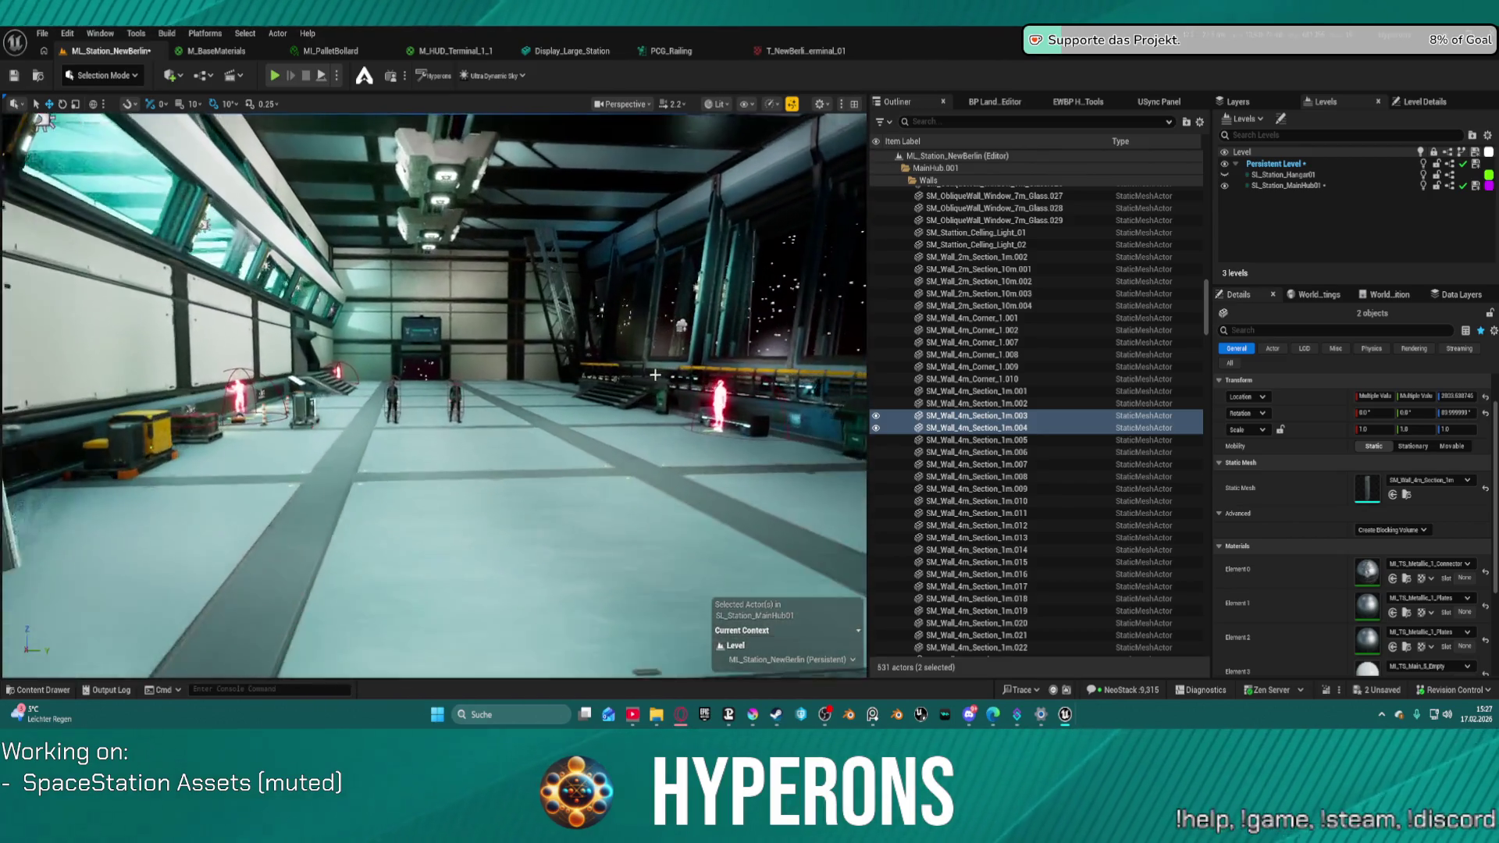
{"action": "left_click", "coordinate": [655, 375]}
{"action": "key", "text": "f"}
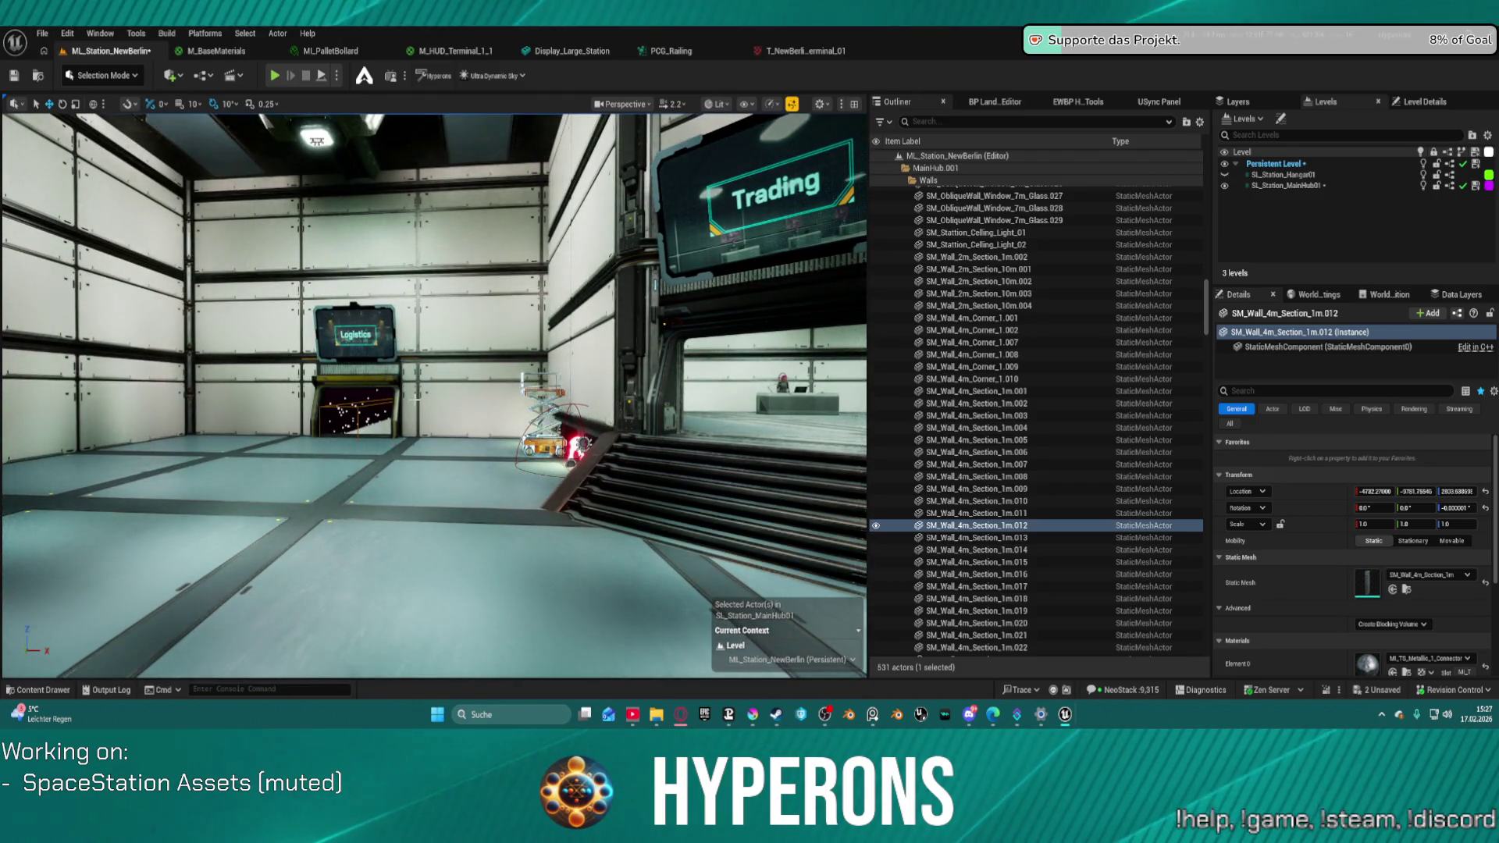
- Select SM_Wall_4m_Section_1m .003, .004, .011 and .012 together
{"action": "left_click", "coordinate": [350, 392]}
{"action": "left_click", "coordinate": [314, 380], "text": "ctrl"}
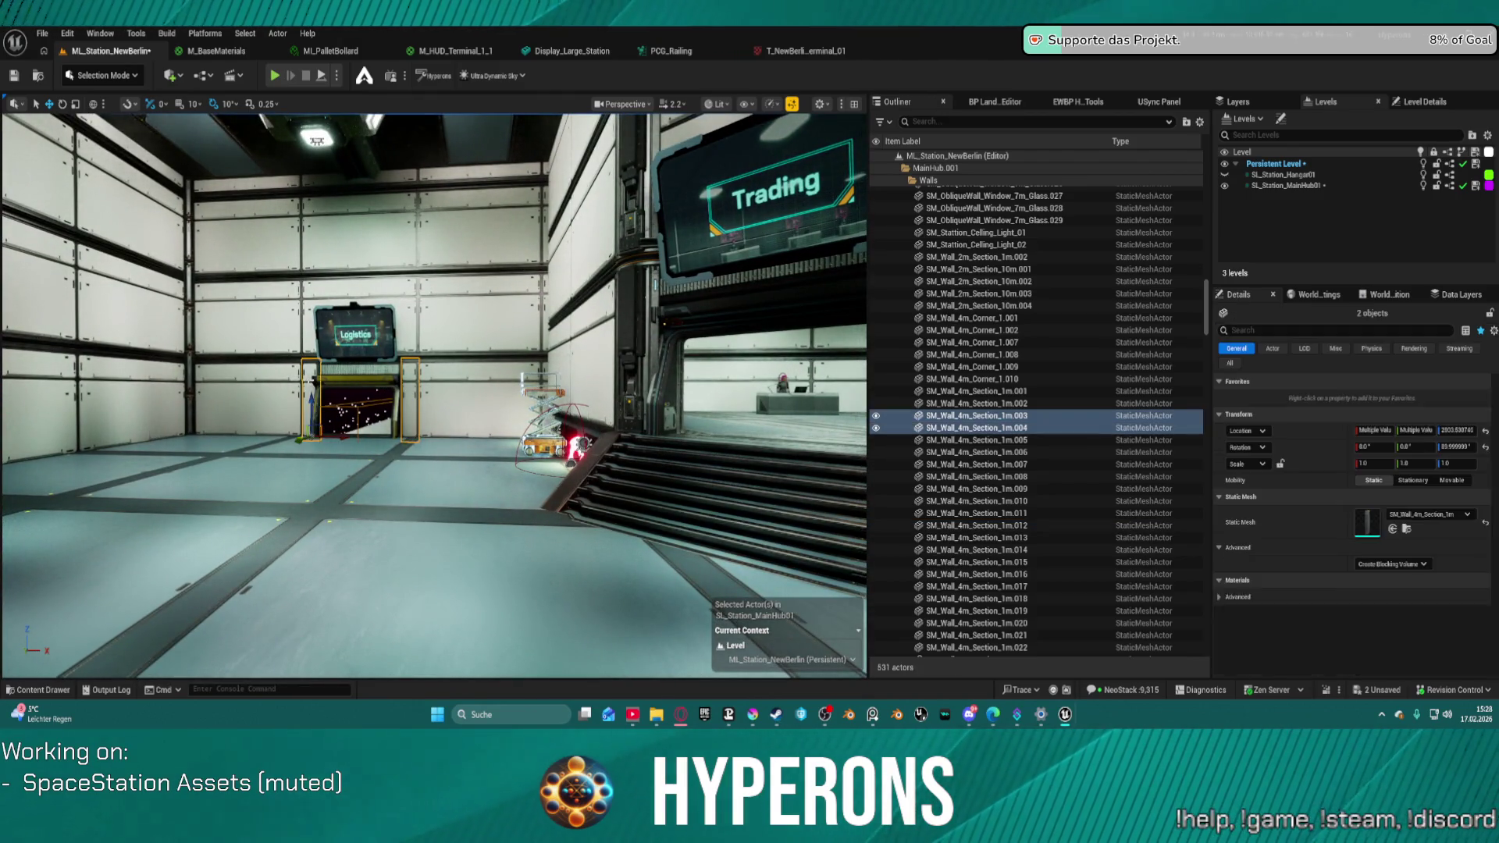
{"action": "key", "text": "f"}
{"action": "left_click", "coordinate": [471, 402], "text": "ctrl"}
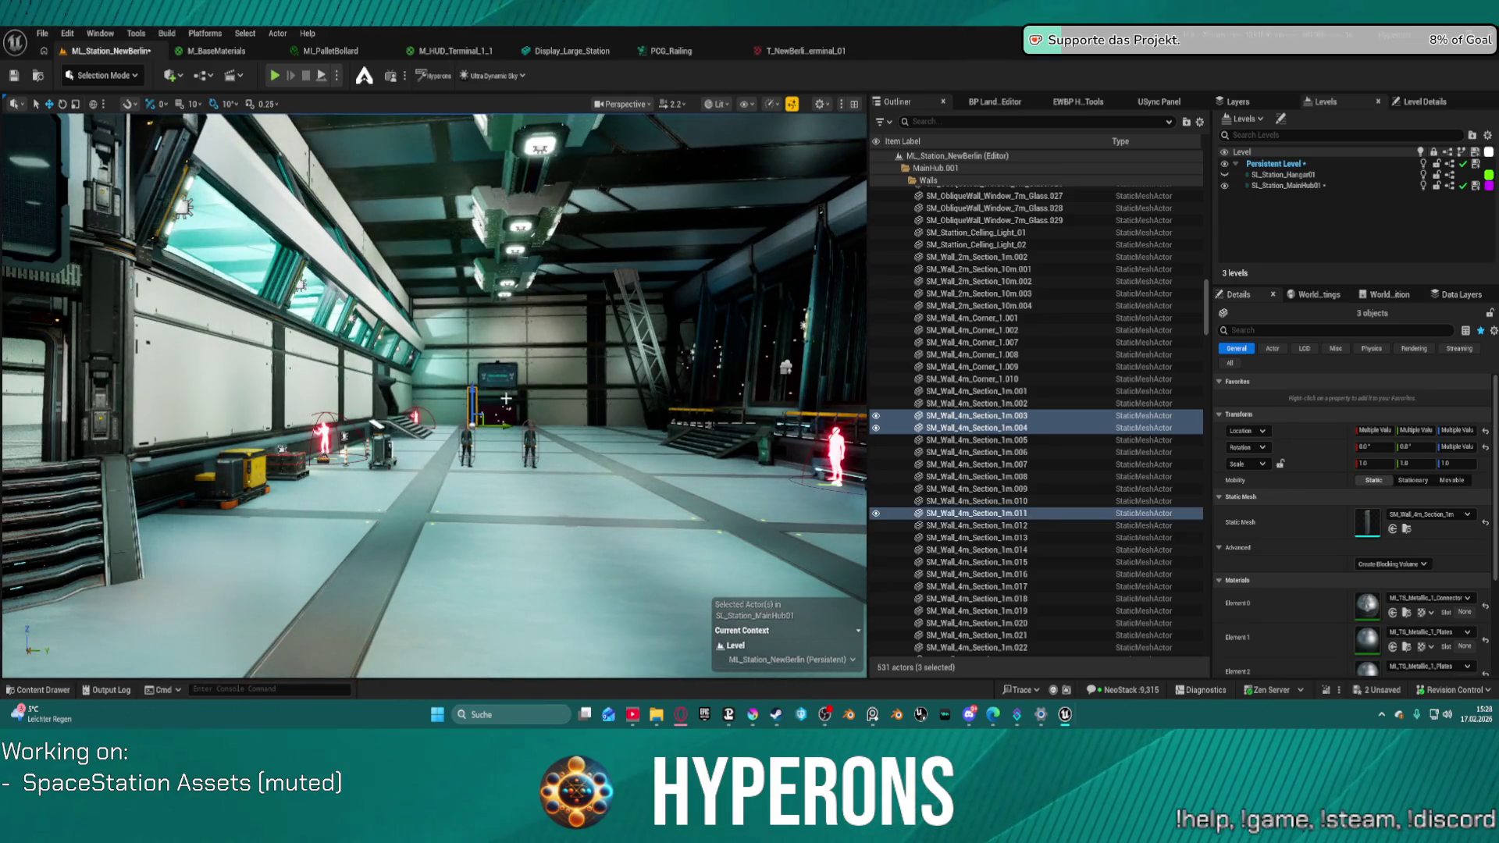
{"action": "left_click", "coordinate": [523, 402], "text": "ctrl"}
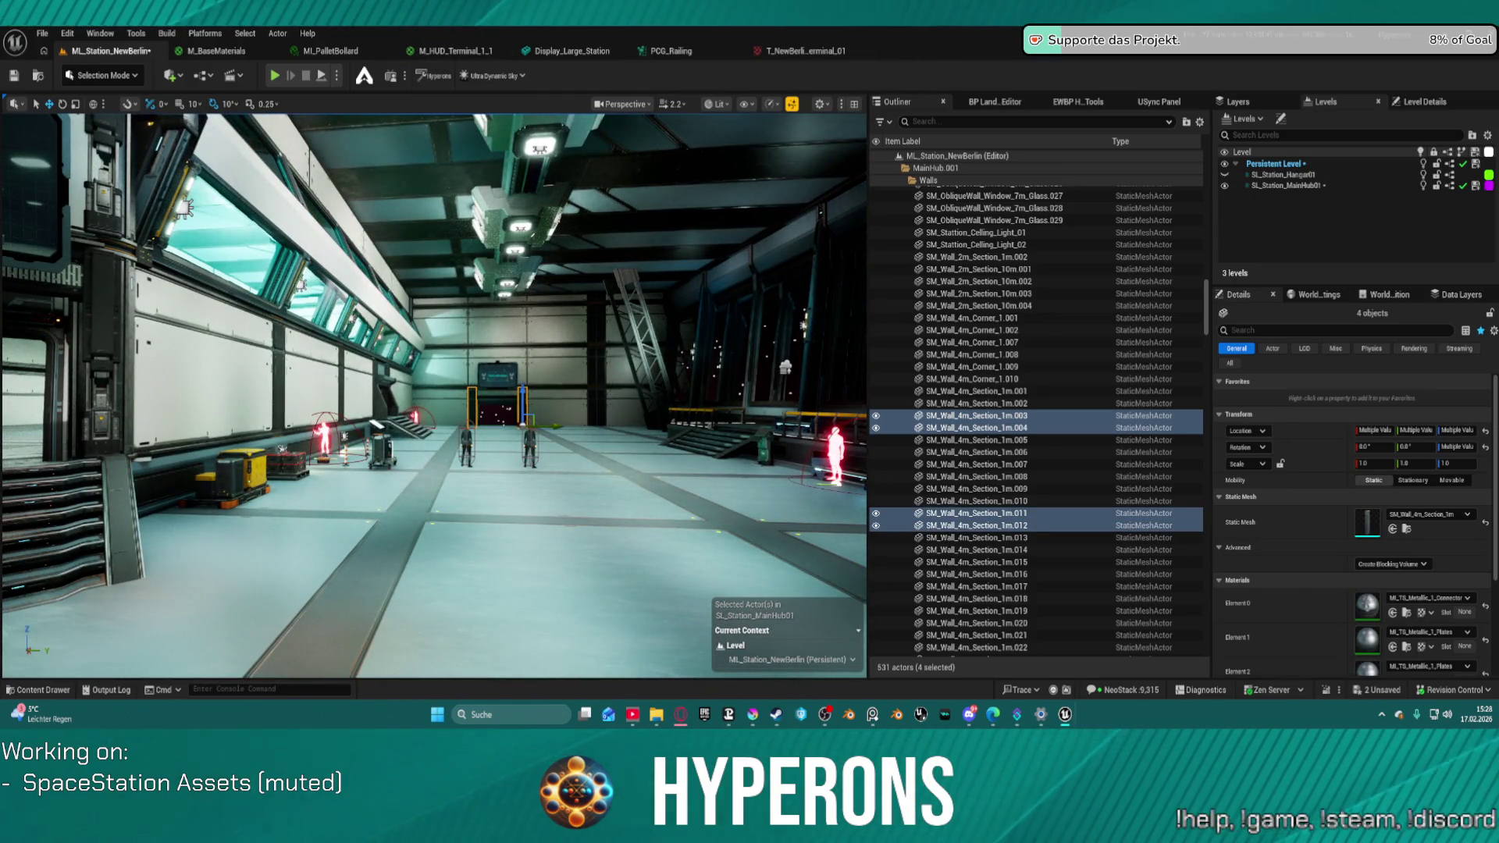
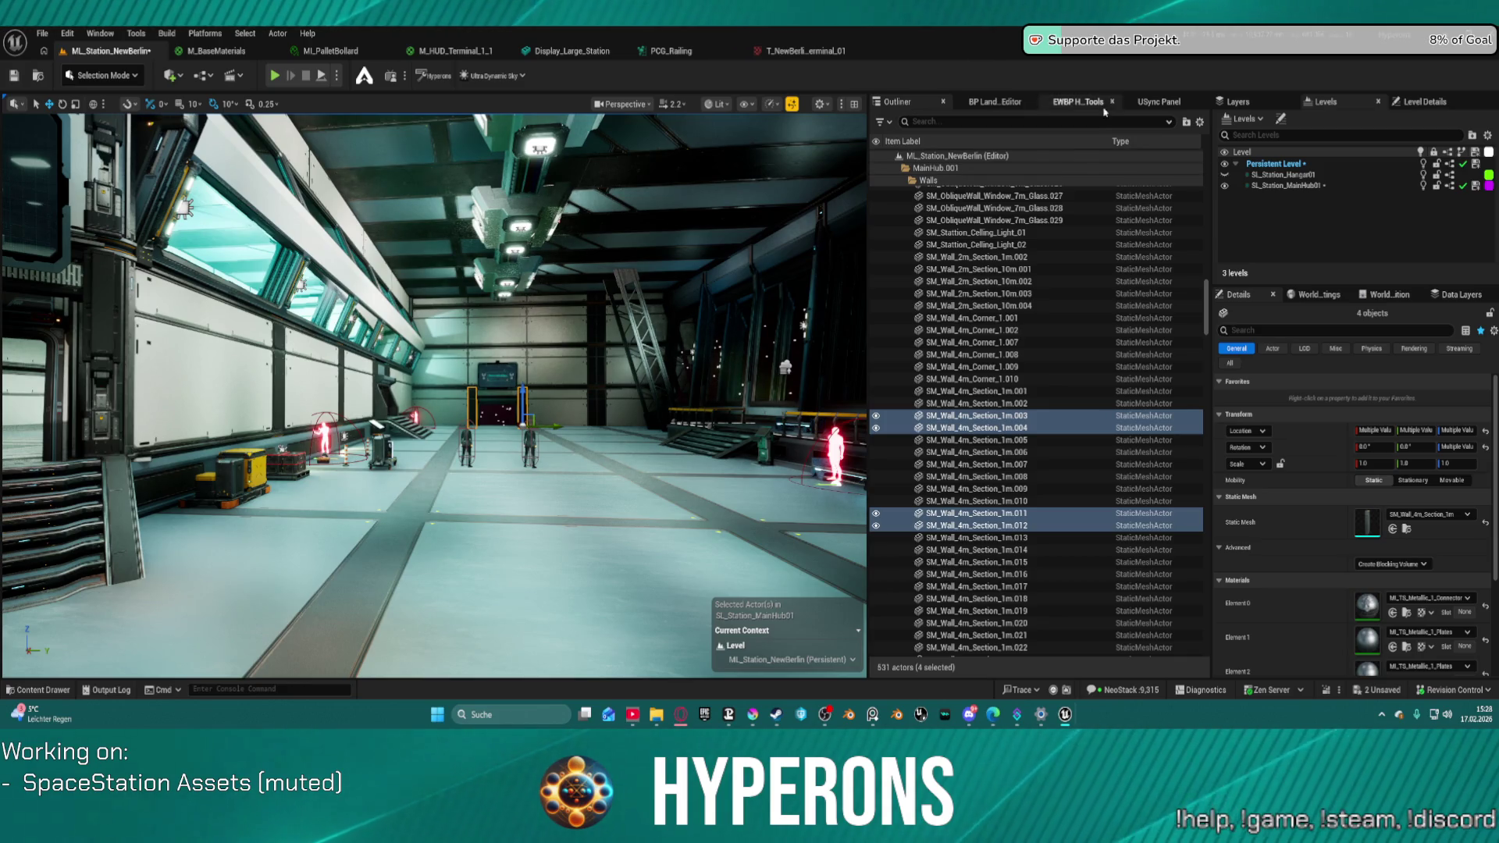
- Assign the yellow MI_TS_Details material to Element 3 on the four Logistics doorway wall sections
{"action": "scroll", "coordinate": [1410, 582], "scroll_direction": "down", "scroll_amount": 5}
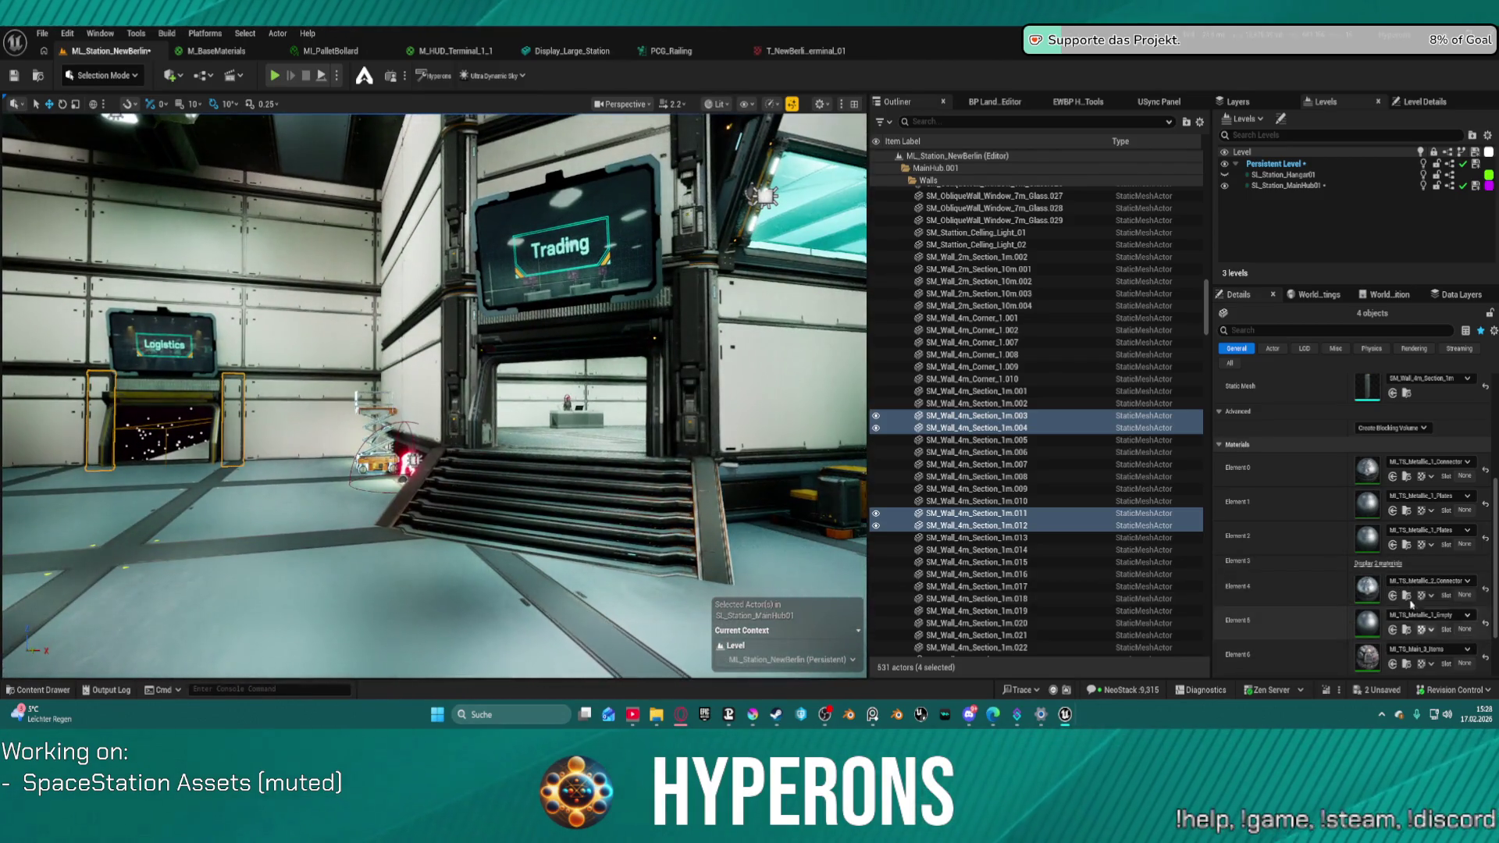
{"action": "left_click", "coordinate": [1378, 563]}
{"action": "scroll", "coordinate": [1378, 570], "scroll_direction": "up", "scroll_amount": 3}
{"action": "scroll", "coordinate": [1406, 576], "scroll_direction": "down", "scroll_amount": 6}
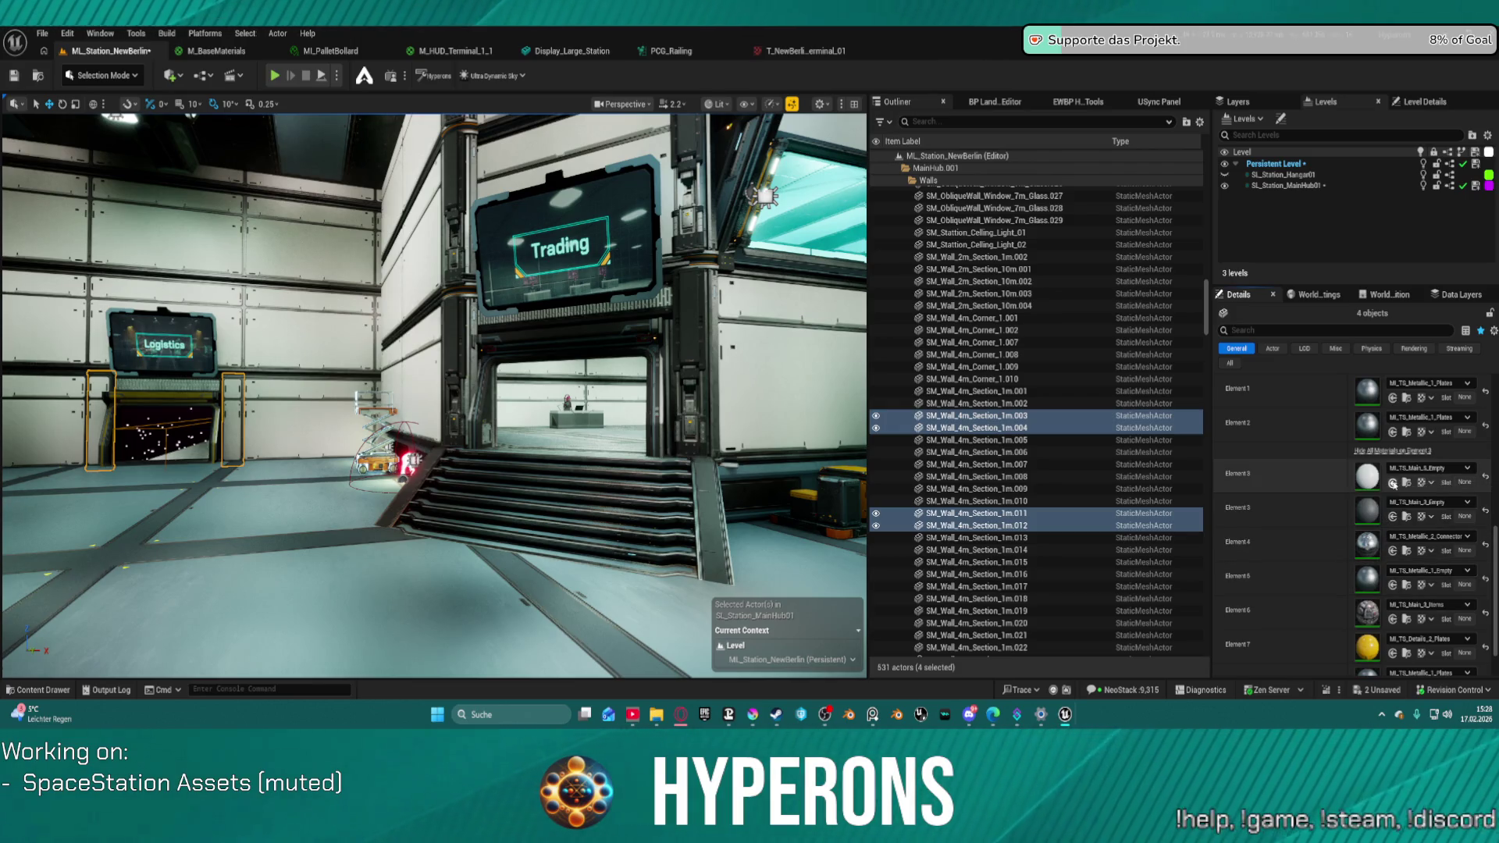
{"action": "left_click", "coordinate": [1380, 451]}
{"action": "scroll", "coordinate": [1391, 539], "scroll_direction": "up", "scroll_amount": 3}
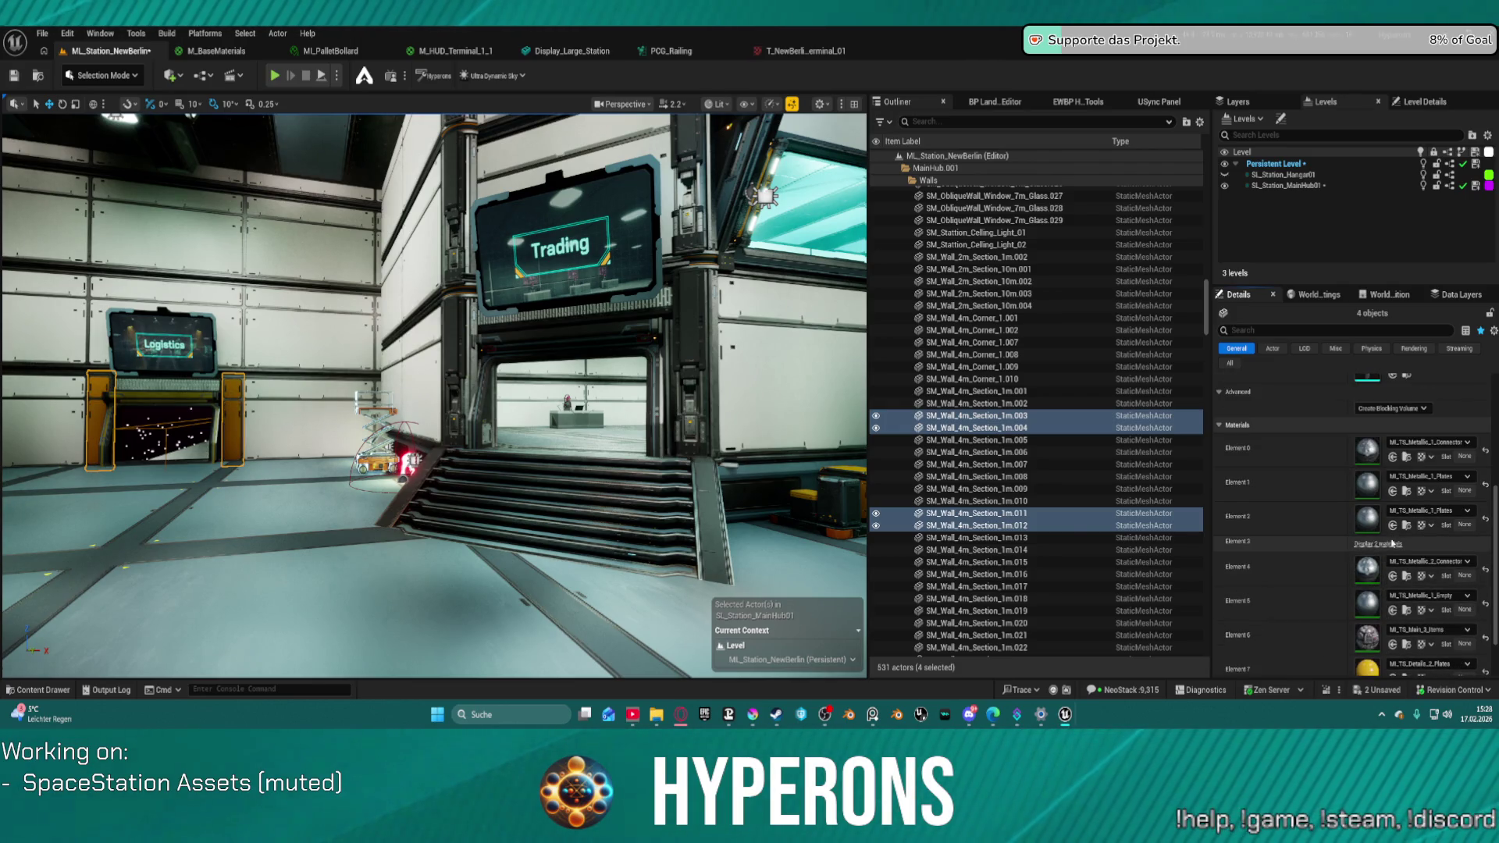
{"action": "scroll", "coordinate": [1391, 547], "scroll_direction": "up", "scroll_amount": 1}
{"action": "left_click", "coordinate": [1382, 587]}
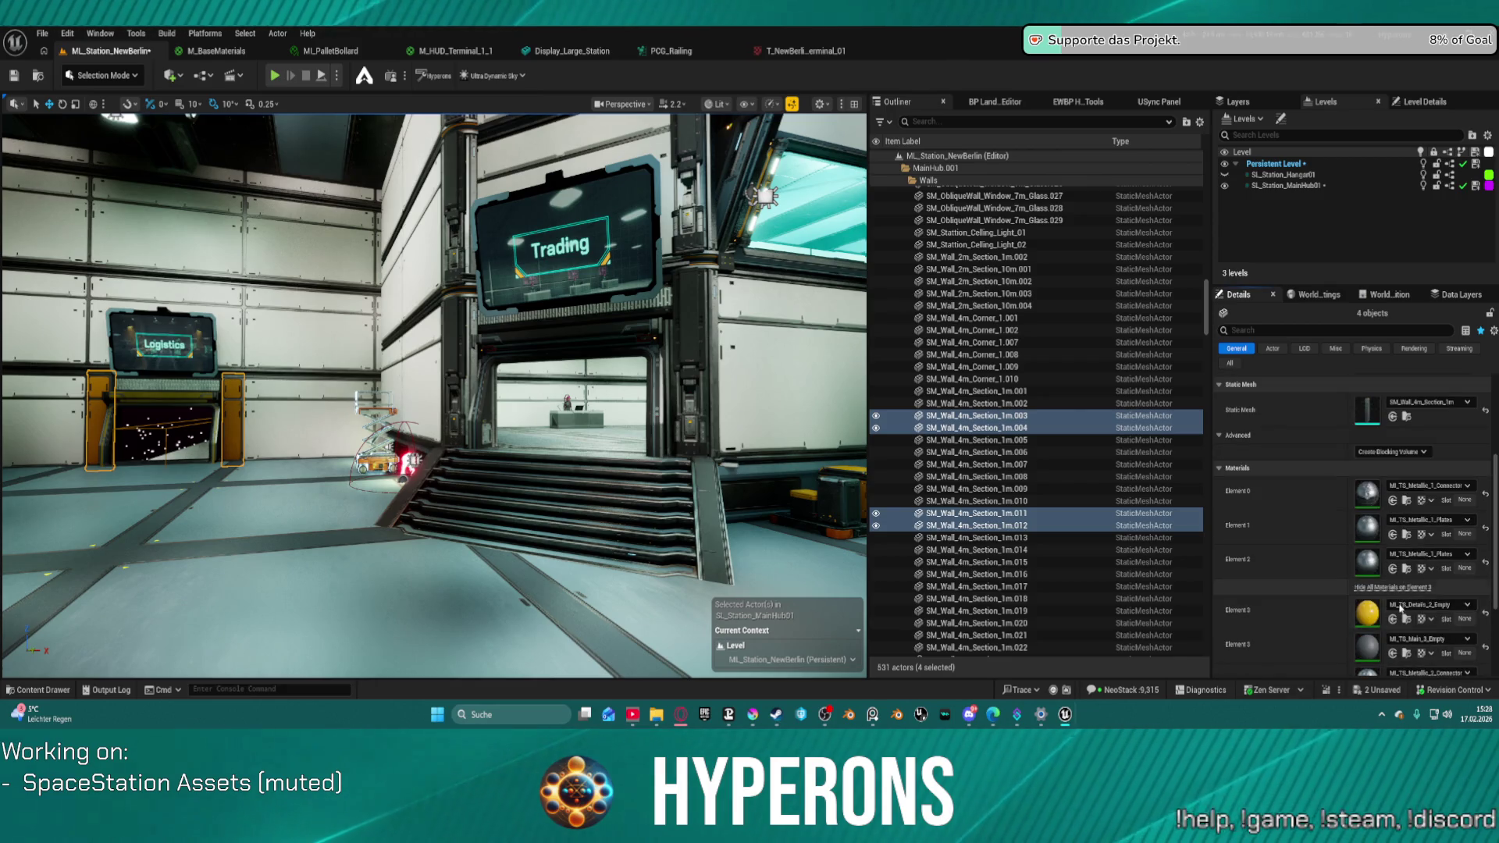
{"action": "scroll", "coordinate": [1394, 656], "scroll_direction": "up", "scroll_amount": 3}
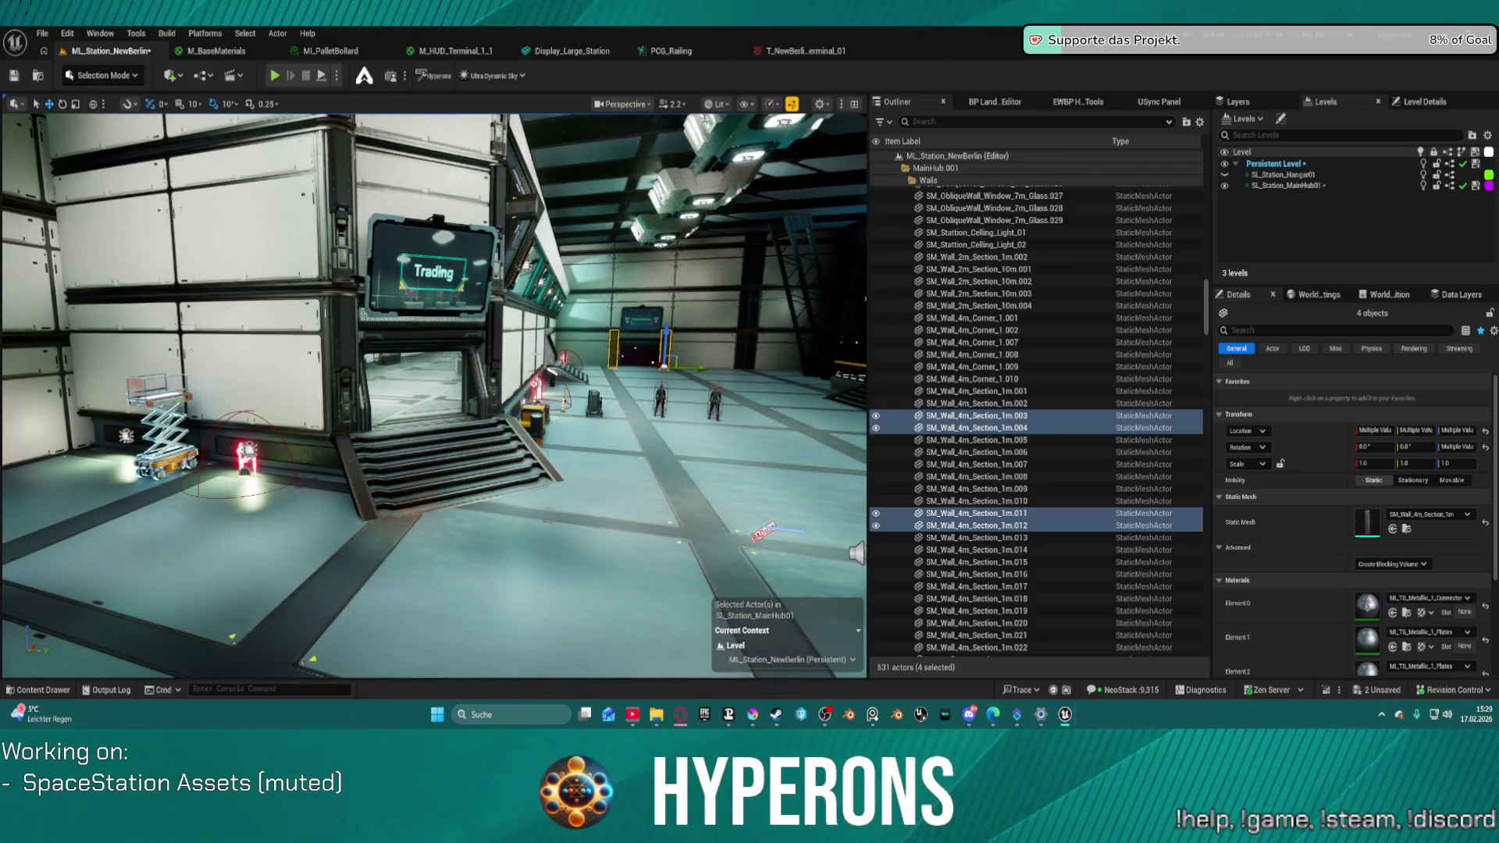
- Undo the material and selection changes, save the level, and fly to the Administration screen
{"action": "key", "text": "ctrl+z"}
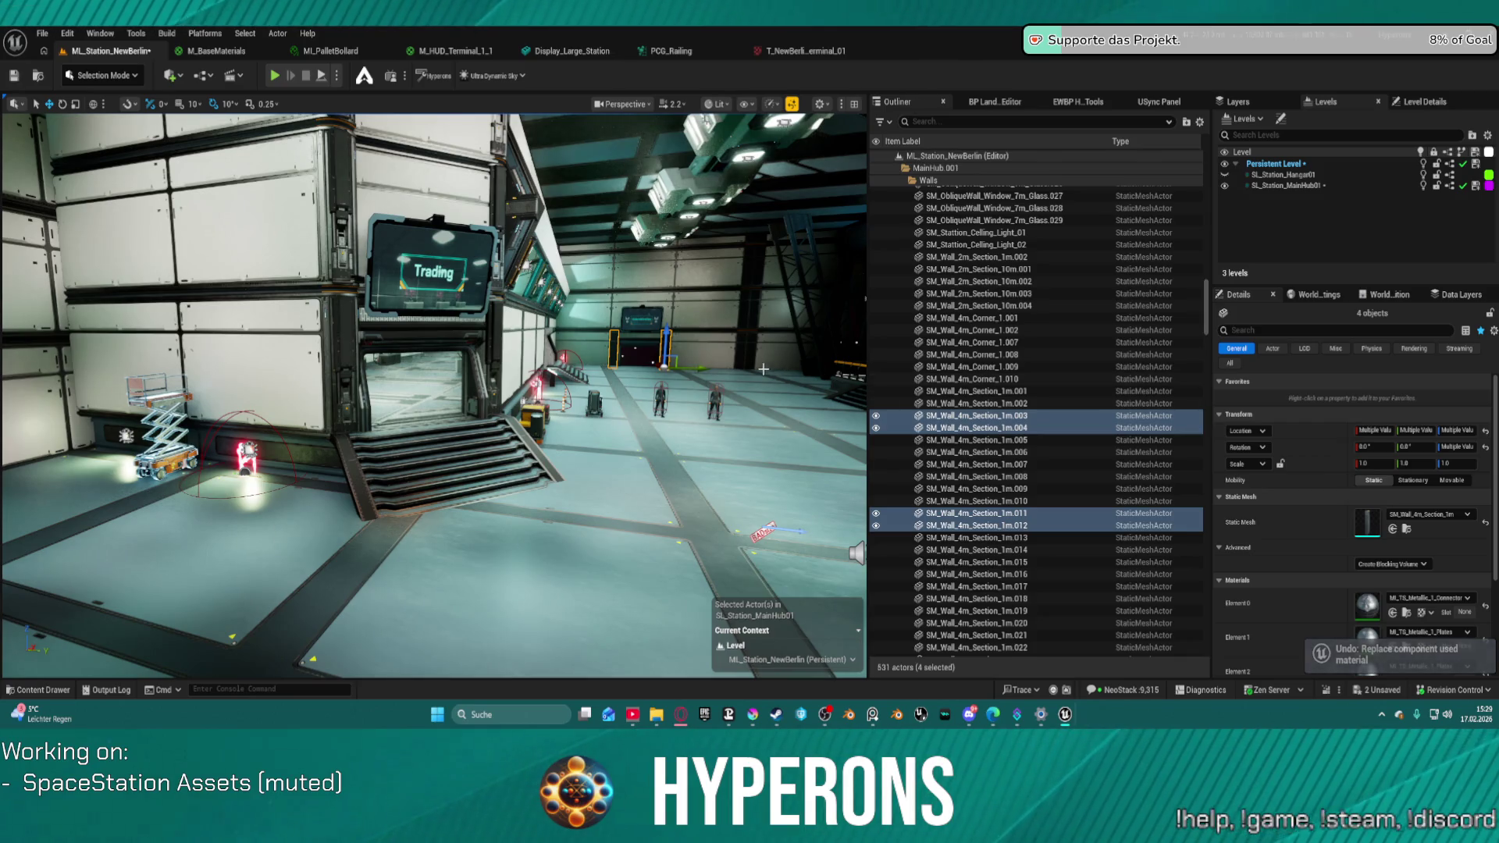
{"action": "key", "text": "ctrl+z"}
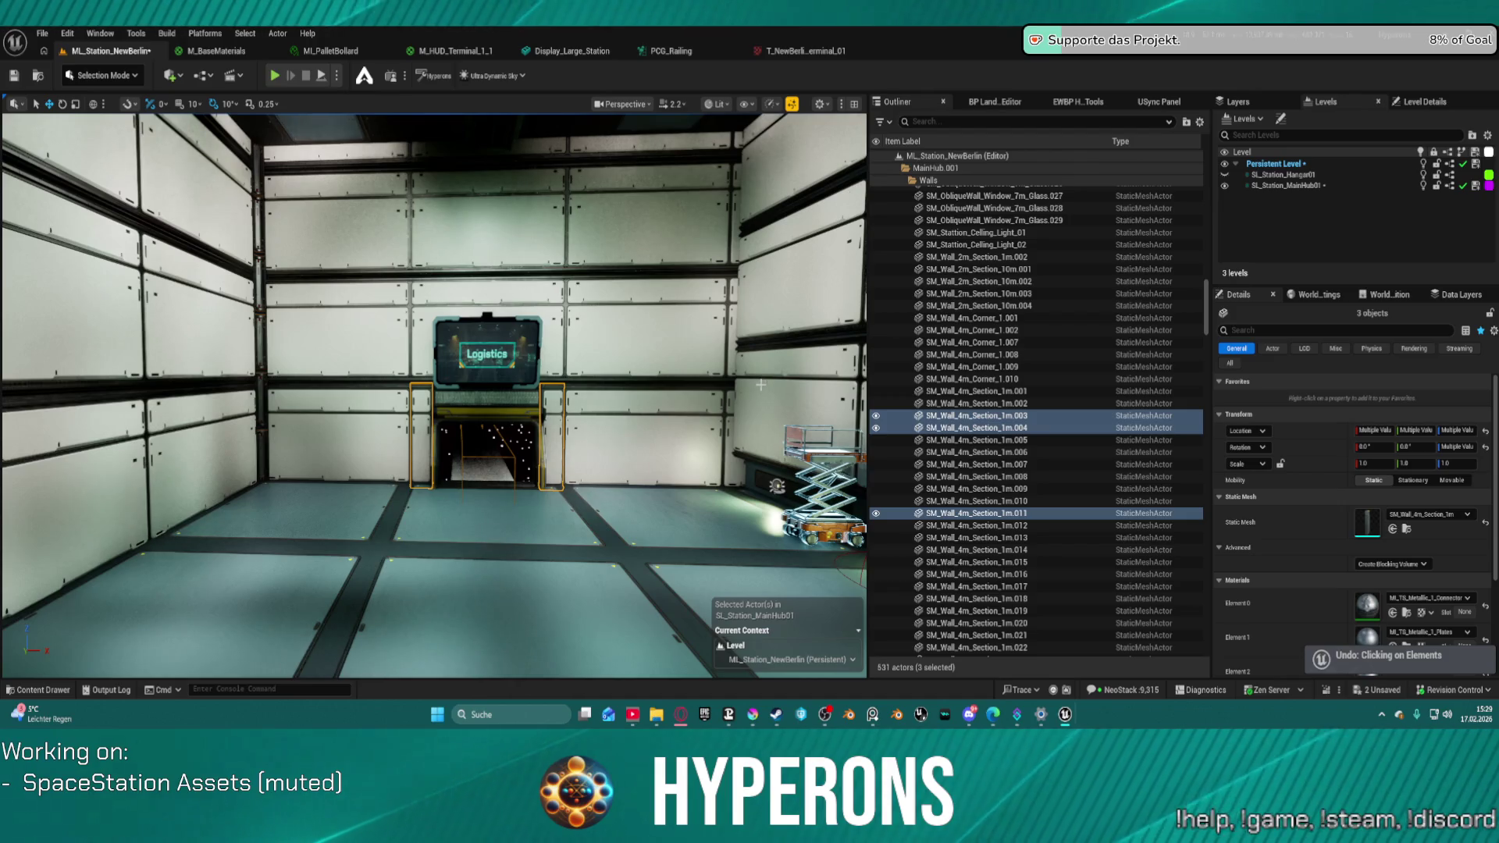
{"action": "key", "text": "ctrl+z"}
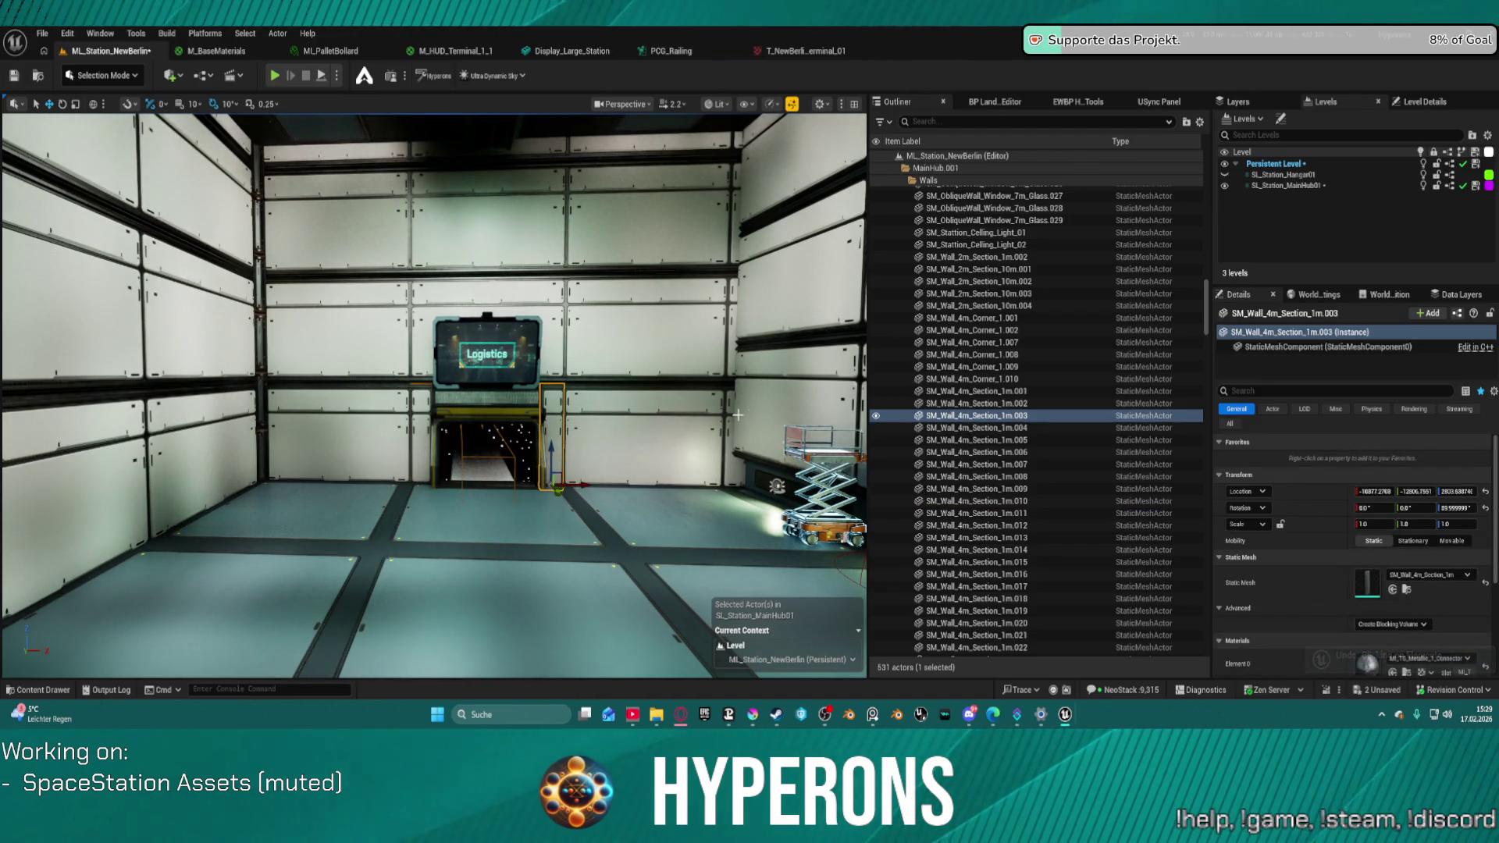
{"action": "key", "text": "ctrl+z"}
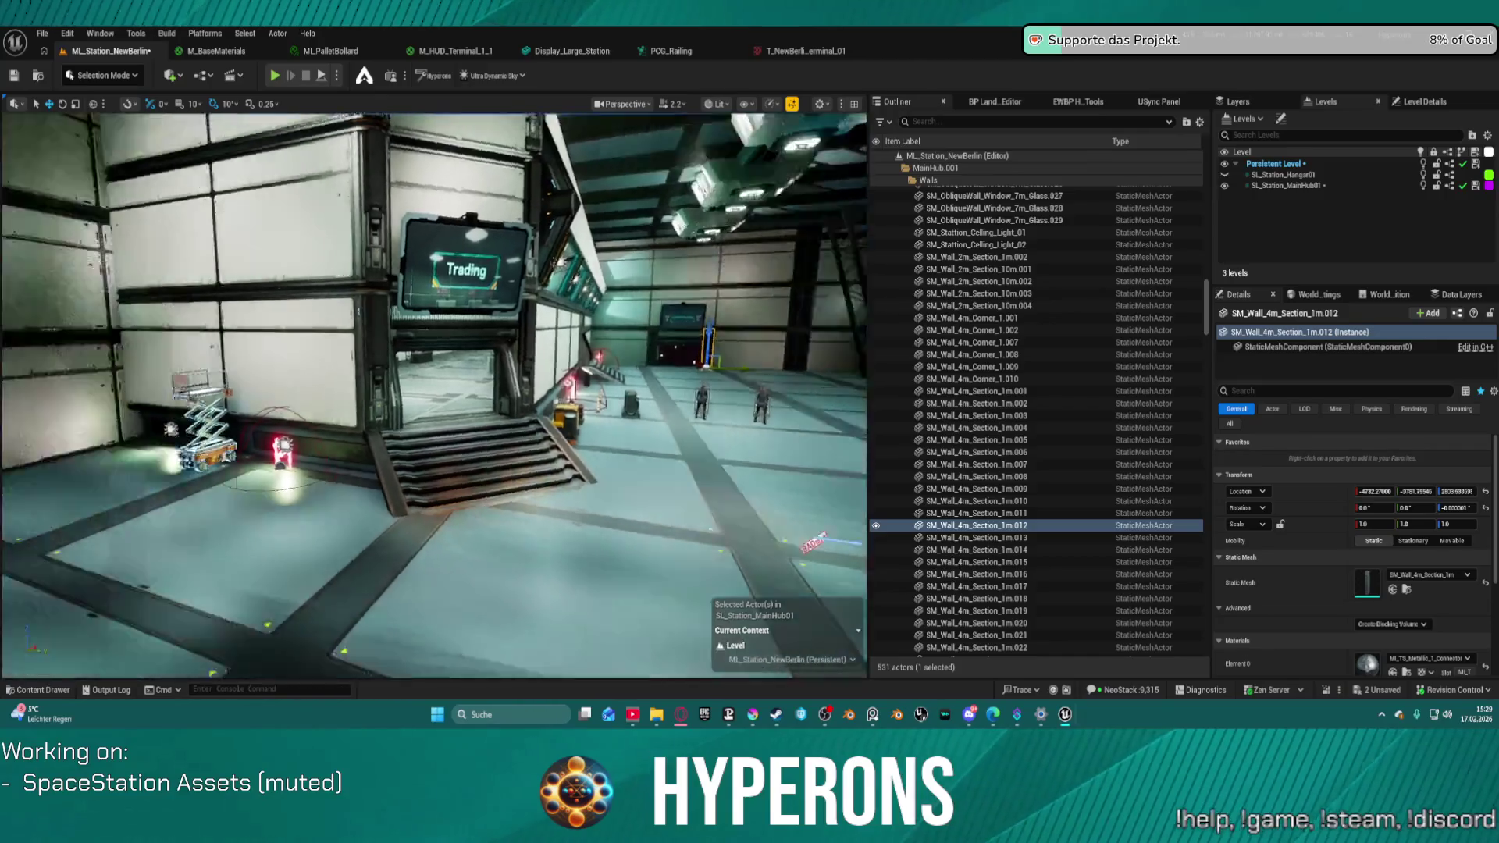
{"action": "key", "text": "ctrl+z"}
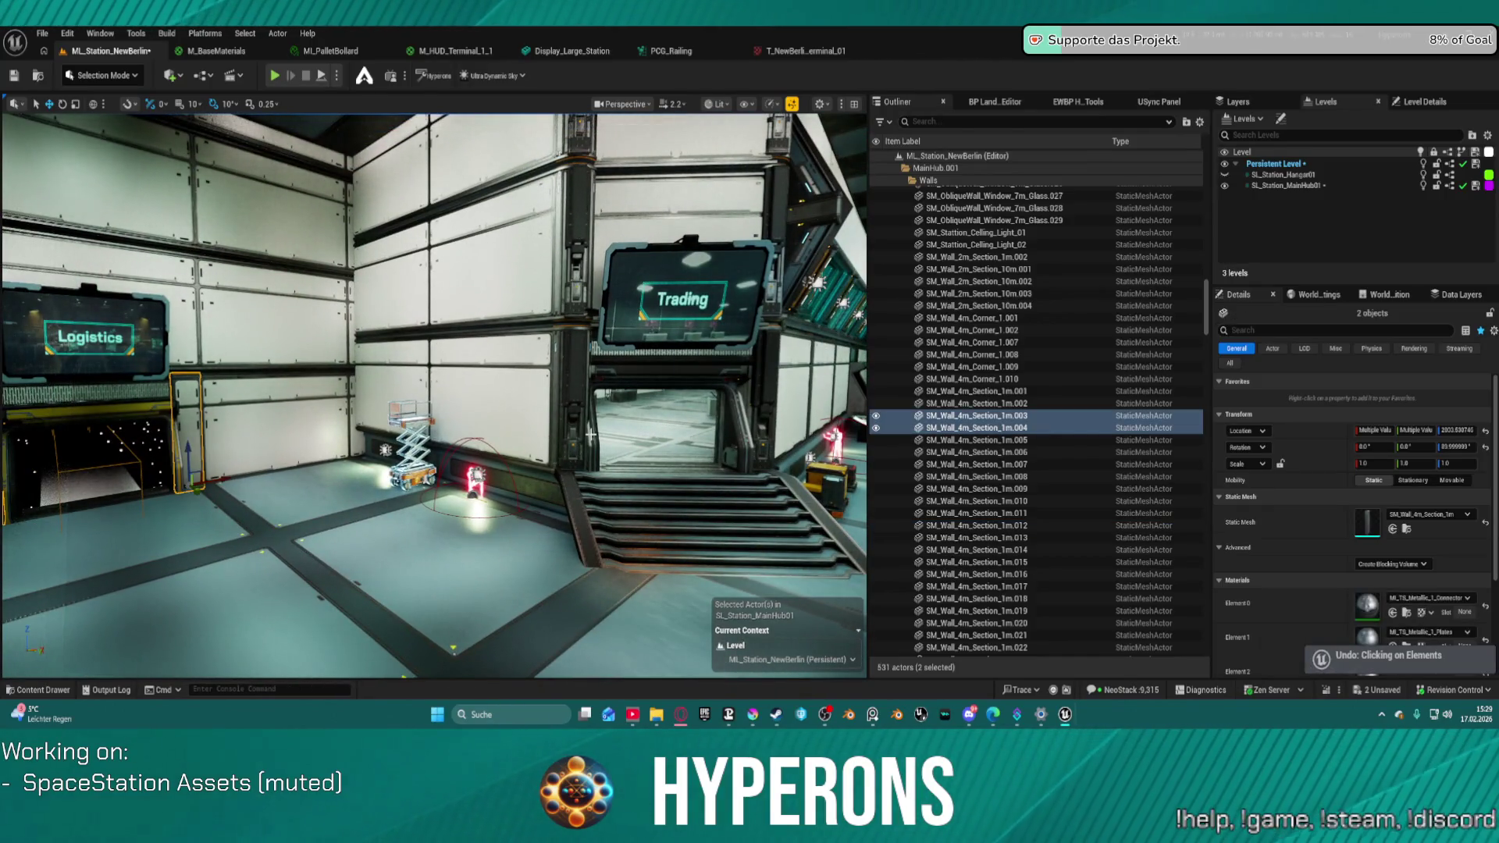
{"action": "key", "text": "ctrl+z"}
{"action": "key", "text": "ctrl+s"}
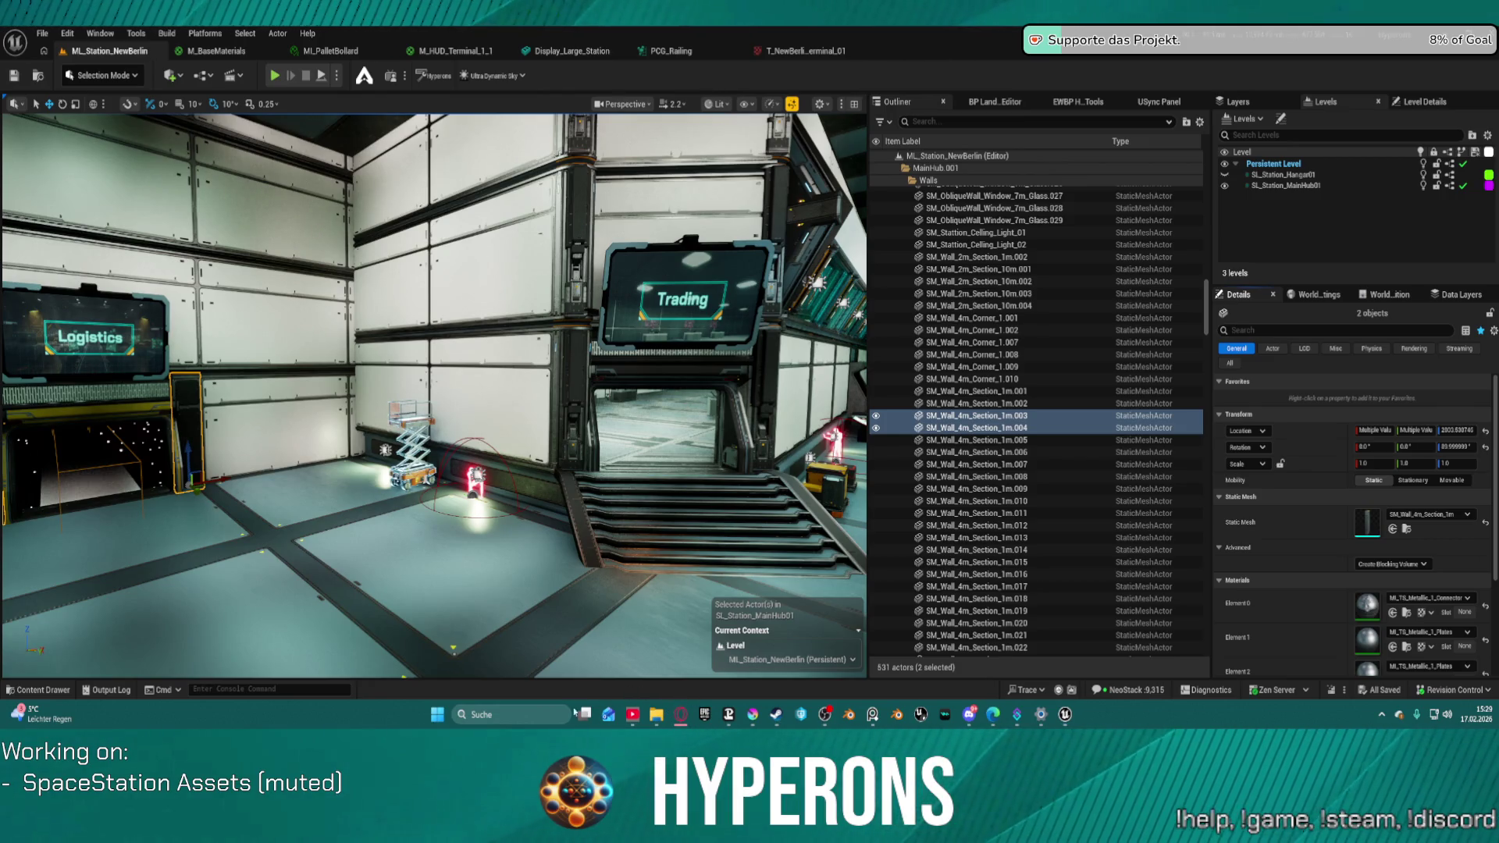
{"action": "mouse_move", "coordinate": [468, 271]}
{"action": "left_mouse_down"}
{"action": "mouse_move", "coordinate": [421, 275]}
{"action": "mouse_move", "coordinate": [484, 272]}
{"action": "mouse_move", "coordinate": [469, 223]}
{"action": "mouse_move", "coordinate": [391, 229]}
{"action": "left_mouse_up"}
- Set Element 2 on the vent panel under the Administration screen to the yellow material
{"action": "left_click", "coordinate": [407, 283]}
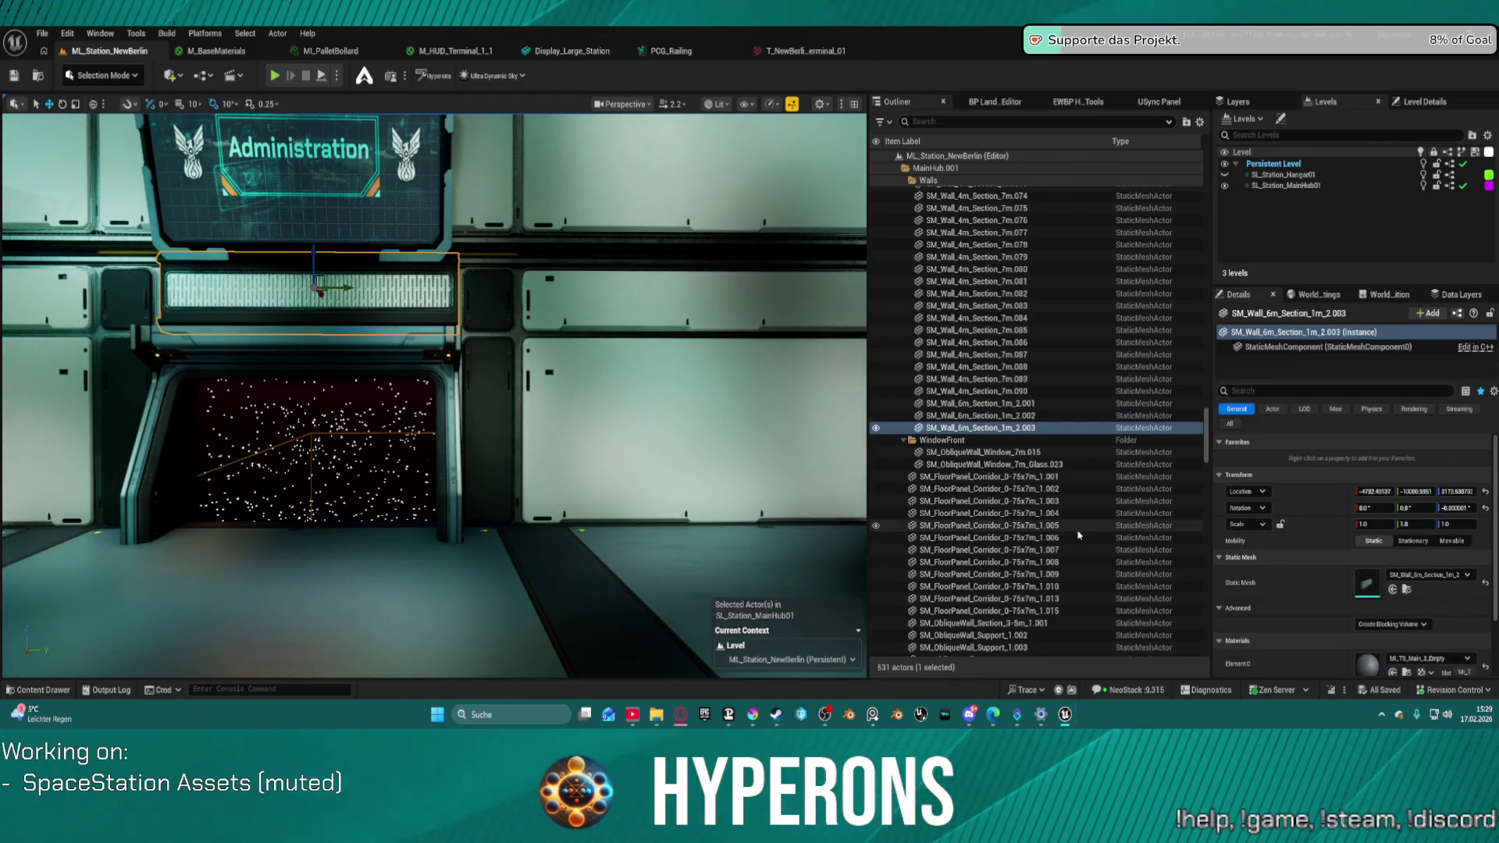
{"action": "scroll", "coordinate": [1080, 534], "scroll_direction": "down", "scroll_amount": 2}
{"action": "scroll", "coordinate": [1302, 562], "scroll_direction": "down", "scroll_amount": 3}
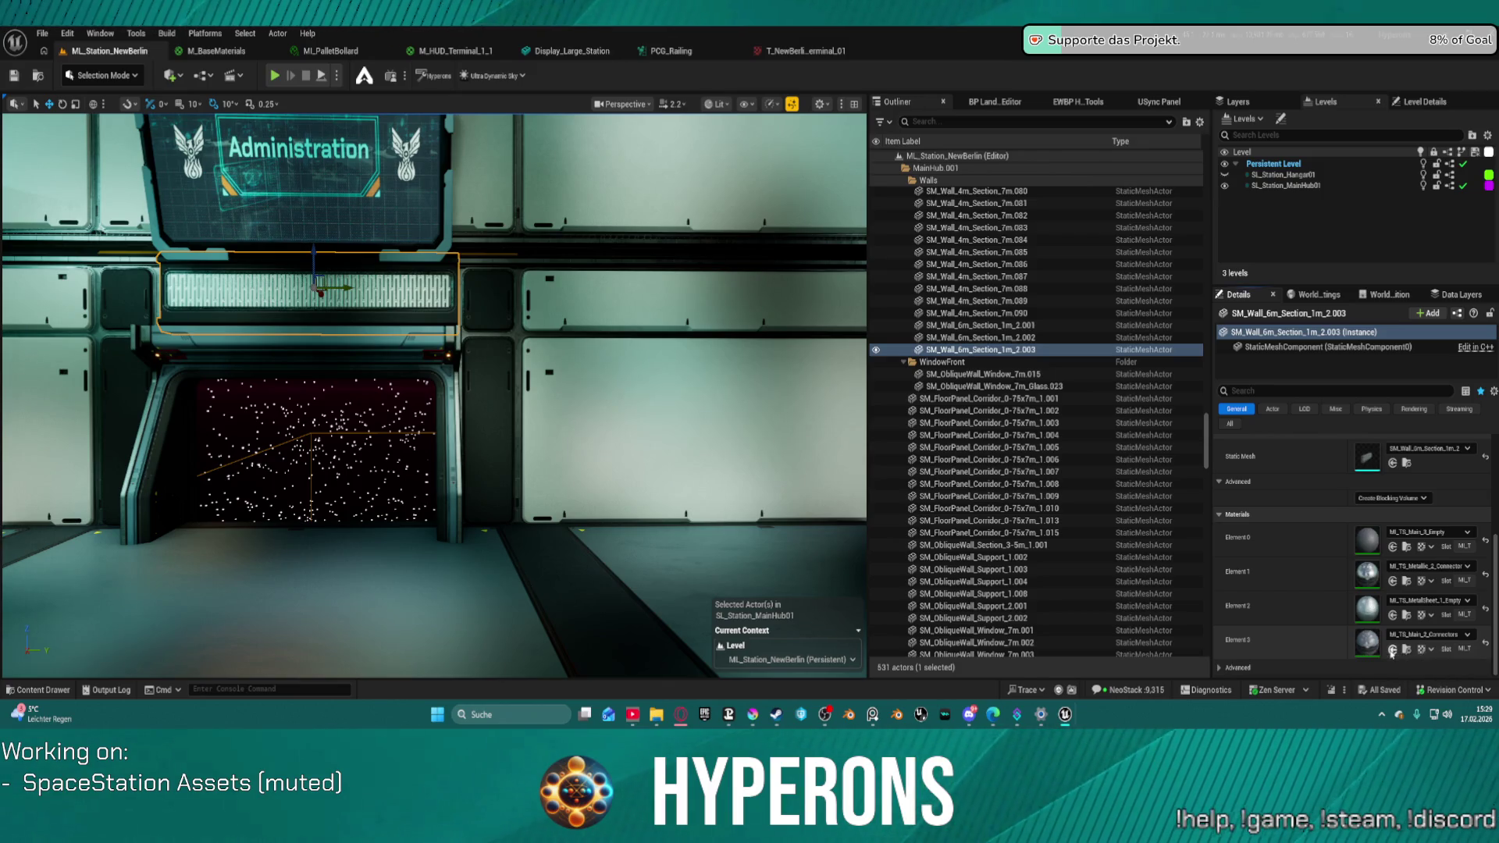
{"action": "left_click", "coordinate": [1392, 653]}
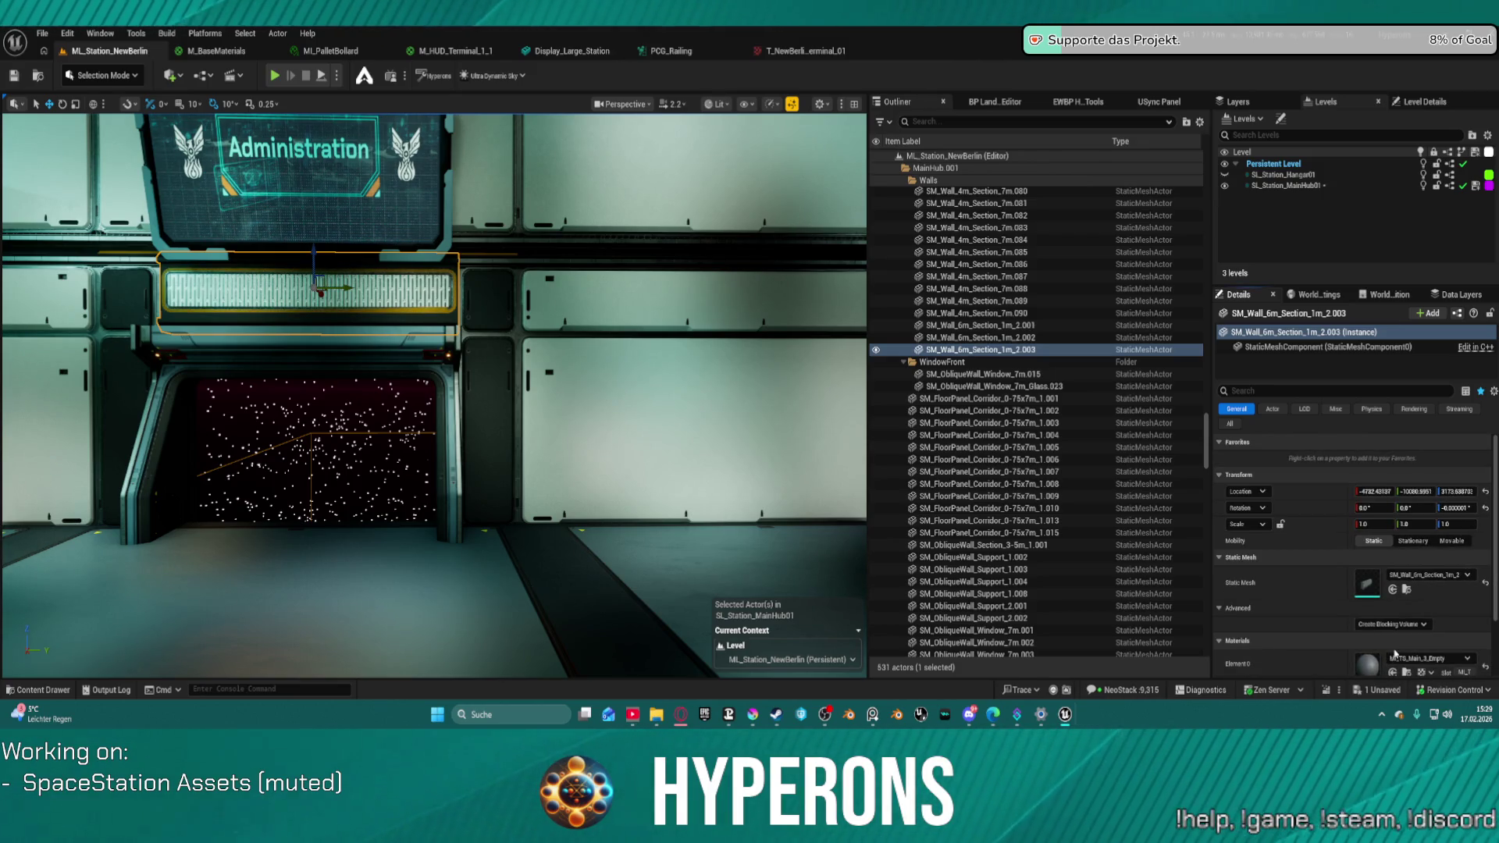
{"action": "key", "text": "ctrl+z"}
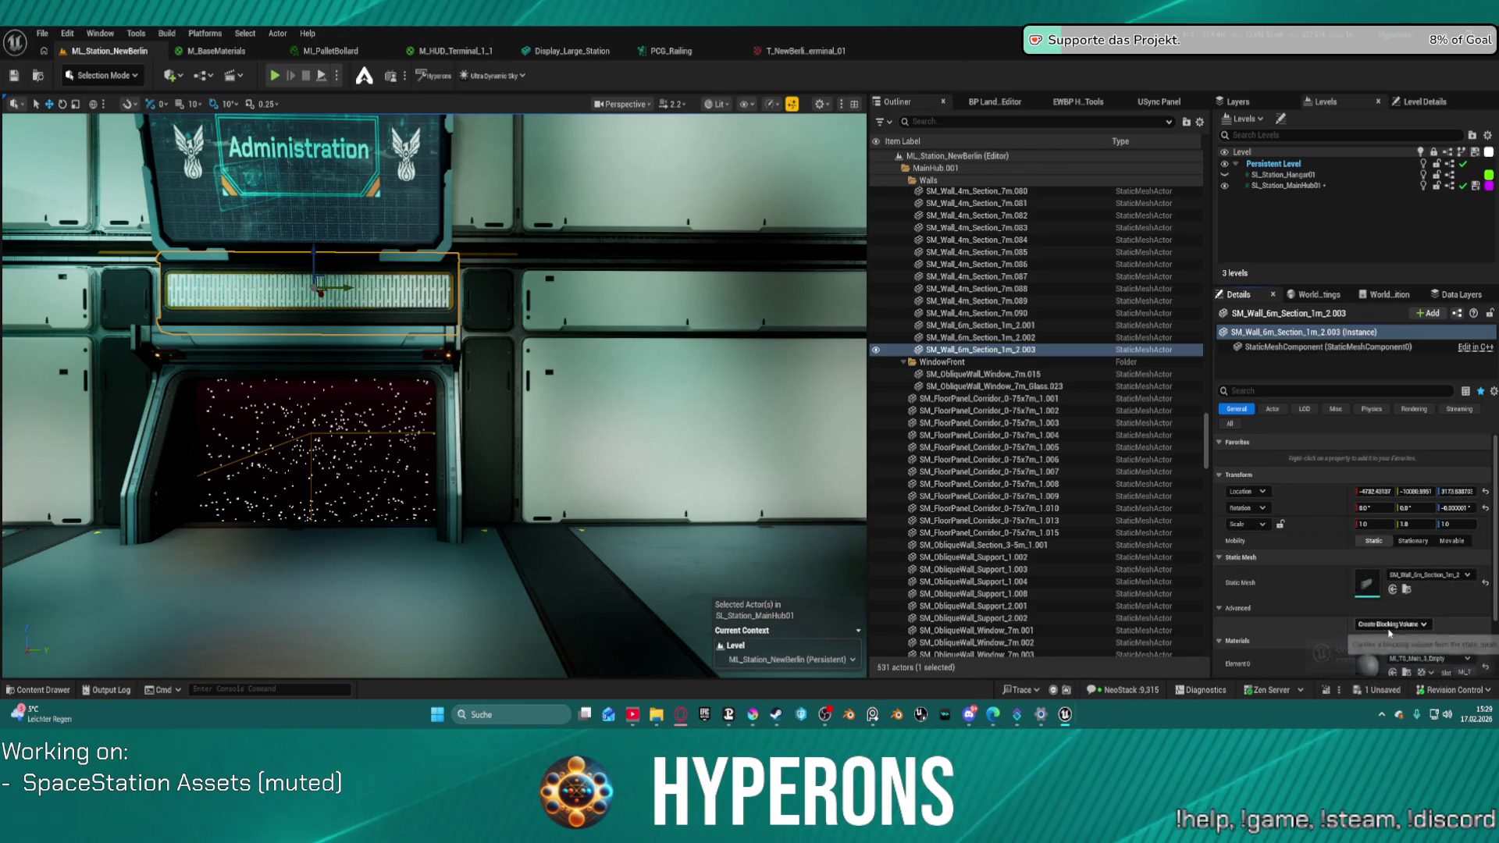
{"action": "scroll", "coordinate": [1387, 617], "scroll_direction": "down", "scroll_amount": 3}
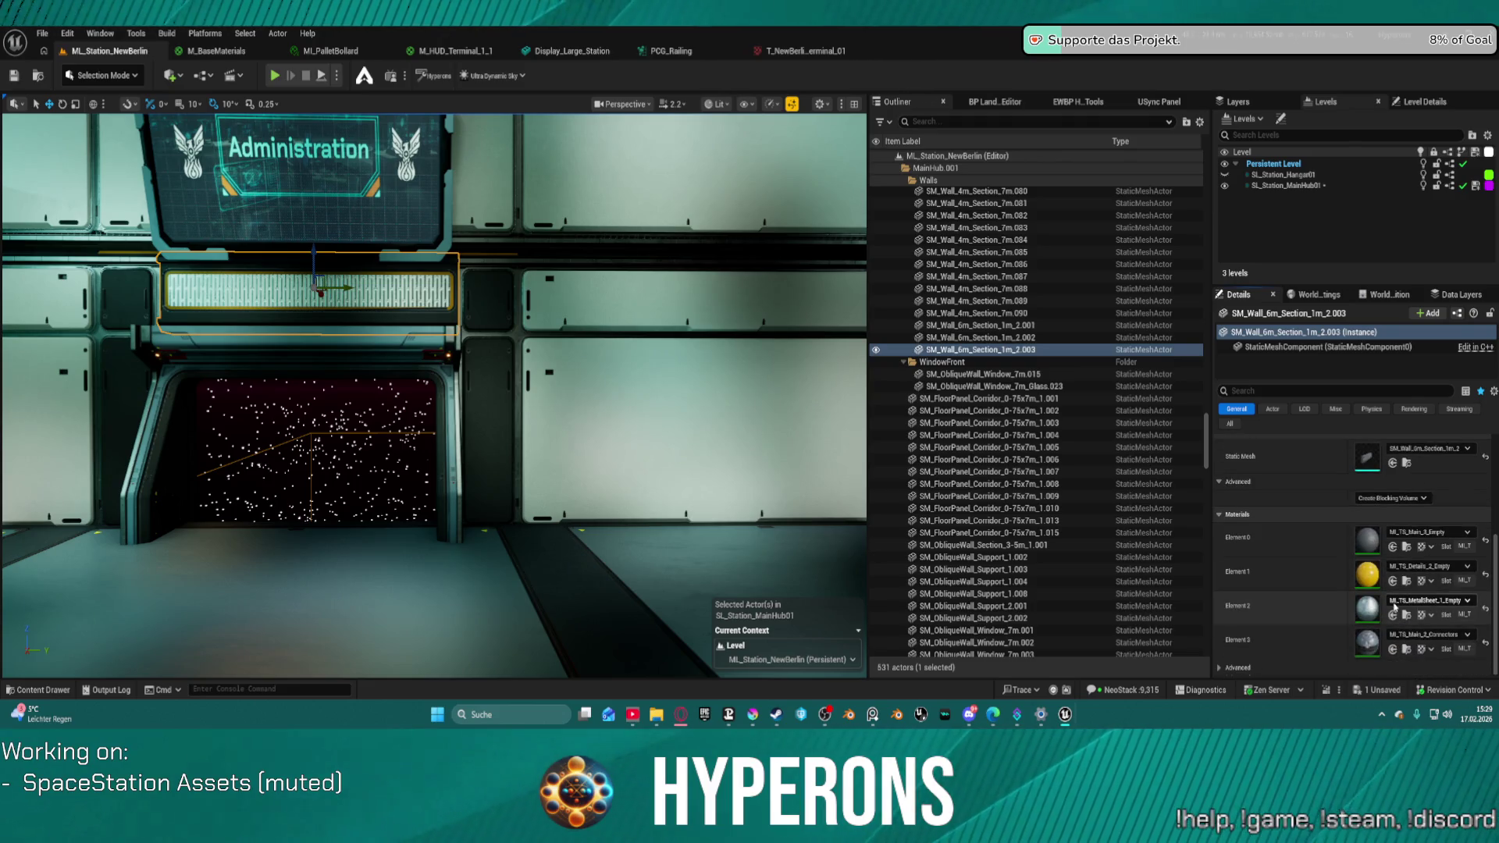
{"action": "key", "text": "ctrl+z"}
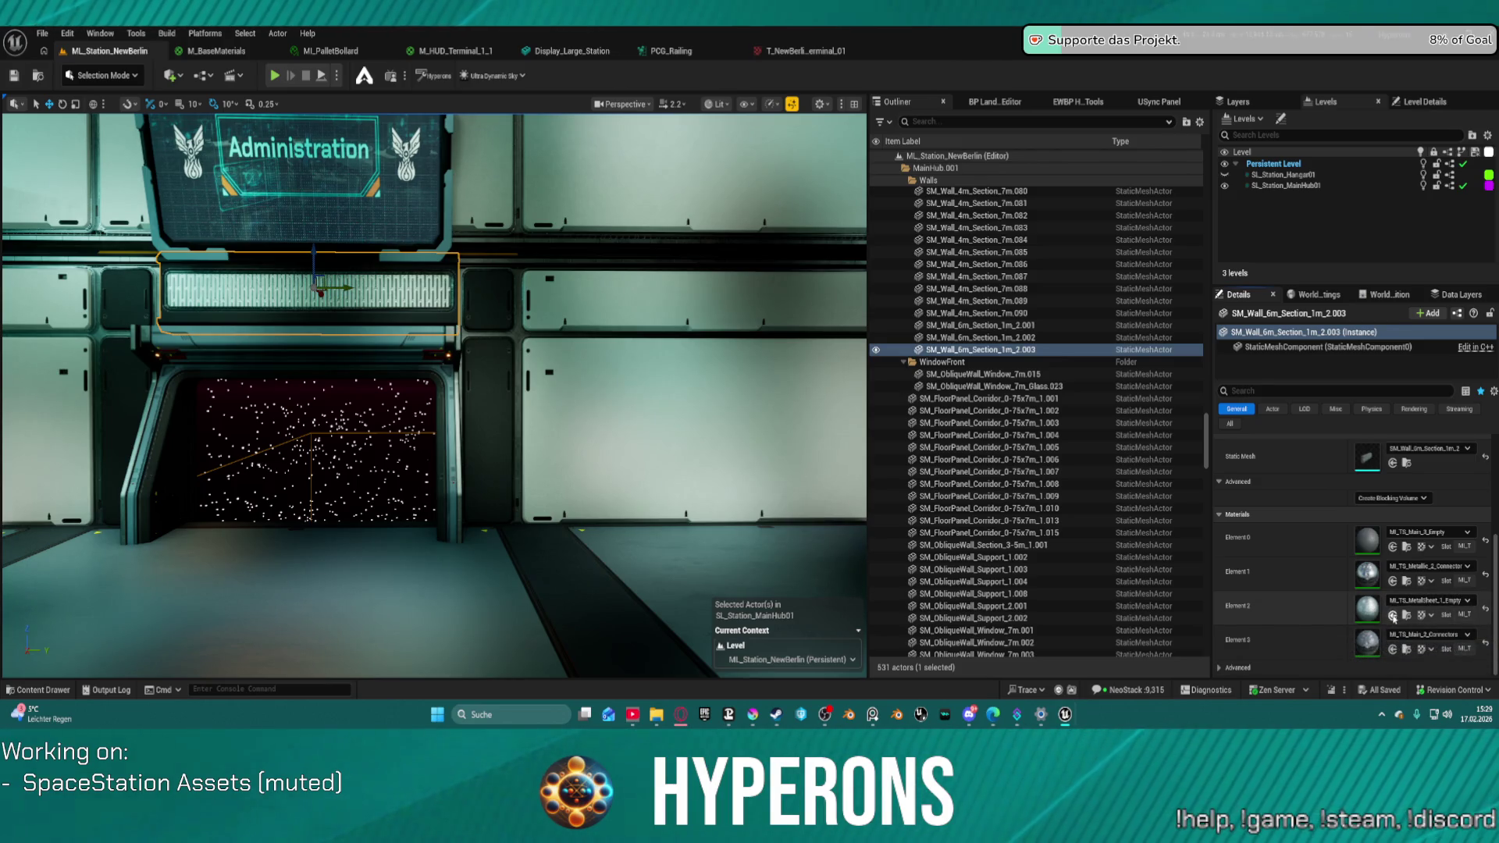
{"action": "left_click", "coordinate": [1392, 616]}
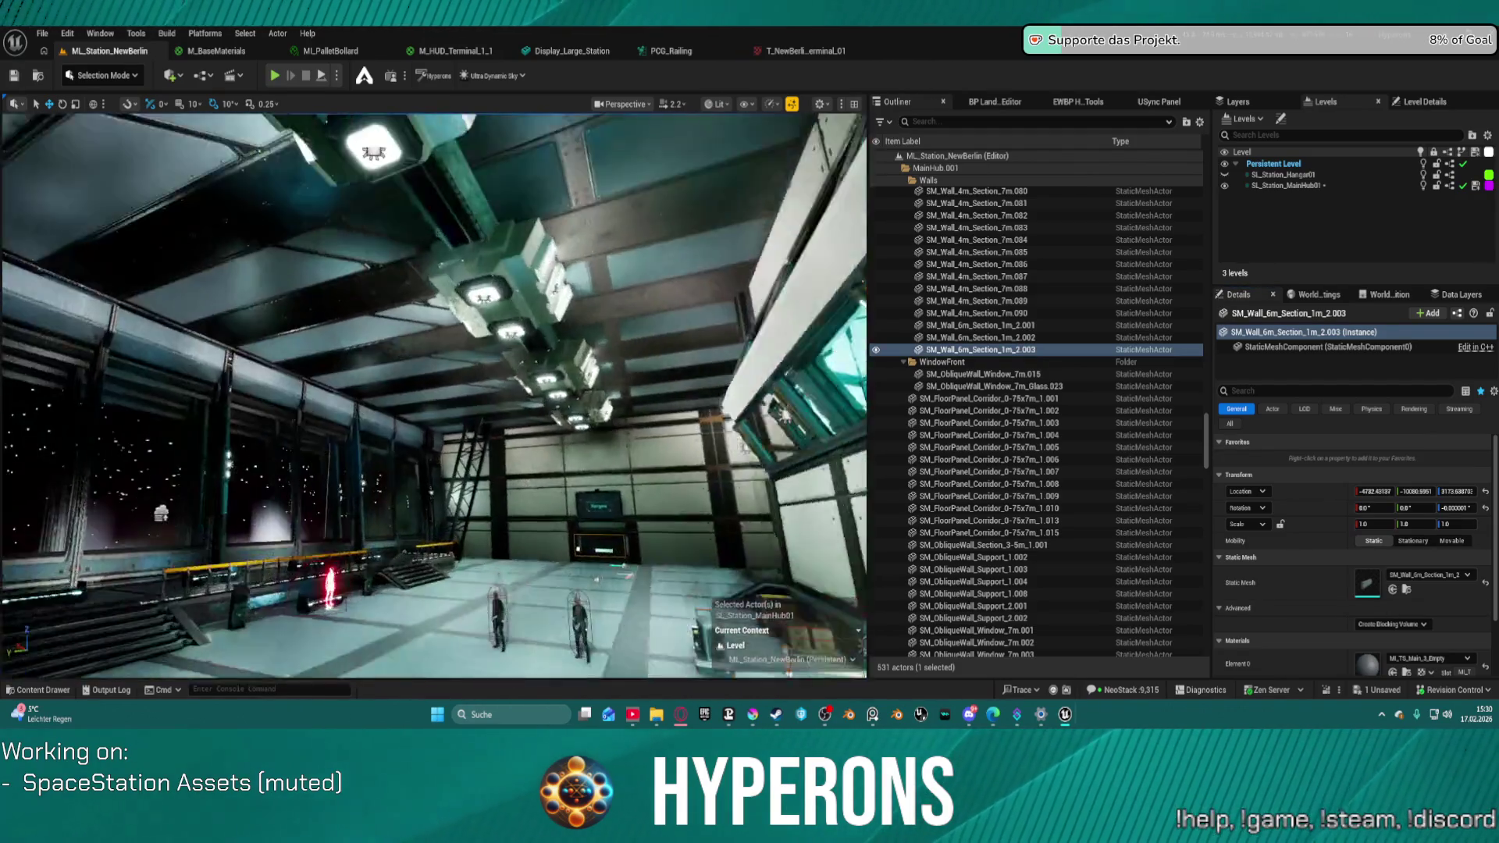
- Apply the orange material to the grate panel beneath the Hangars screen
{"action": "key", "text": "f"}
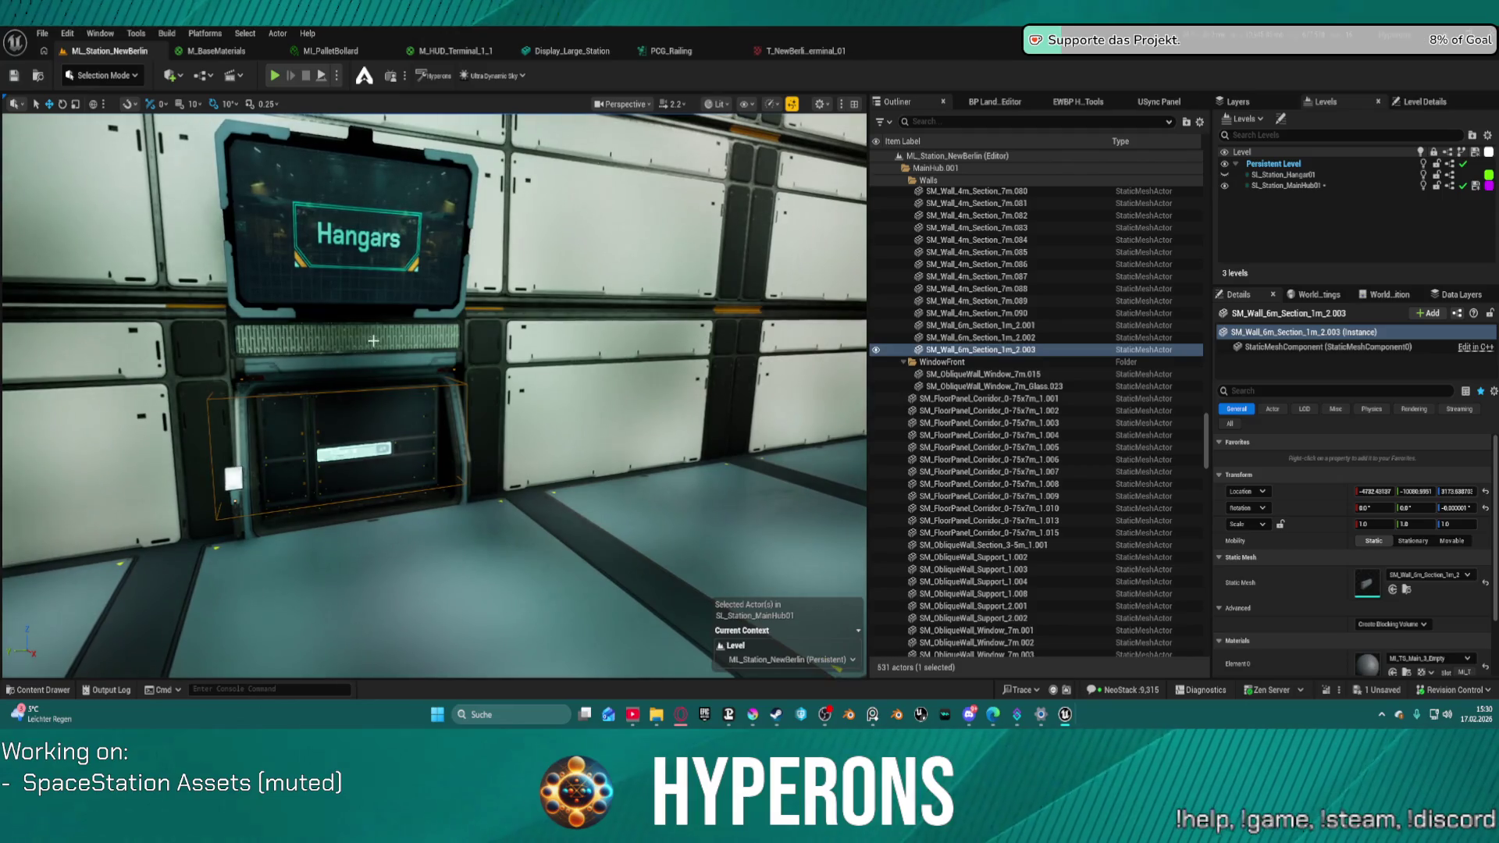
{"action": "left_click", "coordinate": [373, 341]}
{"action": "scroll", "coordinate": [1403, 611], "scroll_direction": "down", "scroll_amount": 3}
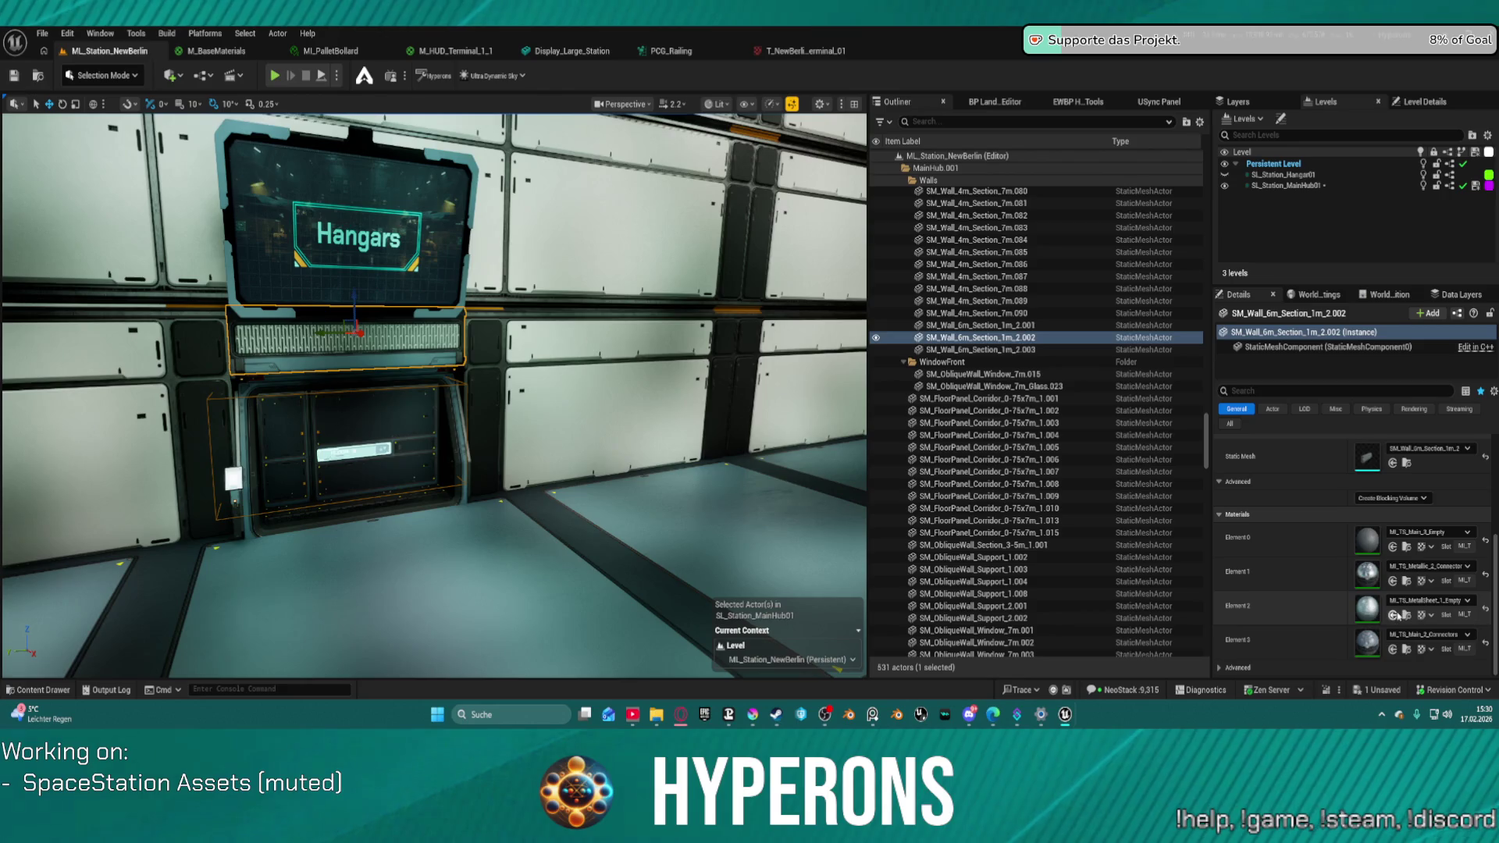
{"action": "left_click", "coordinate": [1393, 616]}
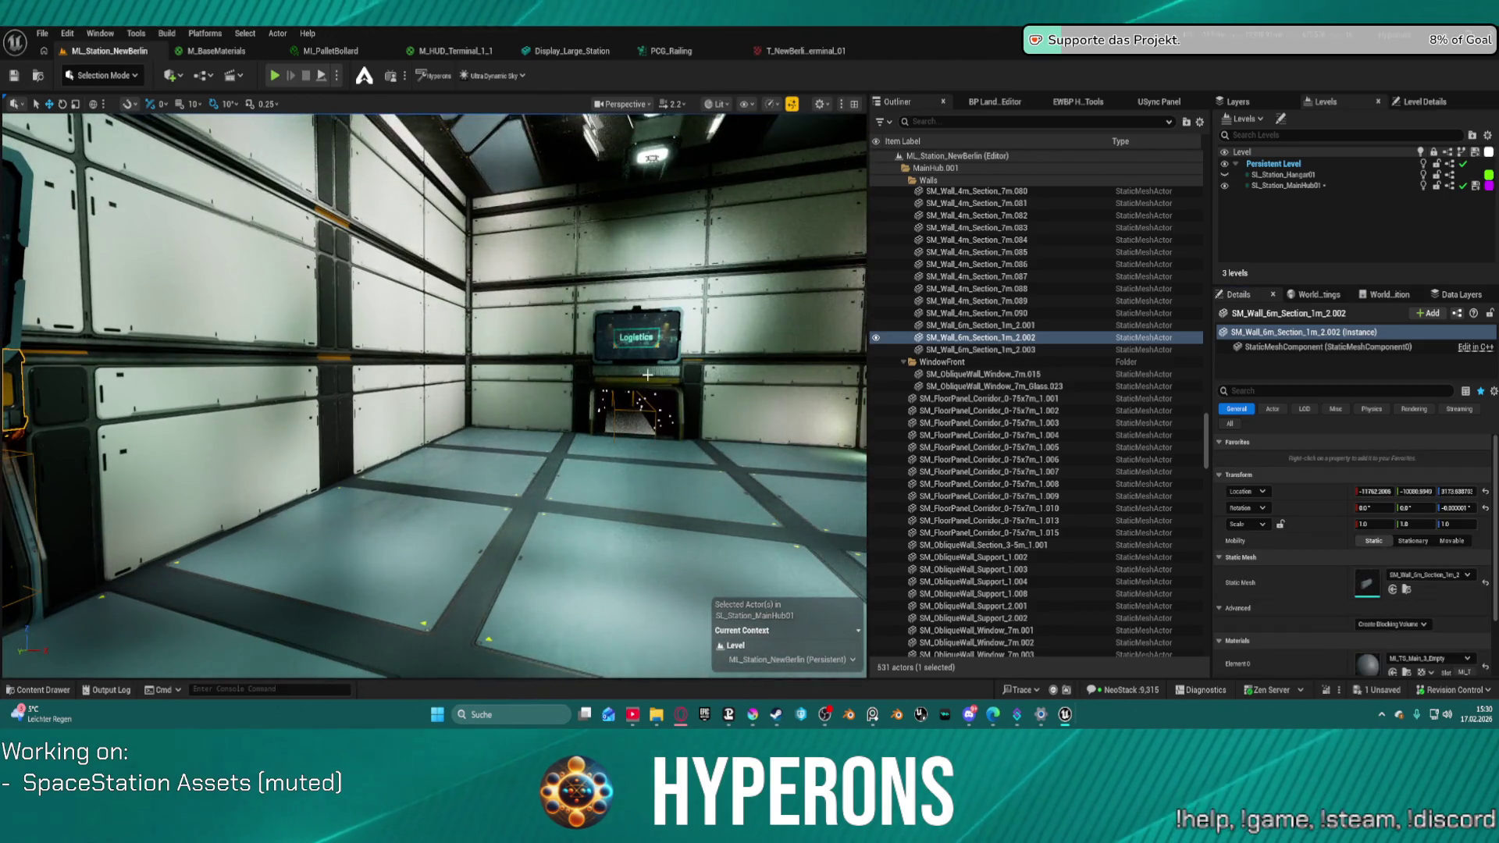
- Select the grate panel and adjacent wall panel at the Logistics terminal
{"action": "left_click", "coordinate": [648, 375]}
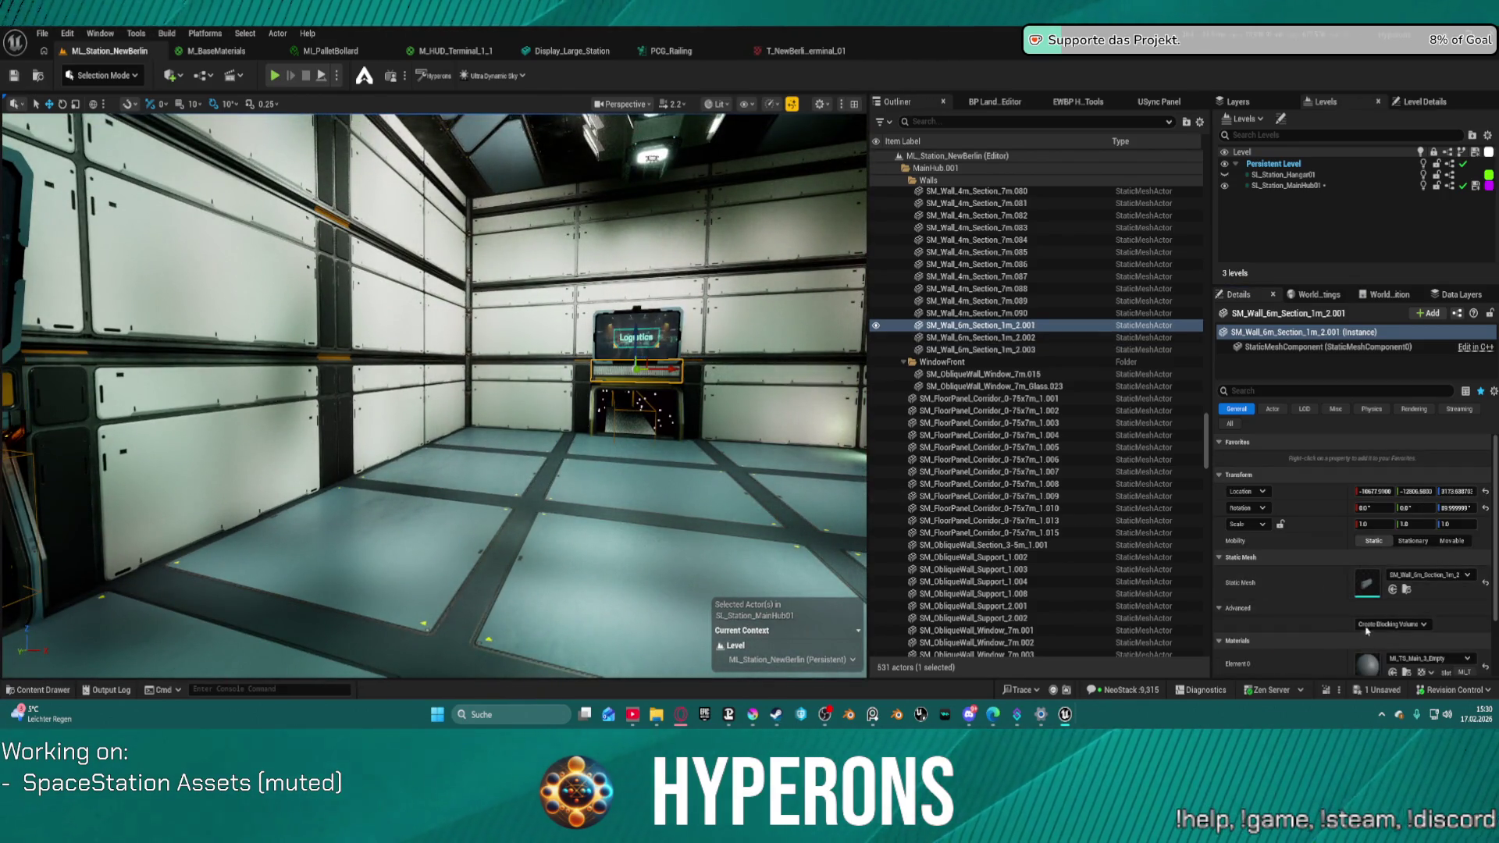
{"action": "scroll", "coordinate": [1253, 572], "scroll_direction": "down", "scroll_amount": 2}
{"action": "left_click", "coordinate": [722, 422]}
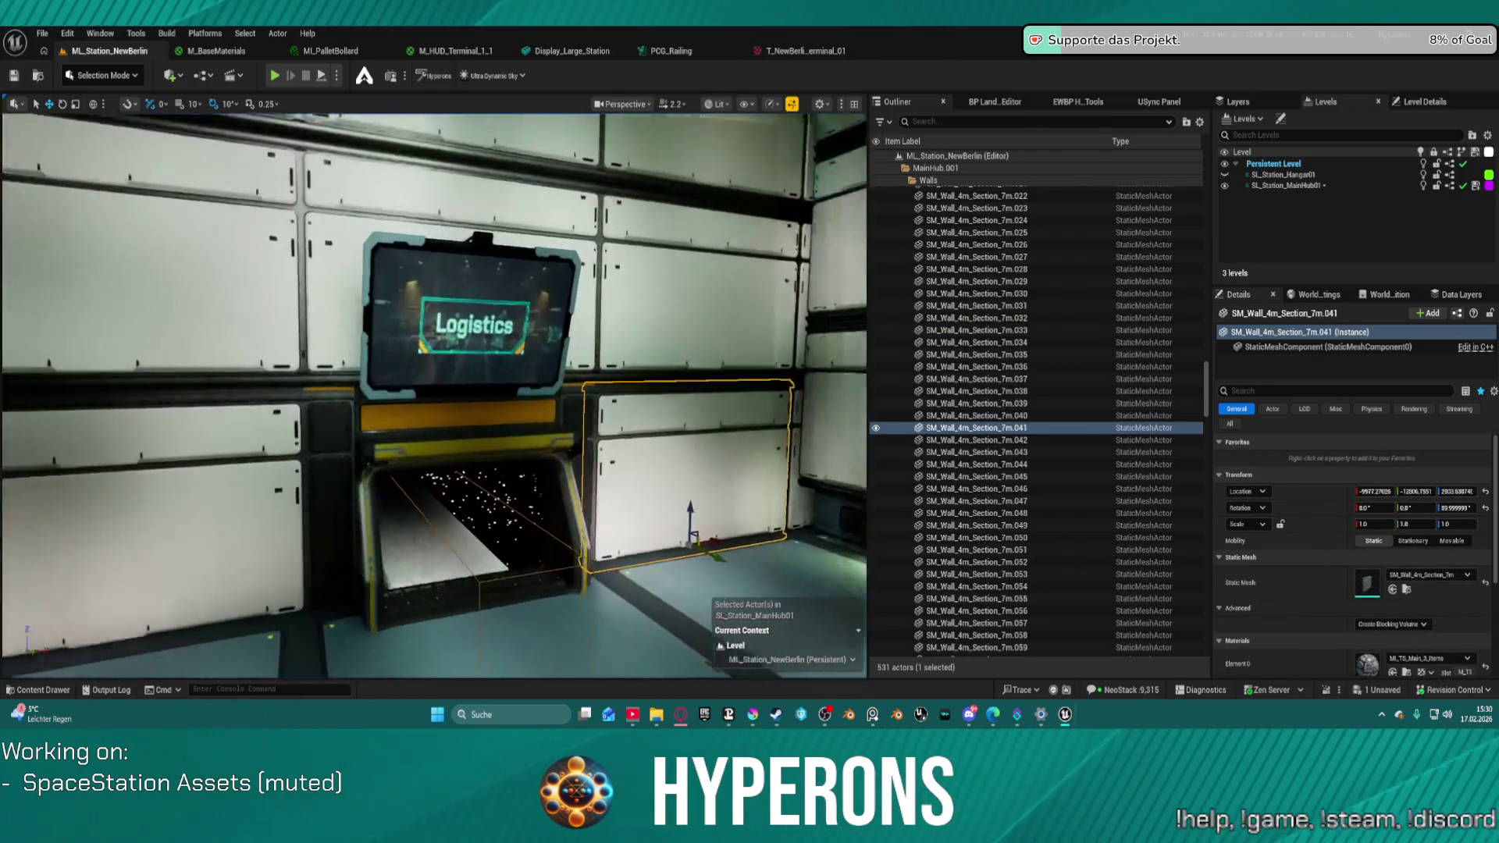
- Select BP_AdjustableLight_7 through BP_AdjustableLight_11 beside the station windows
{"action": "key", "text": "w"}
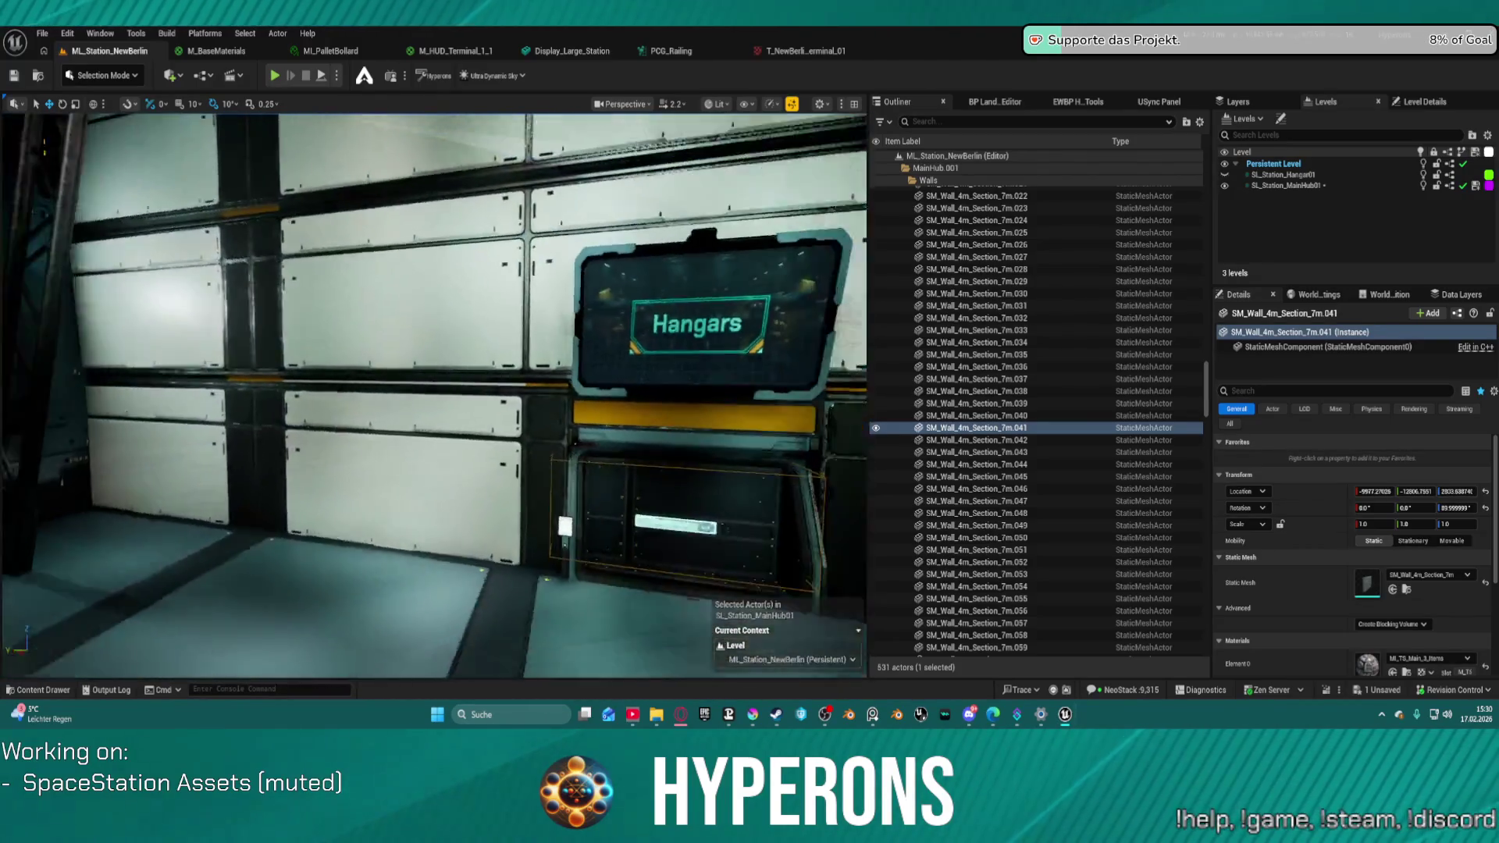
{"action": "key", "text": "w"}
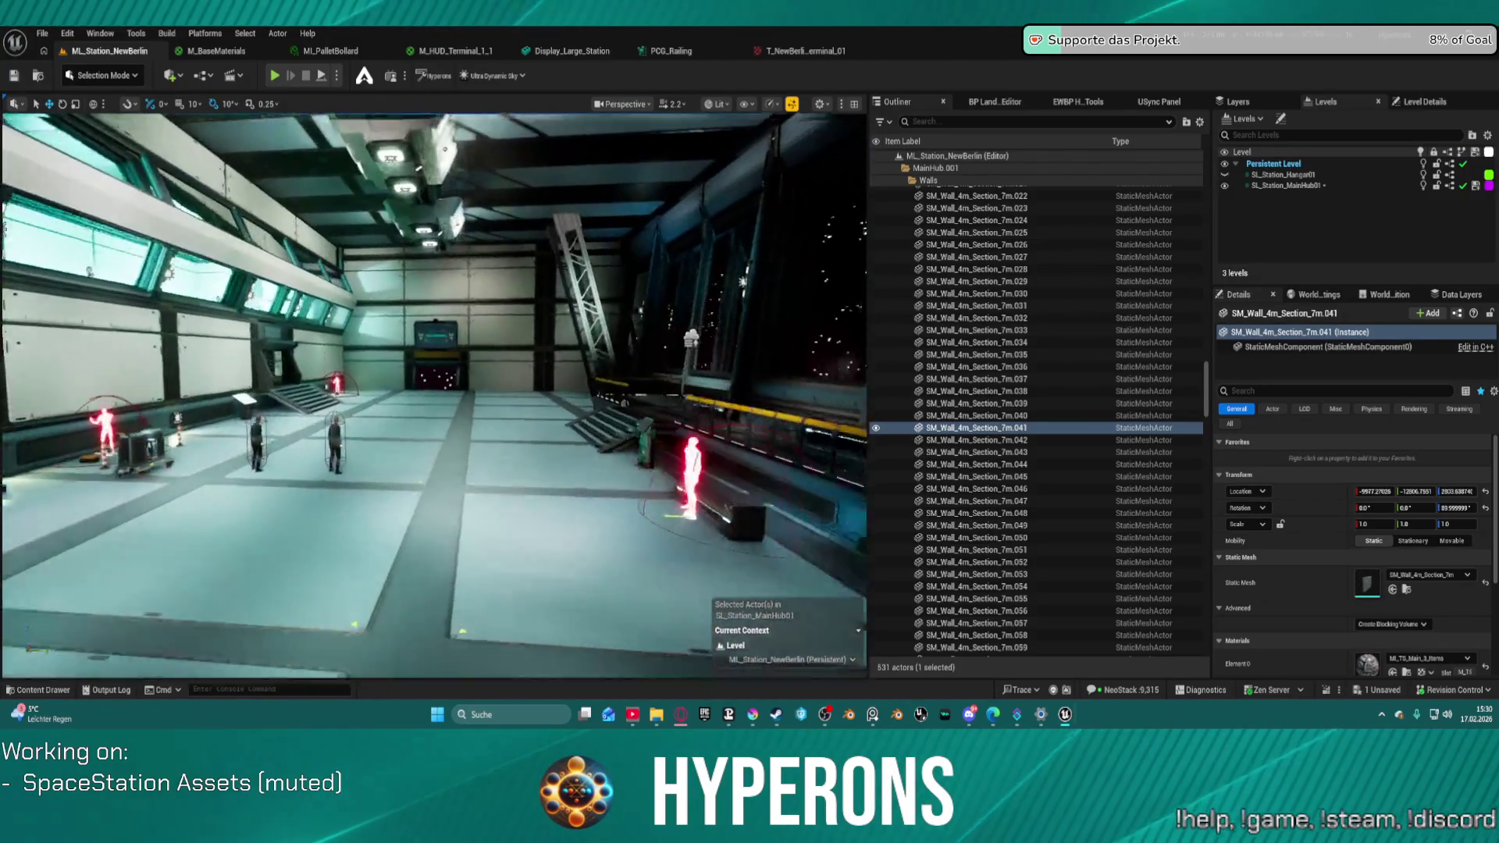
{"action": "key", "text": "w"}
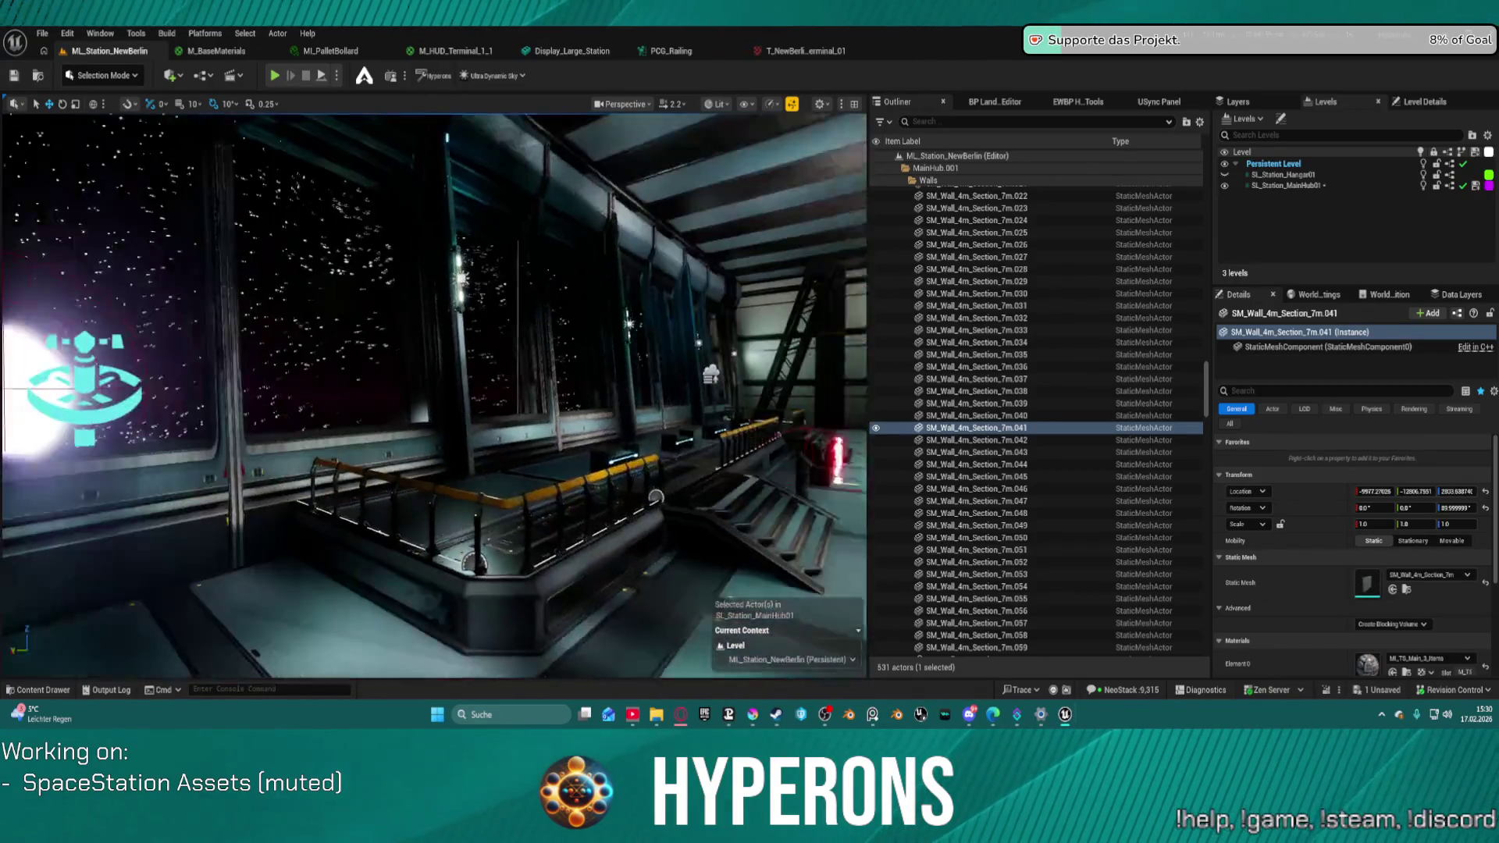
{"action": "key", "text": "w"}
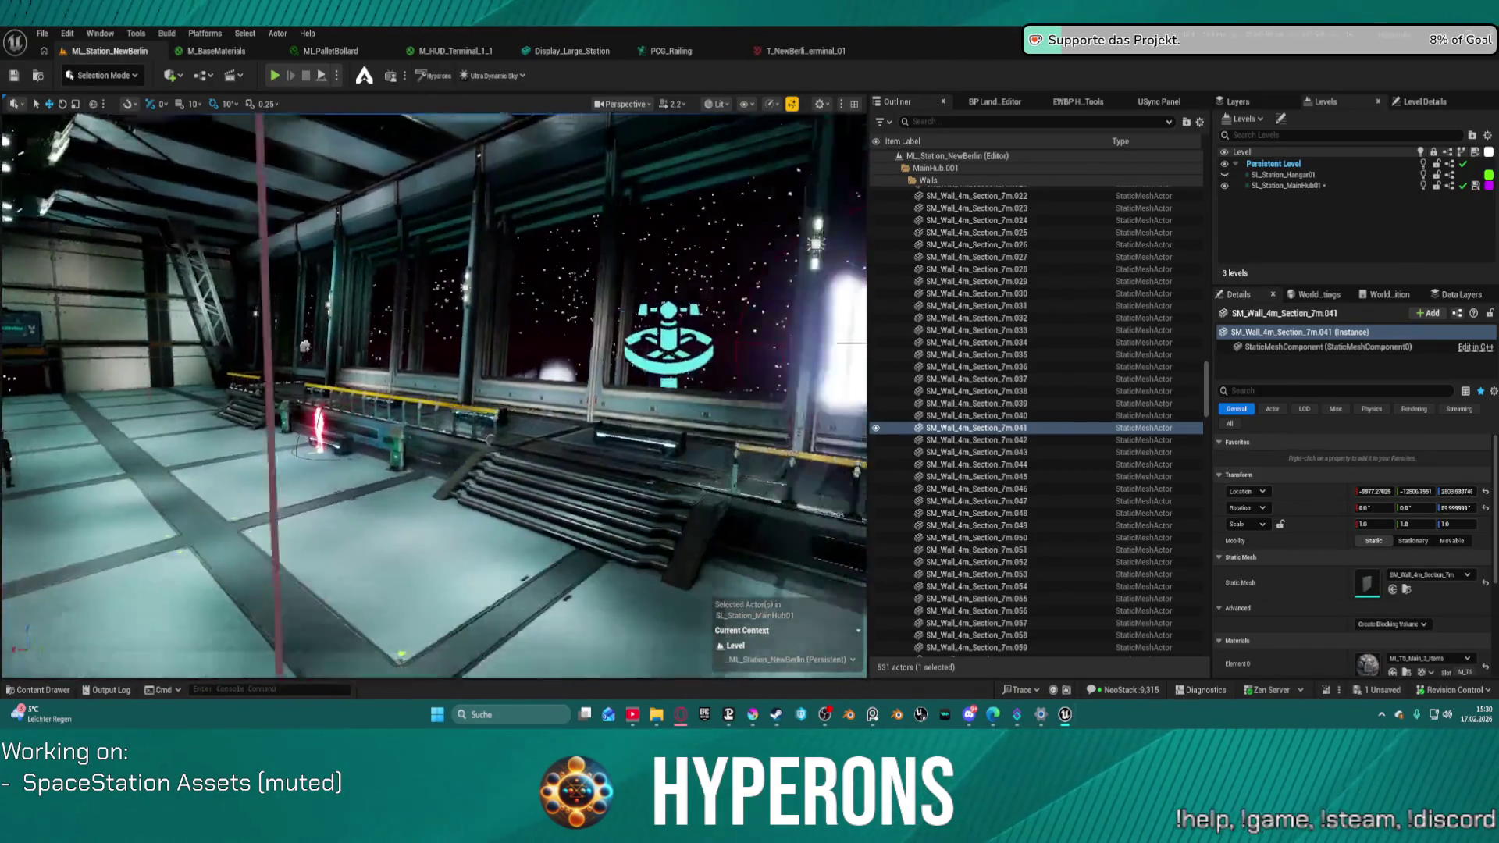
{"action": "key", "text": "w"}
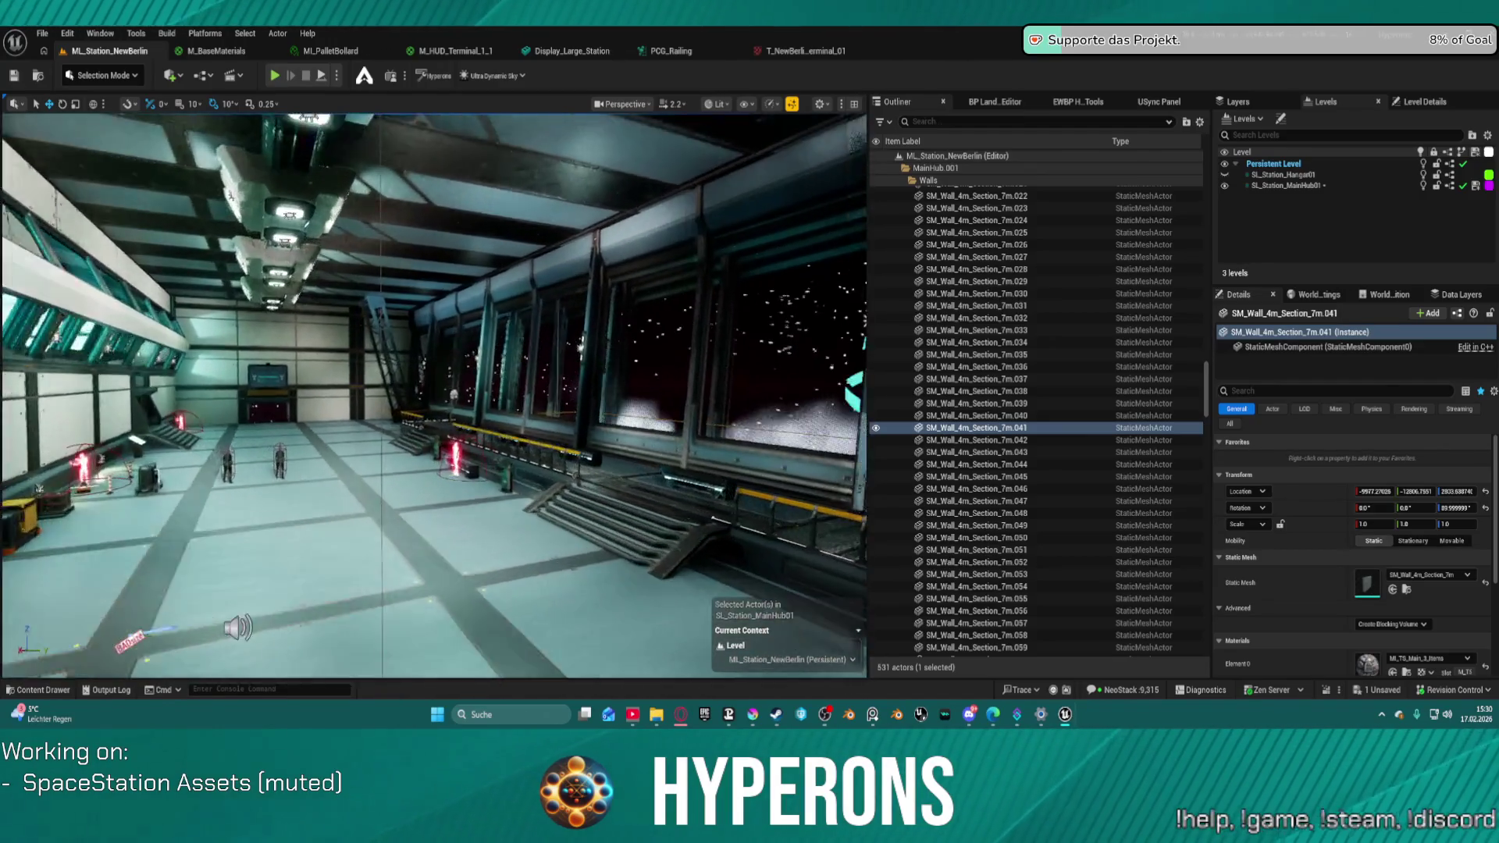
{"action": "left_click", "coordinate": [371, 338]}
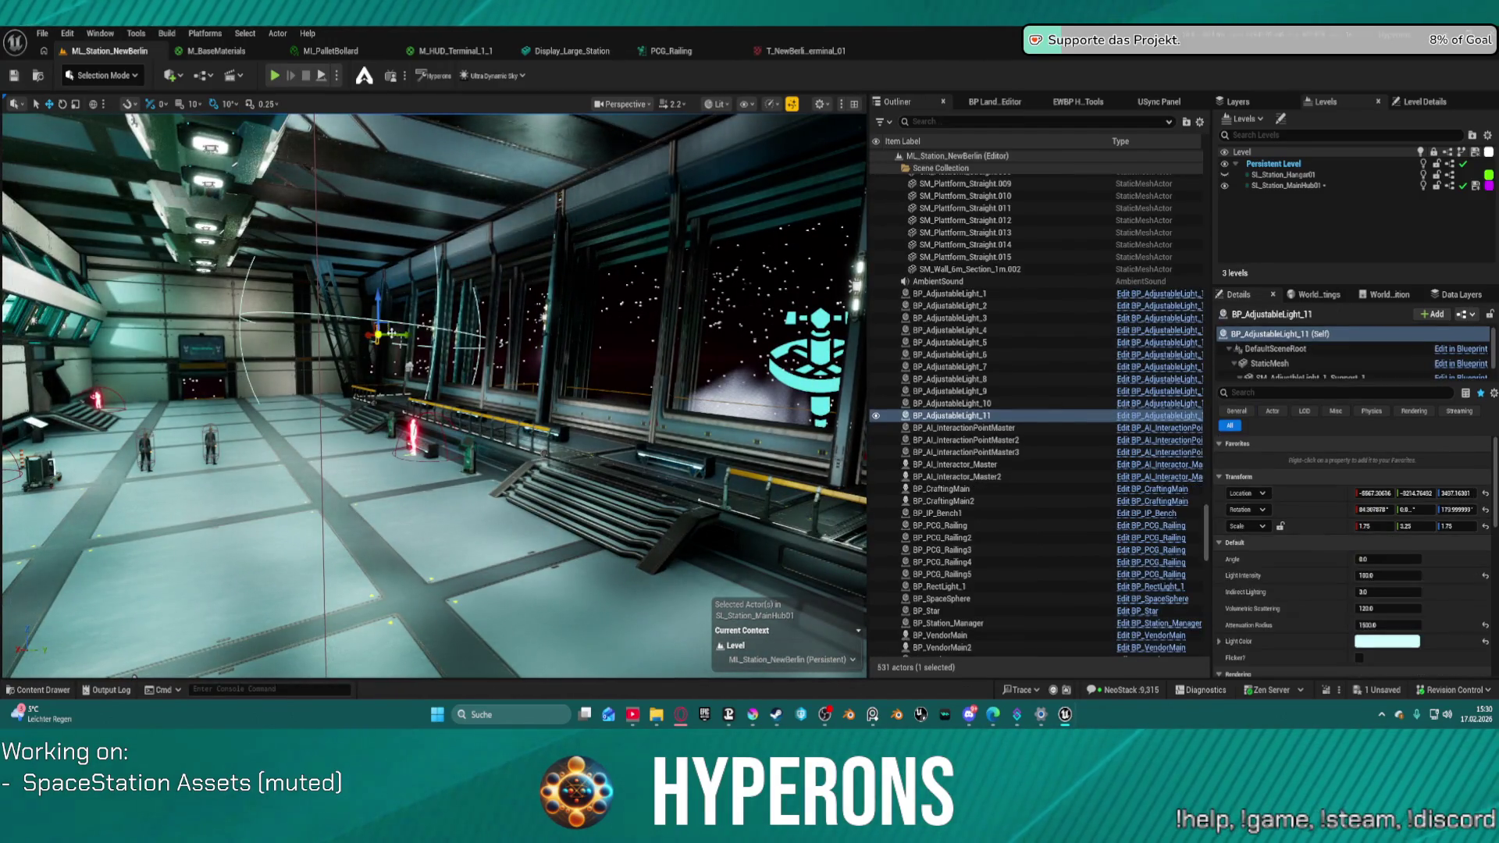
{"action": "key", "text": "w"}
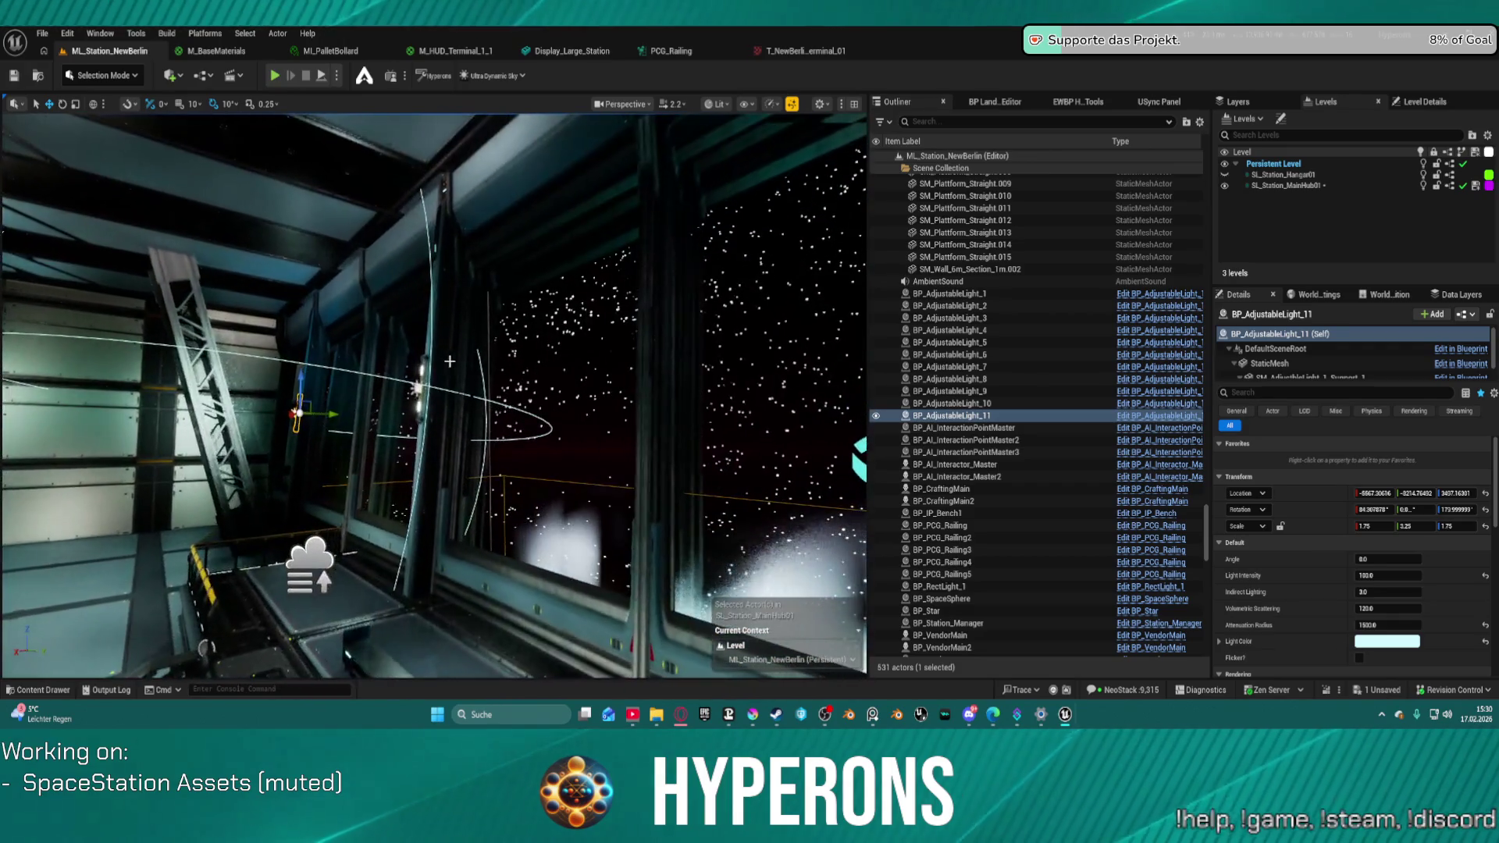
{"action": "left_click", "coordinate": [420, 388], "text": "ctrl"}
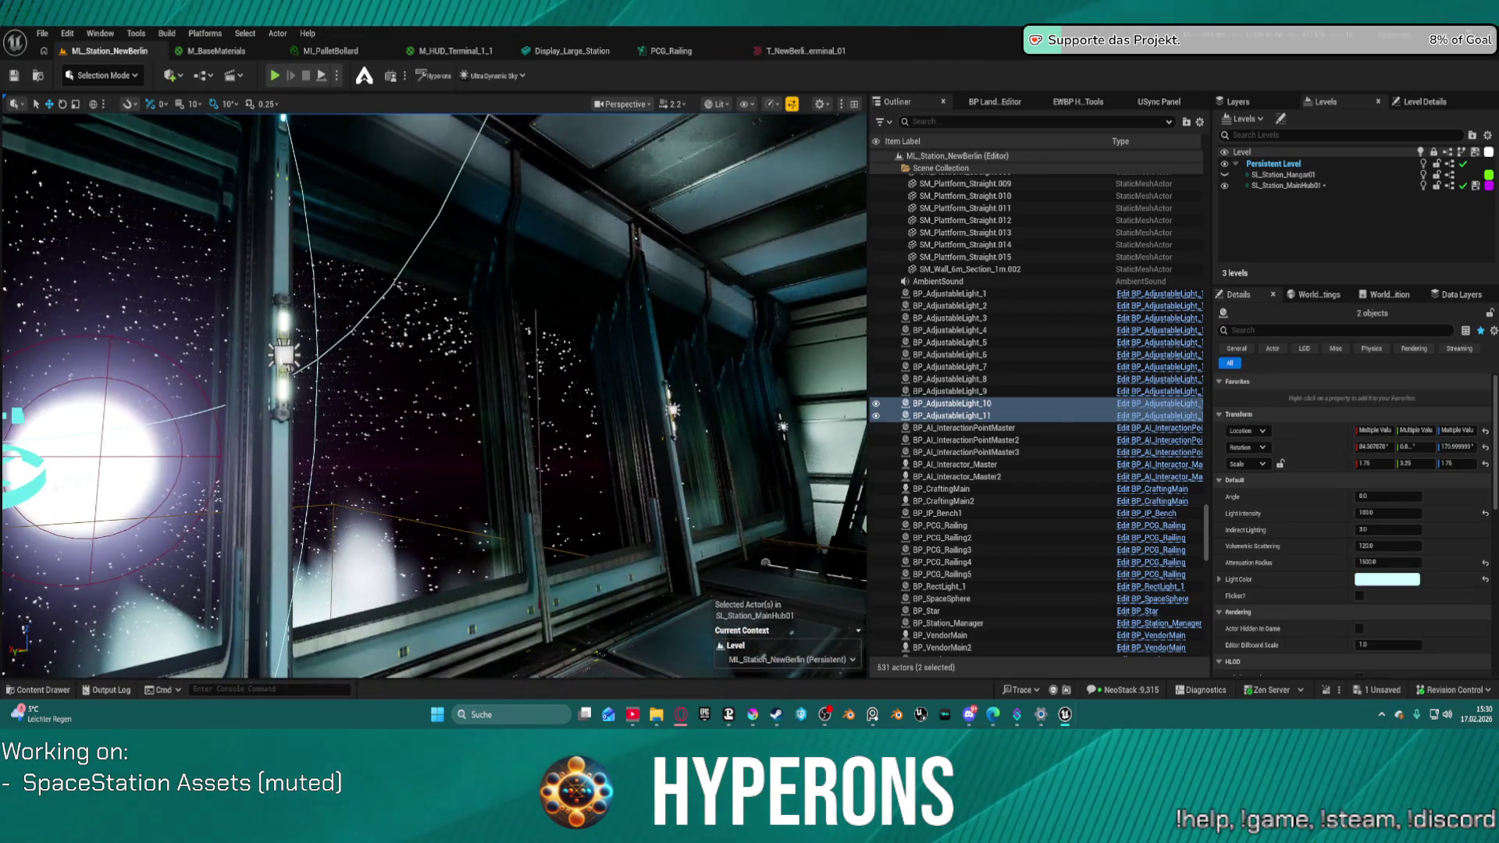
{"action": "left_click", "coordinate": [285, 361], "text": "ctrl"}
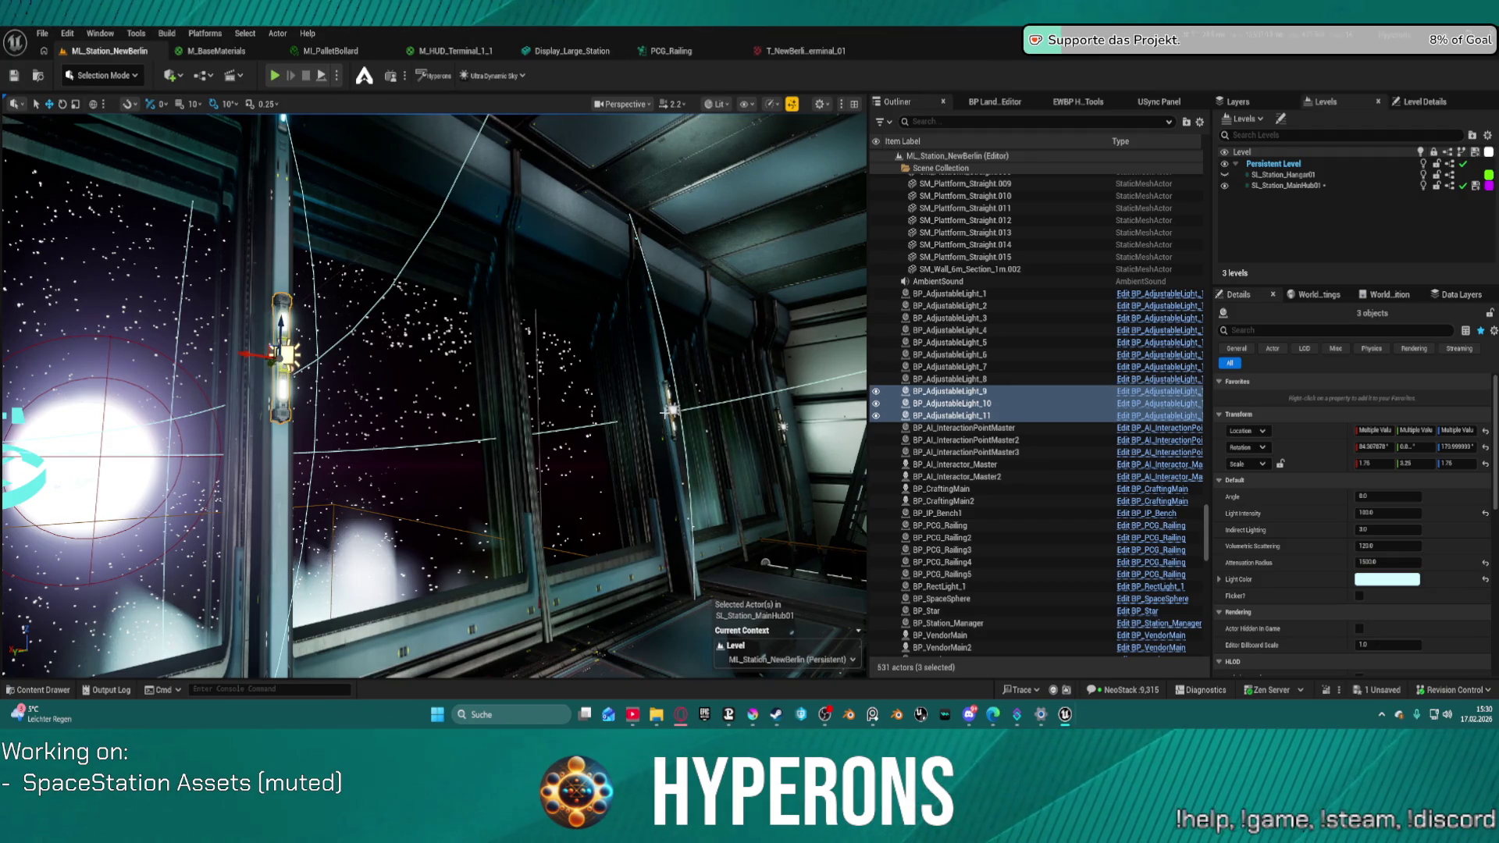
{"action": "left_click", "coordinate": [672, 413], "text": "ctrl"}
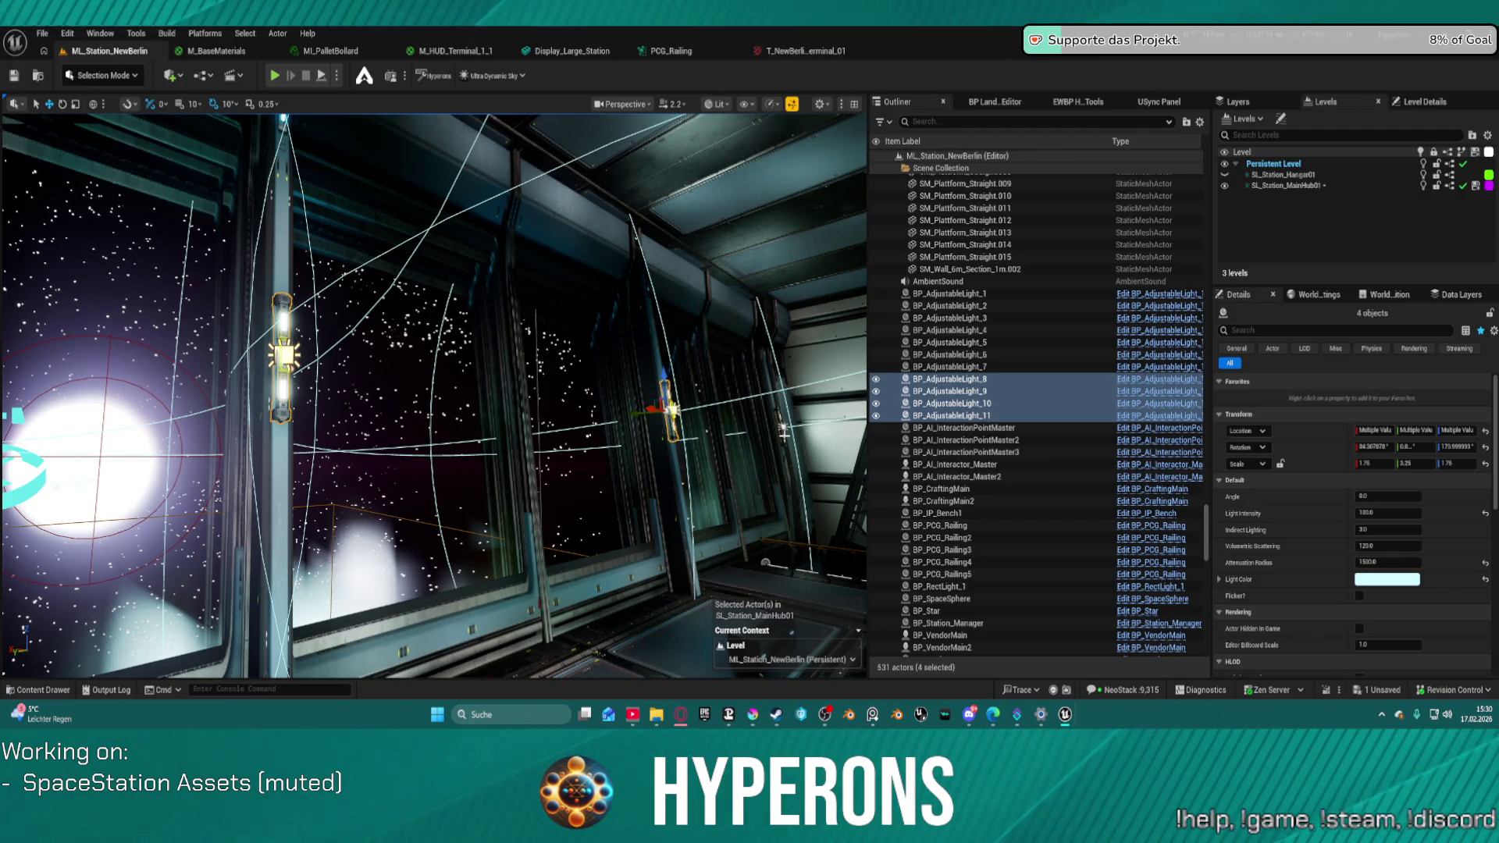
{"action": "left_click", "coordinate": [785, 439], "text": "ctrl"}
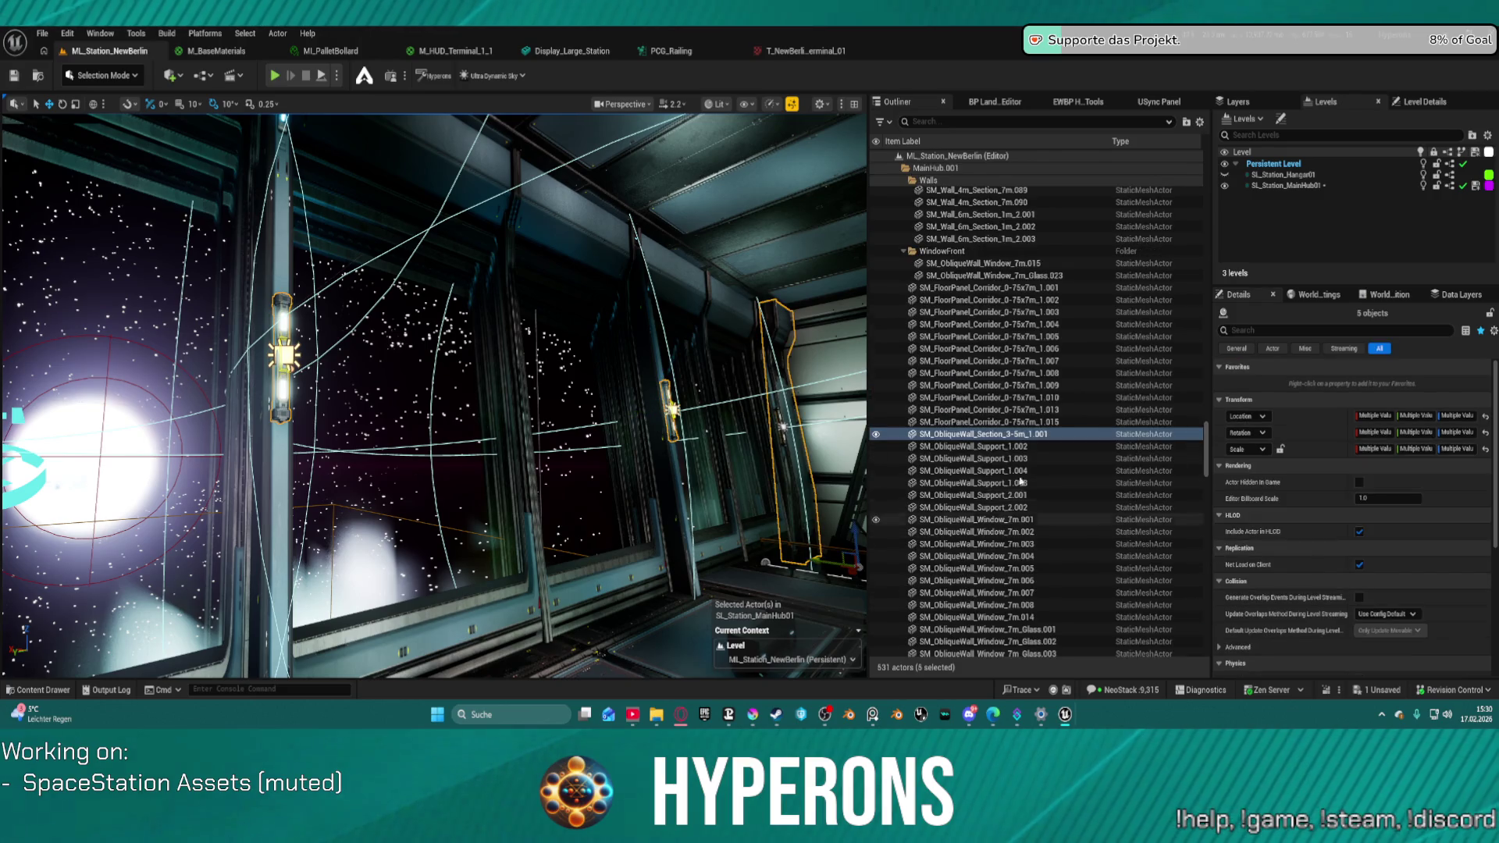
{"action": "left_click", "coordinate": [790, 445], "text": "ctrl"}
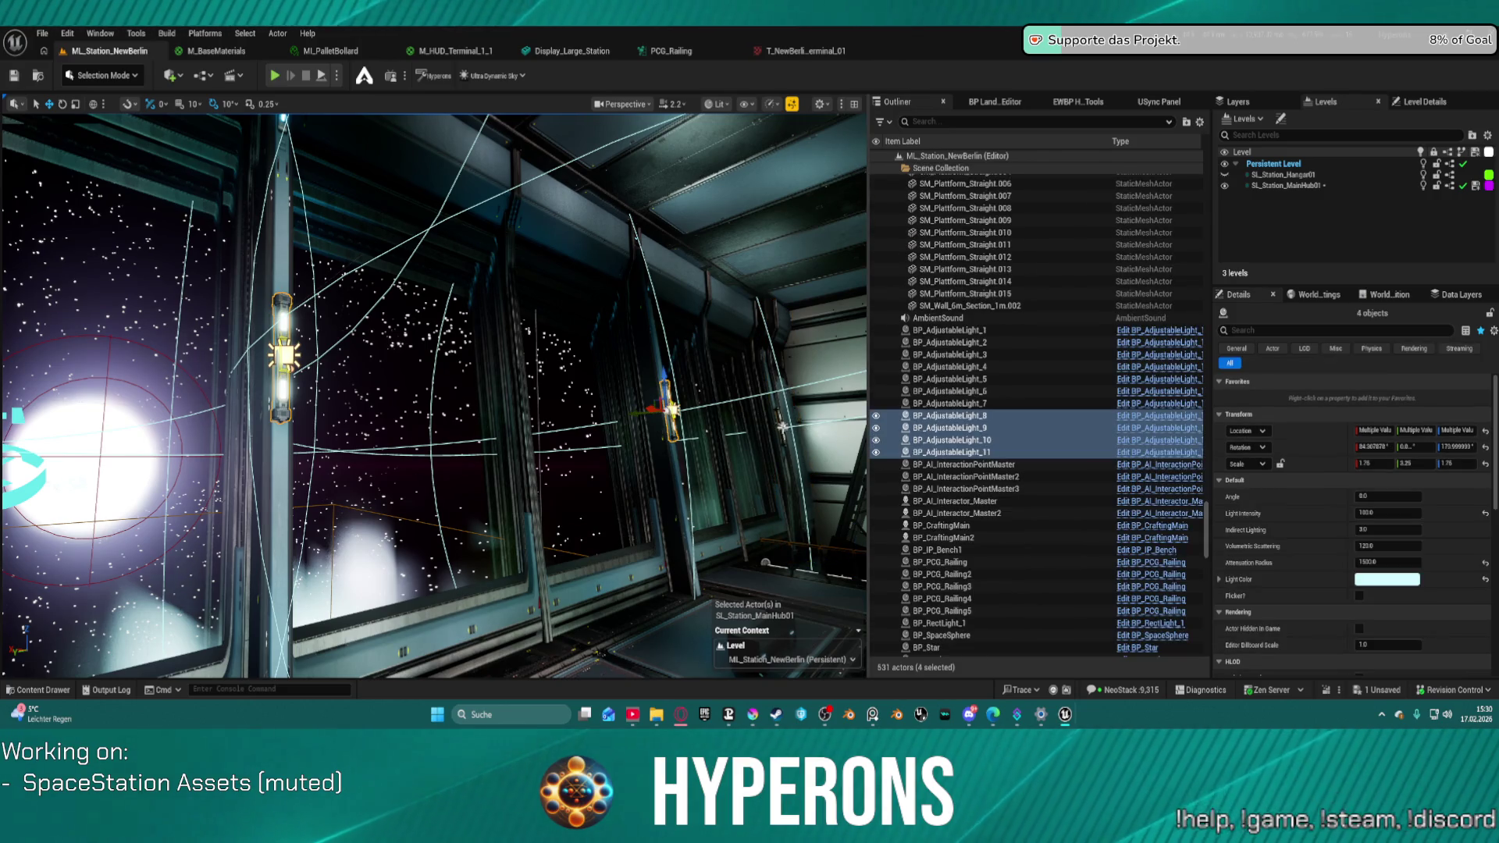
{"action": "left_click", "coordinate": [783, 427], "text": "ctrl"}
- Enlarge the lights' shared attenuation radius and set their light intensity to 200
{"action": "left_click", "coordinate": [1380, 562]}
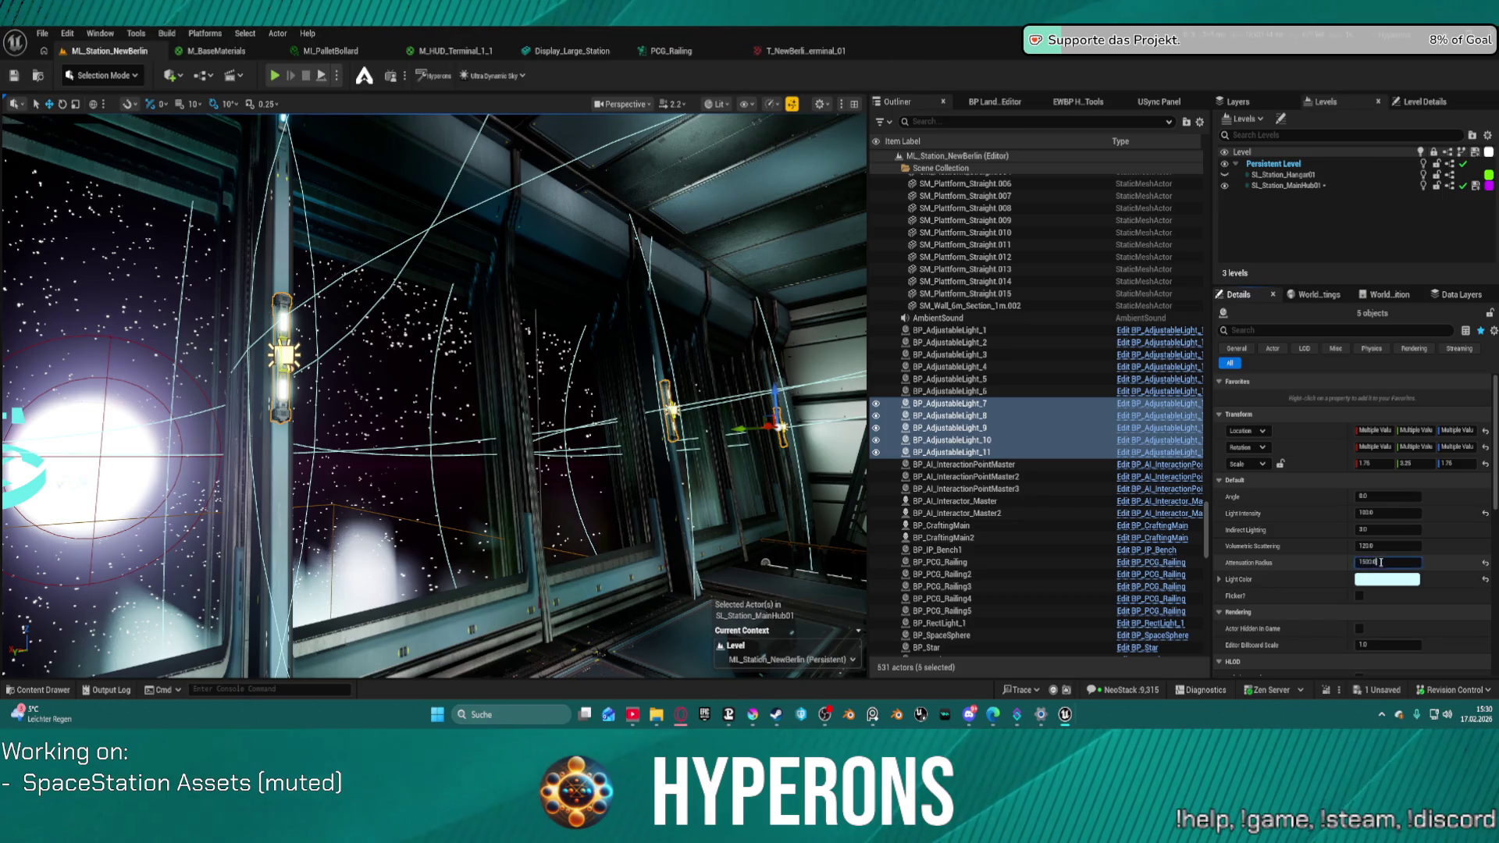
{"action": "type", "text": "200"}
{"action": "key", "text": "Return"}
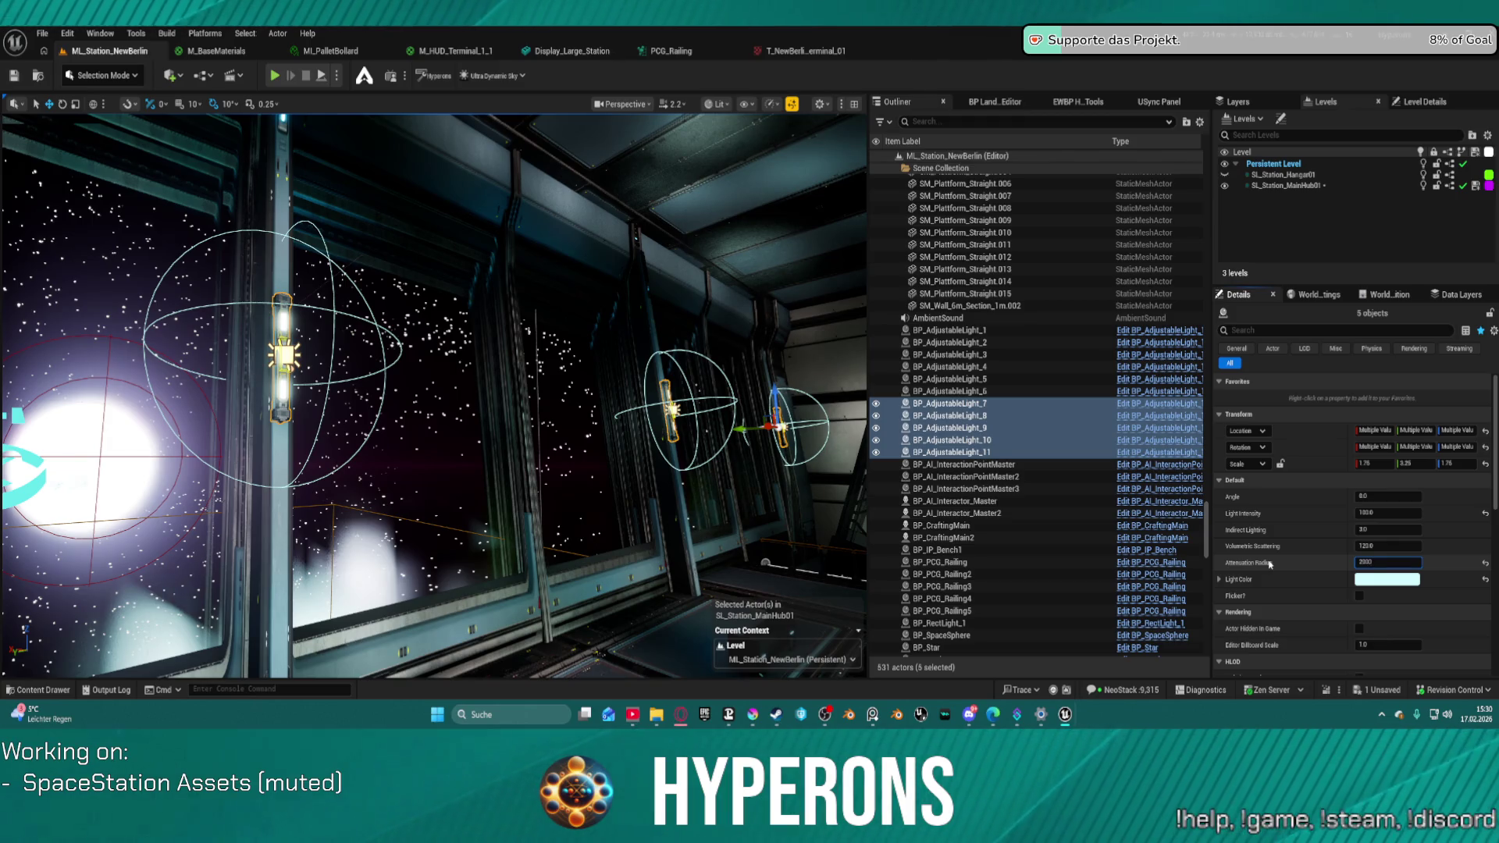
{"action": "type", "text": "0"}
{"action": "key", "text": "Return"}
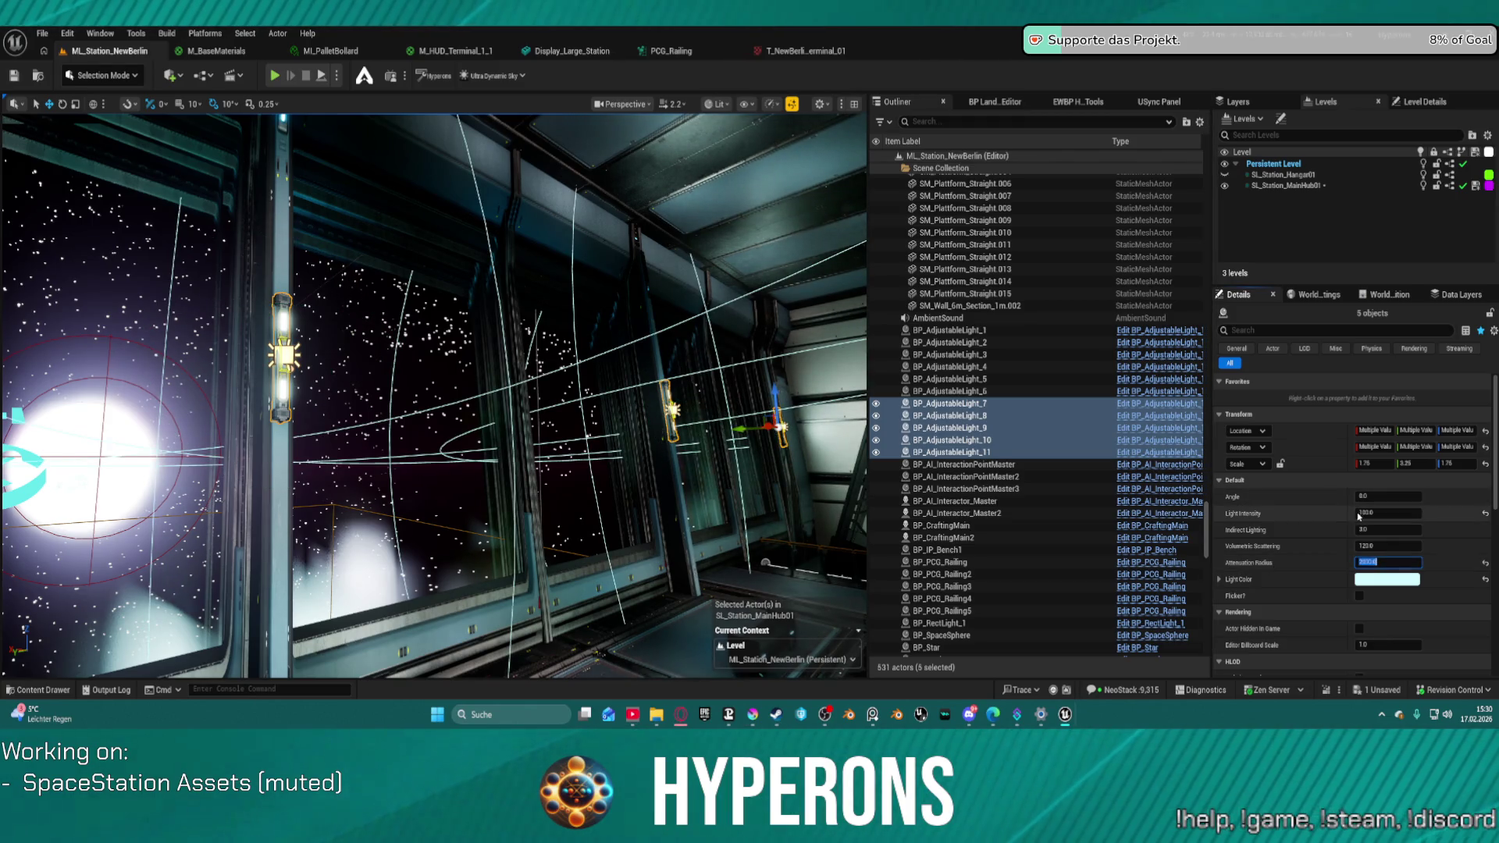
{"action": "type", "text": "200"}
{"action": "key", "text": "Return"}
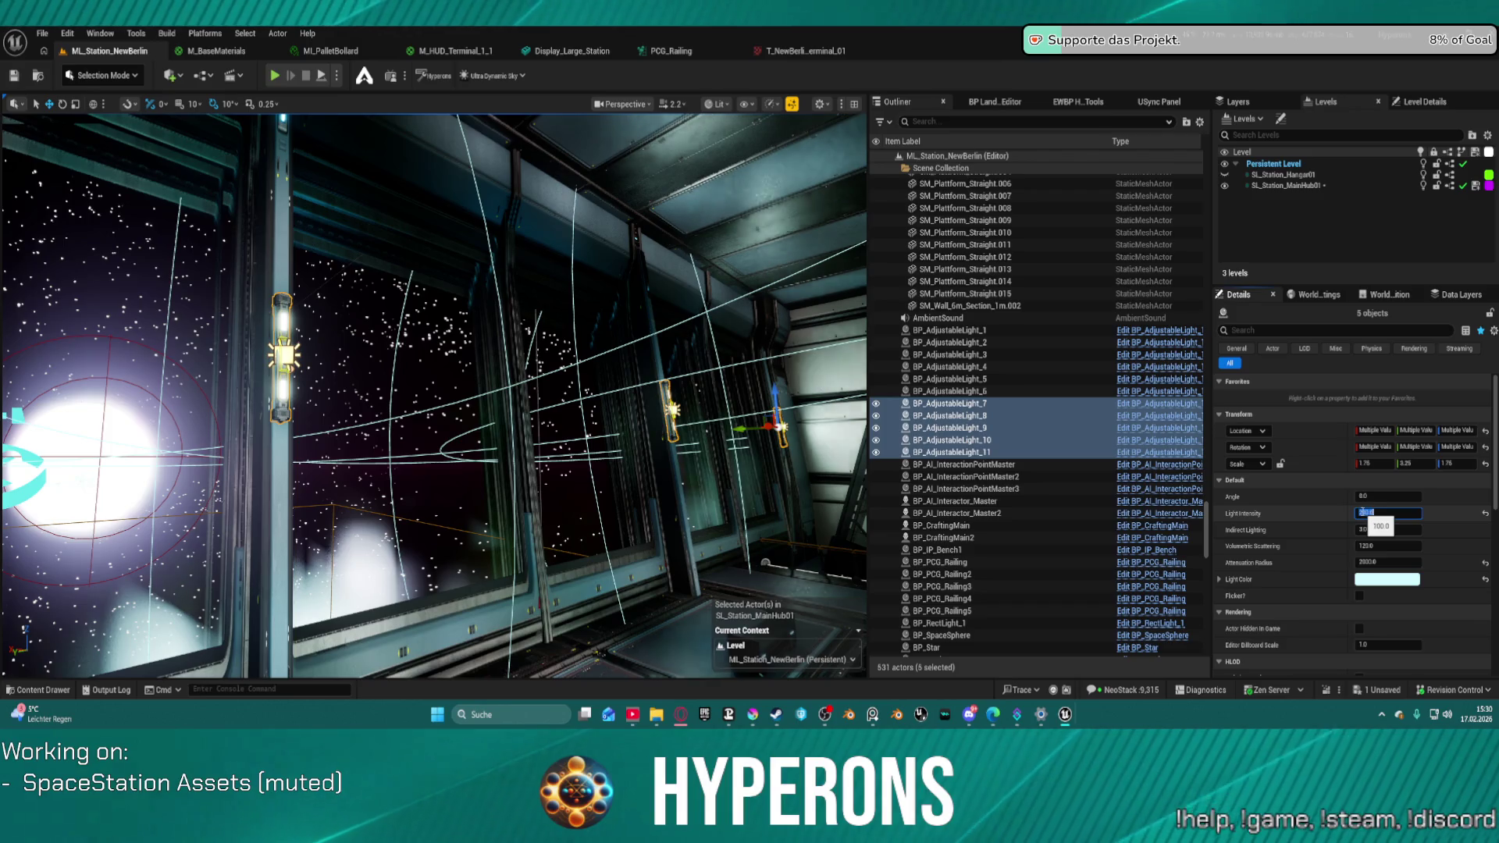
- Fly through the hangar interior and around the station to check the new lighting
{"action": "mouse_move", "coordinate": [385, 412]}
{"action": "left_mouse_down"}
{"action": "mouse_move", "coordinate": [385, 437]}
{"action": "mouse_move", "coordinate": [250, 419]}
{"action": "left_mouse_up"}
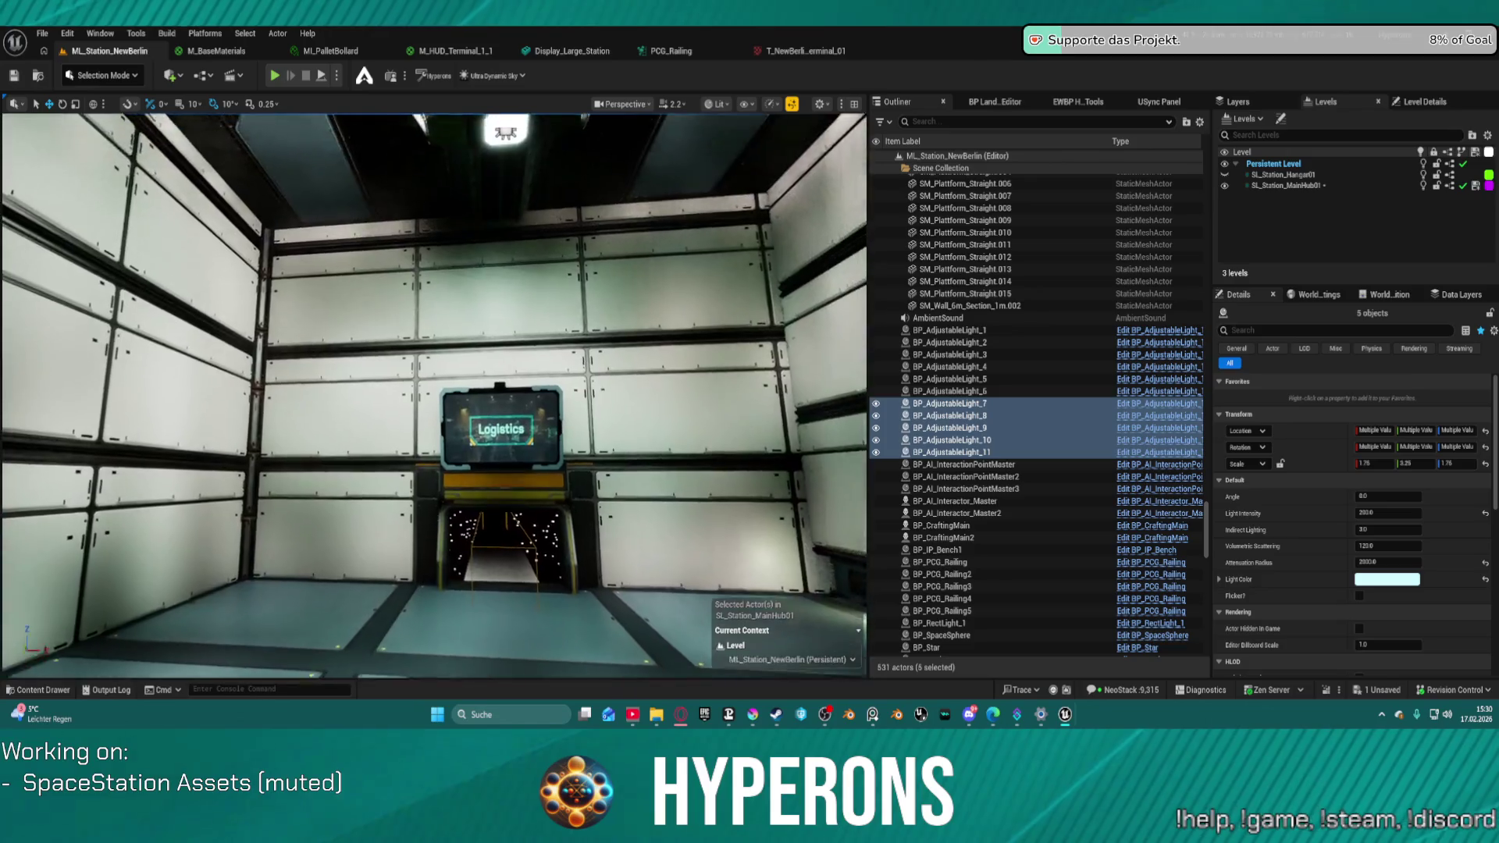
{"action": "key", "text": "w"}
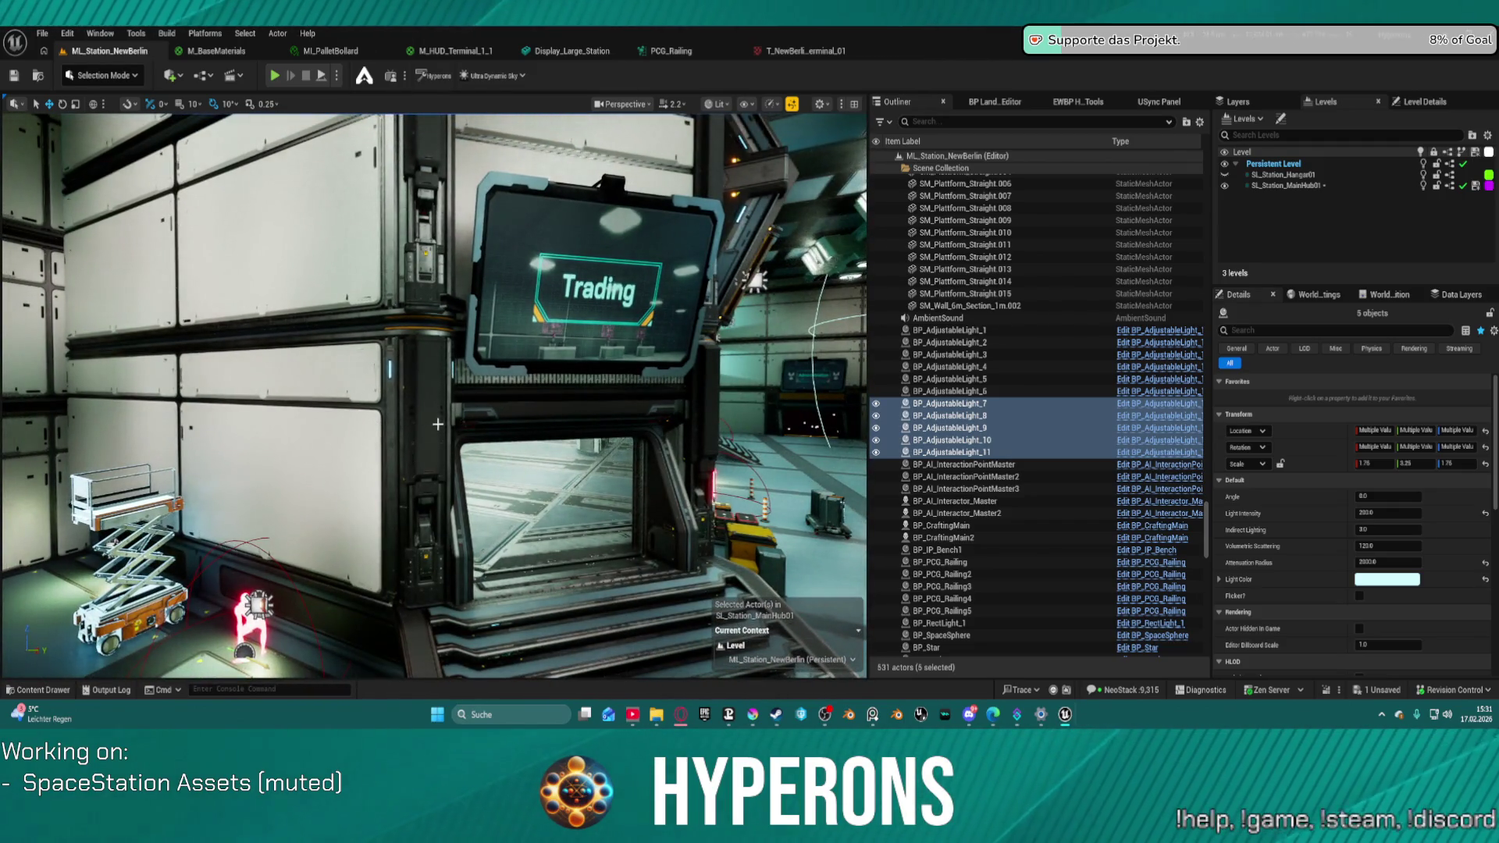
{"action": "key", "text": "s"}
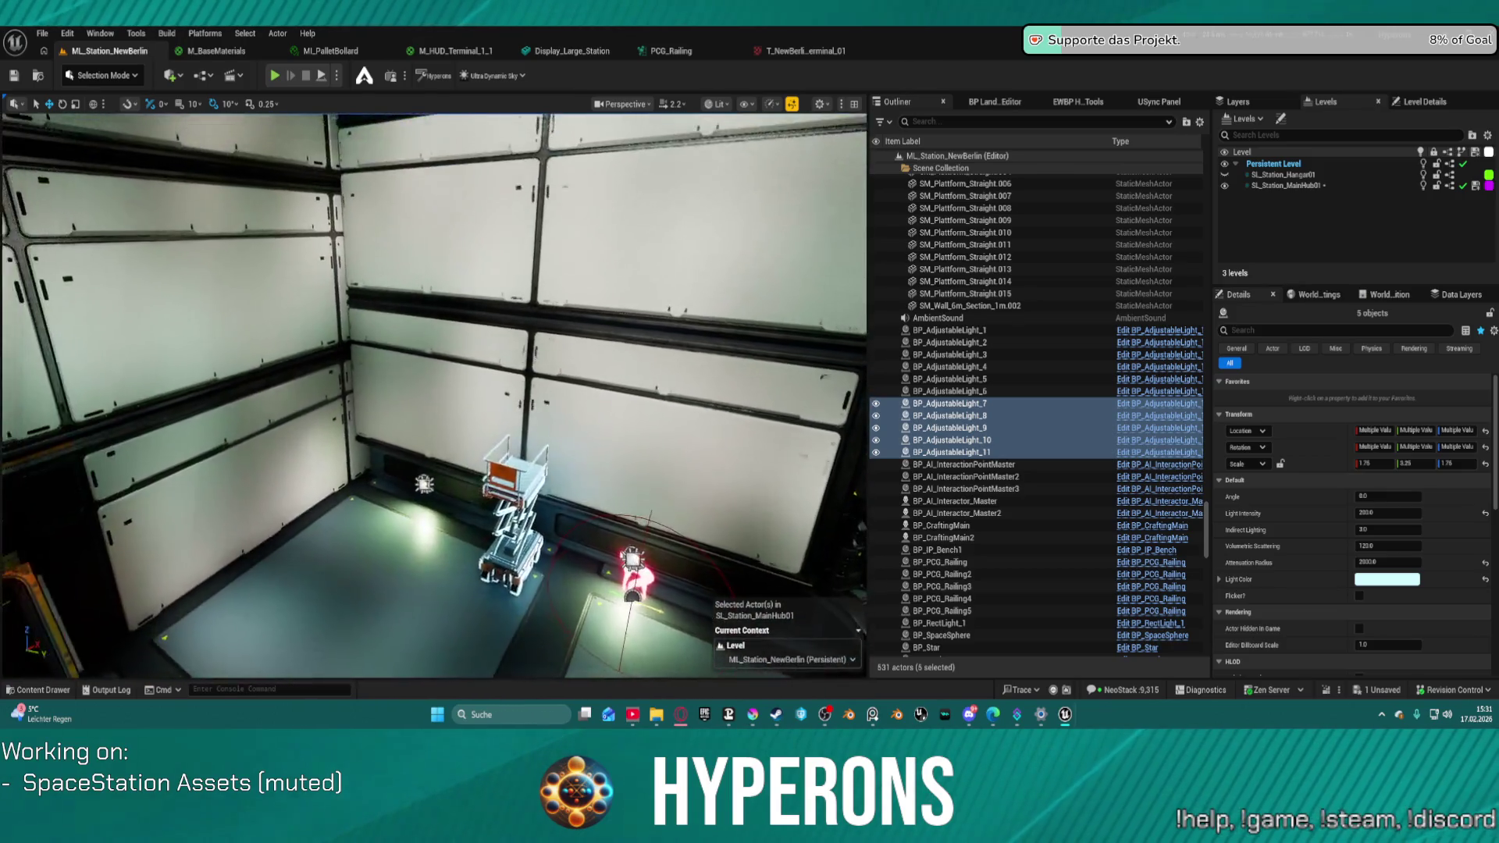
{"action": "key", "text": "w"}
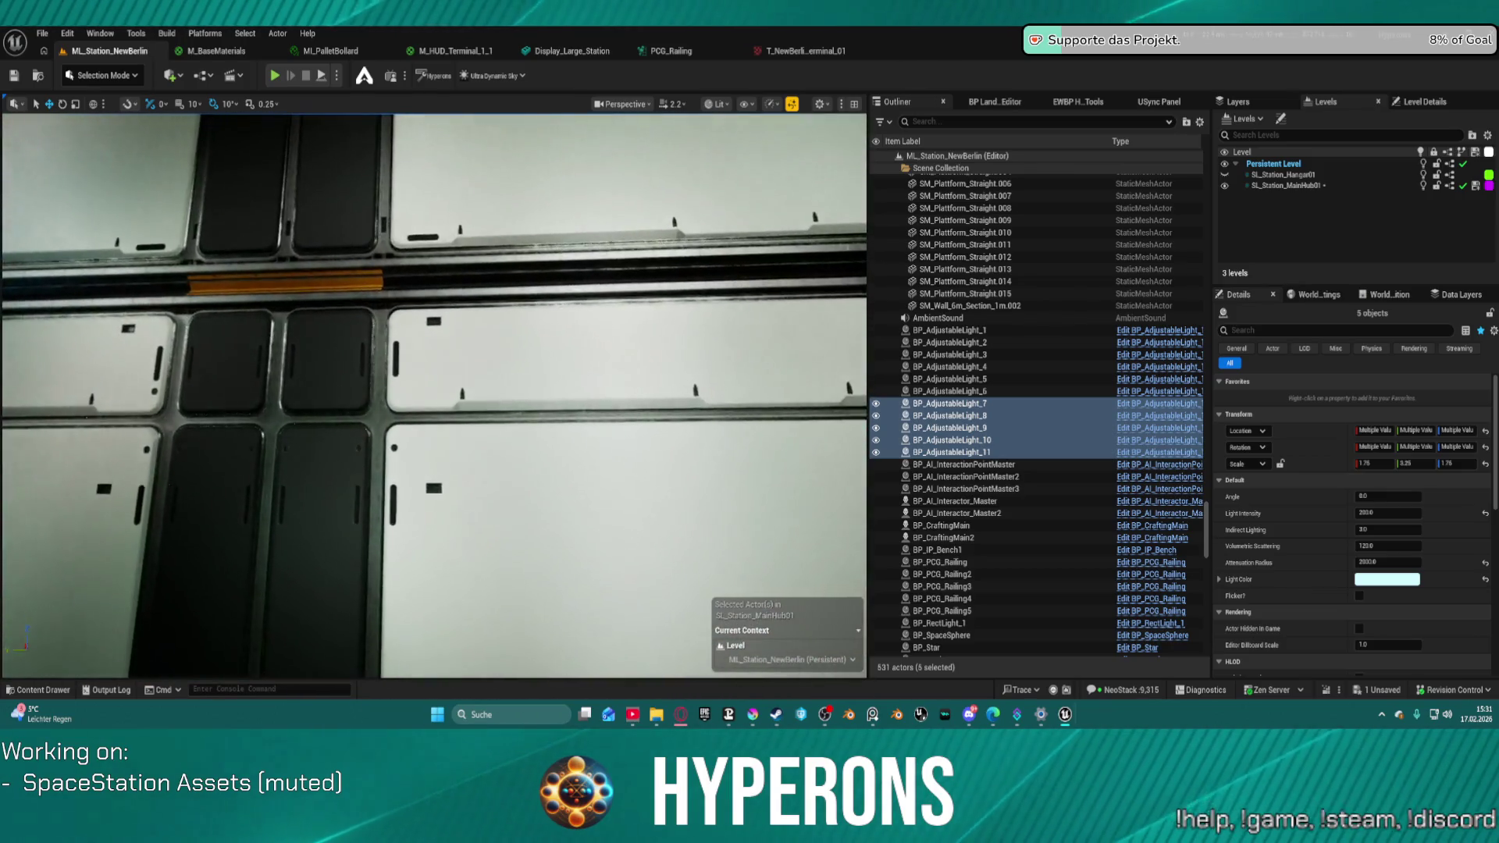
{"action": "key", "text": "w"}
{"action": "key", "text": "w"}
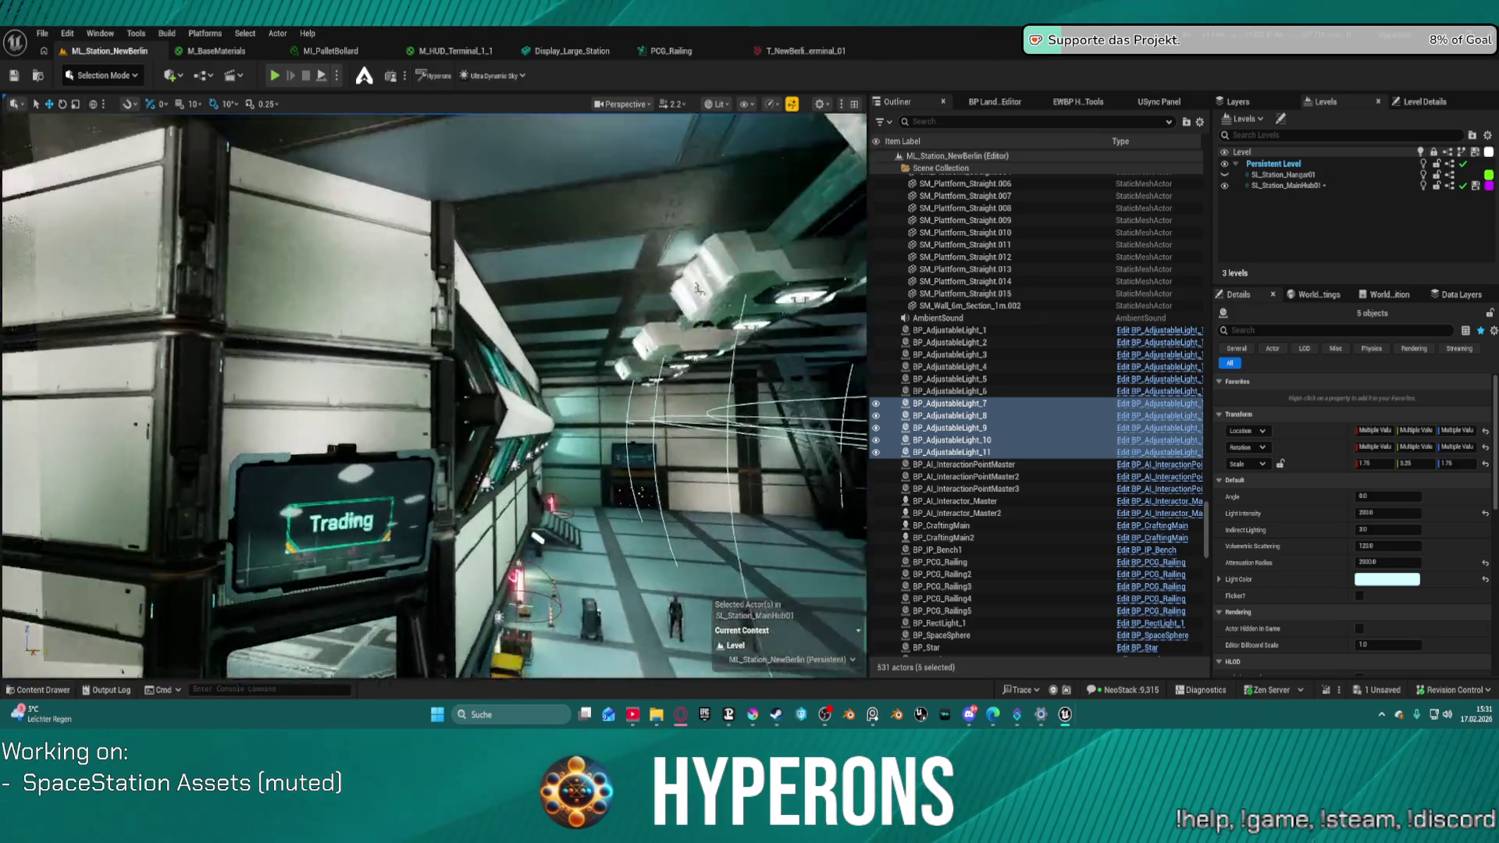
{"action": "key", "text": "w"}
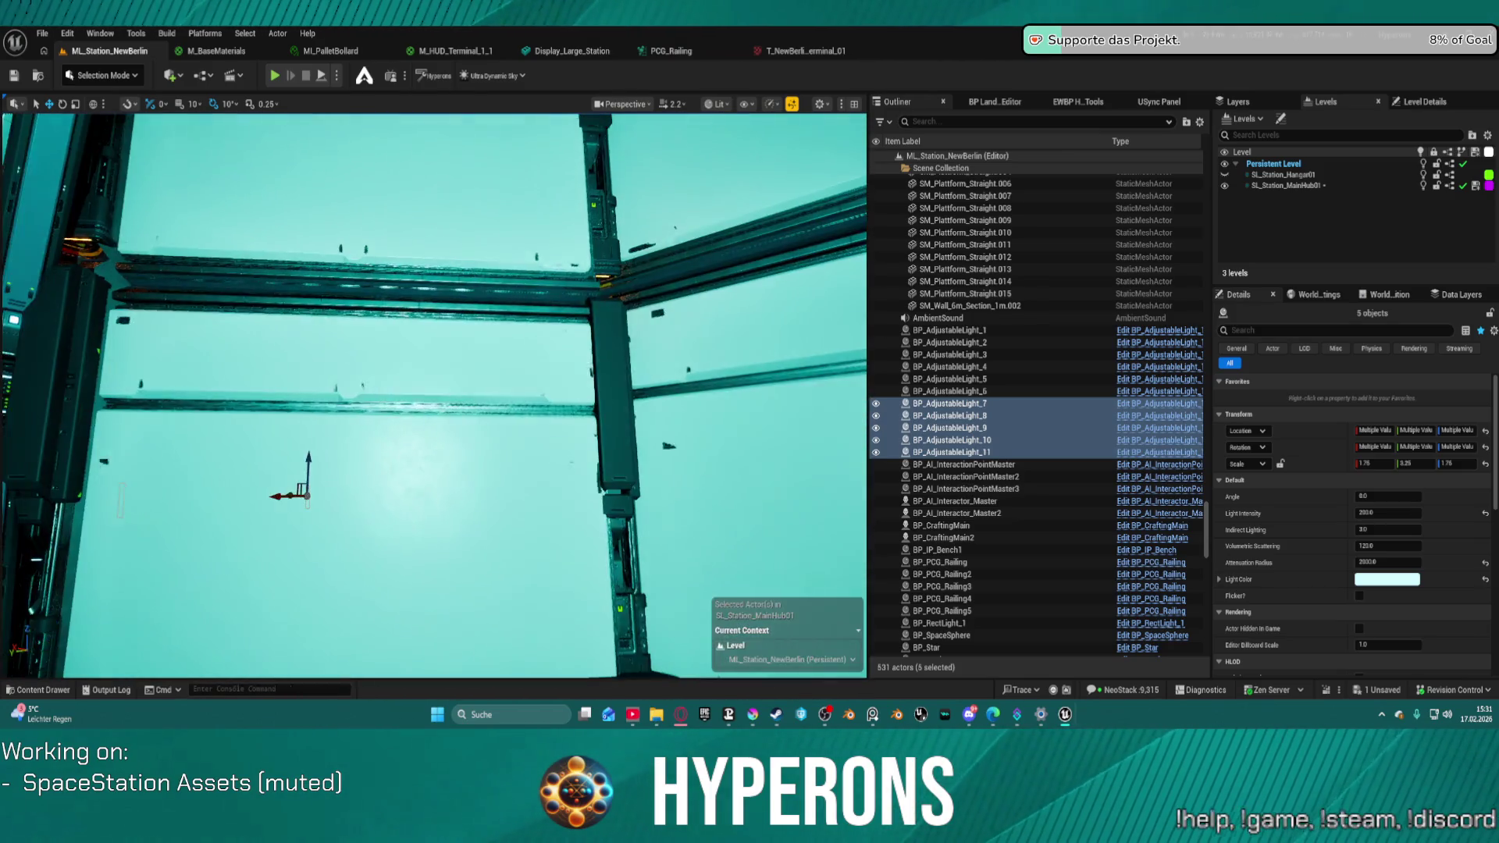
- Select SM_Wall_4m_Section_5m.002 and its neighbouring 5m wall sections by the Trading screen
{"action": "key", "text": "s"}
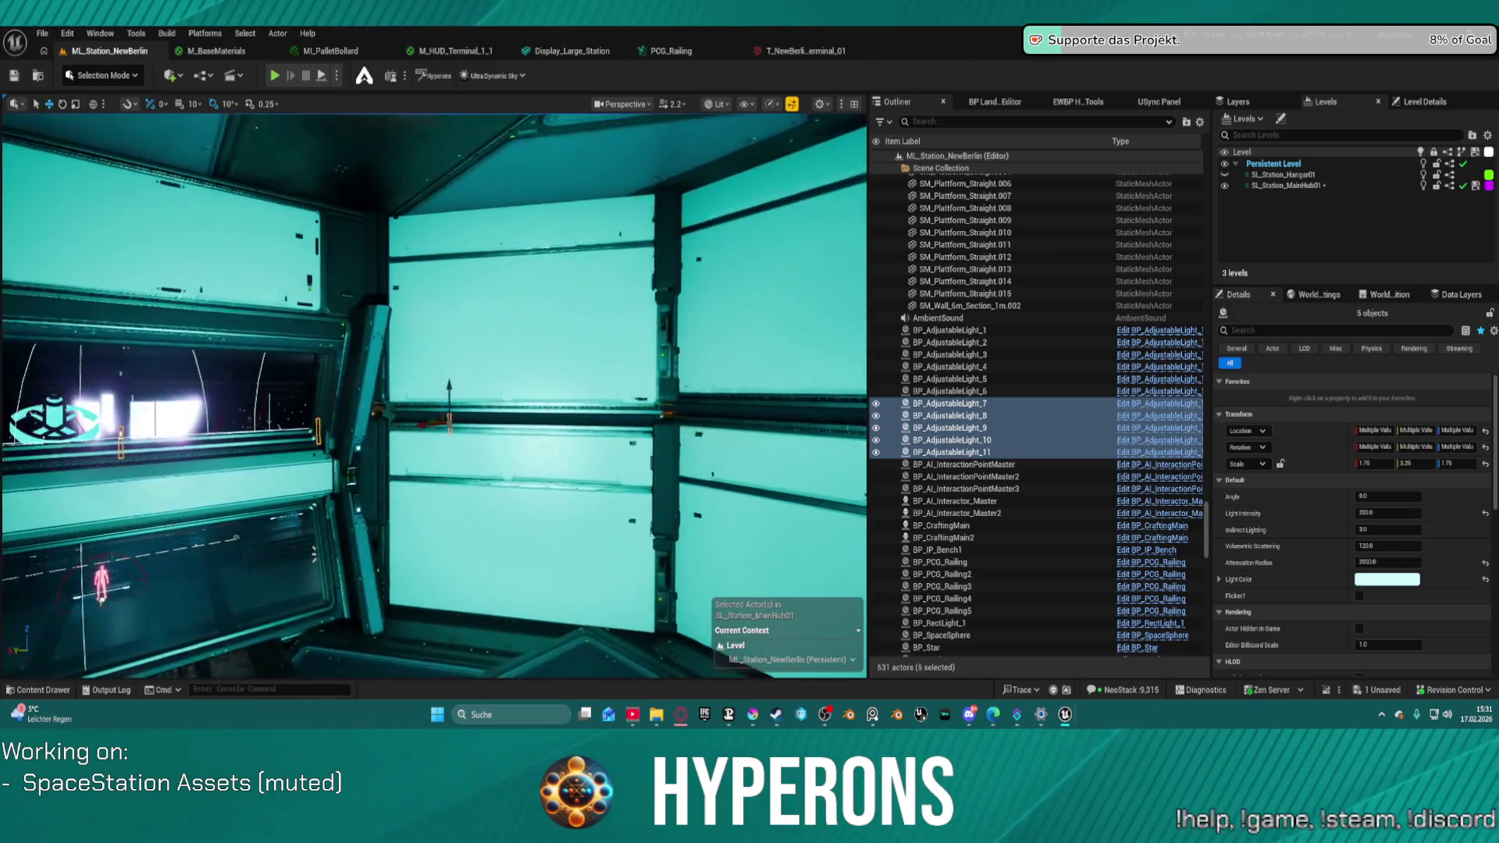
{"action": "key", "text": "w"}
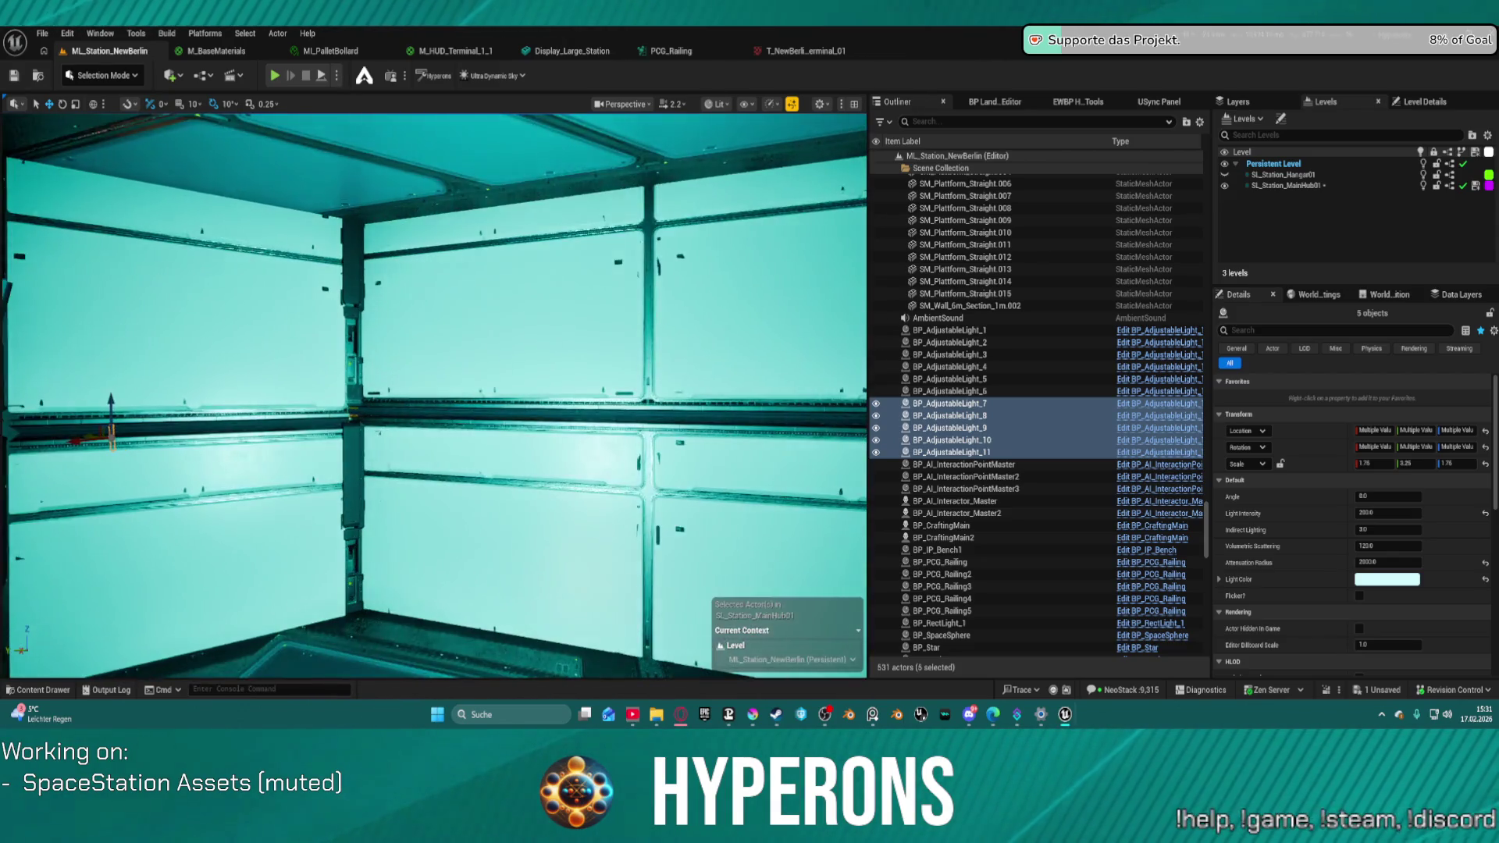
{"action": "key", "text": "s"}
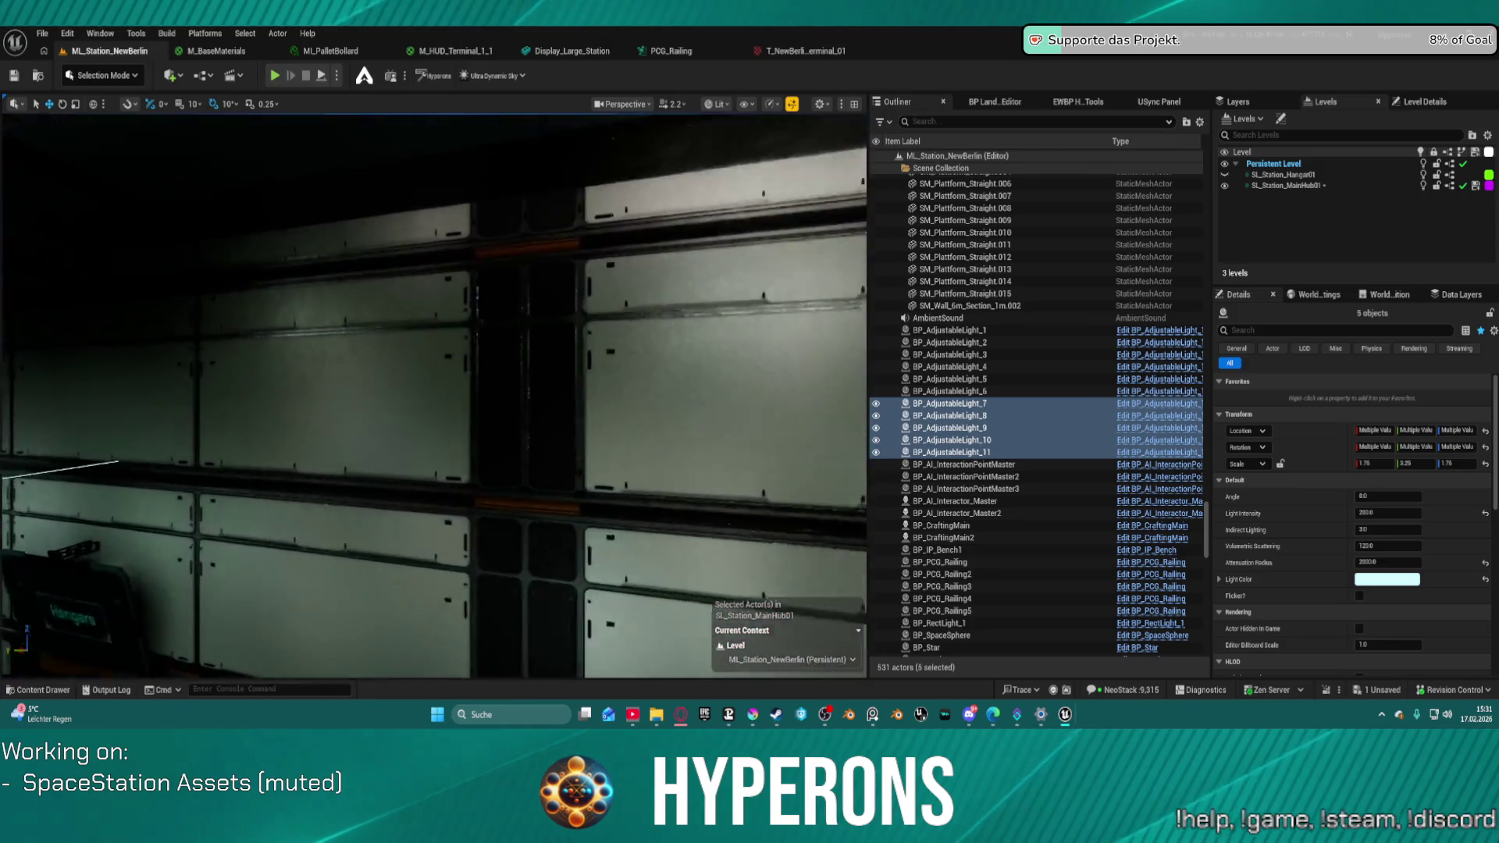
{"action": "key", "text": "w"}
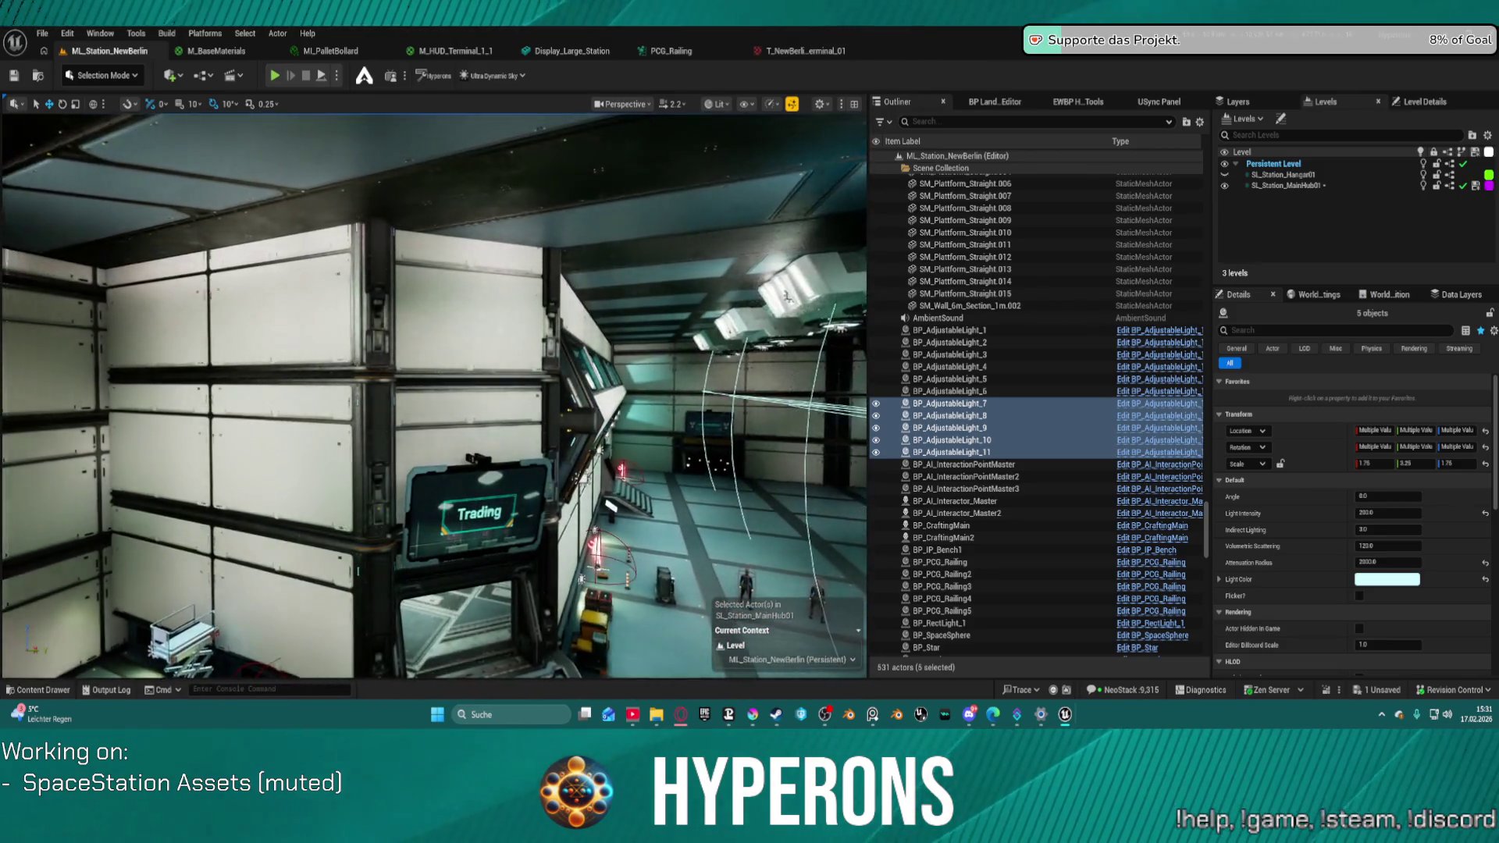
{"action": "key", "text": "w"}
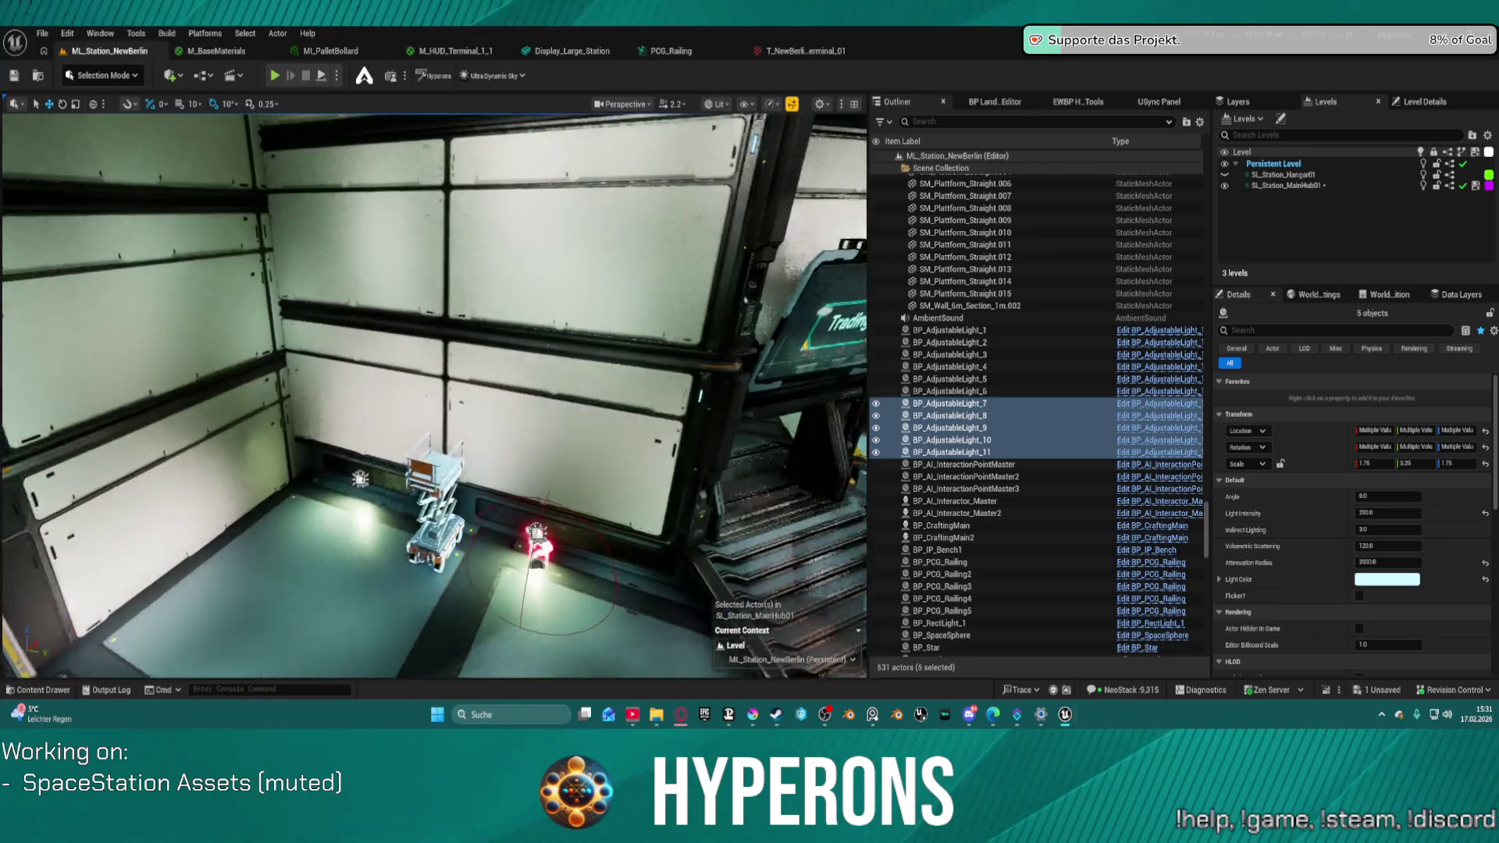
{"action": "left_click", "coordinate": [578, 437]}
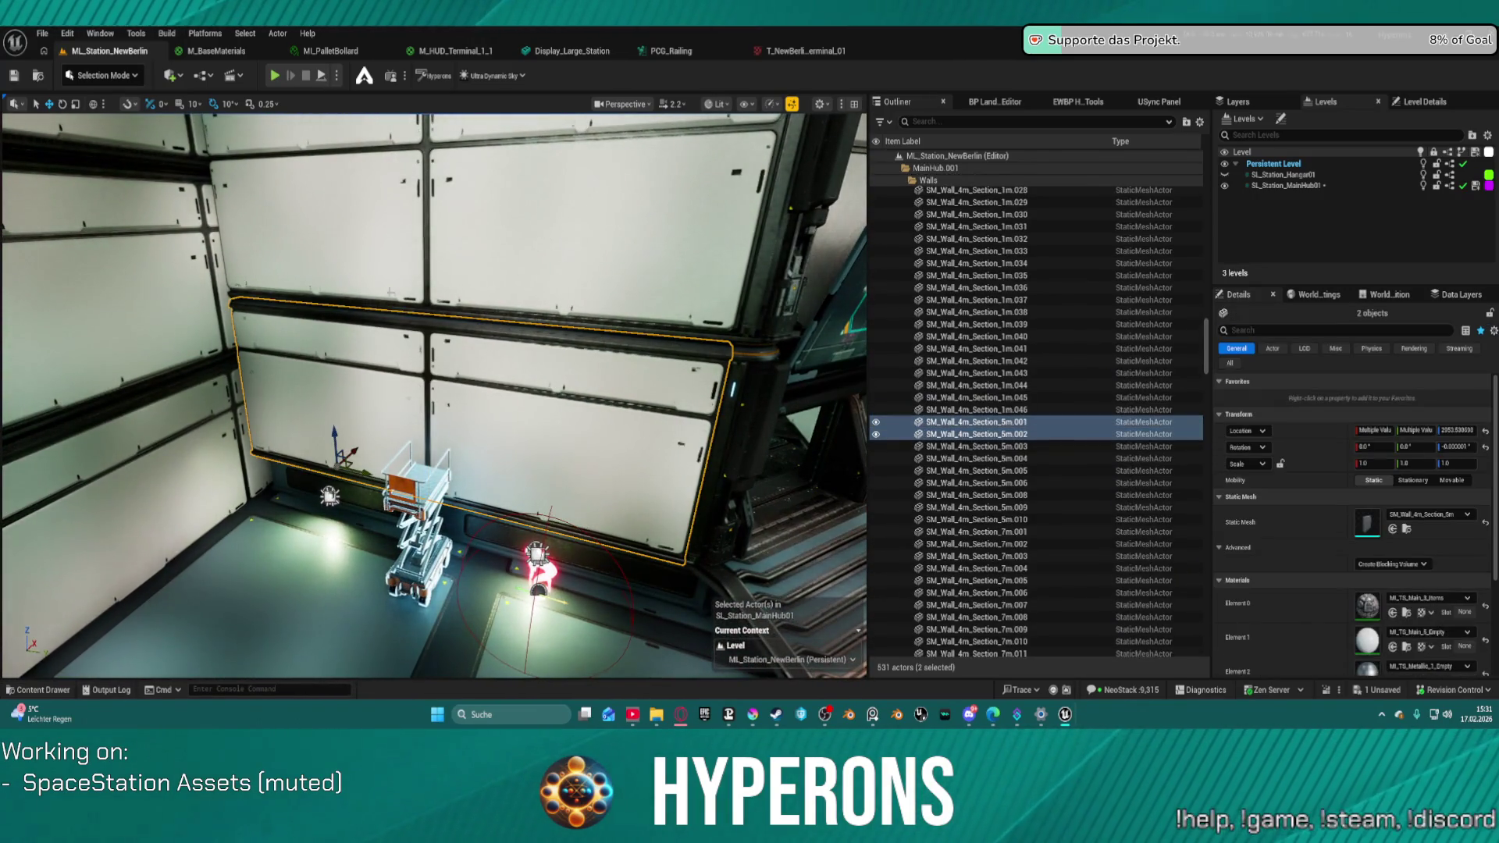
{"action": "left_click", "coordinate": [389, 391], "text": "ctrl"}
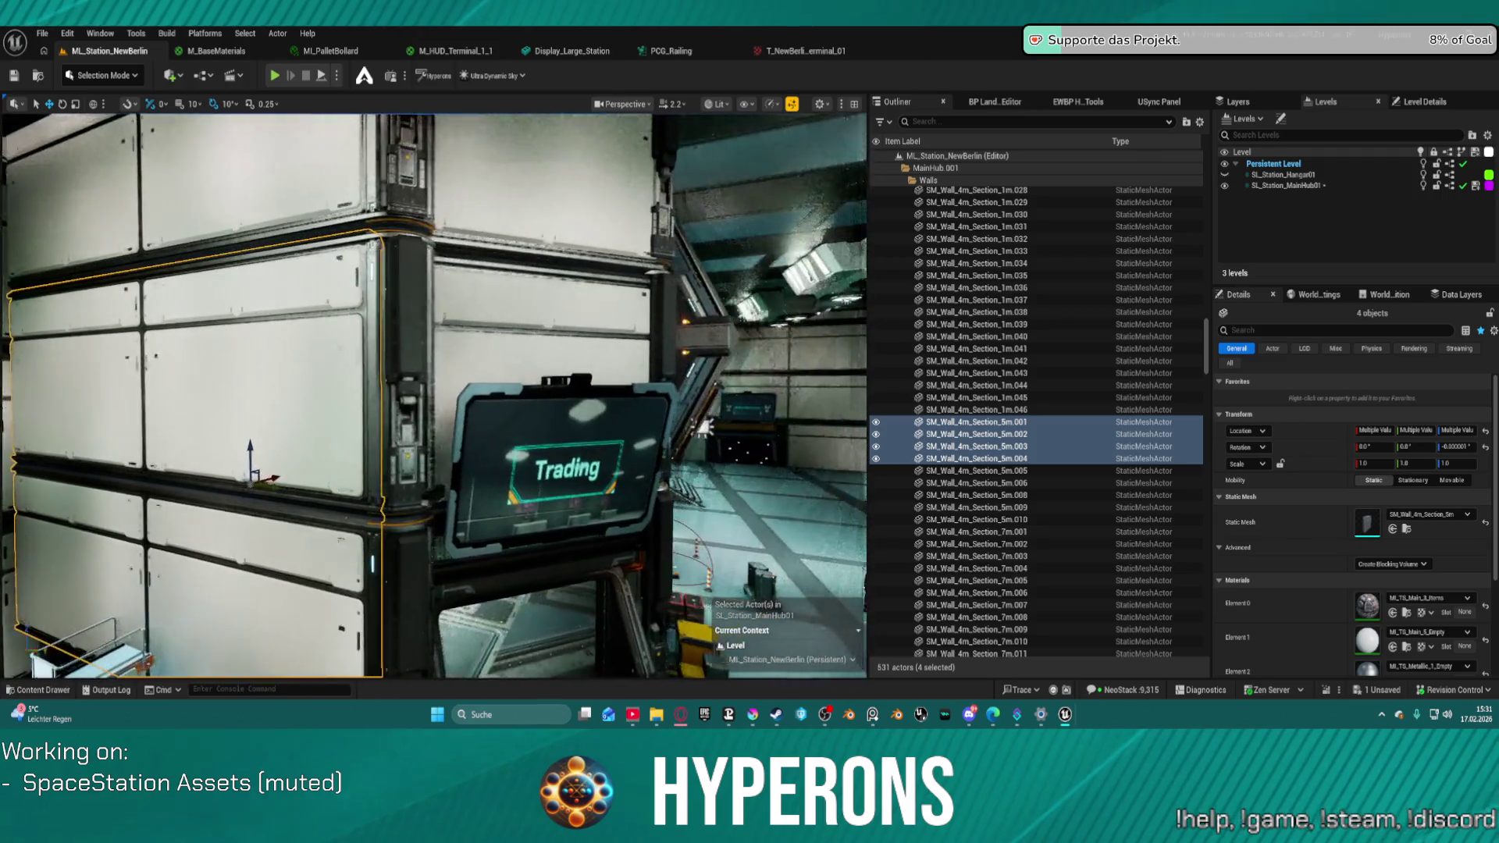
- Select the six SM_Wall_4m_Corner pillar pieces along the windowed wall, excluding the oblique support
{"action": "left_click_drag", "start_coordinate": [449, 539], "coordinate": [463, 536]}
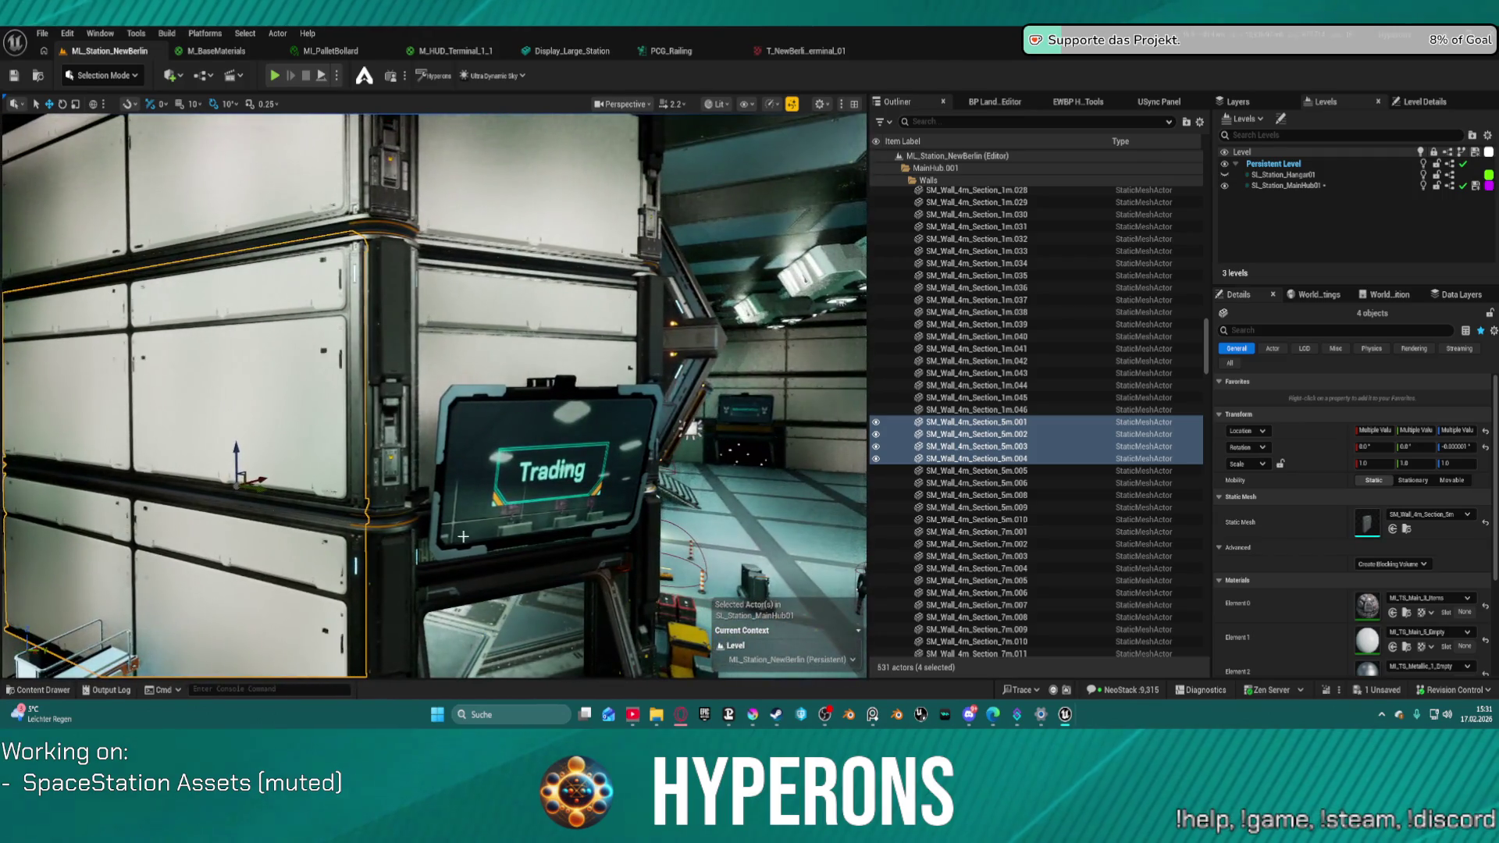
{"action": "left_click", "coordinate": [383, 437]}
{"action": "left_click", "coordinate": [383, 328], "text": "ctrl"}
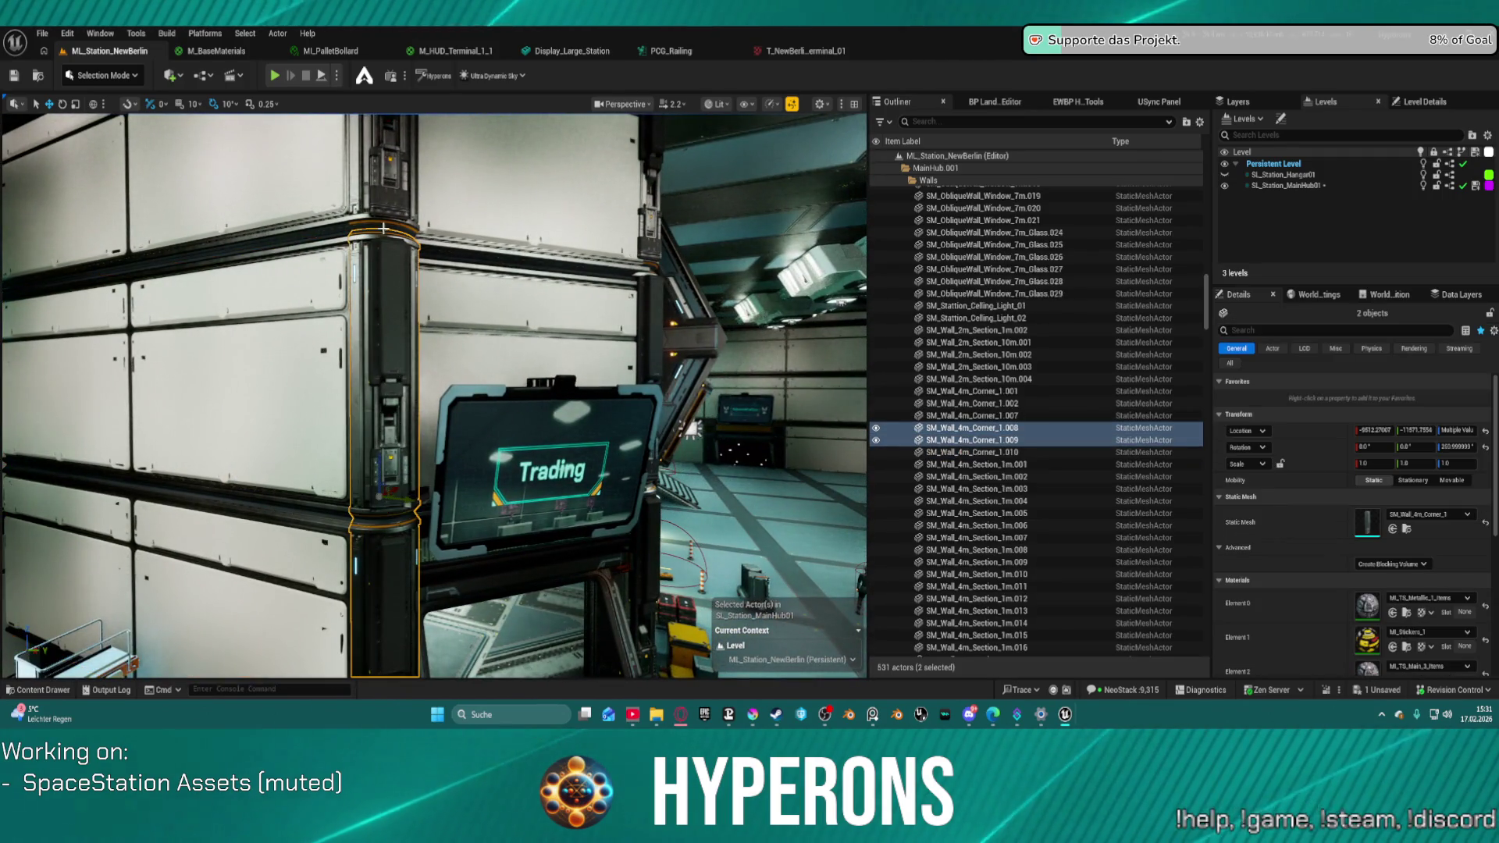
{"action": "left_click", "coordinate": [386, 180], "text": "ctrl"}
{"action": "left_click", "coordinate": [662, 254], "text": "ctrl"}
{"action": "left_click_drag", "start_coordinate": [662, 253], "coordinate": [351, 327]}
{"action": "left_click", "coordinate": [351, 326], "text": "ctrl"}
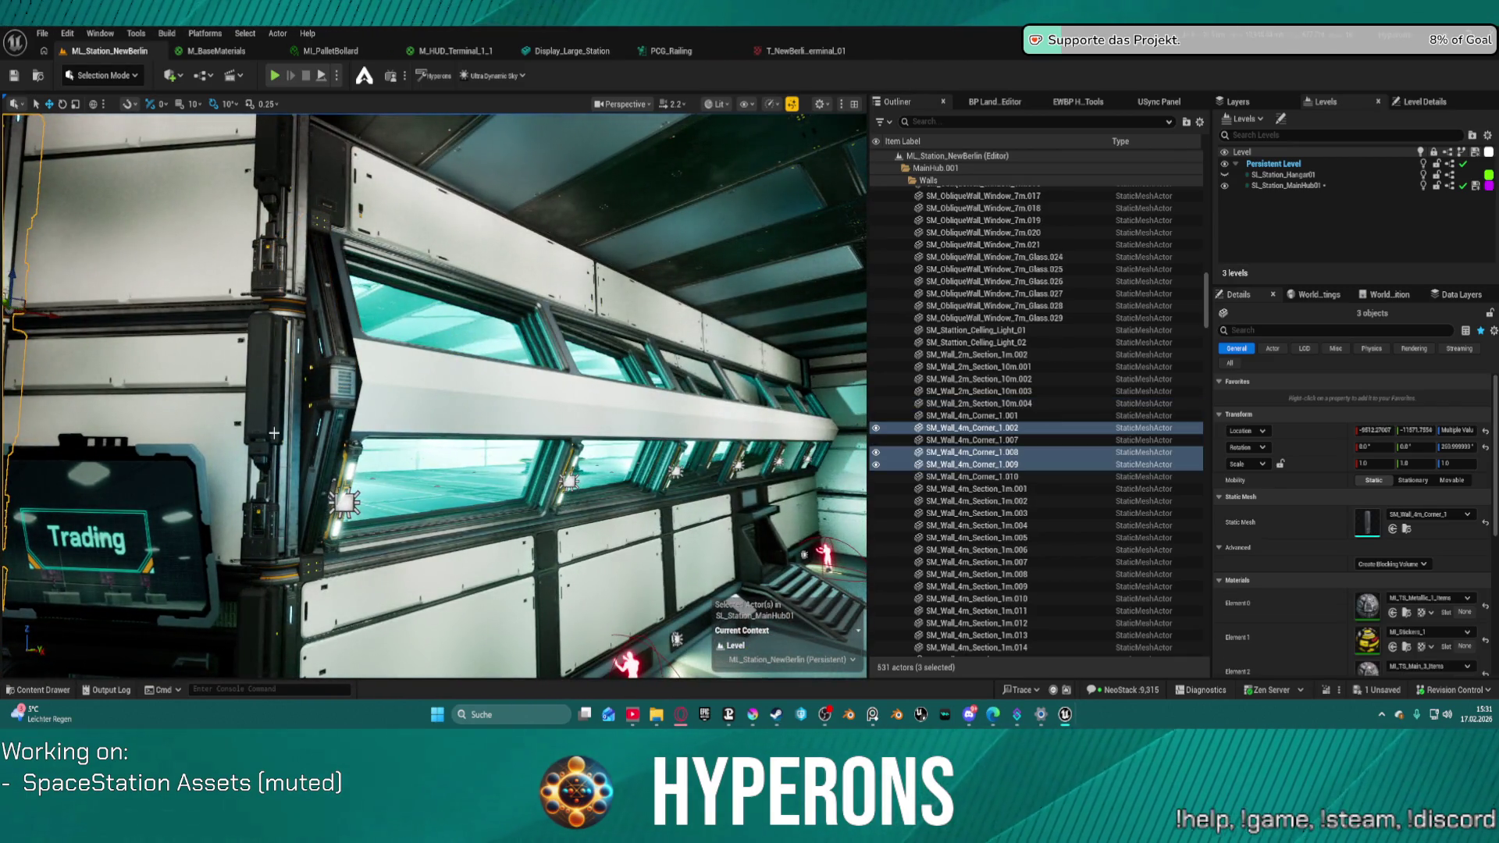
{"action": "left_click", "coordinate": [278, 462], "text": "ctrl"}
{"action": "left_click", "coordinate": [271, 225], "text": "ctrl"}
{"action": "mouse_move", "coordinate": [272, 225]}
{"action": "left_mouse_down"}
{"action": "mouse_move", "coordinate": [122, 340]}
{"action": "mouse_move", "coordinate": [258, 313]}
{"action": "left_mouse_up"}
{"action": "left_click", "coordinate": [394, 313], "text": "ctrl"}
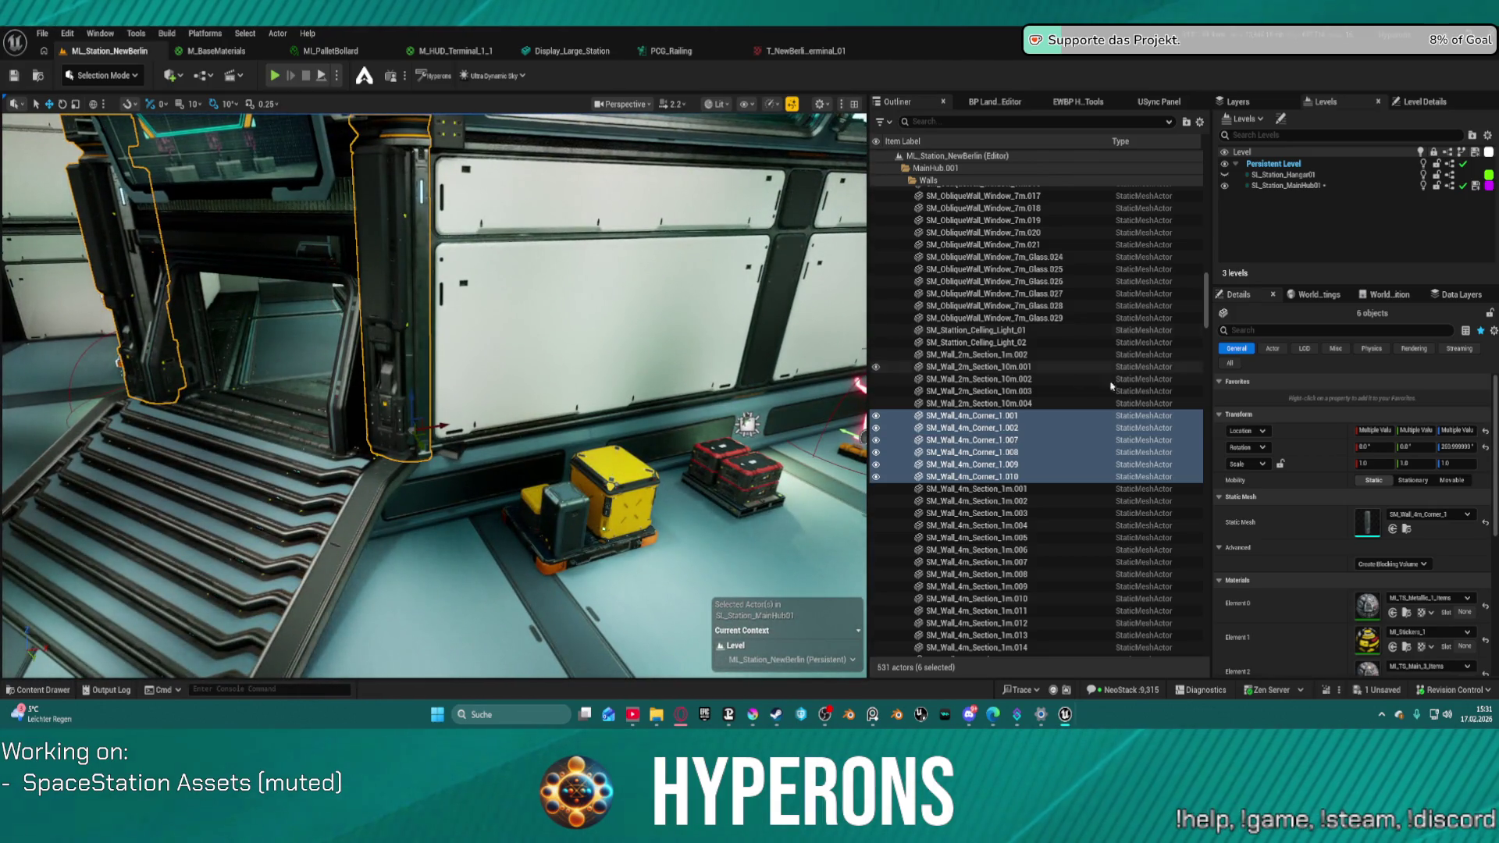
- Review the corner pieces' materials in Details and frame them in the viewport
{"action": "scroll", "coordinate": [1370, 467], "scroll_direction": "down", "scroll_amount": 2}
{"action": "scroll", "coordinate": [1358, 468], "scroll_direction": "down", "scroll_amount": 3}
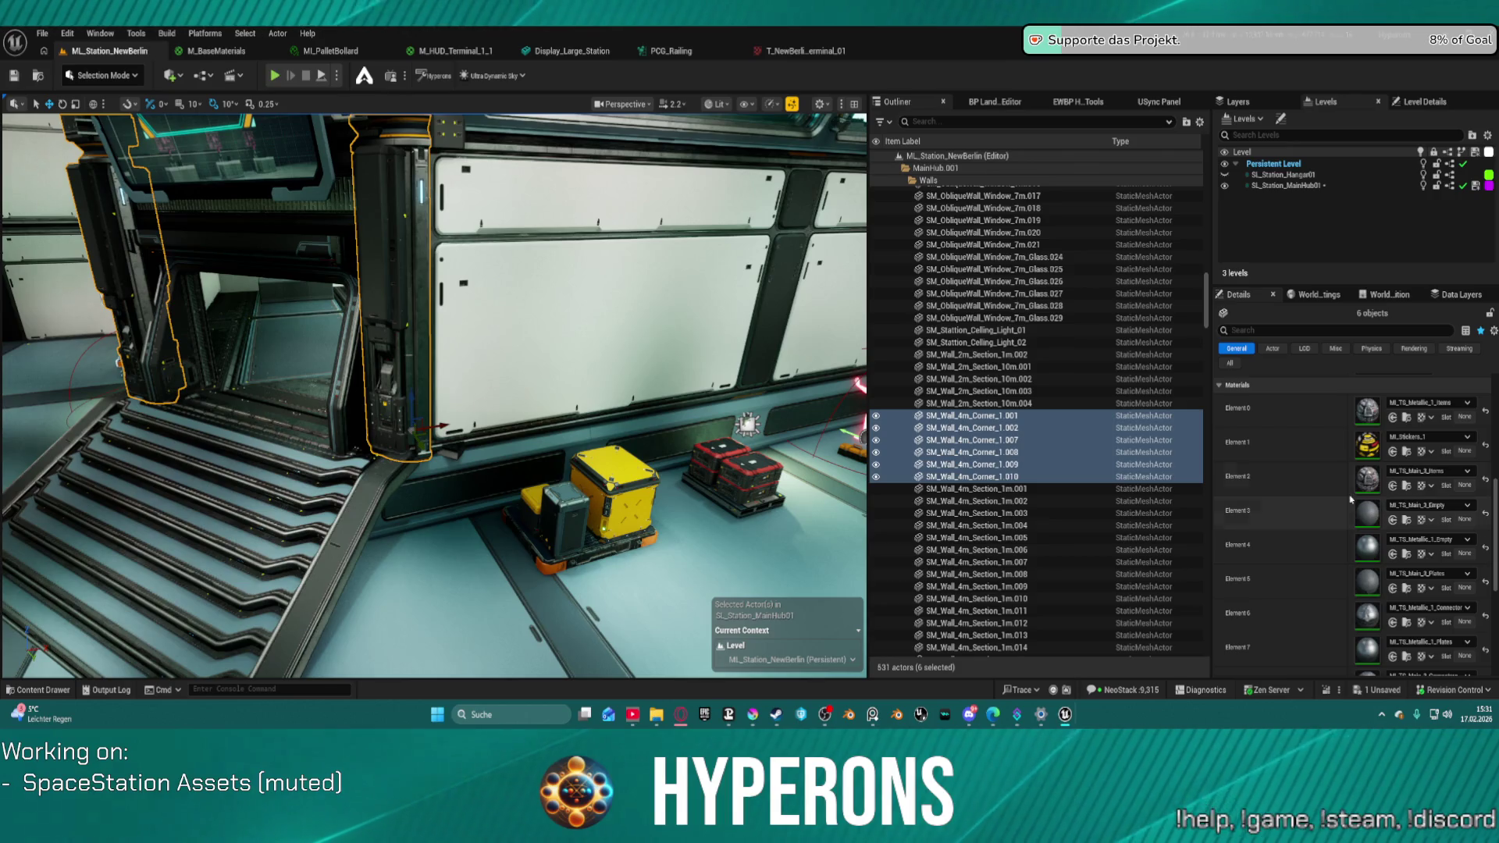
{"action": "scroll", "coordinate": [1335, 480], "scroll_direction": "down", "scroll_amount": 4}
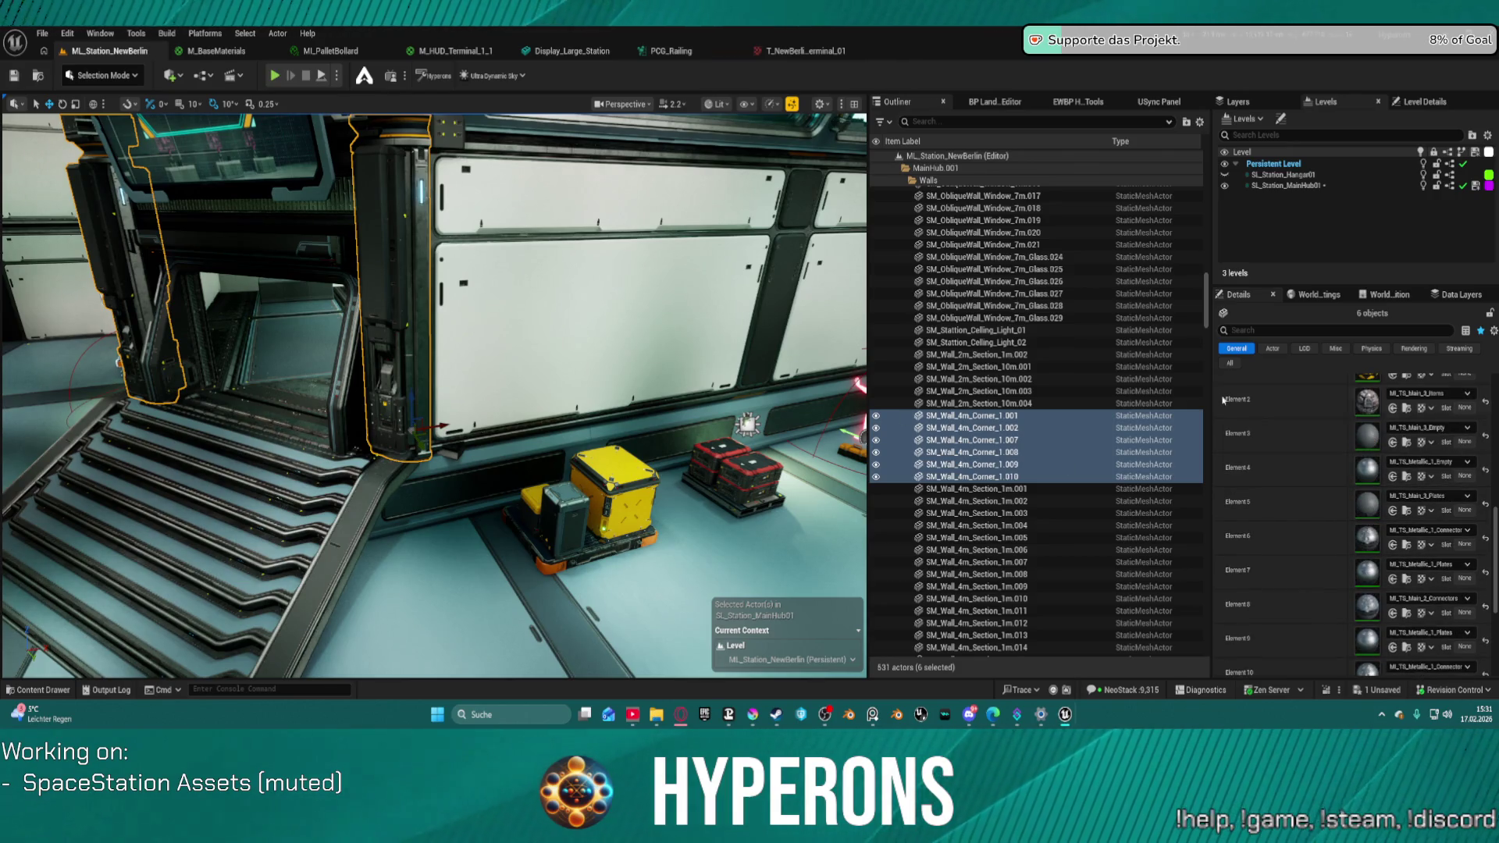
{"action": "scroll", "coordinate": [1355, 492], "scroll_direction": "down", "scroll_amount": 3}
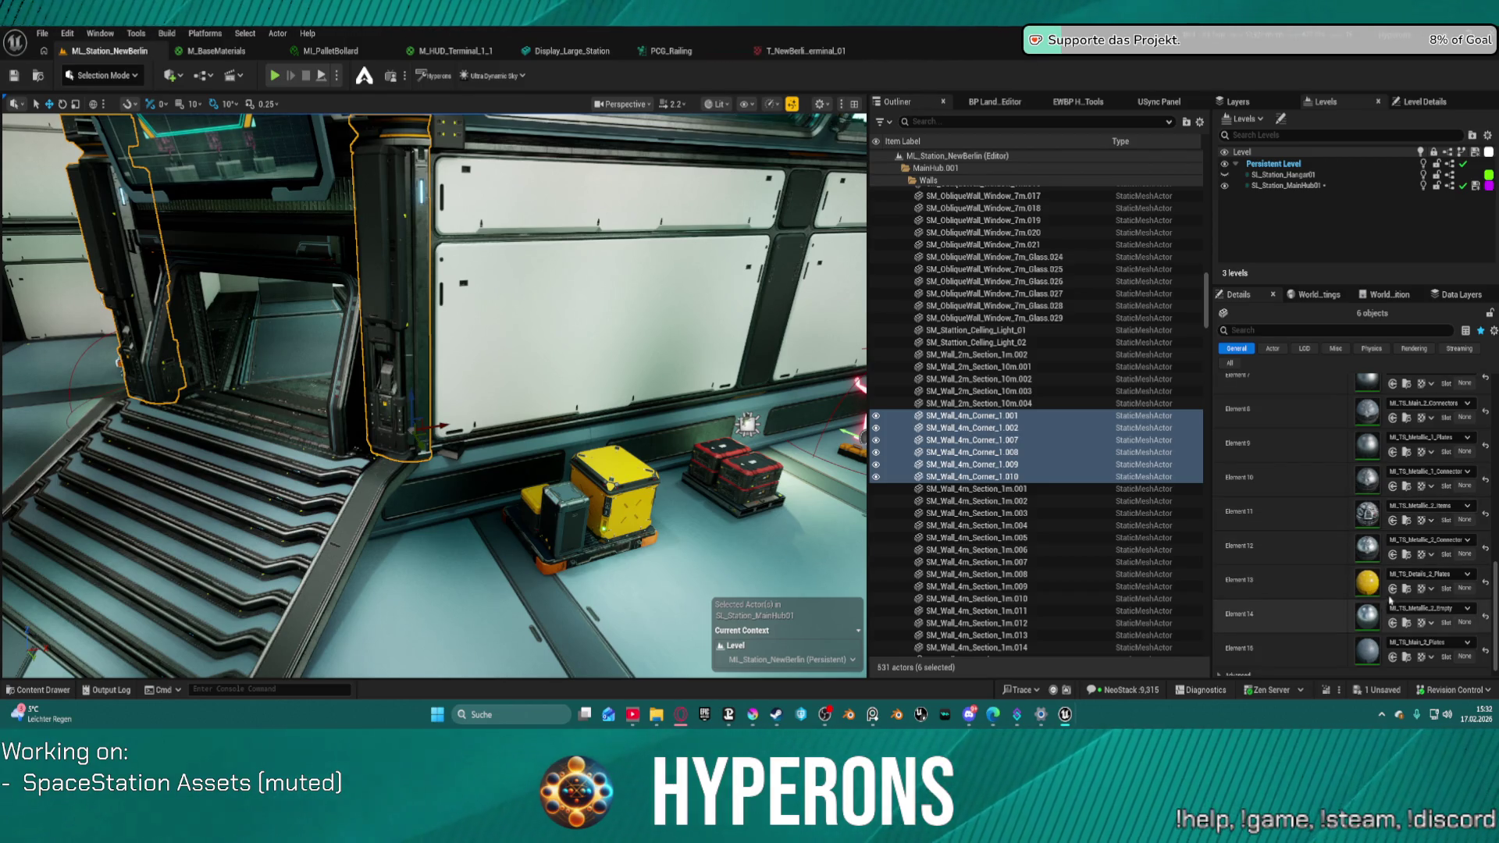
{"action": "scroll", "coordinate": [1394, 595], "scroll_direction": "up", "scroll_amount": 10}
{"action": "key", "text": "f"}
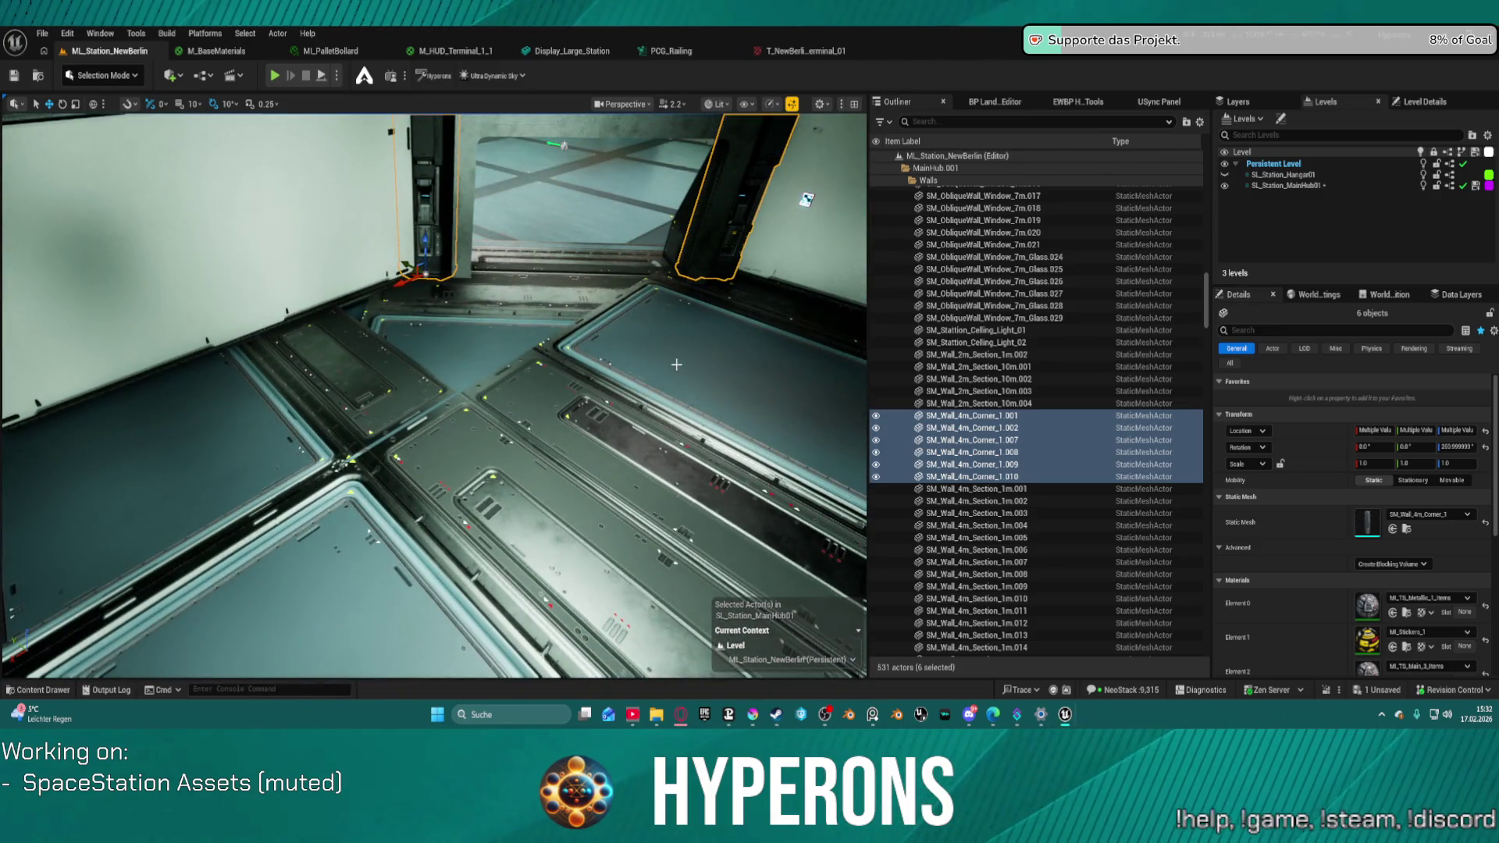
- Select all 42 corridor floor panels from 7x7m_1.001 to 7x7m_1.31
{"action": "left_click", "coordinate": [719, 373]}
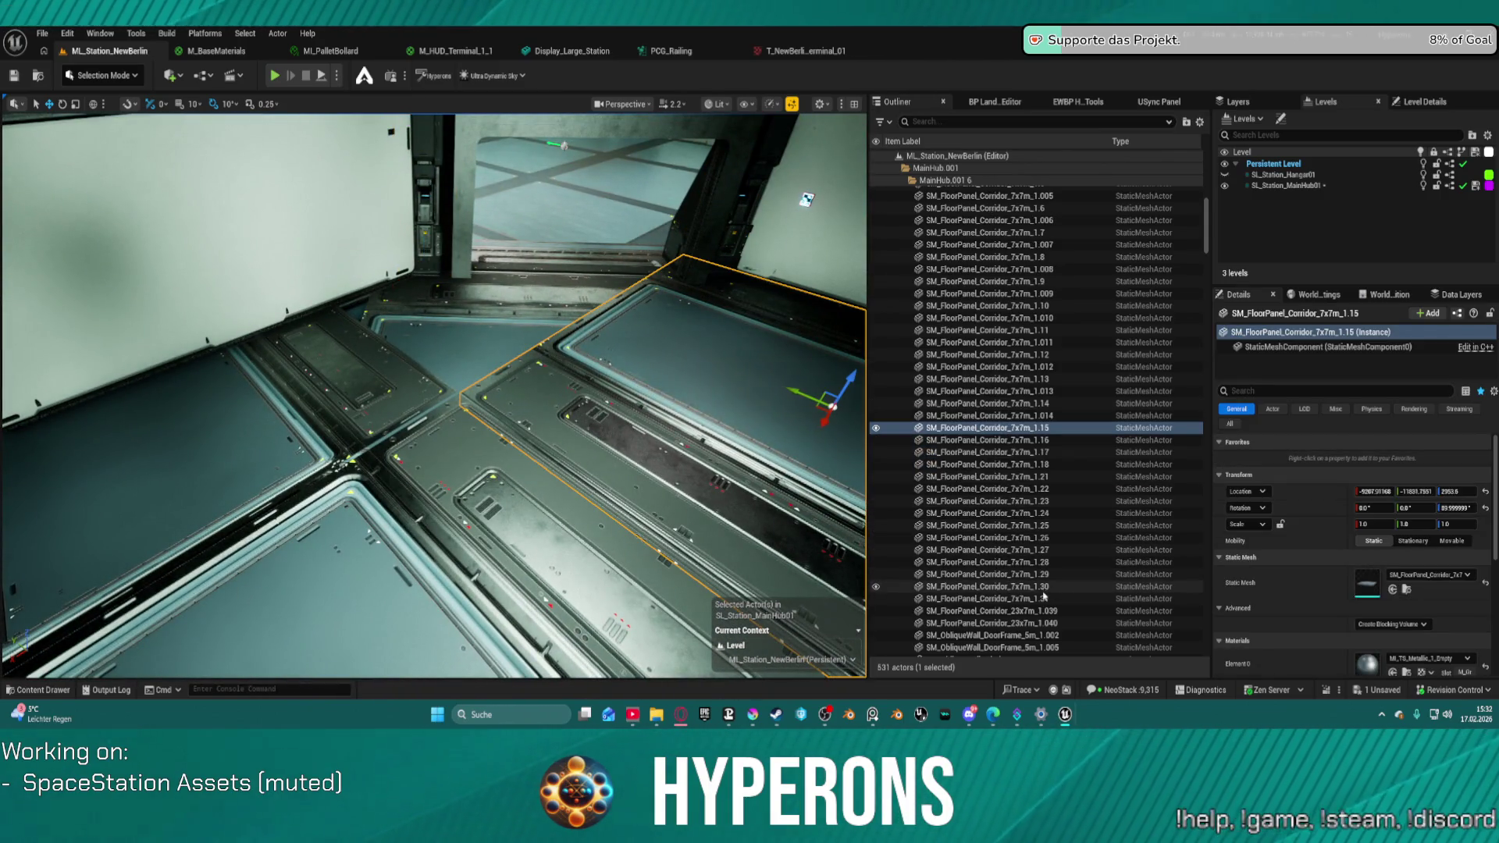
{"action": "left_click", "coordinate": [1085, 599]}
{"action": "left_click", "coordinate": [1034, 379], "text": "shift"}
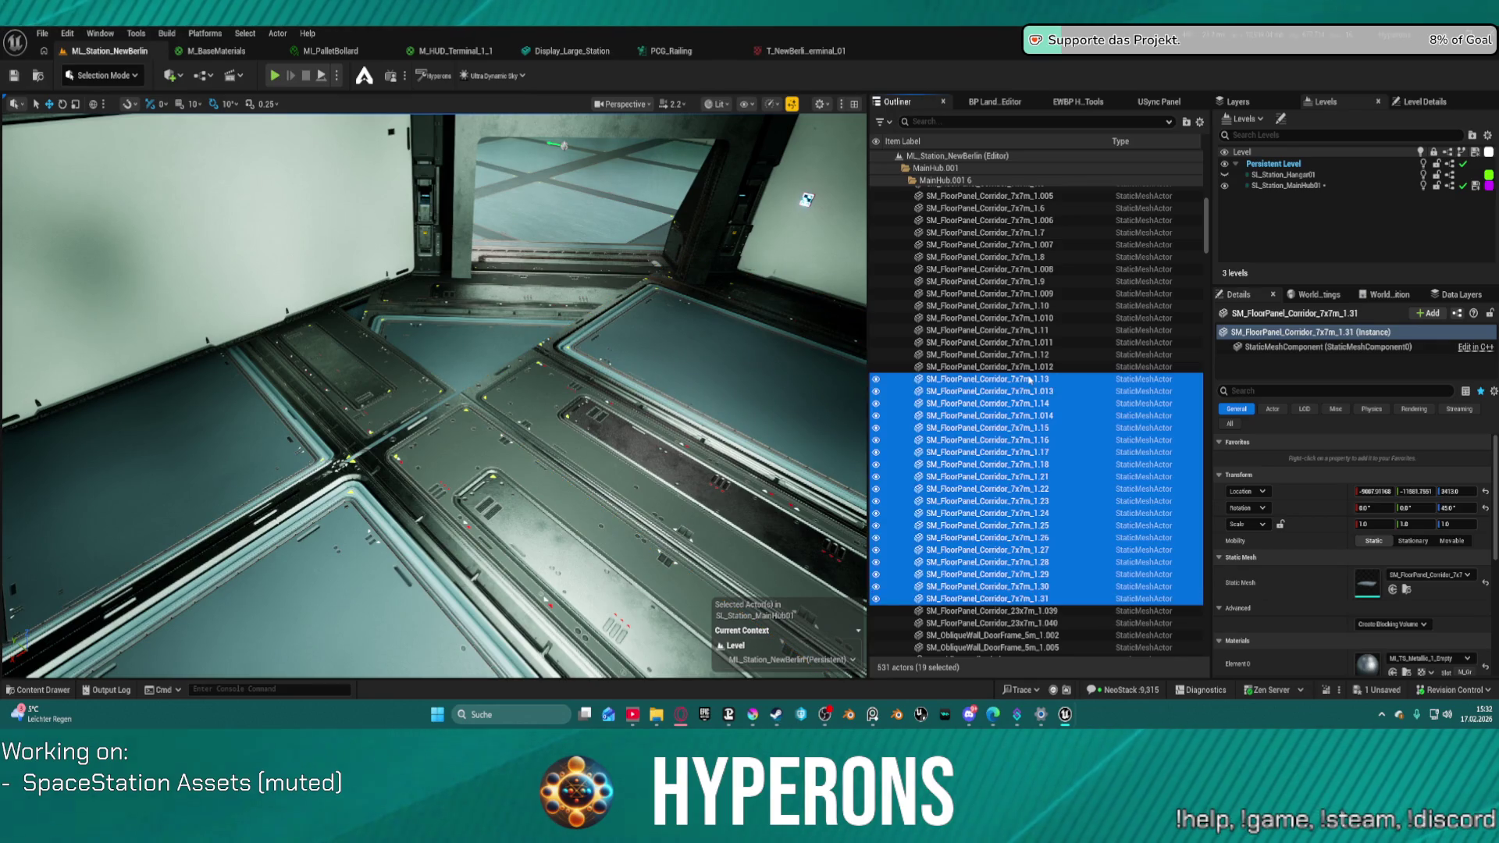
{"action": "key", "text": "f"}
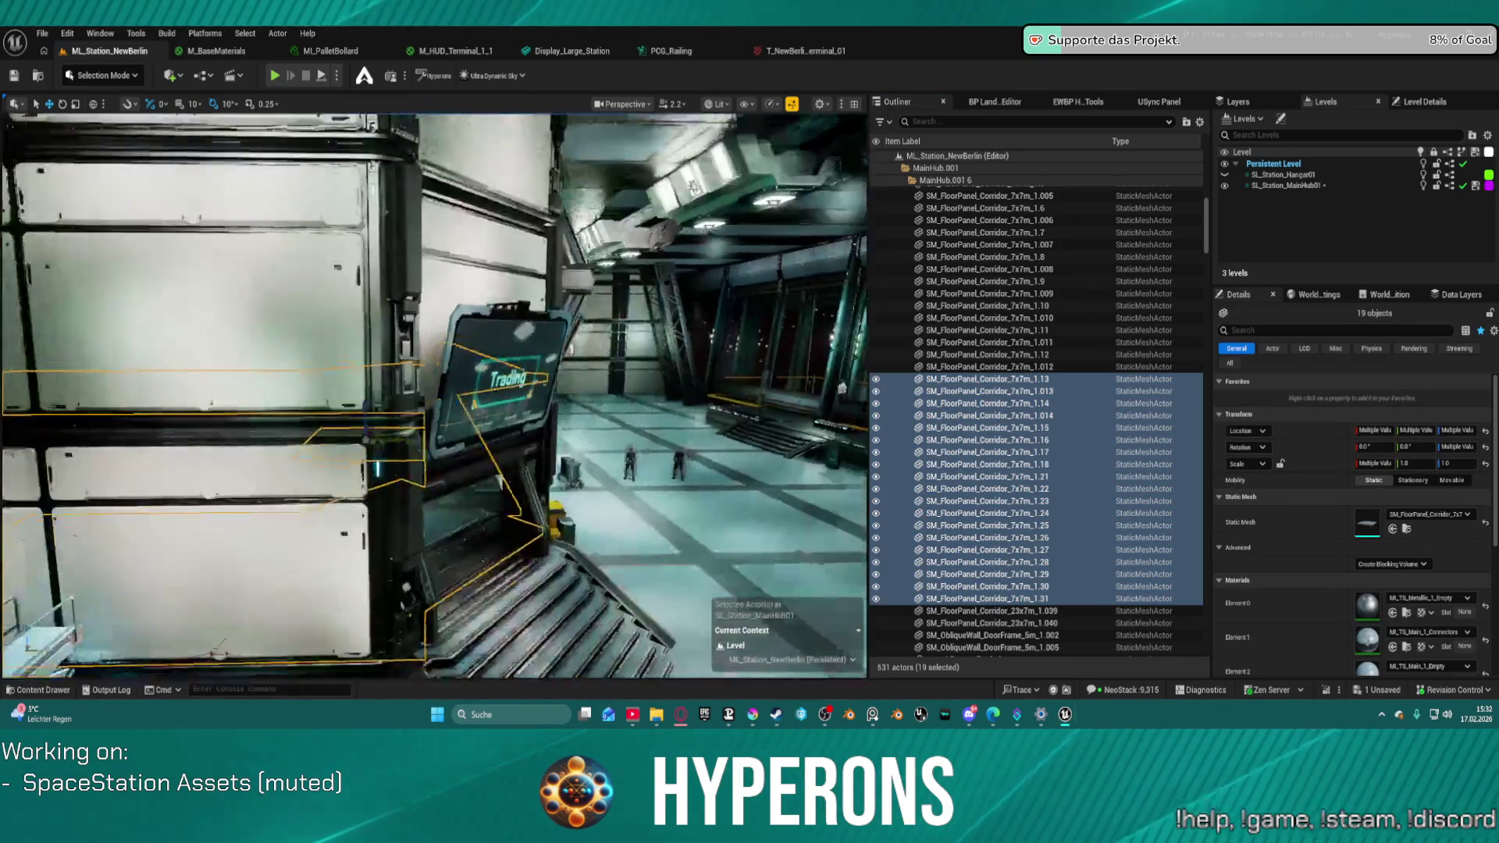
{"action": "key", "text": "f"}
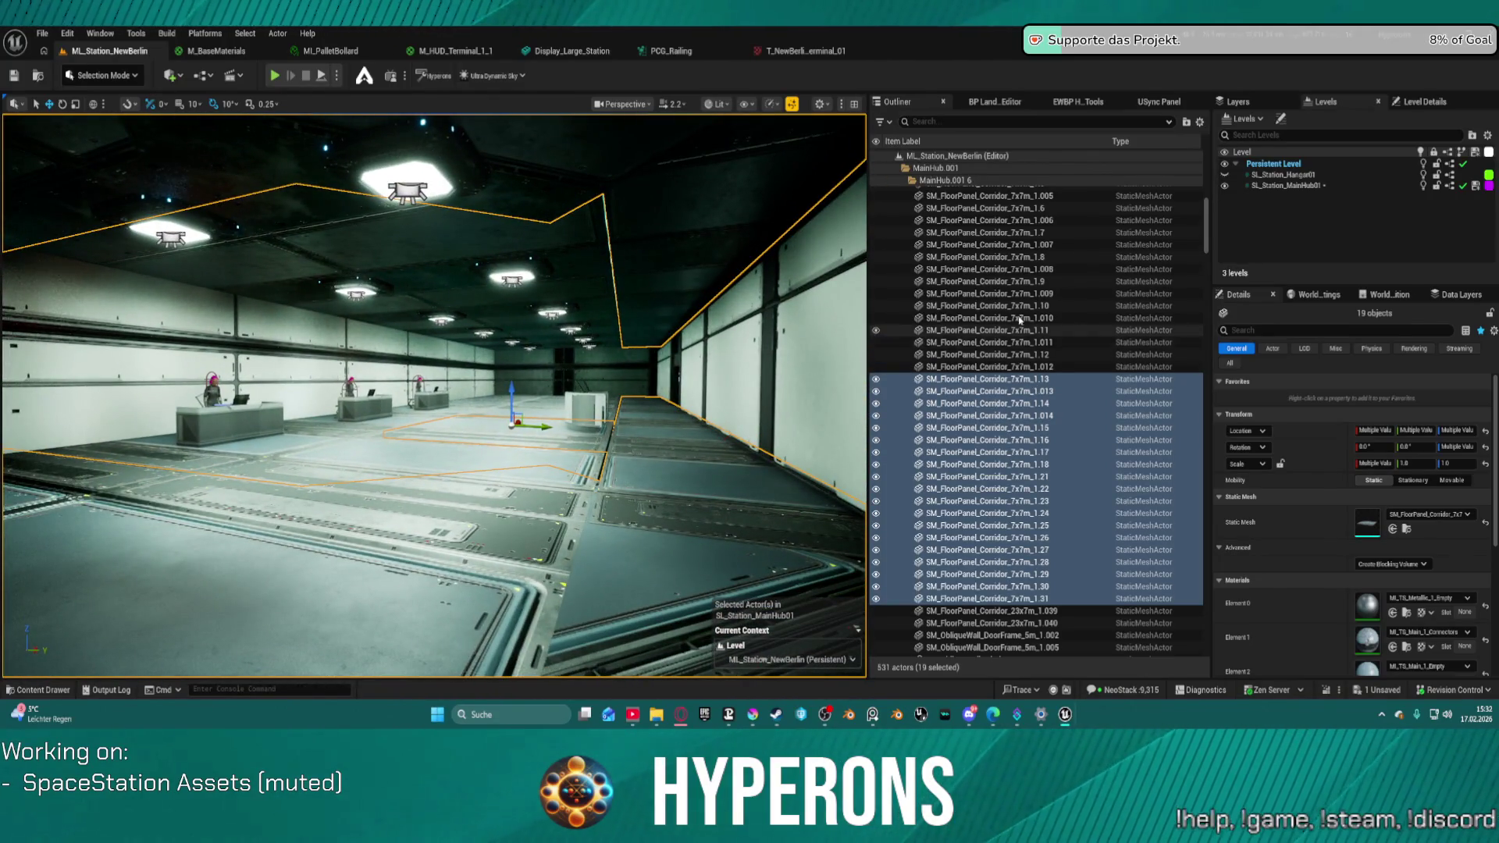
{"action": "scroll", "coordinate": [1020, 320], "scroll_direction": "up", "scroll_amount": 5}
{"action": "left_click", "coordinate": [984, 254], "text": "shift"}
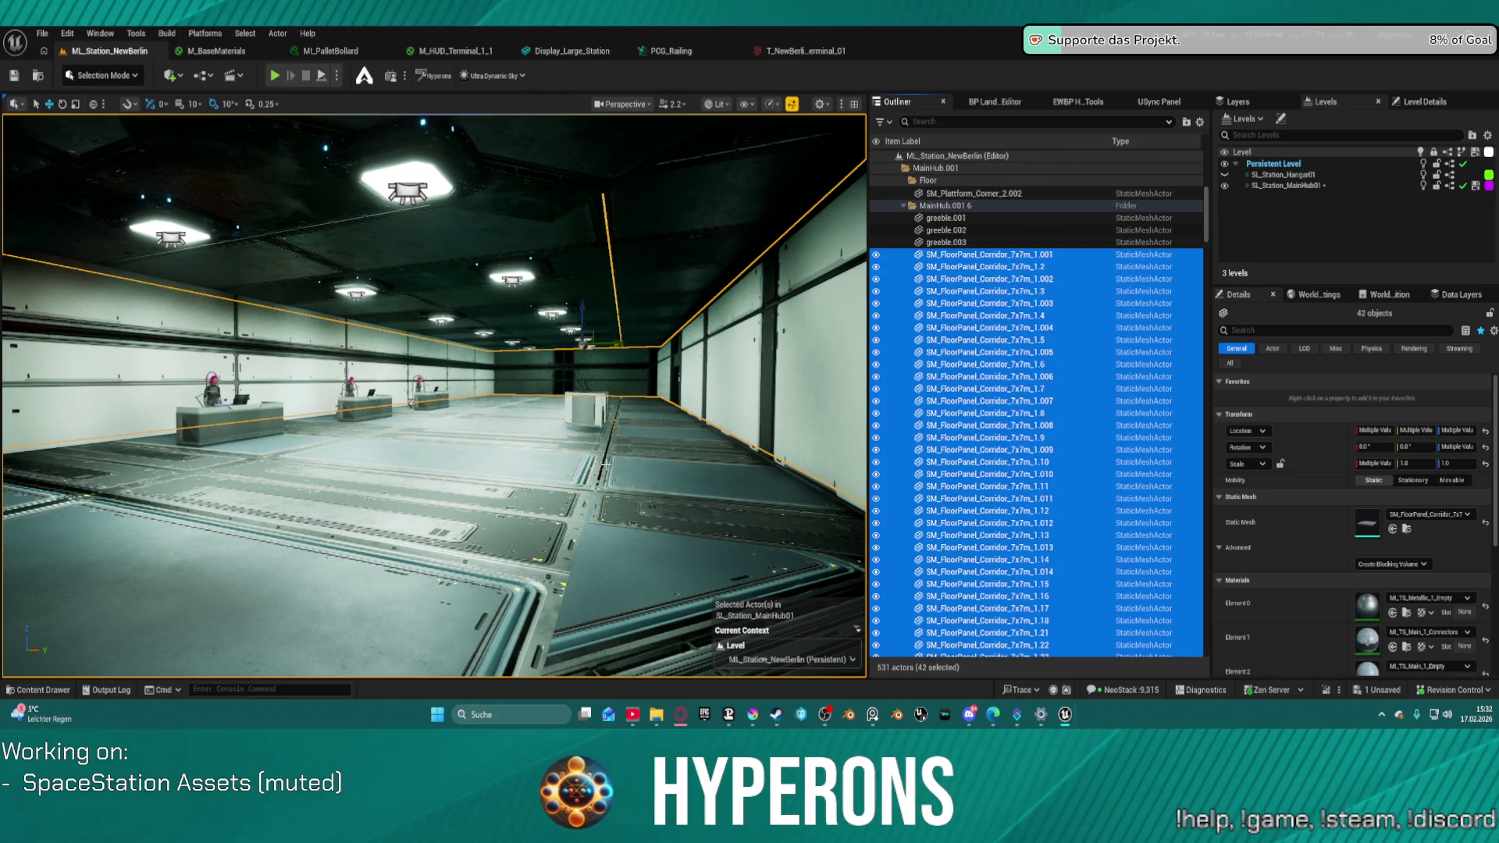
{"action": "mouse_move", "coordinate": [606, 464]}
{"action": "left_mouse_down"}
{"action": "mouse_move", "coordinate": [546, 456]}
{"action": "mouse_move", "coordinate": [593, 465]}
{"action": "mouse_move", "coordinate": [578, 421]}
{"action": "mouse_move", "coordinate": [525, 462]}
{"action": "left_mouse_up"}
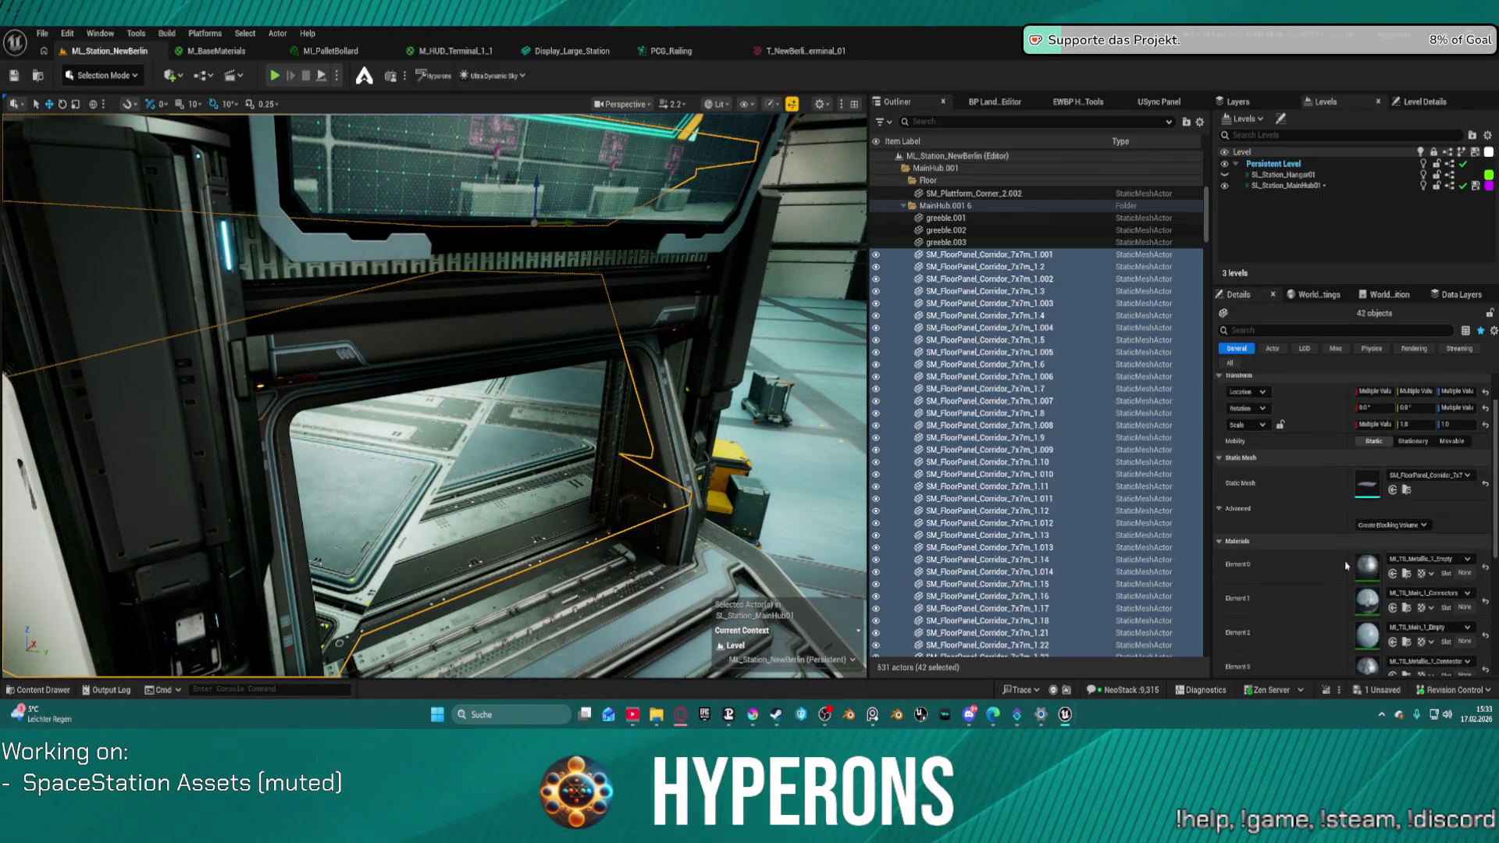
{"action": "scroll", "coordinate": [1328, 507], "scroll_direction": "down", "scroll_amount": 4}
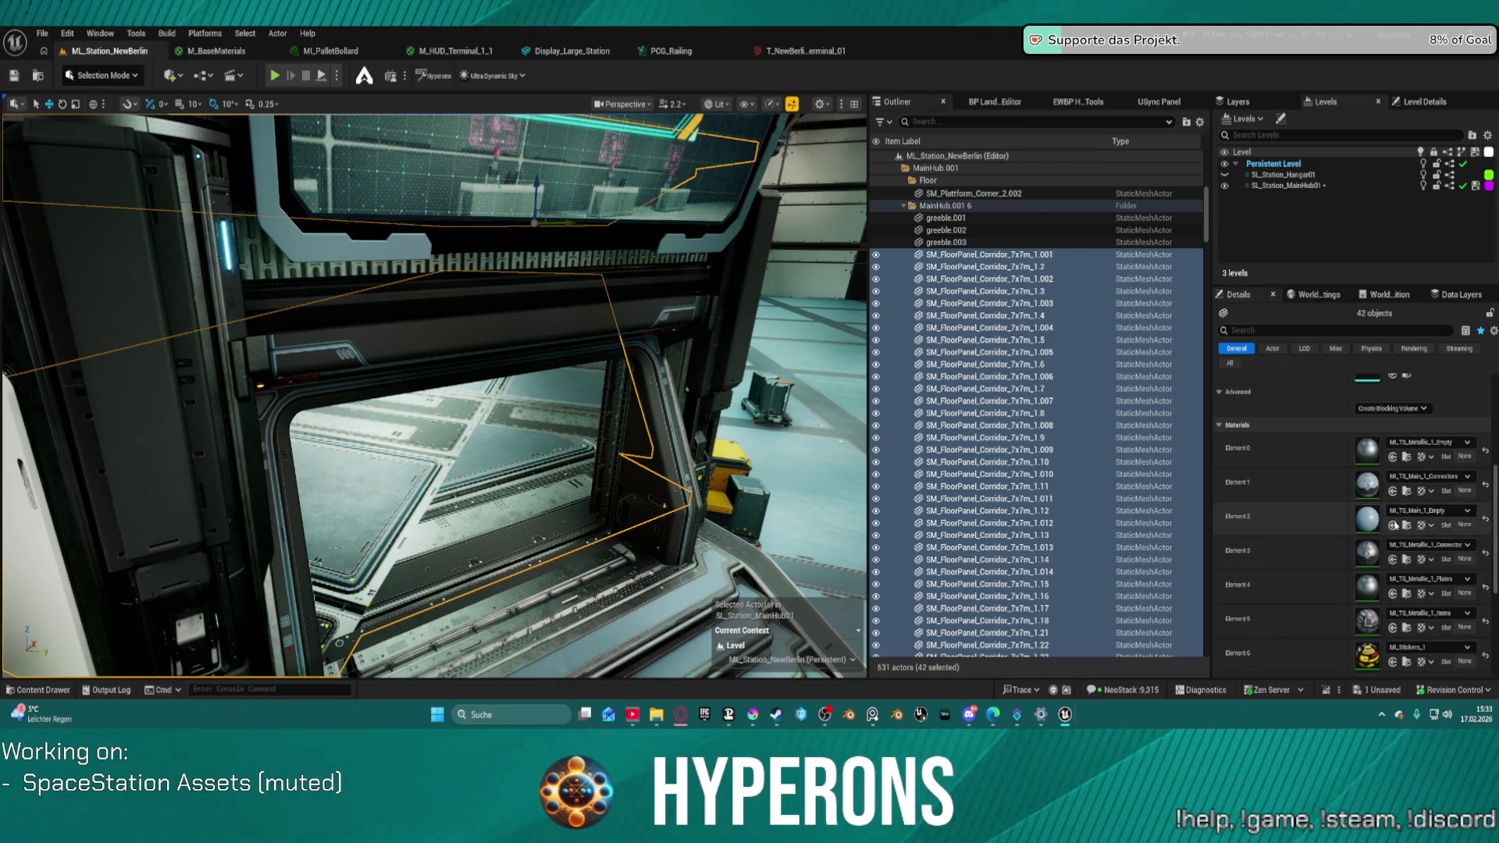
- Set the floor panels' Element 2 material to MI_TS_Main_6_Empty
{"action": "left_click", "coordinate": [1393, 526]}
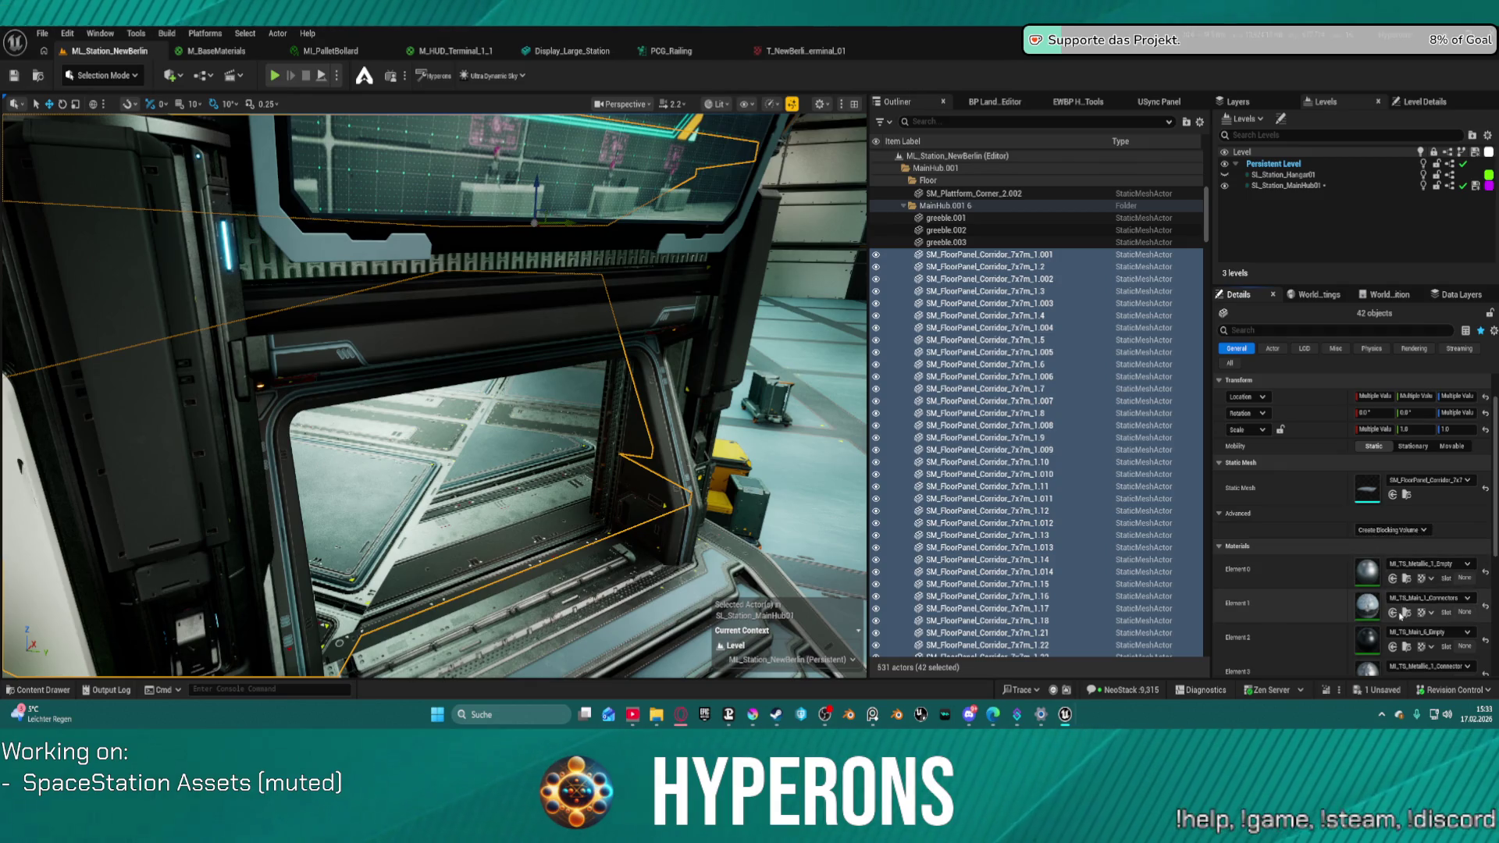
{"action": "scroll", "coordinate": [1397, 609], "scroll_direction": "down", "scroll_amount": 2}
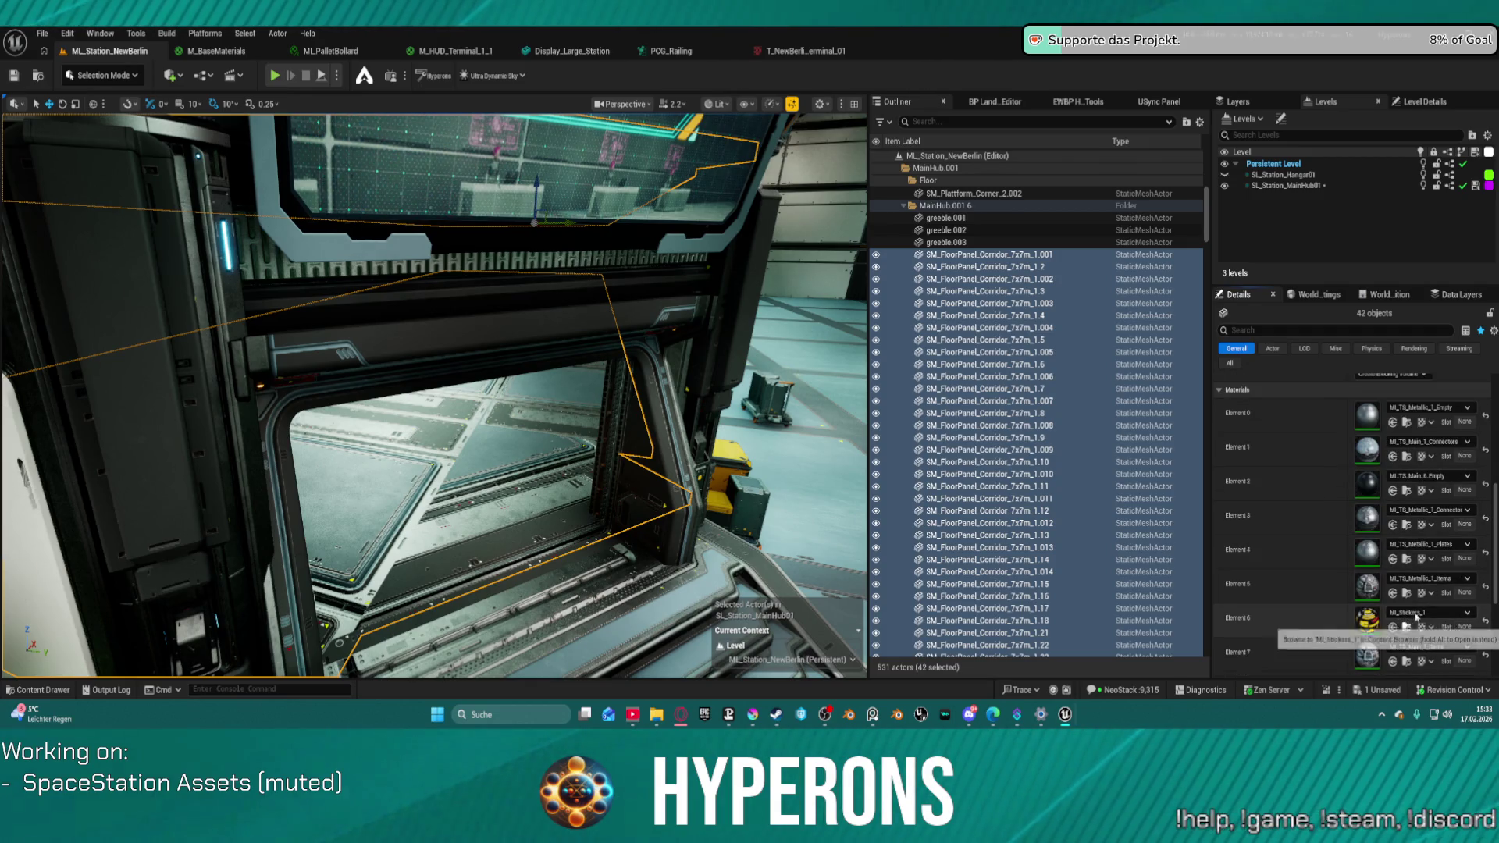
{"action": "scroll", "coordinate": [1413, 621], "scroll_direction": "down", "scroll_amount": 2}
{"action": "scroll", "coordinate": [1422, 617], "scroll_direction": "down", "scroll_amount": 1}
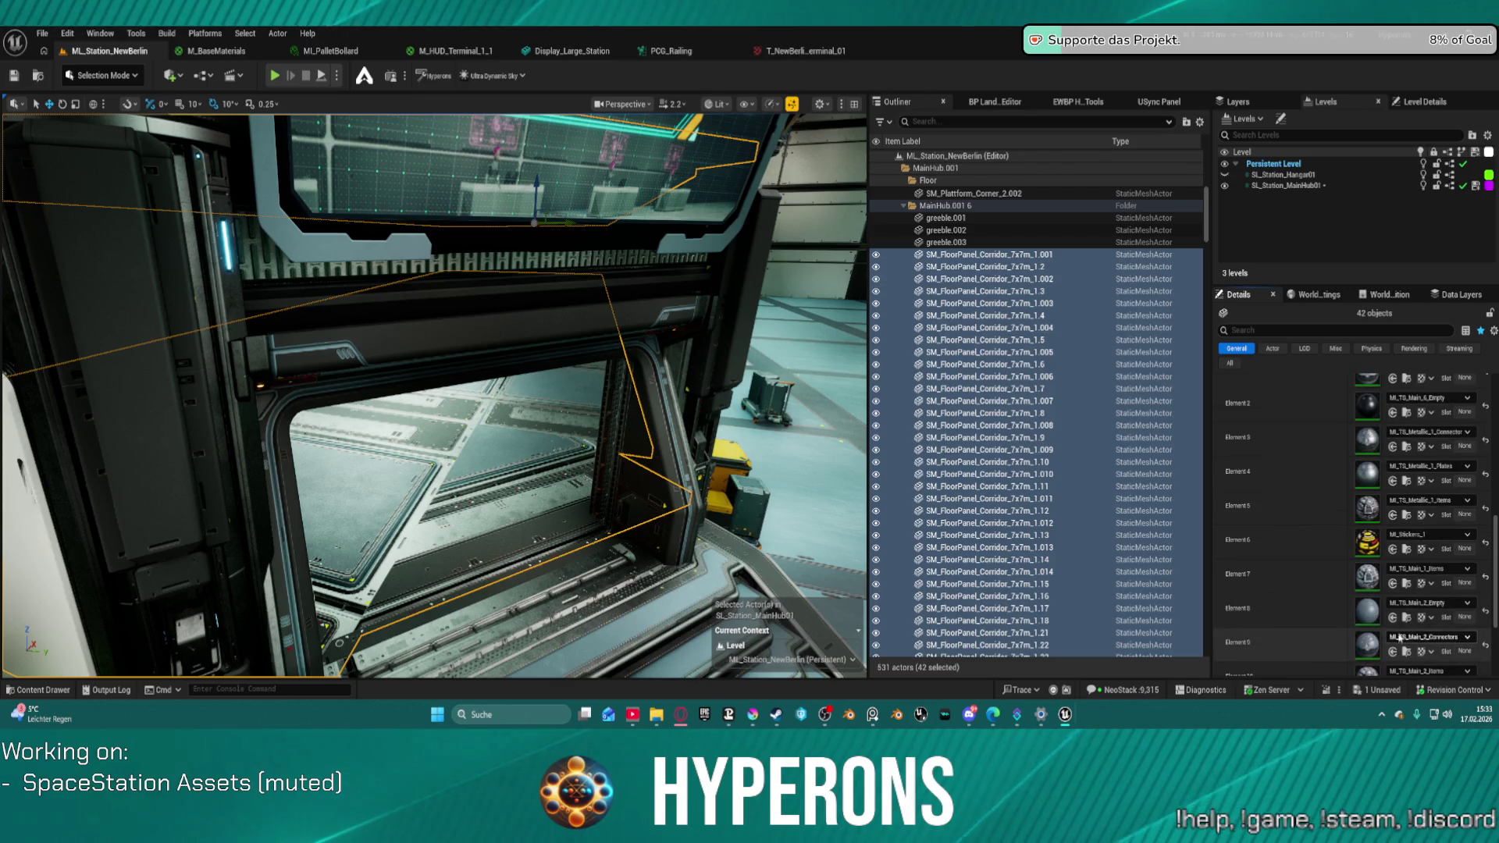
{"action": "left_click", "coordinate": [1394, 619]}
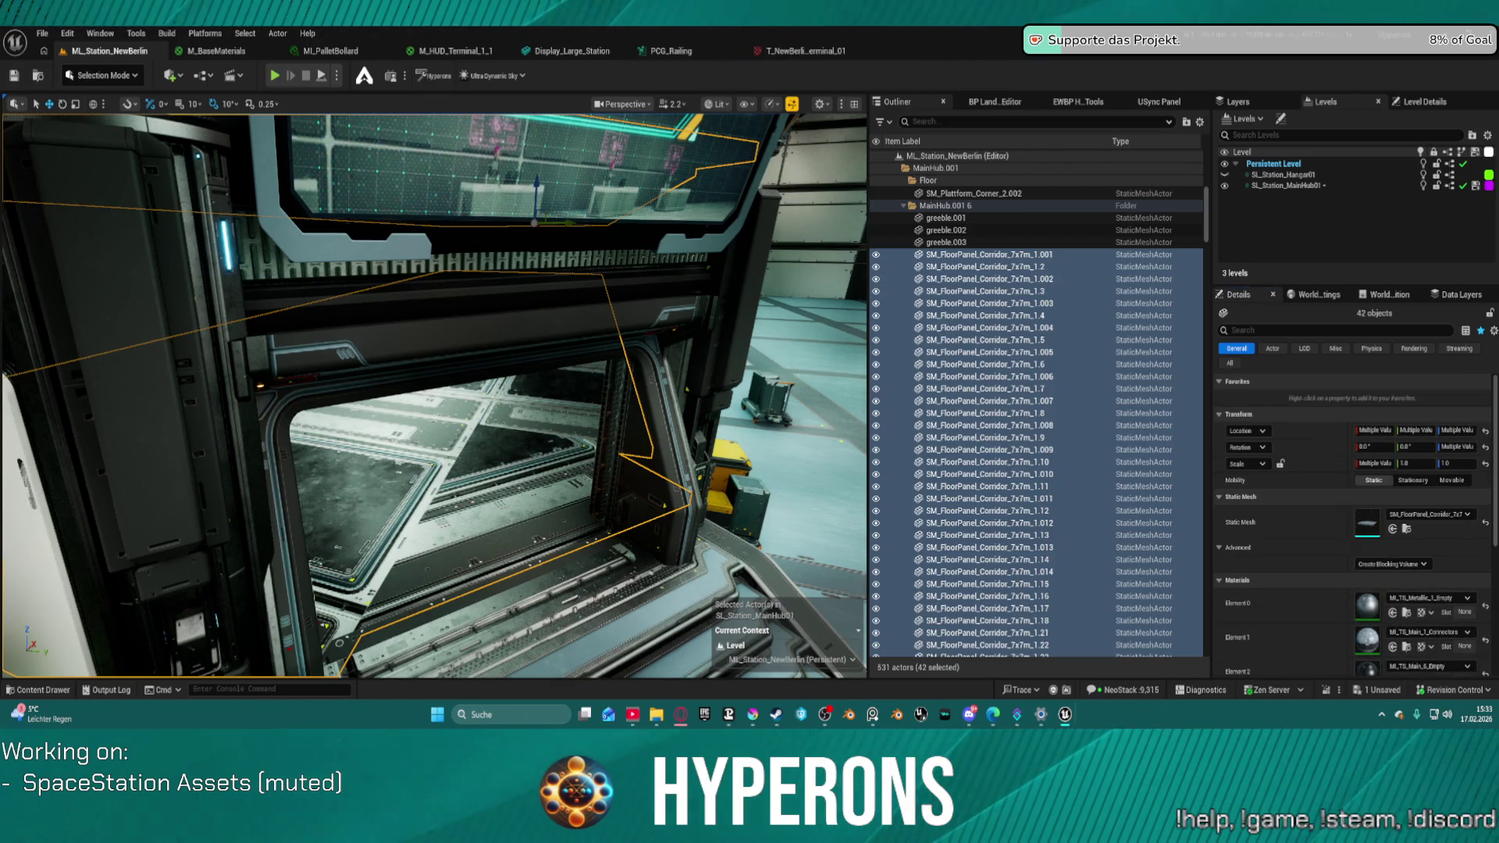
- Give Element 8 and another strip slot lighter materials on the floor panels
{"action": "key", "text": "f"}
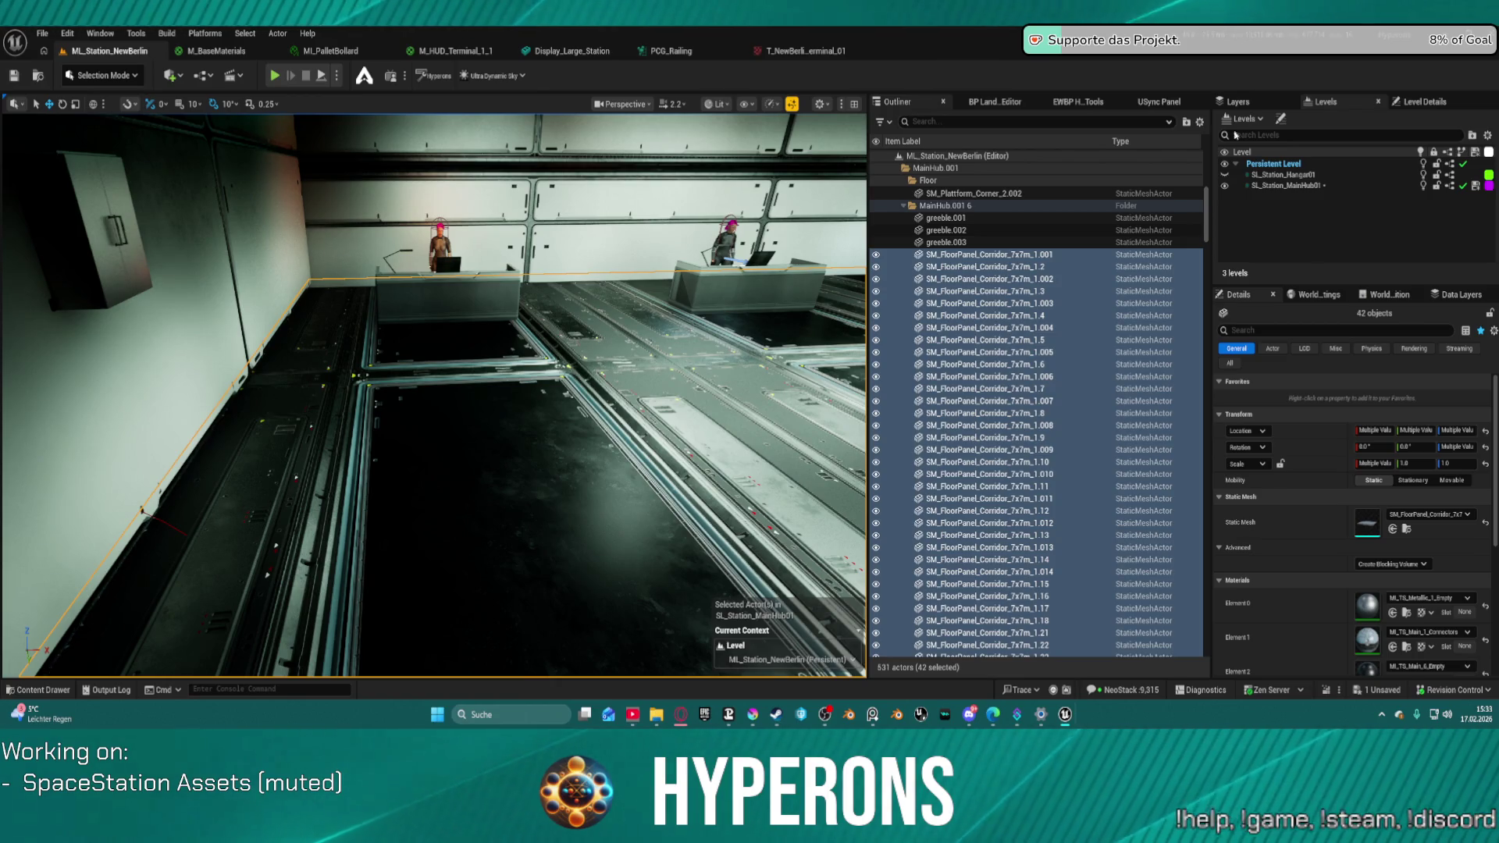
{"action": "scroll", "coordinate": [1362, 593], "scroll_direction": "down", "scroll_amount": 1}
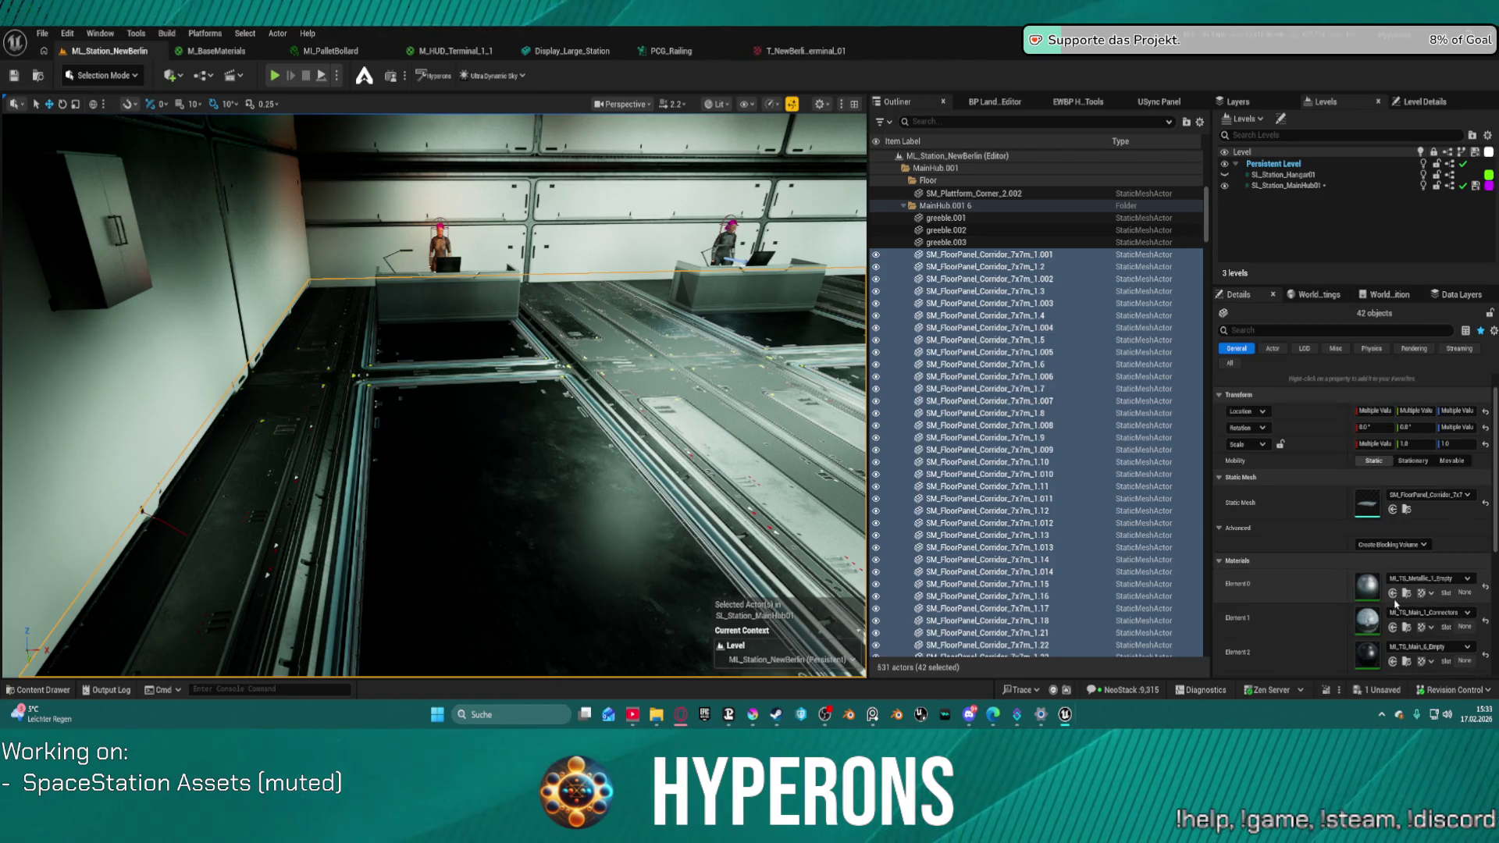
{"action": "scroll", "coordinate": [1398, 639], "scroll_direction": "down", "scroll_amount": 5}
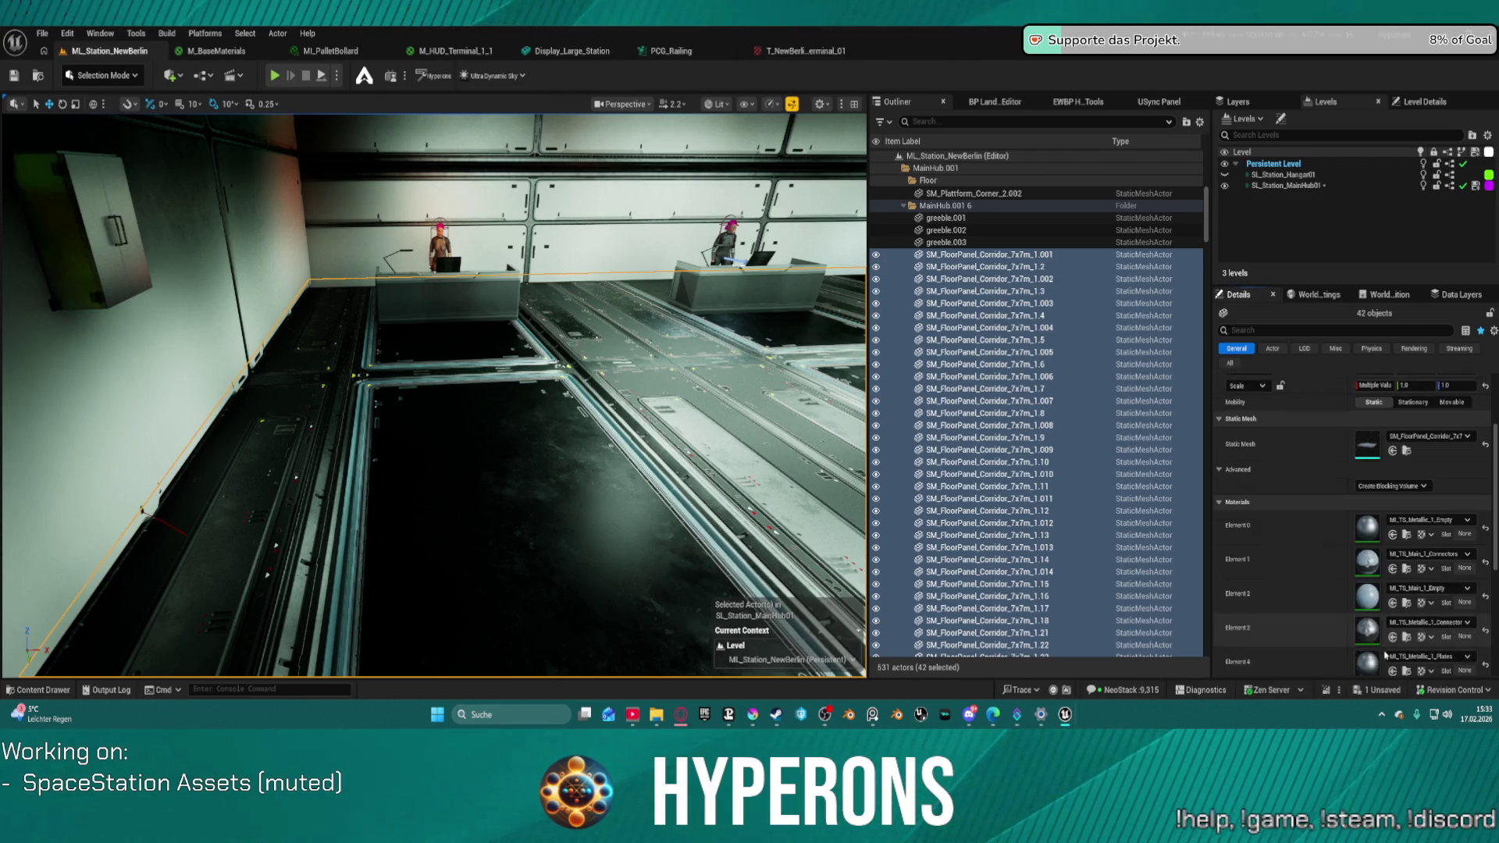
{"action": "scroll", "coordinate": [1398, 639], "scroll_direction": "down", "scroll_amount": 5}
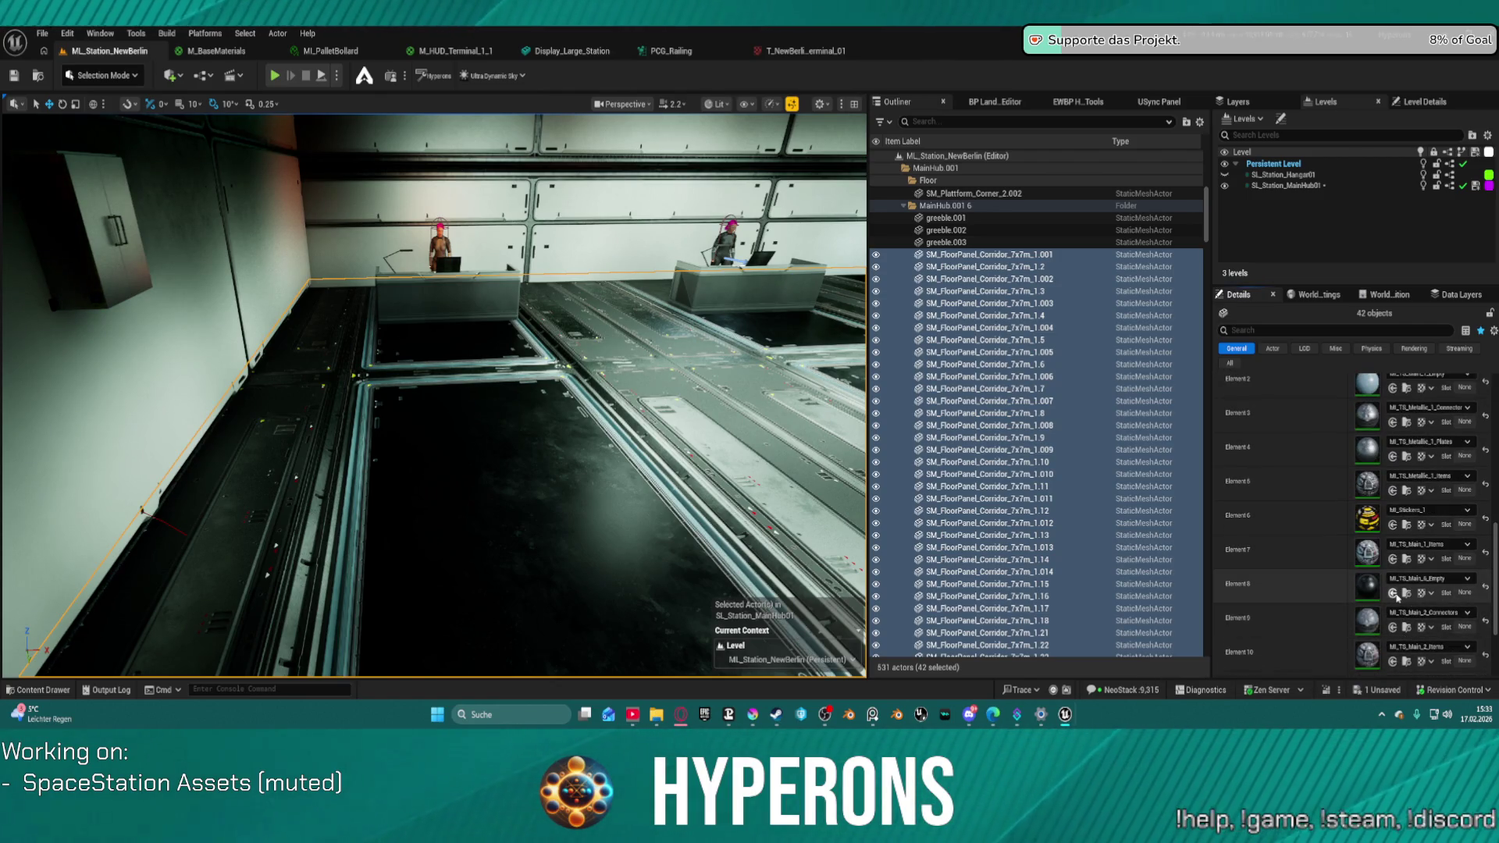
{"action": "left_click", "coordinate": [1392, 594]}
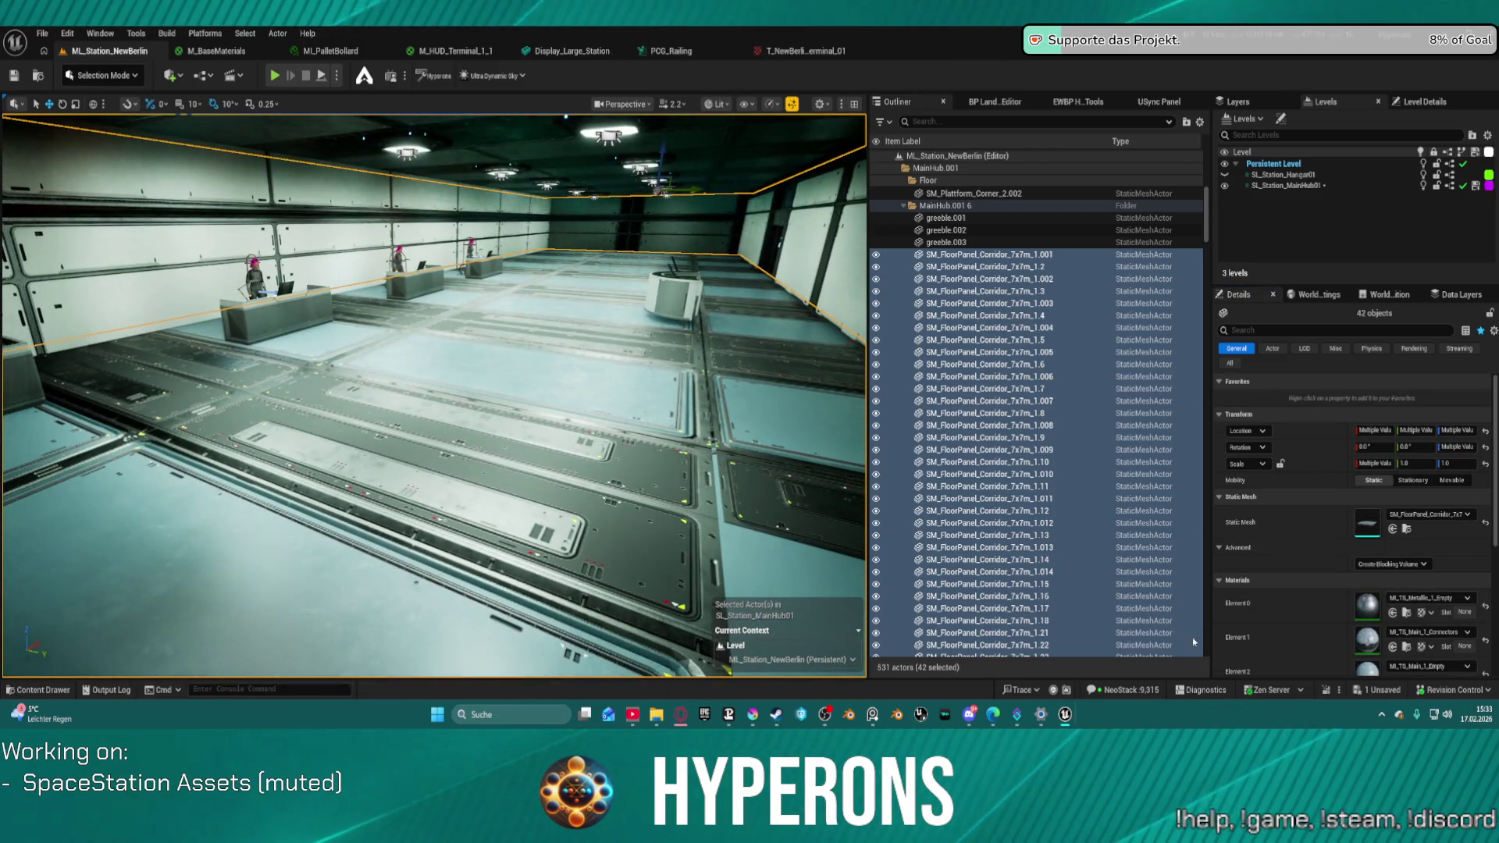
{"action": "scroll", "coordinate": [1325, 625], "scroll_direction": "down", "scroll_amount": 1}
{"action": "scroll", "coordinate": [1325, 624], "scroll_direction": "down", "scroll_amount": 3}
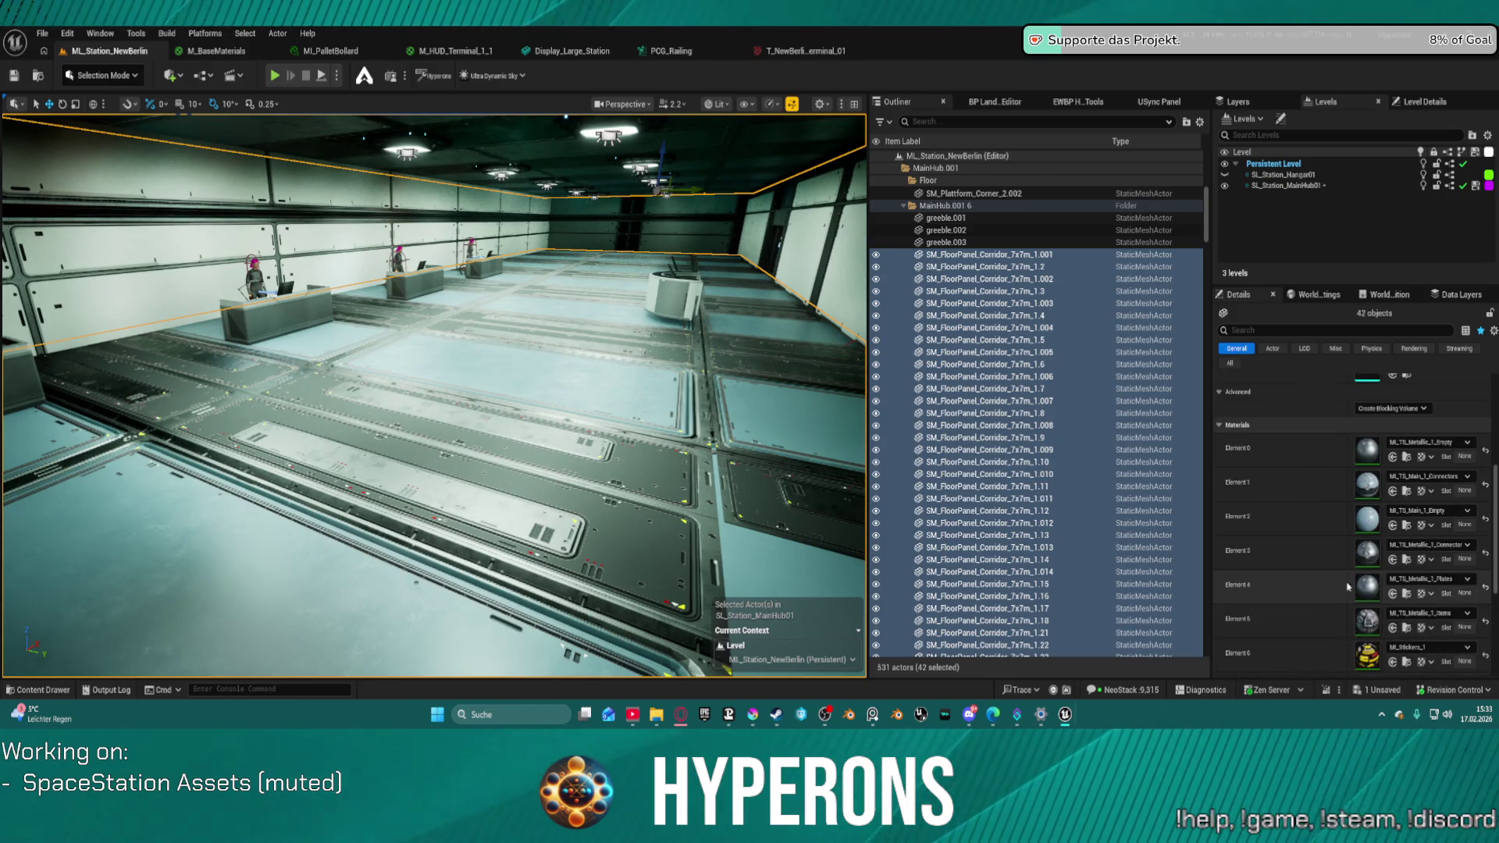
{"action": "left_click", "coordinate": [1393, 560]}
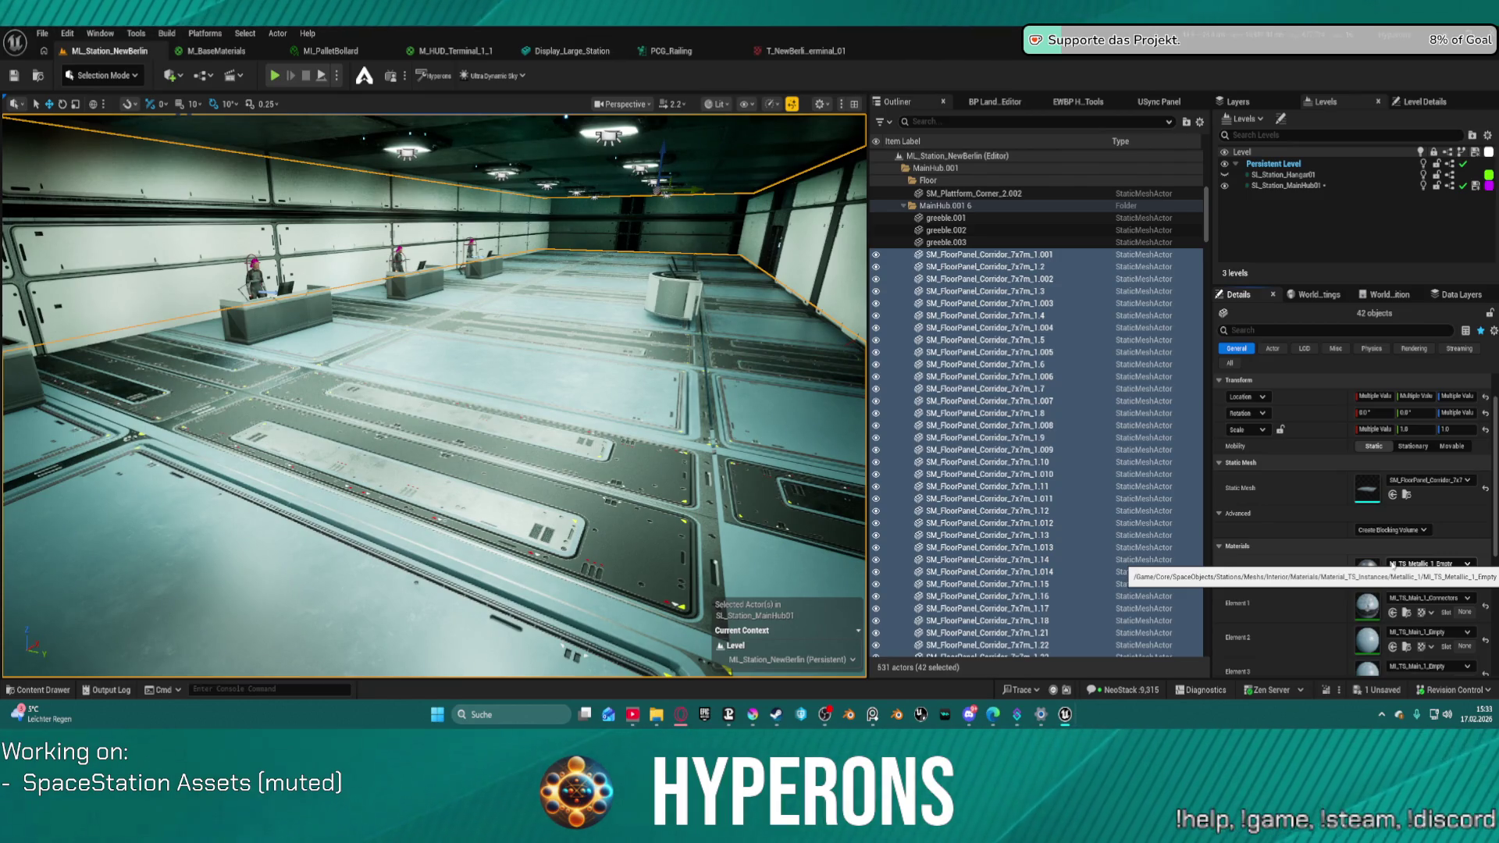
- Set the floor panels' Element 1 material to MI_TS_Main_1_Empty
{"action": "scroll", "coordinate": [1400, 625], "scroll_direction": "down", "scroll_amount": 2}
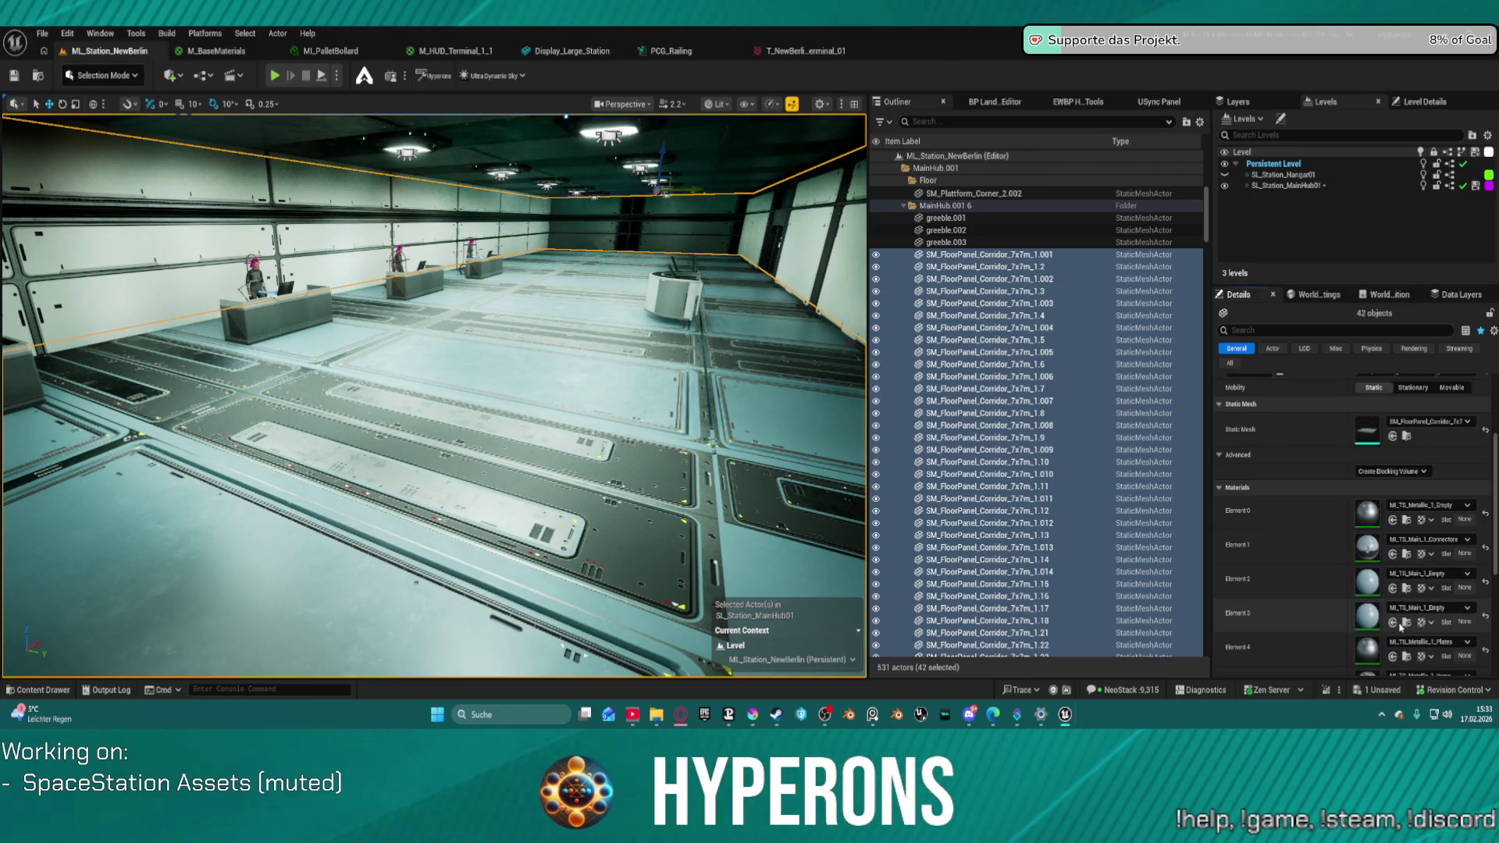
{"action": "left_click", "coordinate": [1393, 555]}
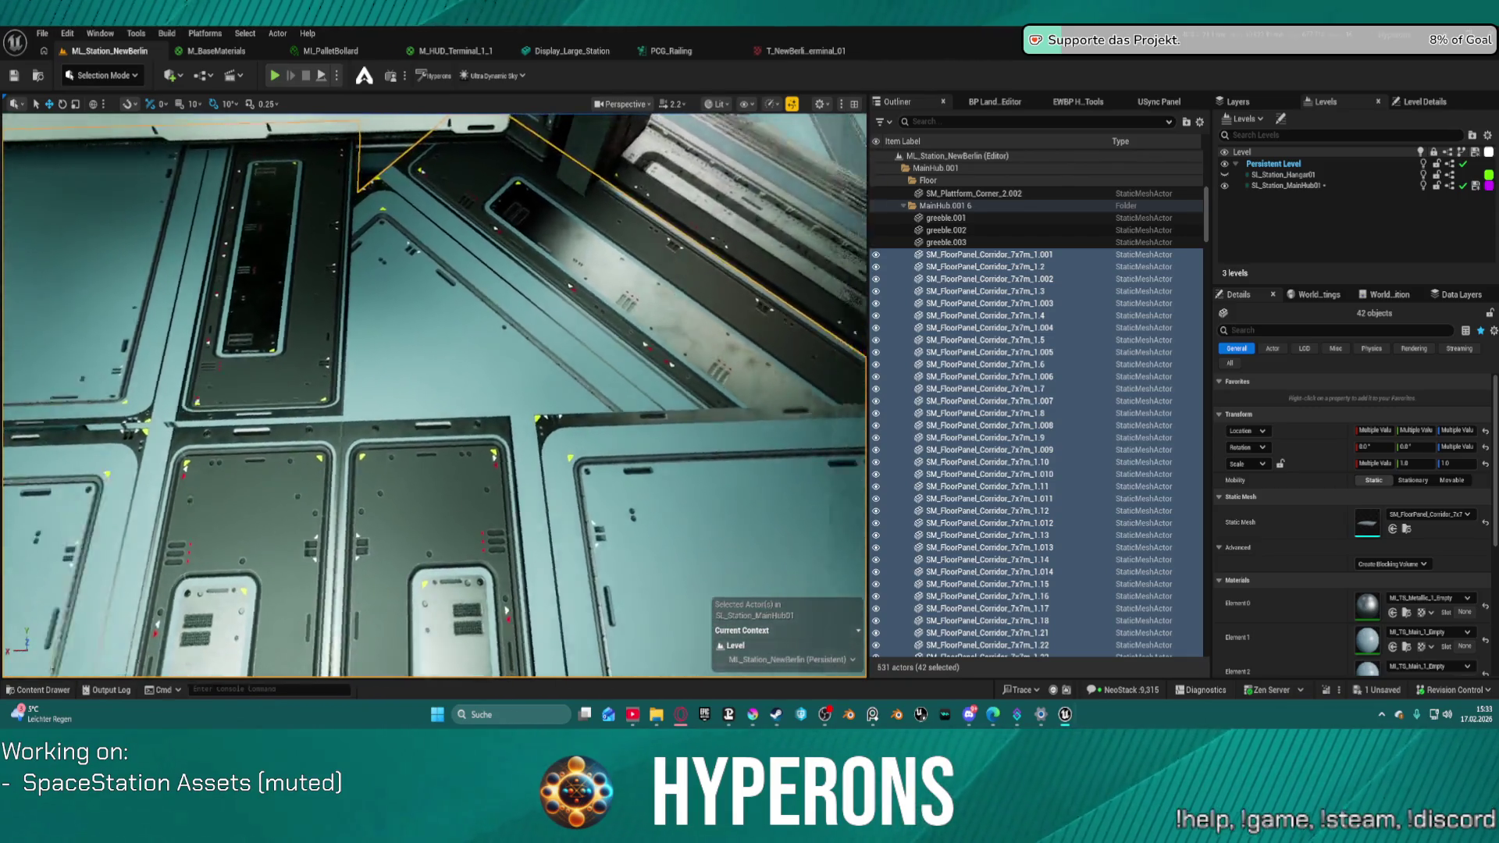
{"action": "left_click_drag", "start_coordinate": [435, 391], "coordinate": [352, 406]}
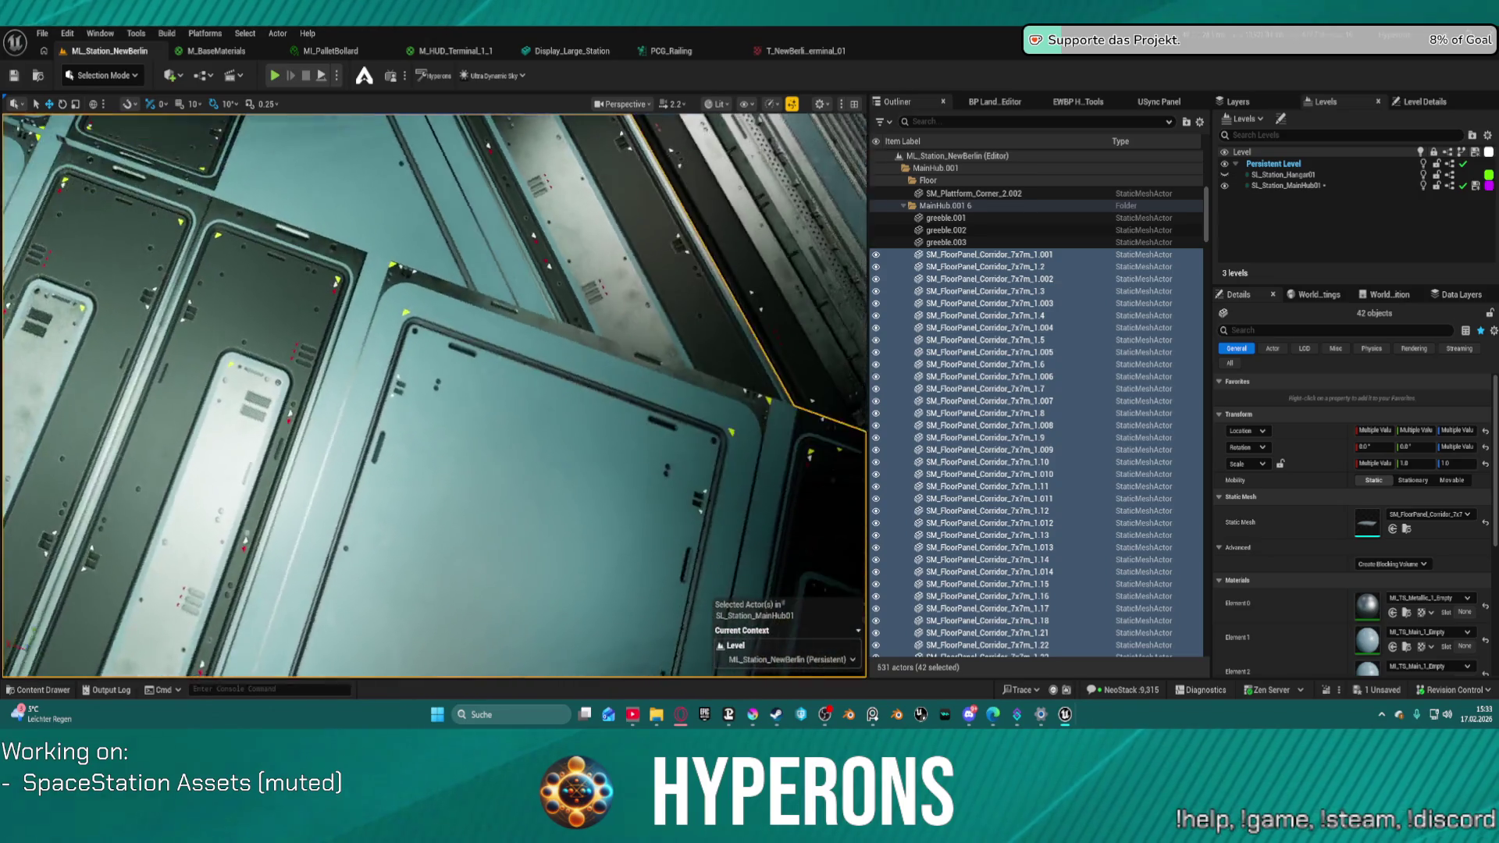
{"action": "mouse_move", "coordinate": [434, 391]}
{"action": "left_mouse_down"}
{"action": "mouse_move", "coordinate": [413, 258]}
{"action": "mouse_move", "coordinate": [414, 367]}
{"action": "mouse_move", "coordinate": [367, 344]}
{"action": "left_mouse_up"}
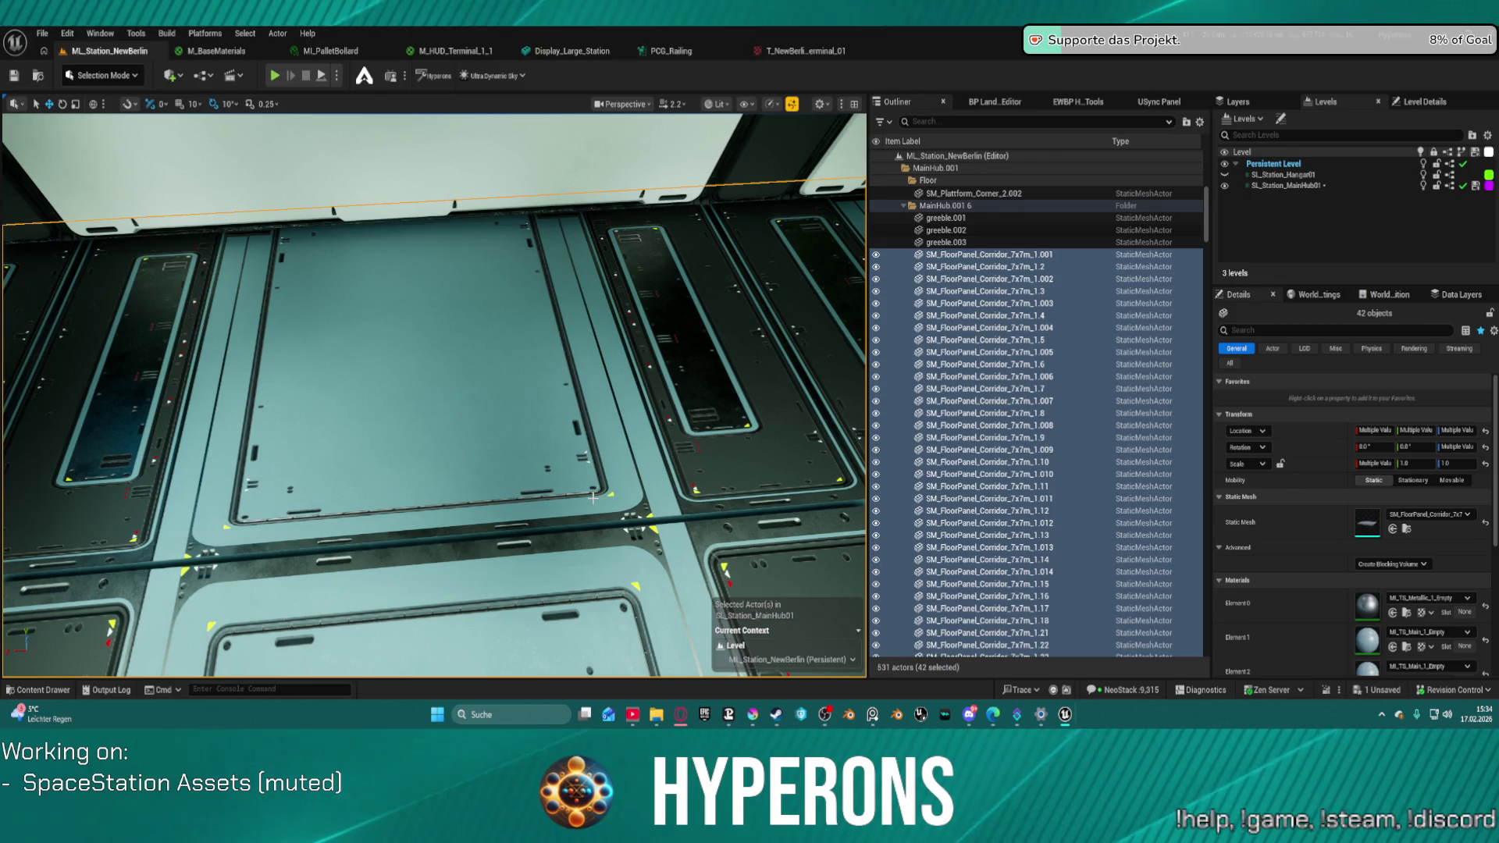
- Undo two floor material swaps and a stray selection of panel 7x7m_1.18, keeping all 42 selected
{"action": "key", "text": "ctrl+z"}
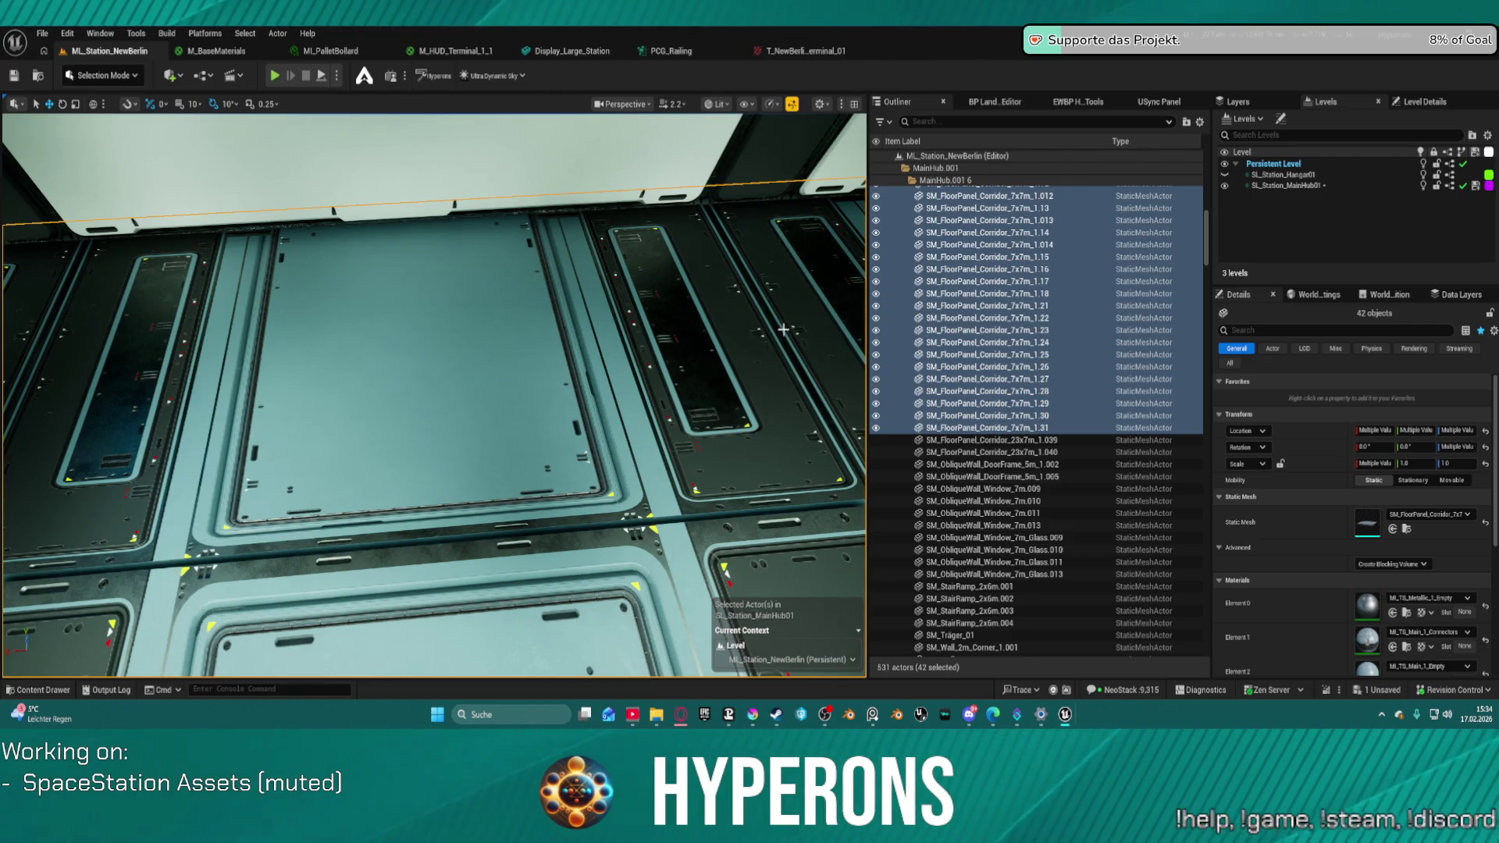
{"action": "left_click", "coordinate": [763, 467]}
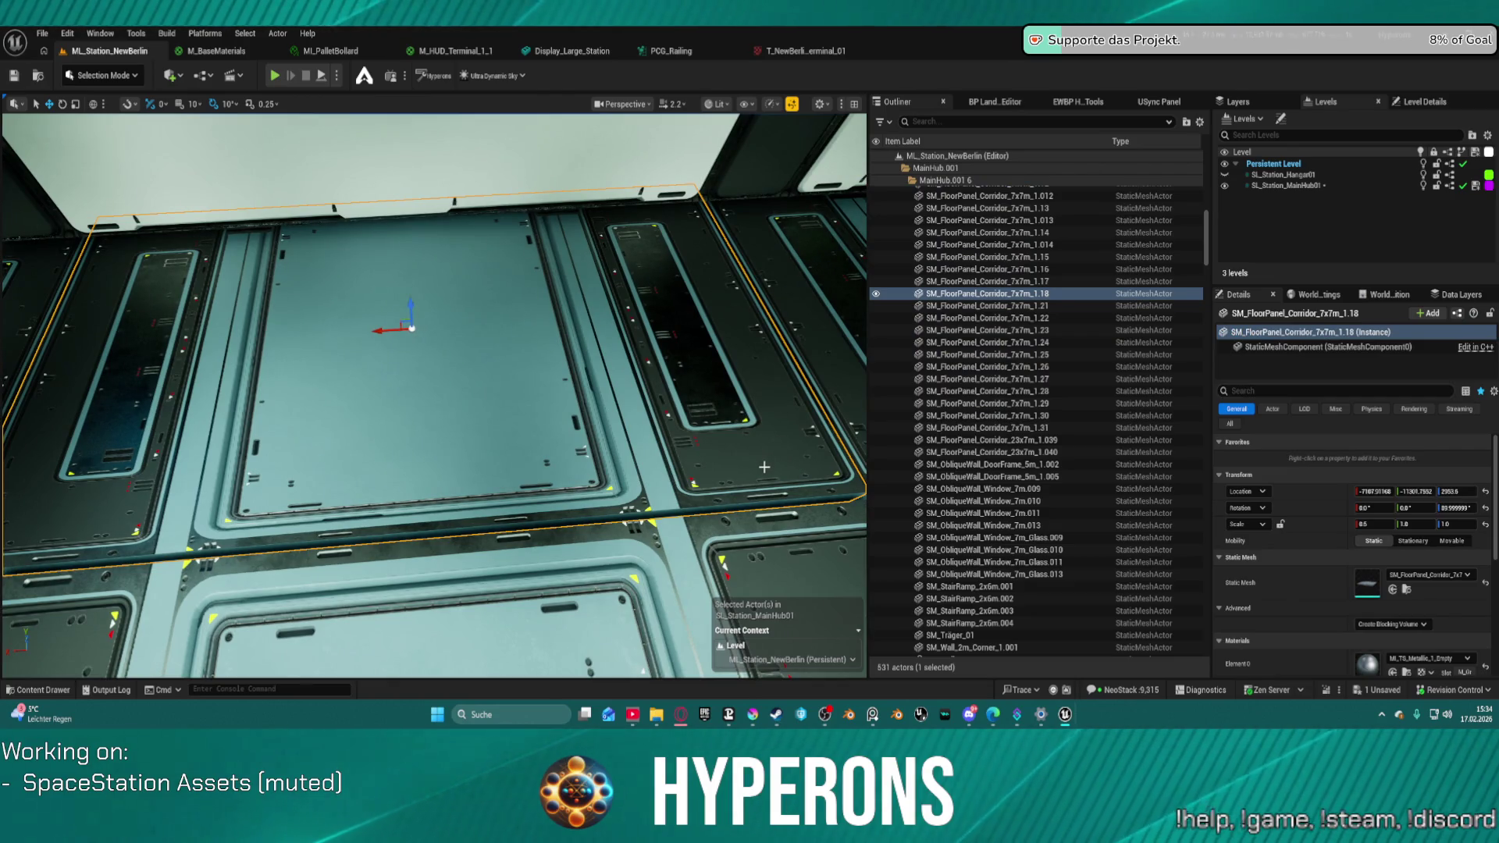
{"action": "key", "text": "ctrl+z"}
{"action": "scroll", "coordinate": [1038, 508], "scroll_direction": "down", "scroll_amount": 2}
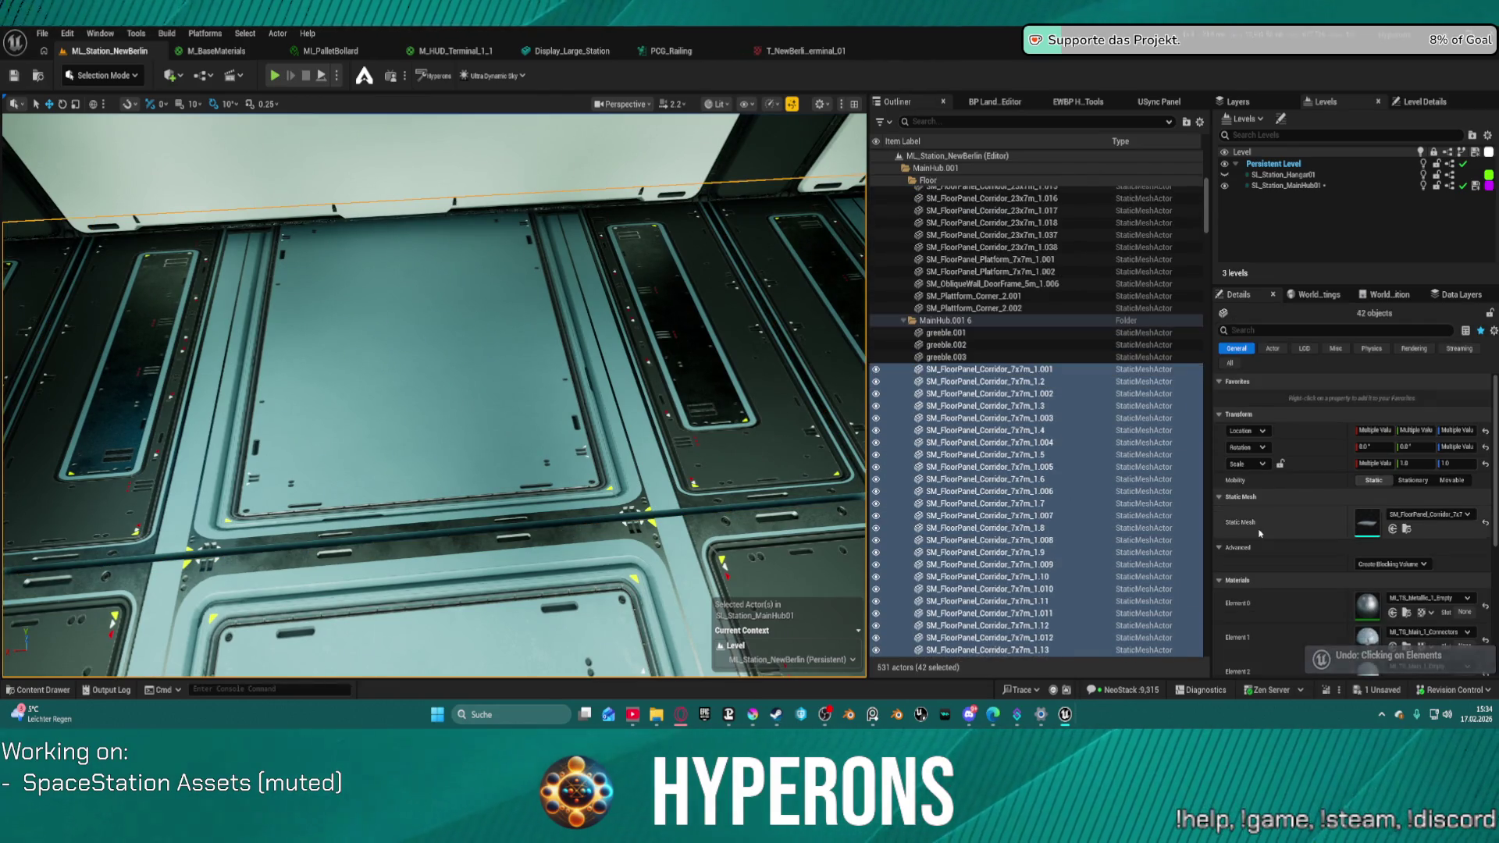
{"action": "scroll", "coordinate": [1325, 543], "scroll_direction": "down", "scroll_amount": 5}
{"action": "scroll", "coordinate": [1325, 542], "scroll_direction": "down", "scroll_amount": 1}
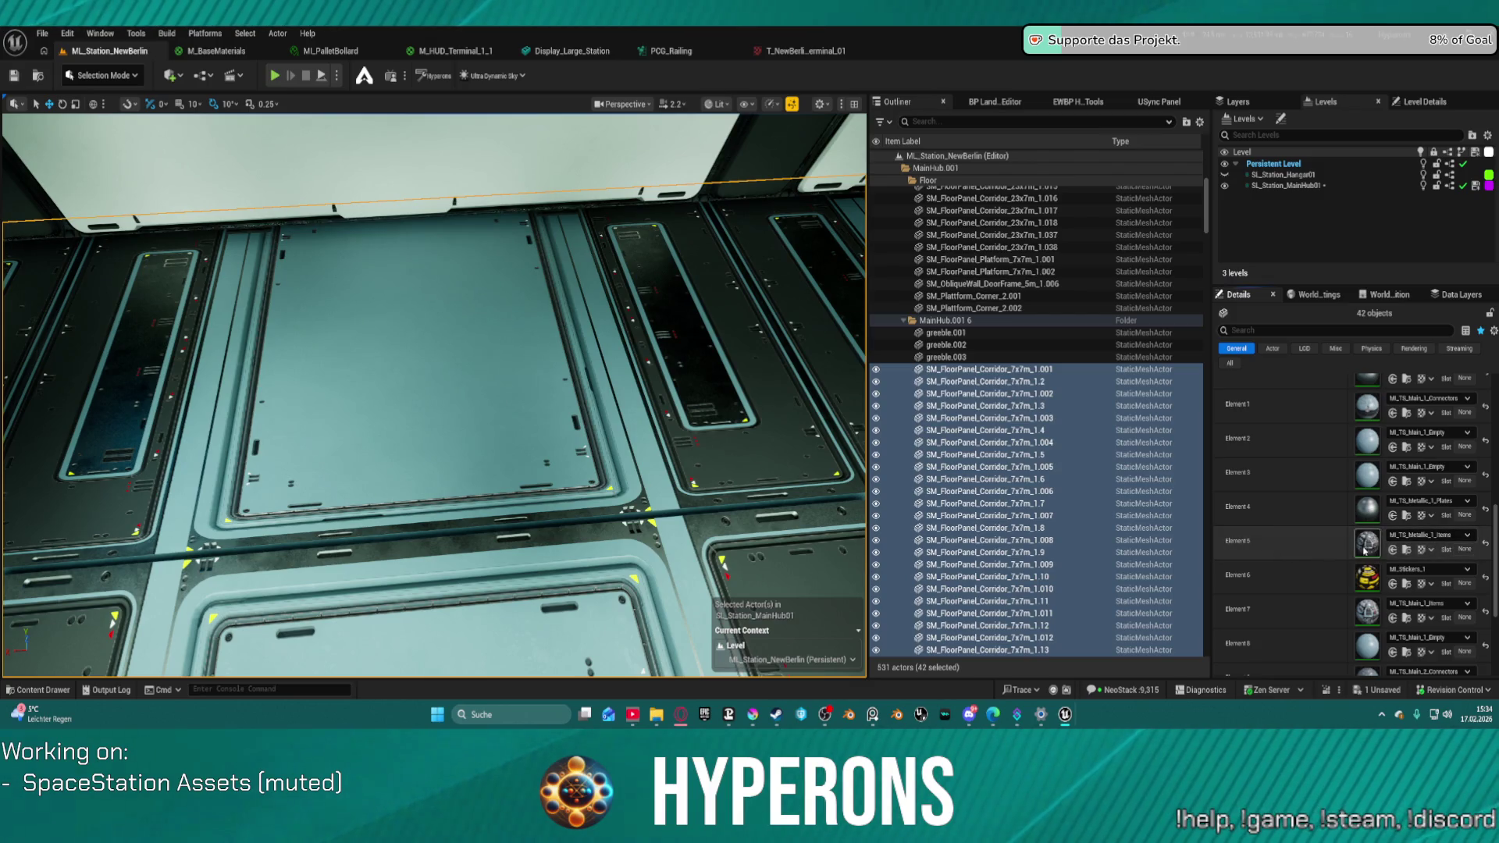
{"action": "left_click", "coordinate": [1391, 551]}
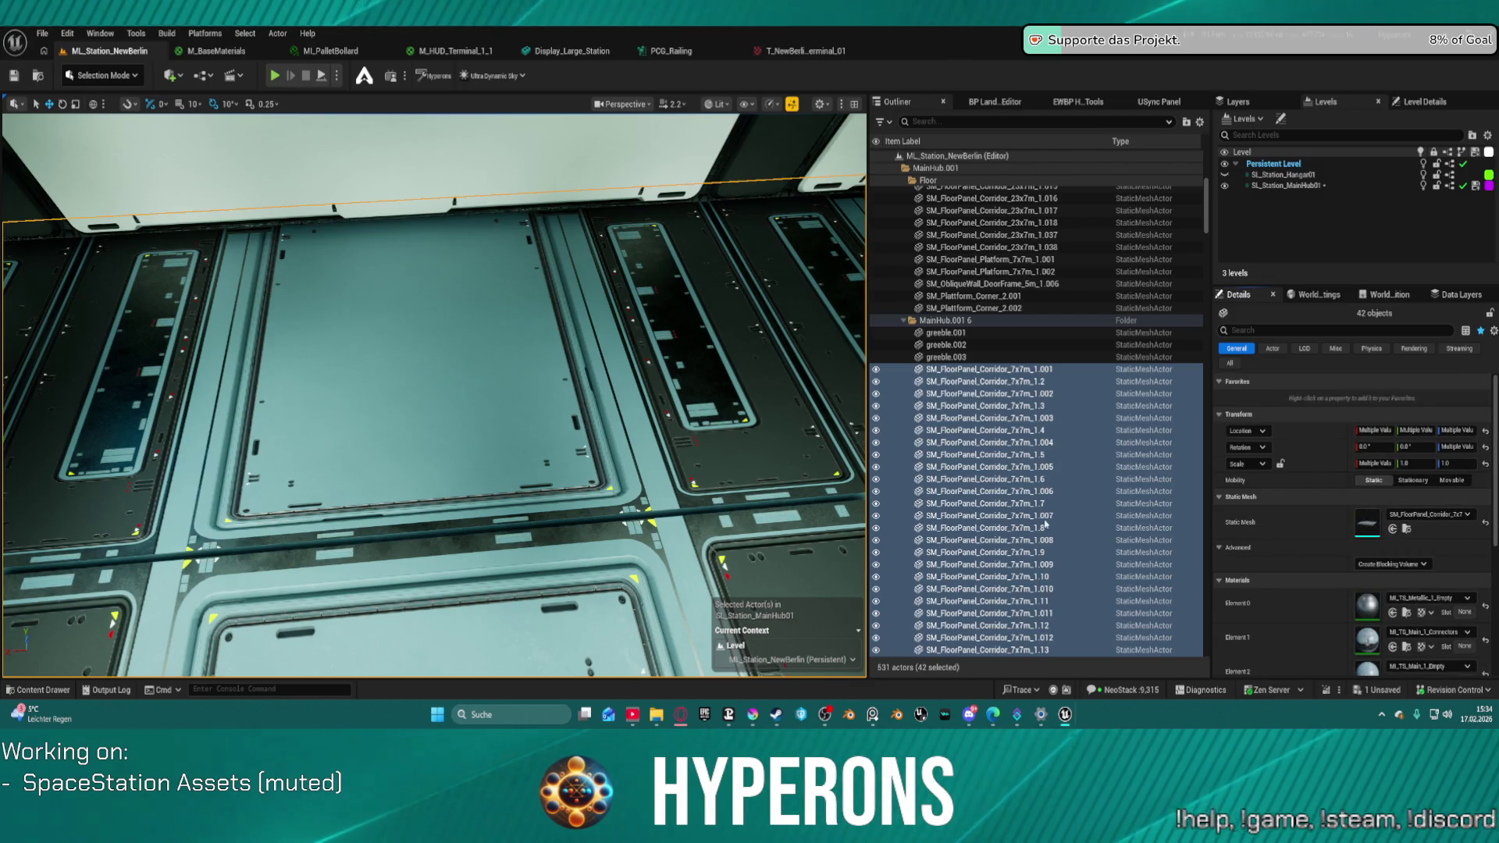
{"action": "key", "text": "ctrl+z"}
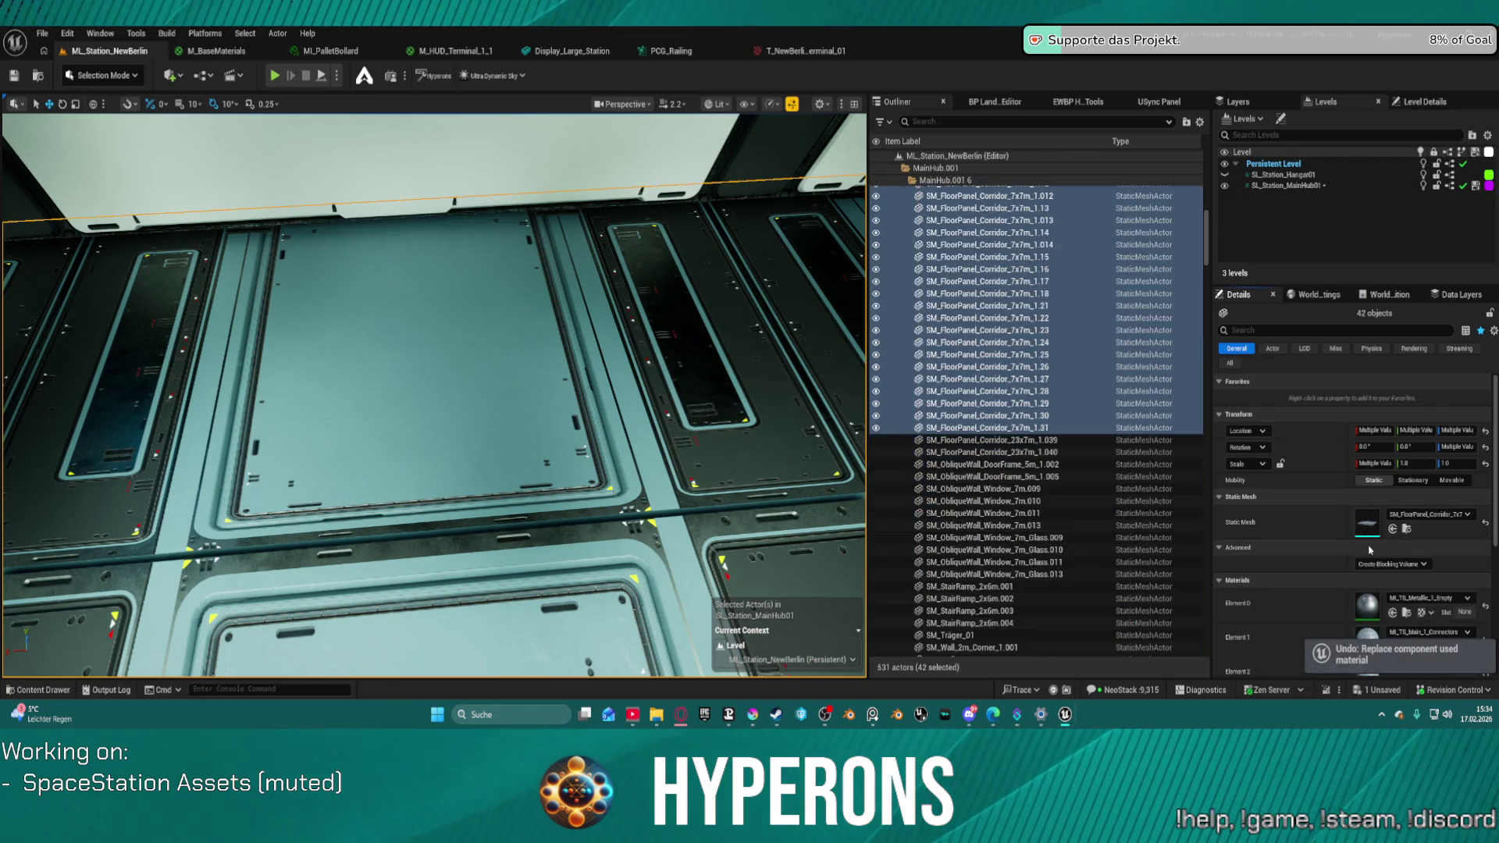
{"action": "scroll", "coordinate": [1368, 540], "scroll_direction": "down", "scroll_amount": 2}
{"action": "scroll", "coordinate": [1327, 554], "scroll_direction": "down", "scroll_amount": 7}
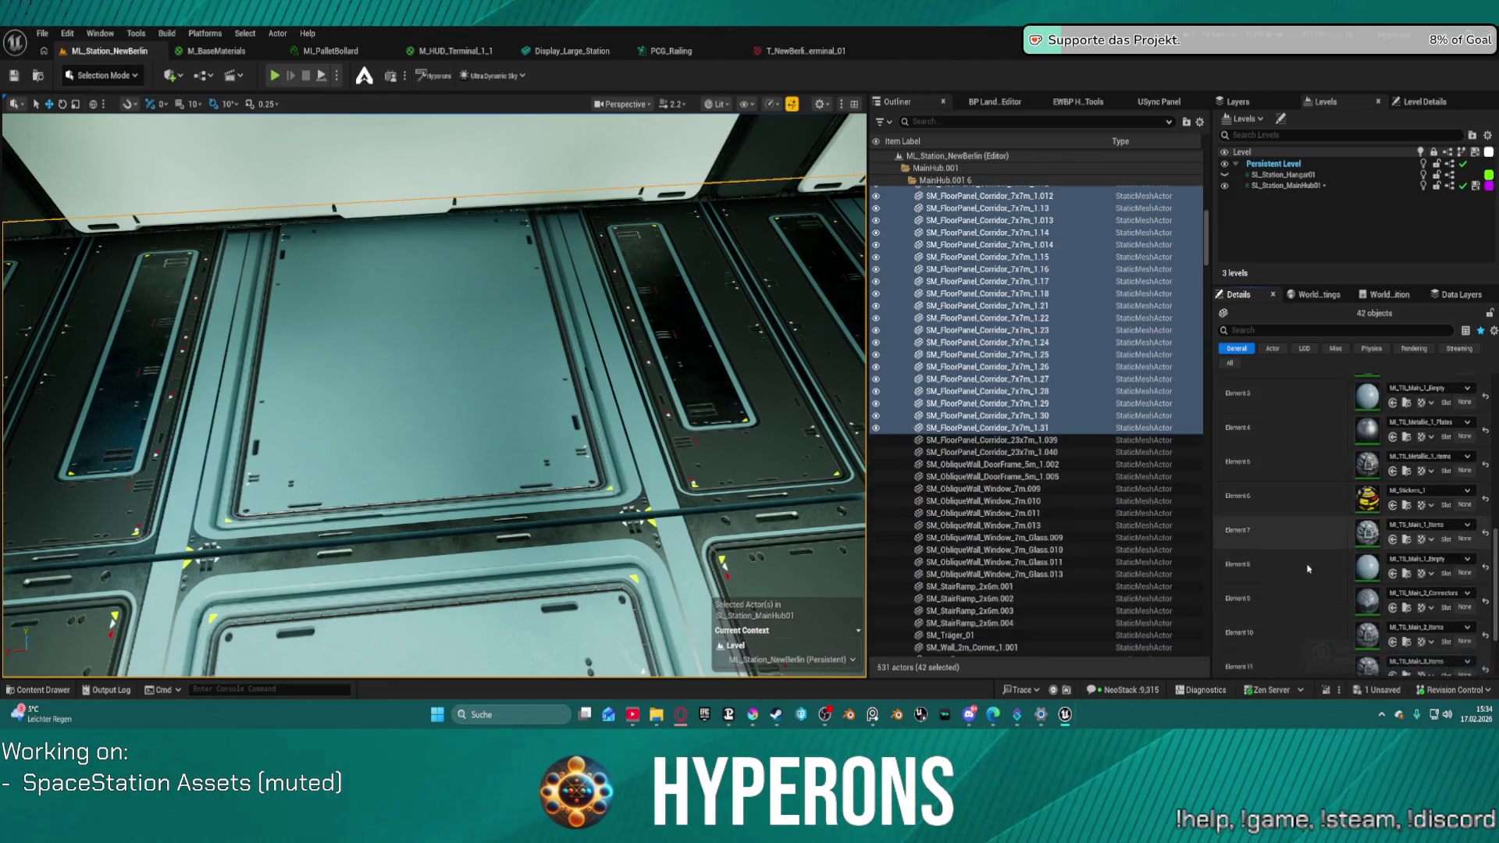
- Try a new Element 12 material on the floor panels, review the slots, then undo it
{"action": "scroll", "coordinate": [1312, 570], "scroll_direction": "down", "scroll_amount": 1}
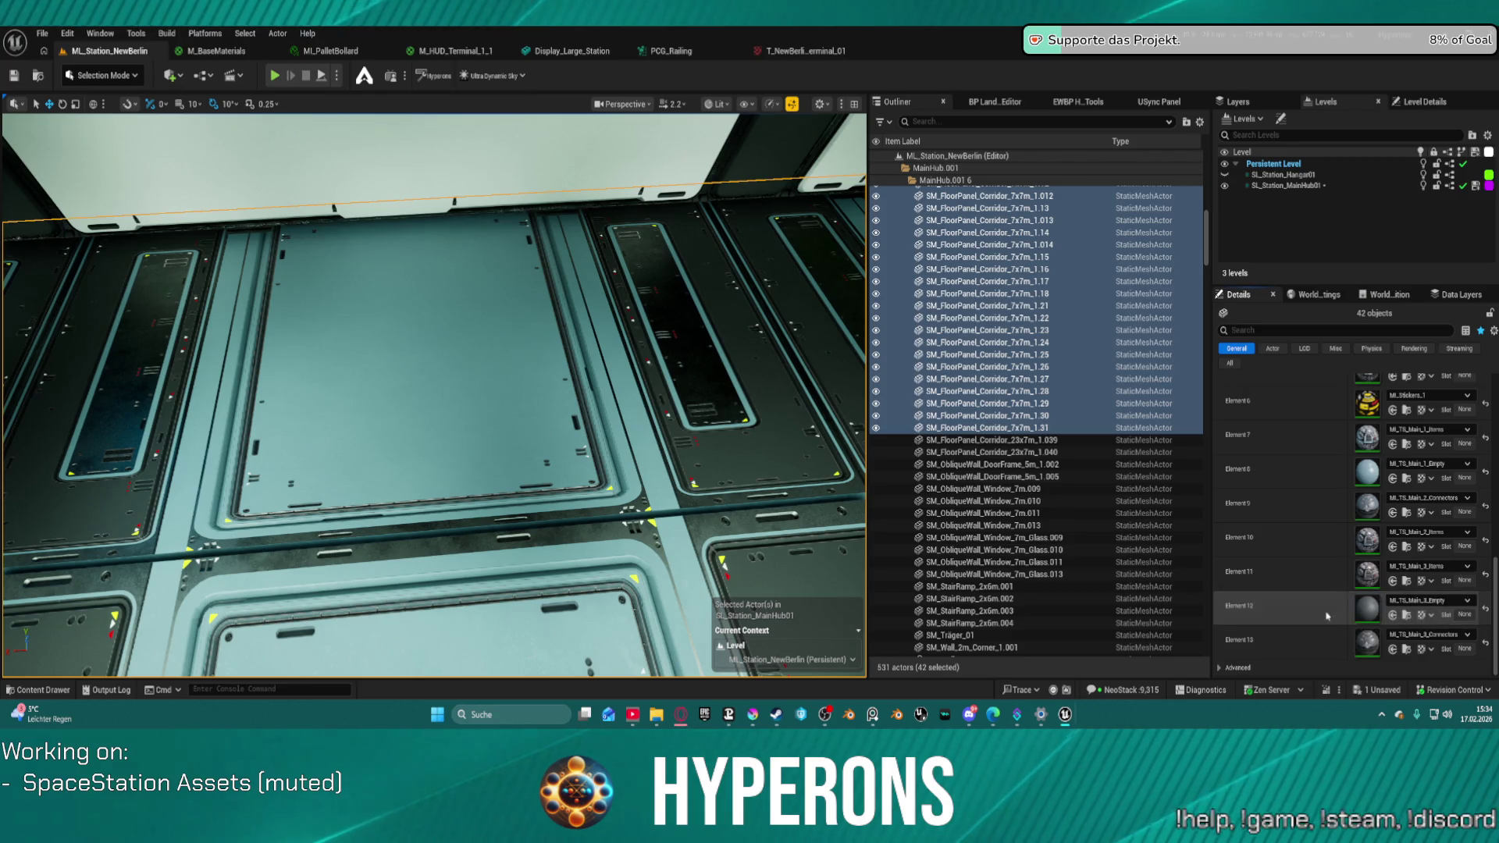
{"action": "left_click", "coordinate": [1394, 616]}
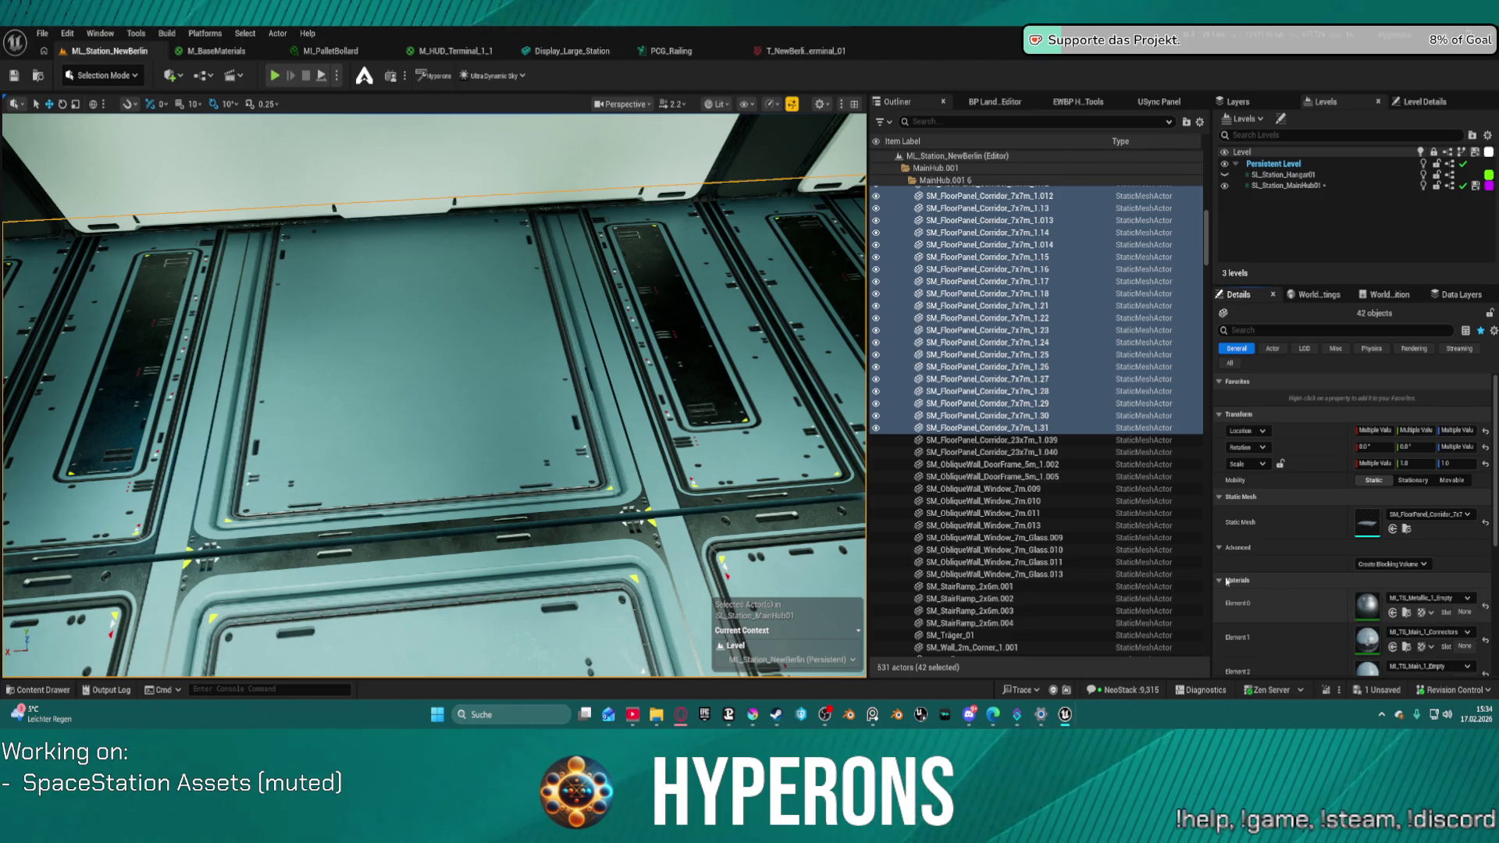
{"action": "mouse_move", "coordinate": [435, 395]}
{"action": "left_mouse_down"}
{"action": "mouse_move", "coordinate": [422, 367]}
{"action": "mouse_move", "coordinate": [413, 438]}
{"action": "mouse_move", "coordinate": [390, 421]}
{"action": "mouse_move", "coordinate": [387, 390]}
{"action": "mouse_move", "coordinate": [390, 453]}
{"action": "mouse_move", "coordinate": [394, 438]}
{"action": "left_mouse_up"}
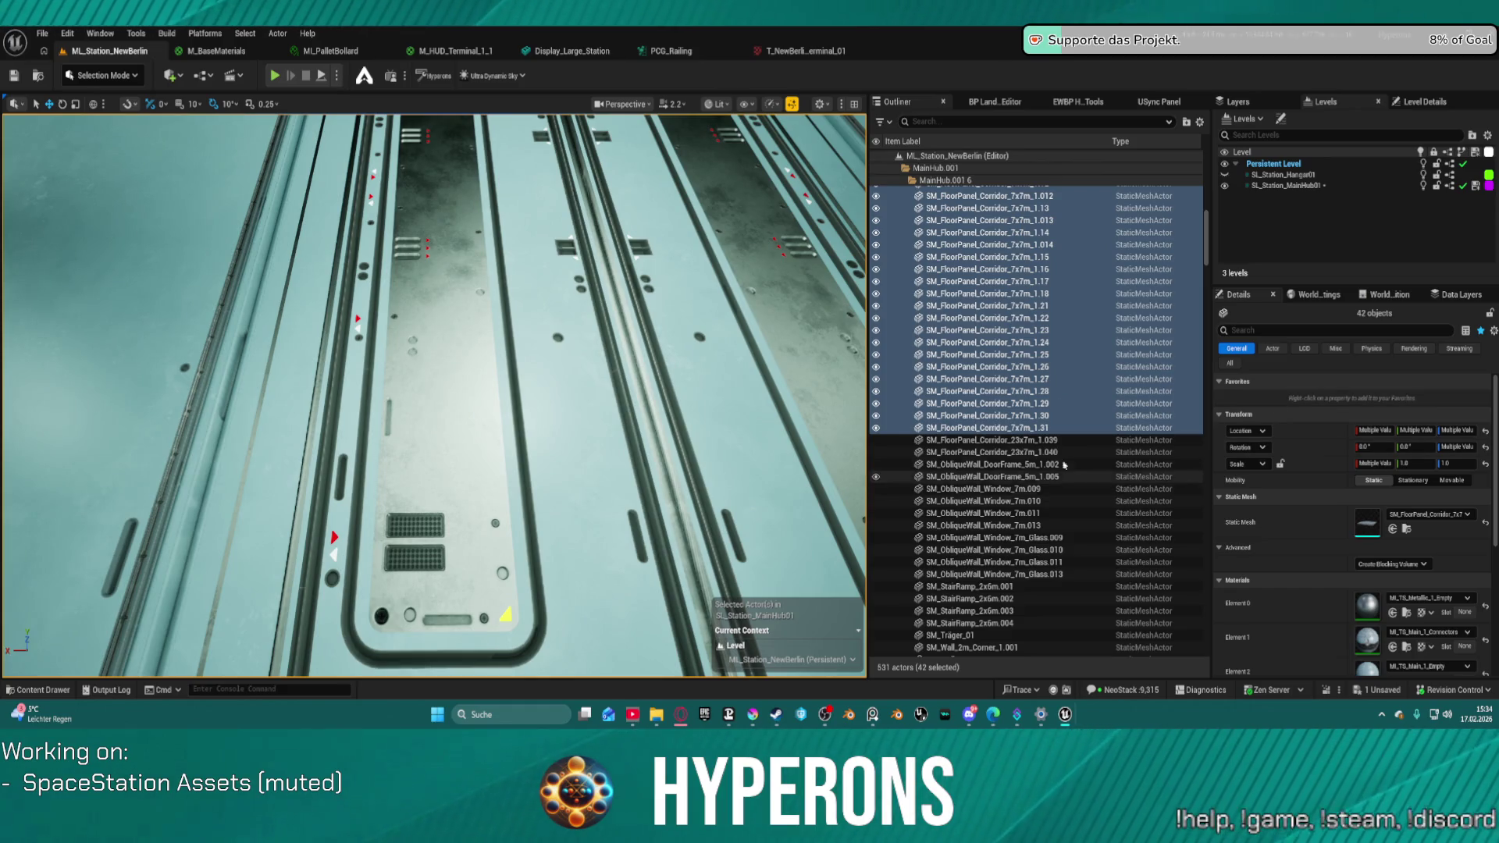
{"action": "scroll", "coordinate": [1350, 555], "scroll_direction": "down", "scroll_amount": 3}
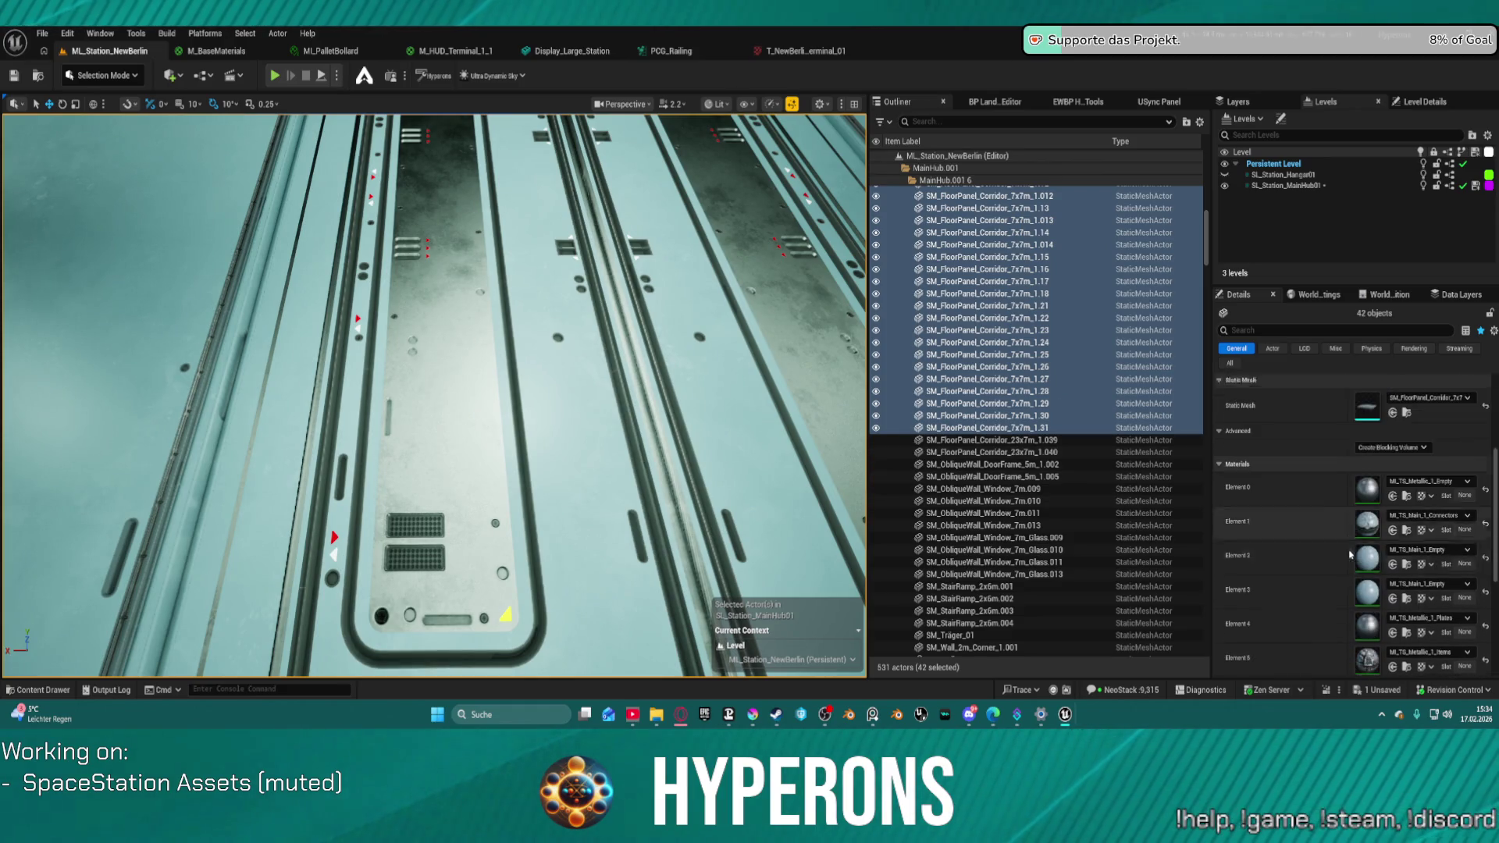
{"action": "scroll", "coordinate": [1350, 555], "scroll_direction": "down", "scroll_amount": 1}
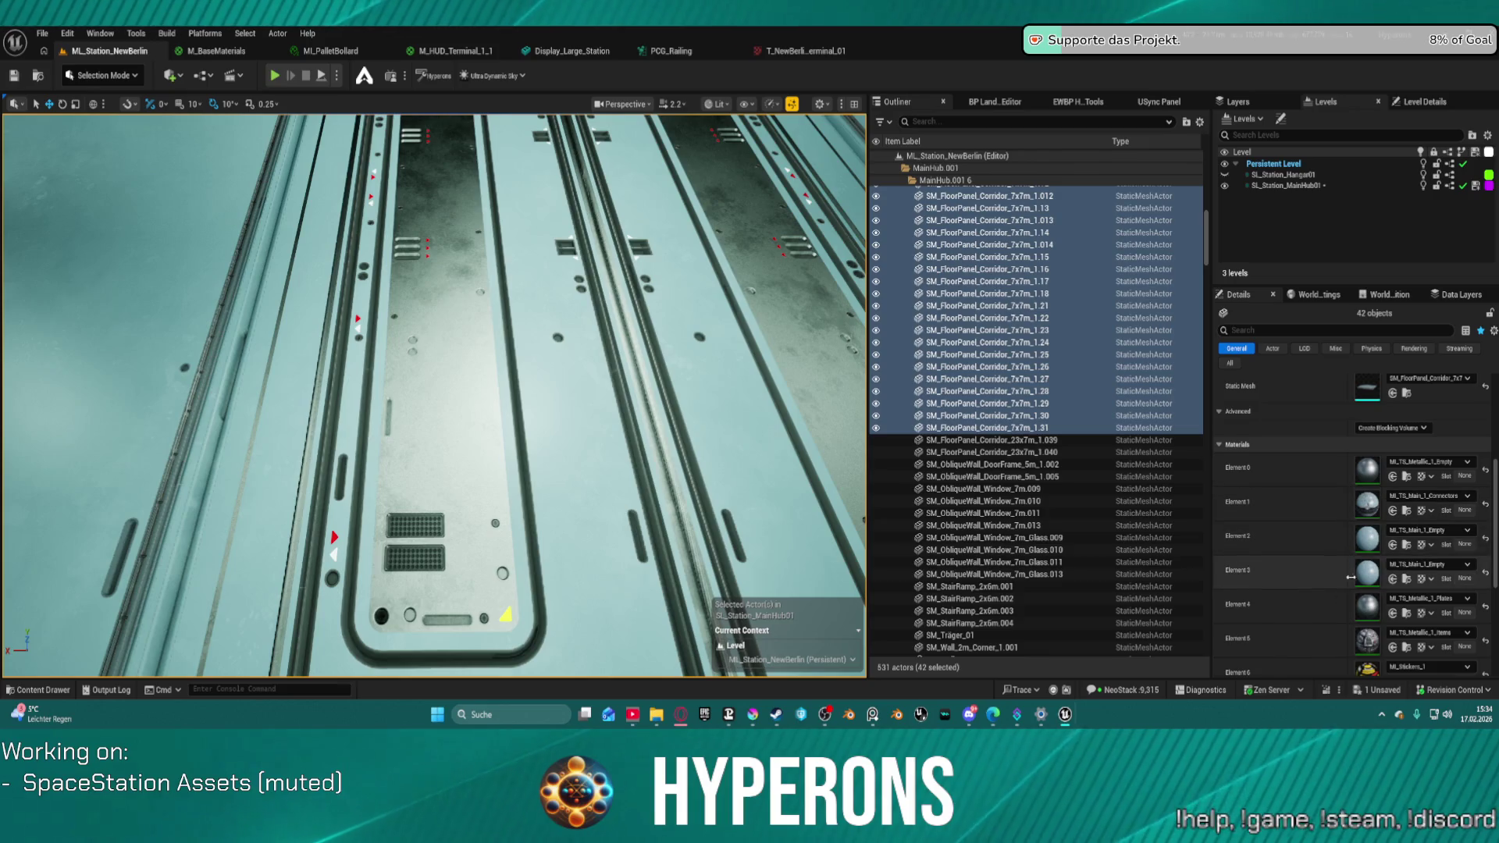
{"action": "scroll", "coordinate": [1355, 586], "scroll_direction": "down", "scroll_amount": 1}
{"action": "scroll", "coordinate": [1346, 574], "scroll_direction": "down", "scroll_amount": 3}
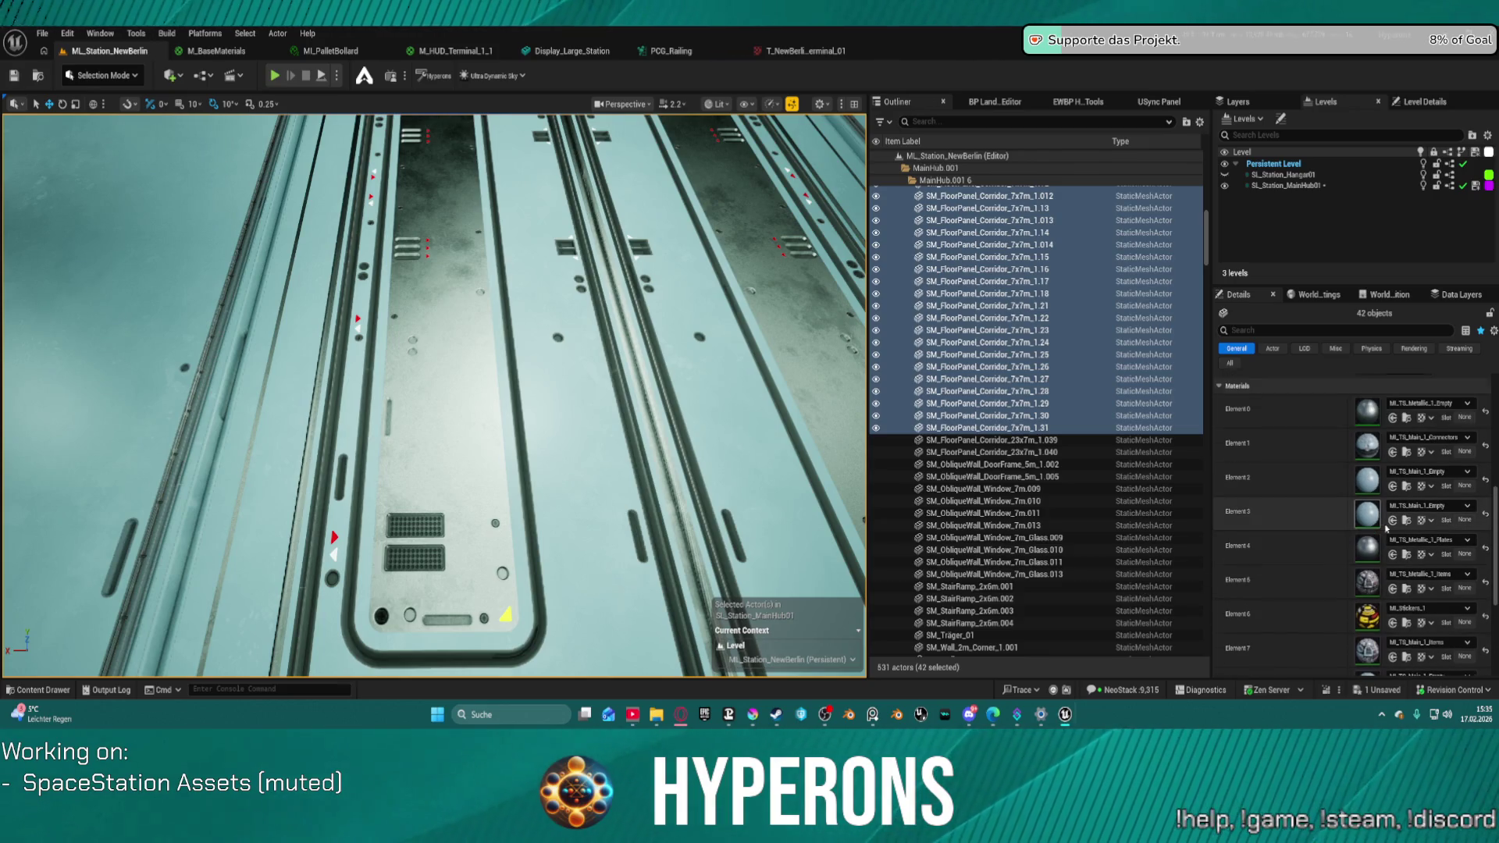
{"action": "scroll", "coordinate": [1394, 617], "scroll_direction": "down", "scroll_amount": 6}
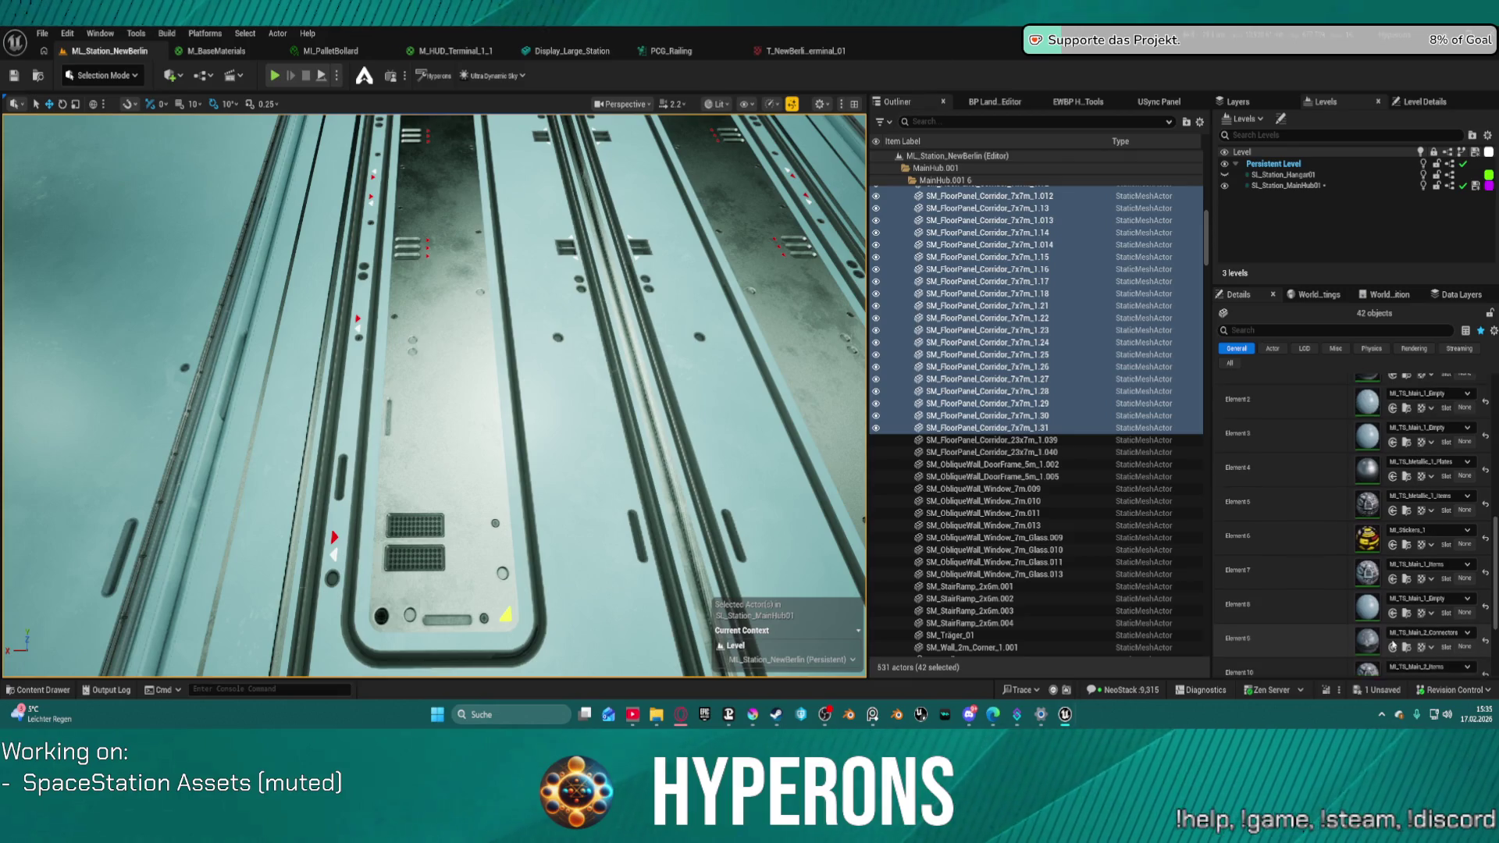
{"action": "scroll", "coordinate": [1394, 638], "scroll_direction": "down", "scroll_amount": 3}
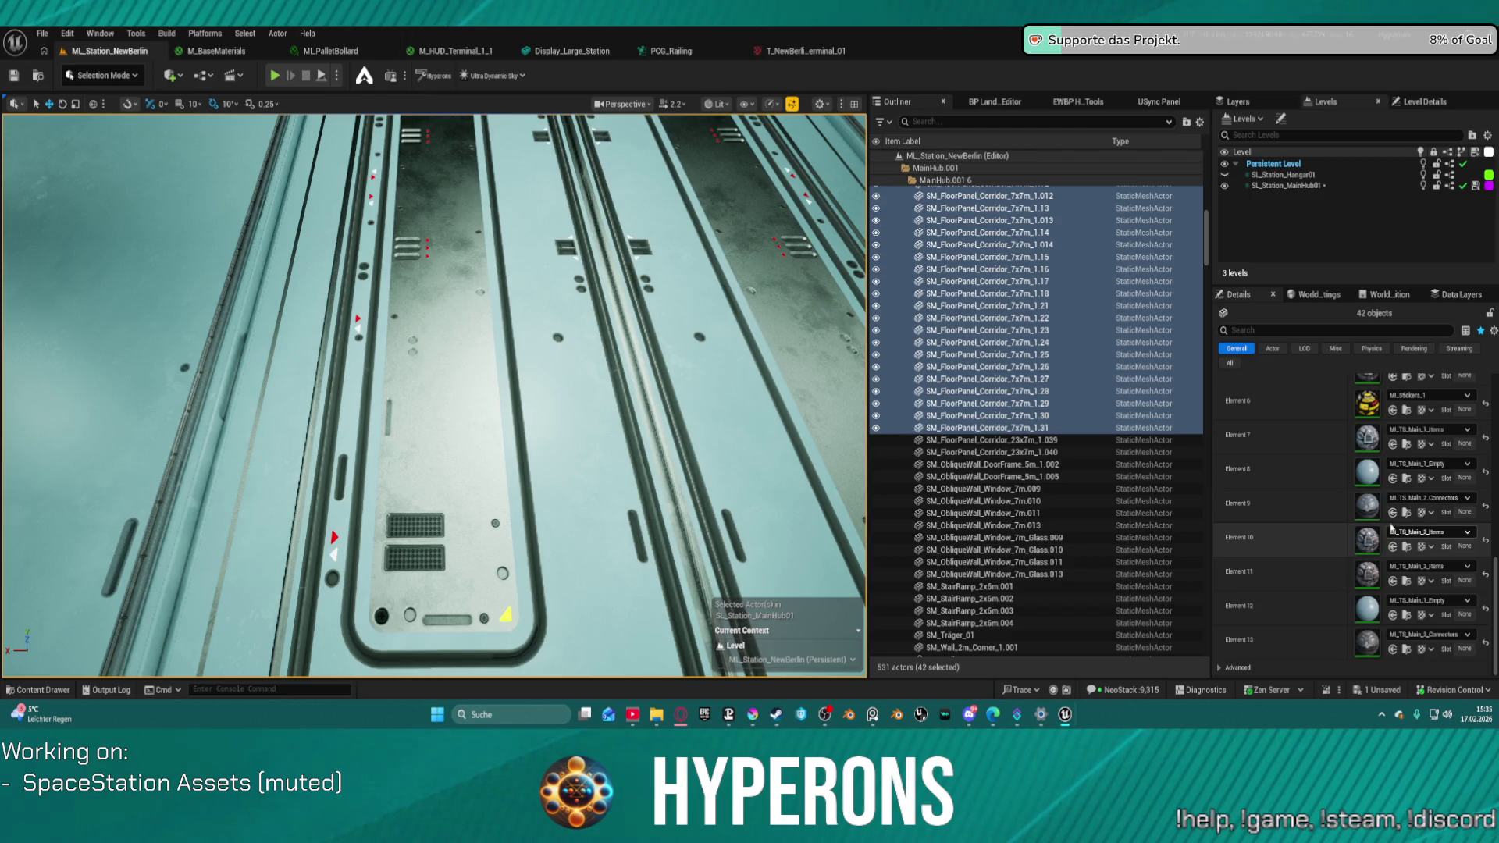
{"action": "scroll", "coordinate": [1389, 462], "scroll_direction": "up", "scroll_amount": 3}
{"action": "scroll", "coordinate": [1389, 464], "scroll_direction": "up", "scroll_amount": 3}
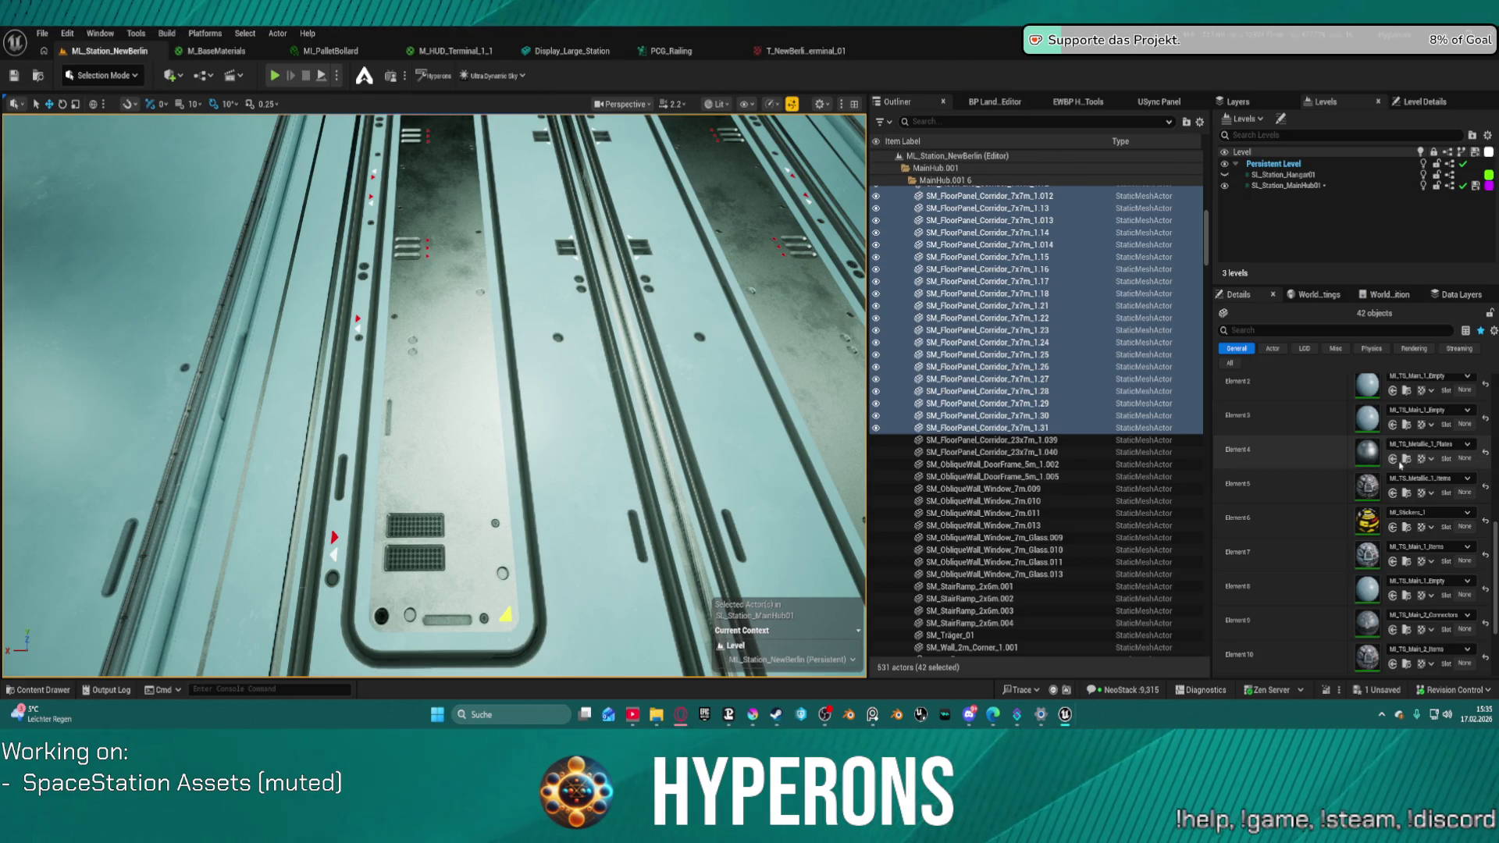
{"action": "scroll", "coordinate": [1394, 461], "scroll_direction": "up", "scroll_amount": 15}
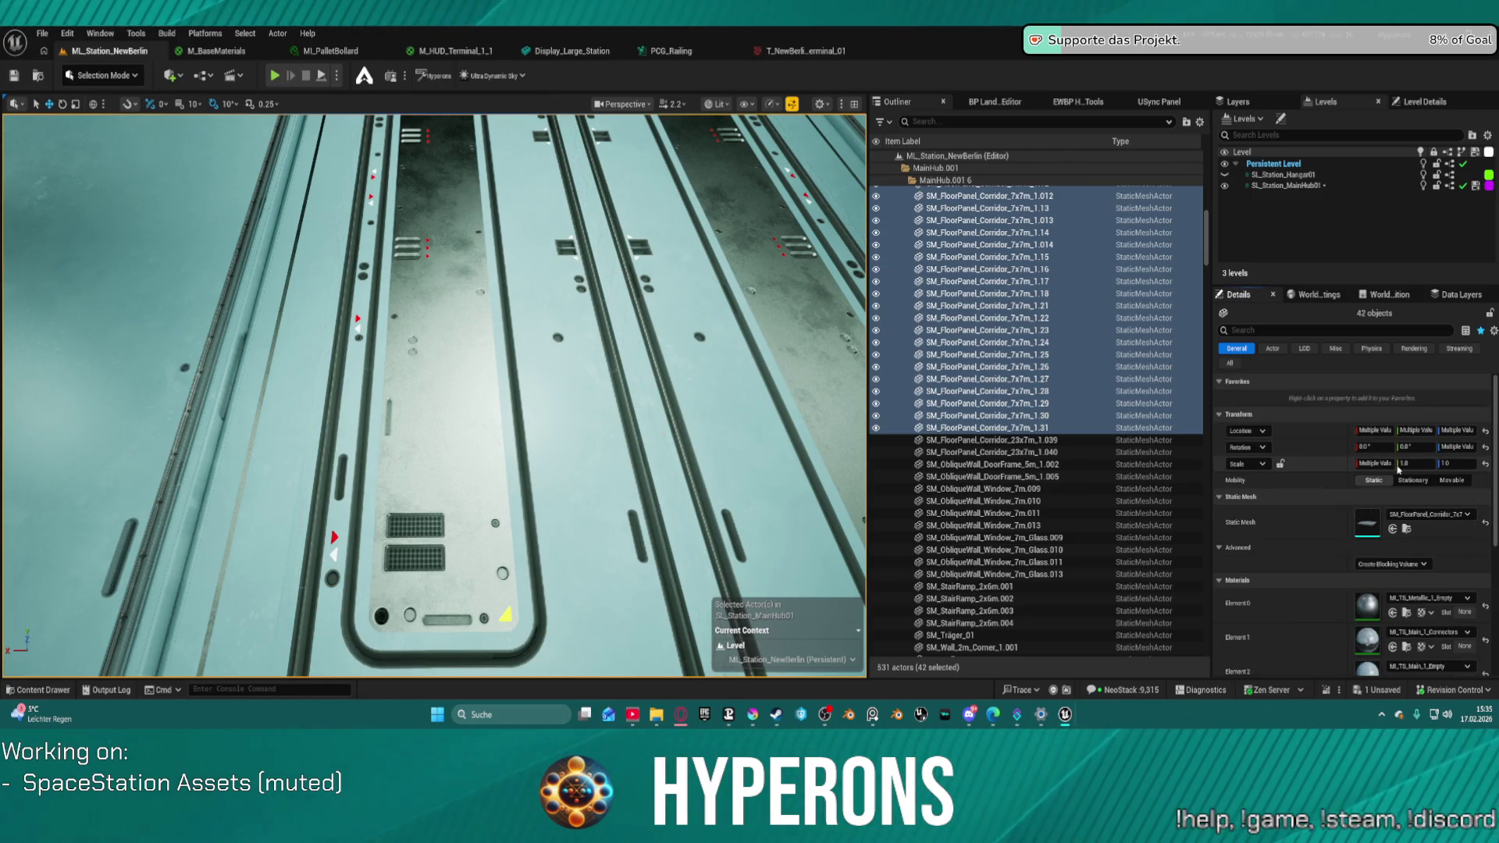
{"action": "key", "text": "ctrl+z"}
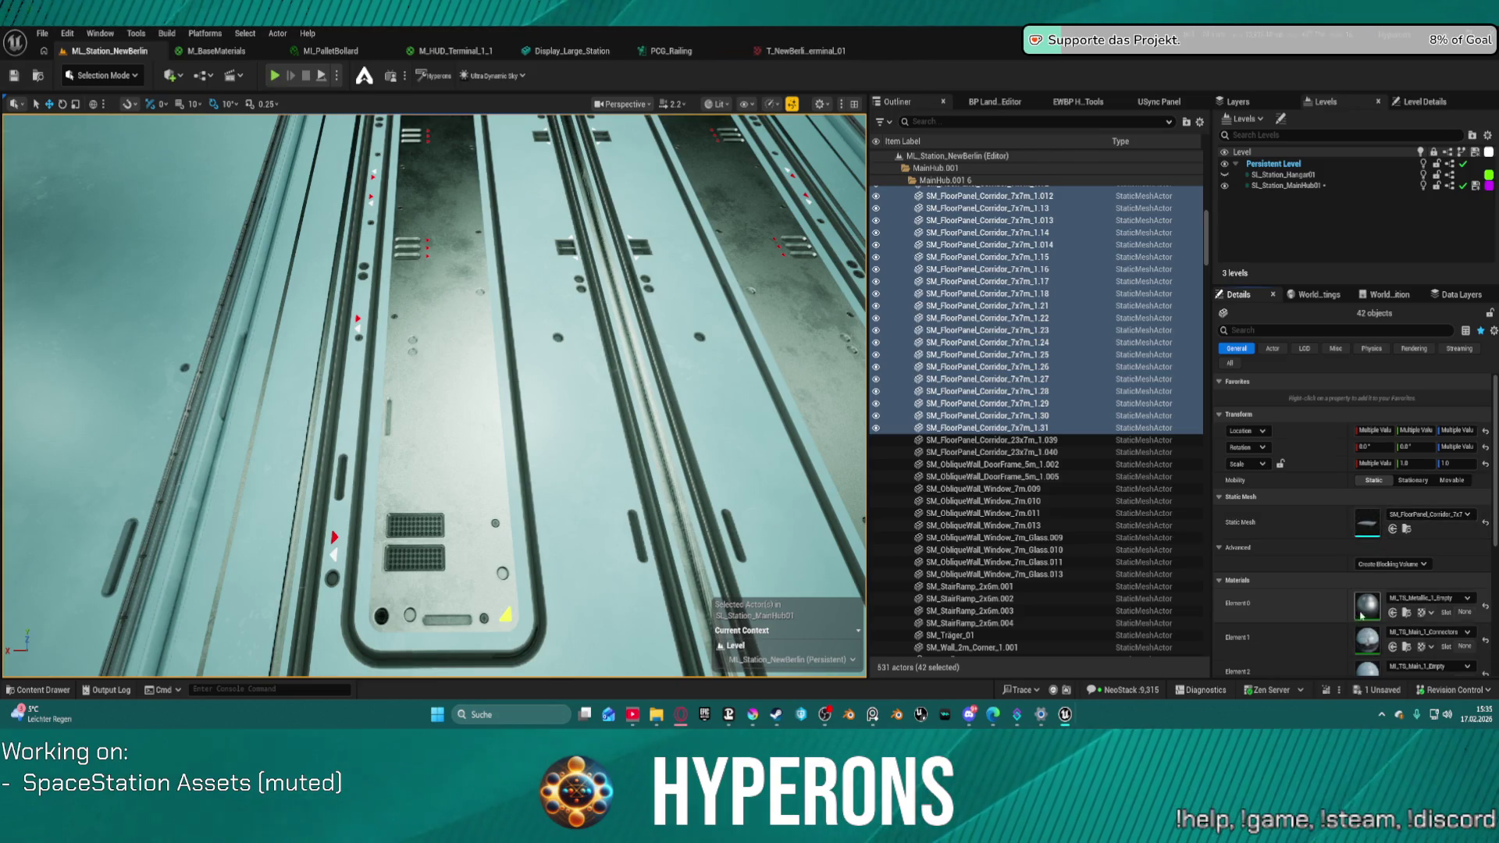
- Assign MI_TS_Main_1_Empty to the floor panels' Element 0, then Play in Editor from the hangar doorway
{"action": "left_click", "coordinate": [1395, 616]}
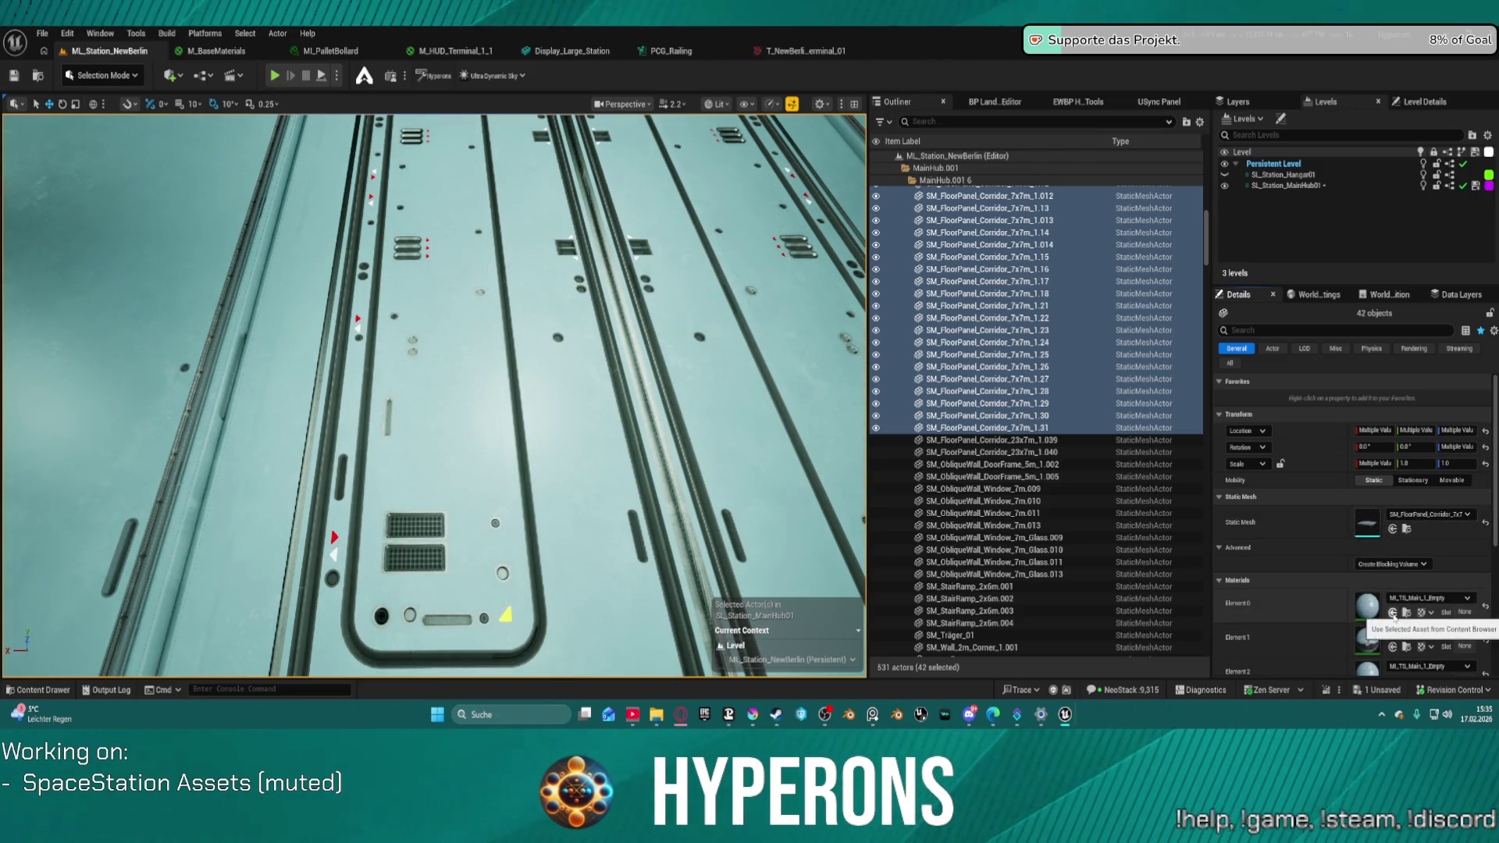
{"action": "left_click_drag", "start_coordinate": [140, 341], "coordinate": [140, 342]}
{"action": "left_click_drag", "start_coordinate": [381, 158], "coordinate": [381, 159]}
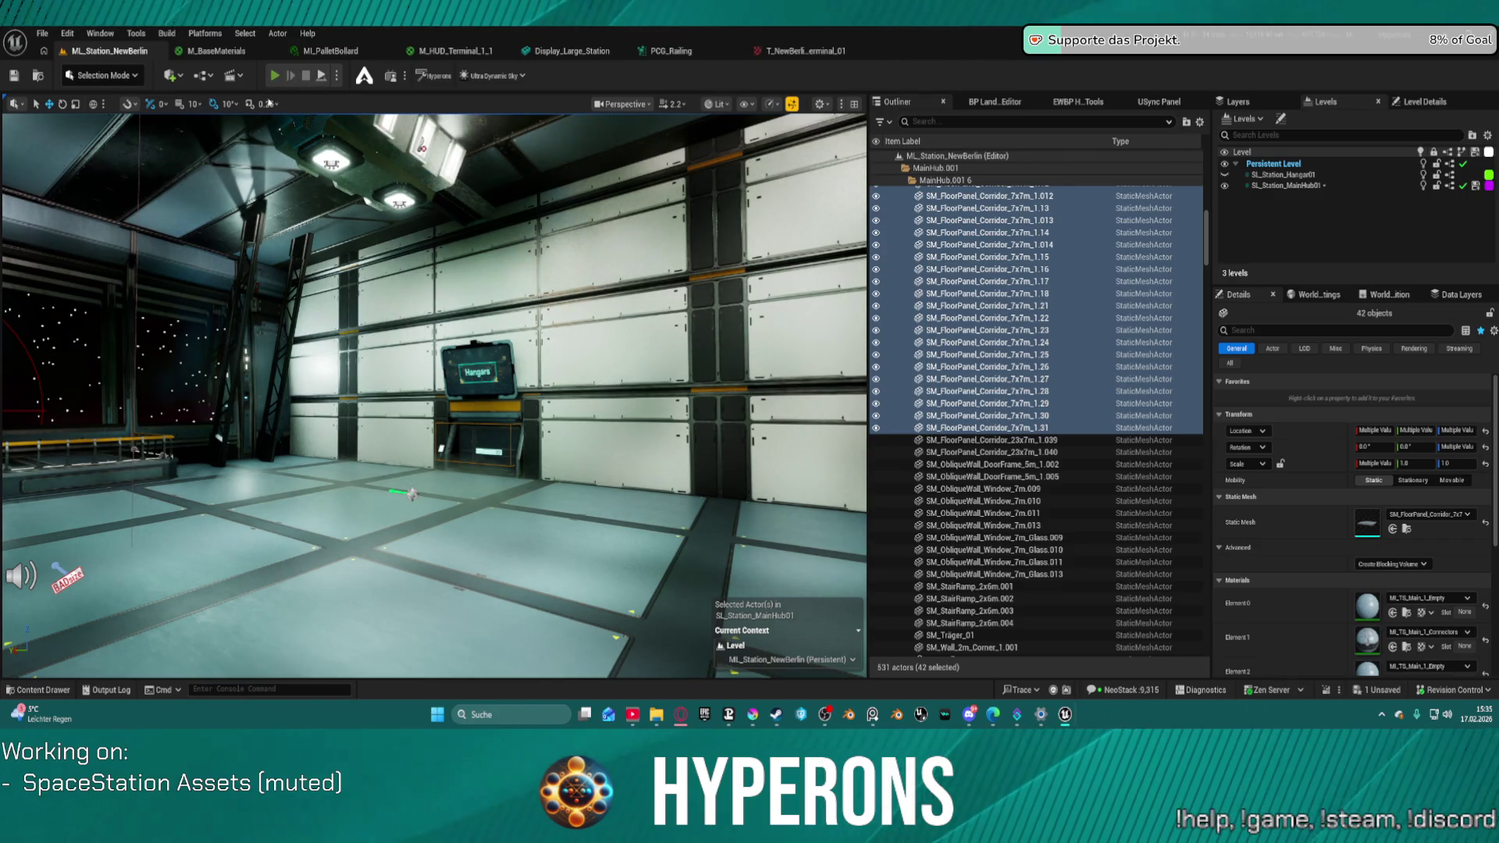
{"action": "key", "text": "alt+p"}
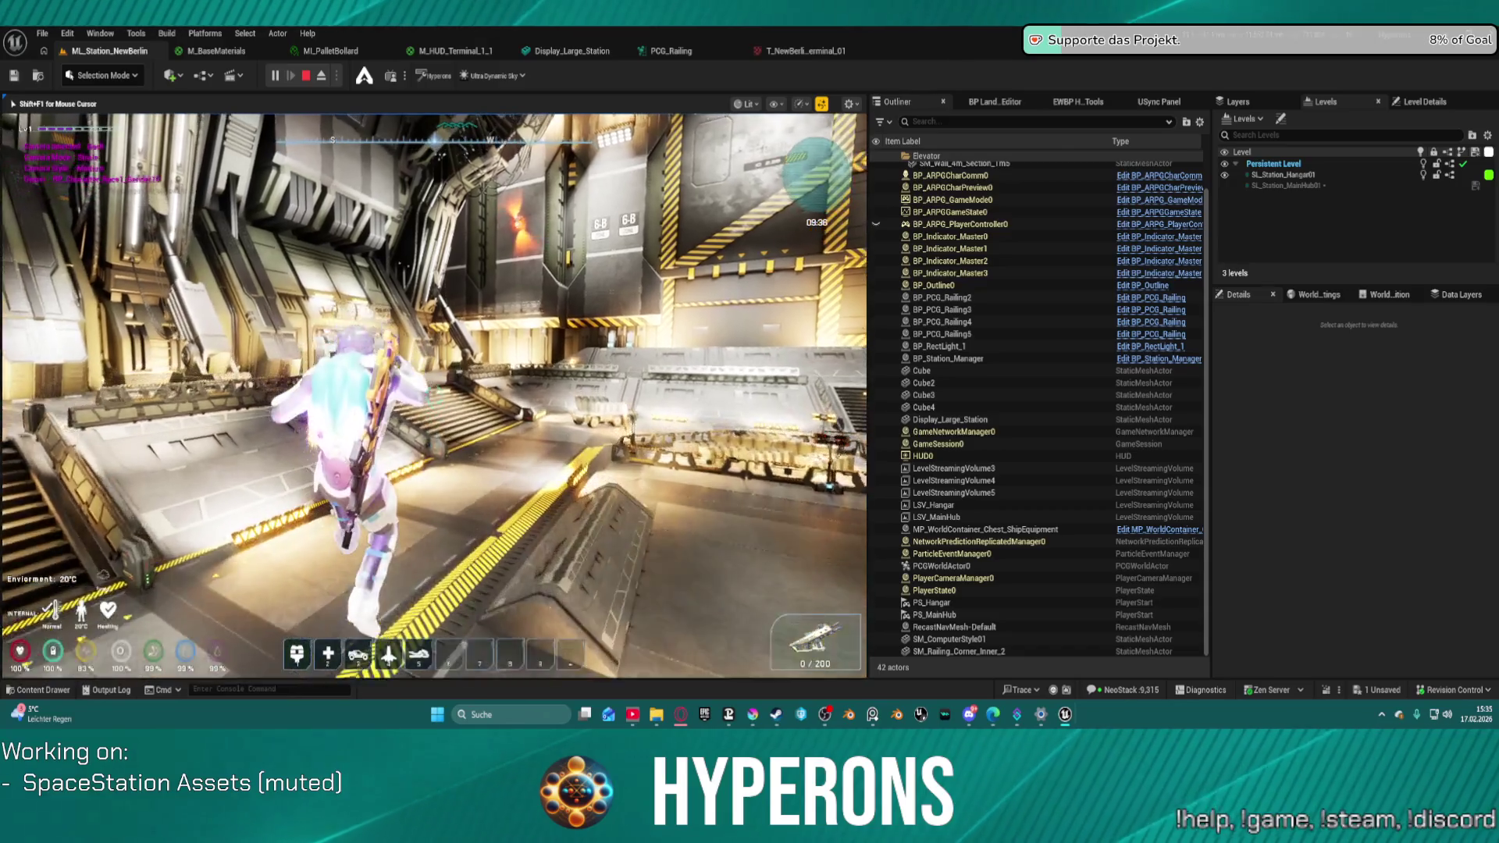
- Walk the playtest character from the hangar door through the corridor and elevator into the floor-1 hub hall
{"action": "key", "text": "super"}
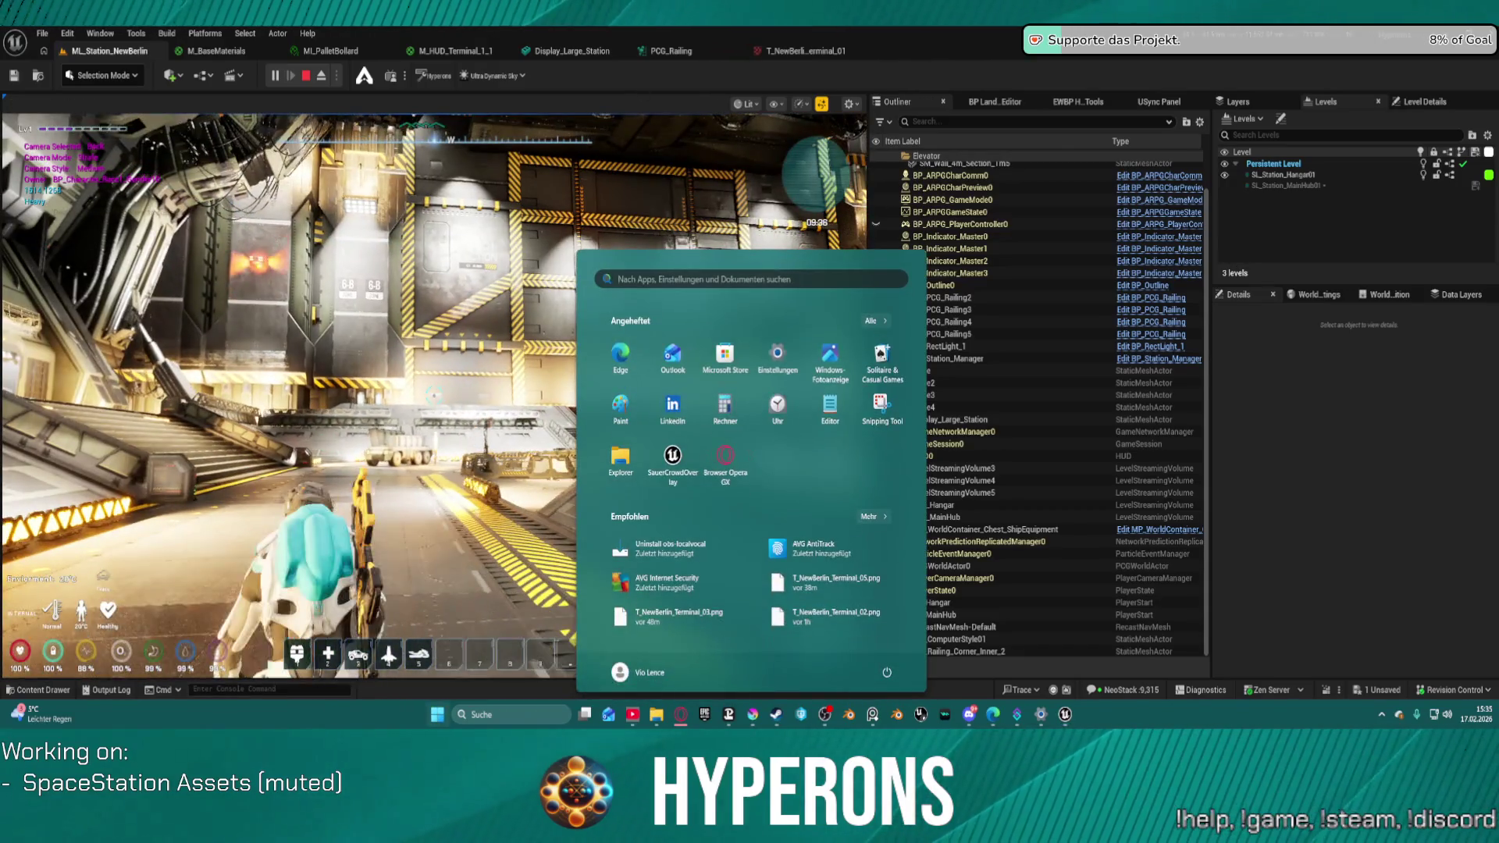
{"action": "left_click", "coordinate": [624, 211]}
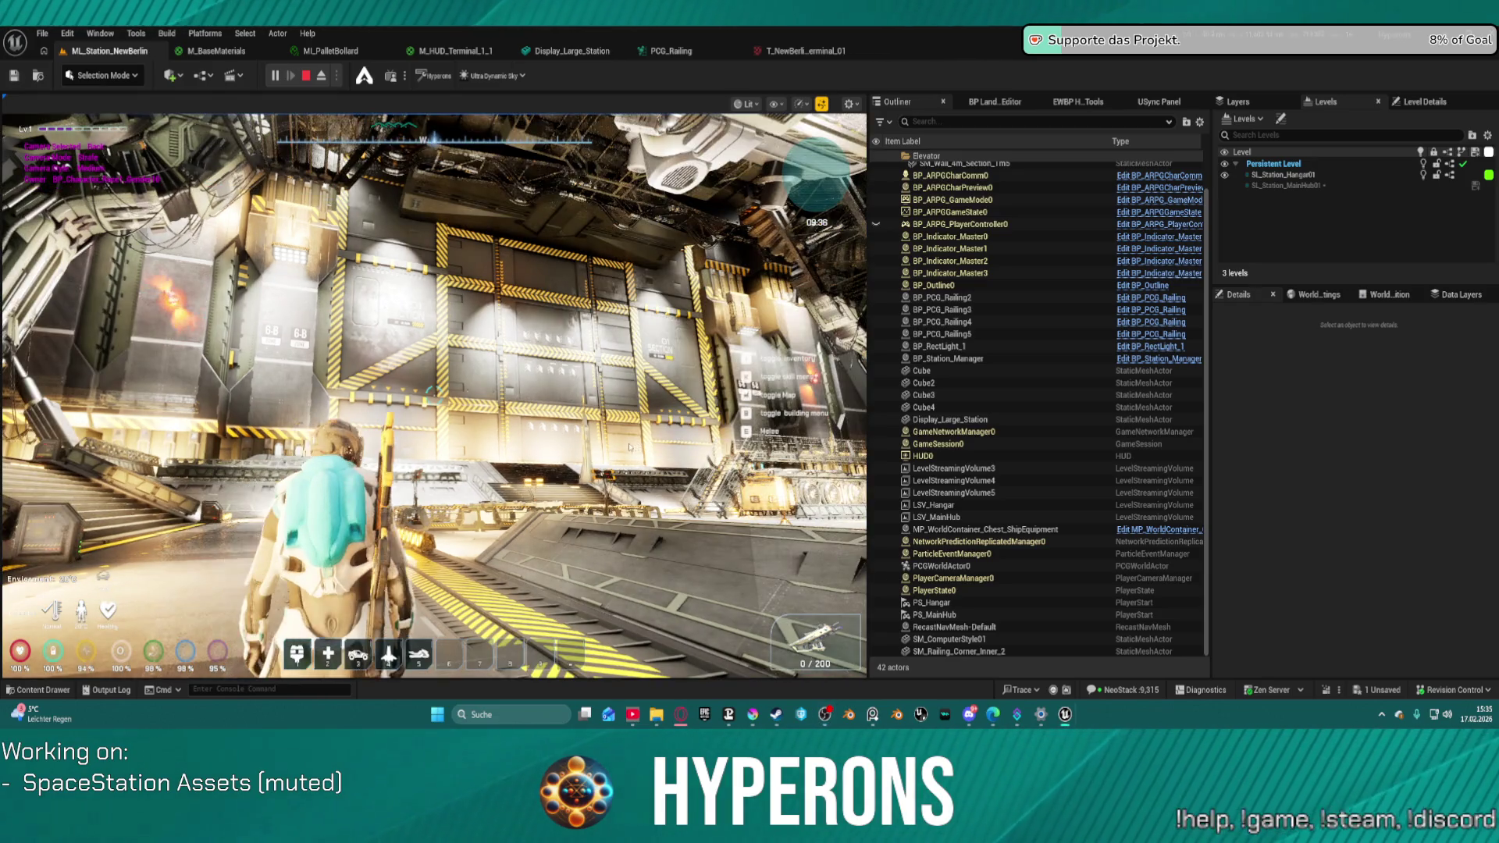
{"action": "left_click", "coordinate": [628, 447]}
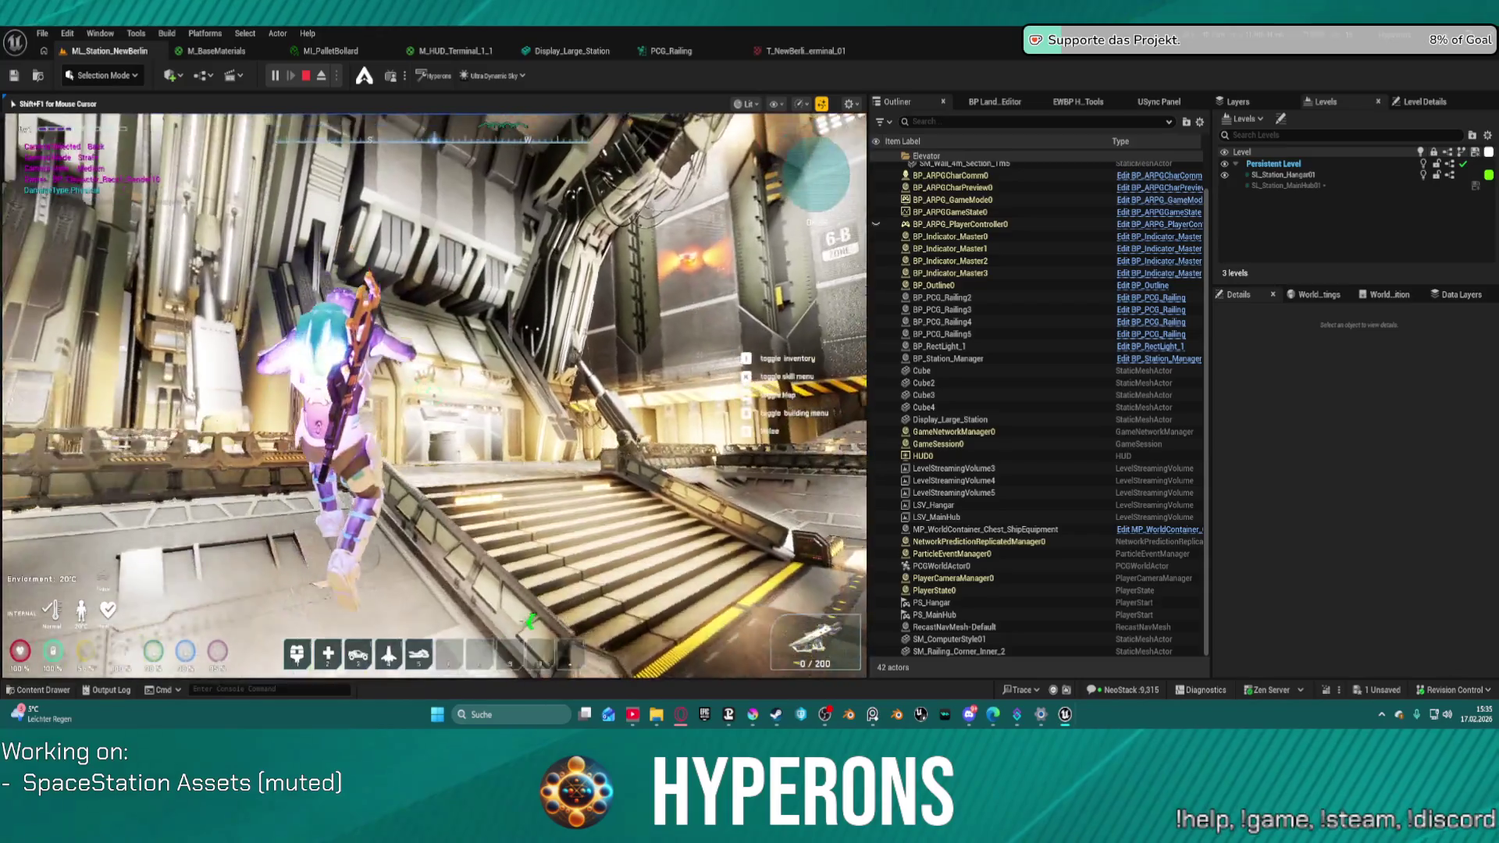
{"action": "key", "text": "w"}
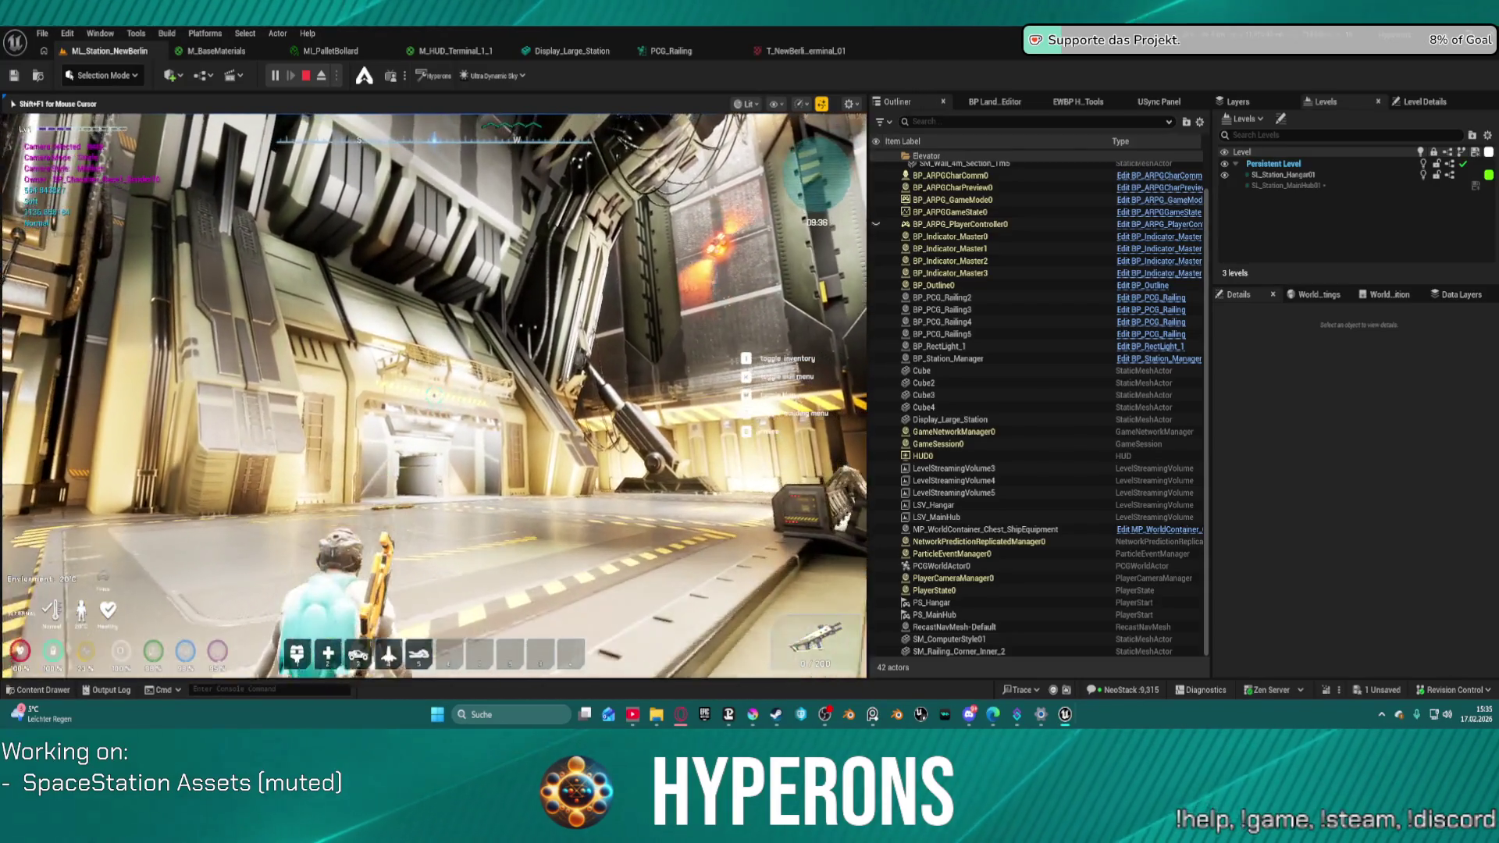
{"action": "key", "text": "w"}
{"action": "key", "text": "w"}
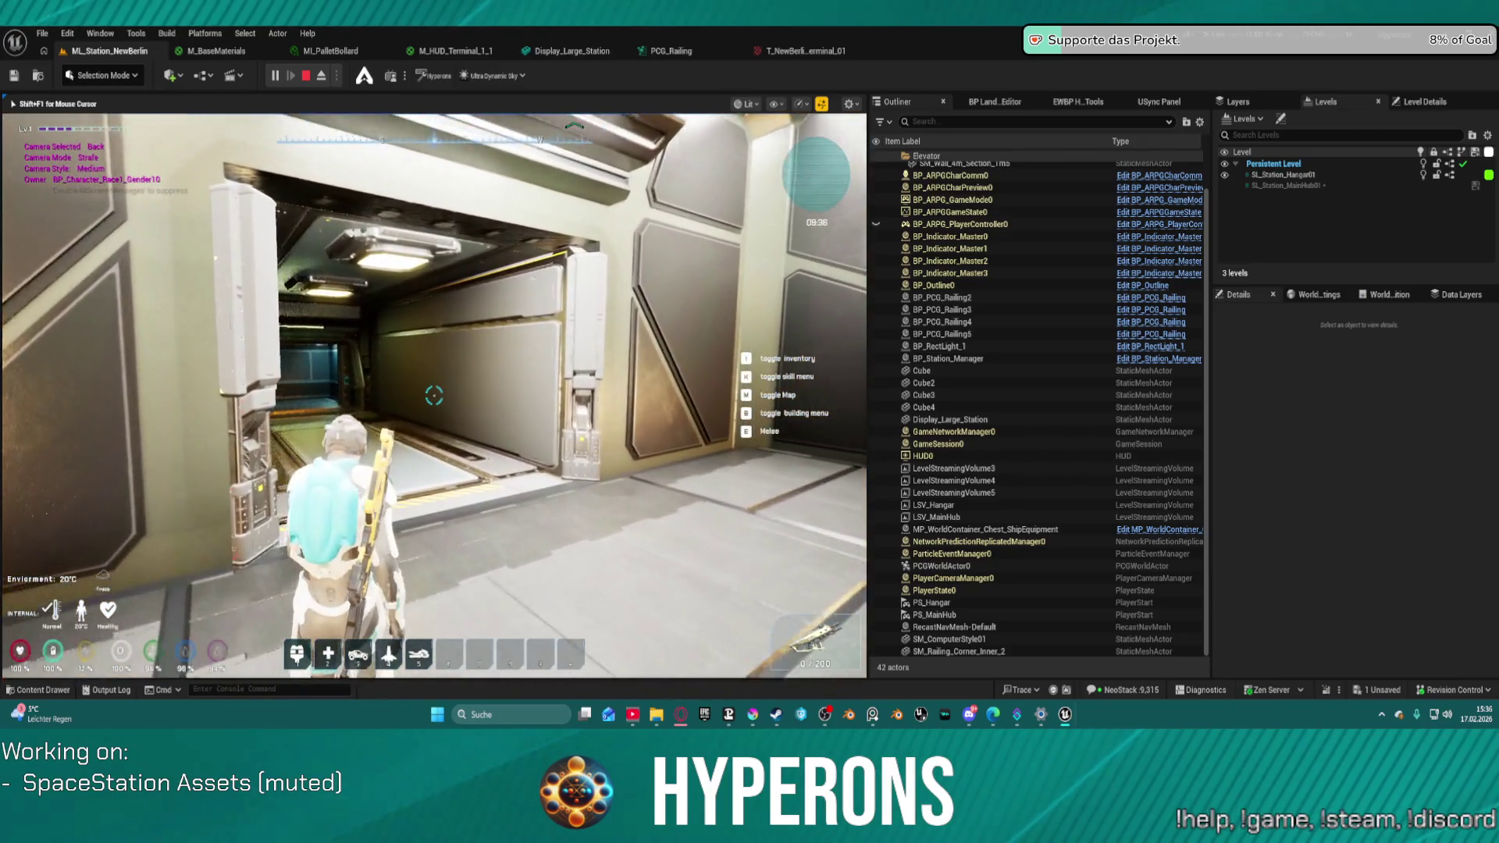
{"action": "key", "text": "w"}
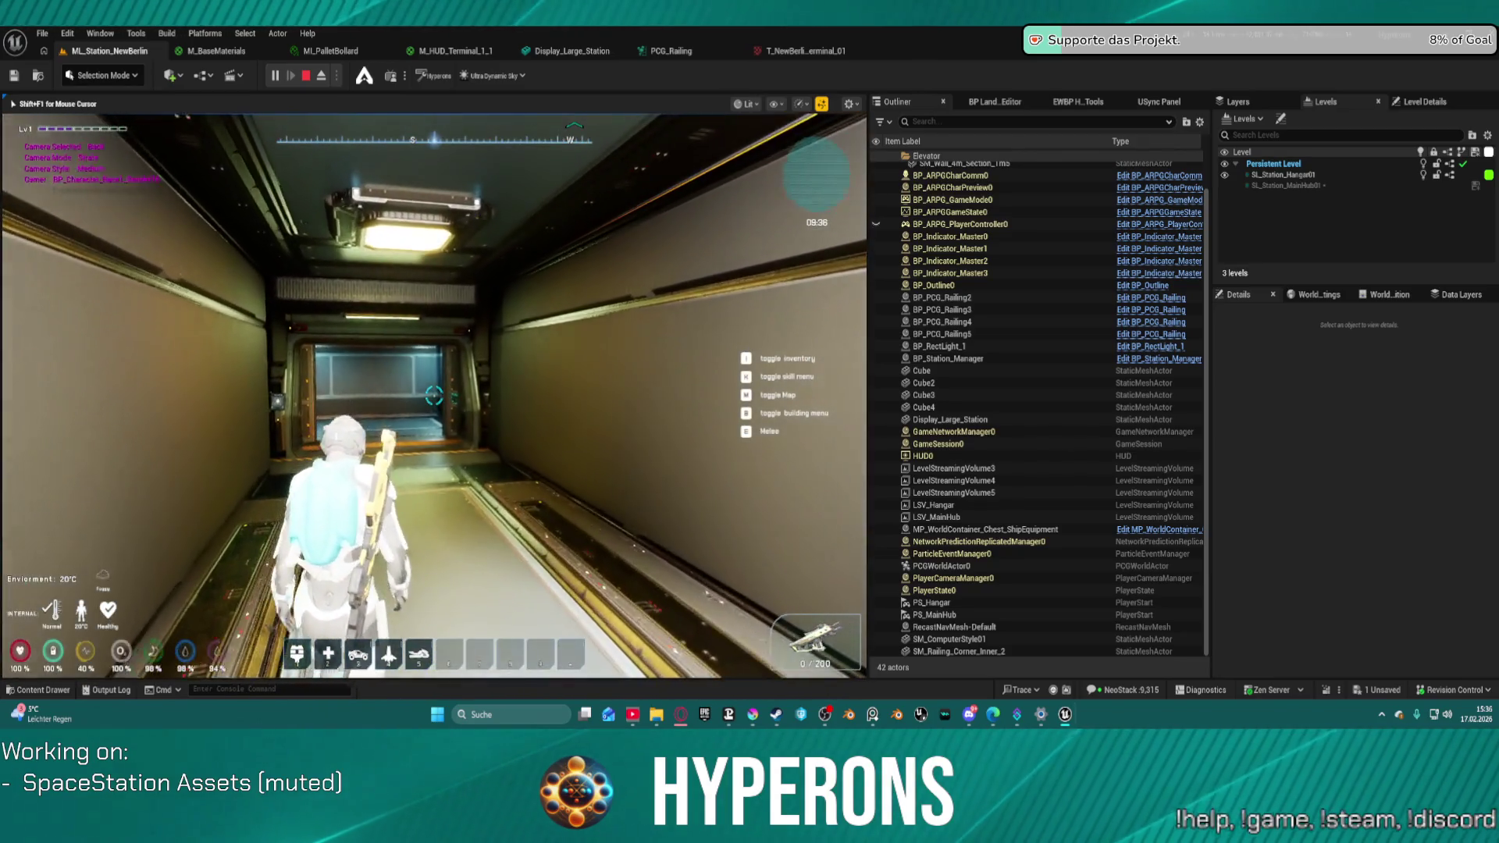
{"action": "key", "text": "w"}
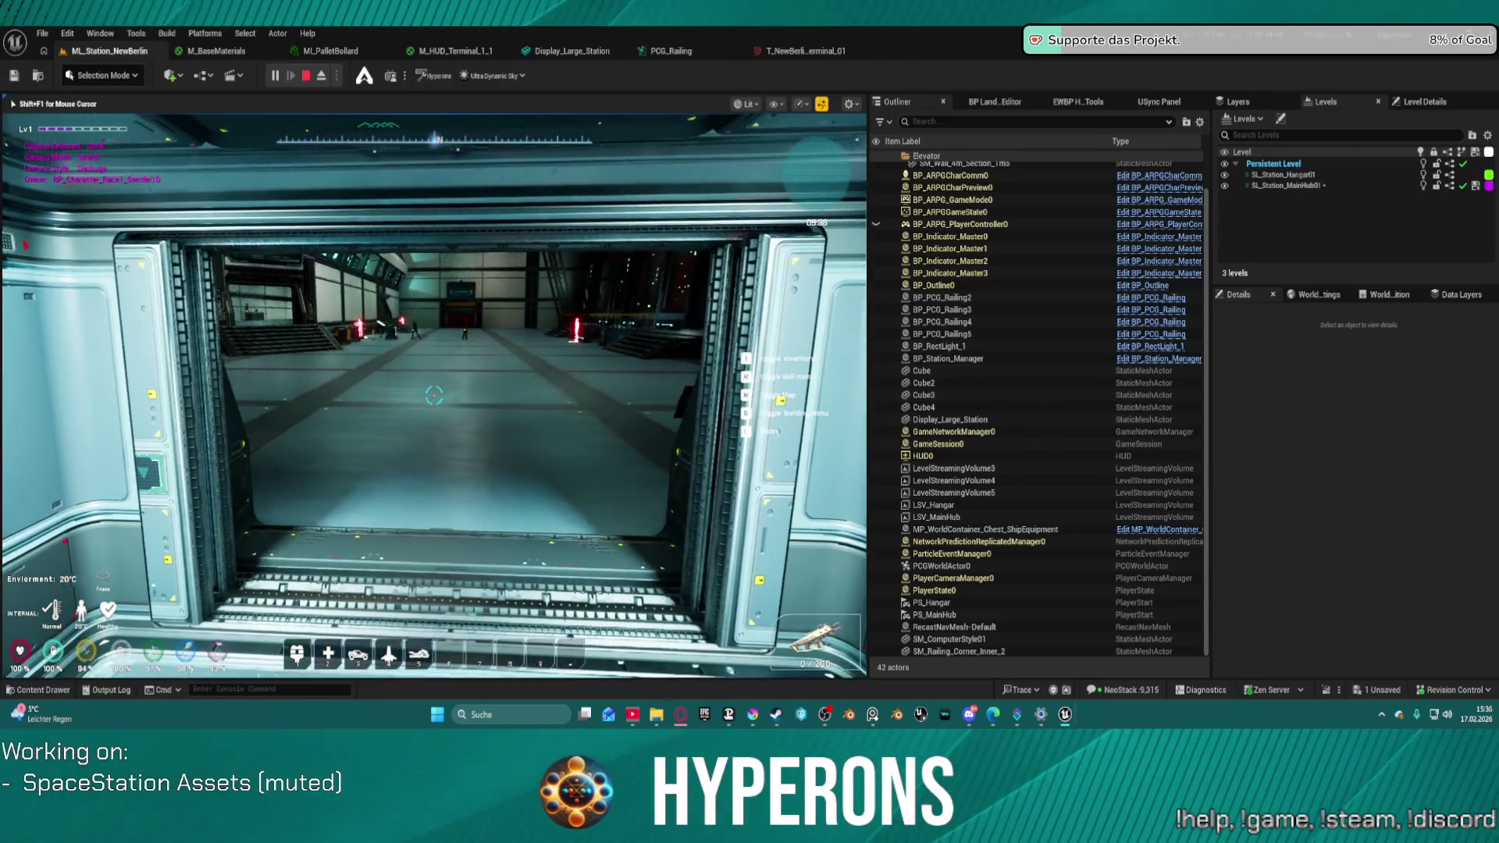
{"action": "key", "text": "w"}
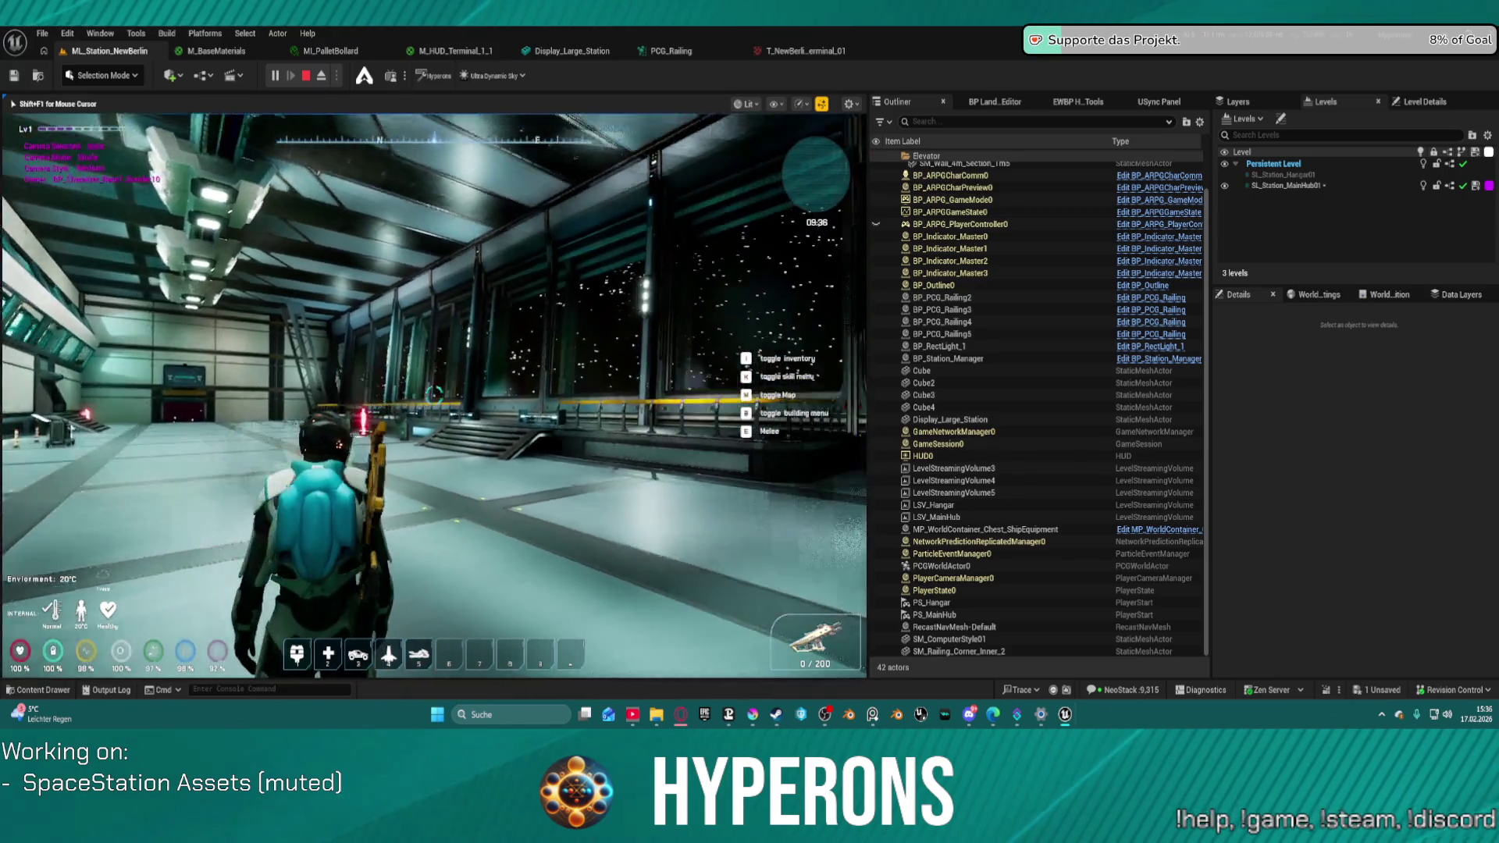
- Look around the hall, walk up the stairs through the doorway, then step back out
{"action": "key", "text": "w"}
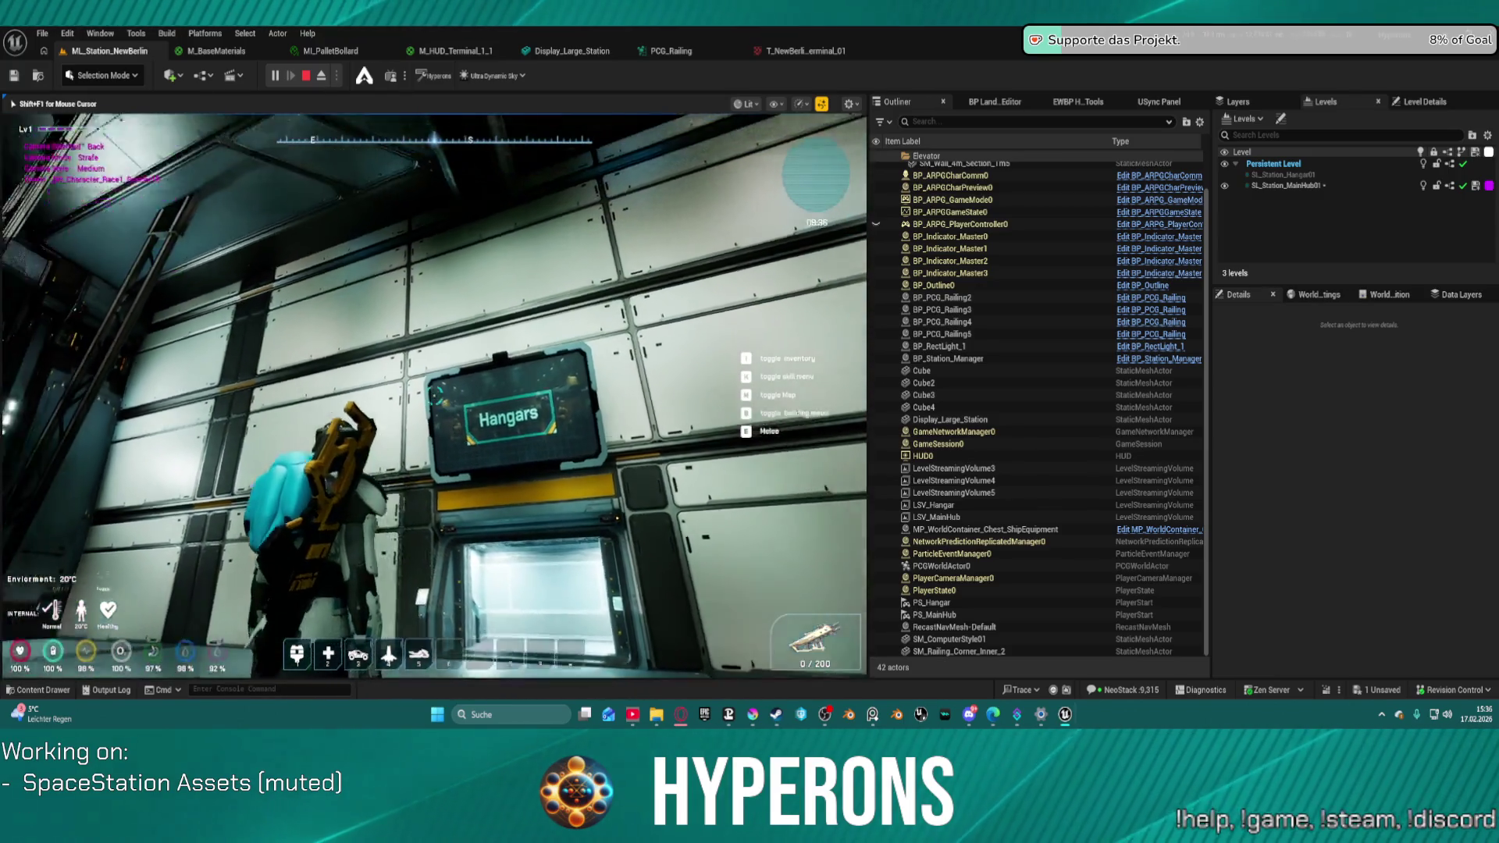
{"action": "key", "text": "w"}
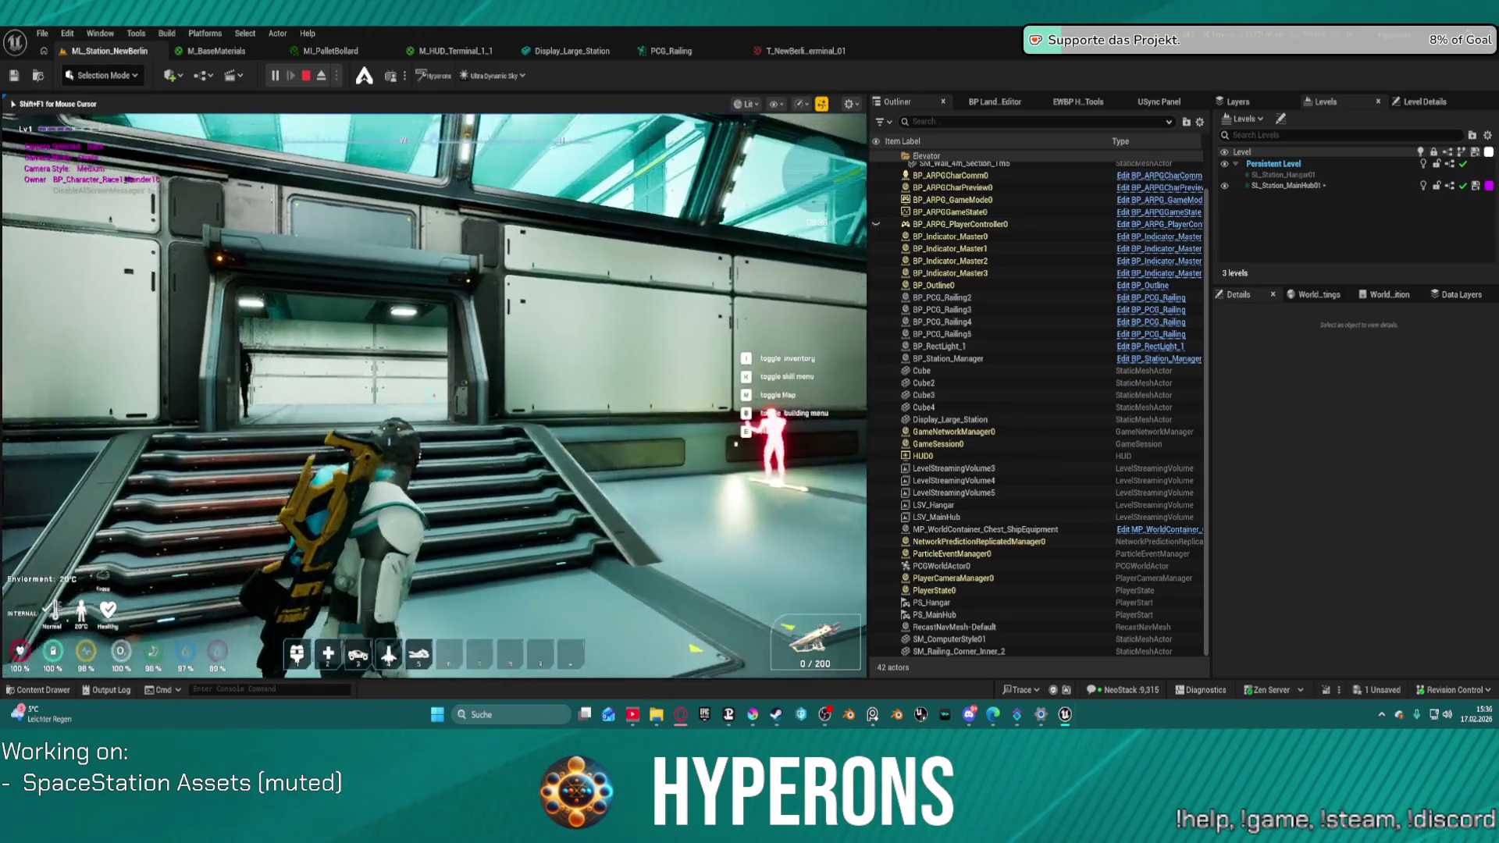
{"action": "key", "text": "w"}
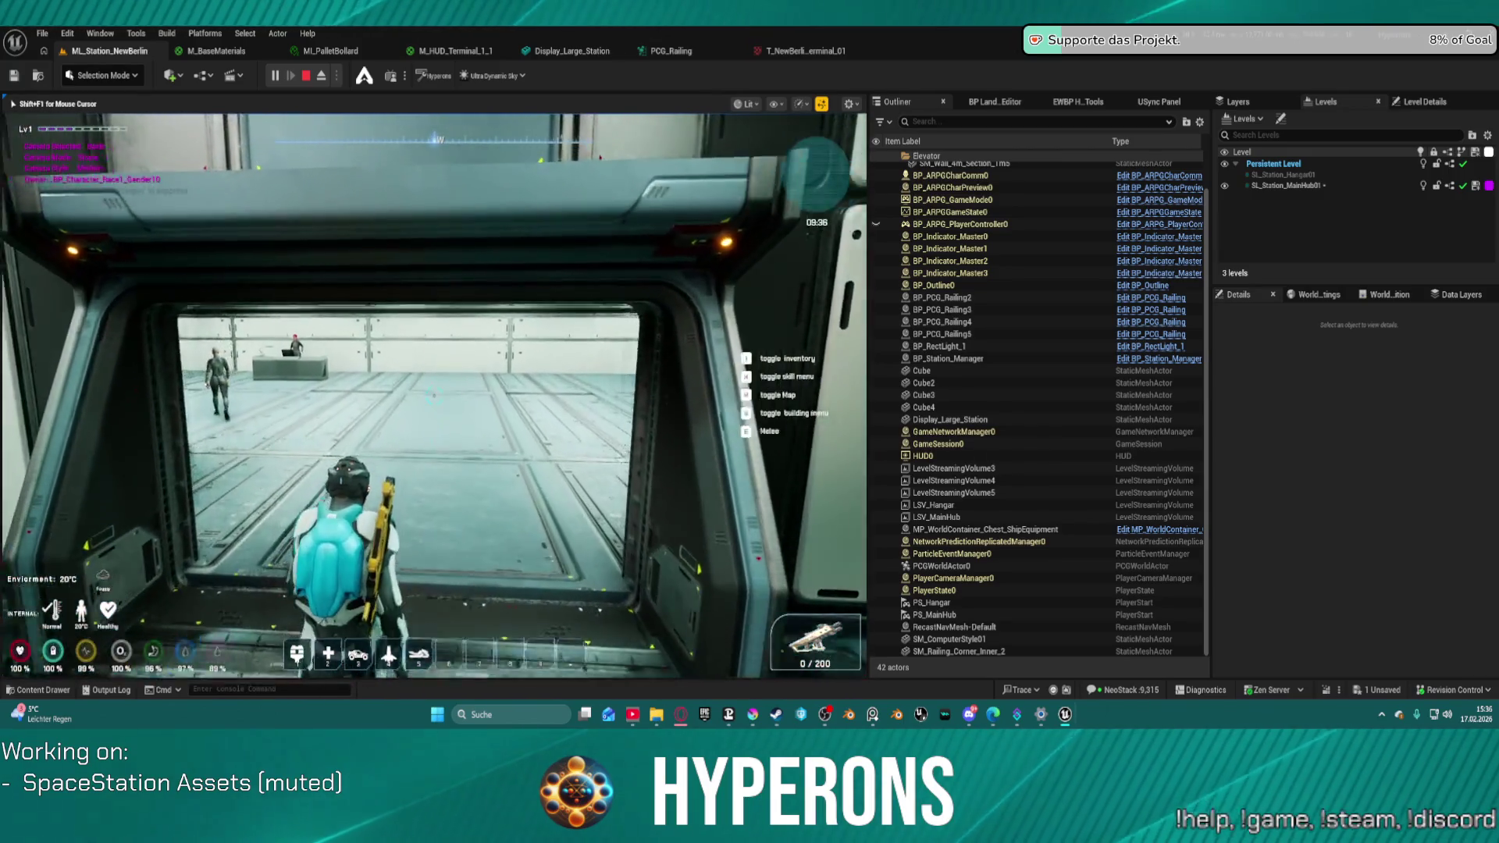
{"action": "key", "text": "super"}
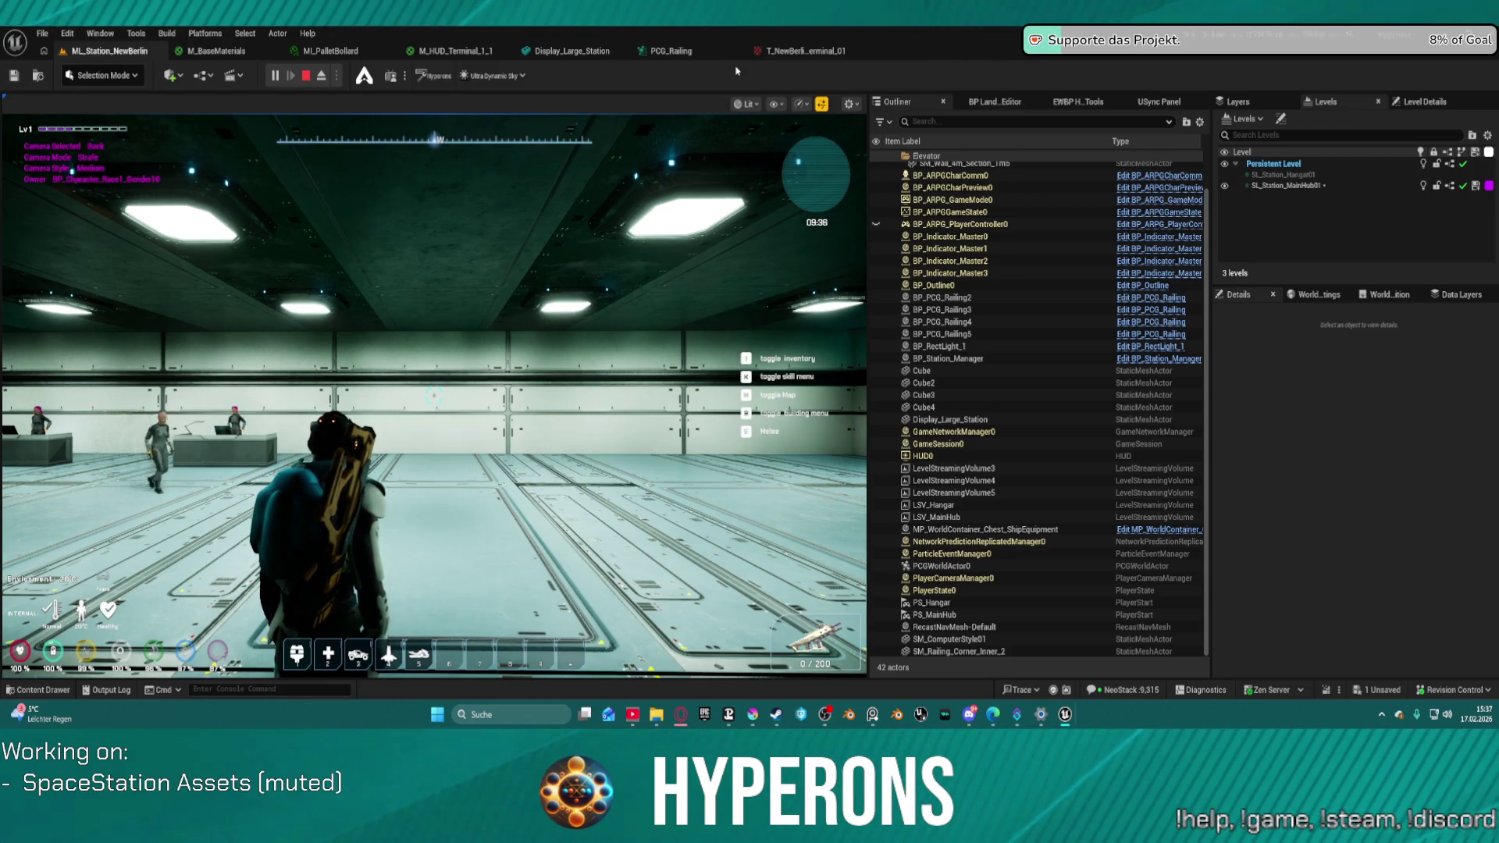
{"action": "left_click", "coordinate": [703, 234]}
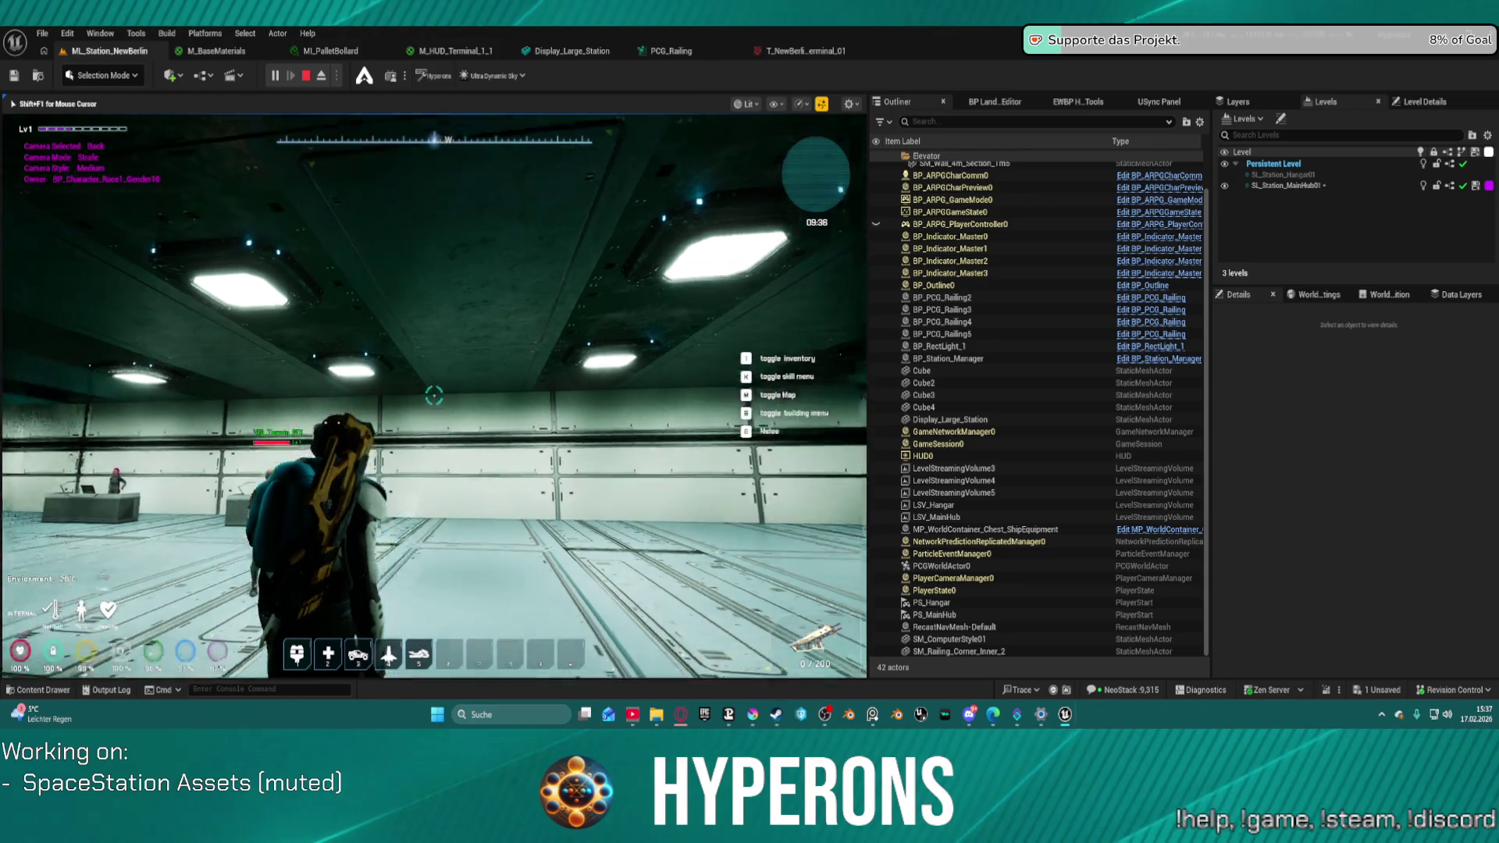
{"action": "key", "text": "s"}
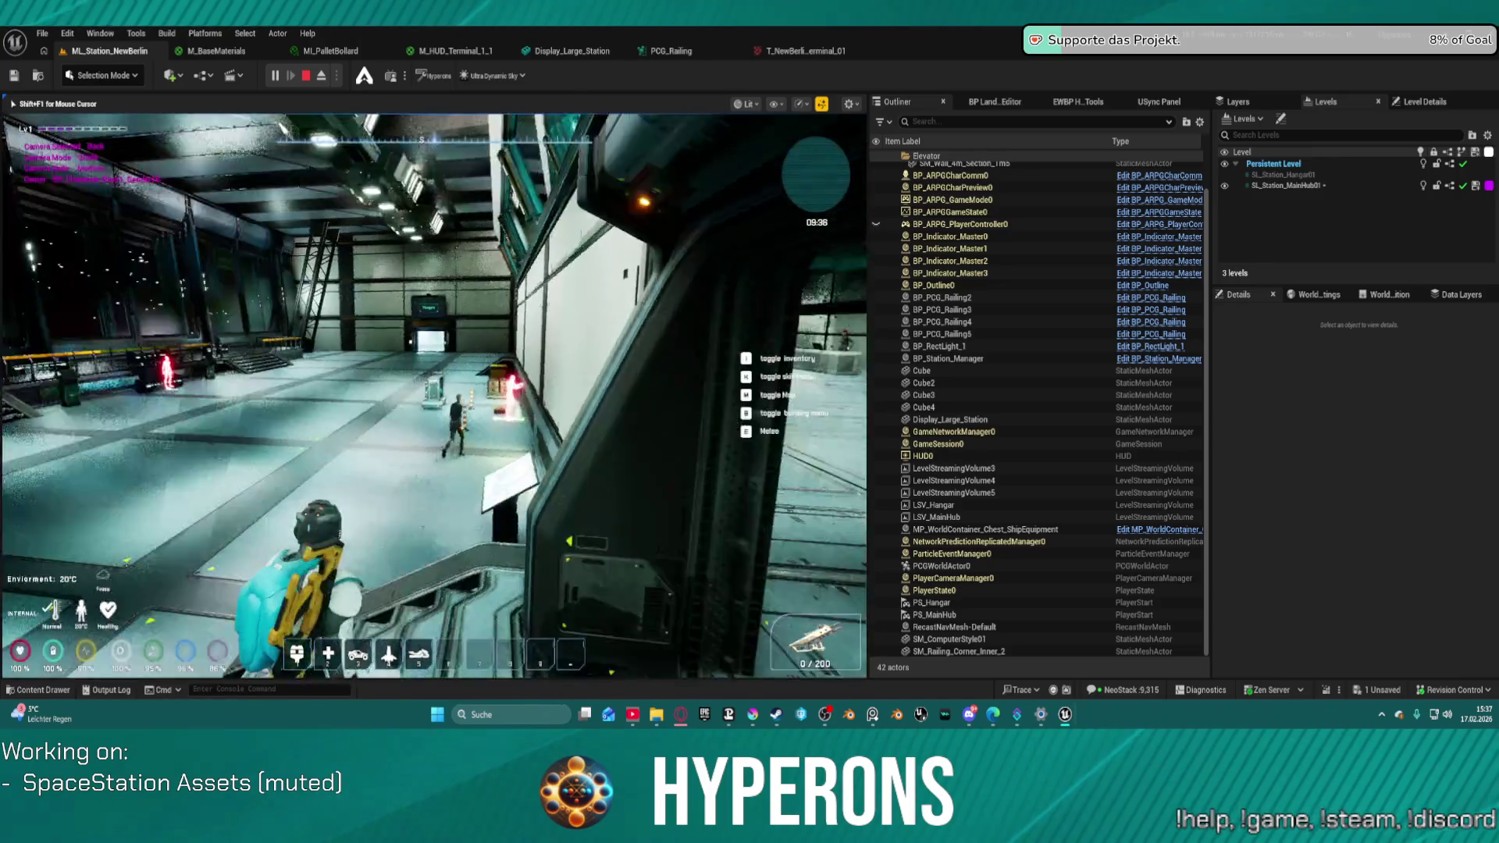
- Walk past the crates to the green terminal and along the yellow railing, then stop the playtest
{"action": "key", "text": "w"}
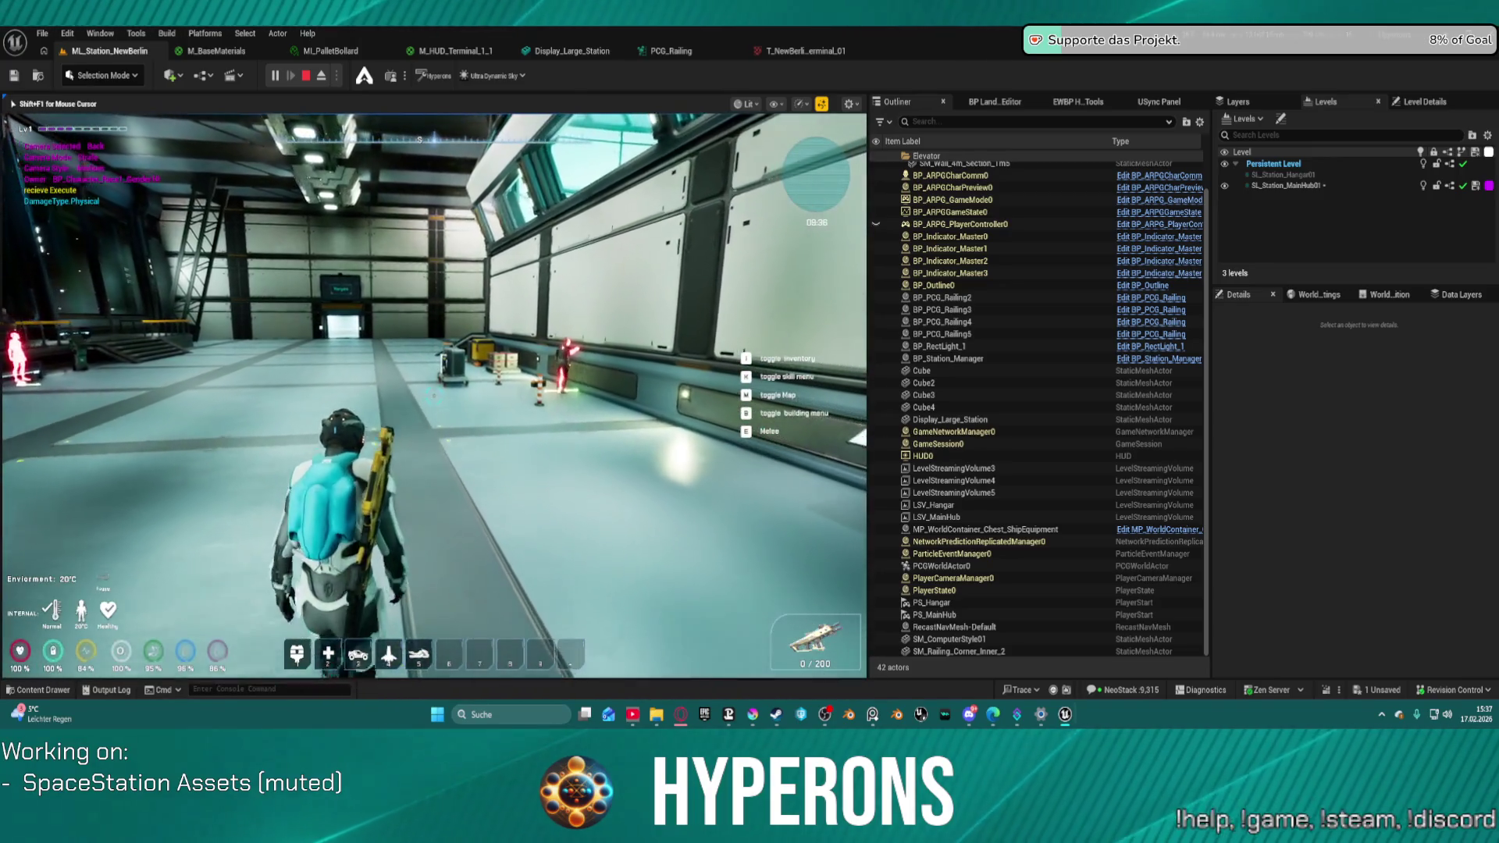
{"action": "key", "text": "w"}
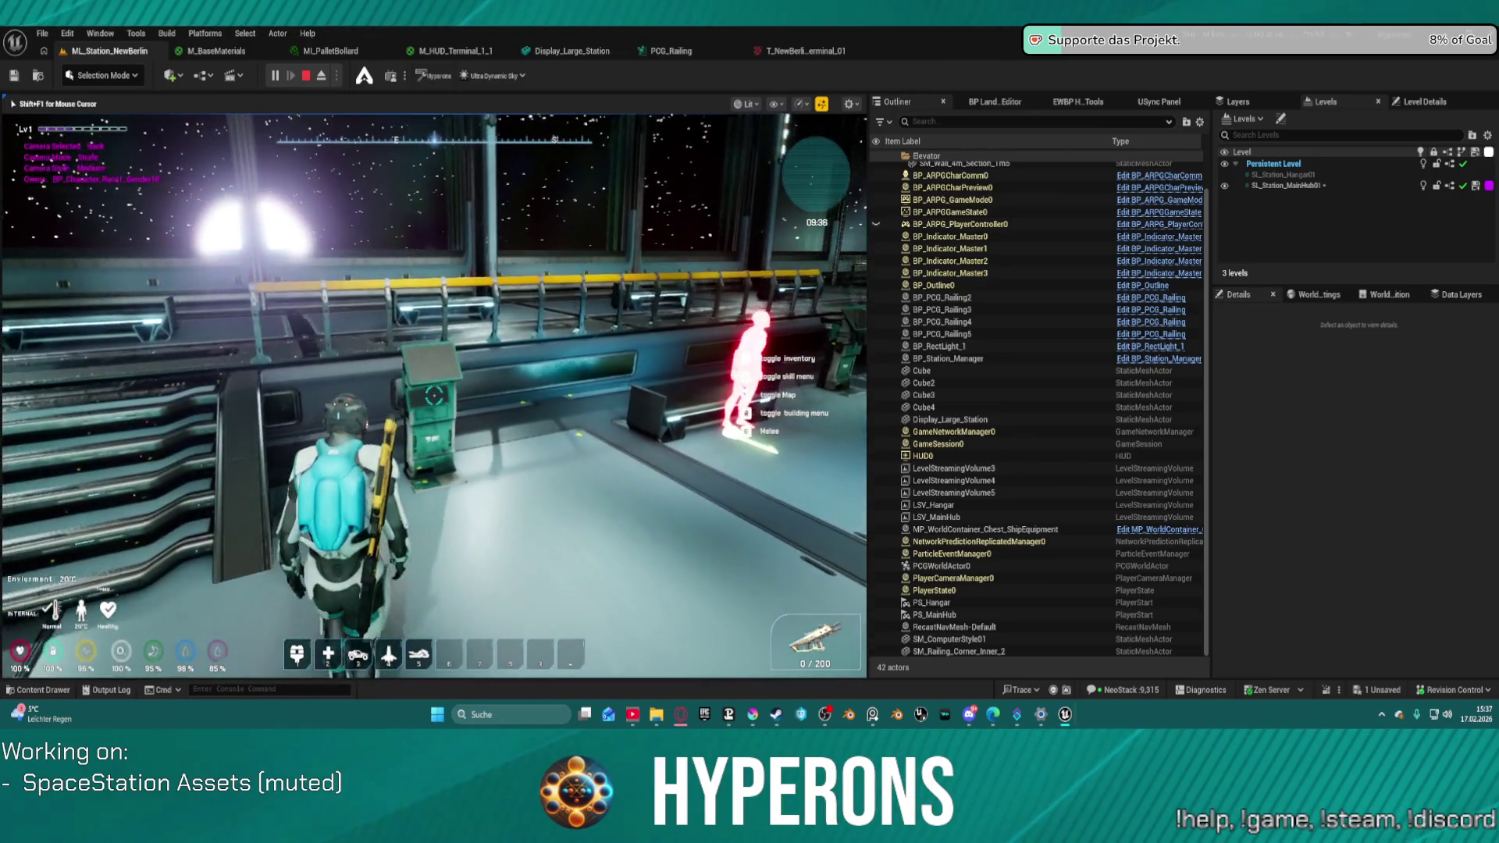
{"action": "key", "text": "w"}
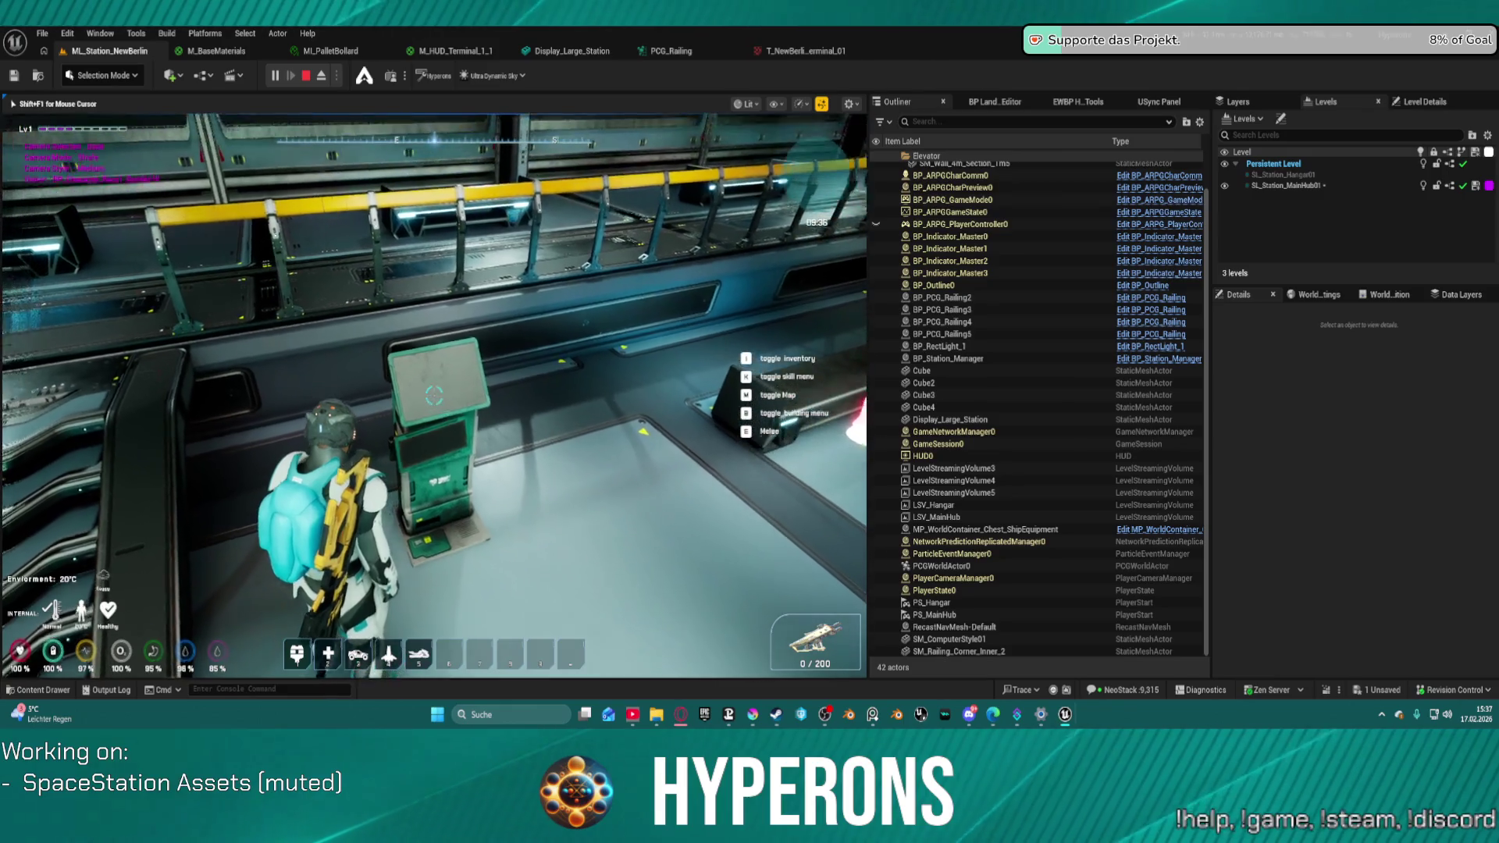
{"action": "key", "text": "w"}
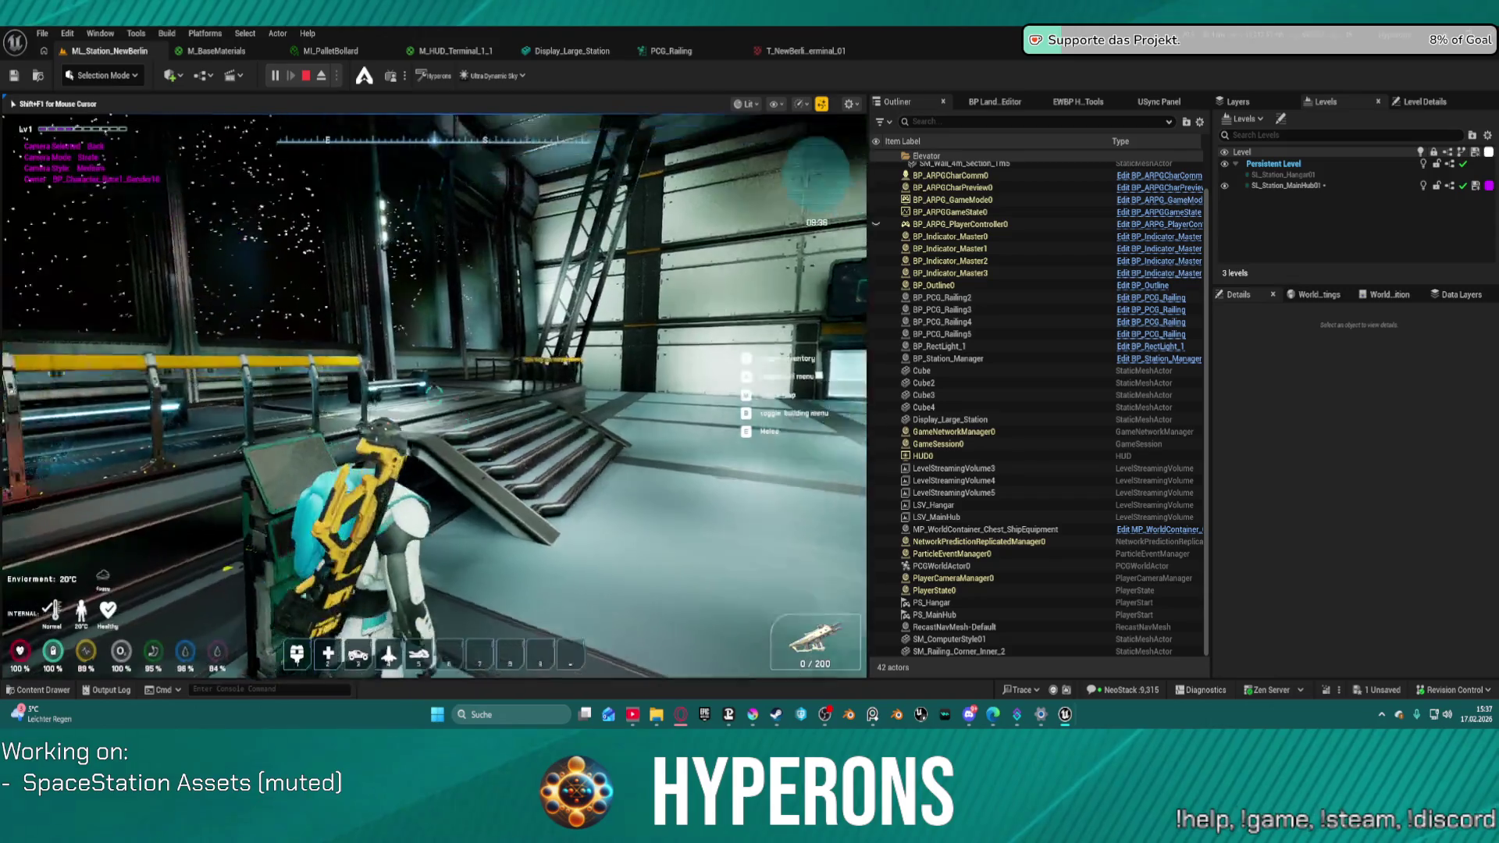
{"action": "key", "text": "a"}
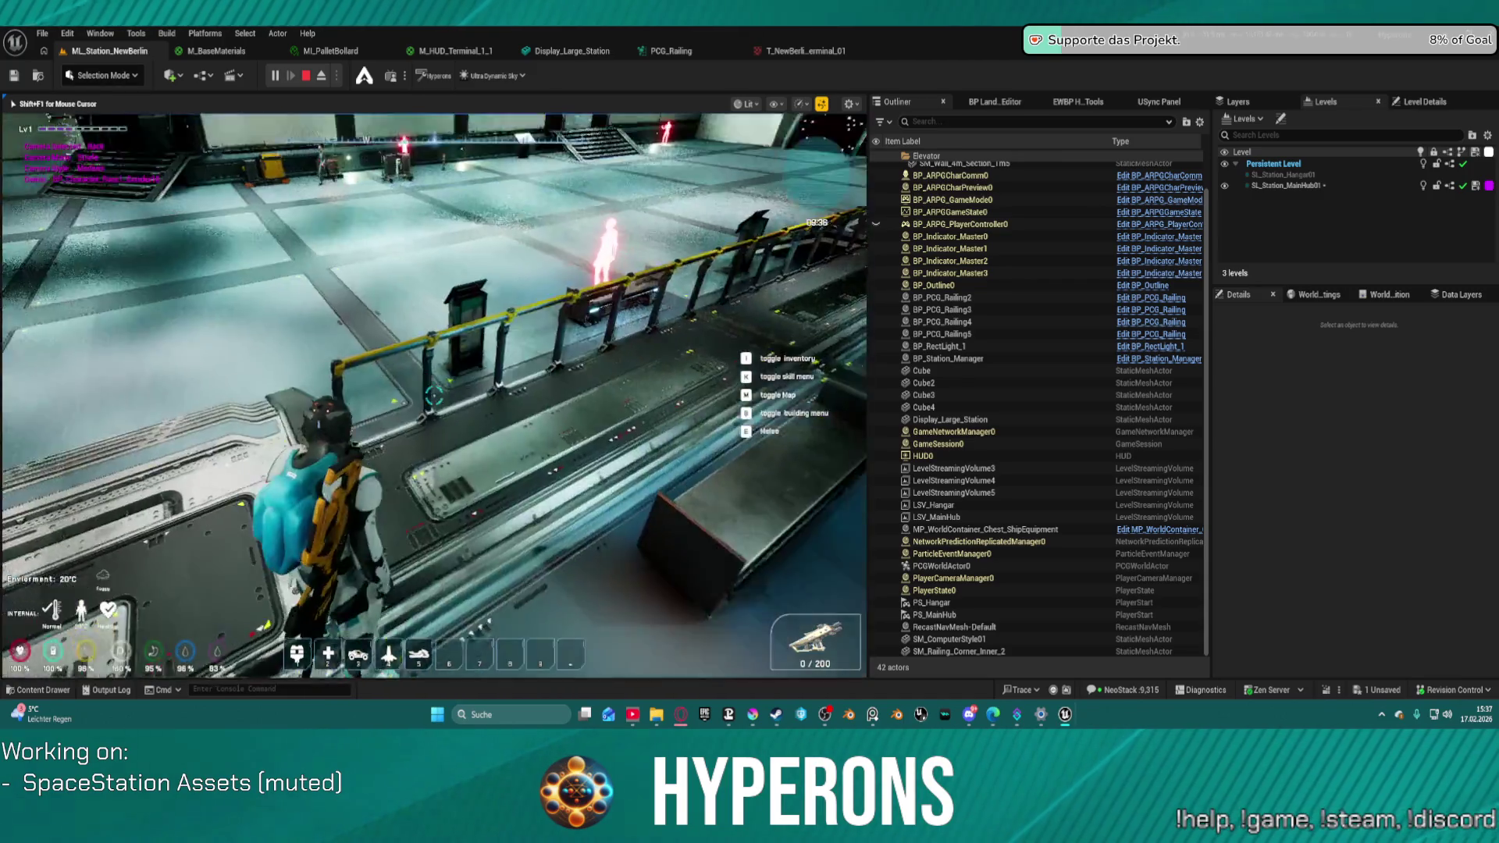
{"action": "key", "text": "Escape"}
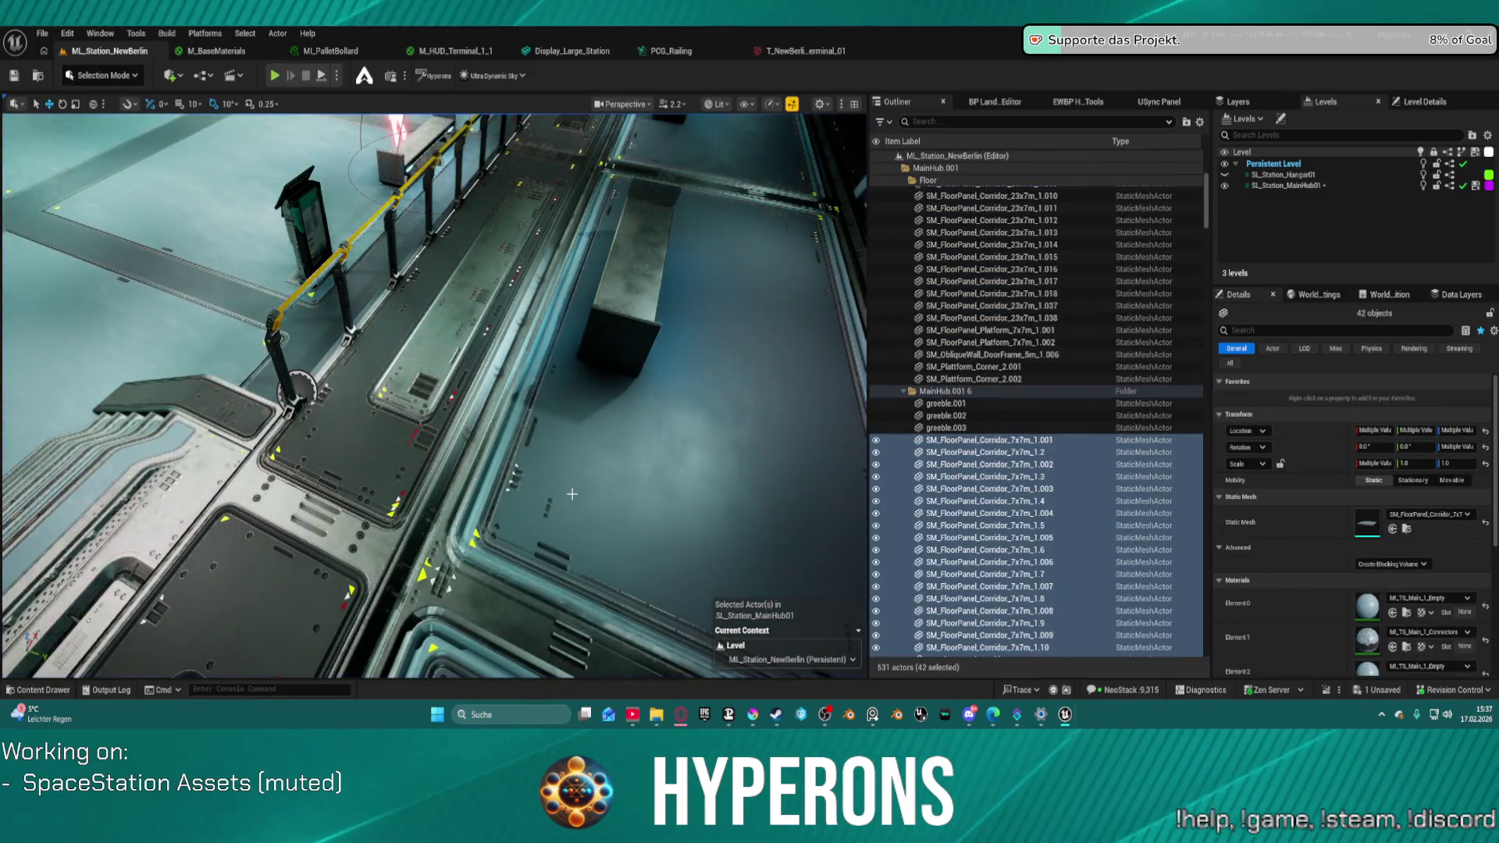
- Delete floor panels SM_FloorPanel_Corridor_7x7m_1.20 and 1.19, then select the back wall beside the Trading sign
{"action": "left_click", "coordinate": [506, 572]}
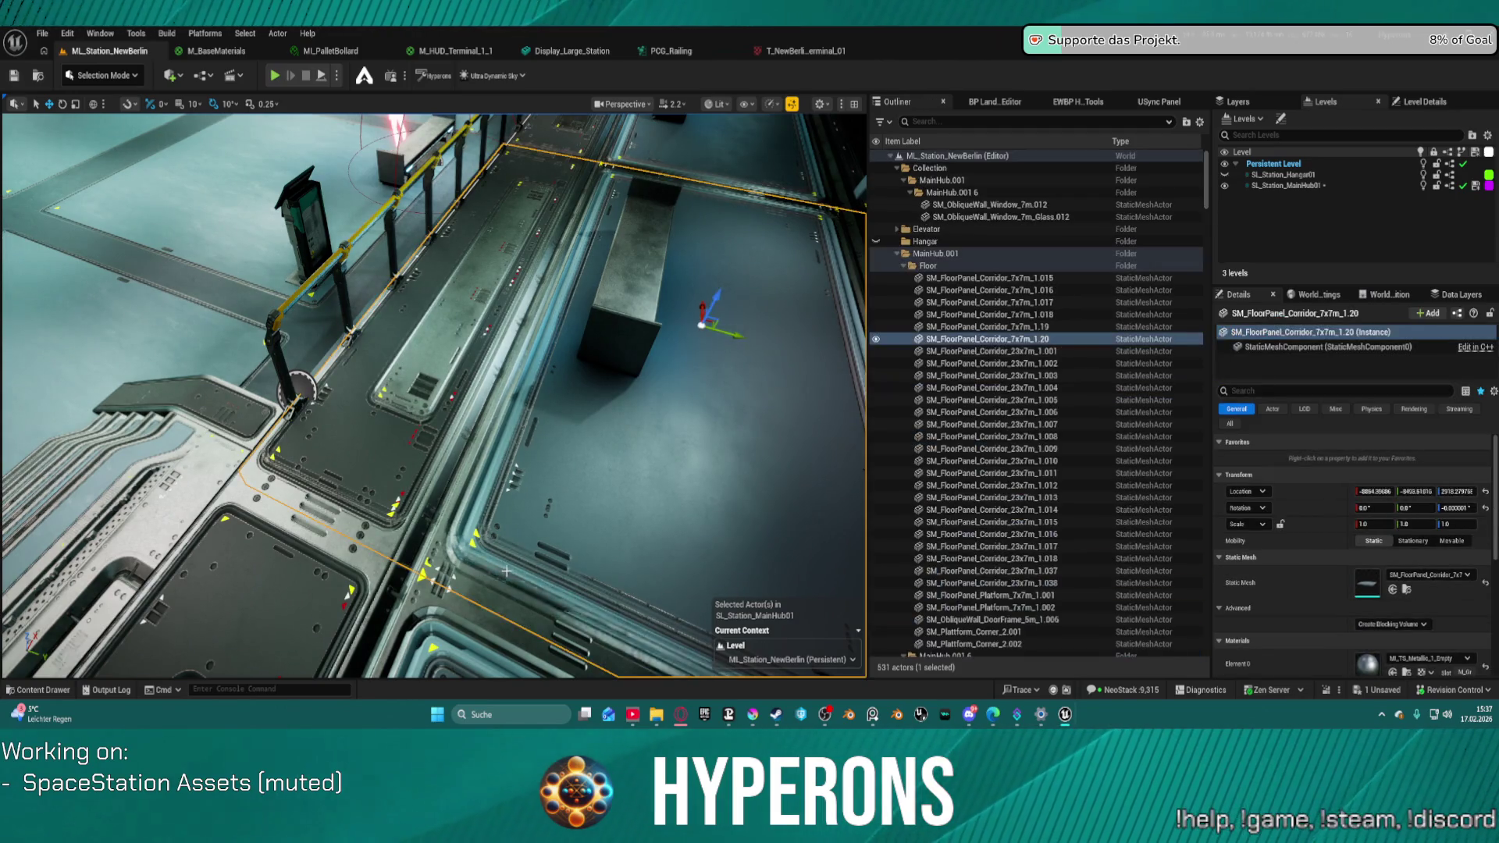
{"action": "key", "text": "Delete"}
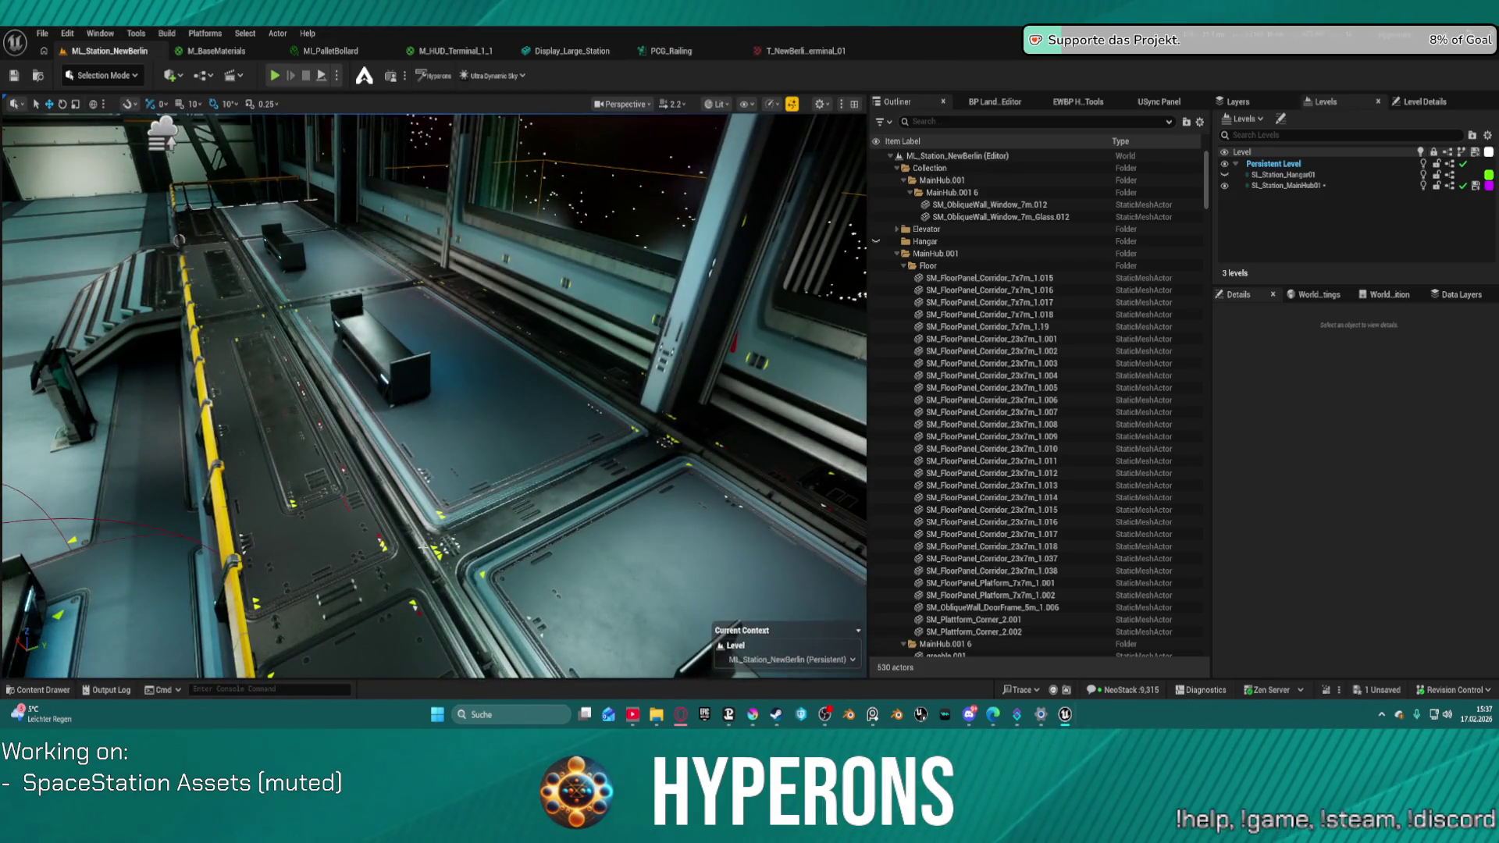
{"action": "left_click", "coordinate": [328, 289]}
{"action": "key", "text": "Delete"}
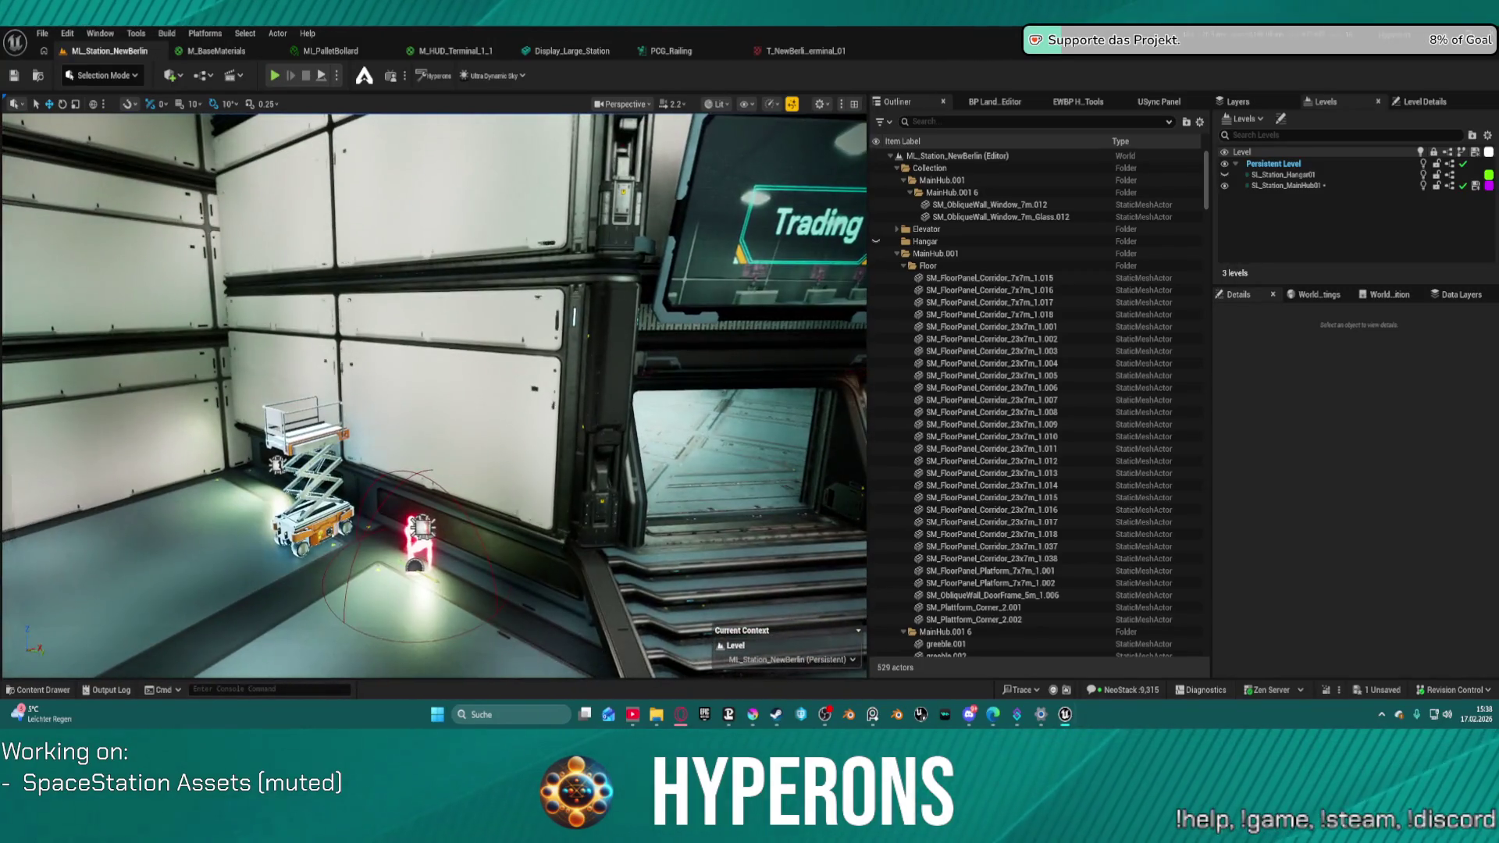
{"action": "left_click", "coordinate": [452, 431]}
- Delete the back wall, undo it, and select SM_Wall_4m_Section_1m.028 from a wide hangar view
{"action": "key", "text": "Delete"}
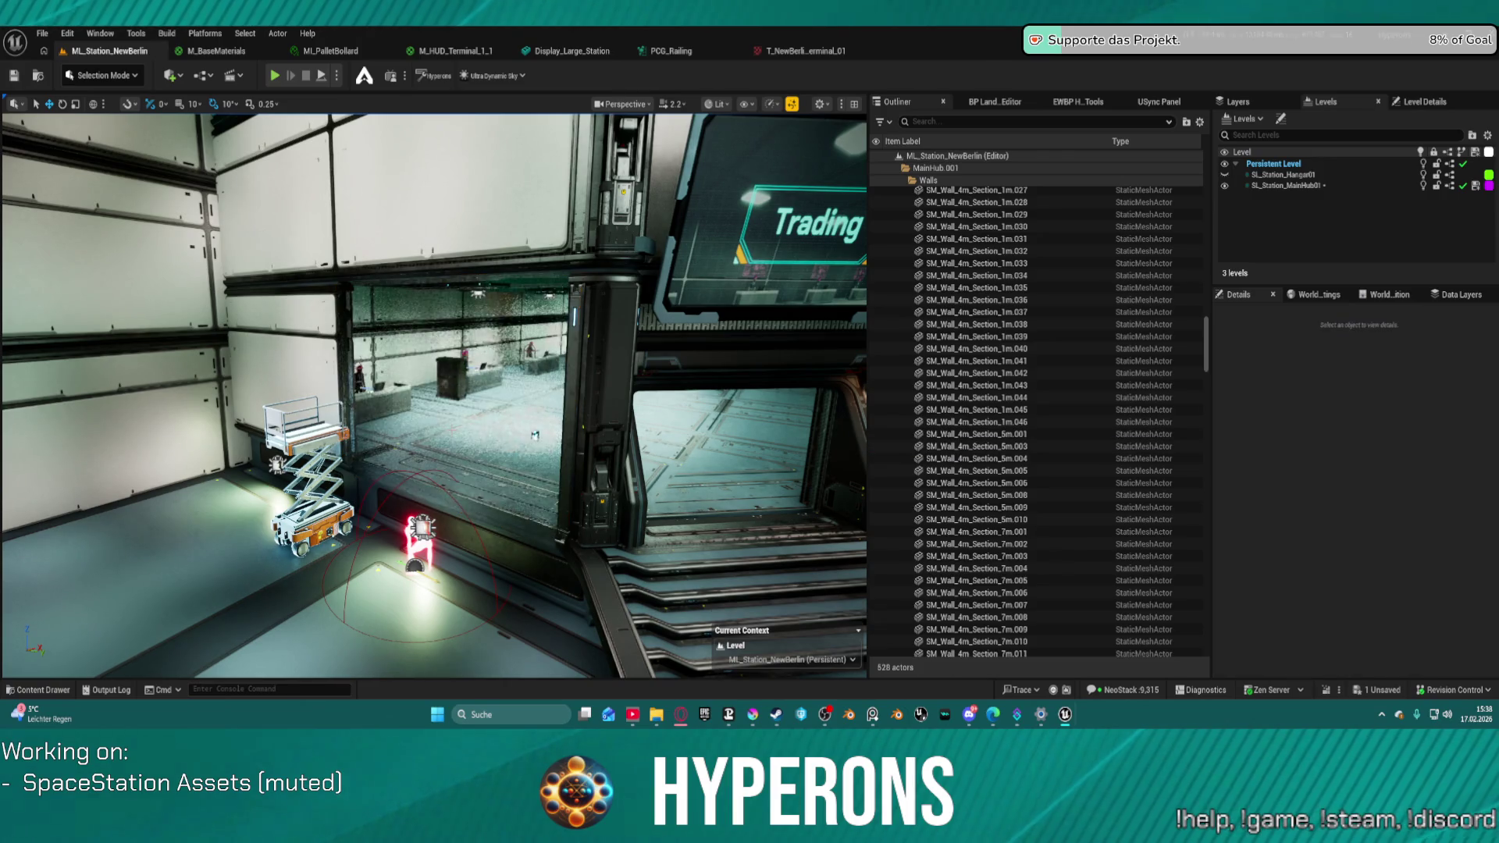
{"action": "key", "text": "ctrl+z"}
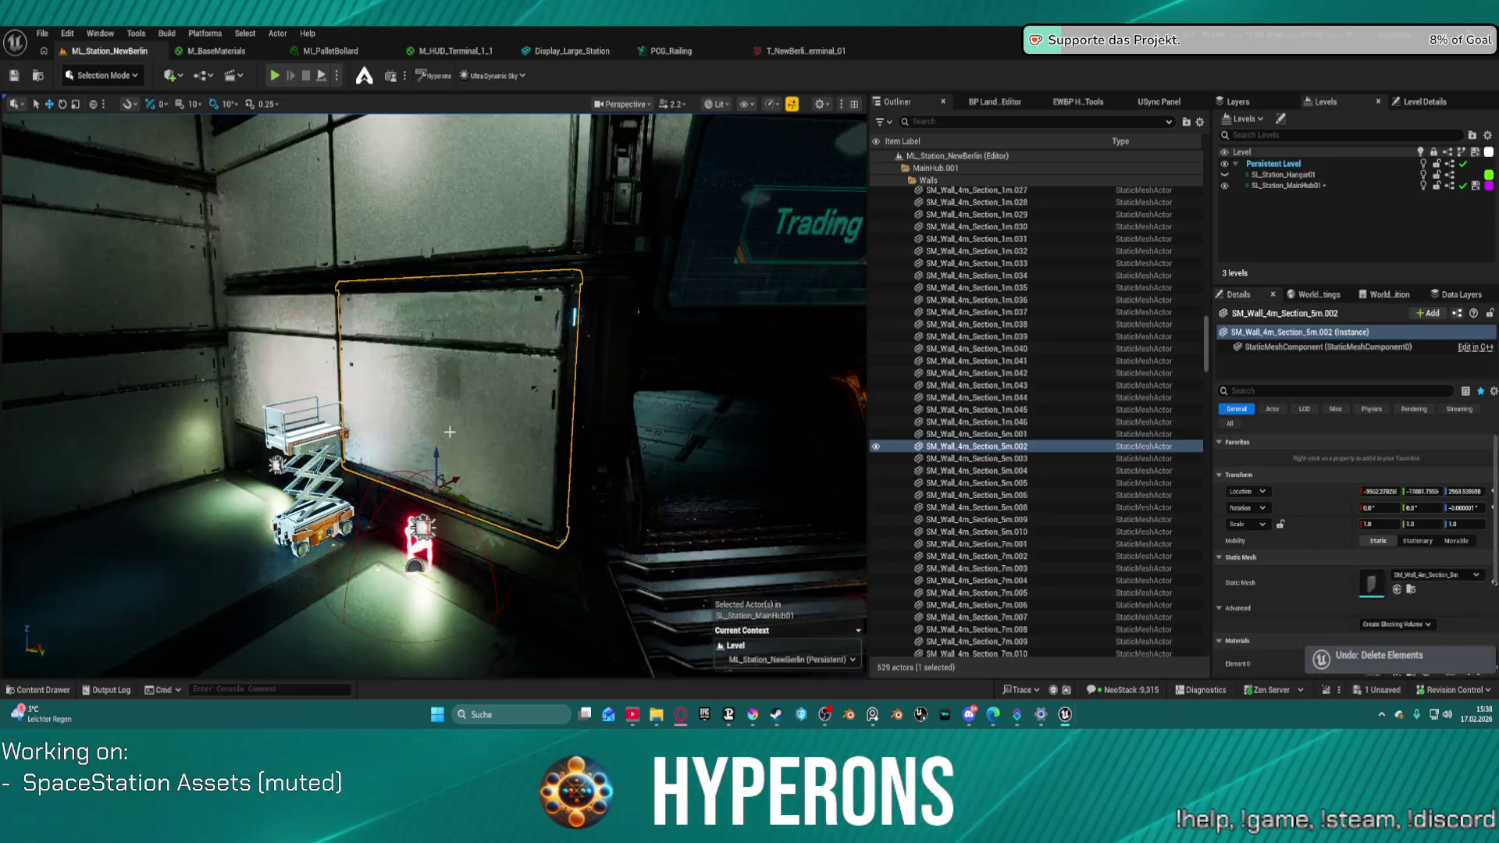
{"action": "left_click_drag", "start_coordinate": [434, 391], "coordinate": [378, 389]}
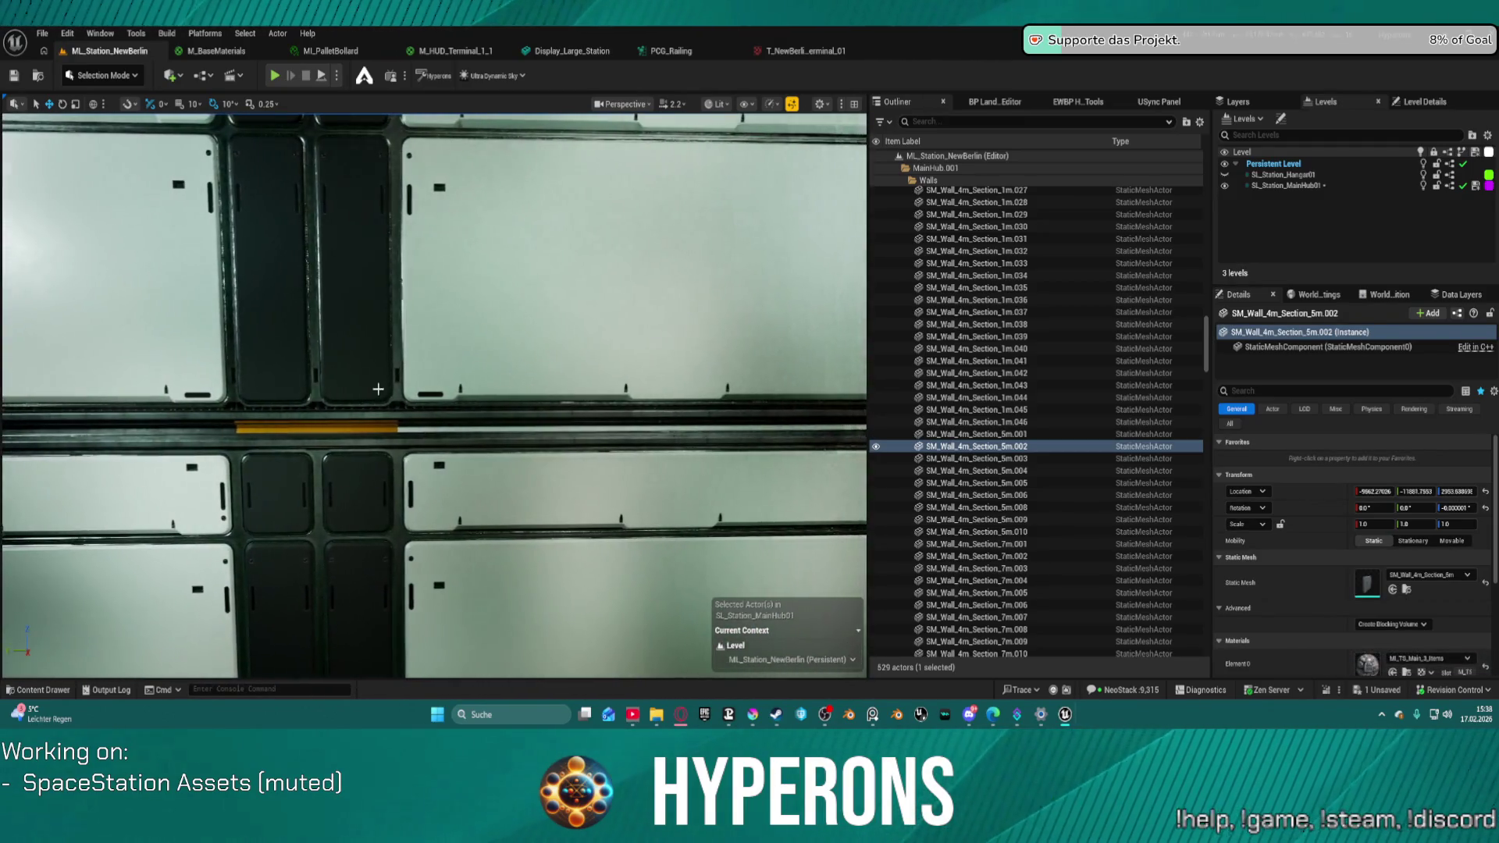
{"action": "left_click", "coordinate": [356, 499]}
{"action": "mouse_move", "coordinate": [355, 499]}
{"action": "left_mouse_down"}
{"action": "mouse_move", "coordinate": [312, 594]}
{"action": "mouse_move", "coordinate": [308, 488]}
{"action": "mouse_move", "coordinate": [324, 445]}
{"action": "mouse_move", "coordinate": [440, 437]}
{"action": "mouse_move", "coordinate": [398, 424]}
{"action": "left_mouse_up"}
{"action": "key", "text": "ctrl+space"}
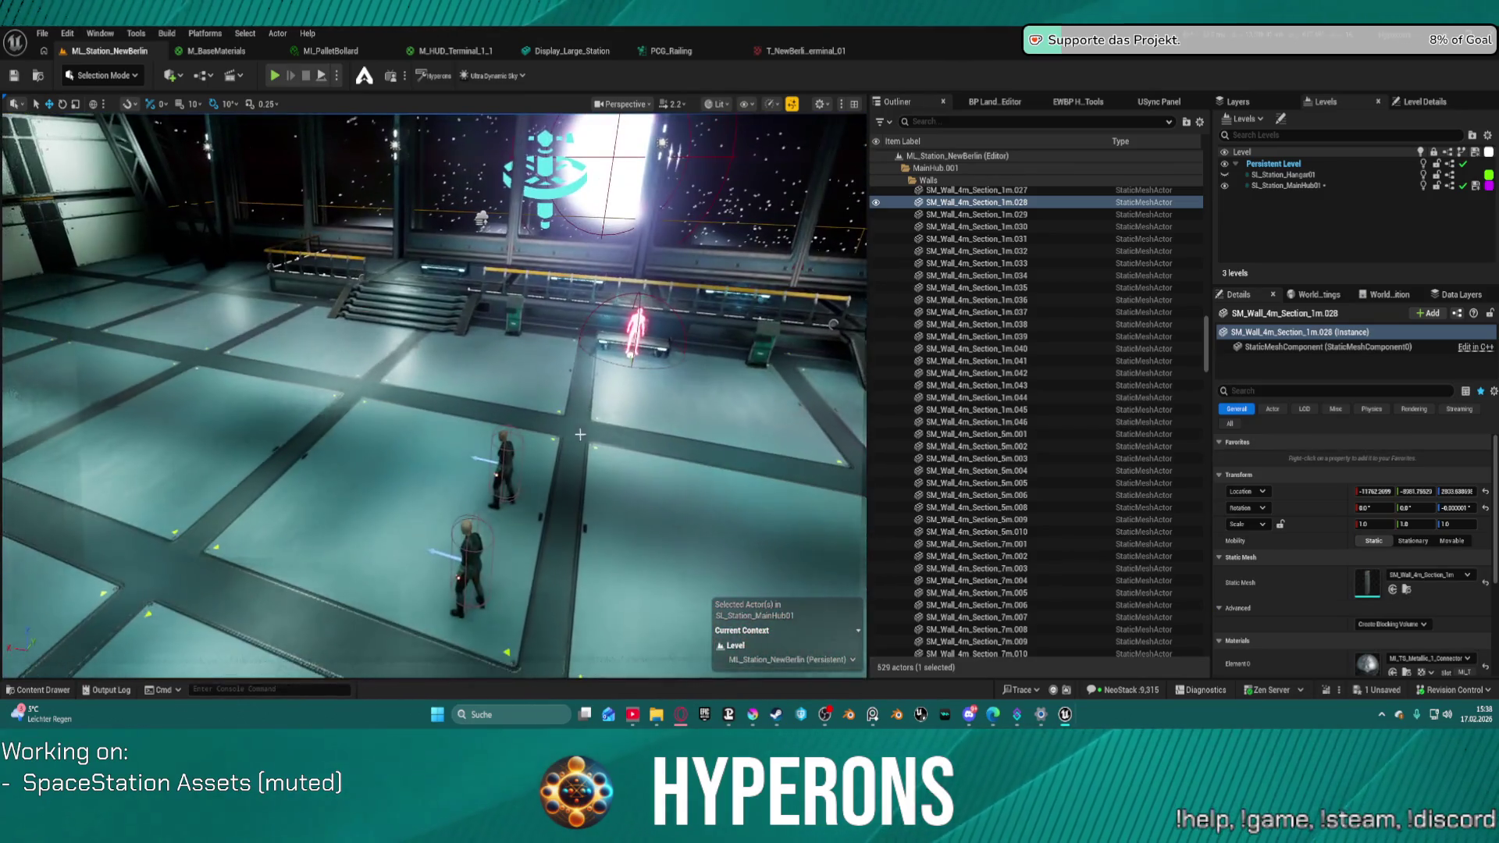
- Duplicate BP_AI_Interactor_Master leftward as BP_AI_Interactor_Master3 and view it through the corridor window
{"action": "left_click", "coordinate": [490, 549]}
{"action": "key", "text": "f"}
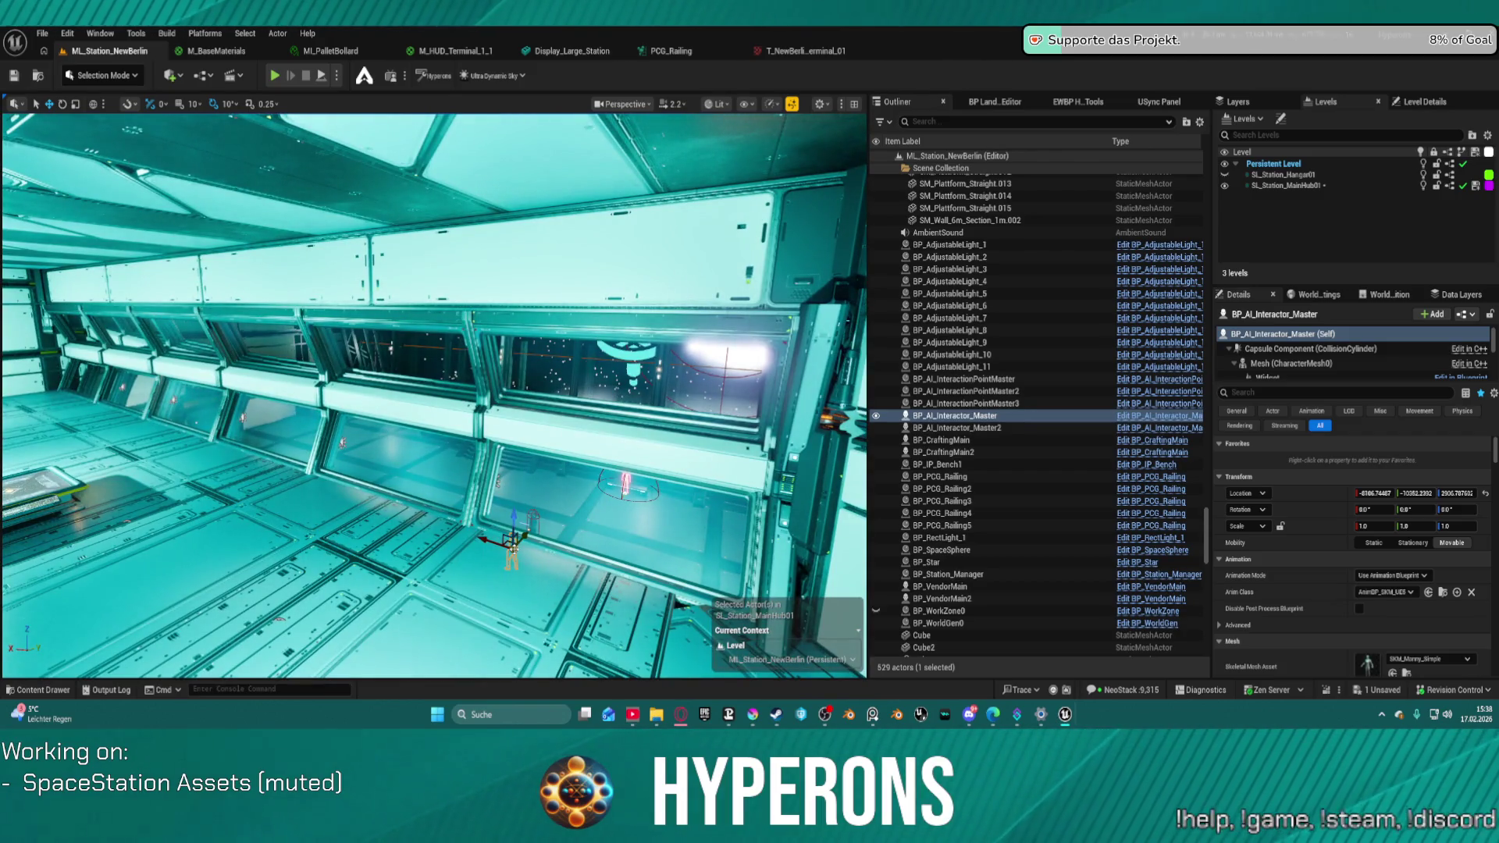
{"action": "left_click_drag", "start_coordinate": [513, 549], "coordinate": [310, 545]}
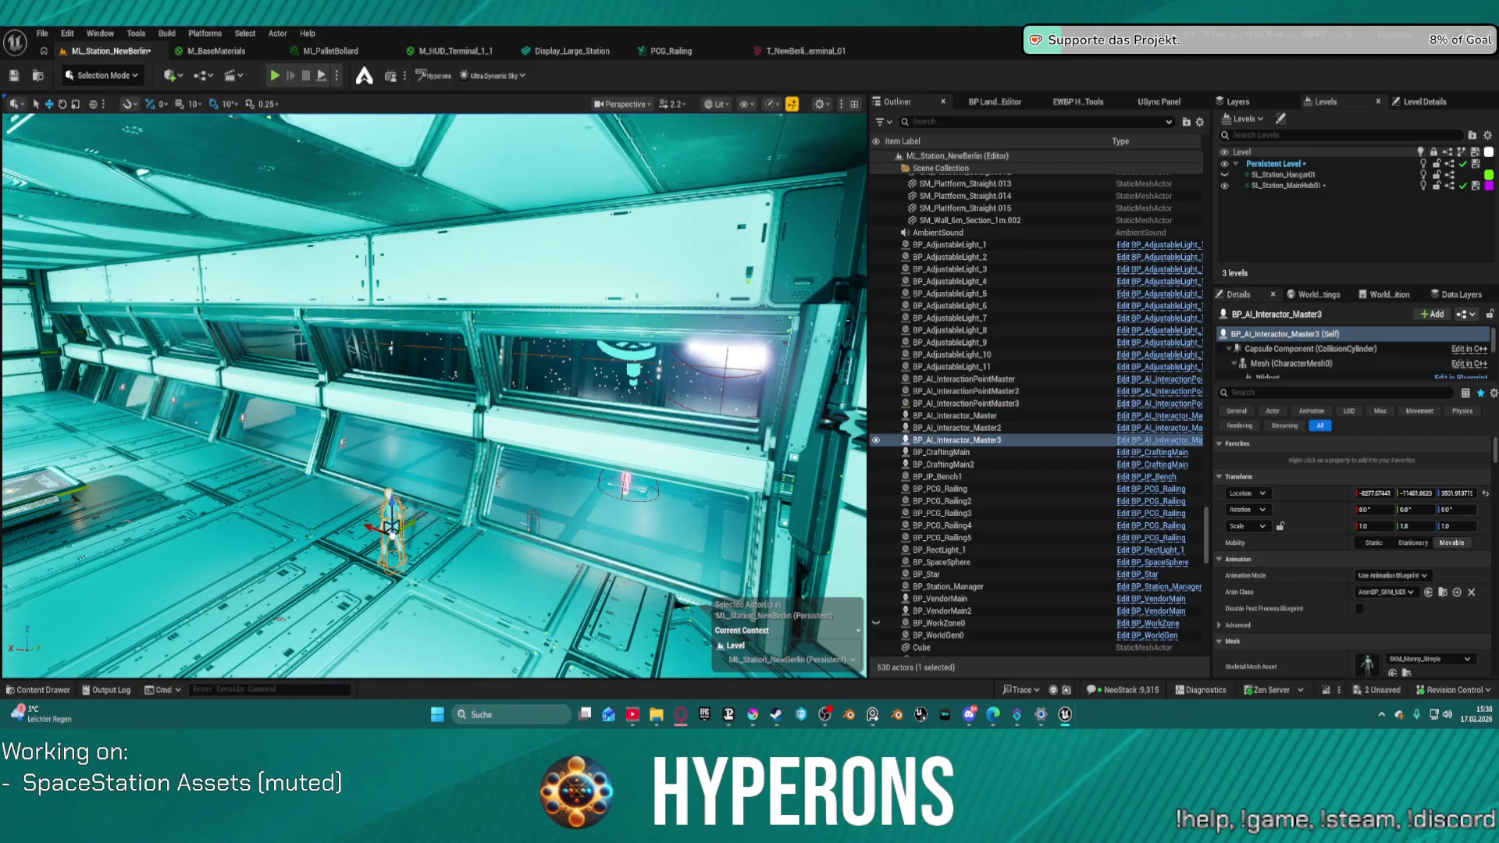
{"action": "left_click_drag", "start_coordinate": [514, 536], "coordinate": [514, 536]}
{"action": "left_click_drag", "start_coordinate": [468, 468], "coordinate": [469, 468]}
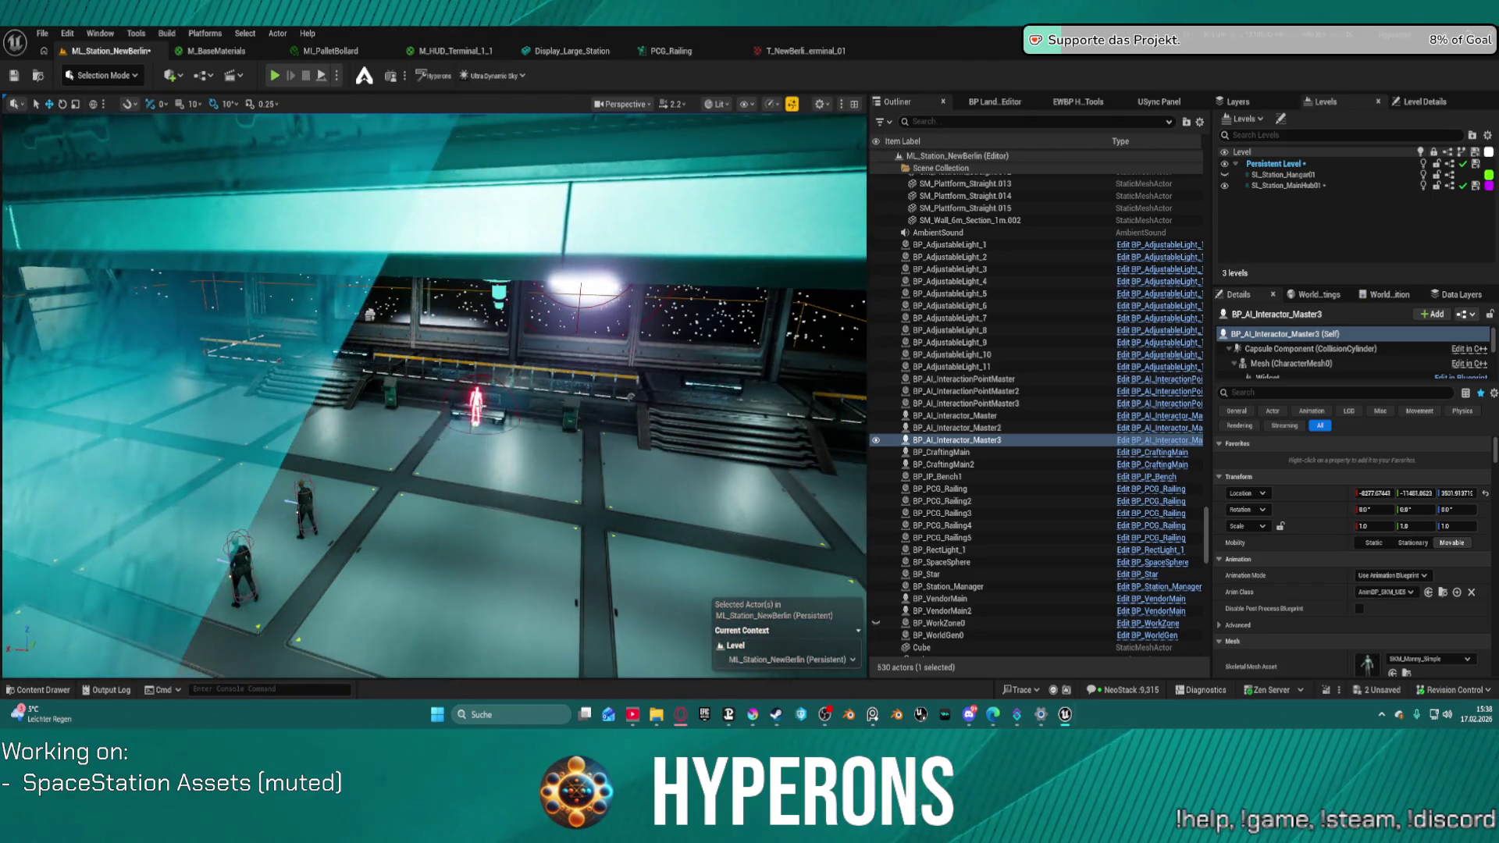
- Duplicate BP_AI_InteractionPointMaster near bench BP_IP_Bench1 and lower the copy onto the floor
{"action": "double_click", "coordinate": [937, 476]}
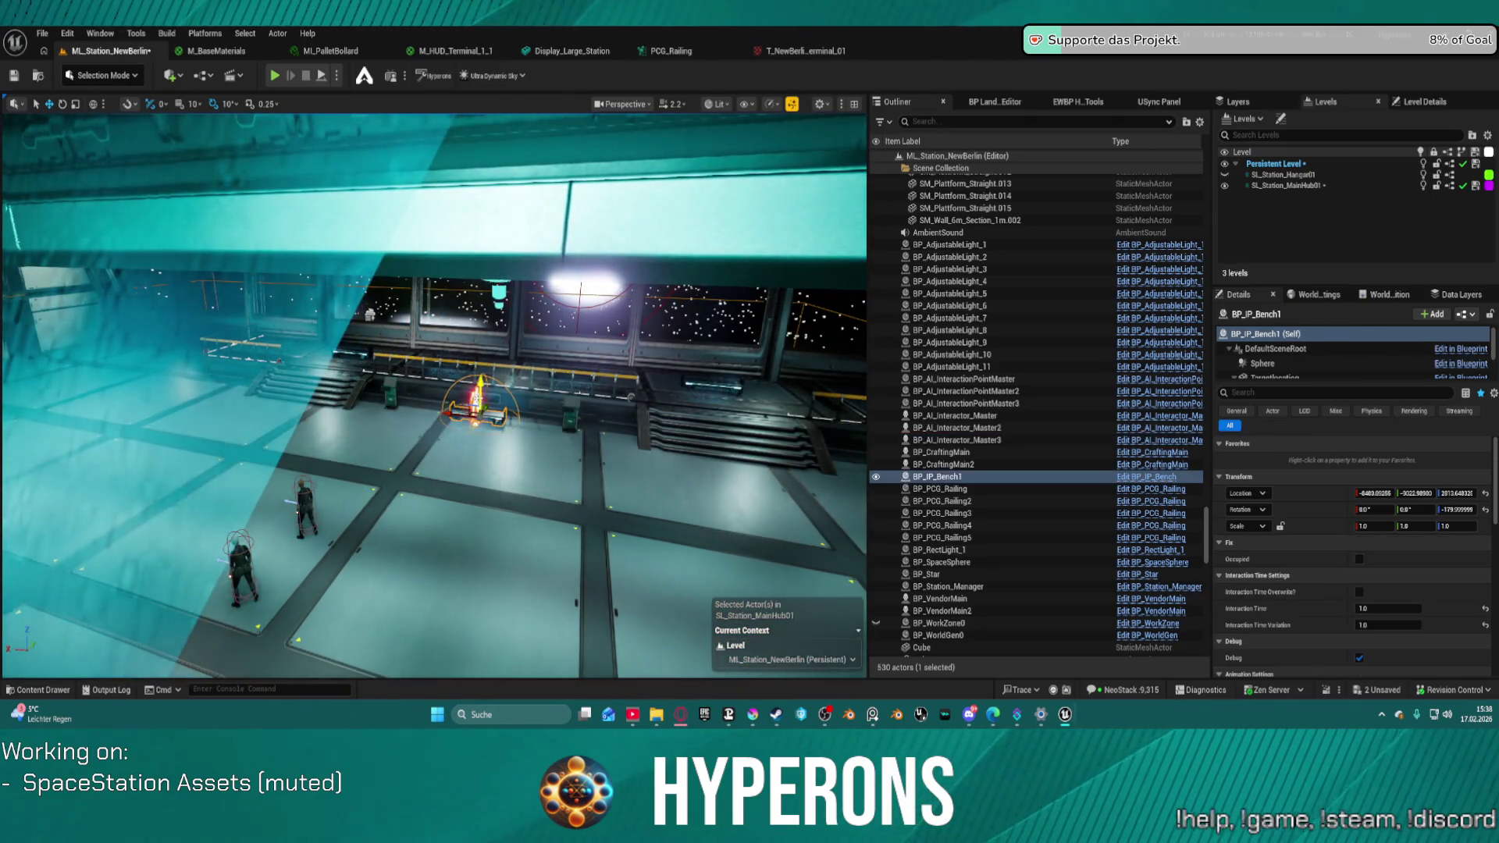
{"action": "left_click_drag", "start_coordinate": [426, 397], "coordinate": [297, 433]}
{"action": "left_click", "coordinate": [377, 436]}
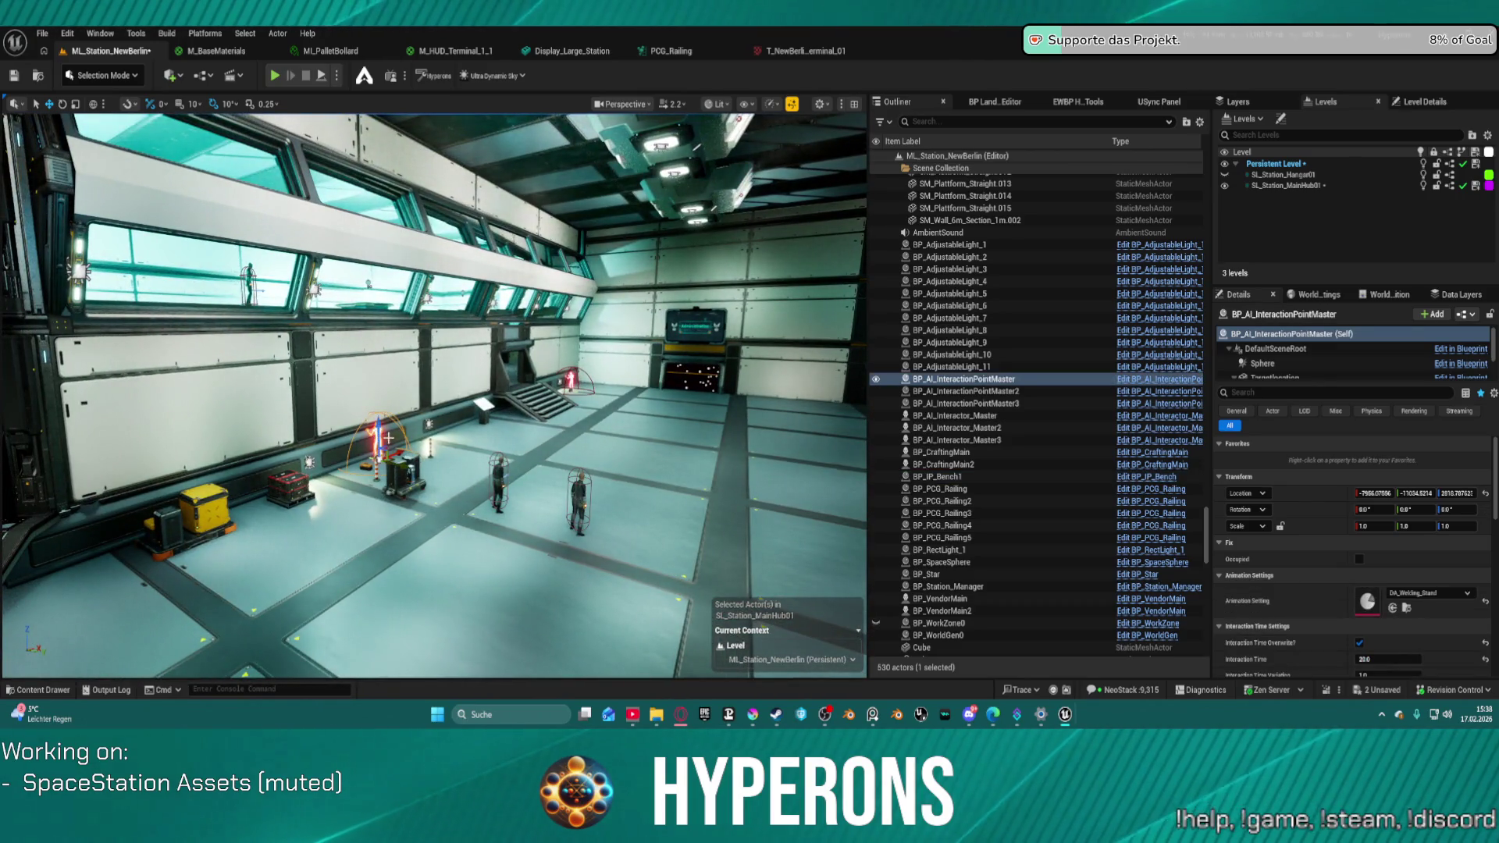
{"action": "left_click_drag", "start_coordinate": [378, 422], "coordinate": [376, 275]}
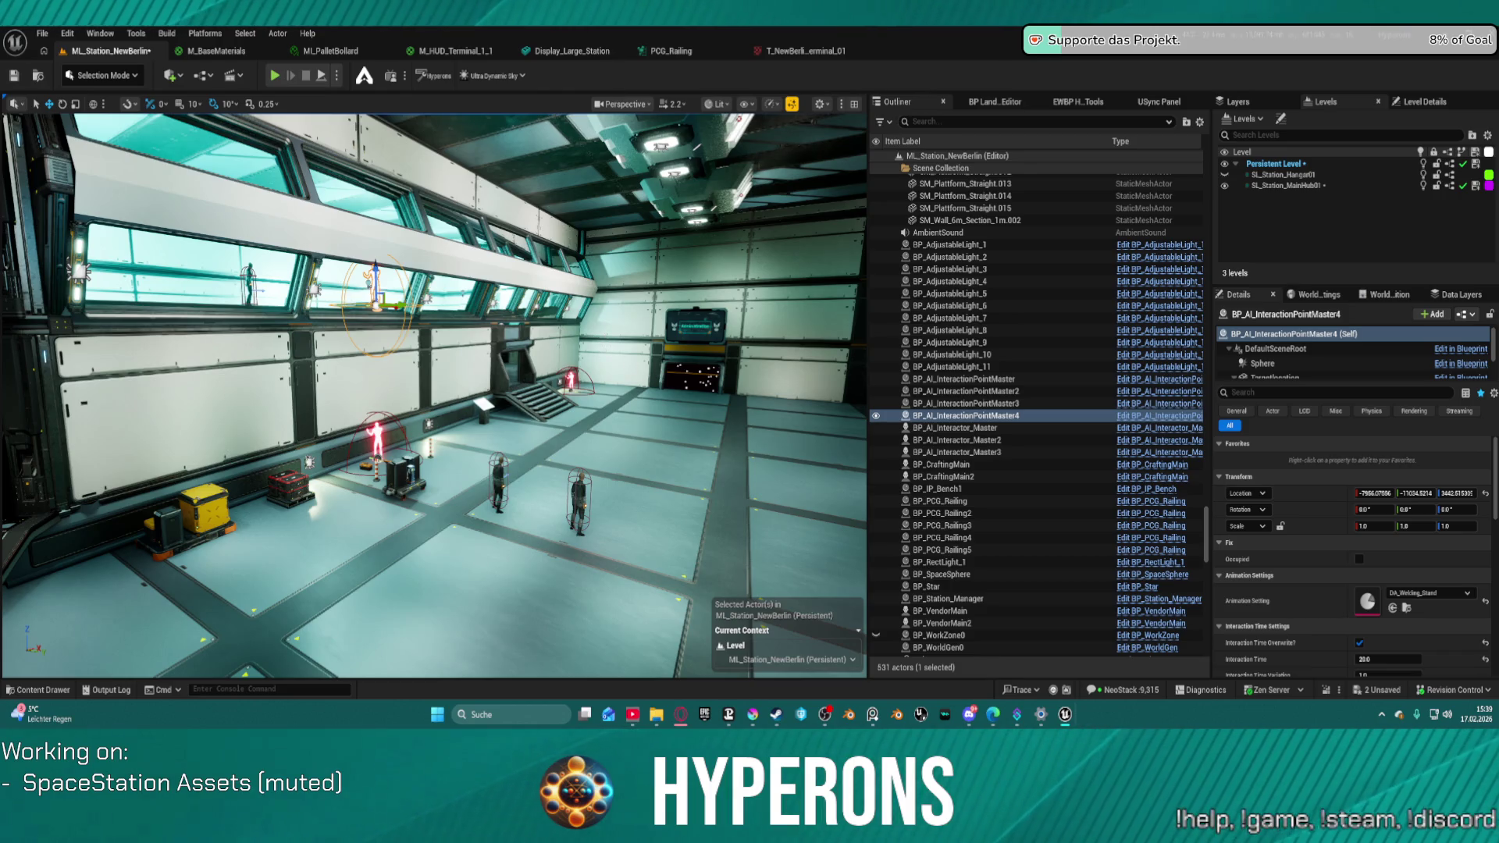
{"action": "mouse_move", "coordinate": [376, 275]}
{"action": "left_mouse_down"}
{"action": "mouse_move", "coordinate": [359, 328]}
{"action": "mouse_move", "coordinate": [375, 305]}
{"action": "mouse_move", "coordinate": [378, 316]}
{"action": "left_mouse_up"}
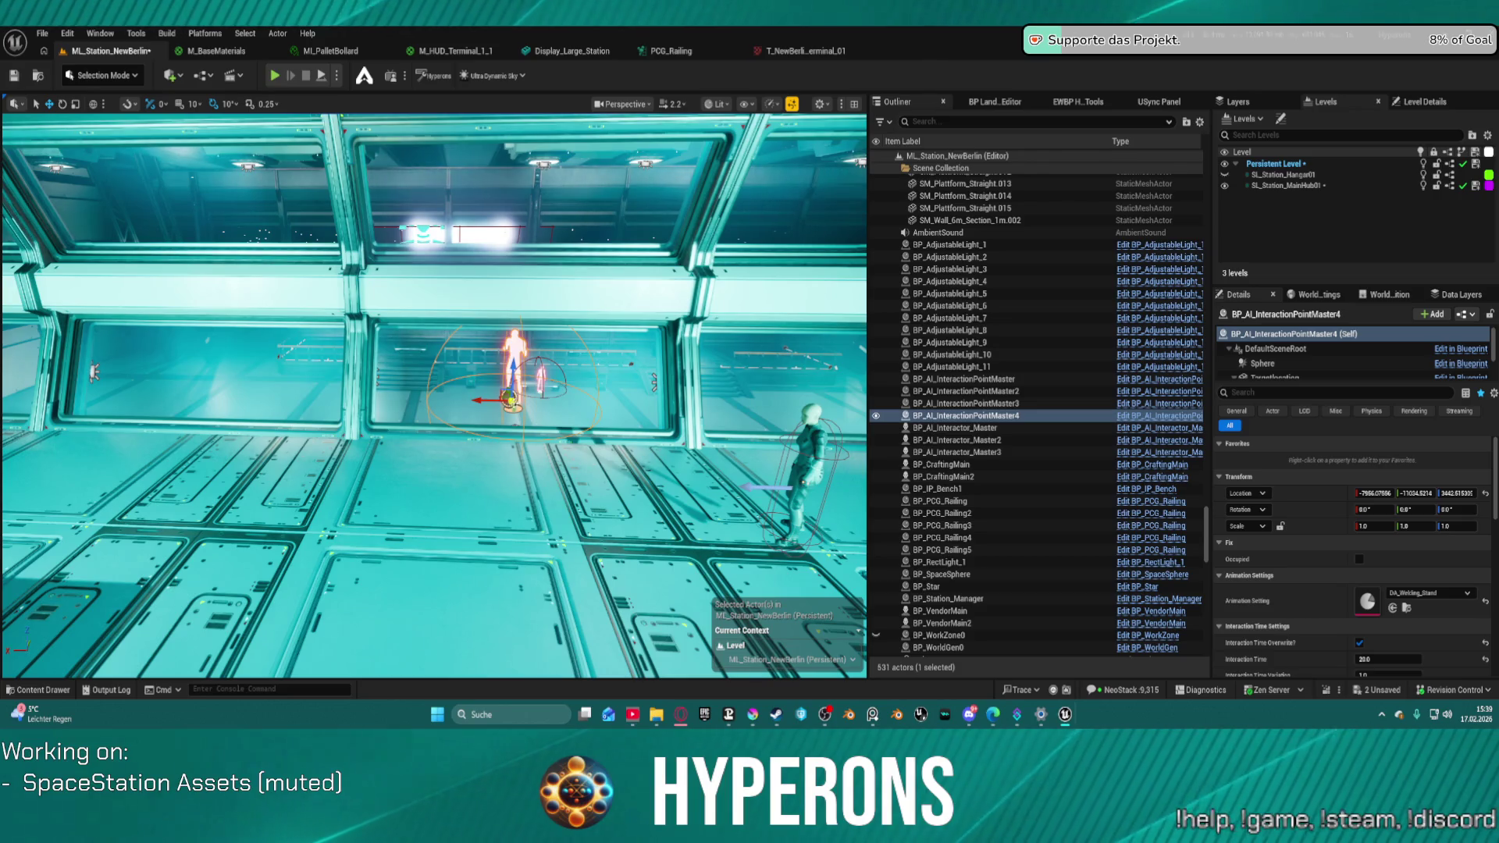
{"action": "left_click_drag", "start_coordinate": [510, 400], "coordinate": [496, 464]}
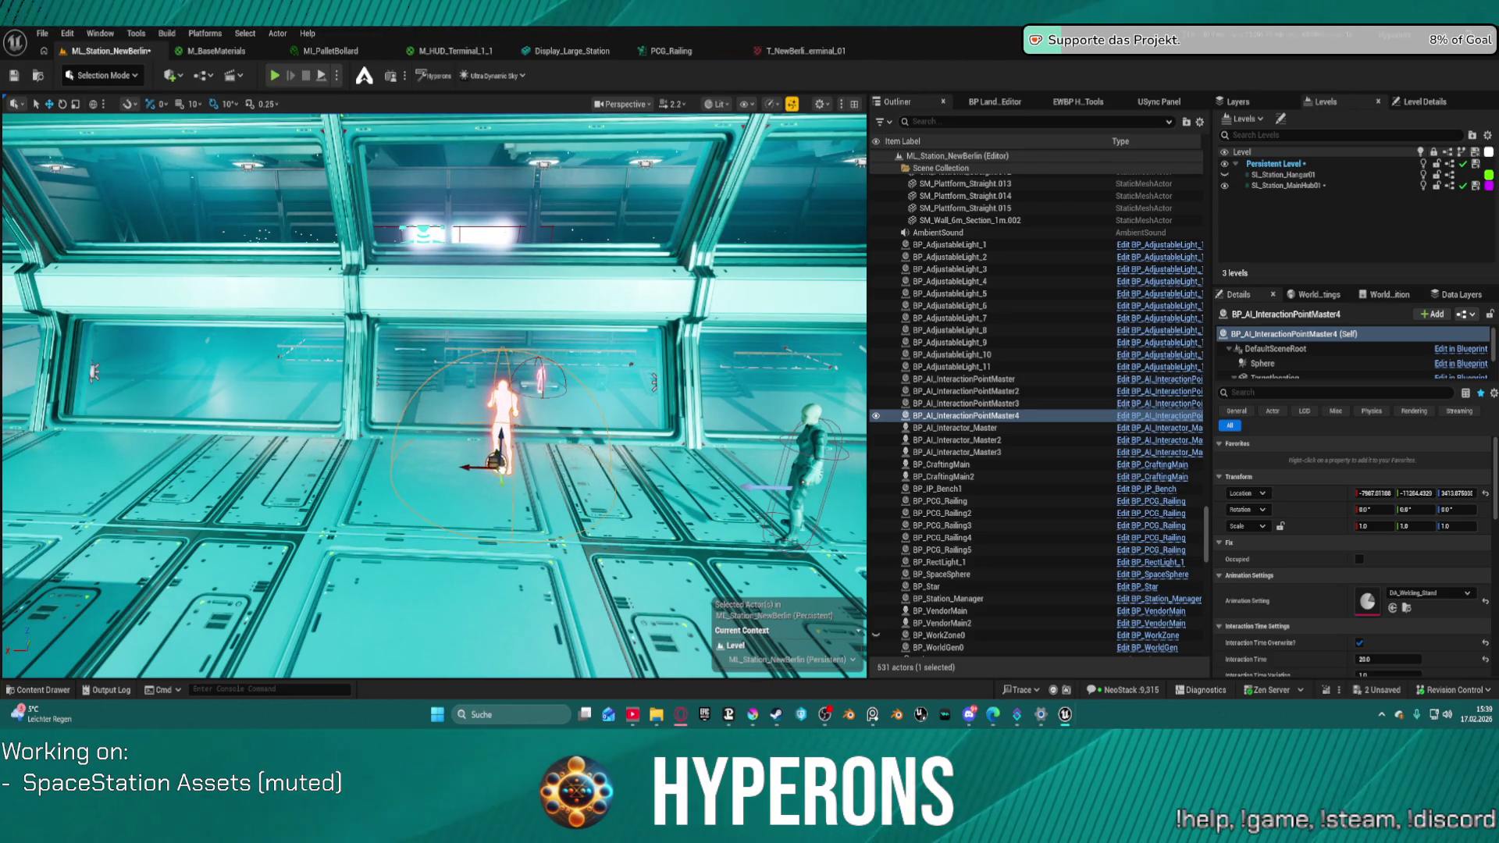
- Rotate BP_AI_InteractionPointMaster4 to -180 degrees and push it slightly back
{"action": "key", "text": "e"}
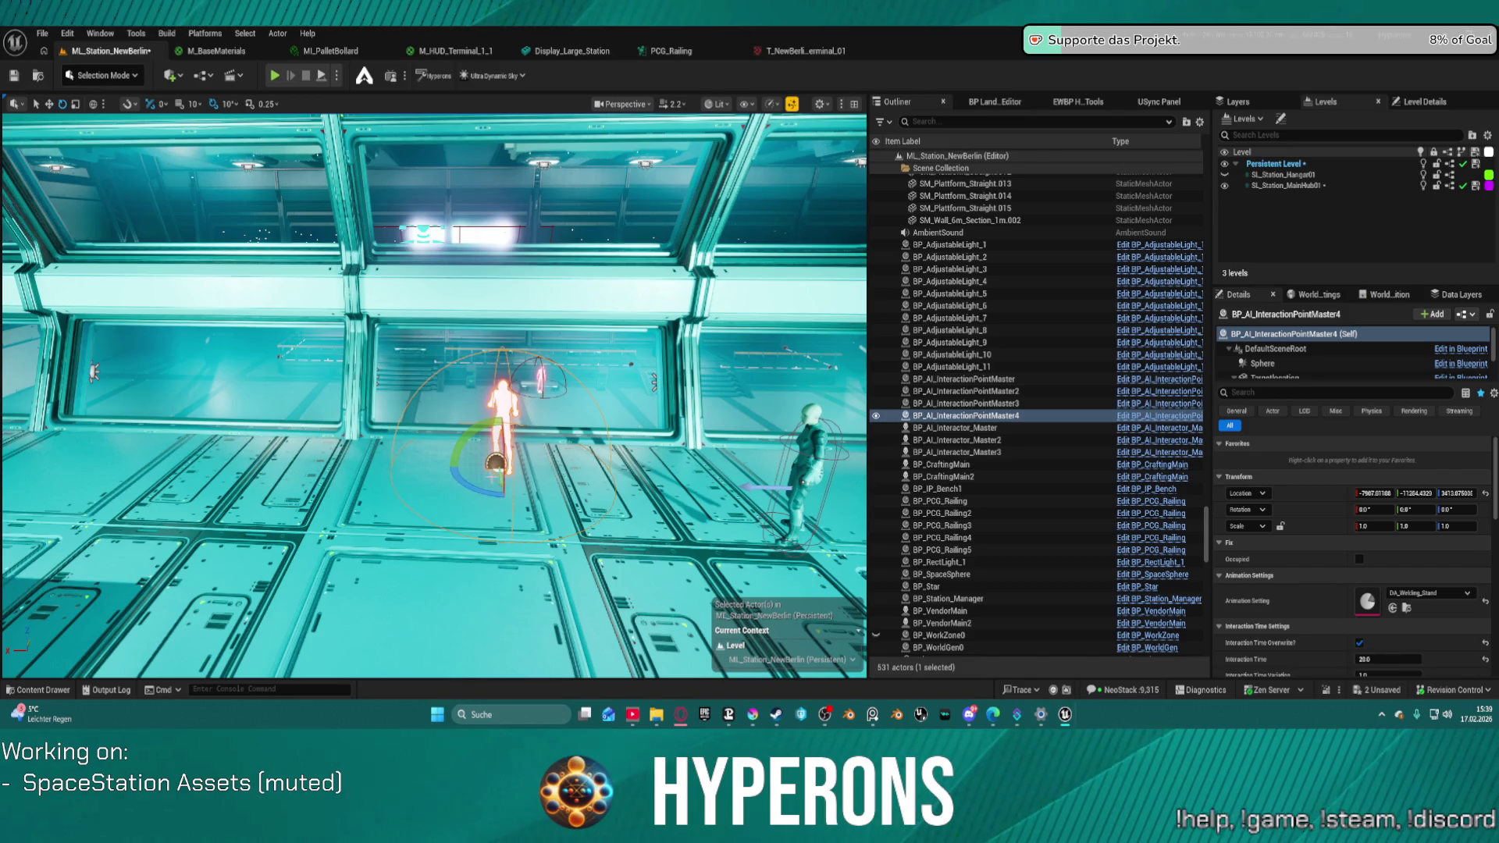
{"action": "left_click_drag", "start_coordinate": [538, 481], "coordinate": [546, 464]}
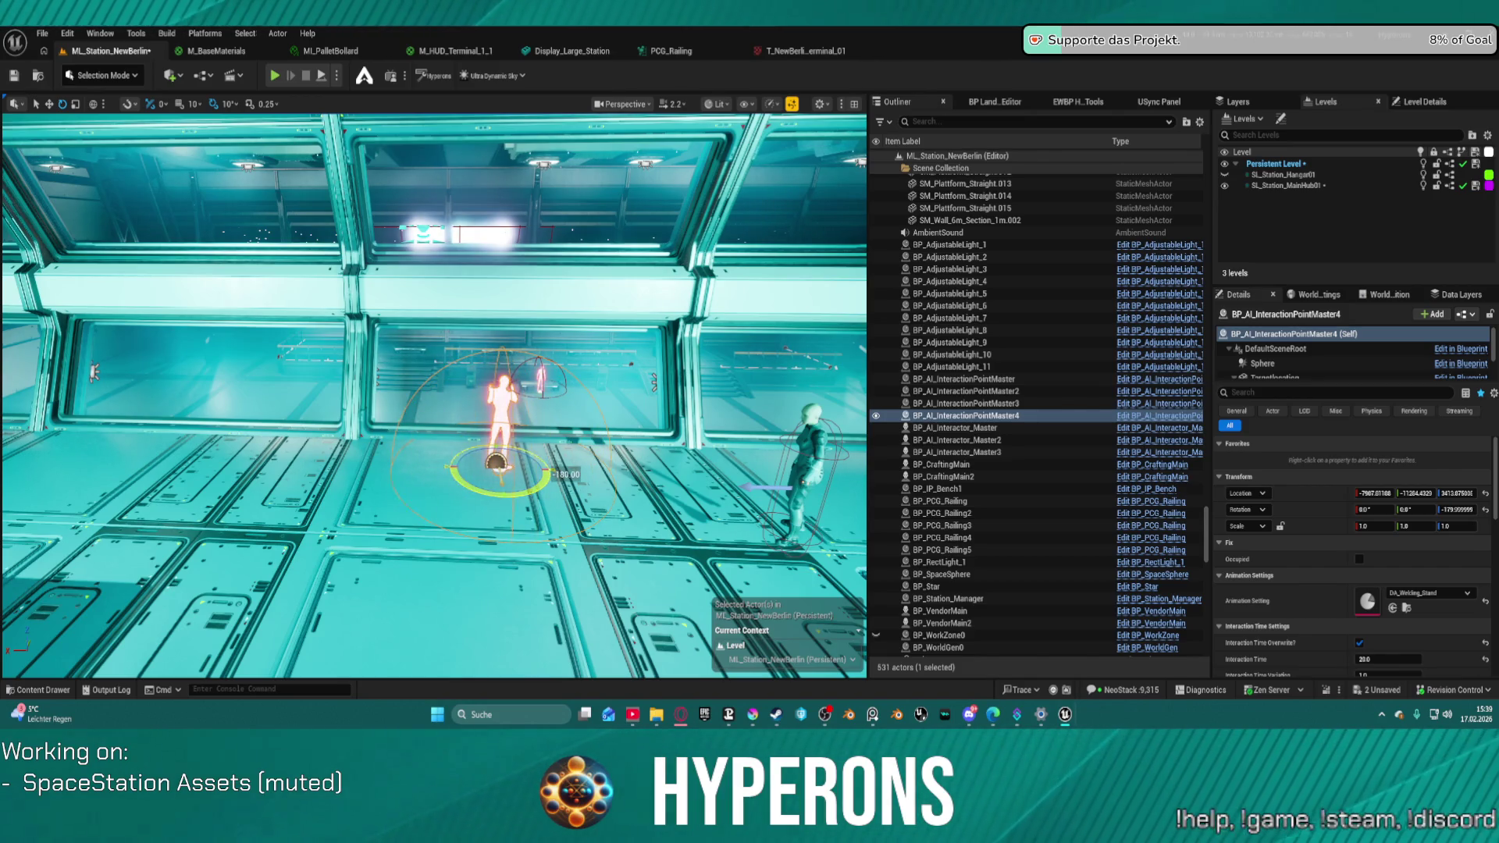
{"action": "key", "text": "w"}
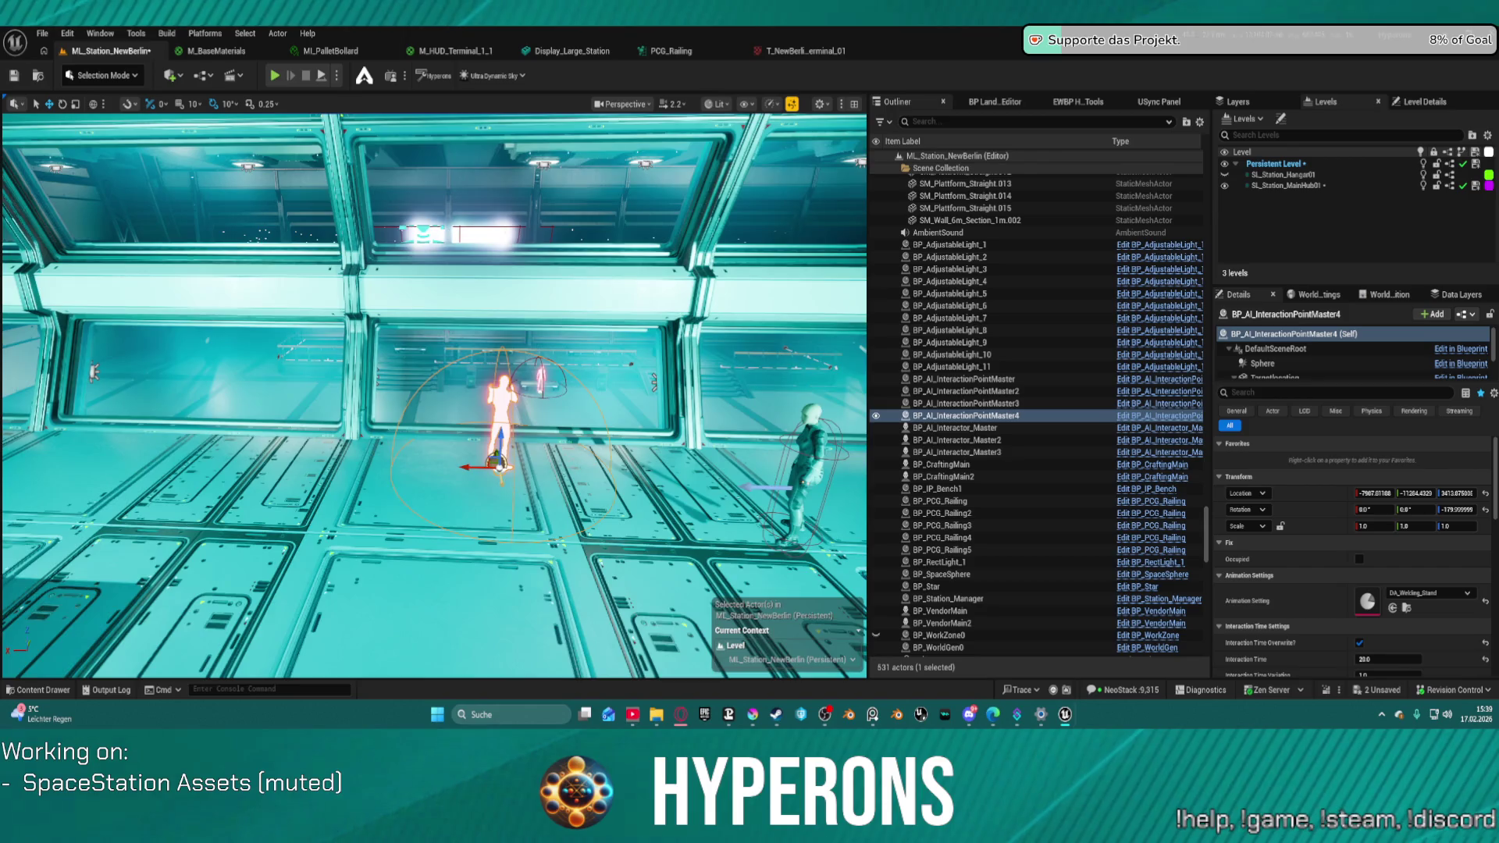
{"action": "left_click", "coordinate": [546, 469]}
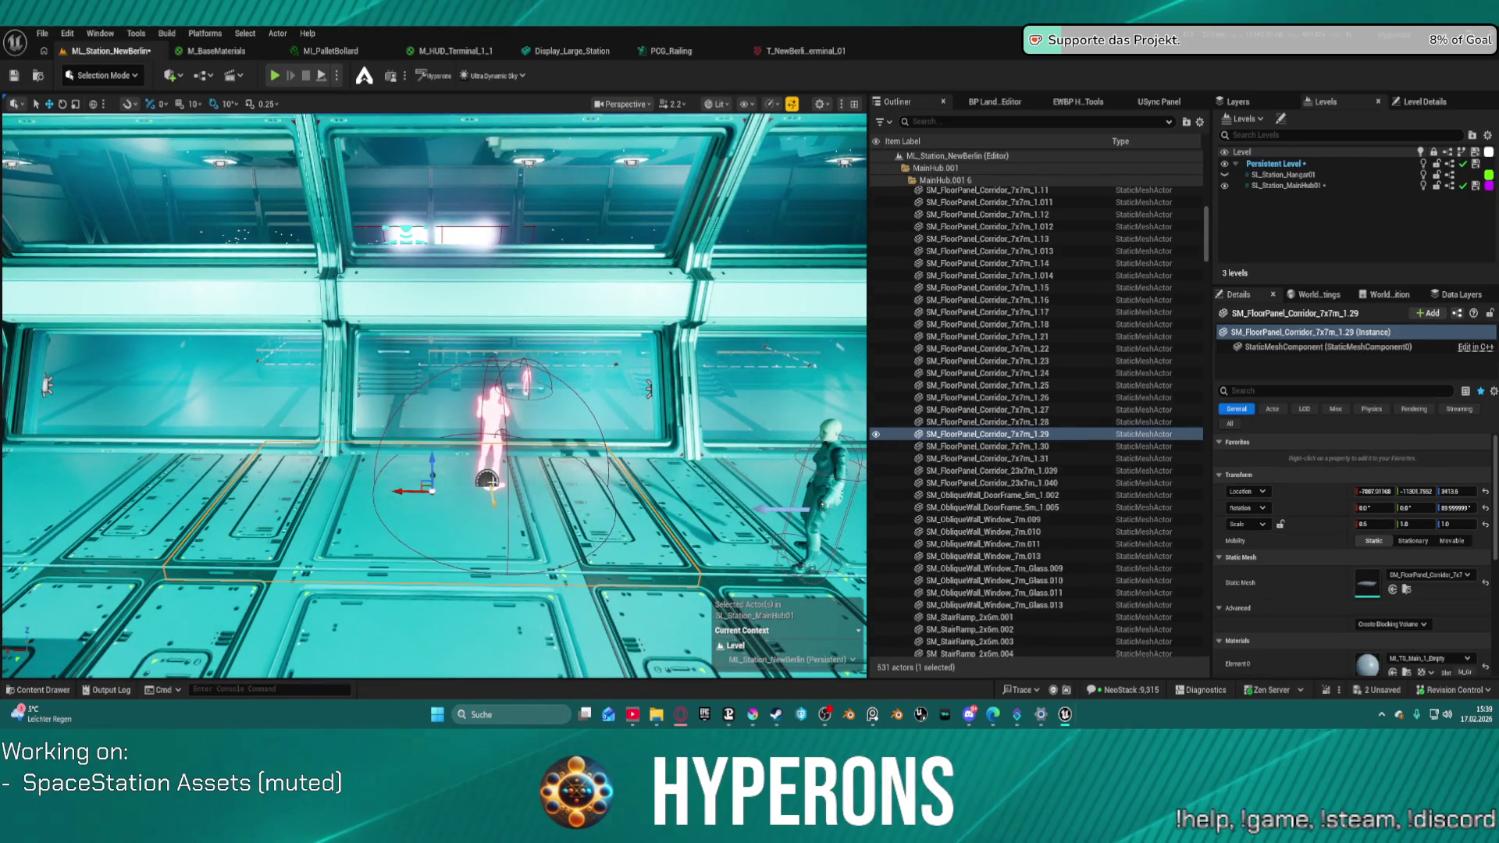
{"action": "left_click", "coordinate": [488, 479]}
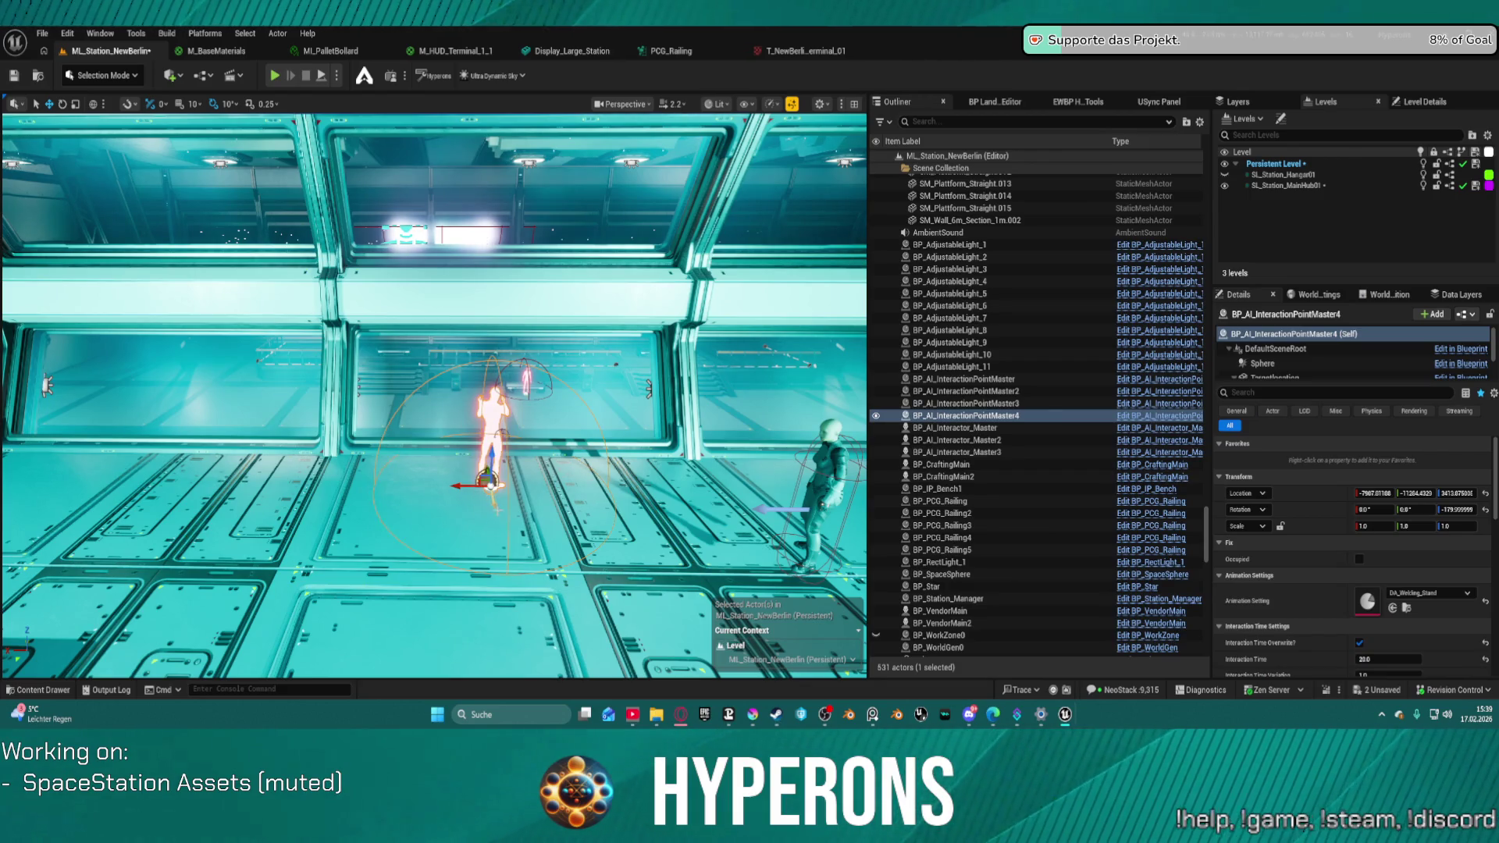
{"action": "left_click_drag", "start_coordinate": [487, 479], "coordinate": [484, 461]}
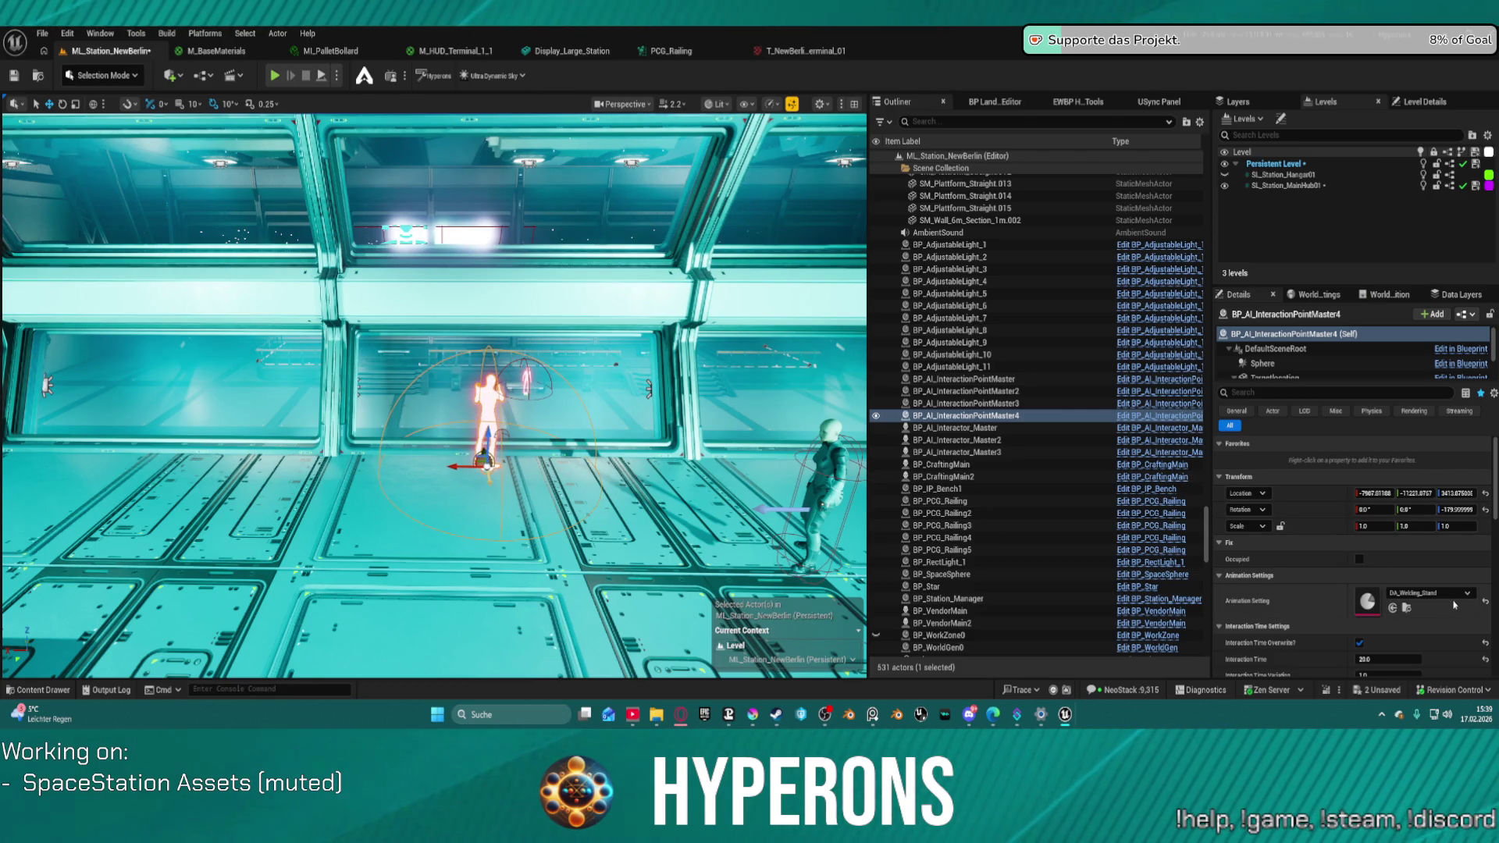
- Set Animation Setting to DA_Salute, then DA_Default, and nudge the point to Y about -11244.64
{"action": "left_click", "coordinate": [1427, 594]}
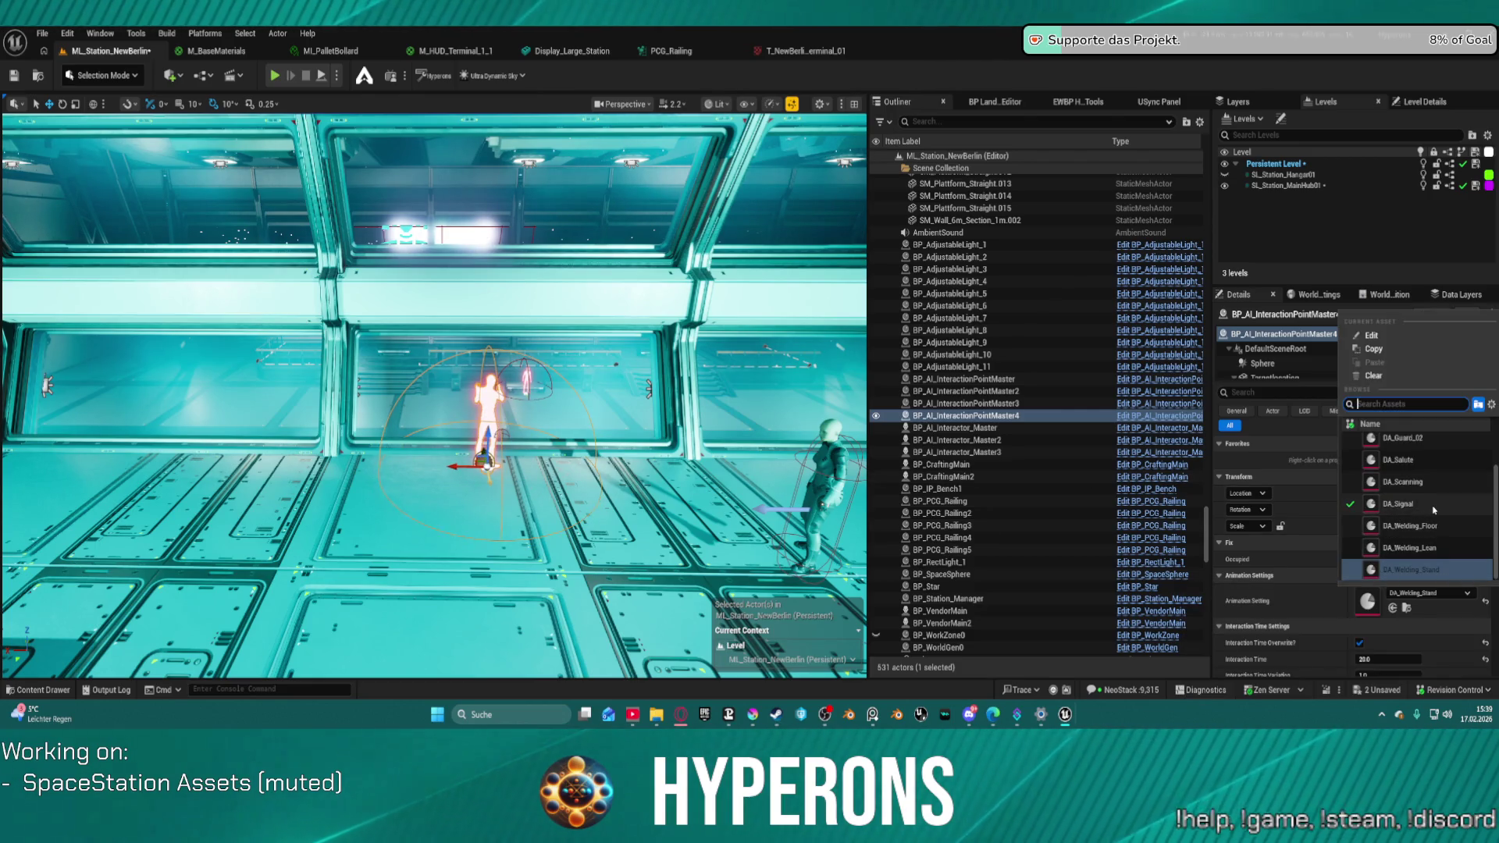
{"action": "scroll", "coordinate": [1437, 486], "scroll_direction": "up", "scroll_amount": 1}
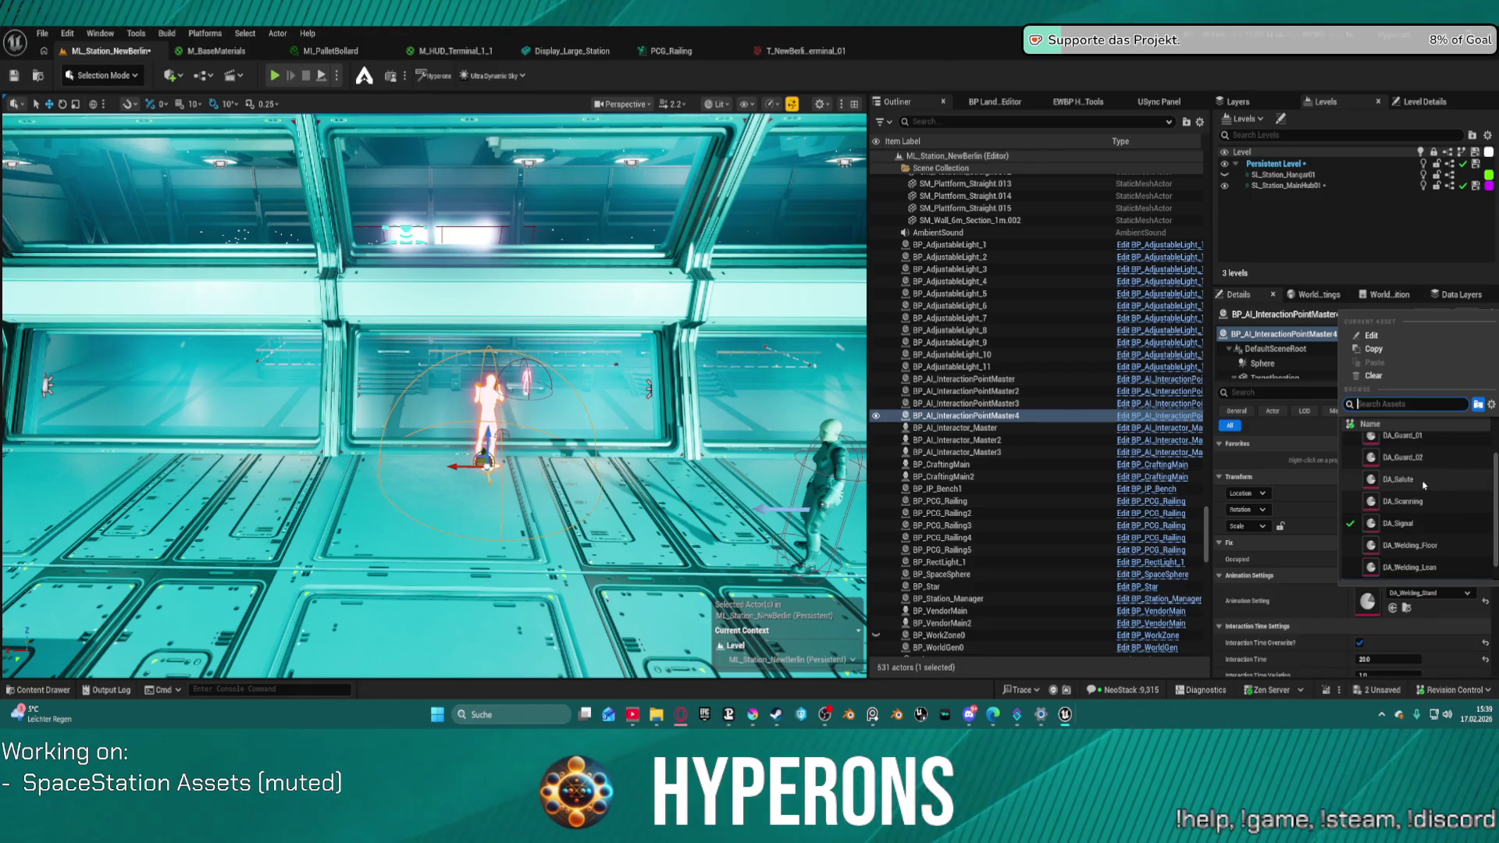
{"action": "left_click", "coordinate": [1401, 480]}
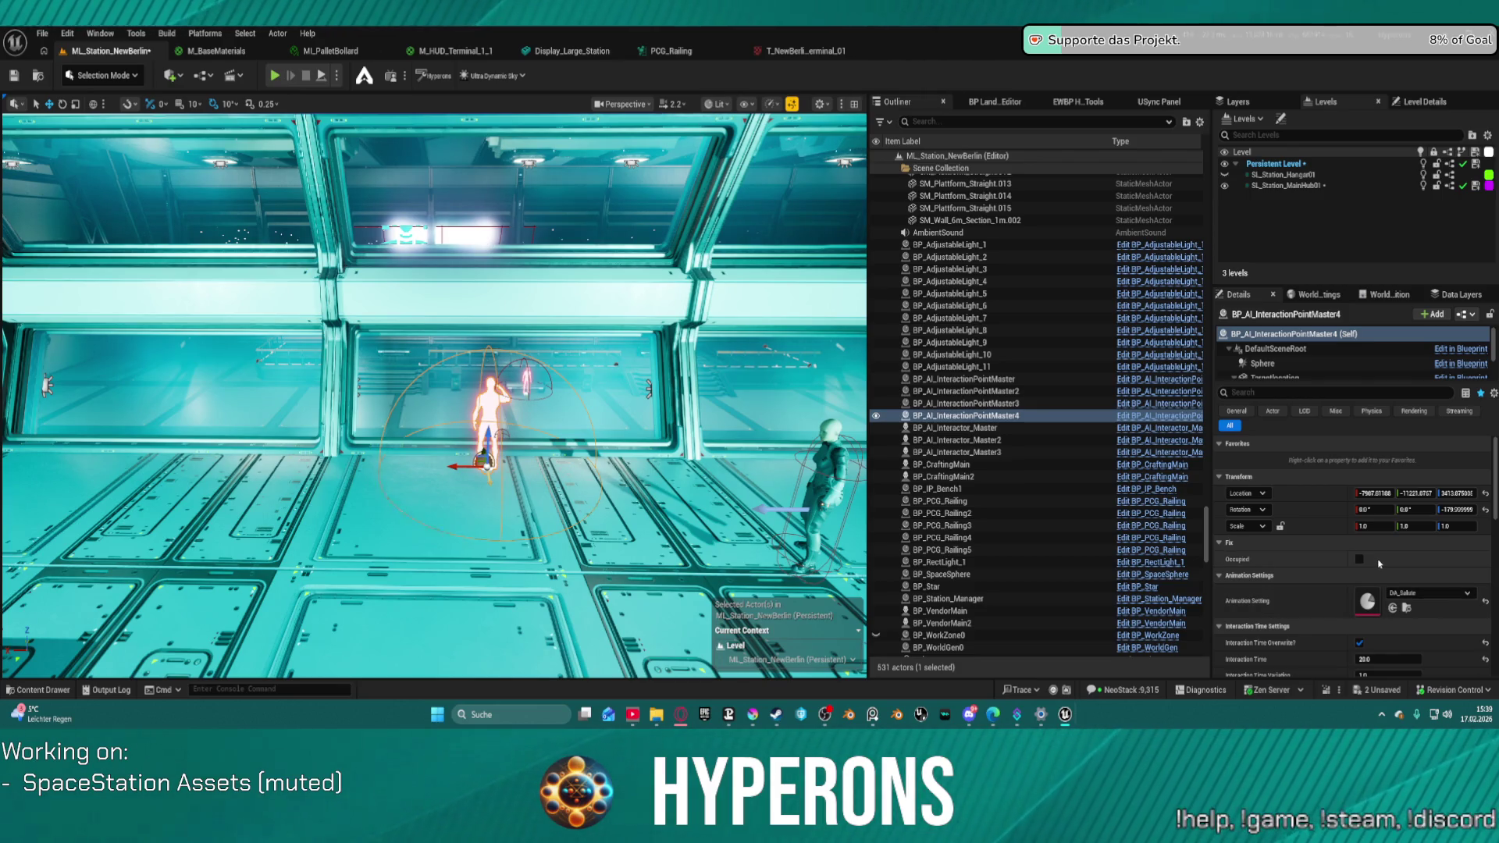
{"action": "left_click", "coordinate": [1429, 593]}
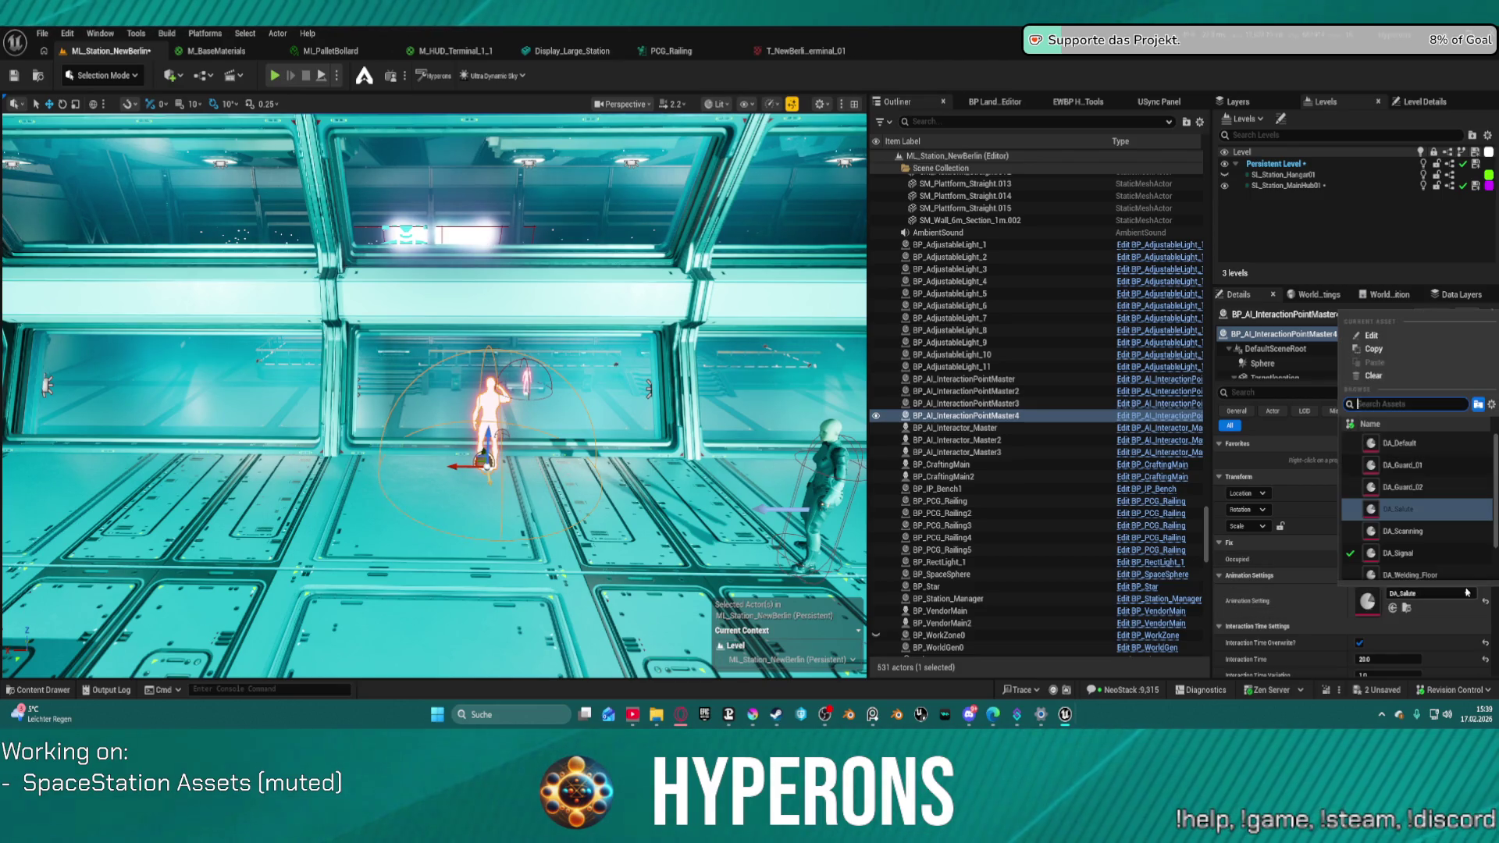
{"action": "left_click", "coordinate": [1402, 442]}
{"action": "left_click_drag", "start_coordinate": [433, 390], "coordinate": [343, 394]}
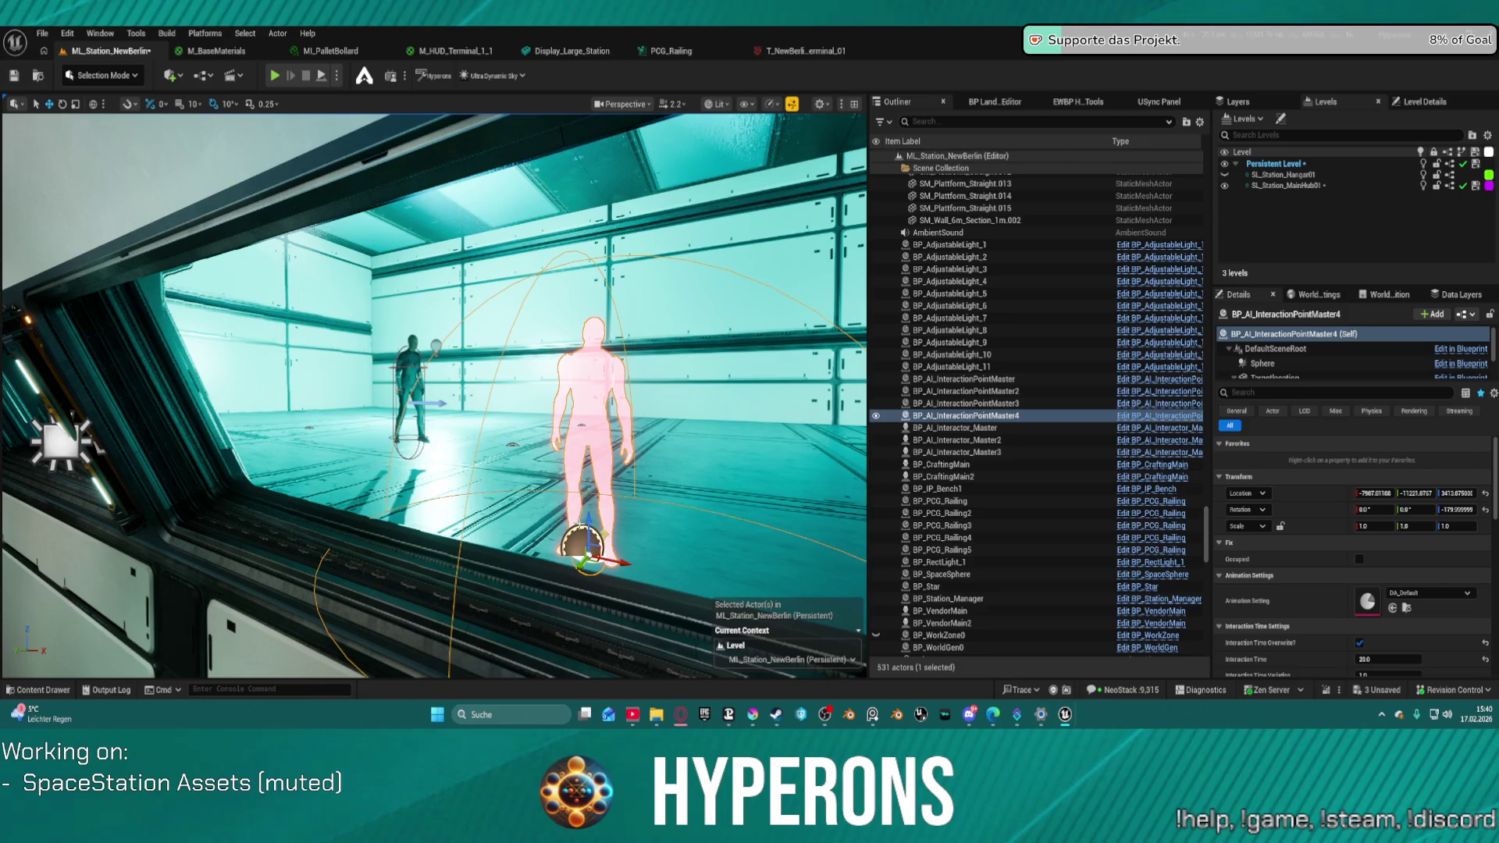
{"action": "left_click_drag", "start_coordinate": [585, 566], "coordinate": [595, 556]}
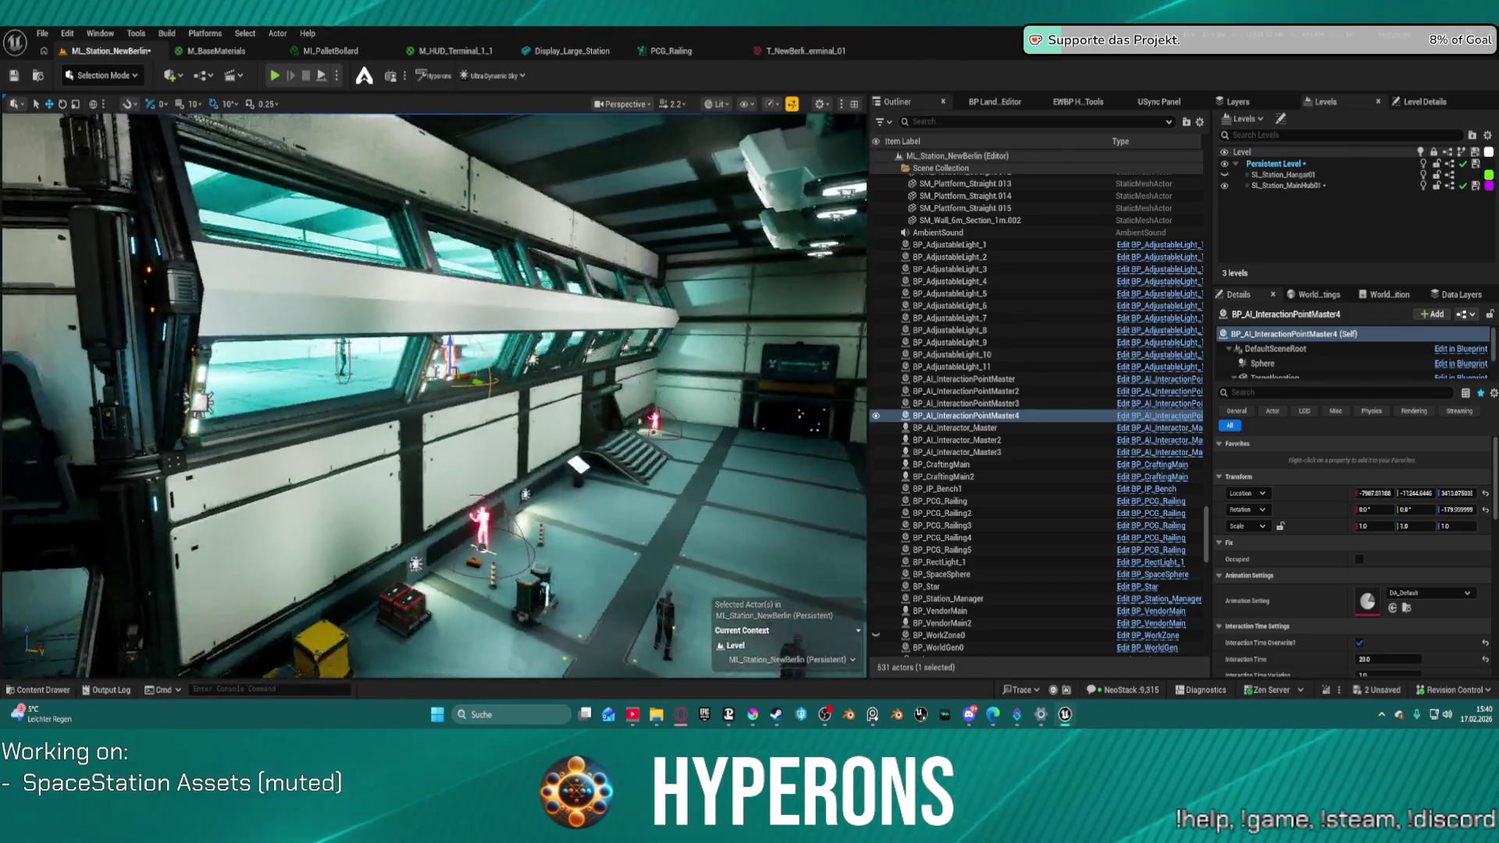
- Set the interaction point's Interaction Time to 40 and place a copy farther left
{"action": "key", "text": "f"}
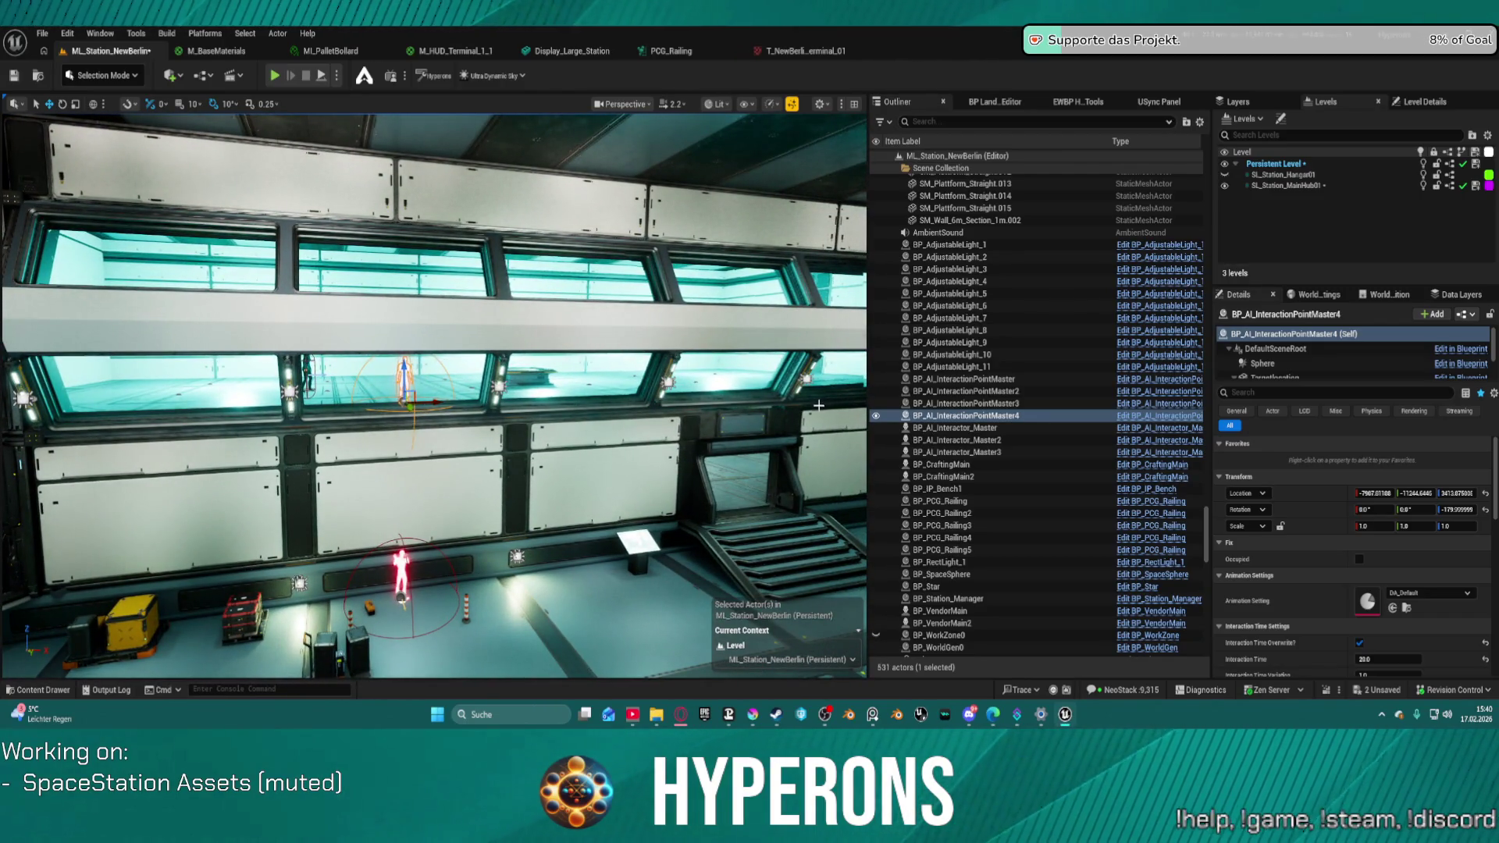
{"action": "scroll", "coordinate": [1386, 602], "scroll_direction": "down", "scroll_amount": 3}
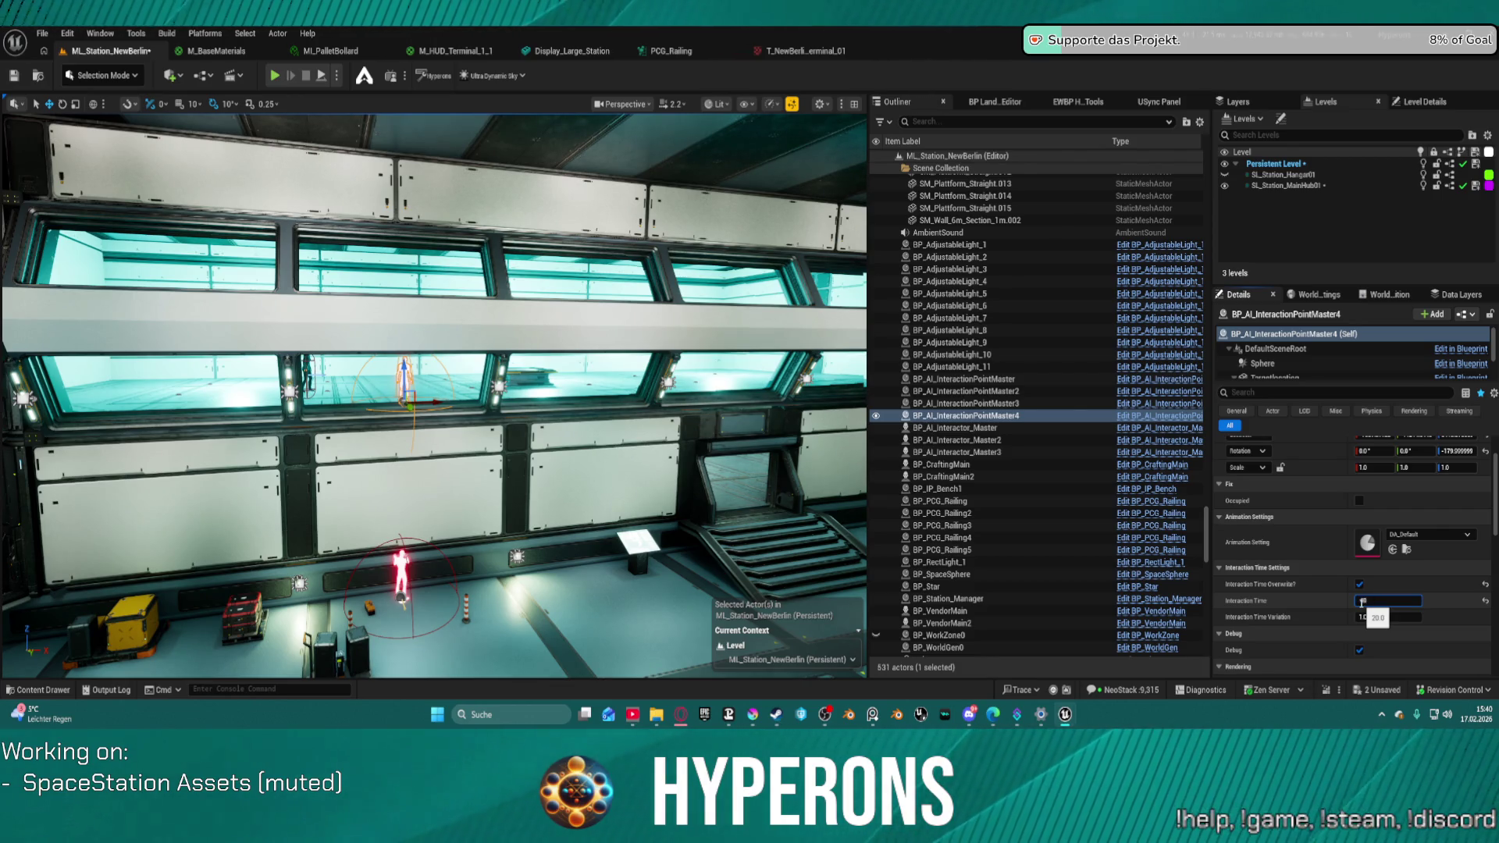
{"action": "type", "text": "40"}
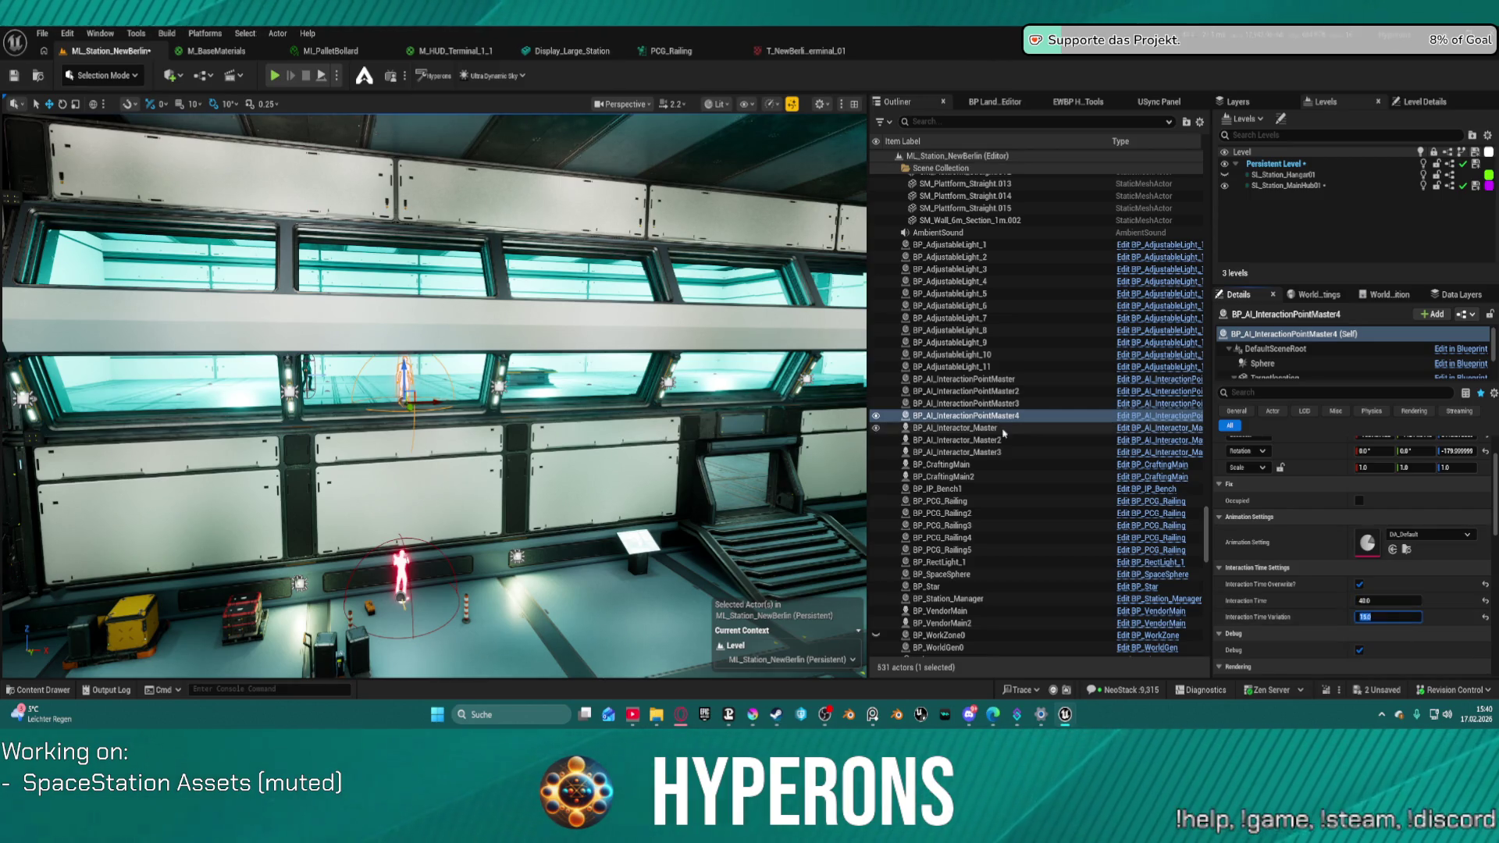
{"action": "mouse_move", "coordinate": [432, 402]}
{"action": "left_mouse_down", "text": "alt"}
{"action": "mouse_move", "coordinate": [233, 408]}
{"action": "mouse_move", "coordinate": [767, 405]}
{"action": "left_mouse_up", "text": "alt"}
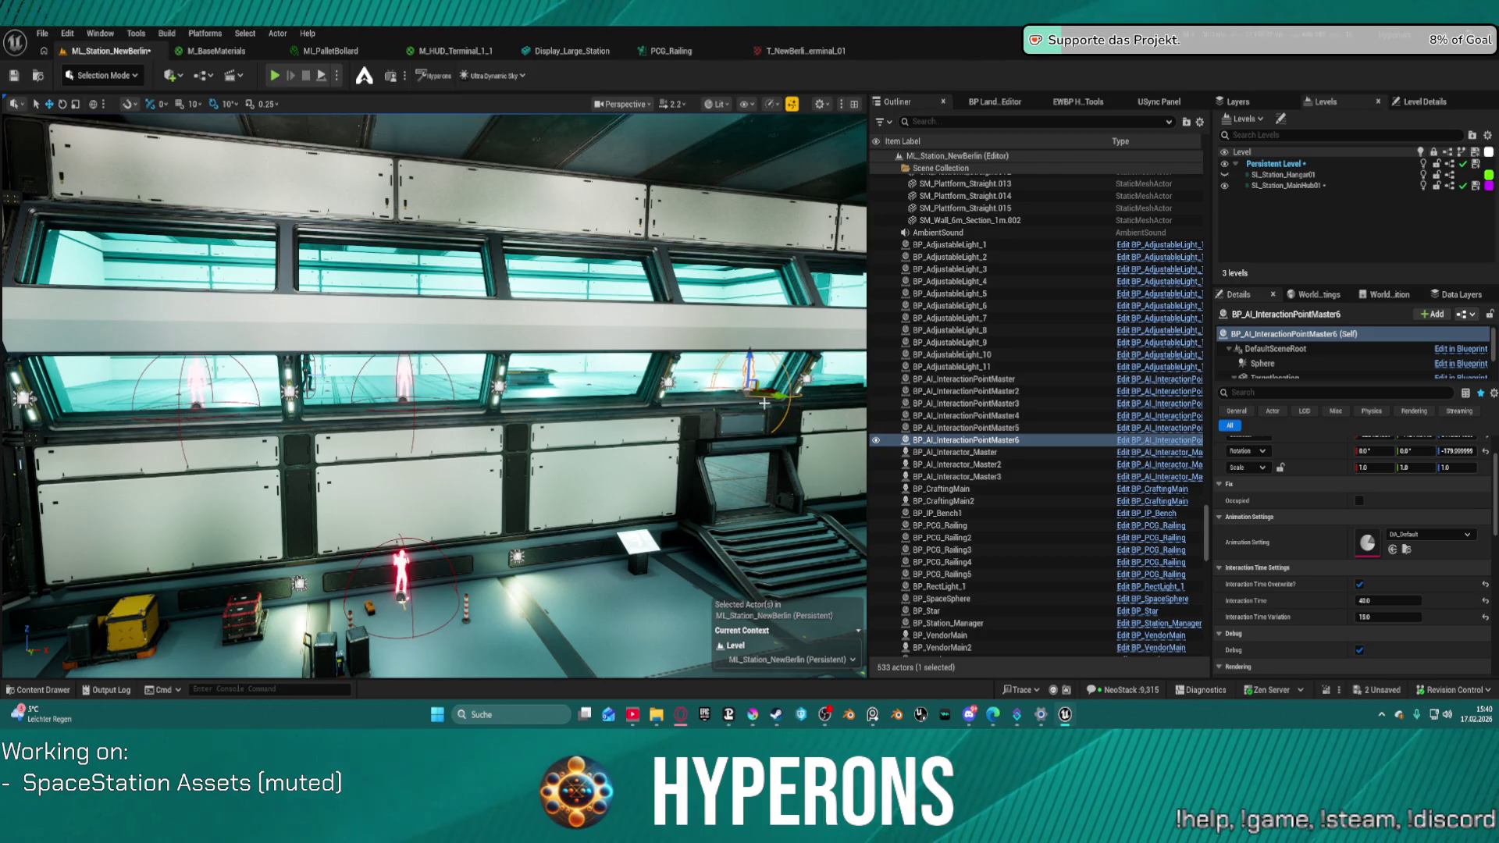
- Duplicate InteractionPointMaster5 and 7 to create interaction points 7 and 8 along the corridor
{"action": "mouse_move", "coordinate": [476, 415]}
{"action": "left_mouse_down"}
{"action": "mouse_move", "coordinate": [391, 414]}
{"action": "mouse_move", "coordinate": [477, 414]}
{"action": "left_mouse_up"}
{"action": "left_click_drag", "start_coordinate": [503, 479], "coordinate": [625, 430]}
{"action": "left_click", "coordinate": [638, 420]}
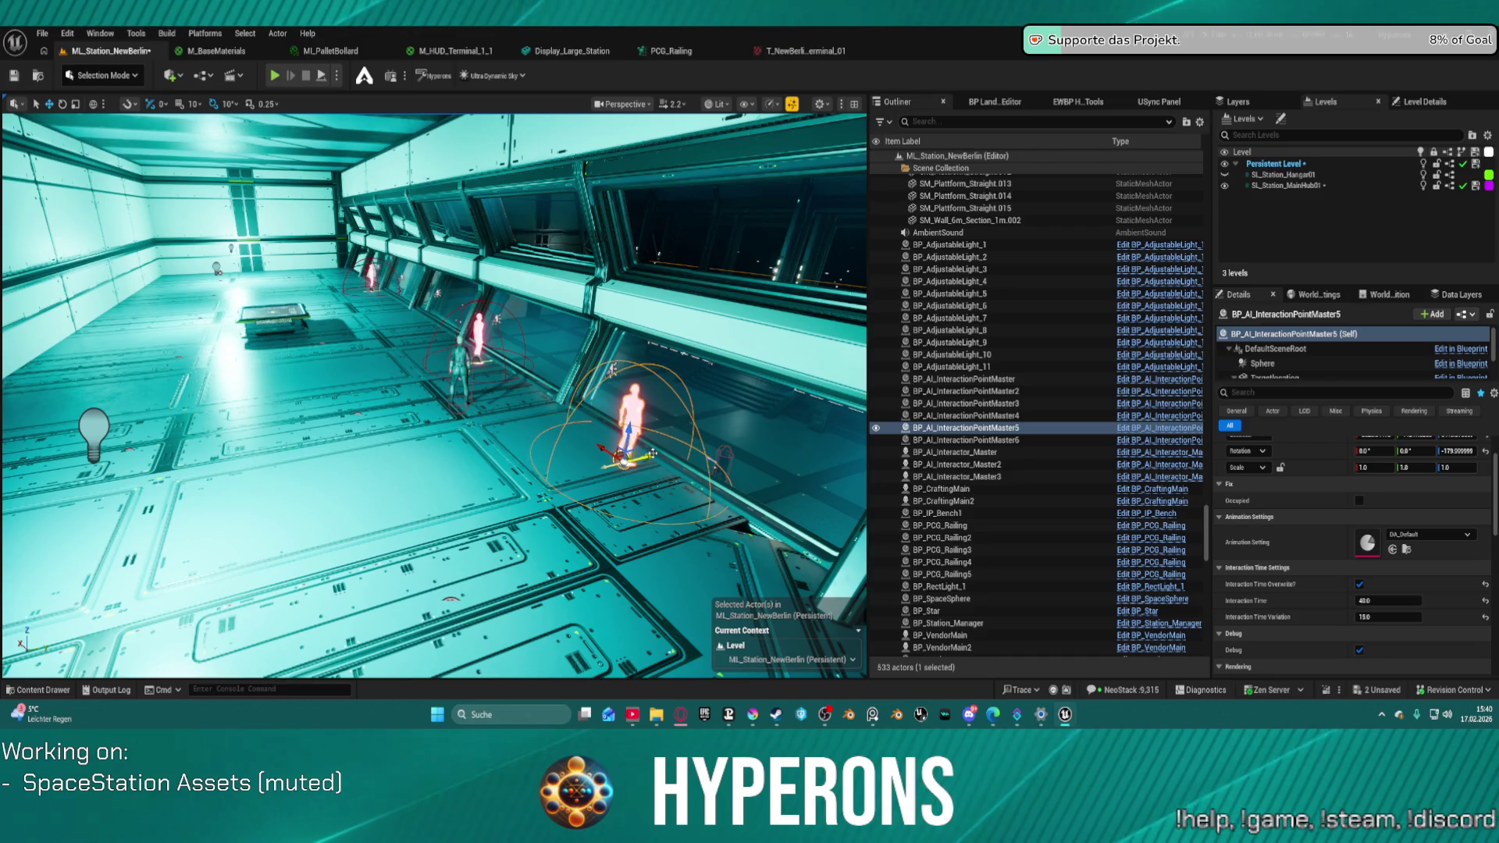
{"action": "mouse_move", "coordinate": [650, 453]}
{"action": "left_mouse_down"}
{"action": "mouse_move", "coordinate": [594, 437]}
{"action": "mouse_move", "coordinate": [117, 507]}
{"action": "mouse_move", "coordinate": [47, 546]}
{"action": "mouse_move", "coordinate": [15, 605]}
{"action": "left_mouse_up"}
{"action": "mouse_move", "coordinate": [487, 392]}
{"action": "left_mouse_down"}
{"action": "mouse_move", "coordinate": [422, 391]}
{"action": "mouse_move", "coordinate": [486, 393]}
{"action": "left_mouse_up"}
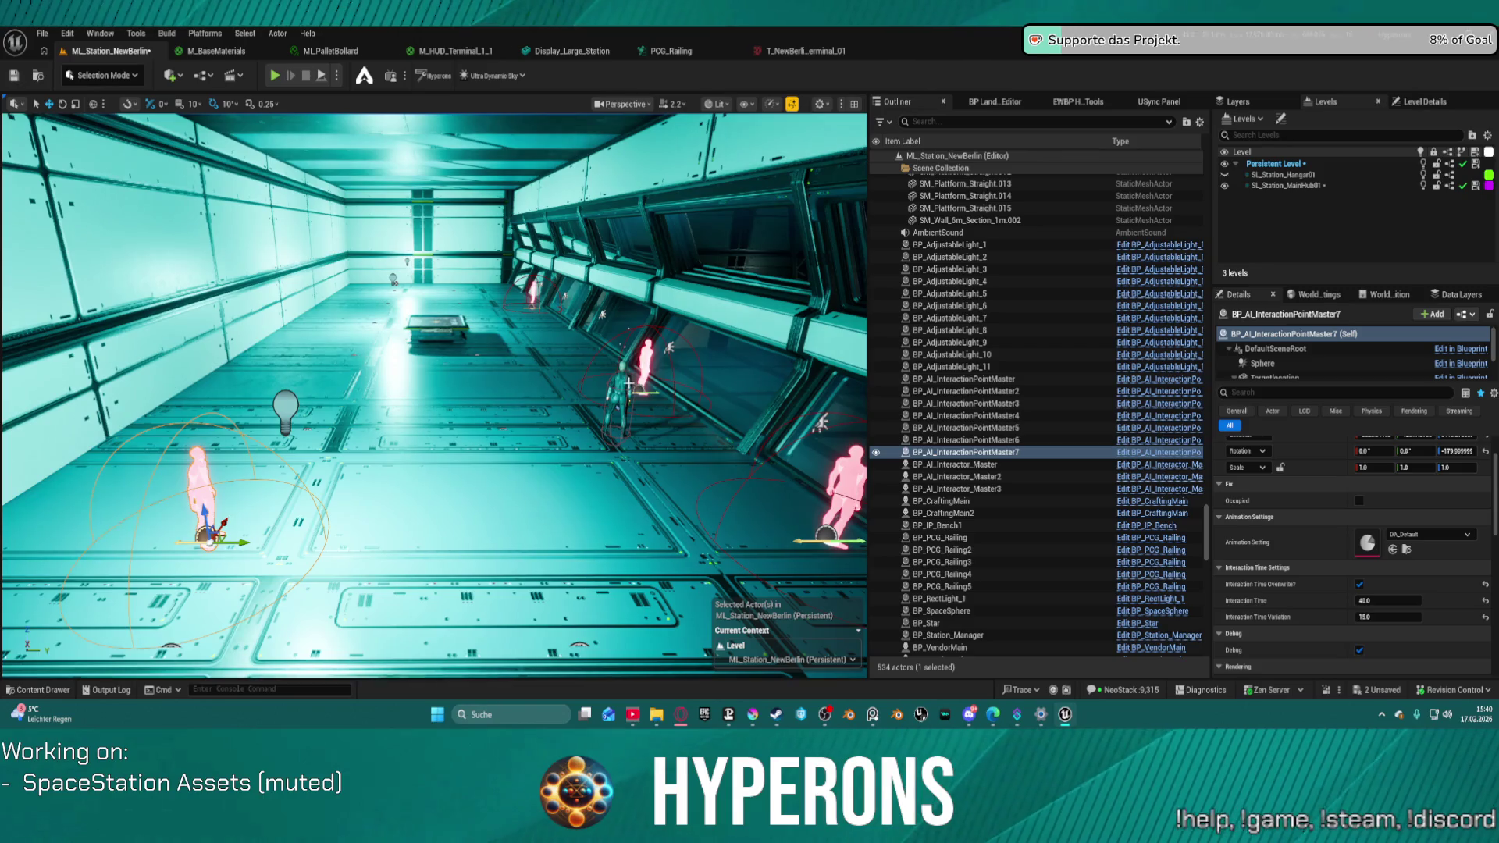
{"action": "left_click", "coordinate": [617, 406]}
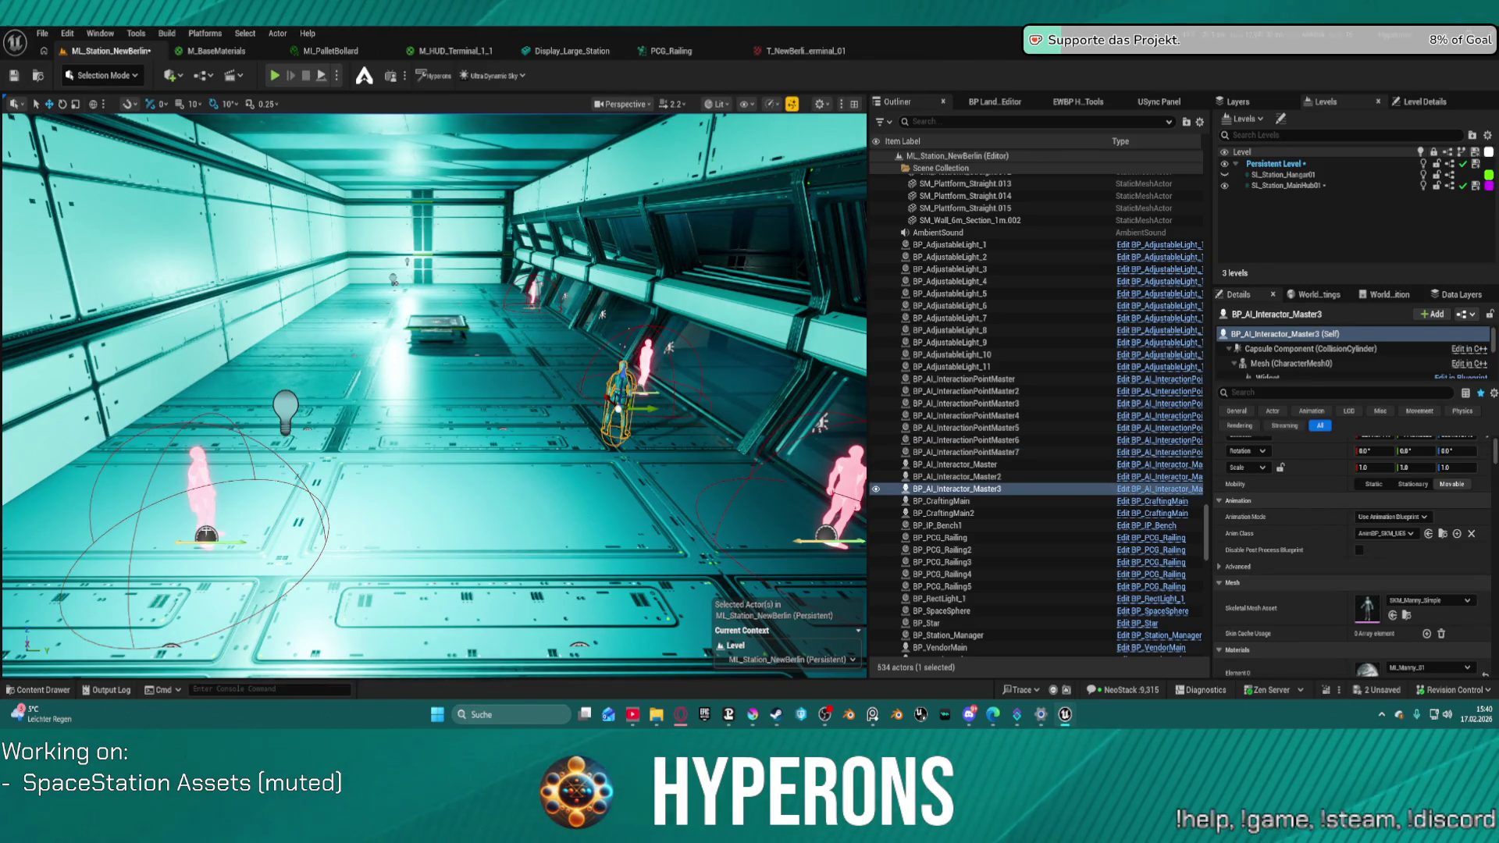
{"action": "left_click", "coordinate": [208, 535]}
{"action": "left_click_drag", "start_coordinate": [225, 520], "coordinate": [394, 281]}
- Duplicate BP_AI_Interactor_Master3 farther down the corridor as BP_AI_Interactor_Master4
{"action": "left_click", "coordinate": [610, 395]}
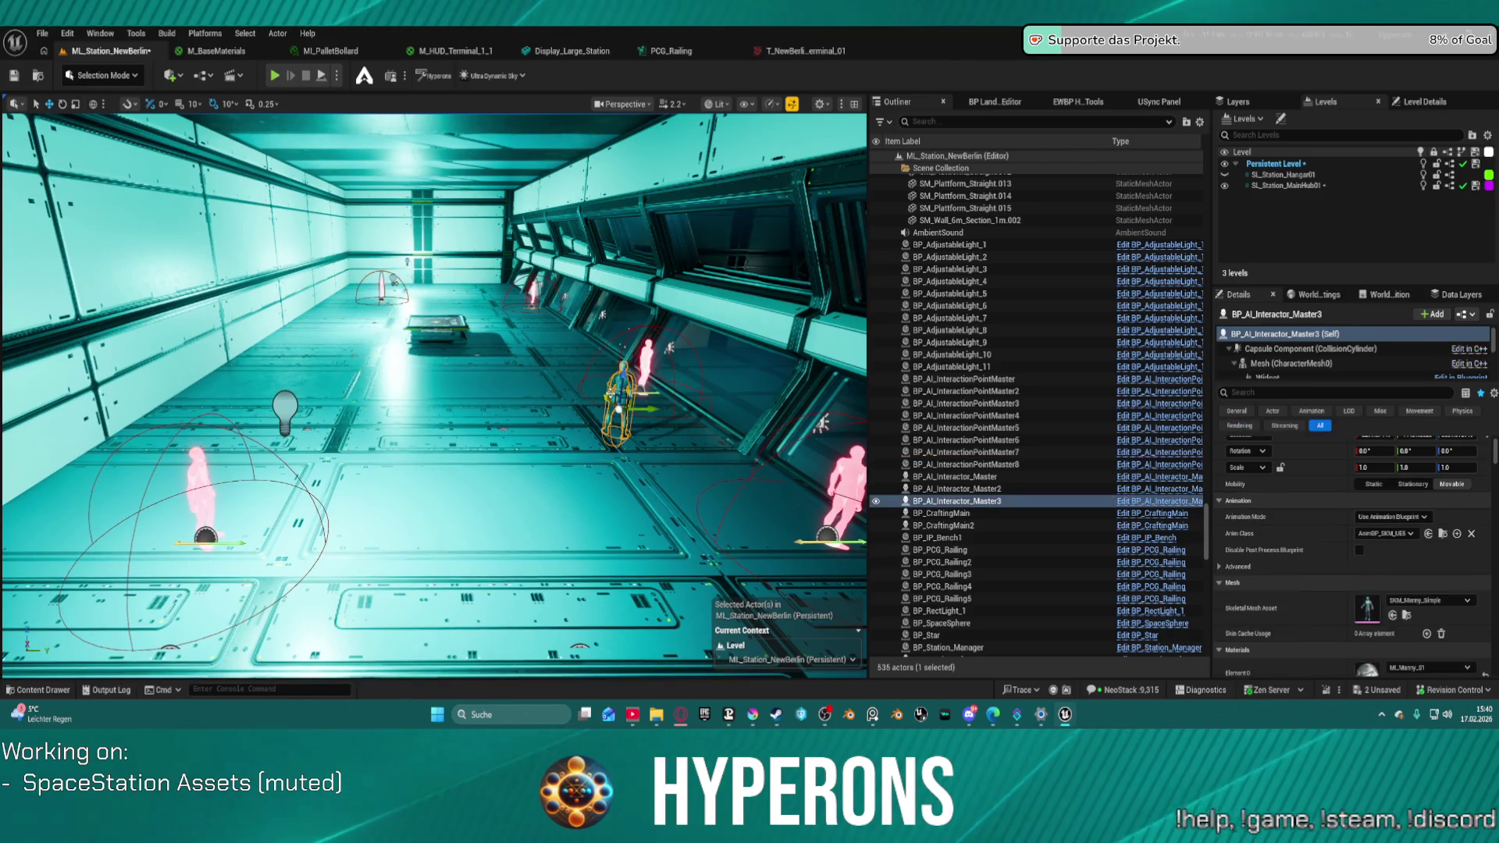
{"action": "left_click_drag", "start_coordinate": [610, 395], "coordinate": [511, 310]}
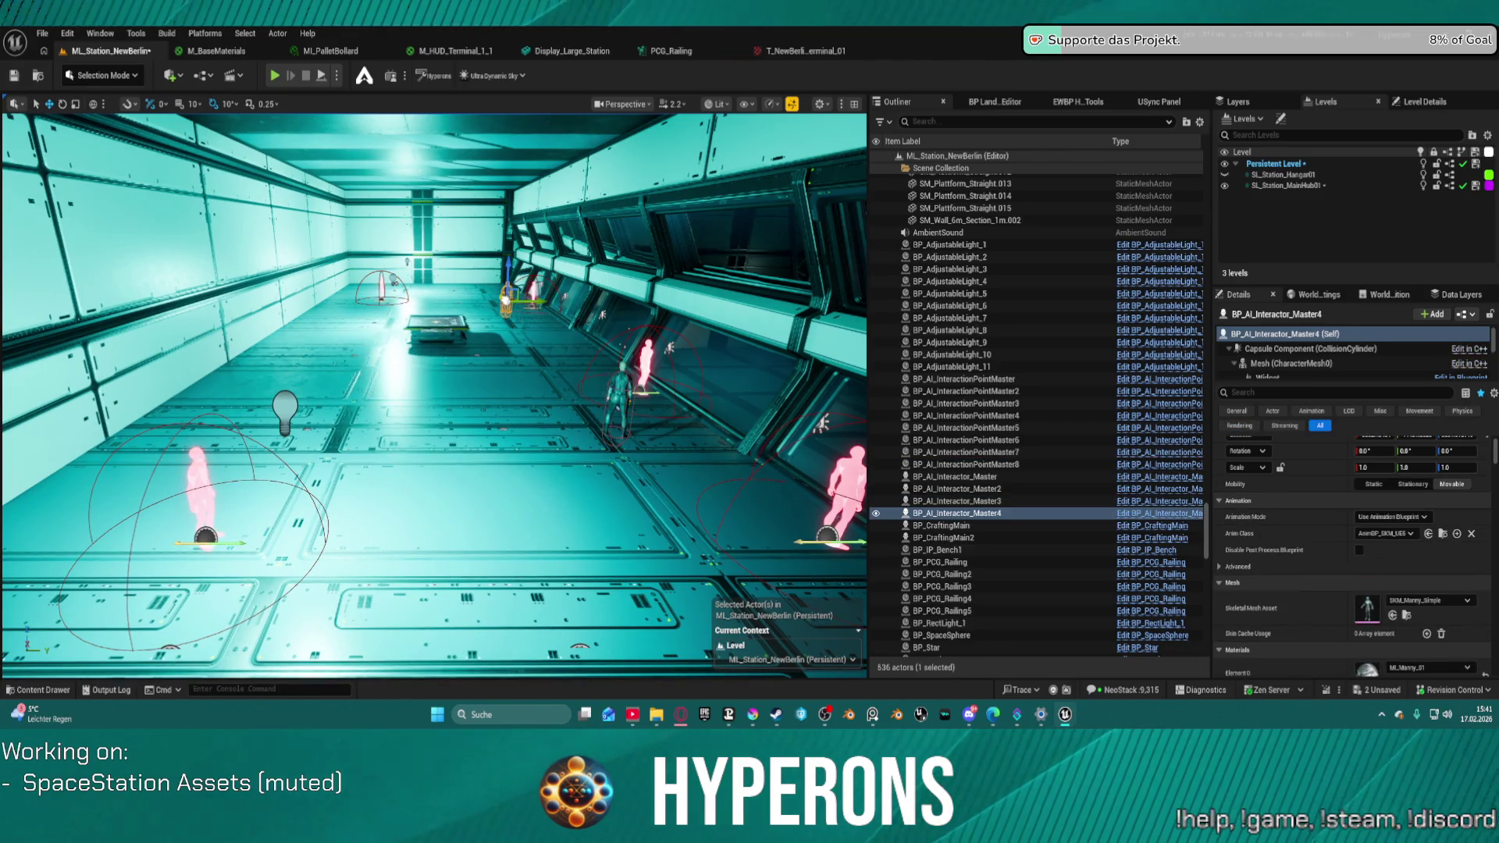
{"action": "scroll", "coordinate": [1368, 555], "scroll_direction": "down", "scroll_amount": 1}
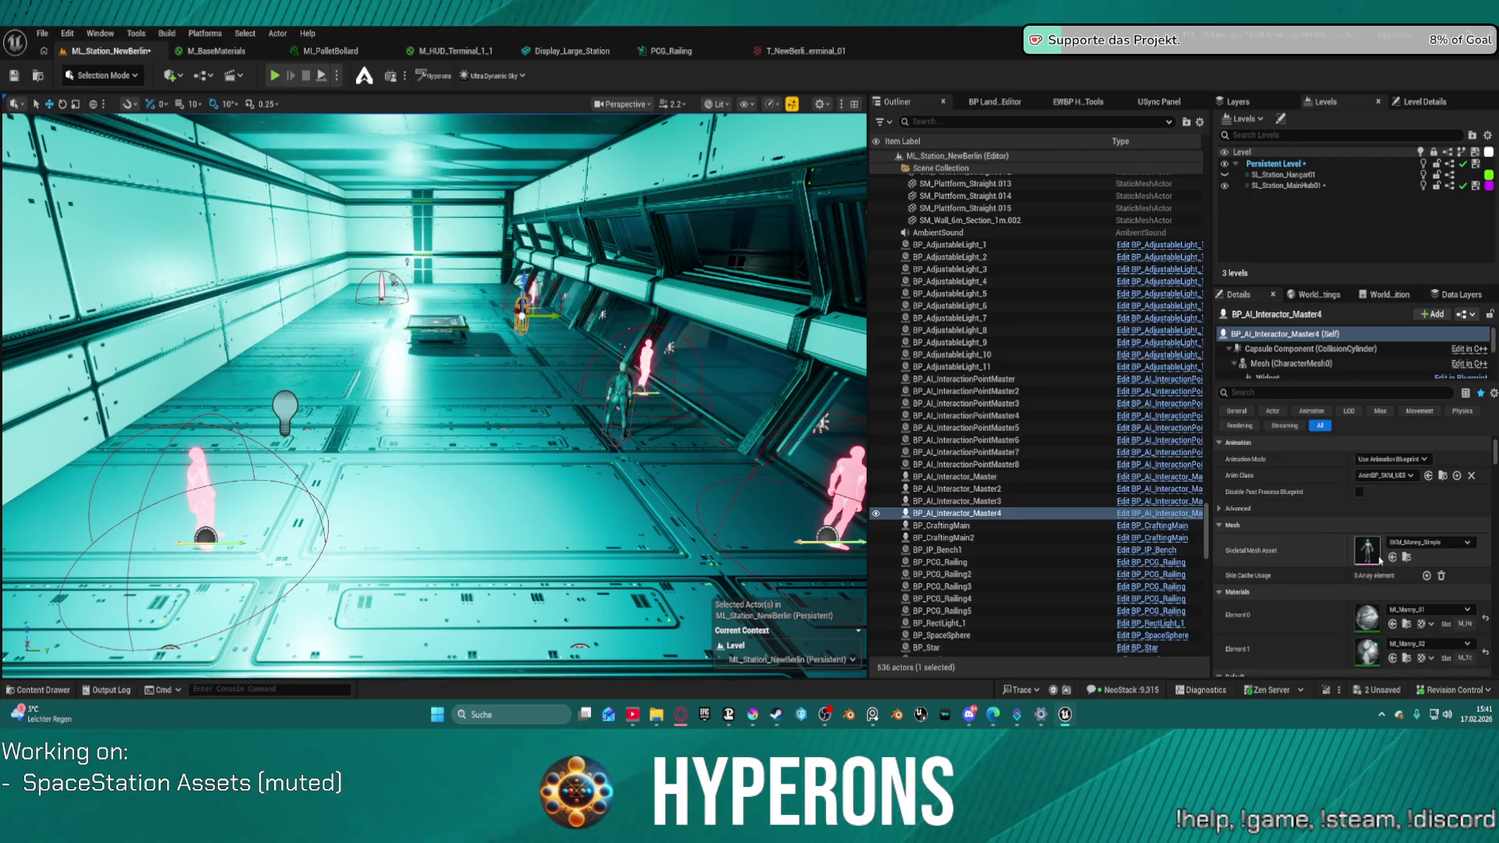
{"action": "scroll", "coordinate": [1319, 523], "scroll_direction": "down", "scroll_amount": 3}
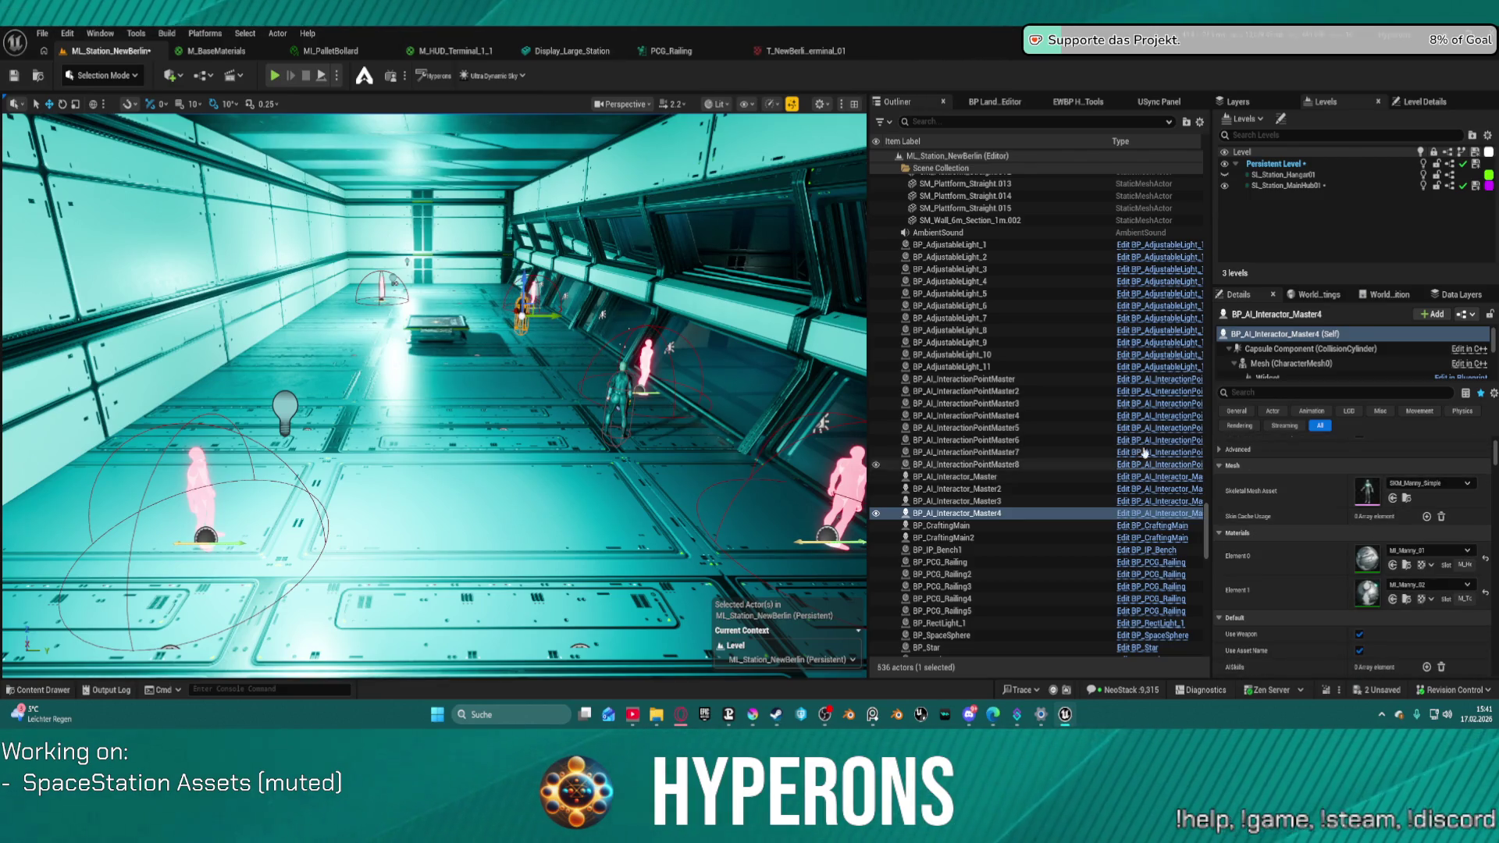
{"action": "scroll", "coordinate": [1303, 357], "scroll_direction": "down", "scroll_amount": 2}
{"action": "scroll", "coordinate": [1305, 355], "scroll_direction": "down", "scroll_amount": 5}
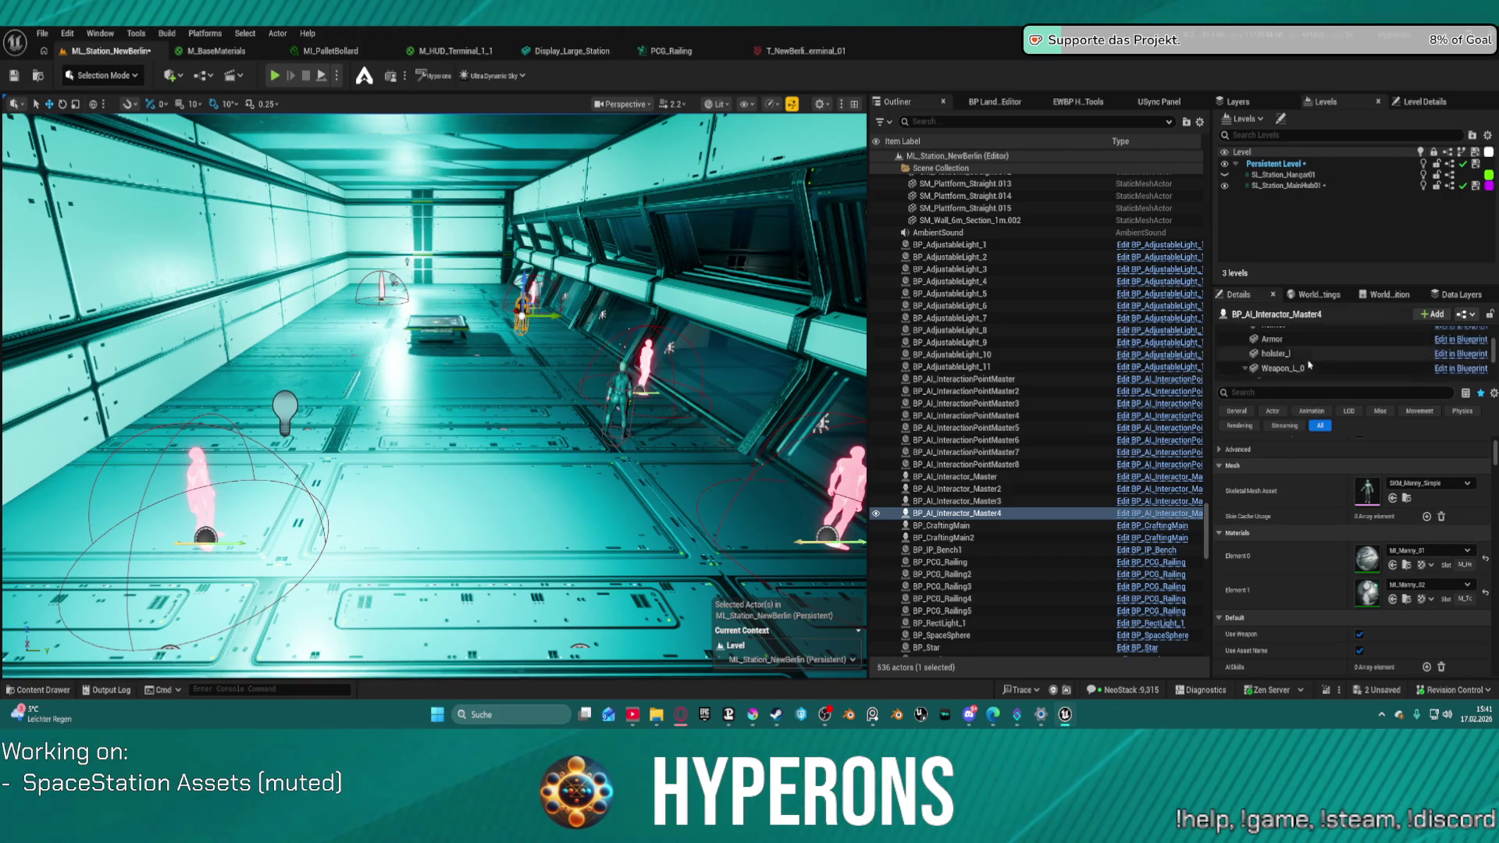
- Link InteractionPointMaster6, a second point and InteractionPointMaster4 to the first AI interactor's interaction slots
{"action": "left_click", "coordinate": [1309, 344]}
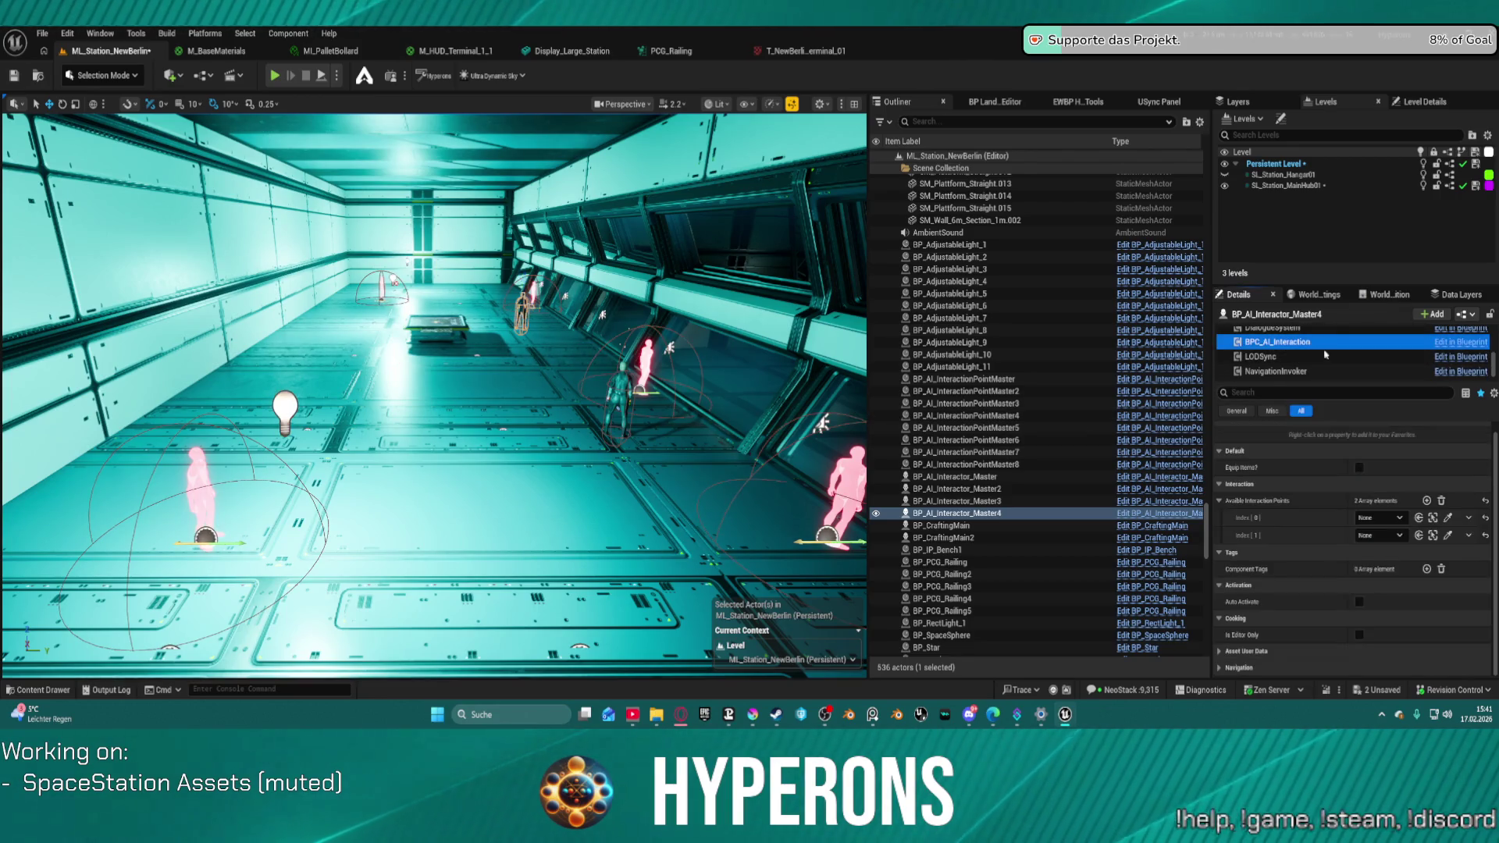
{"action": "left_click", "coordinate": [1448, 518]}
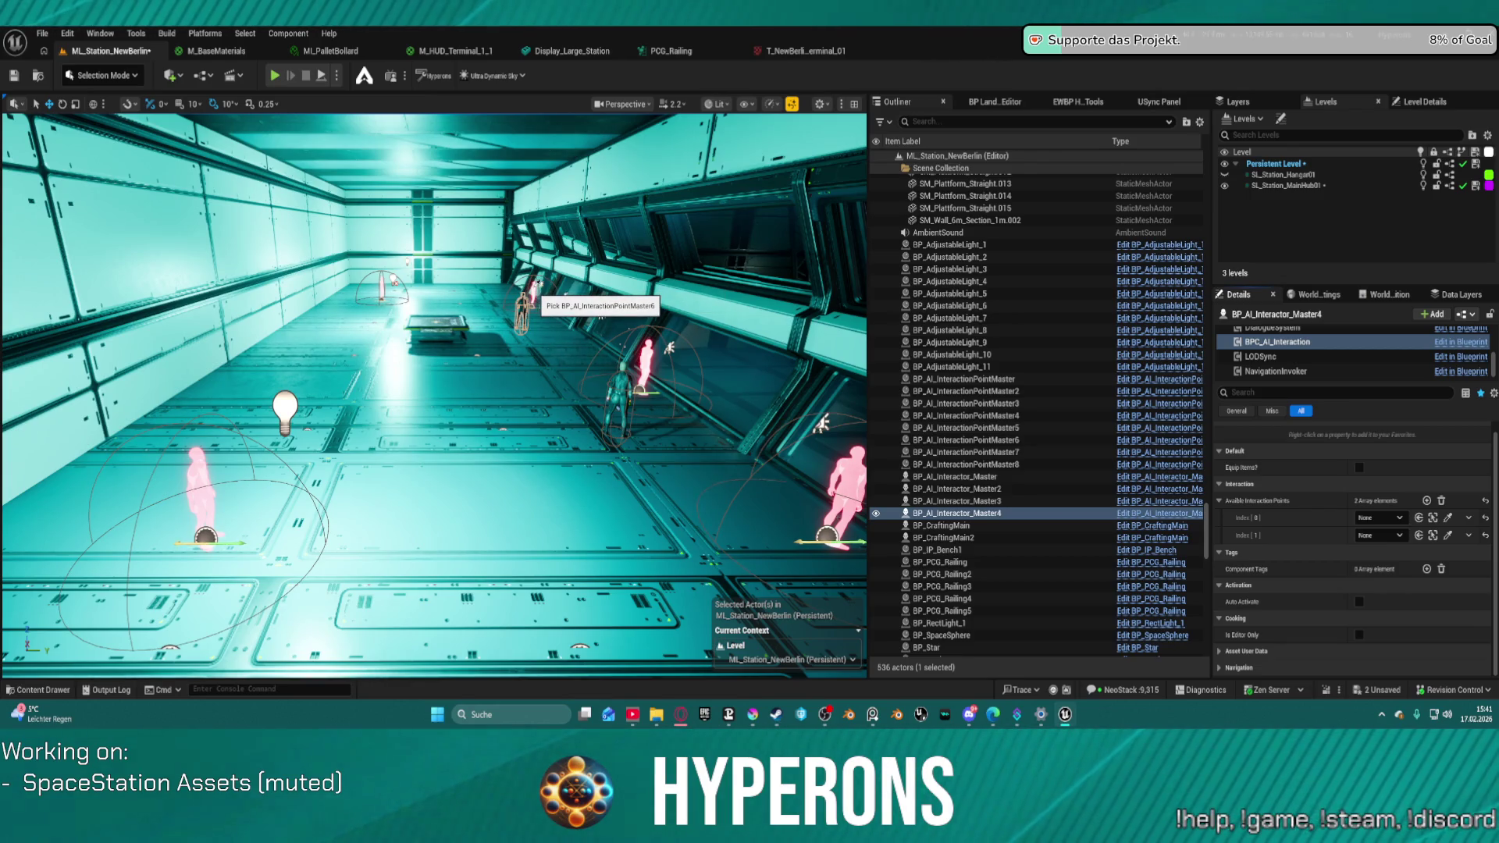
{"action": "left_click", "coordinate": [602, 314]}
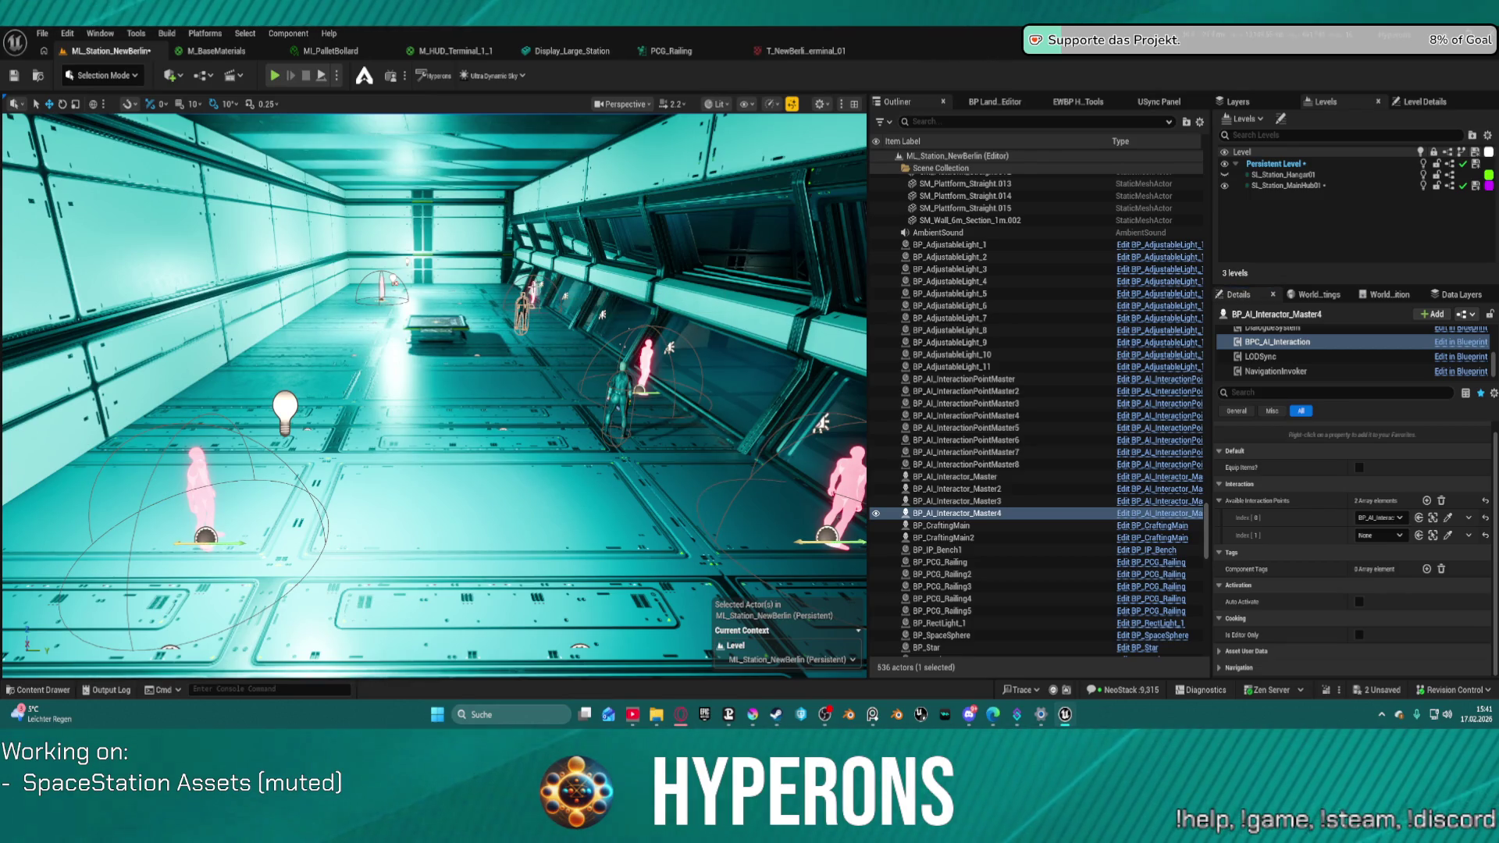
{"action": "left_click", "coordinate": [1448, 535]}
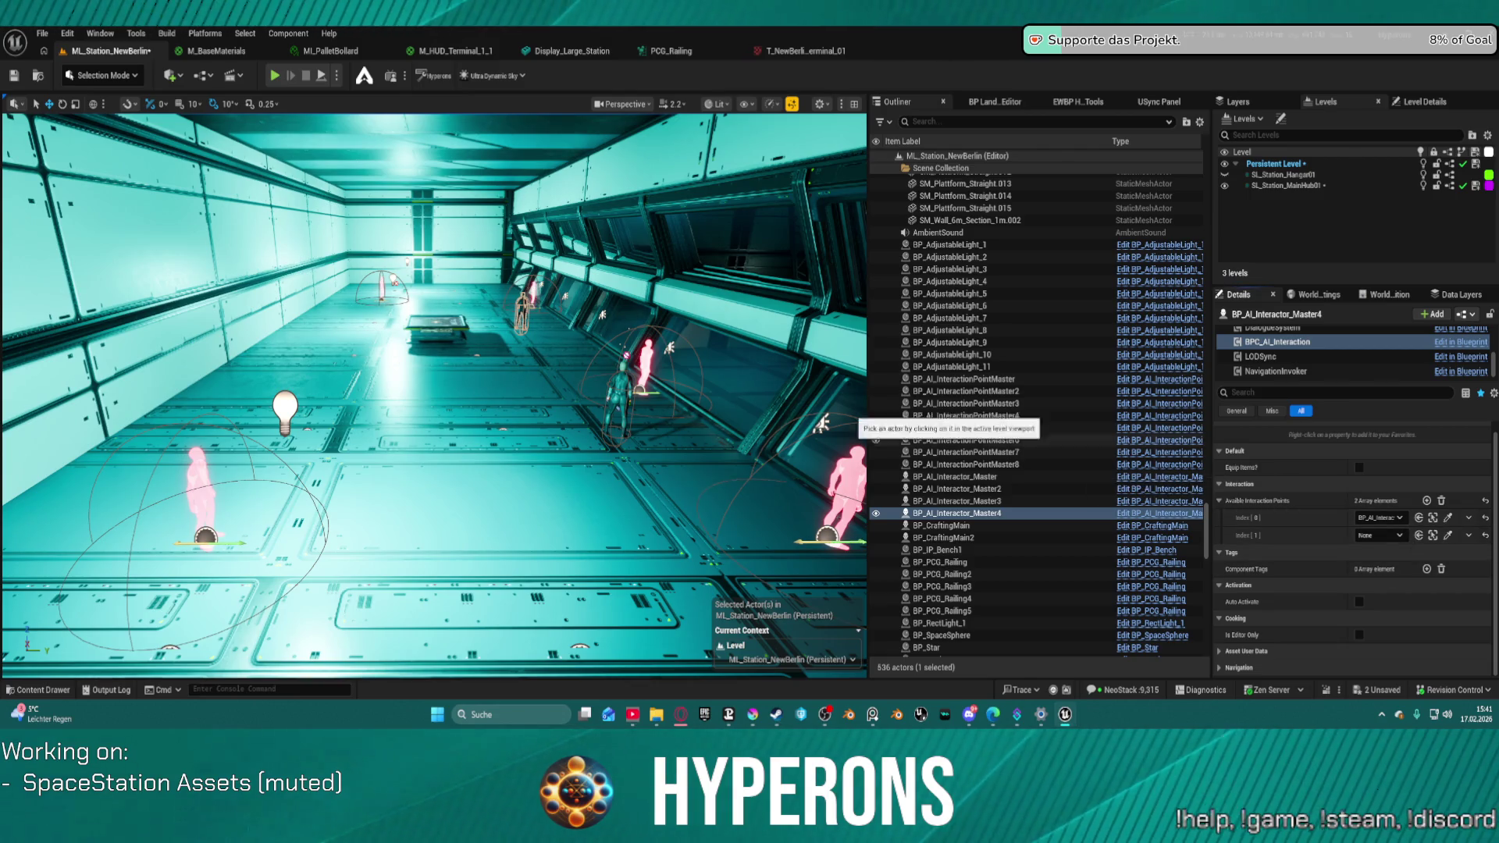
{"action": "left_click", "coordinate": [384, 287]}
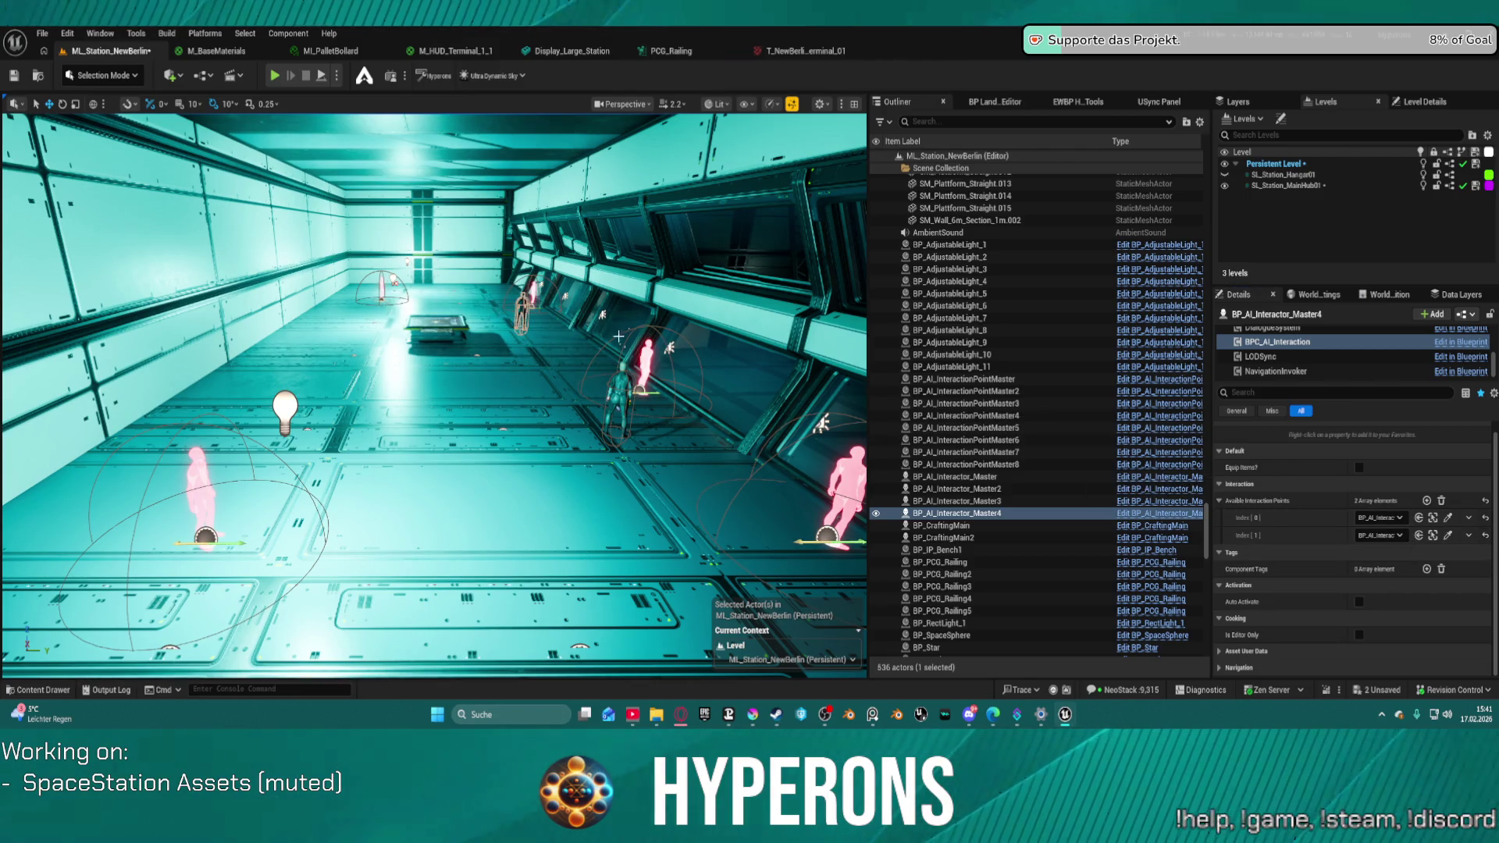
{"action": "left_click", "coordinate": [1426, 500]}
{"action": "left_click", "coordinate": [1448, 553]}
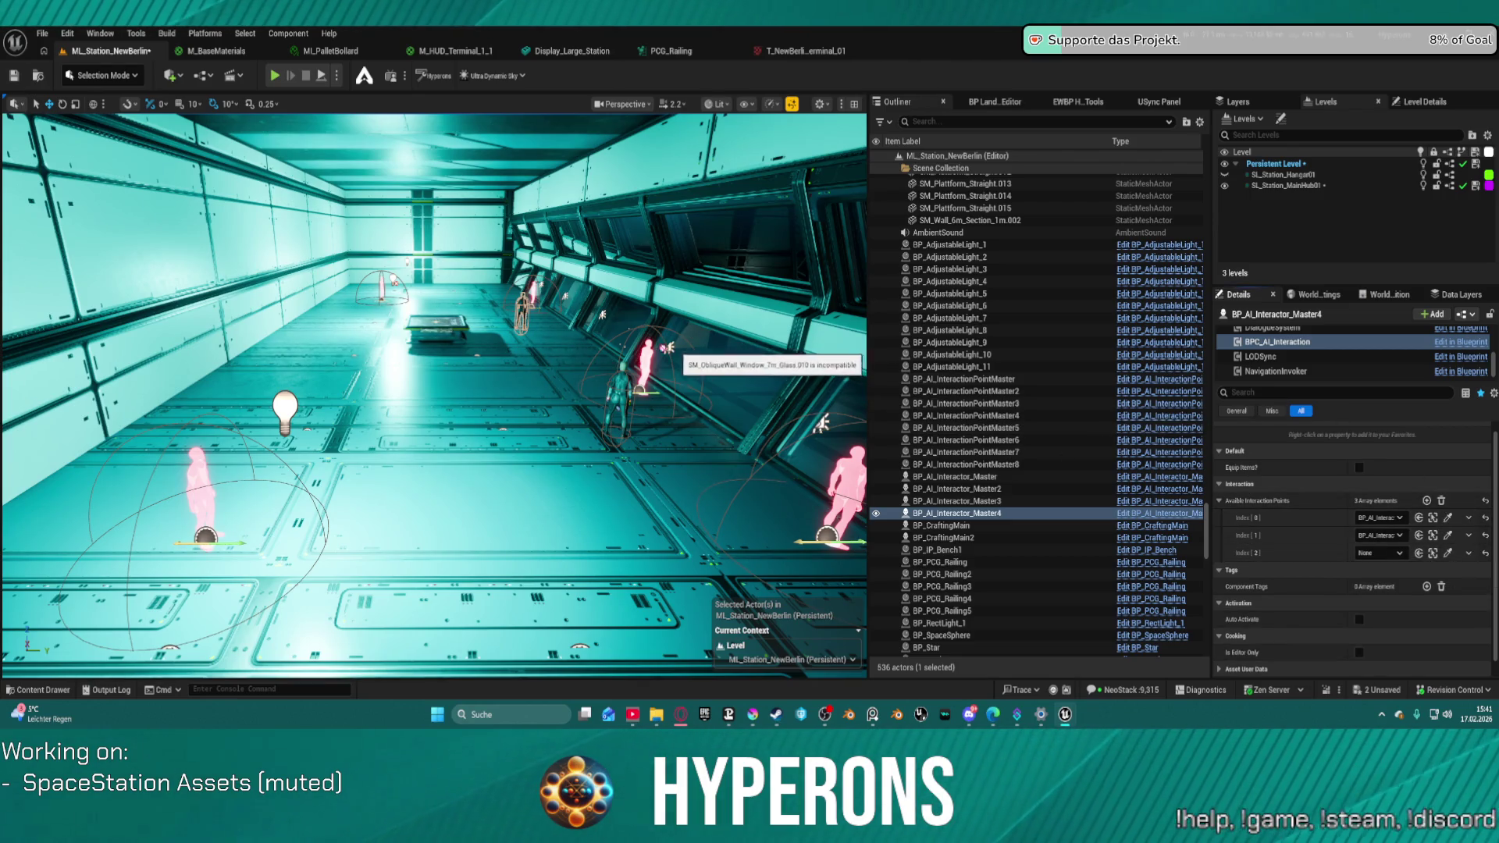
{"action": "left_click", "coordinate": [650, 364]}
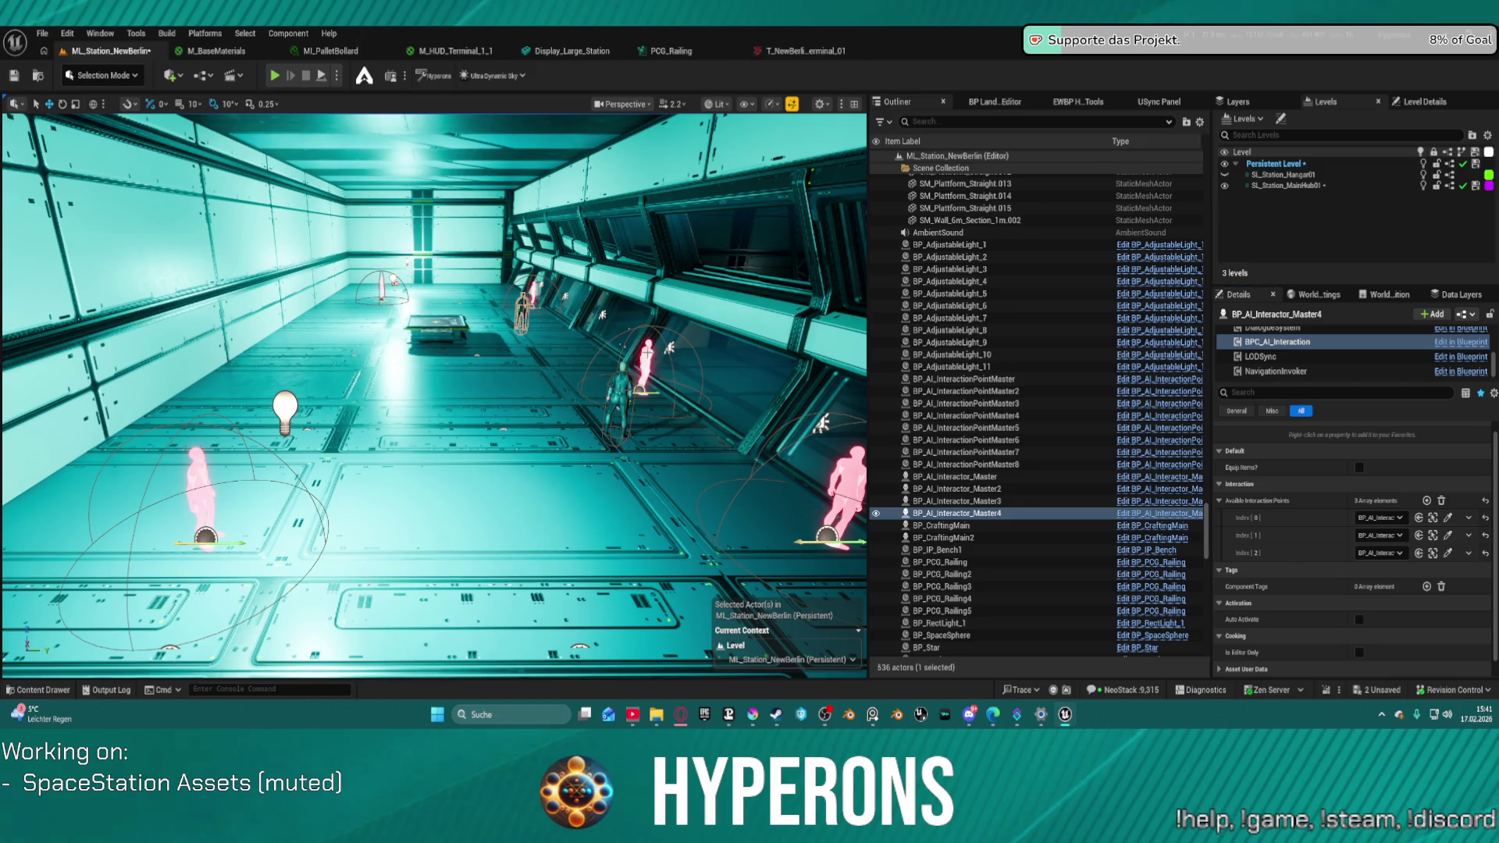
- Link InteractionPointMaster5, 7 and 4 to Interactor_Master3, then save and start a playtest
{"action": "left_click", "coordinate": [624, 381]}
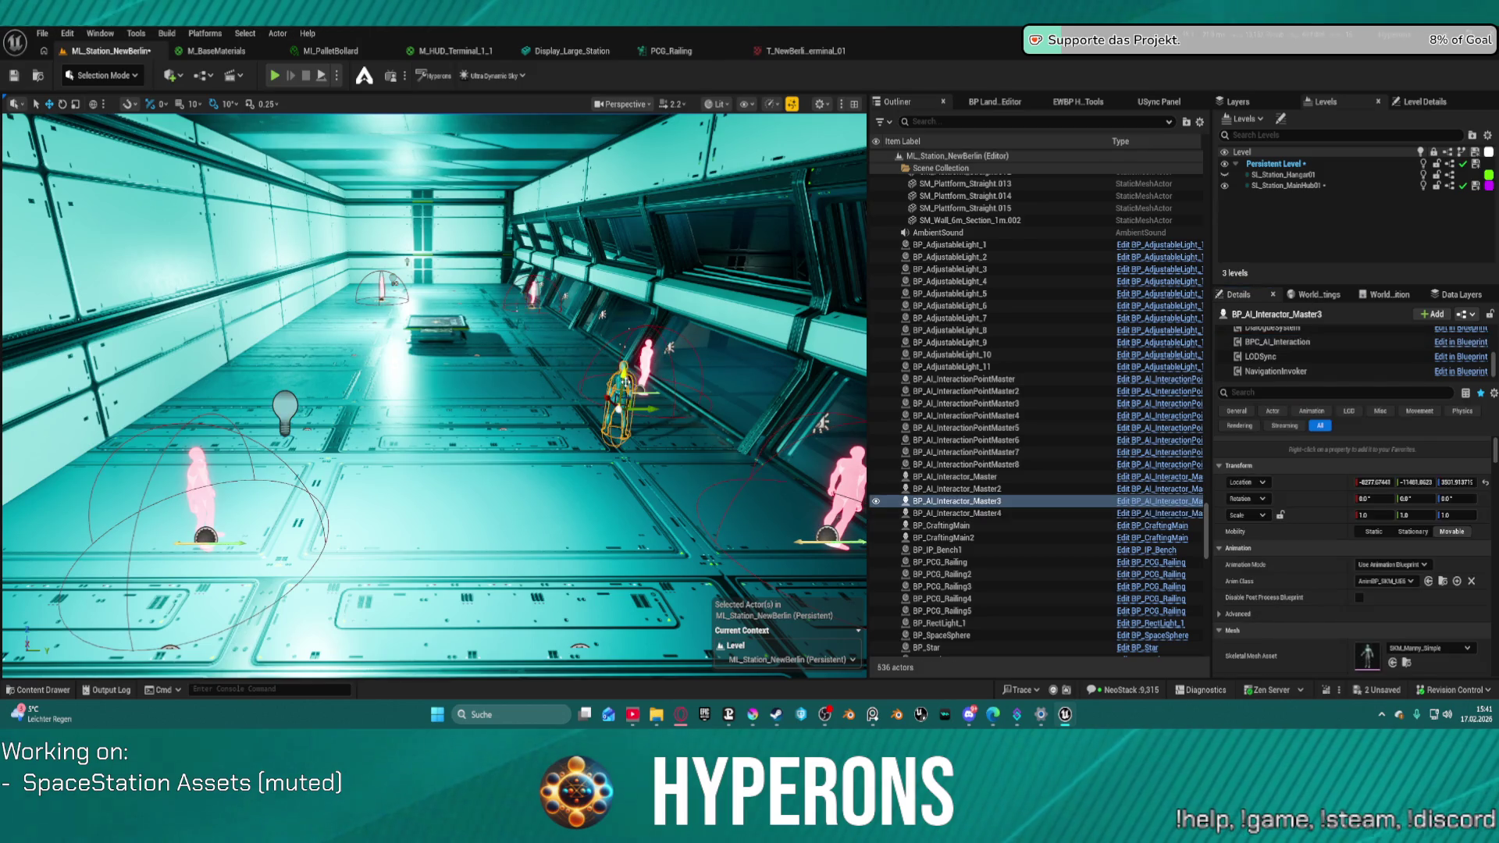
{"action": "left_click", "coordinate": [1312, 342]}
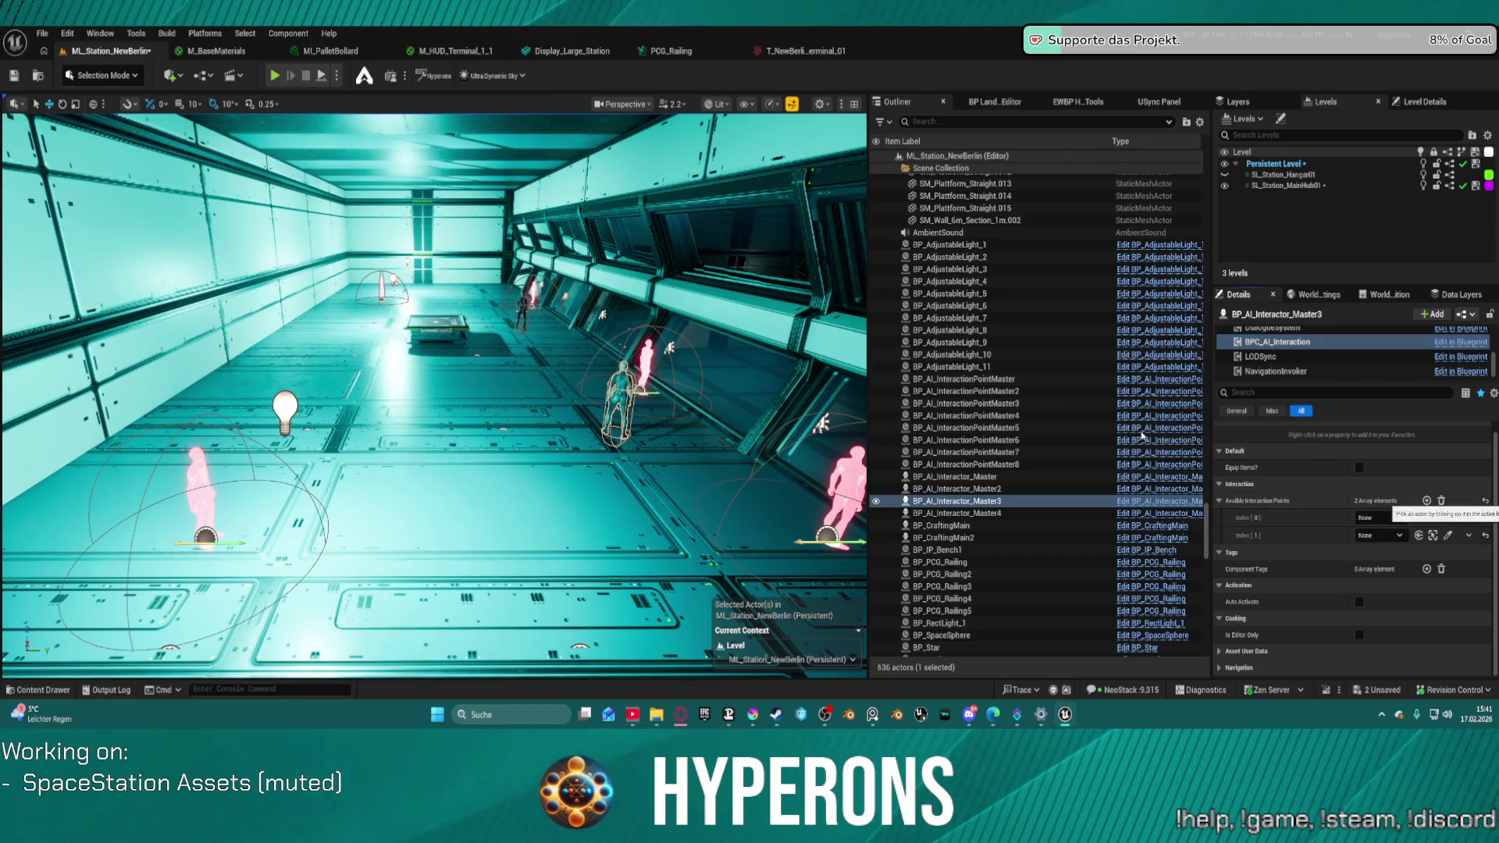
{"action": "left_click", "coordinate": [1447, 518]}
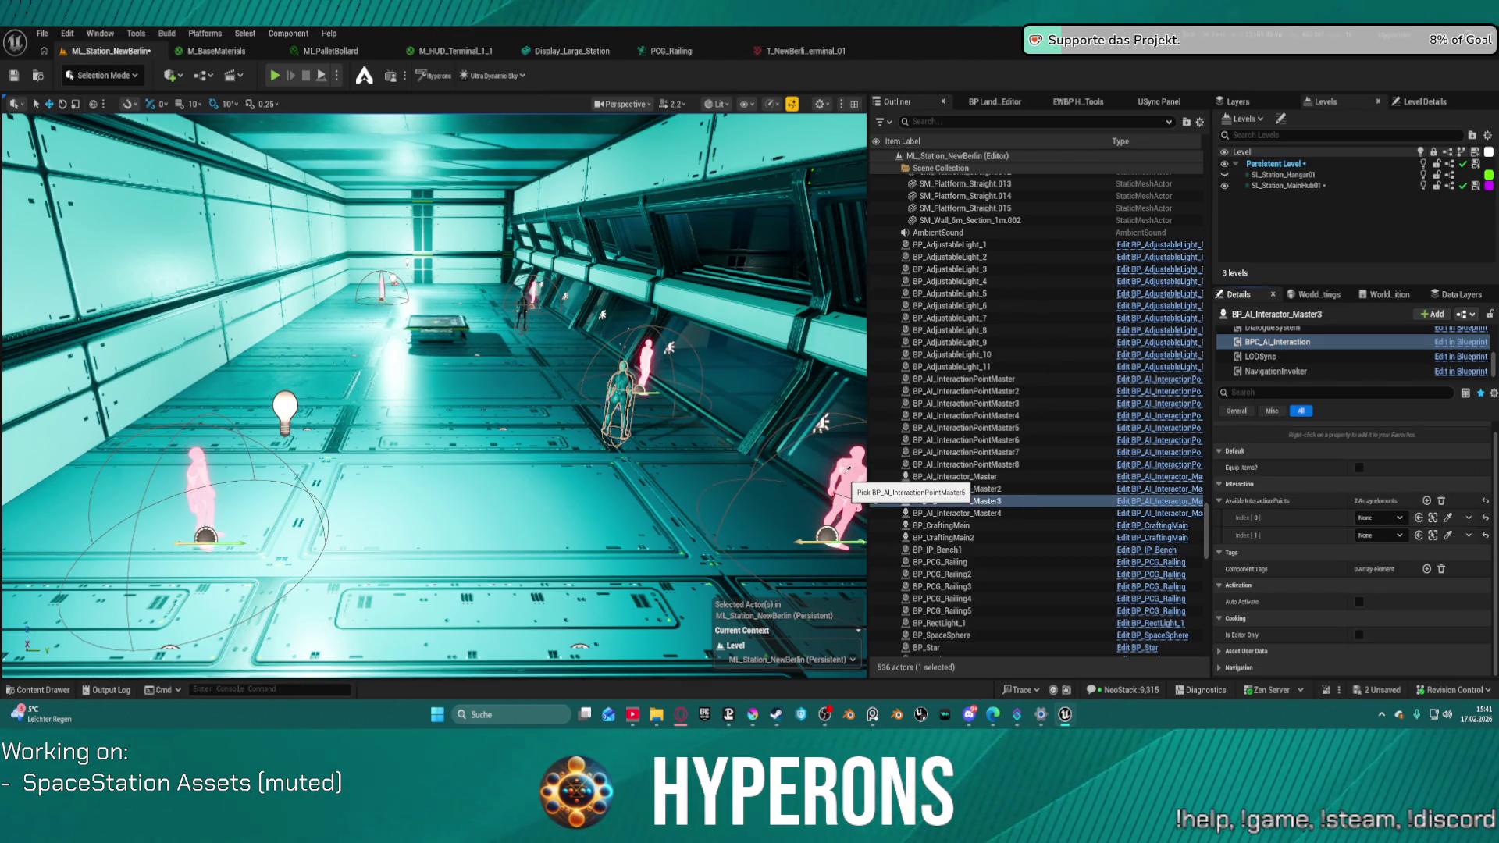
{"action": "left_click", "coordinate": [849, 468]}
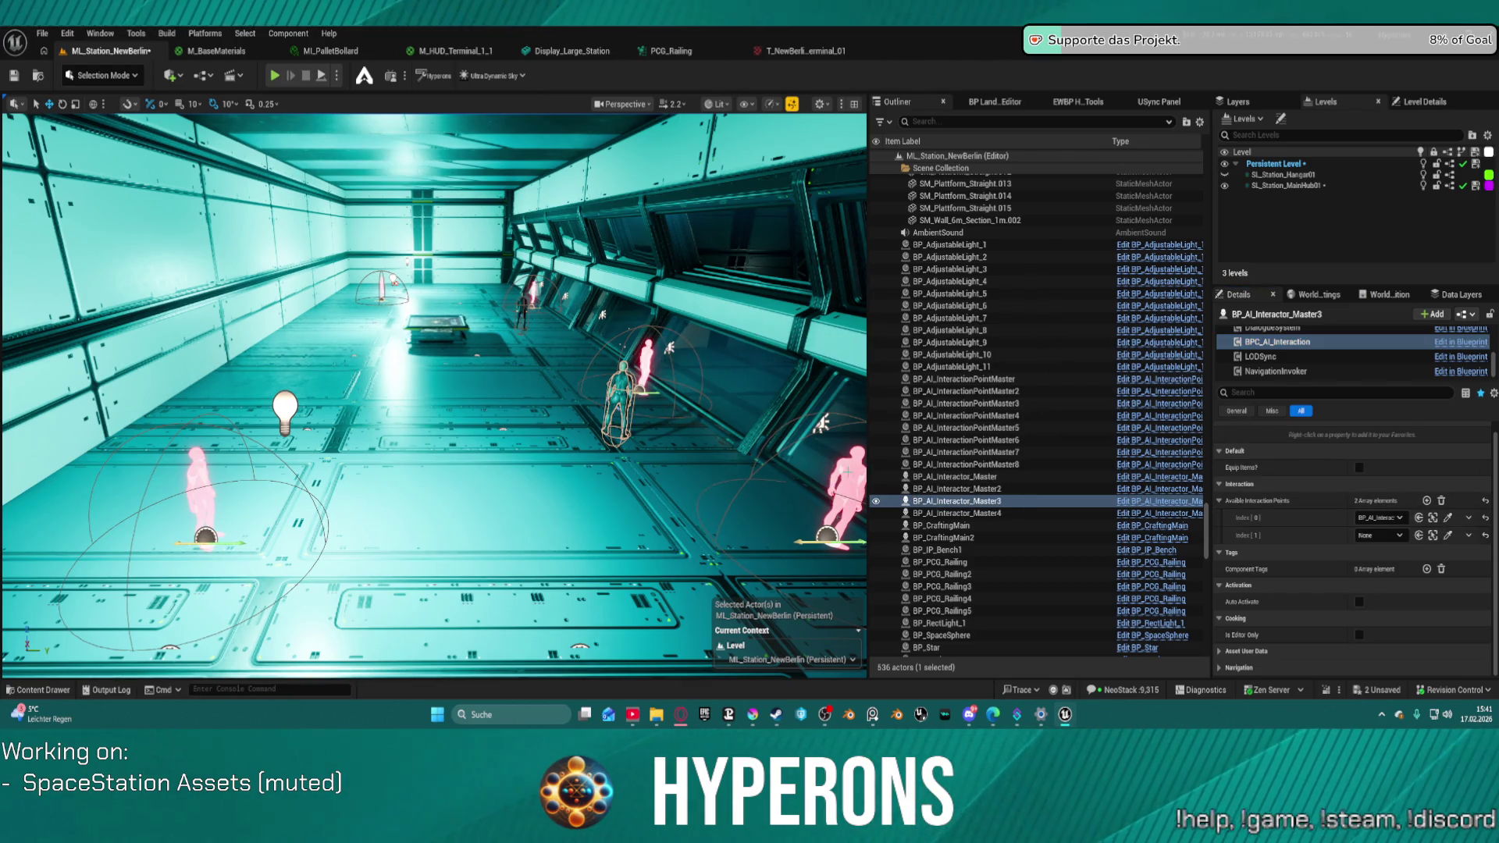
{"action": "left_click", "coordinate": [1447, 537]}
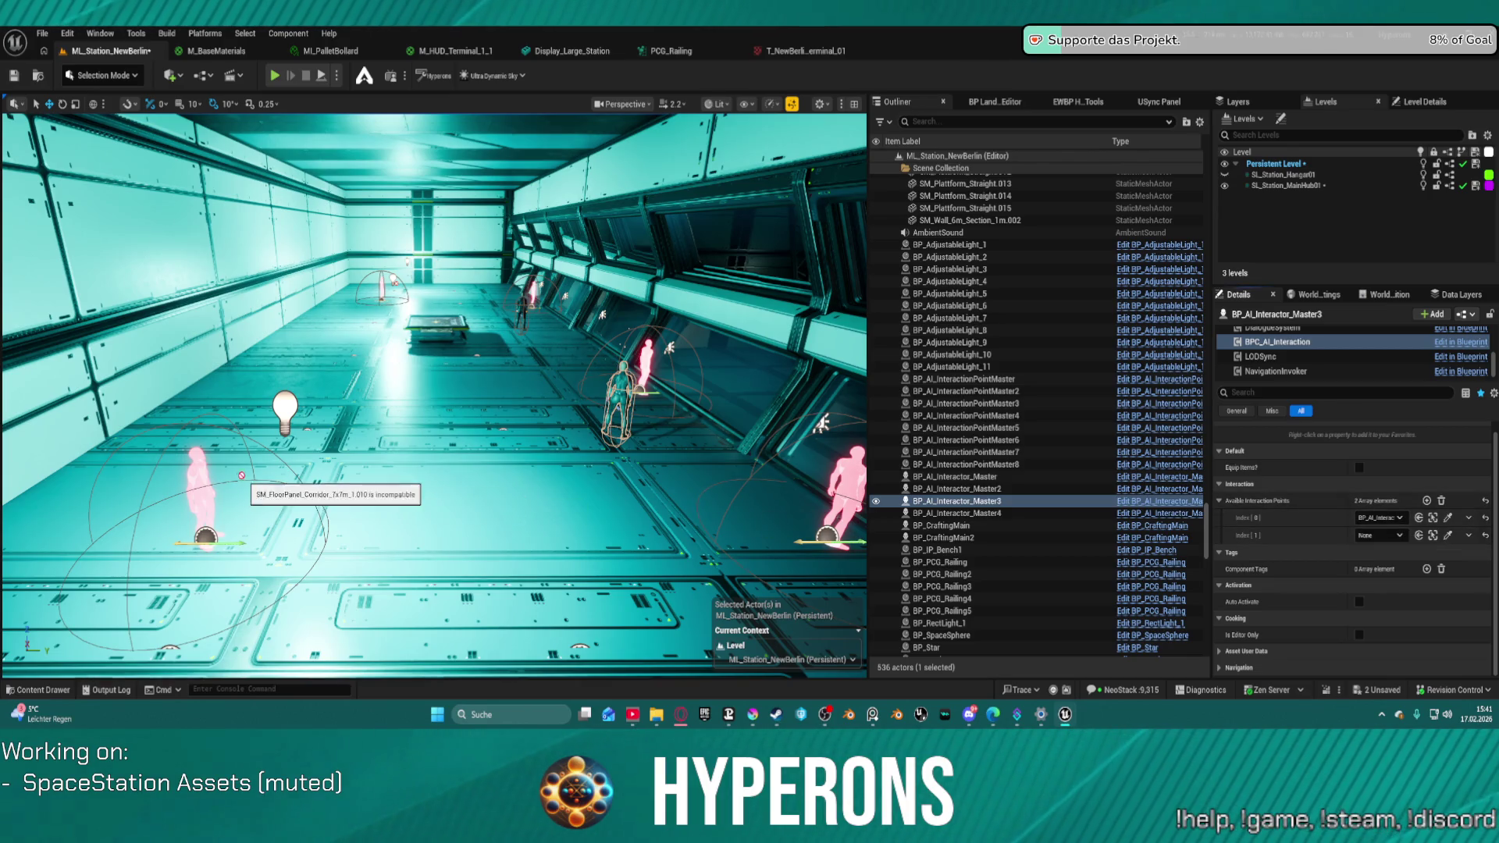
{"action": "left_click", "coordinate": [195, 470]}
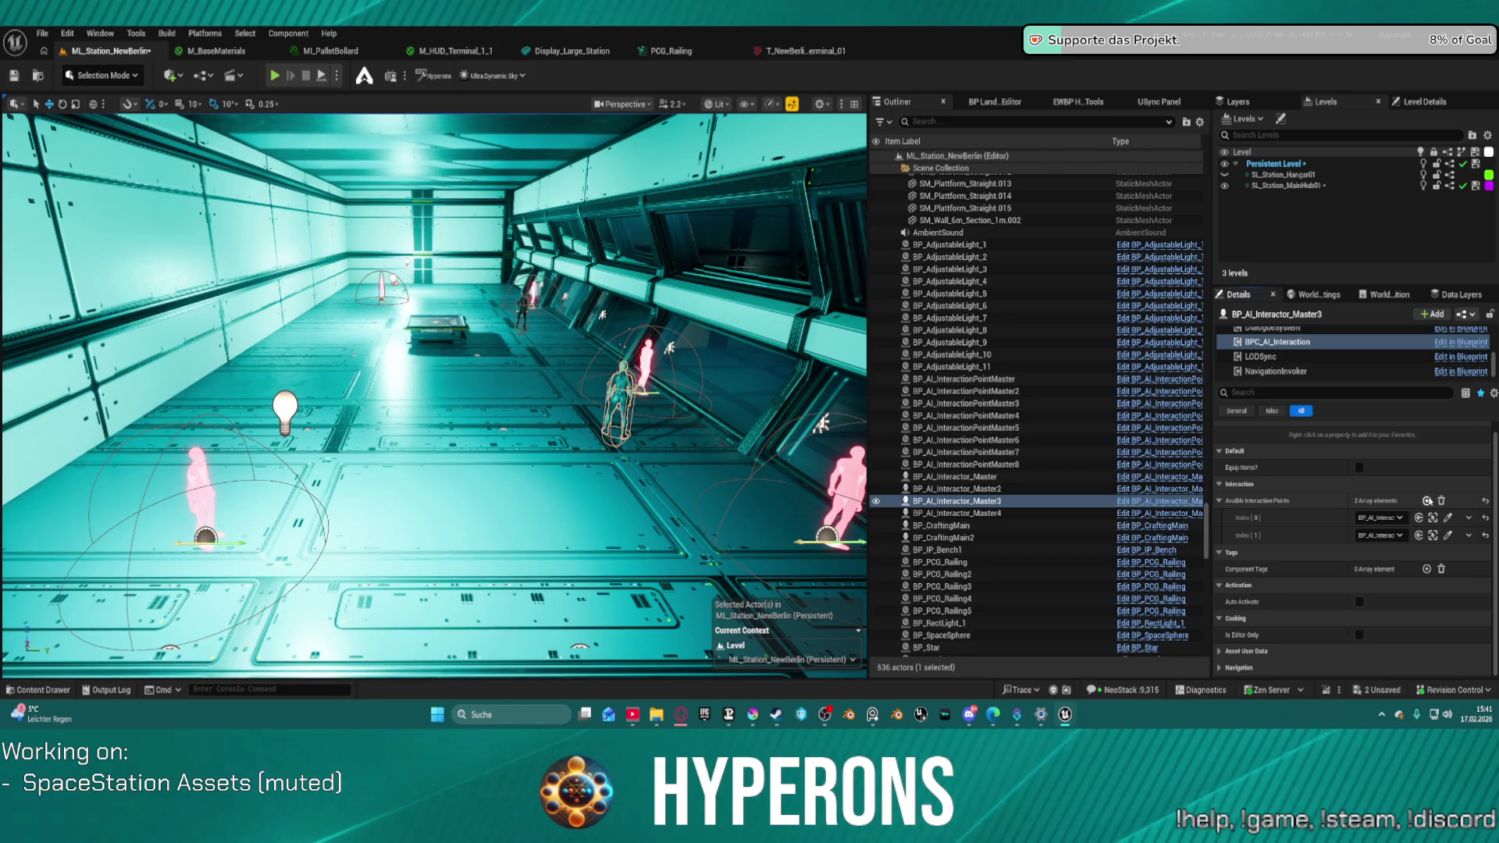
{"action": "left_click", "coordinate": [1426, 500]}
{"action": "left_click", "coordinate": [1448, 553]}
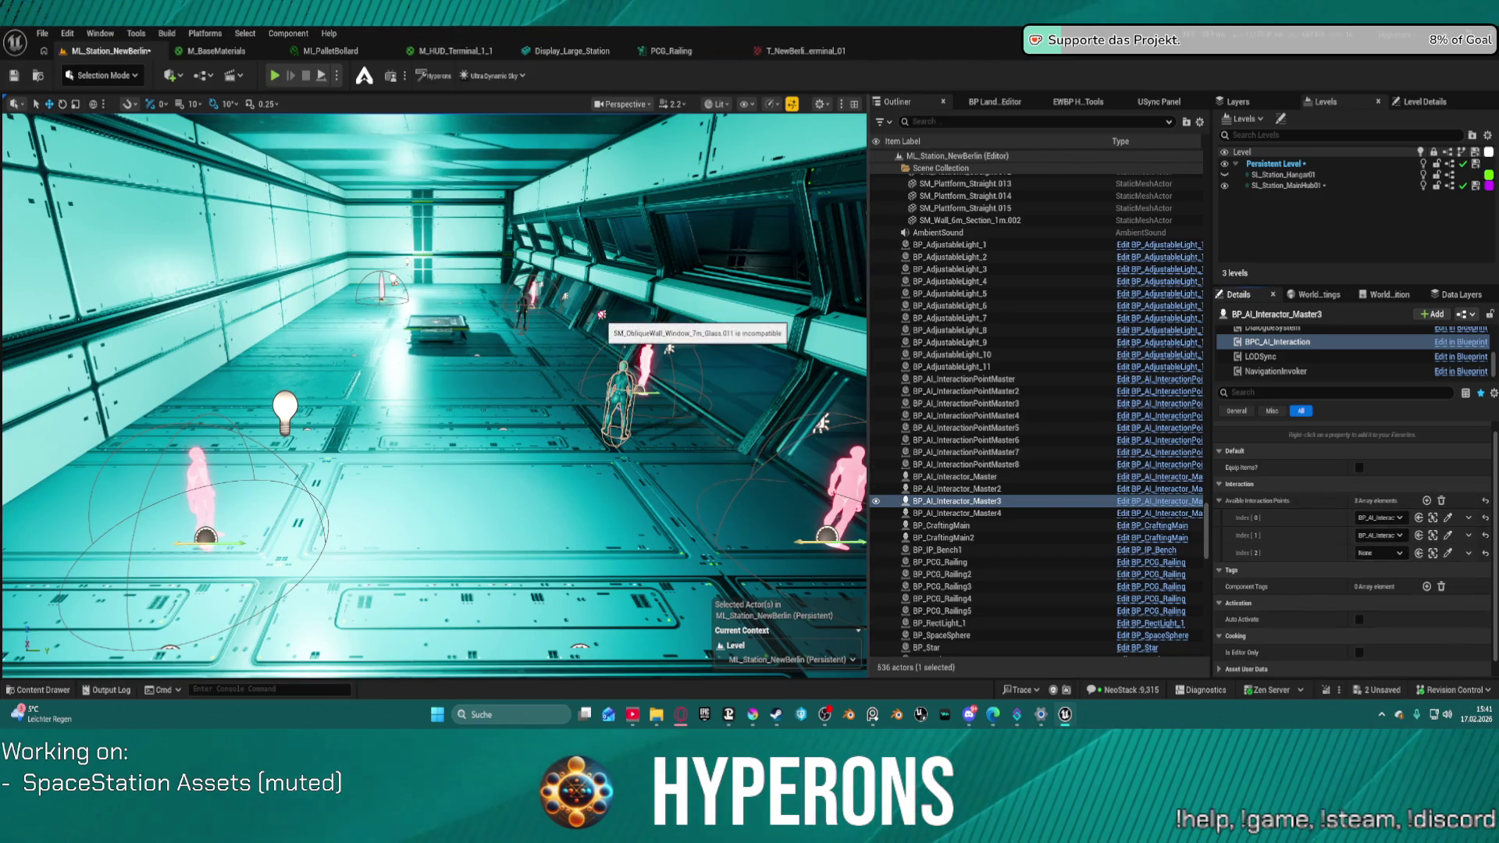
{"action": "left_click", "coordinate": [649, 356]}
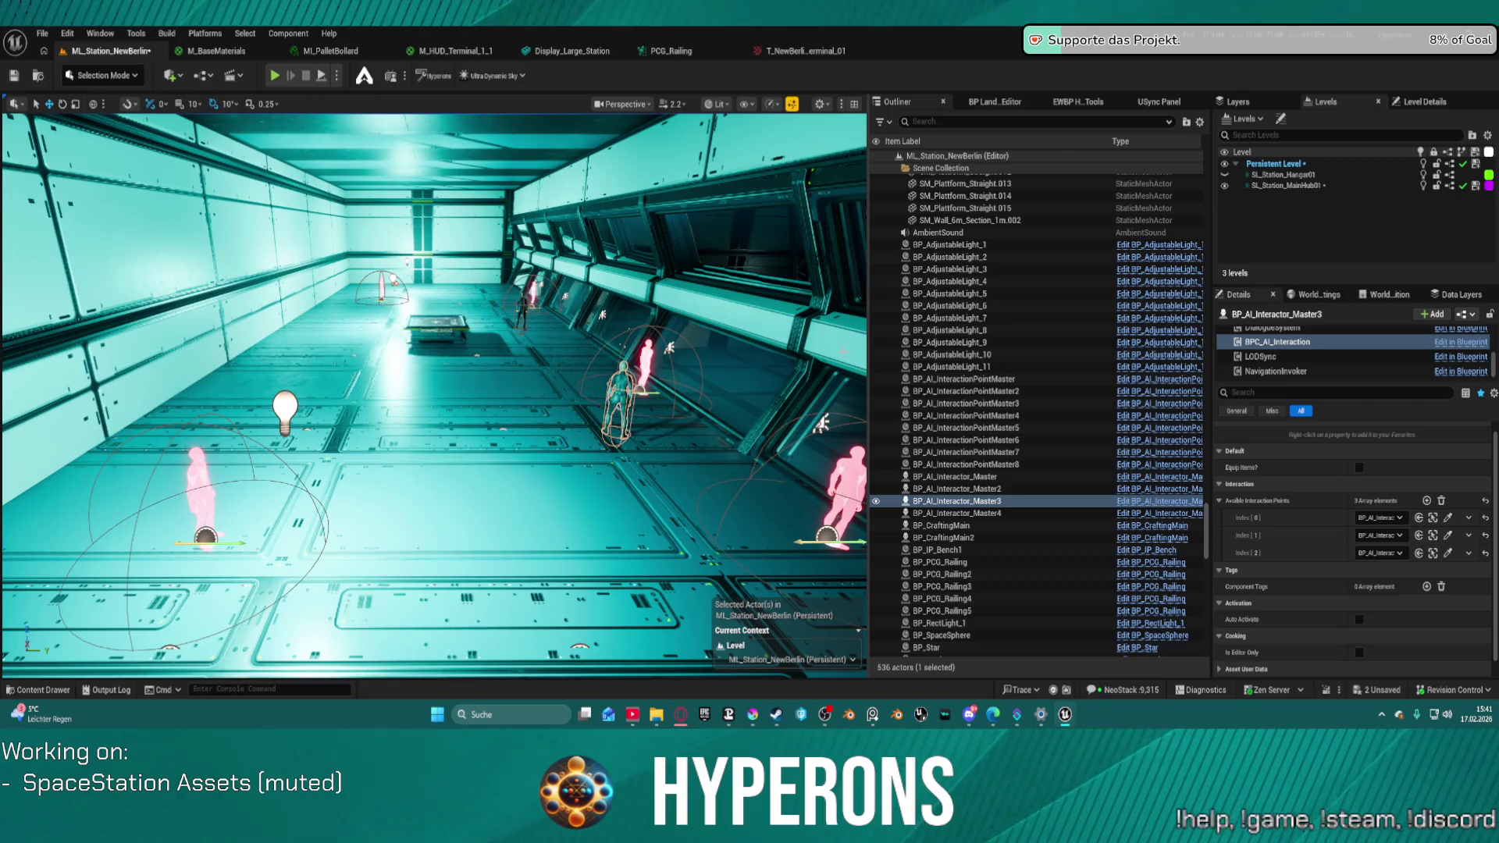
{"action": "key", "text": "ctrl+s"}
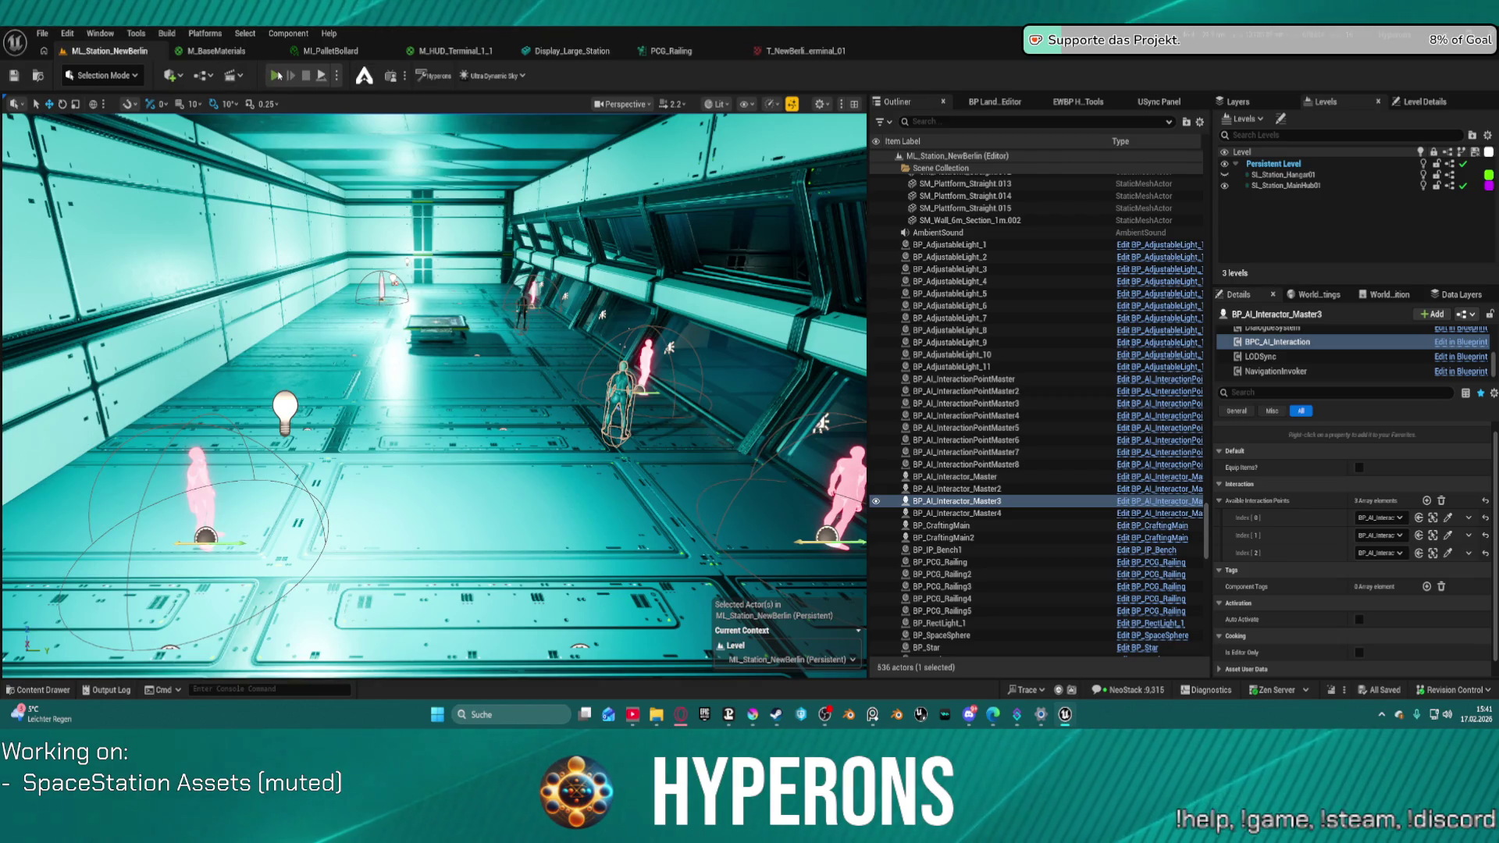
{"action": "key", "text": "alt+p"}
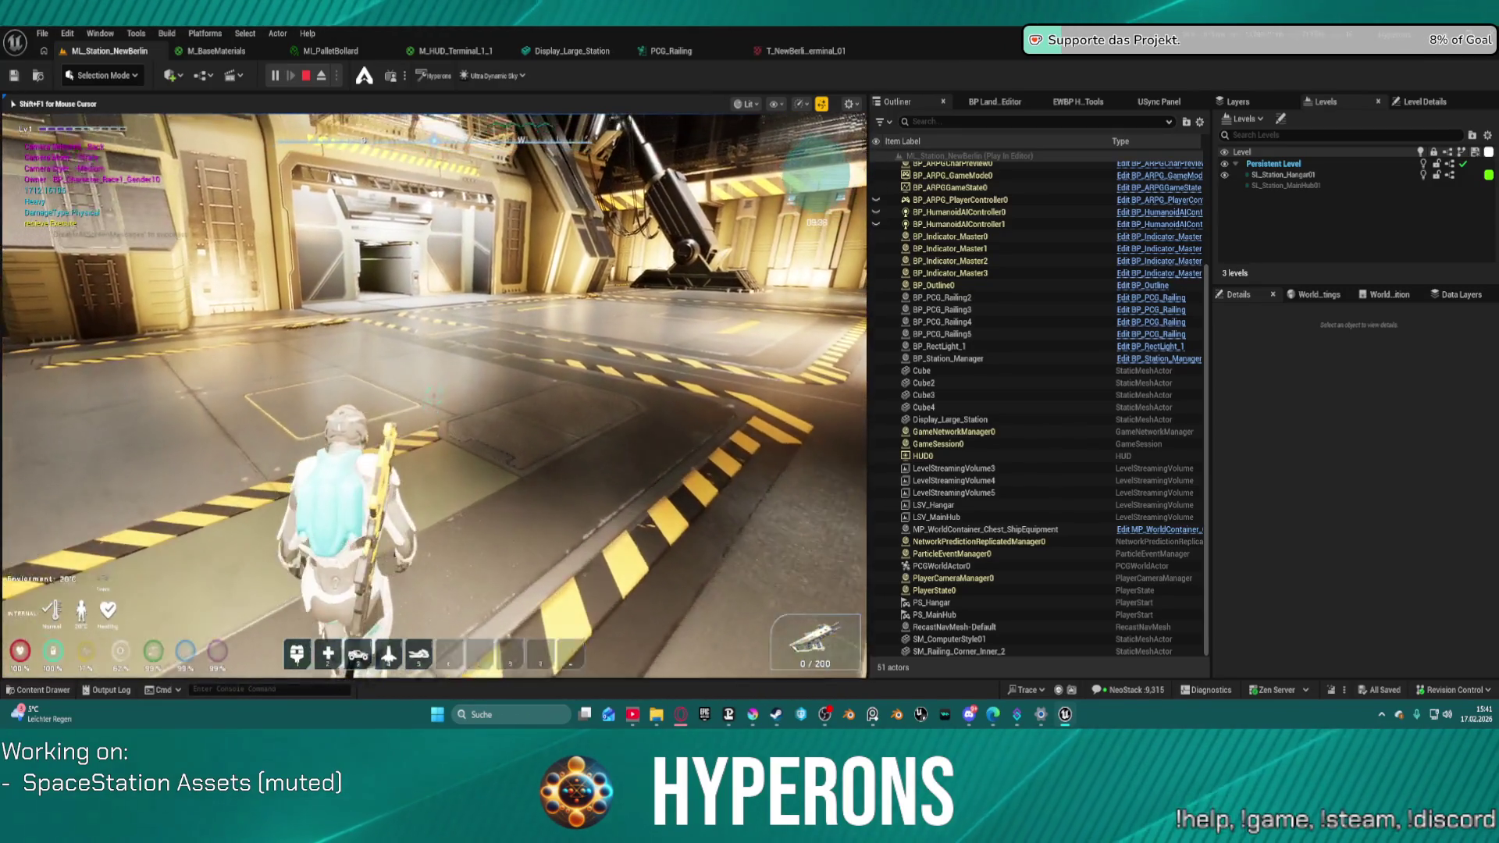
- Walk through the hangar door, free the camera with F8 to look around, then stop the playtest
{"action": "key", "text": "w"}
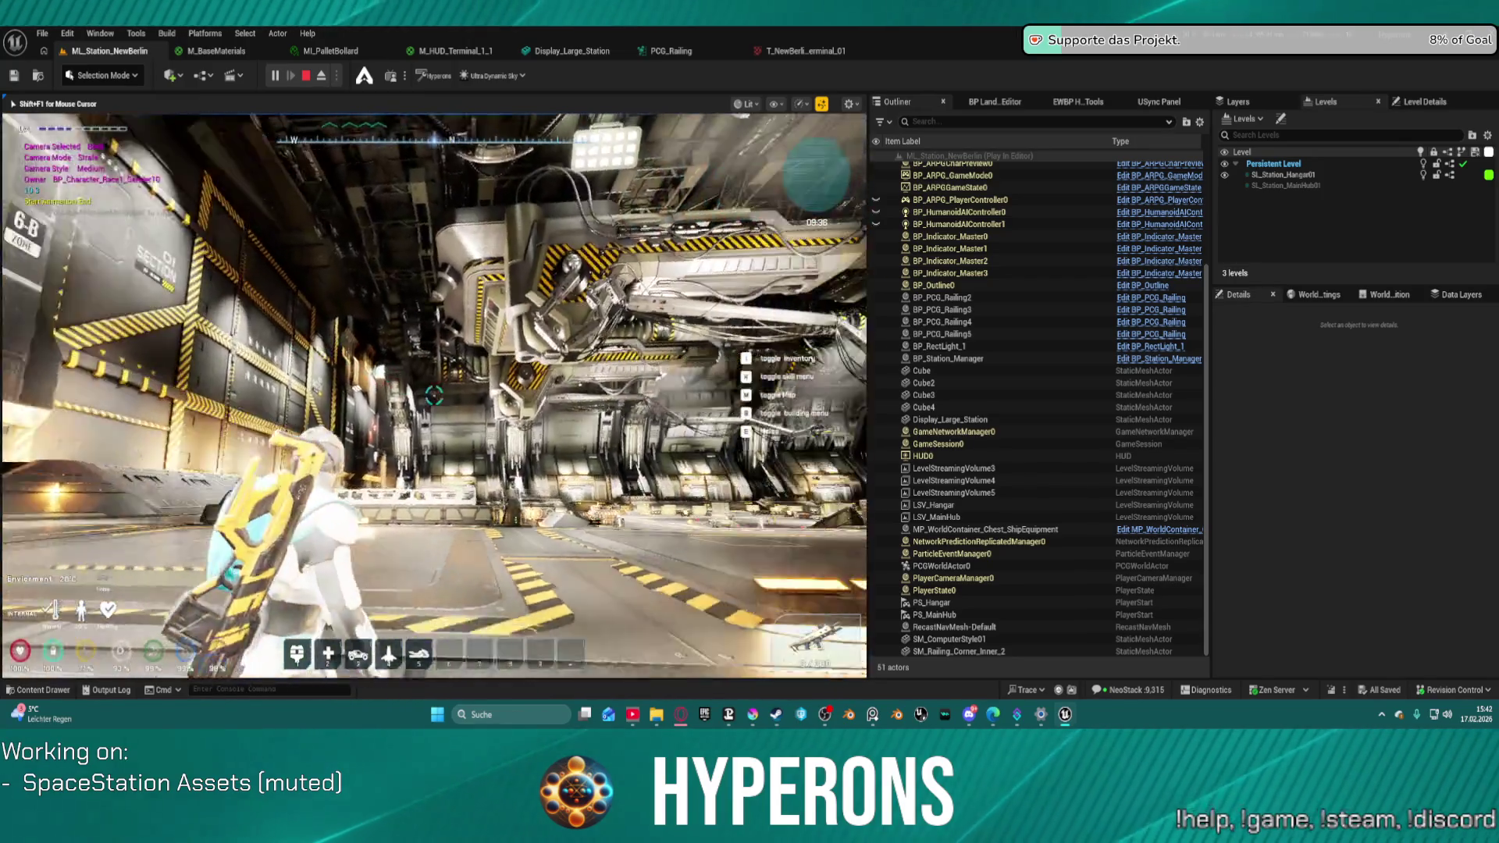
{"action": "key", "text": "w"}
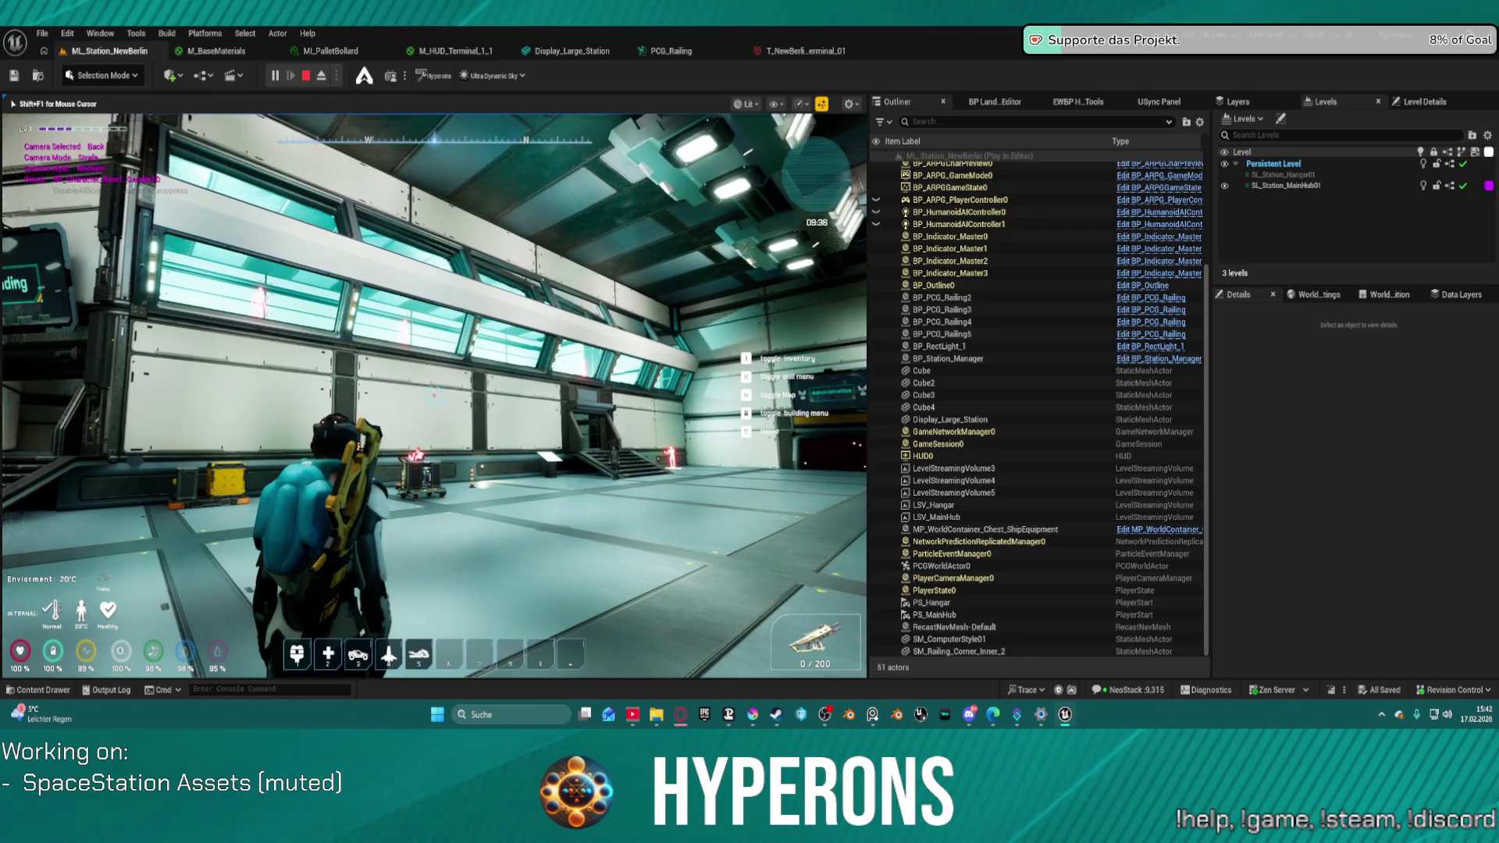
{"action": "key", "text": "F8"}
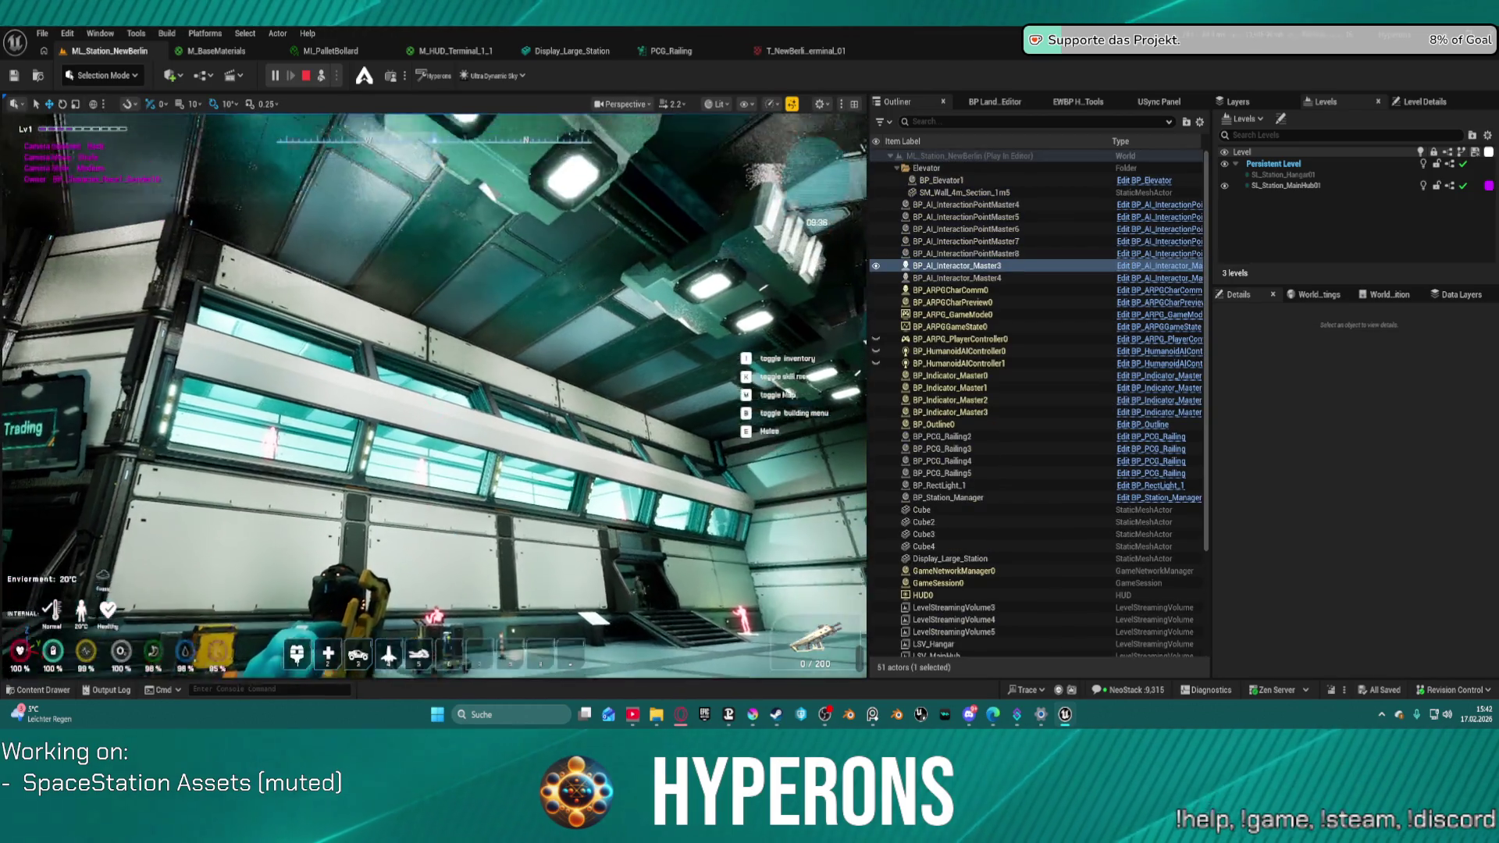
{"action": "key", "text": "w"}
{"action": "key", "text": "w"}
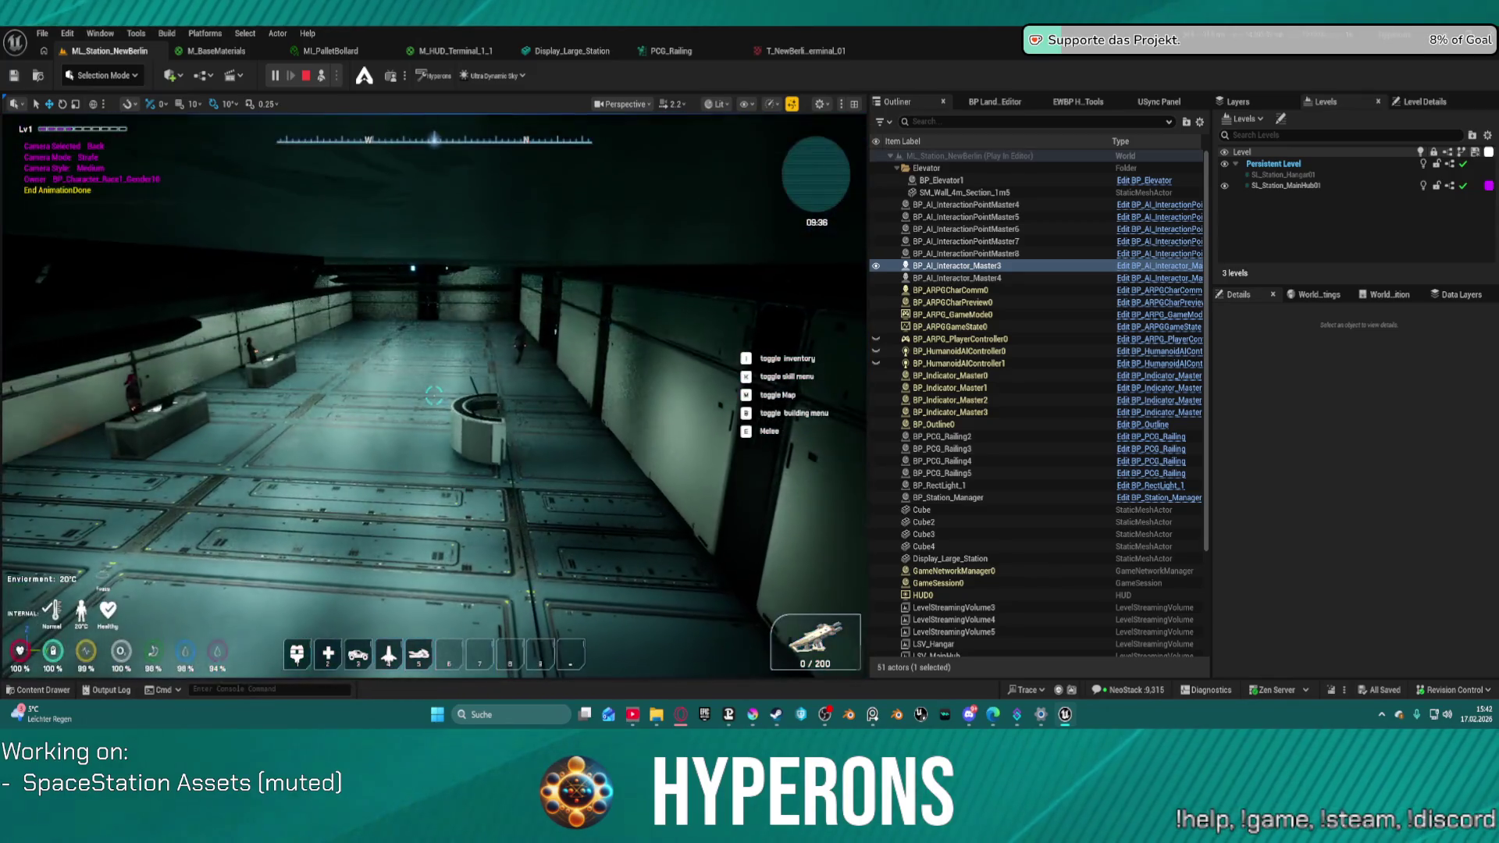
{"action": "key", "text": "w"}
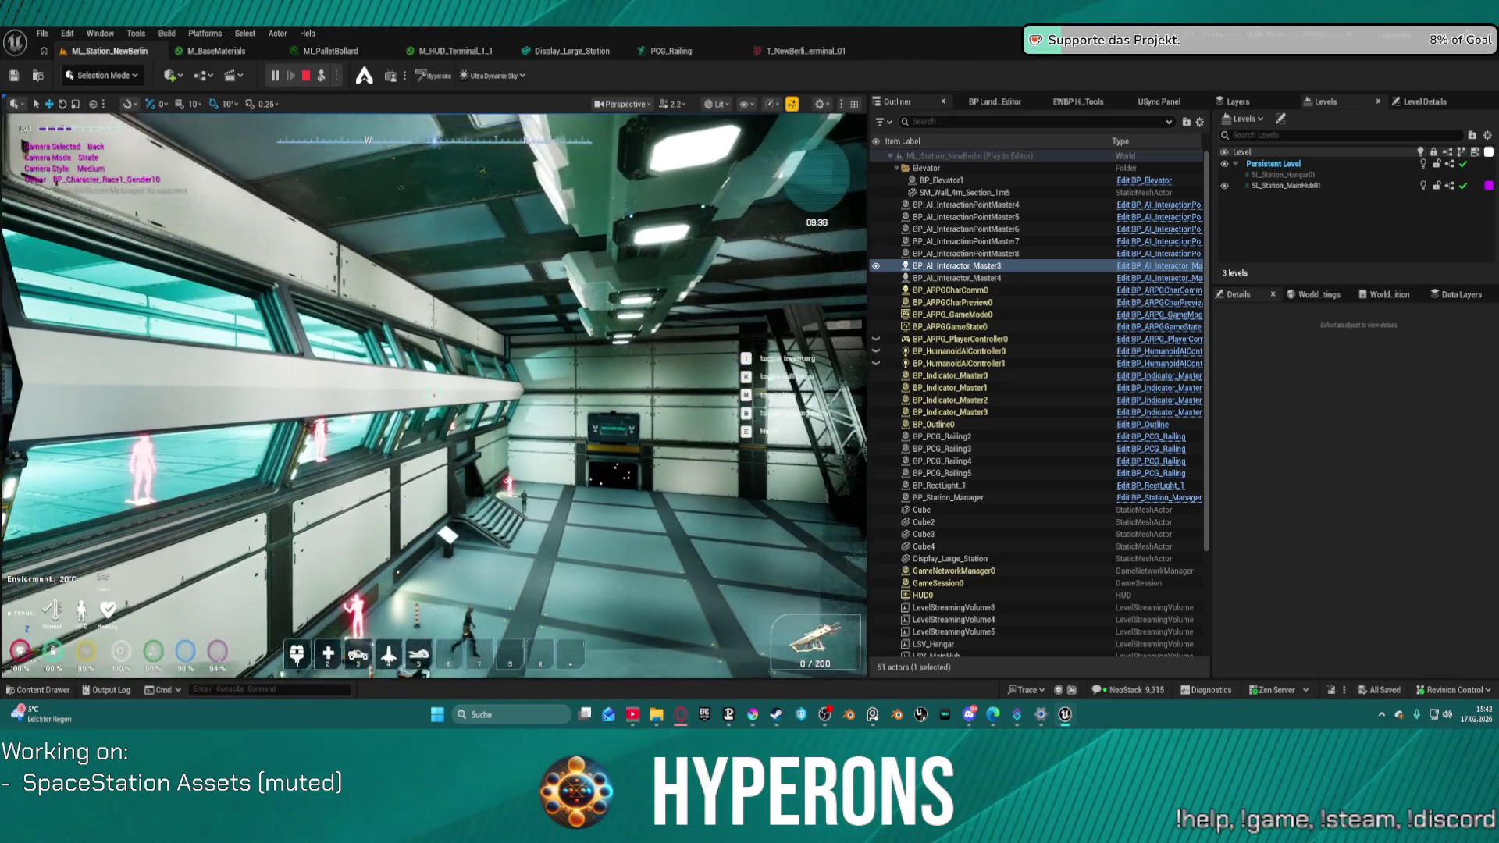
{"action": "key", "text": "Escape"}
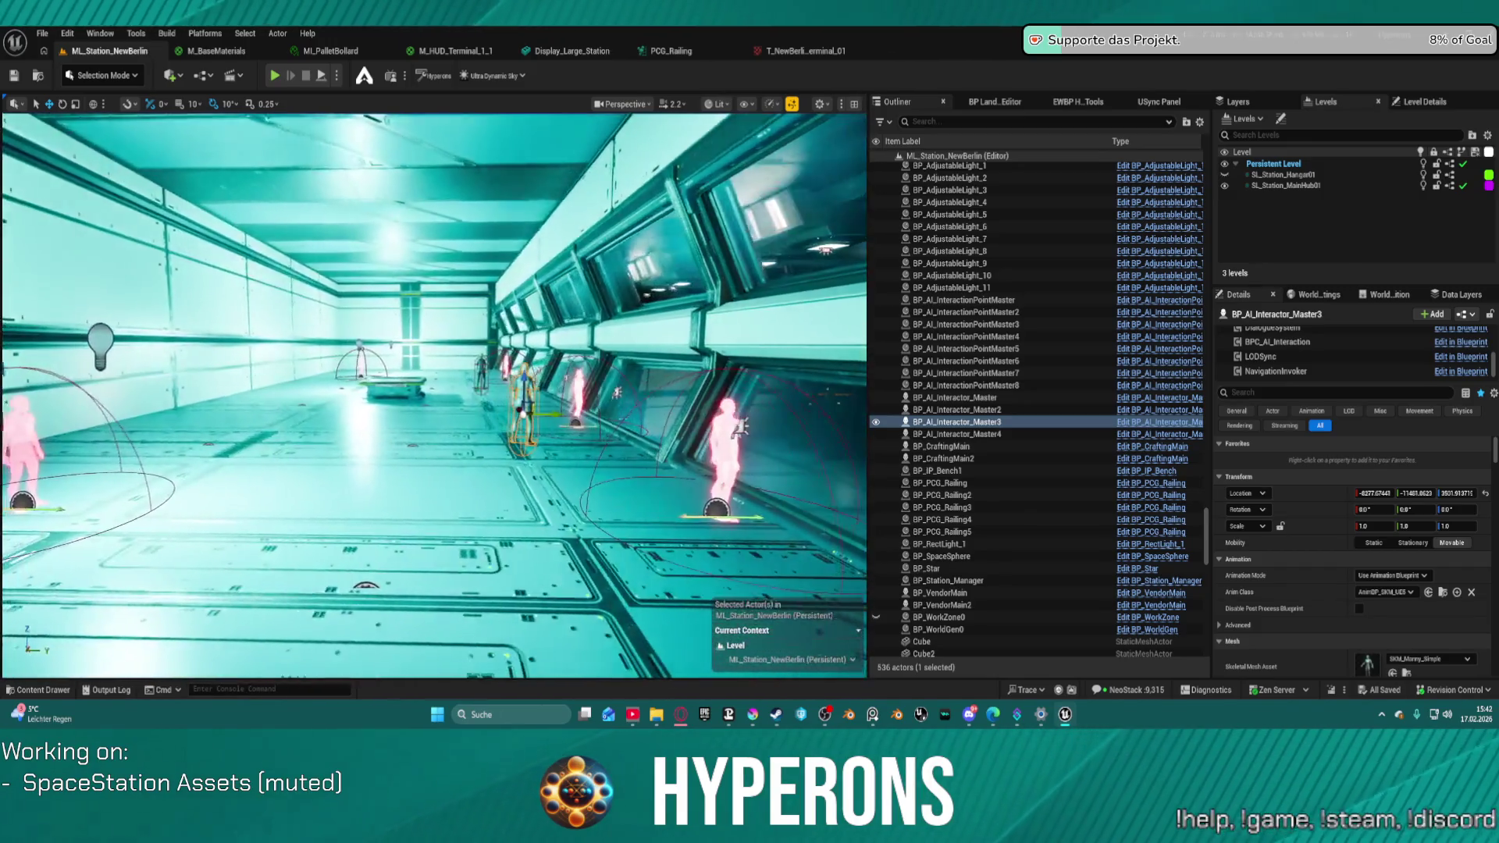
- Select the seven BP_AI_InteractionPoint and Interactor actors, framing them in the viewport
{"action": "left_click", "coordinate": [26, 414]}
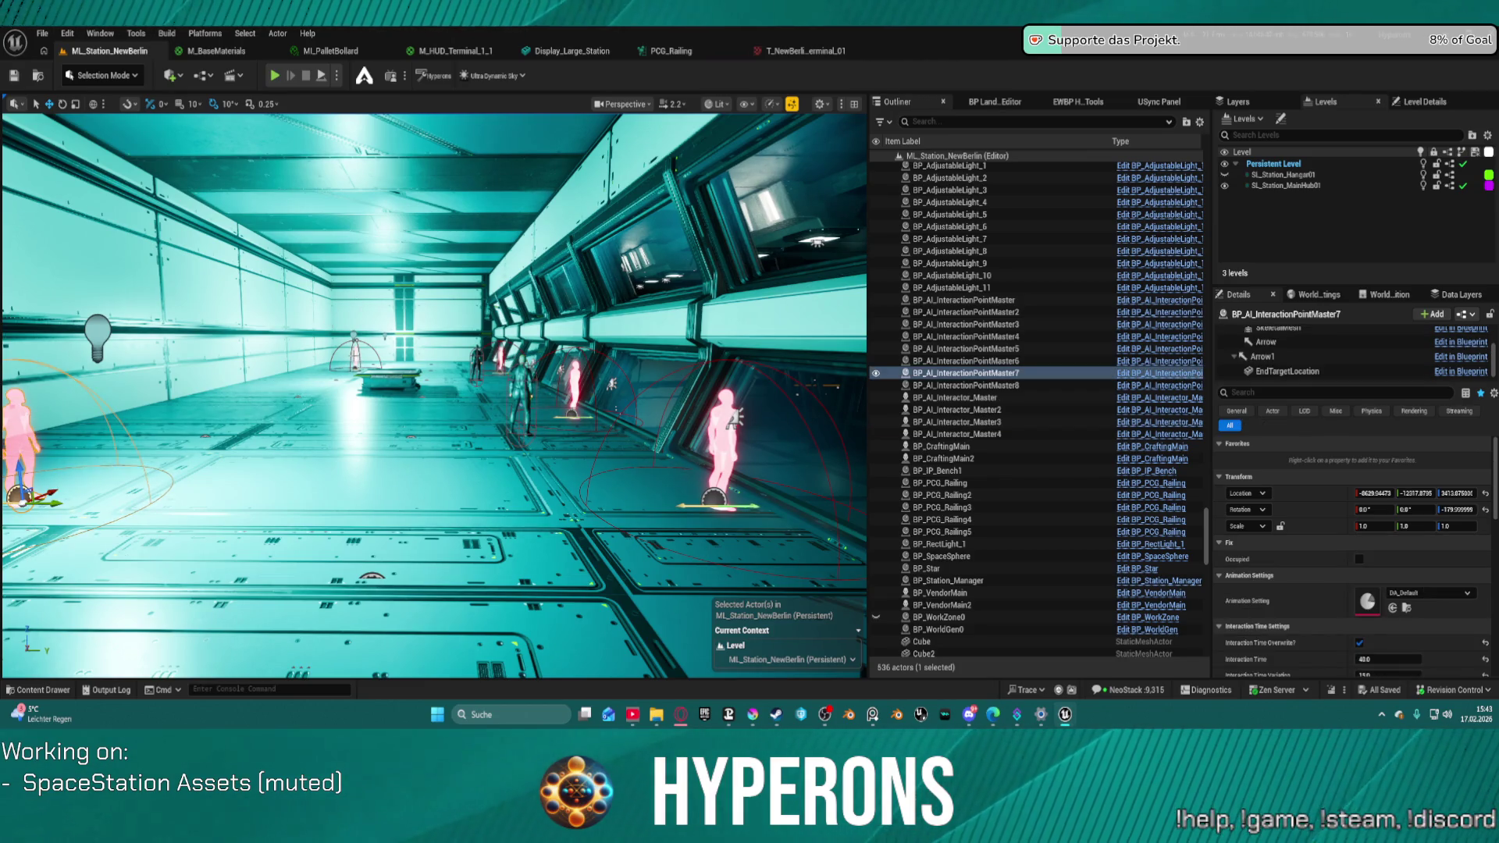
{"action": "left_click", "coordinate": [362, 361]}
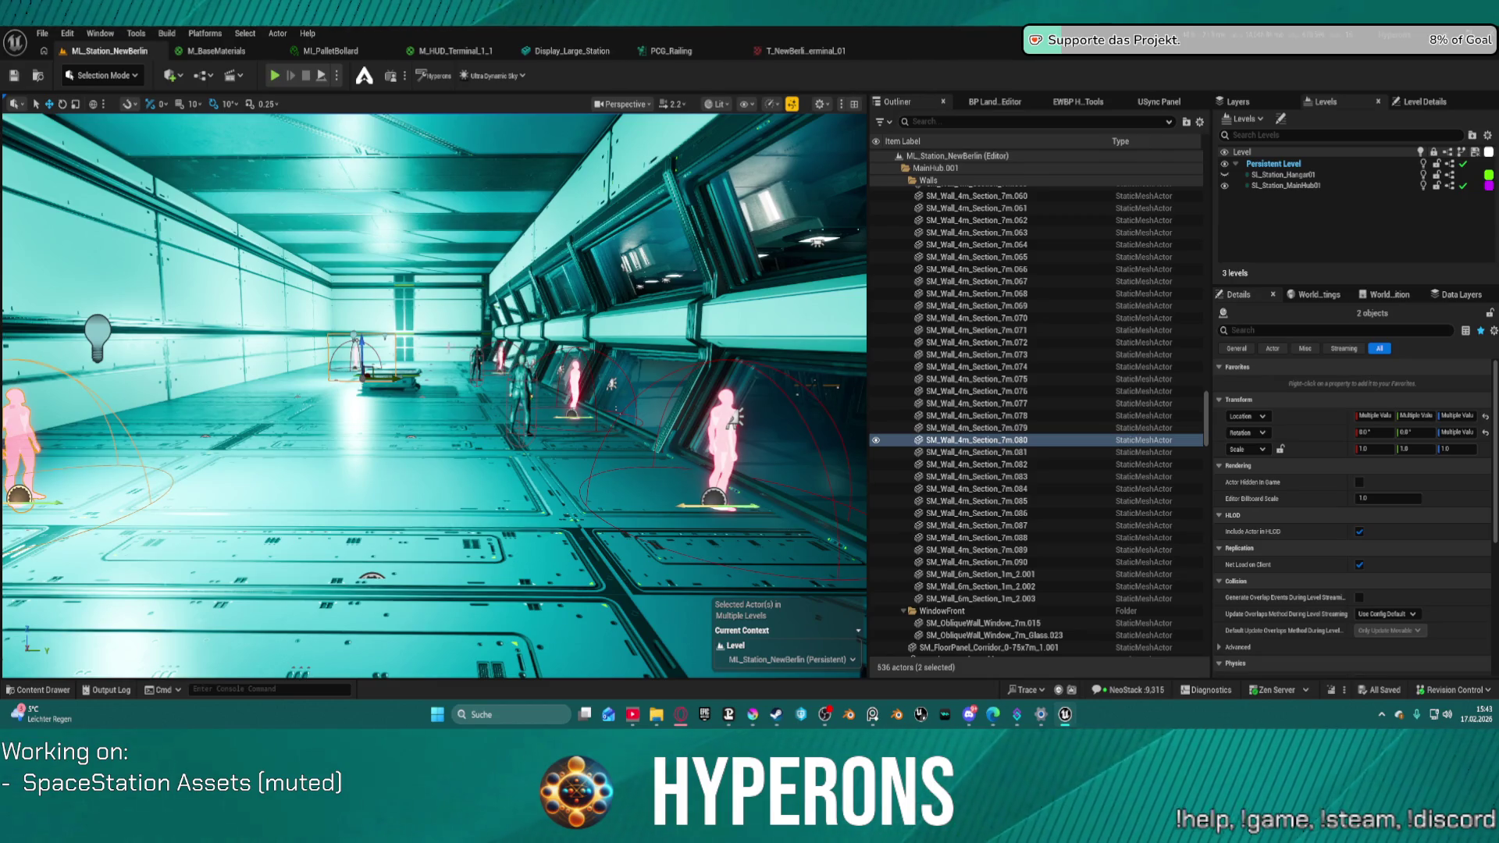
{"action": "key", "text": "f"}
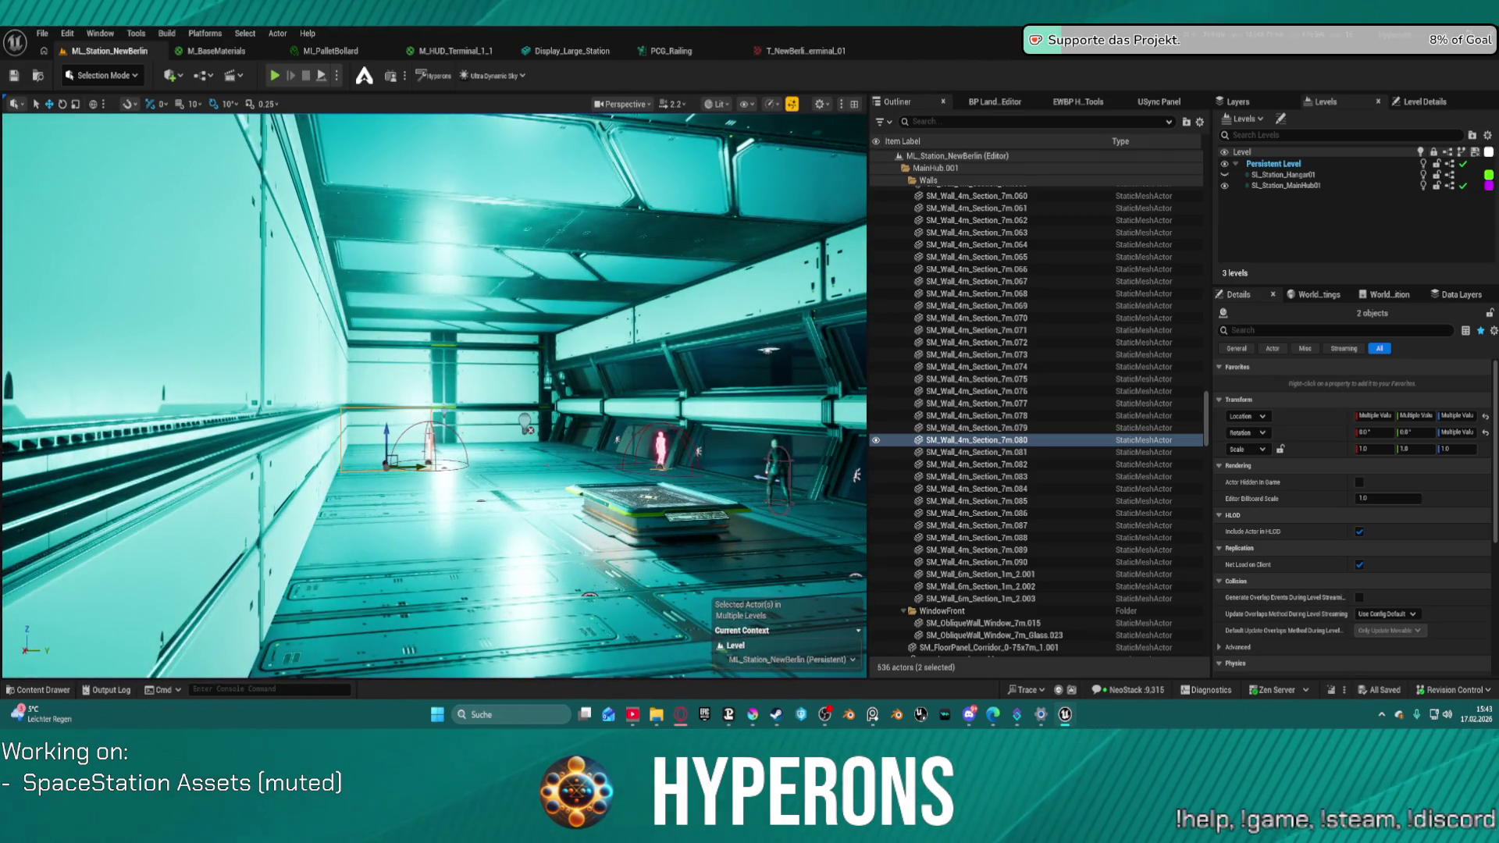
{"action": "key", "text": "ctrl+z"}
{"action": "key", "text": "f"}
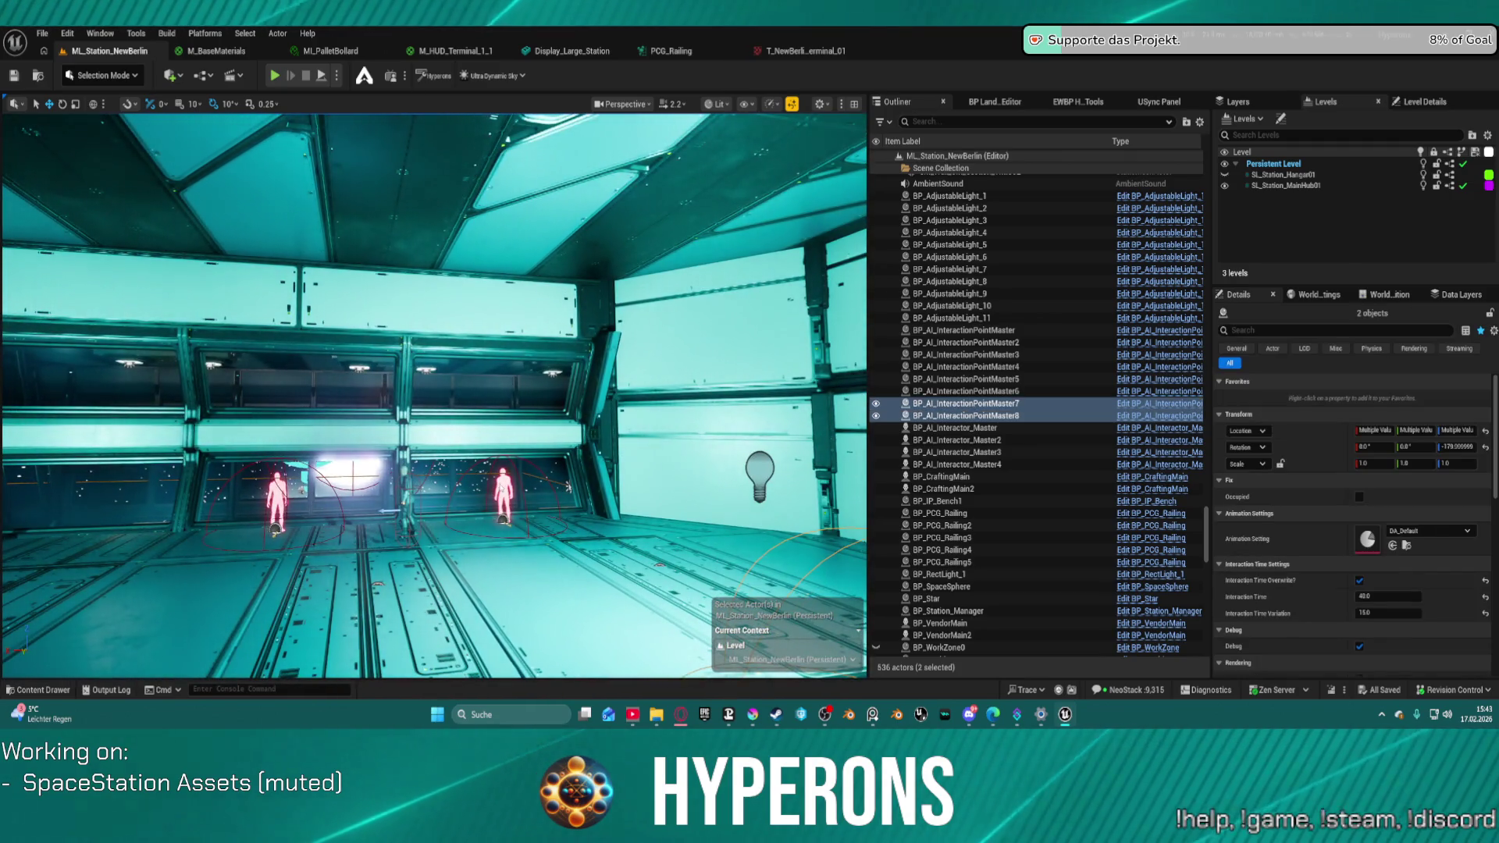
{"action": "left_click", "coordinate": [966, 378], "text": "ctrl"}
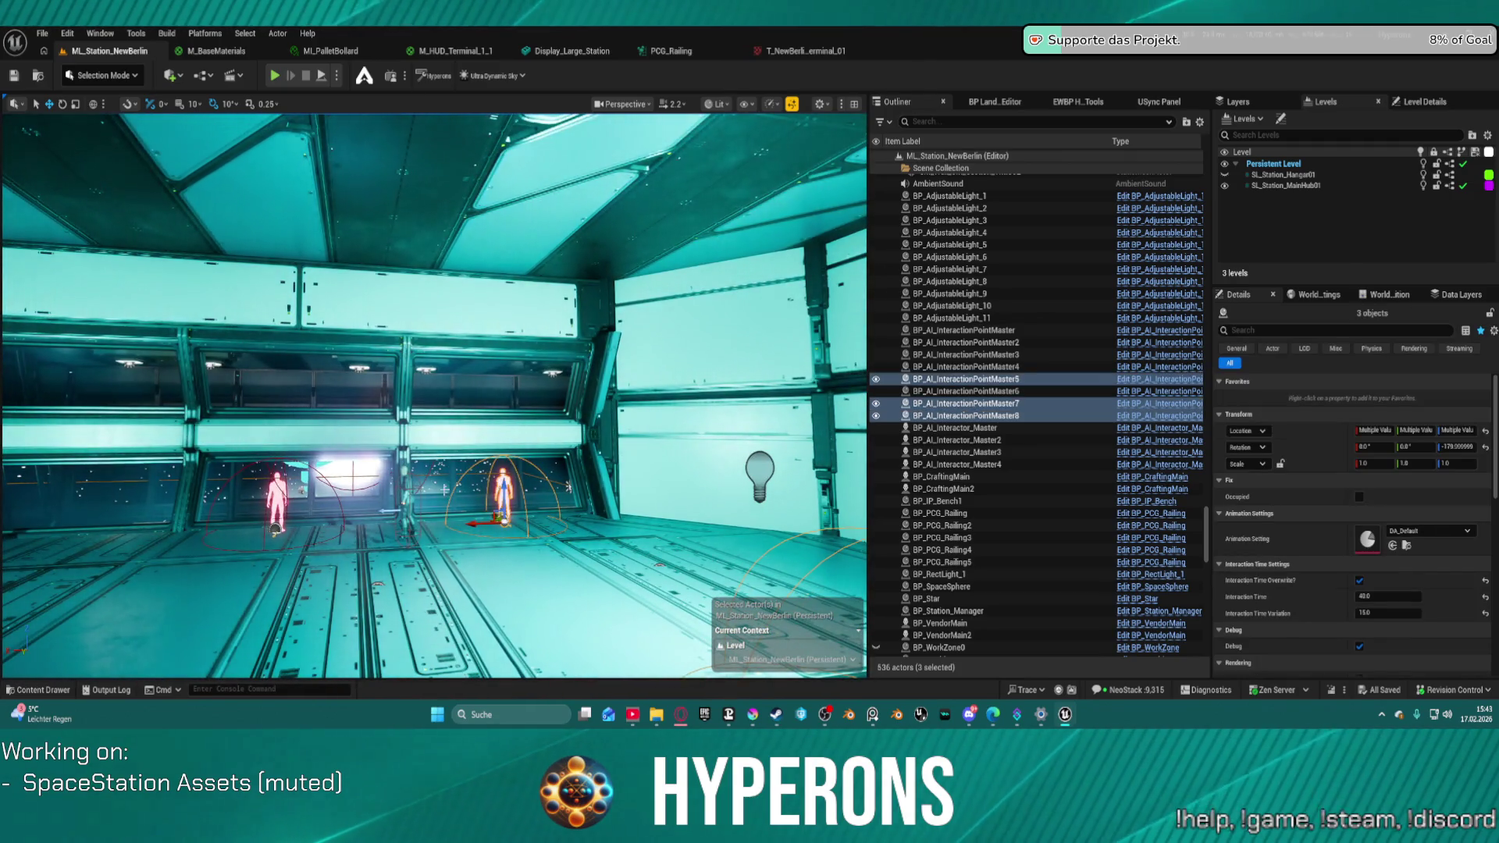
{"action": "left_click", "coordinate": [957, 452], "text": "ctrl"}
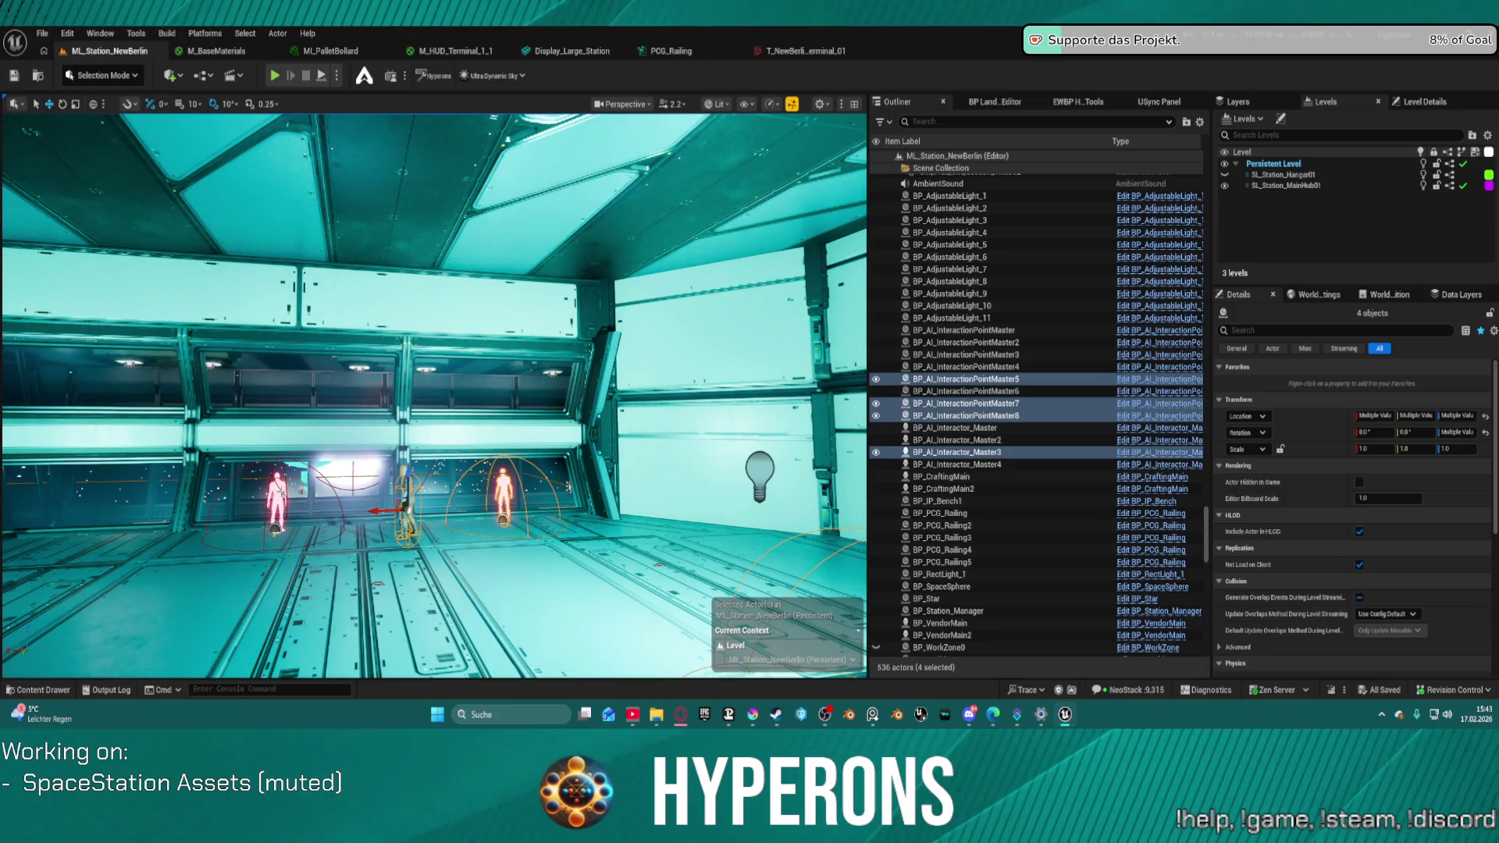
{"action": "left_click", "coordinate": [965, 366], "text": "ctrl"}
{"action": "key", "text": "f"}
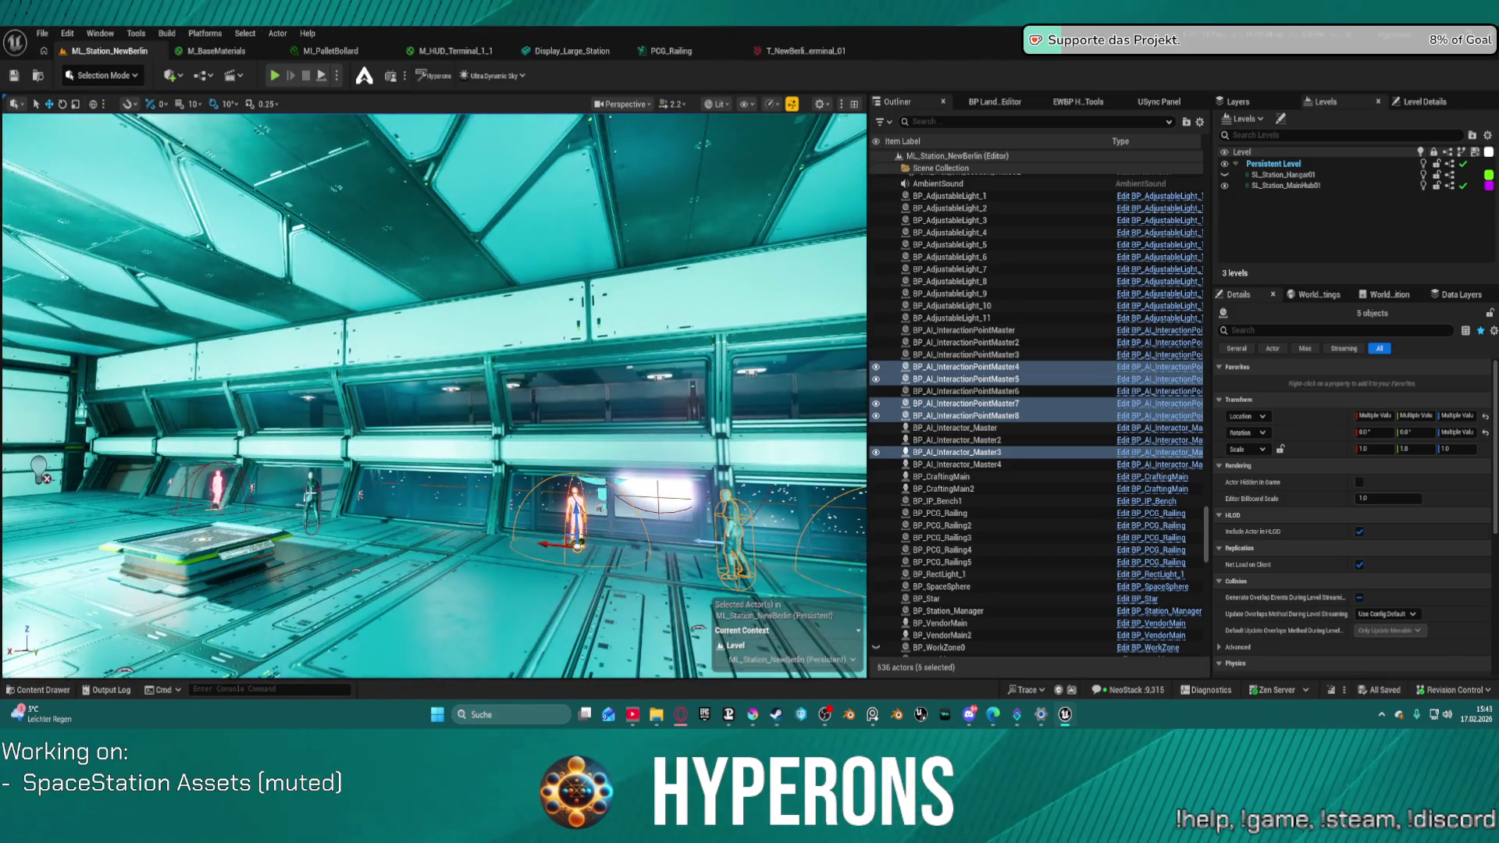
{"action": "left_click", "coordinate": [957, 465], "text": "ctrl"}
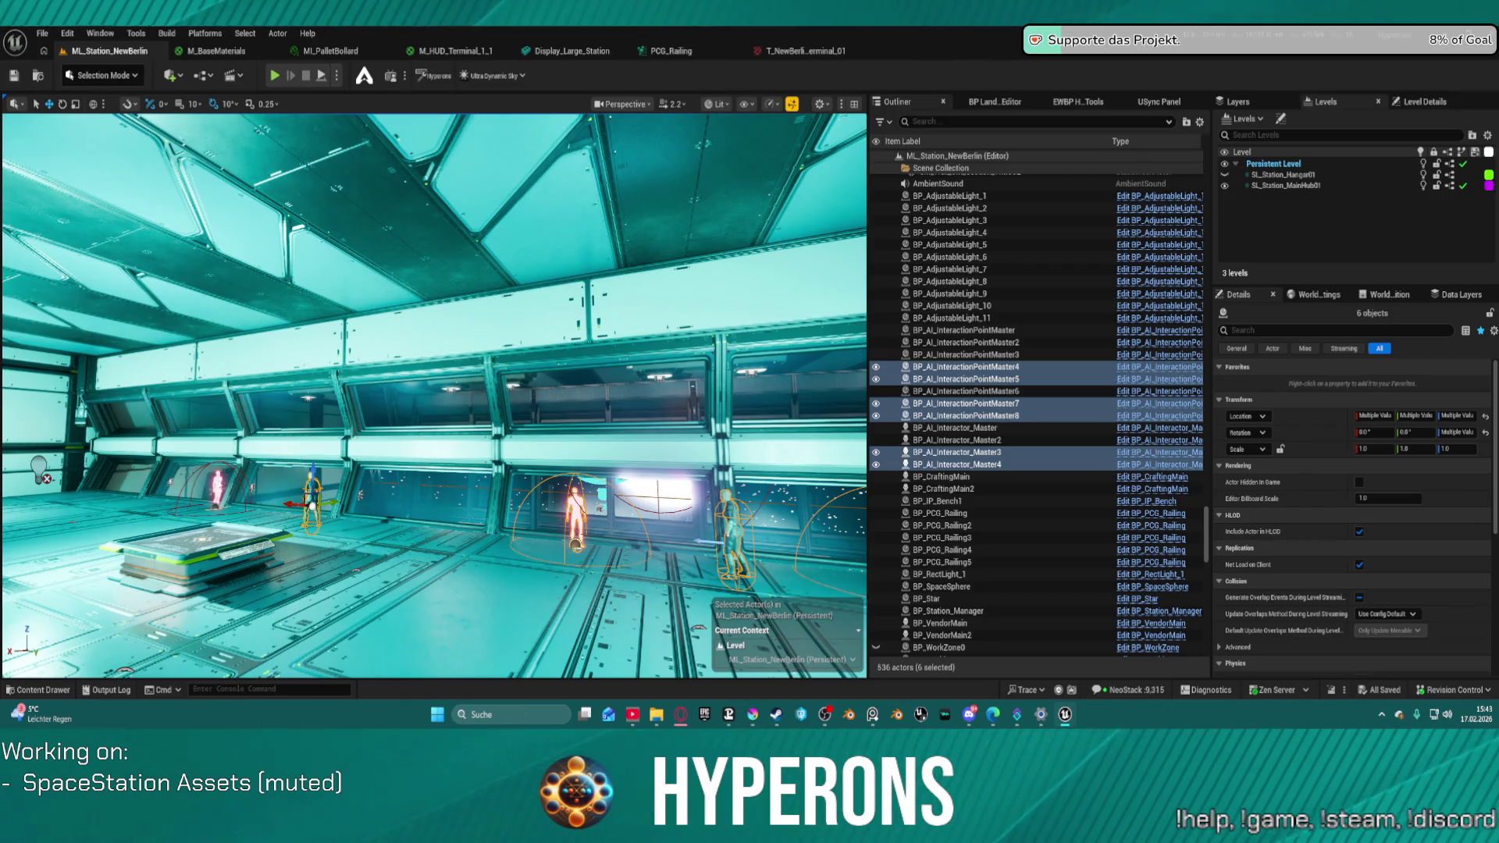
{"action": "left_click", "coordinate": [966, 391], "text": "ctrl"}
{"action": "key", "text": "f"}
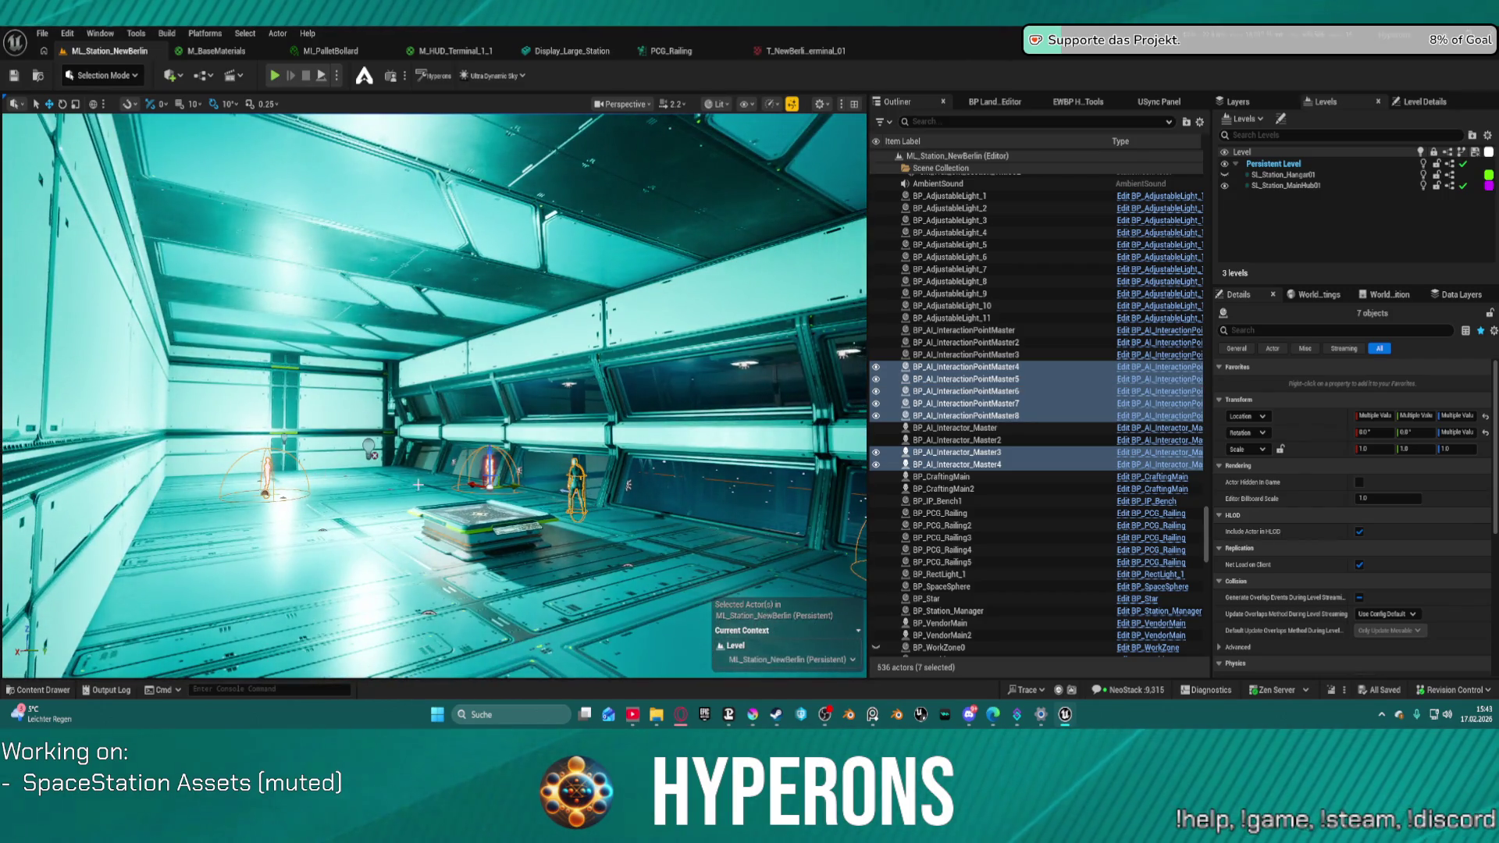
{"action": "key", "text": "f"}
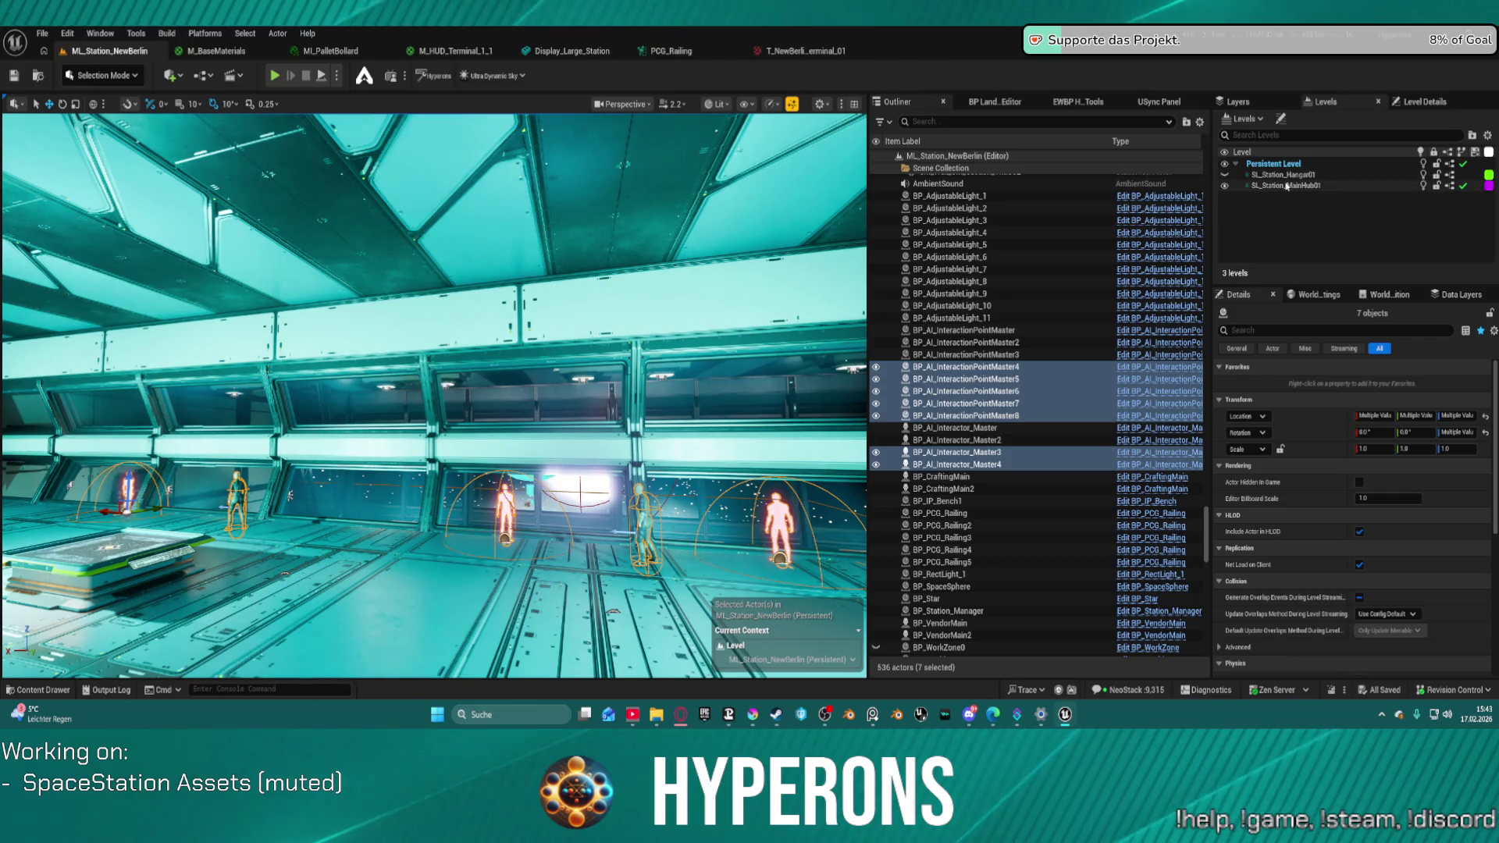
- Move the selected actors into SL_Station_MainHub01 and start a playtest
{"action": "right_click", "coordinate": [1287, 186]}
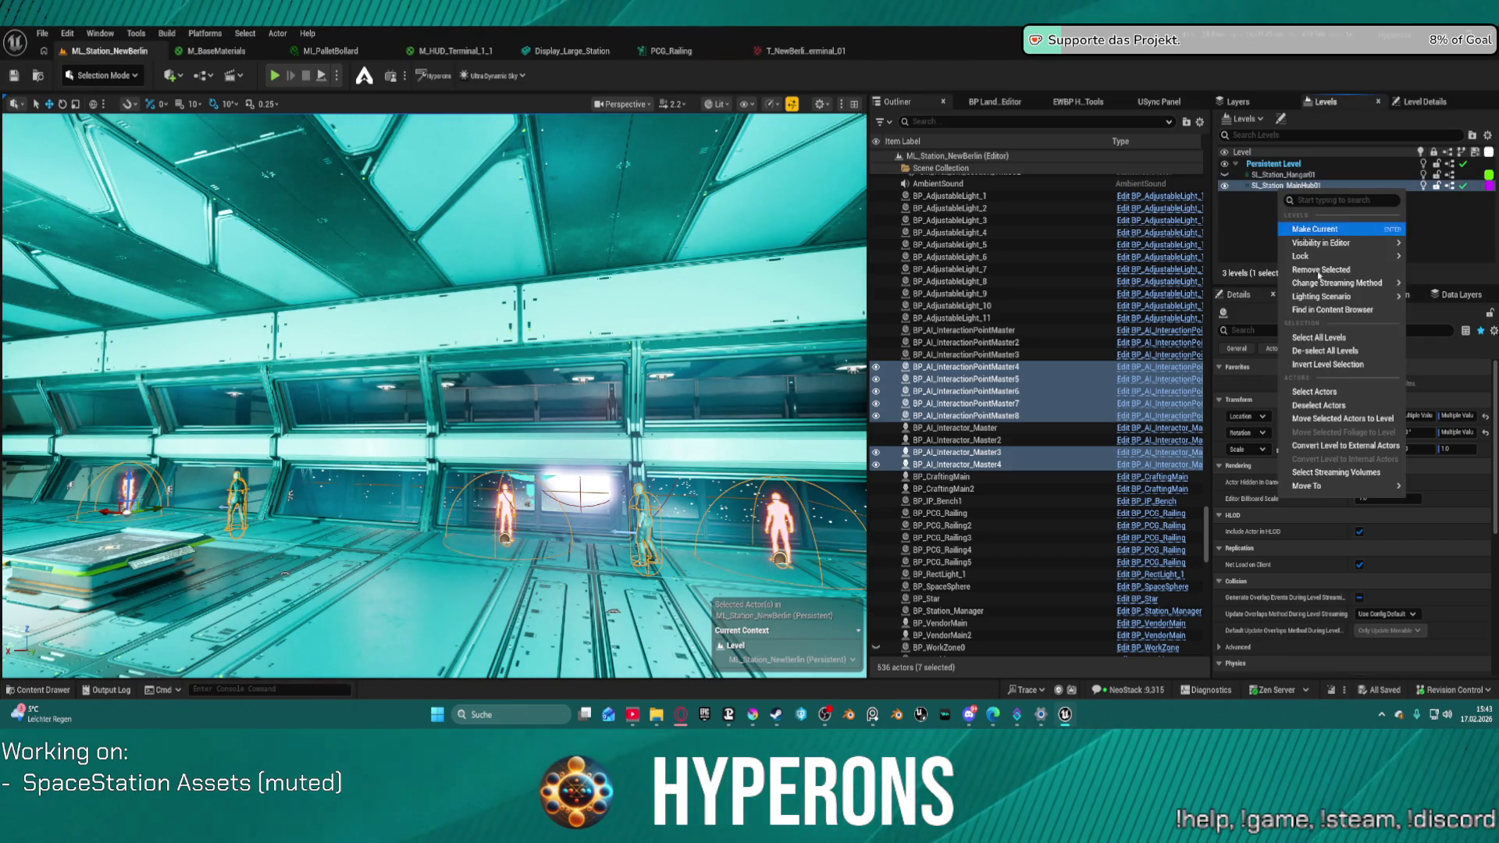
{"action": "left_click", "coordinate": [1339, 420]}
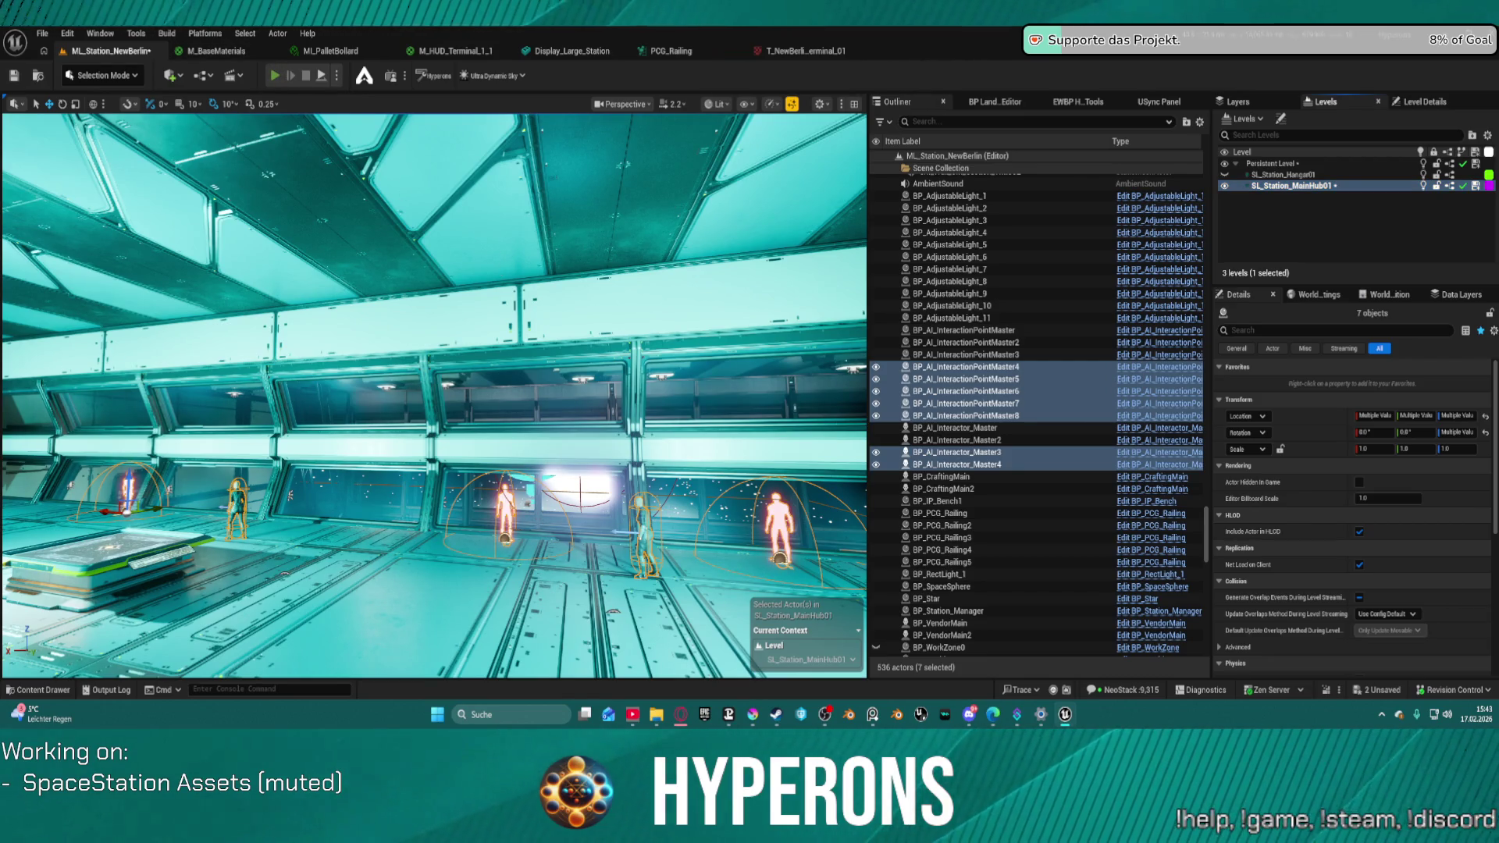
{"action": "key", "text": "alt+p"}
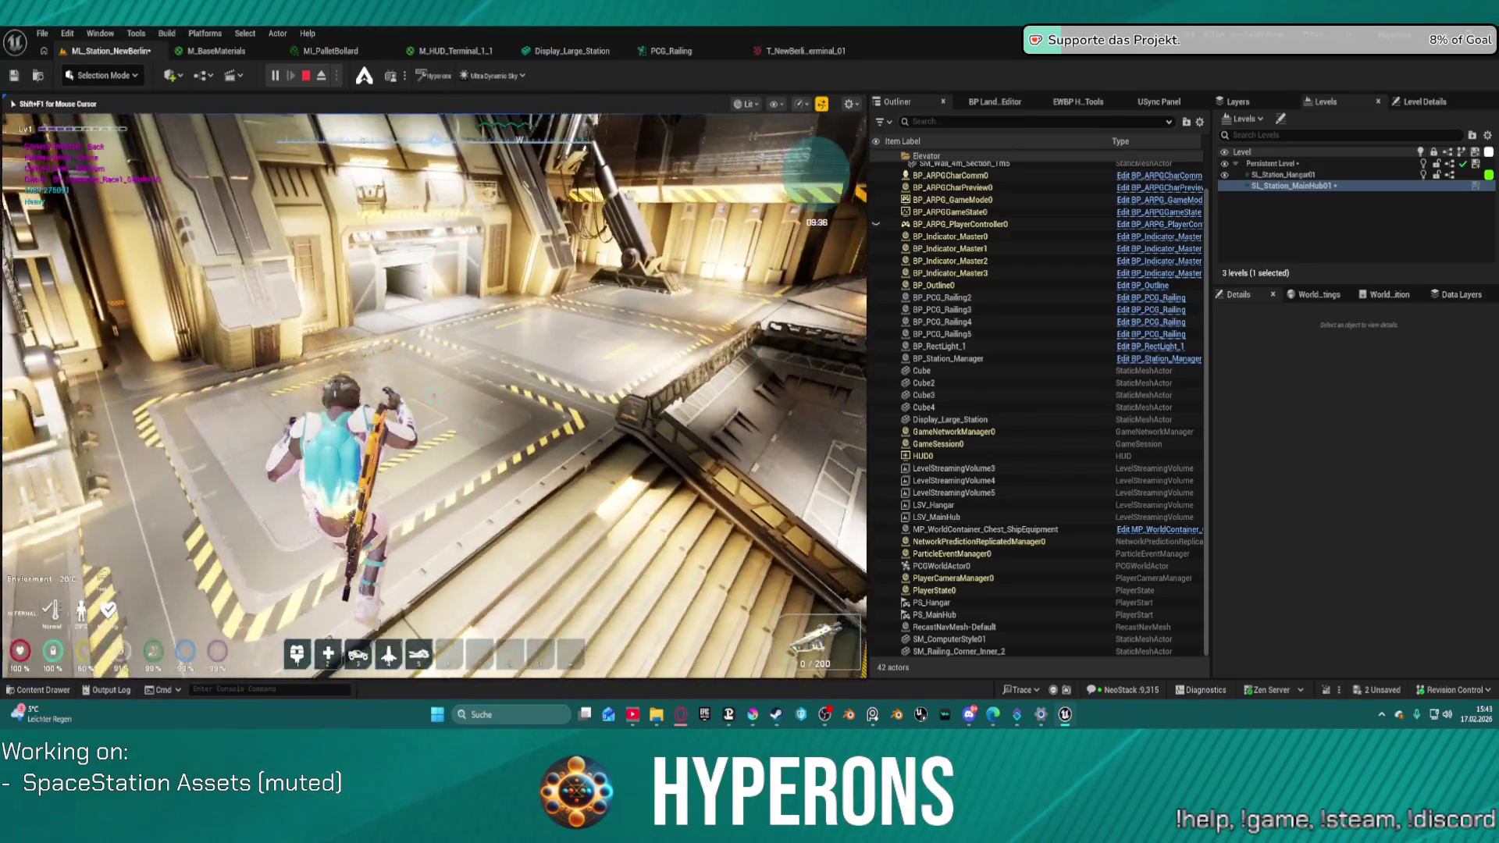
- Ride the elevator to the hub floor, walk across the hall, then eject the camera with F8
{"action": "key", "text": "w"}
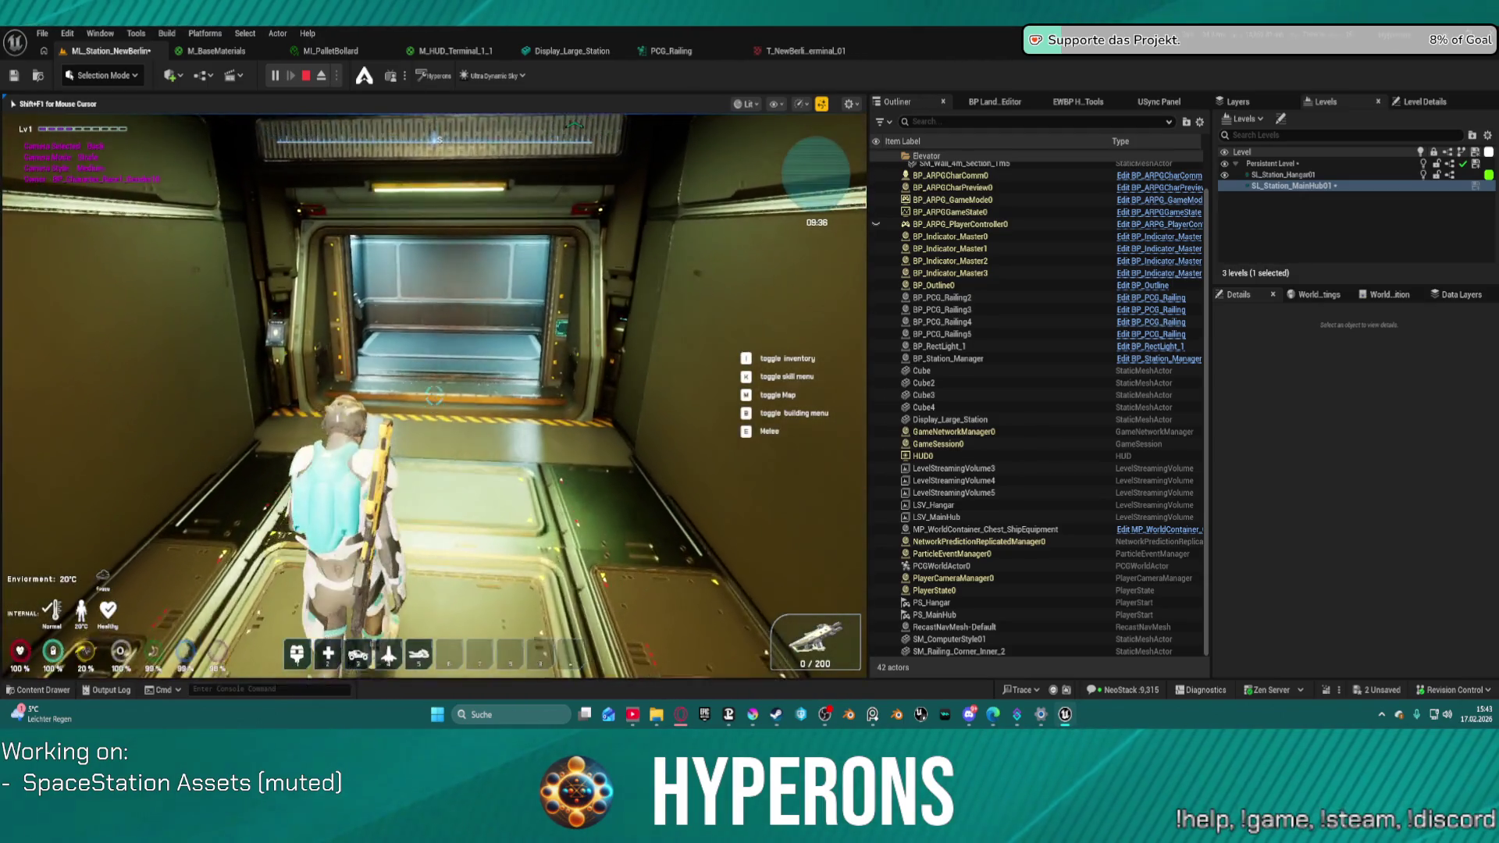
{"action": "key", "text": "w"}
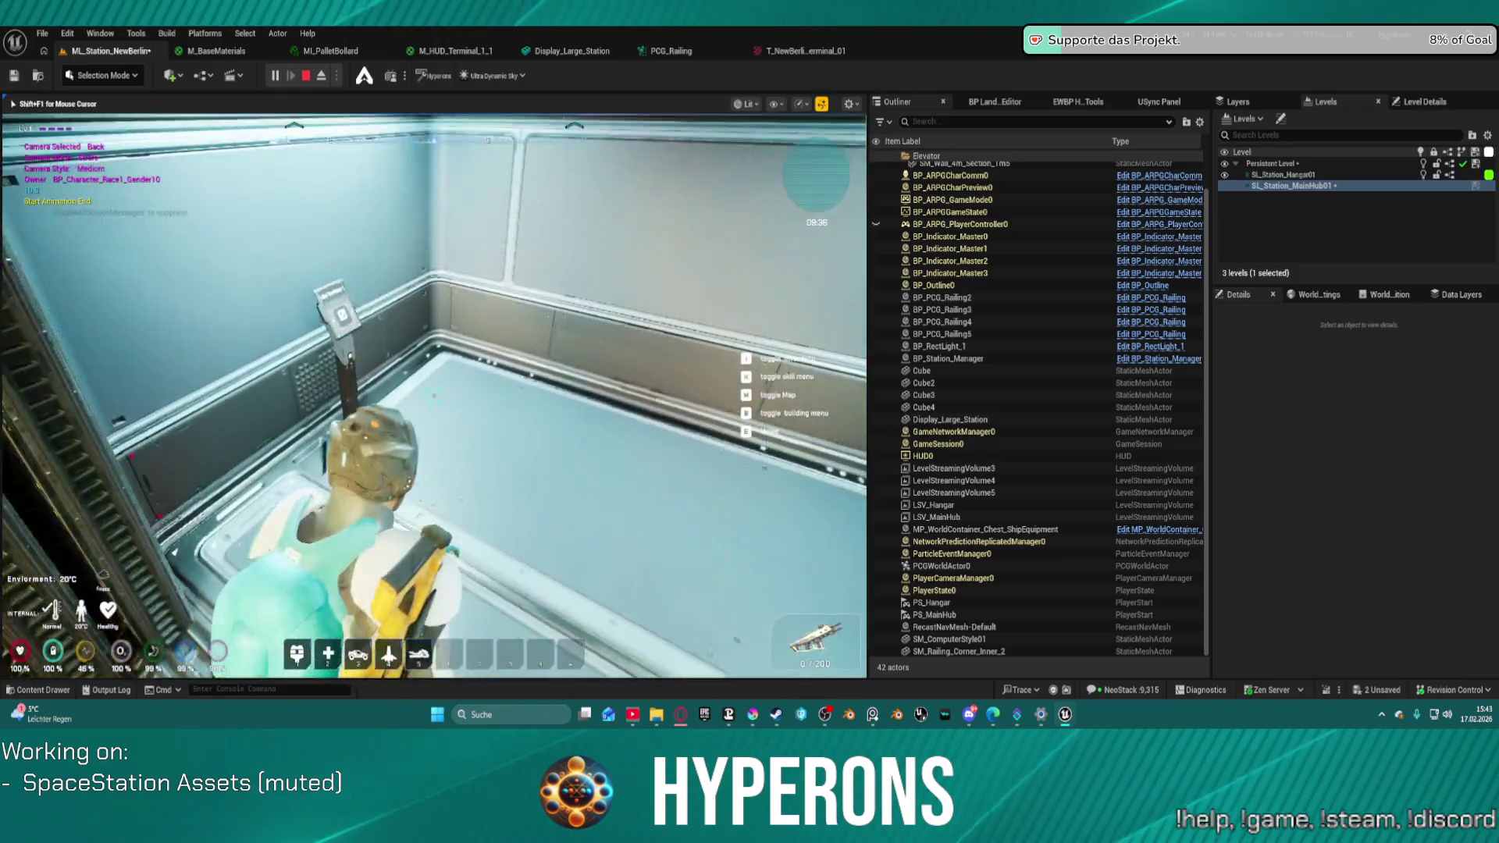
{"action": "key", "text": "d"}
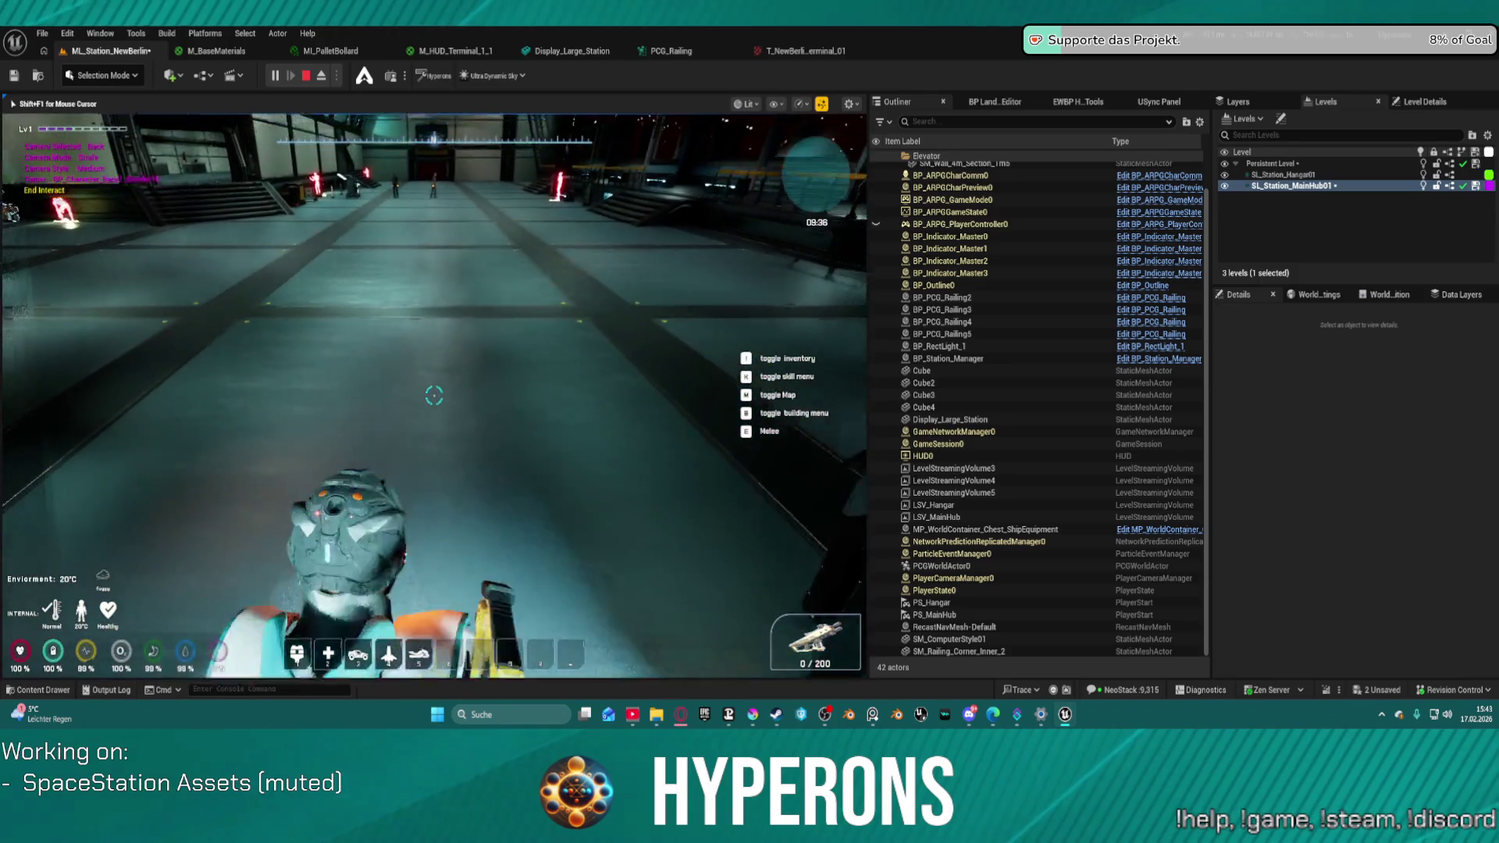
{"action": "key", "text": "w"}
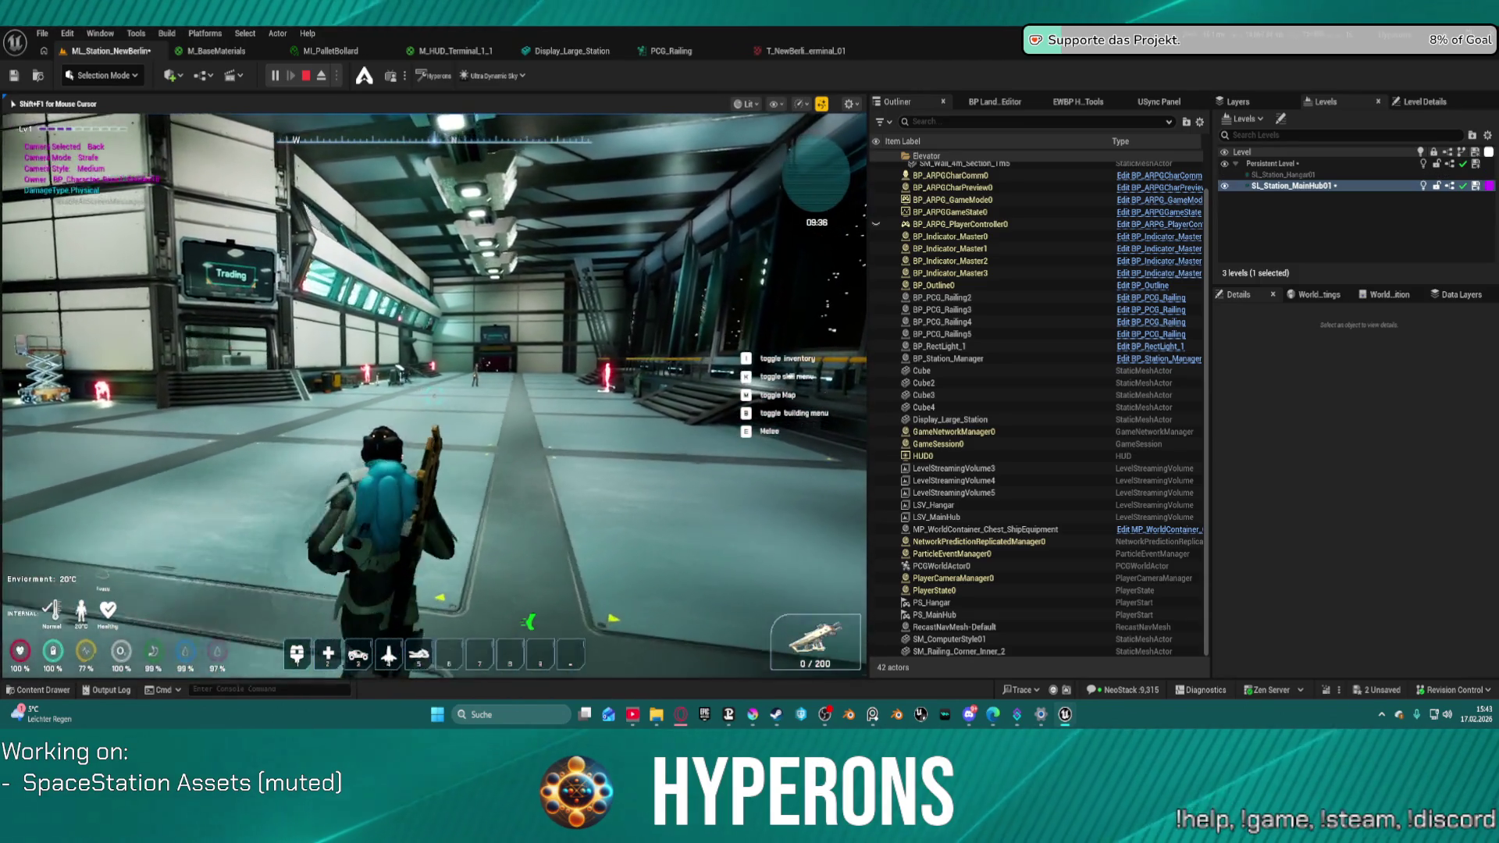
{"action": "key", "text": "w"}
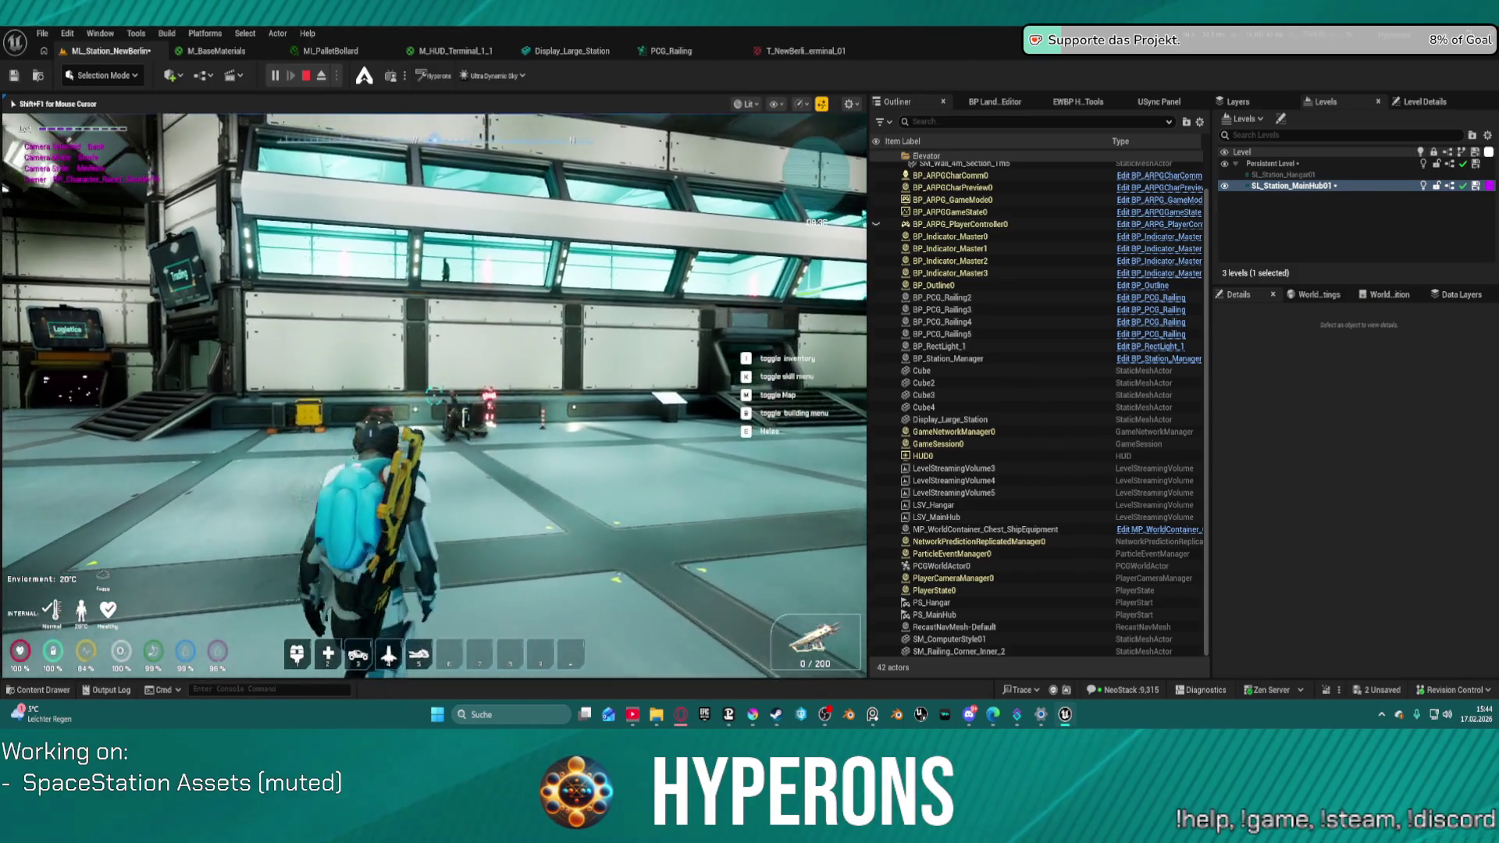
{"action": "key", "text": "w"}
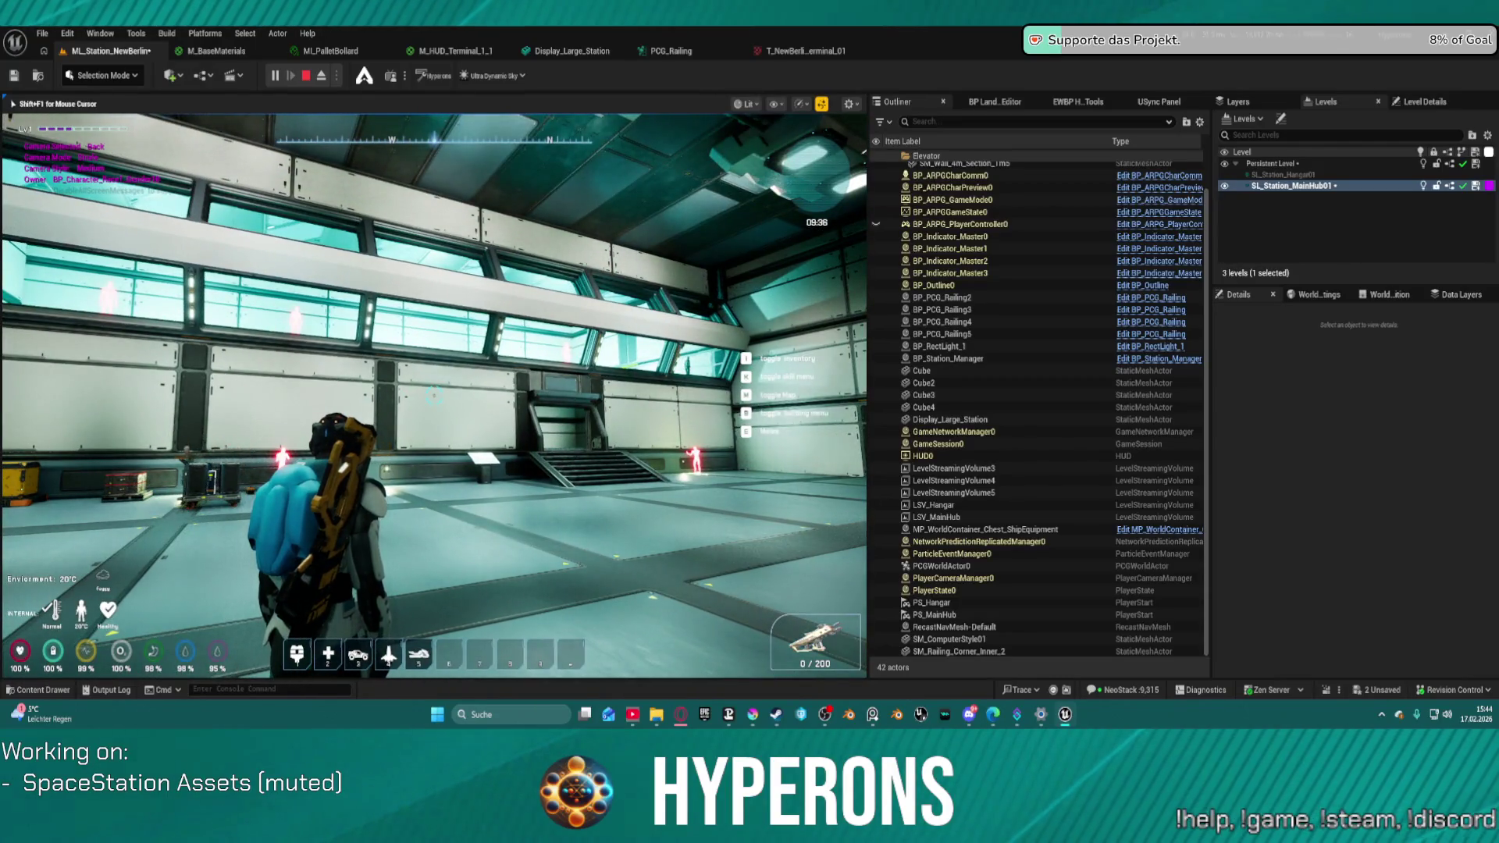
{"action": "key", "text": "F8"}
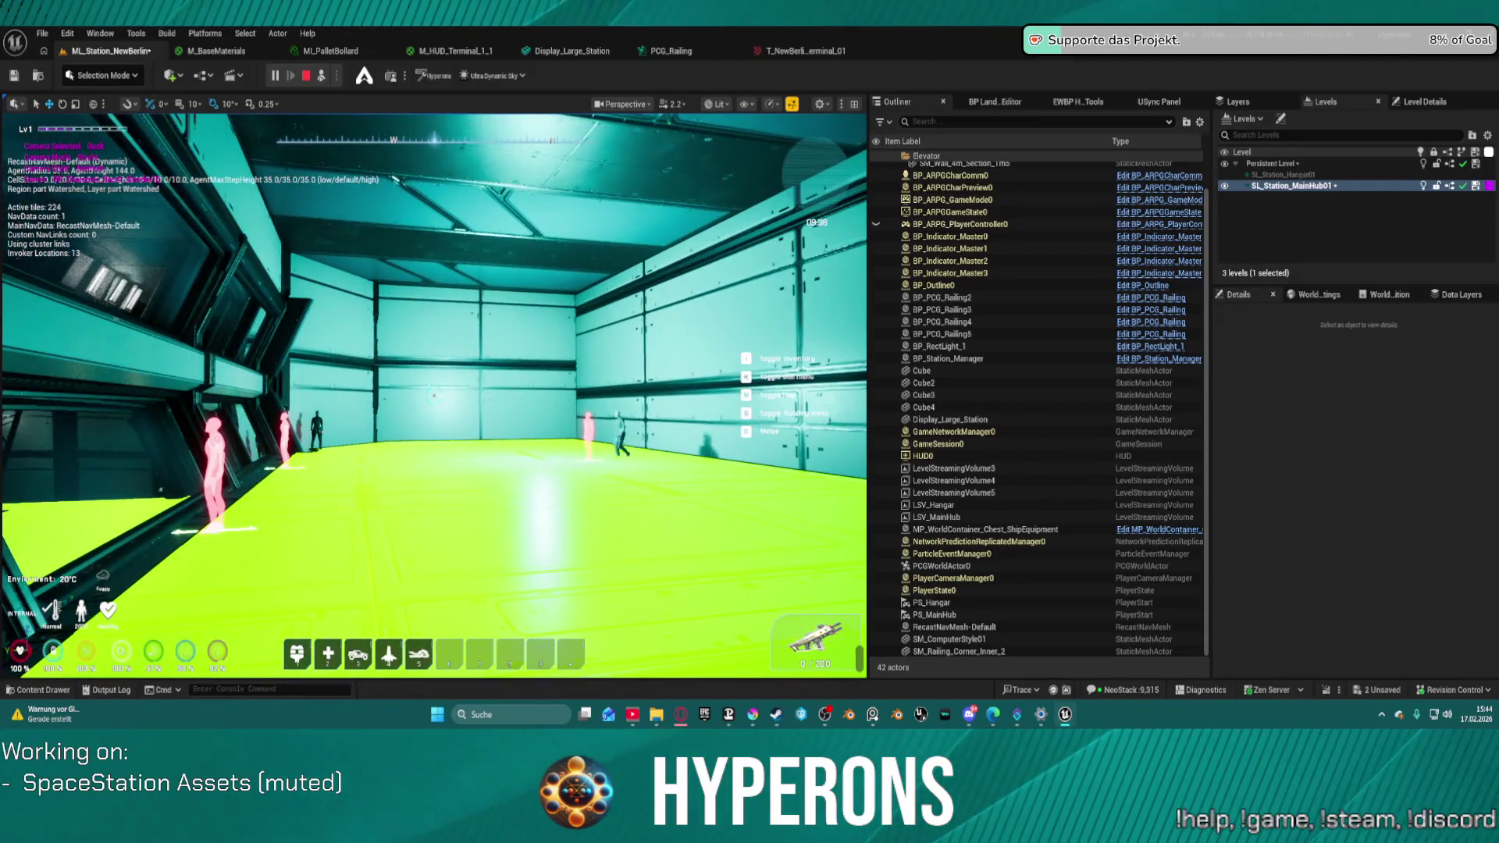
- Stop the playtest and review BP_AI_Interactor_Master3's AI interaction component settings
{"action": "key", "text": "Escape"}
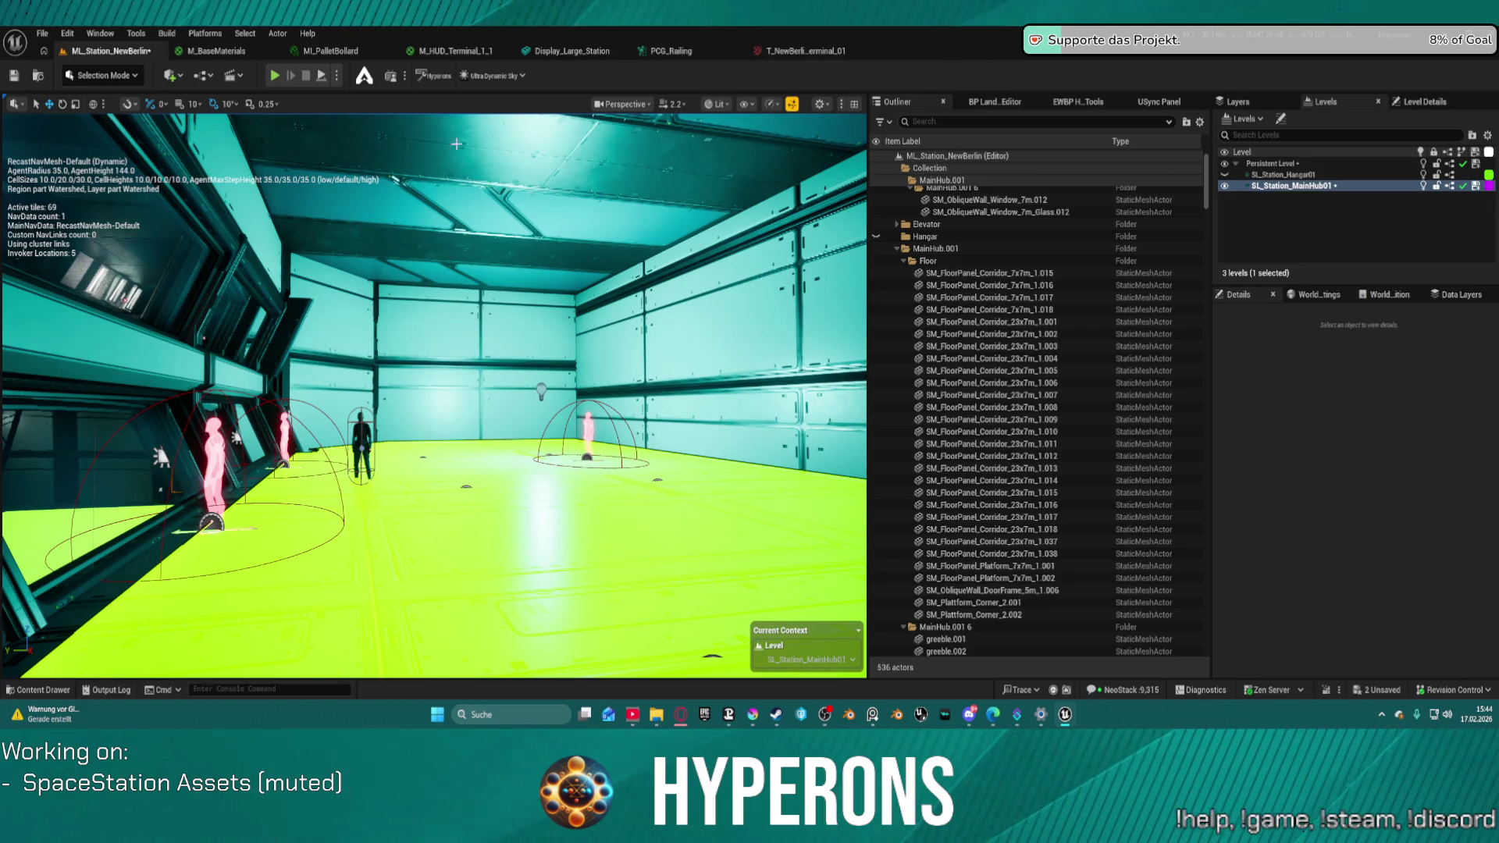
{"action": "left_click", "coordinate": [363, 438]}
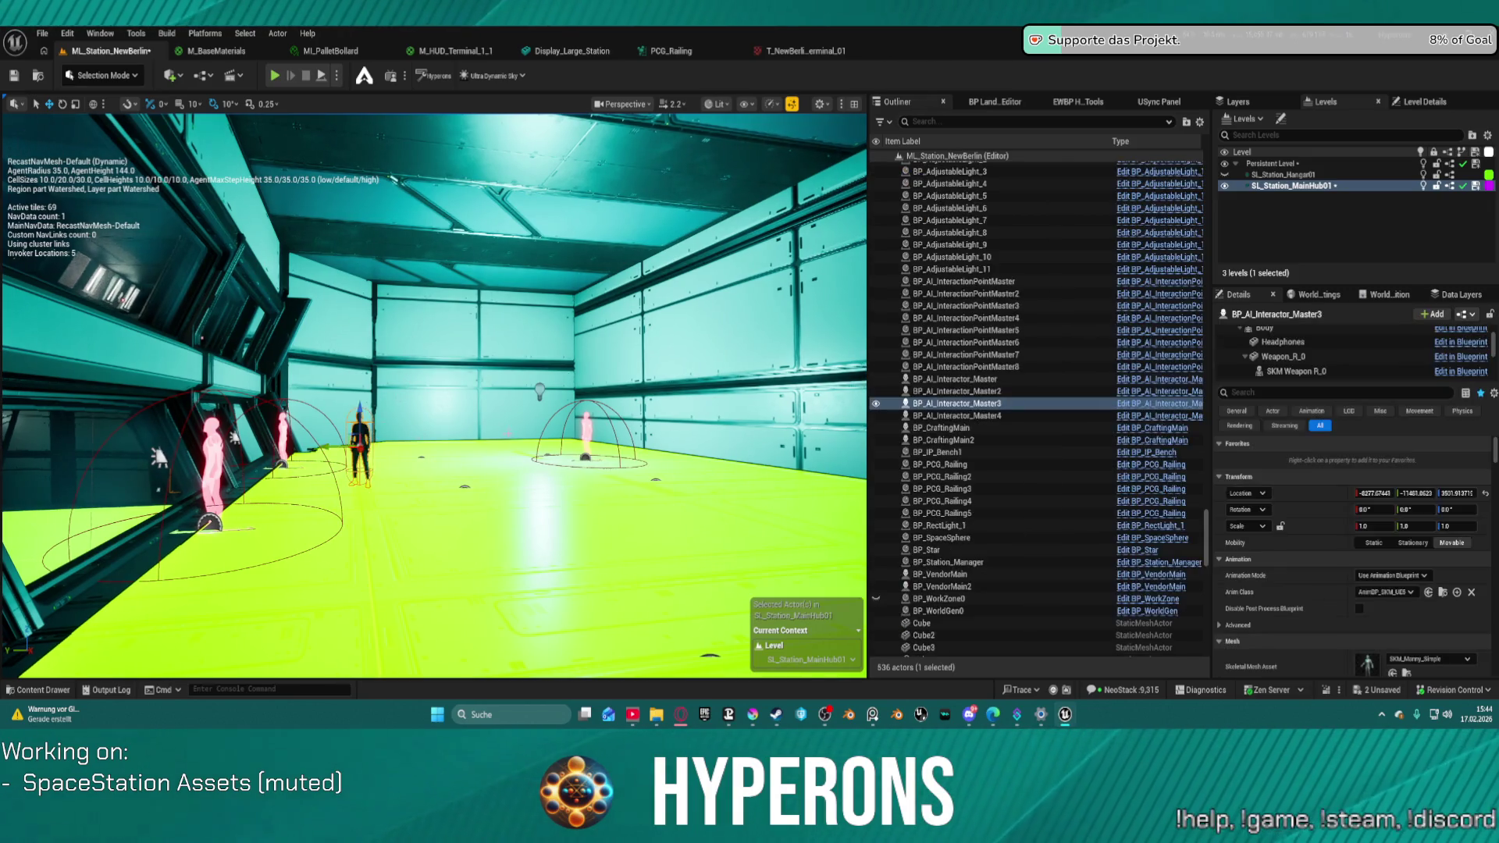
{"action": "scroll", "coordinate": [1305, 360], "scroll_direction": "down", "scroll_amount": 5}
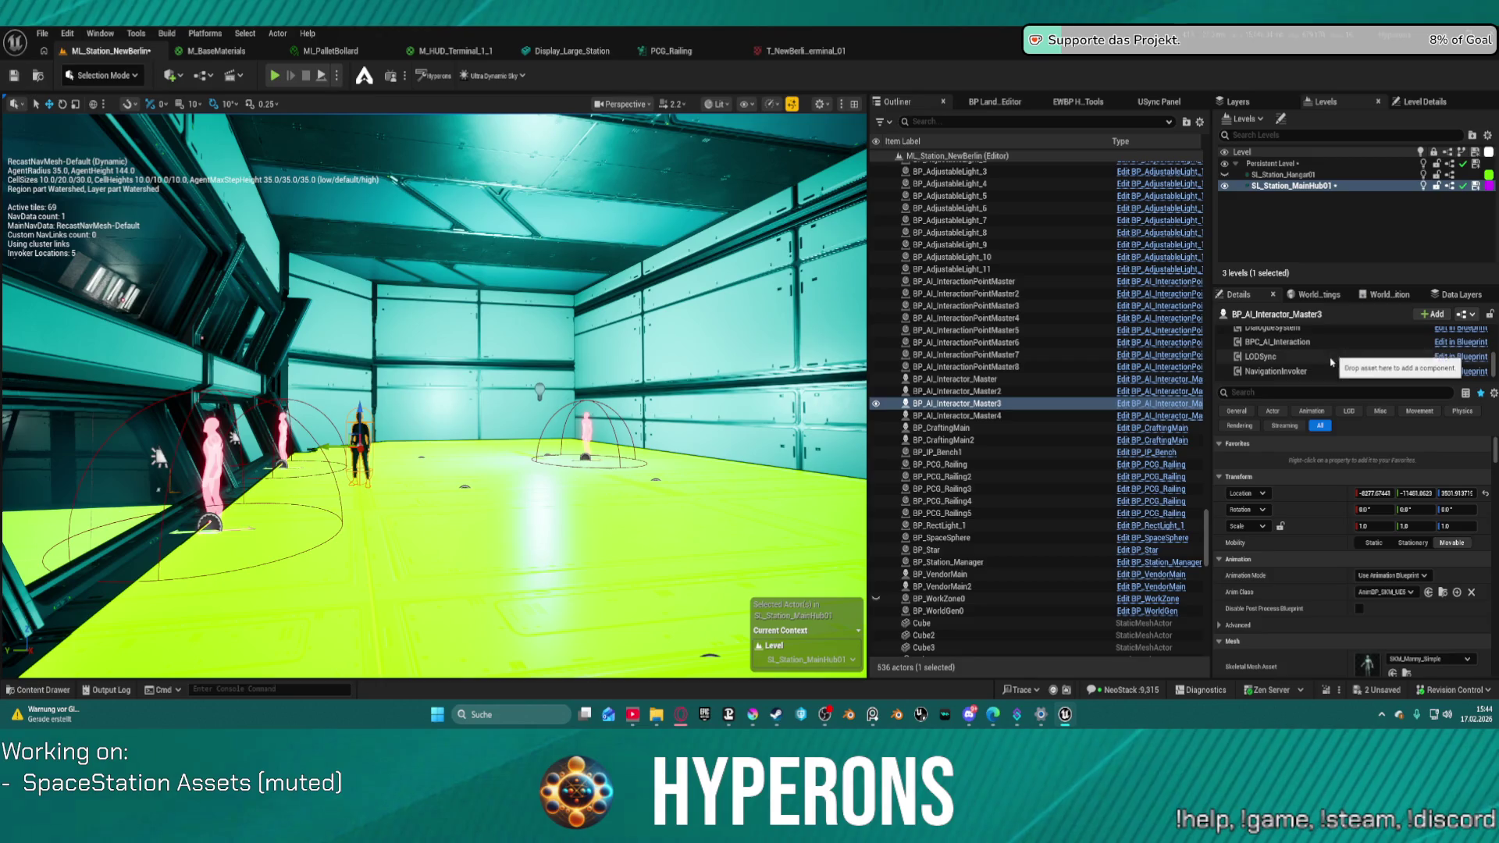
{"action": "left_click", "coordinate": [1289, 342]}
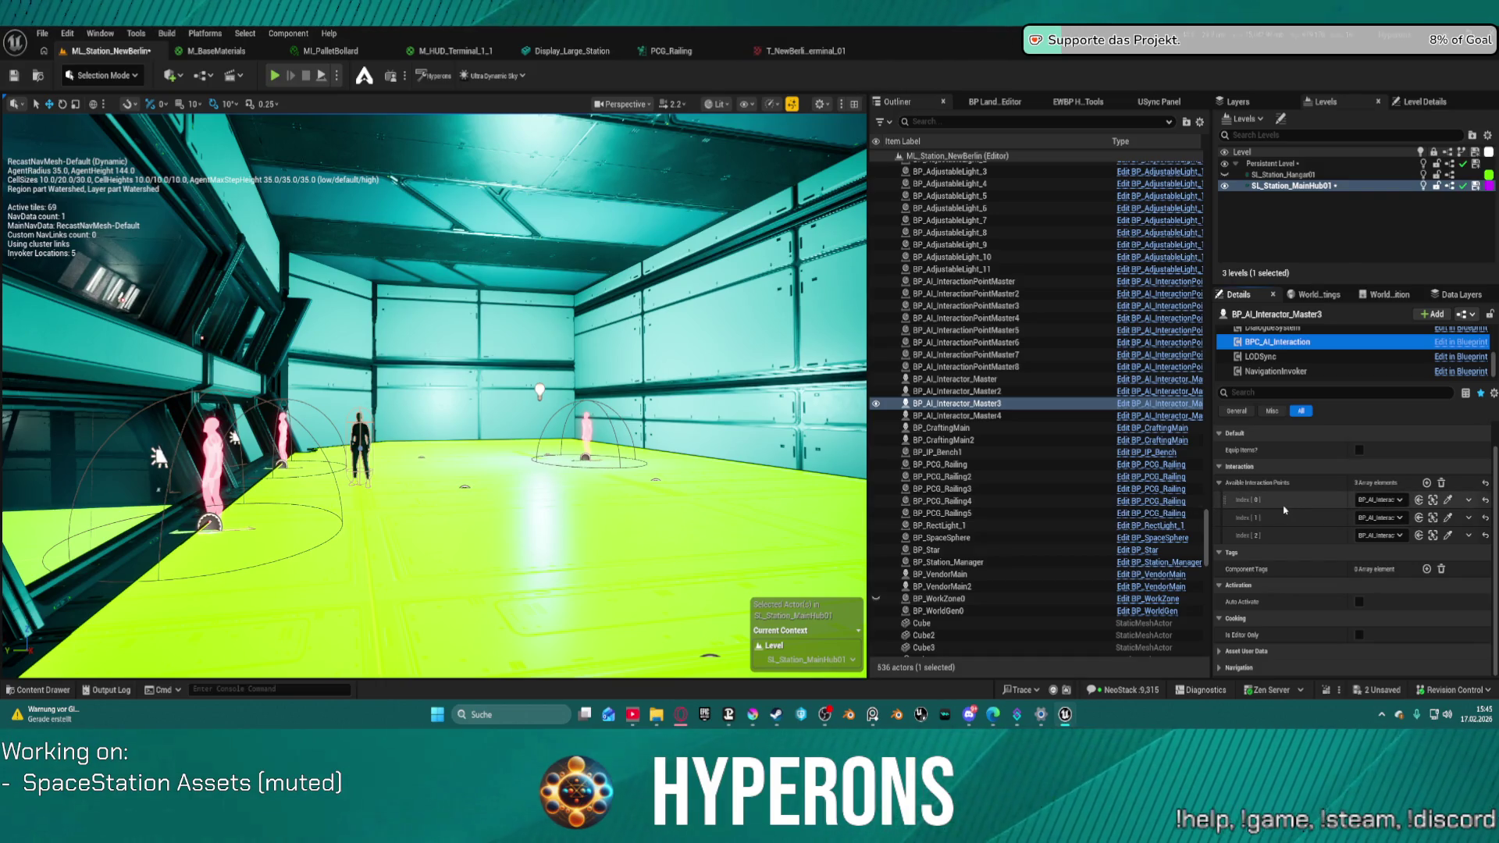
{"action": "scroll", "coordinate": [1283, 501], "scroll_direction": "up", "scroll_amount": 2}
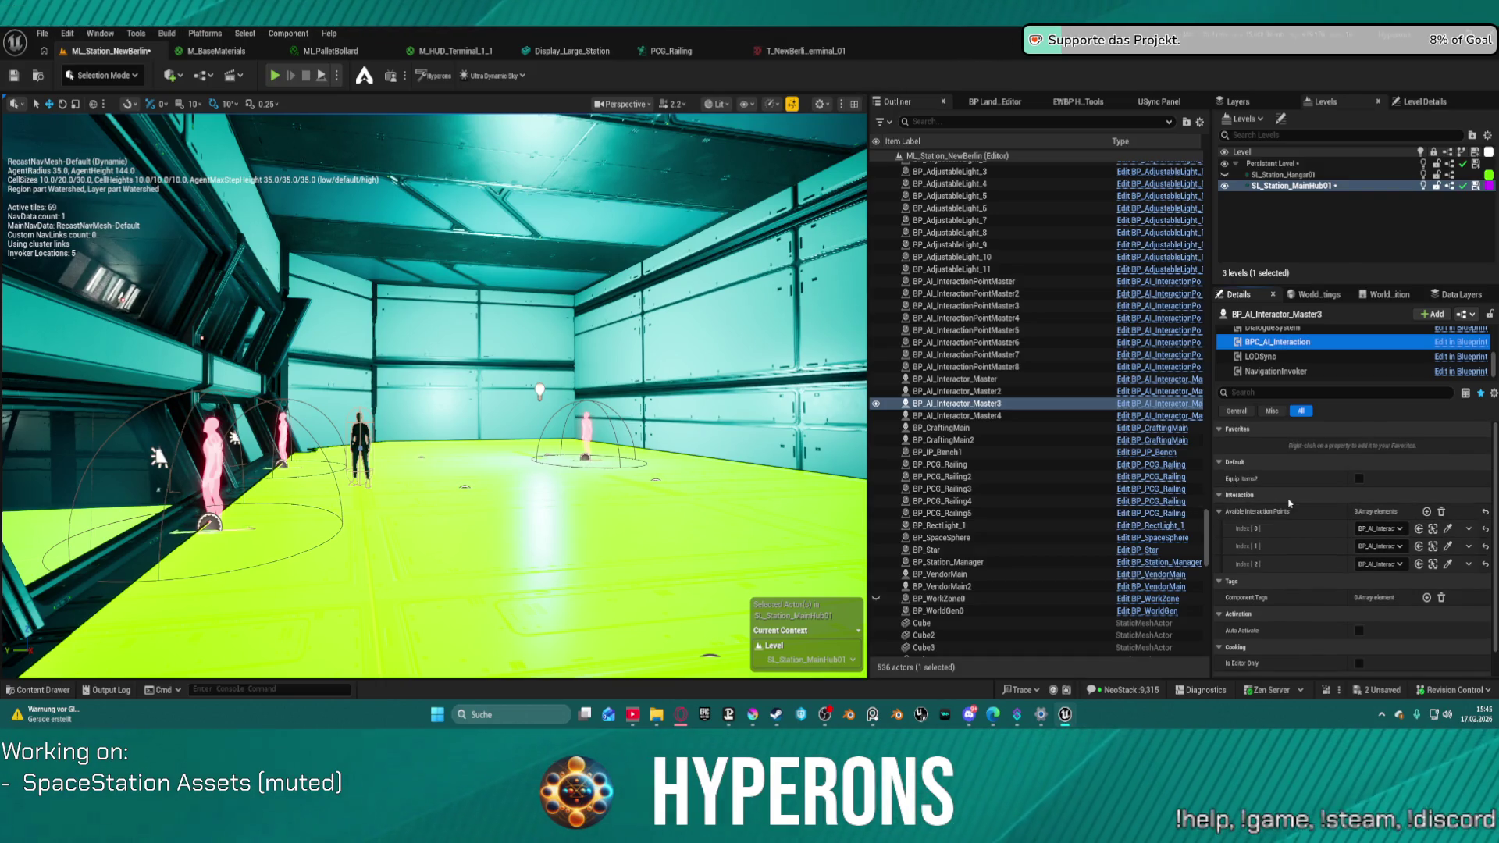
{"action": "scroll", "coordinate": [1289, 502], "scroll_direction": "down", "scroll_amount": 2}
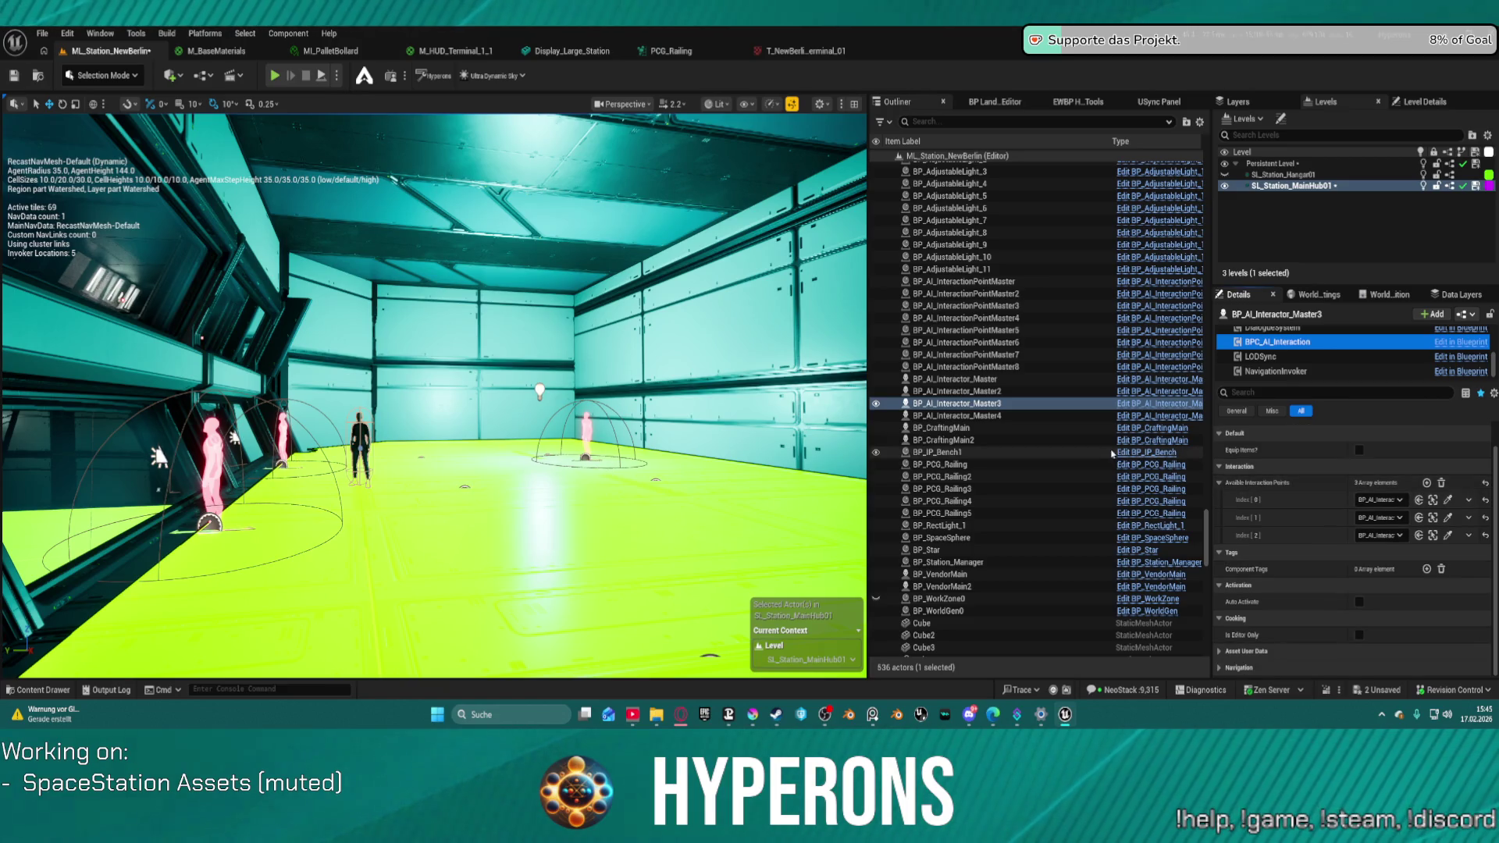
- Inspect BP_AI_Interactor_Master4's interaction points, frame it in view, and start a playtest
{"action": "left_click", "coordinate": [992, 416]}
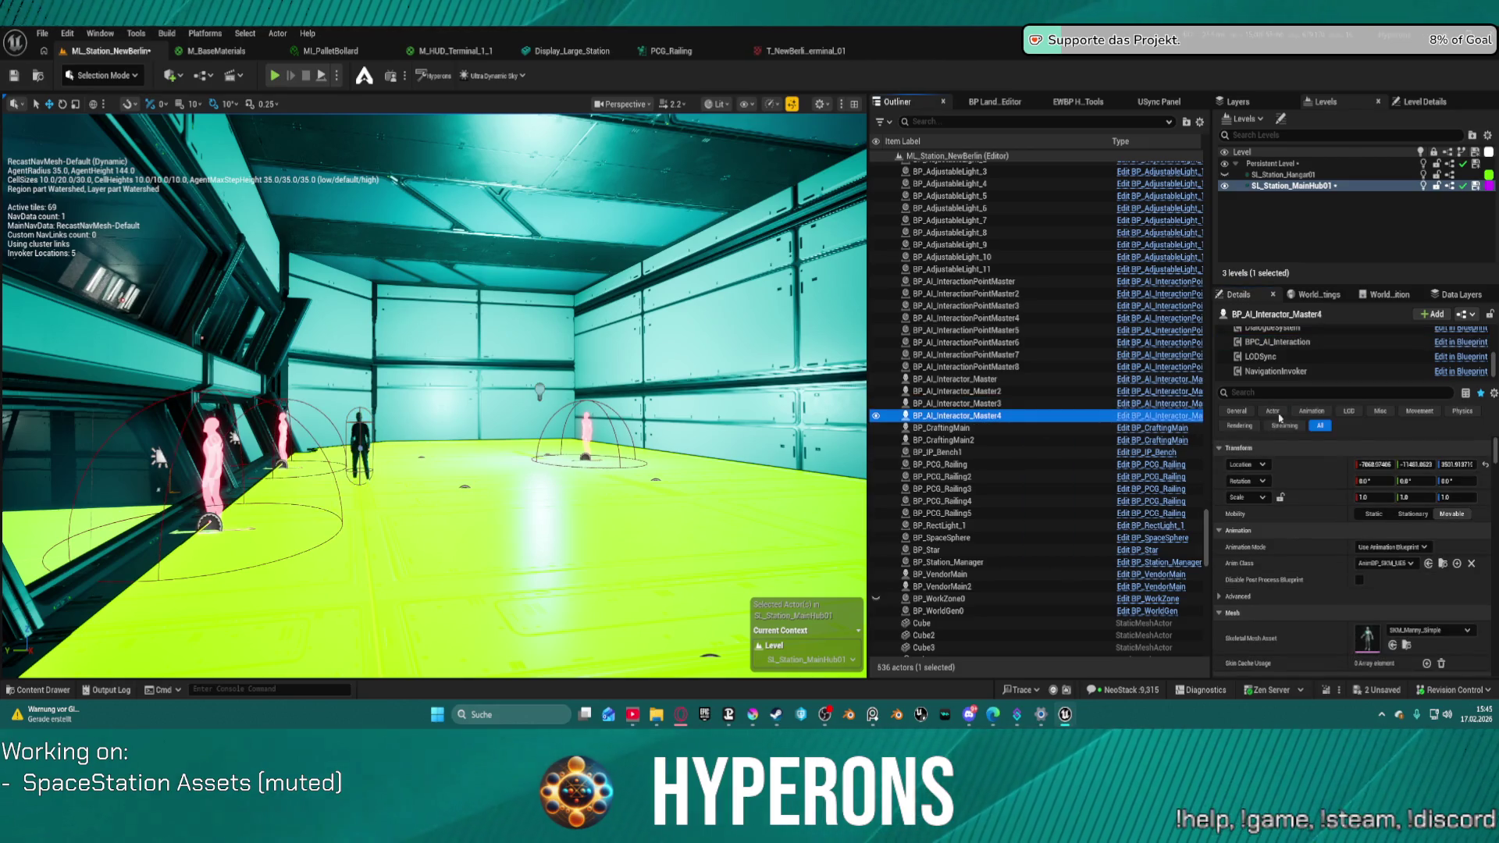
{"action": "left_click", "coordinate": [1311, 342]}
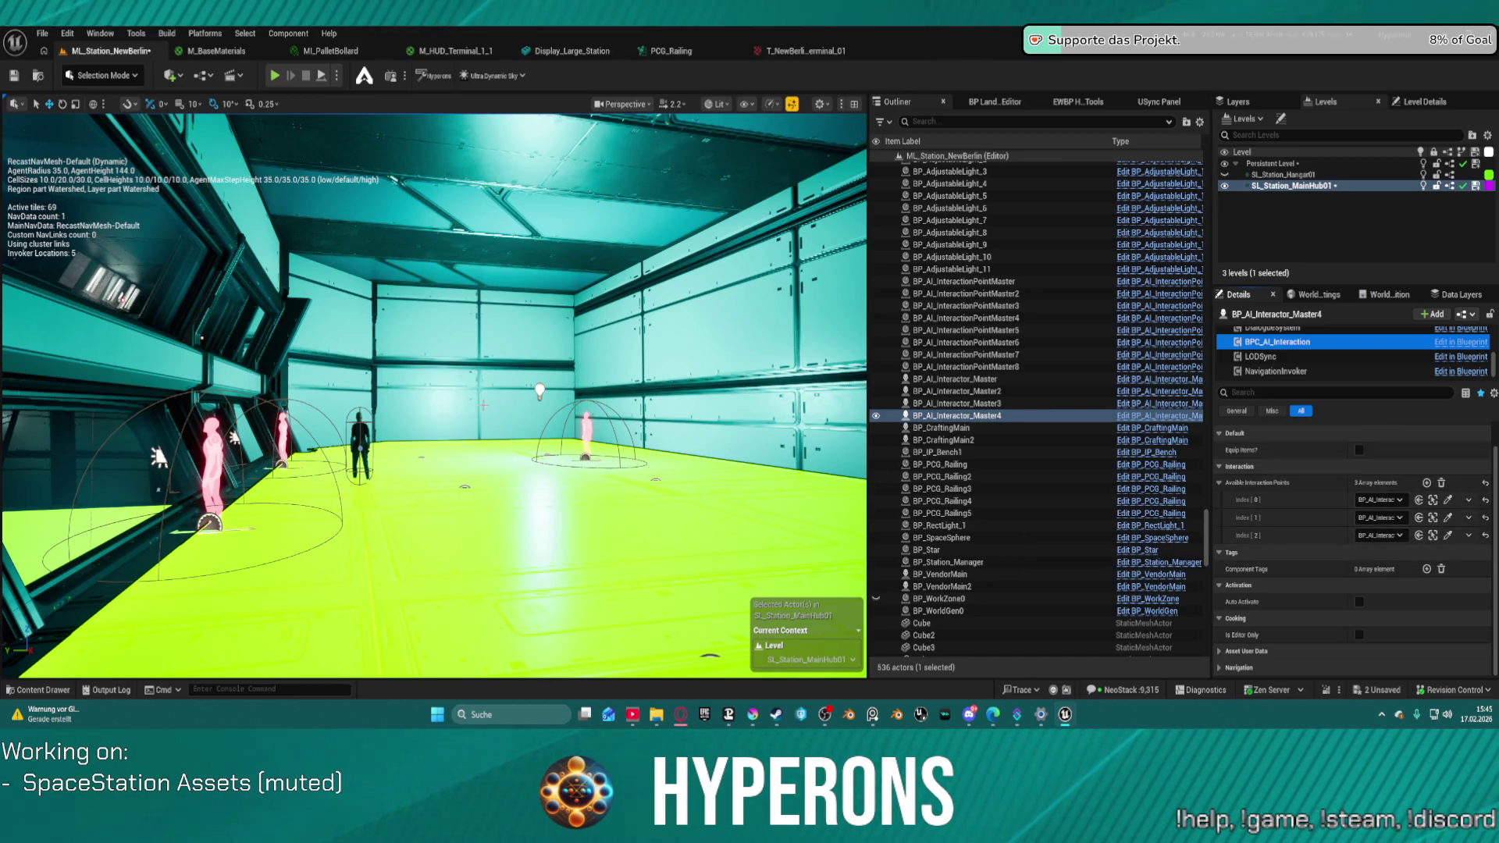
{"action": "key", "text": "f"}
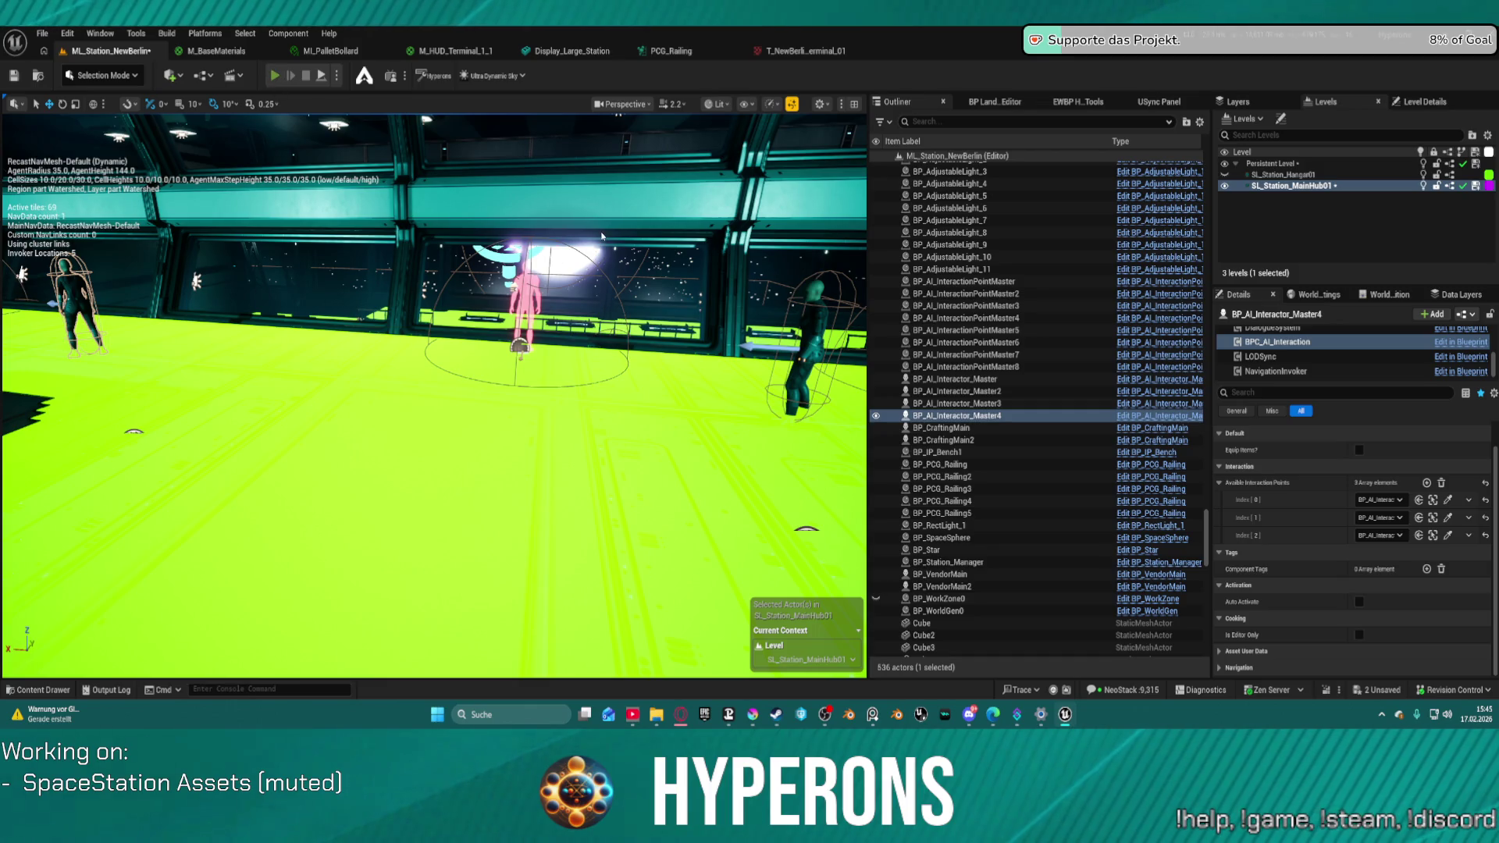
{"action": "key", "text": "alt+p"}
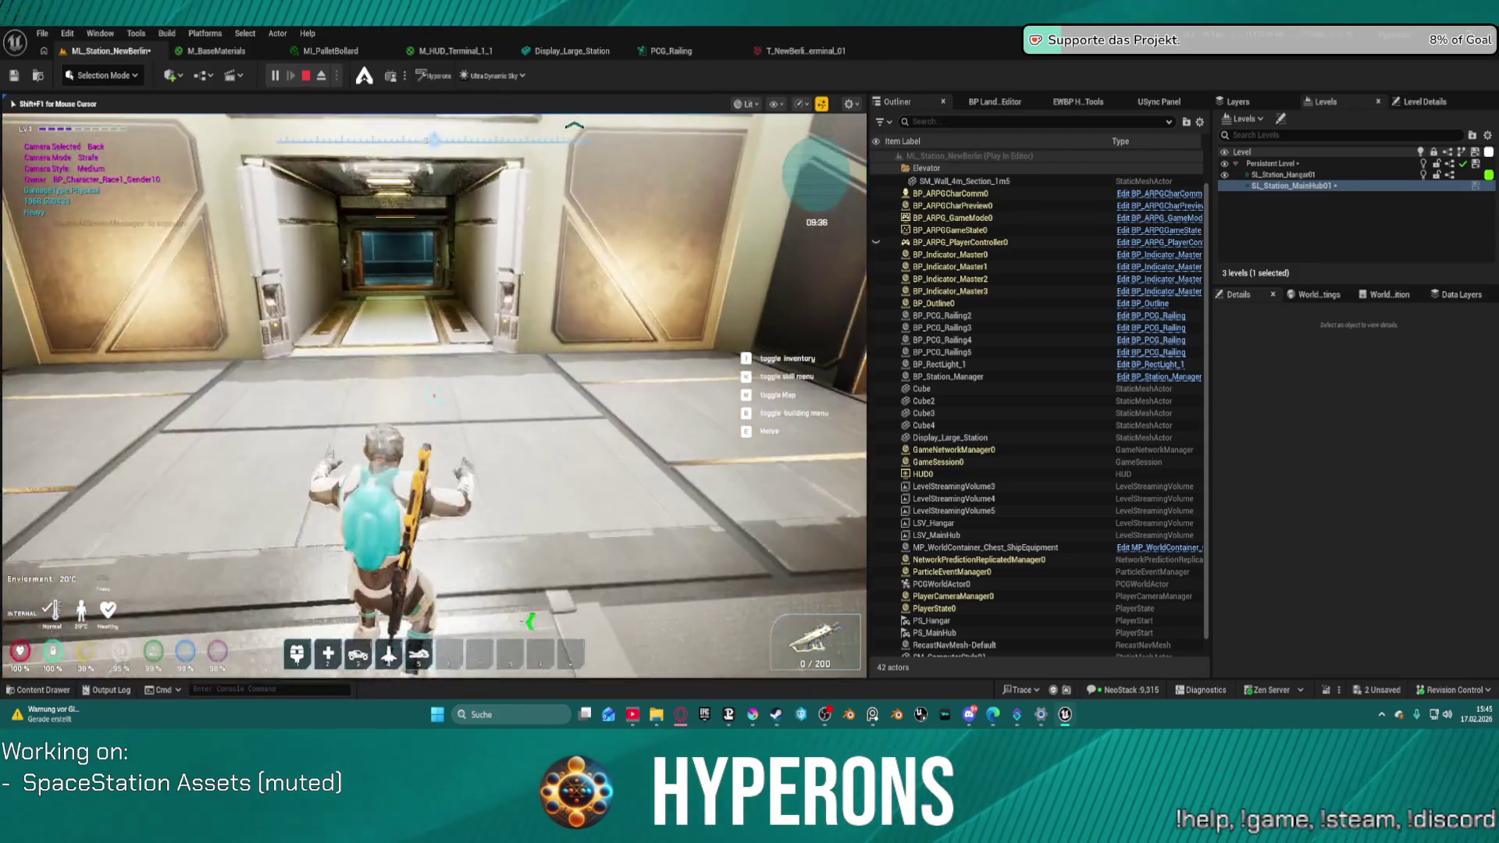
- Walk down the corridor, take the elevator to floor 1, explore the hub, then eject with F8
{"action": "key", "text": "w"}
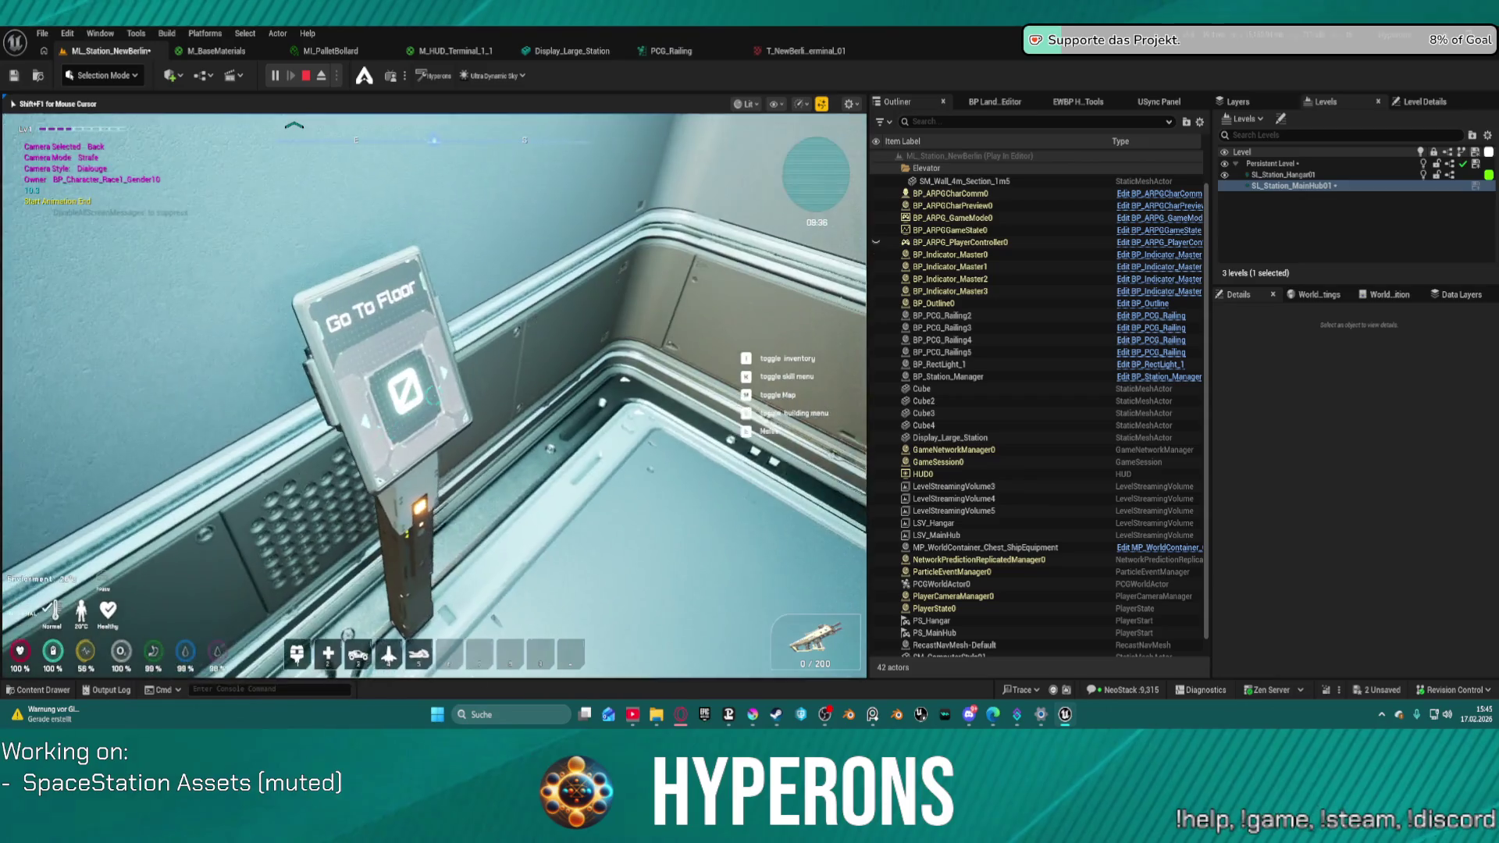
{"action": "key", "text": "e"}
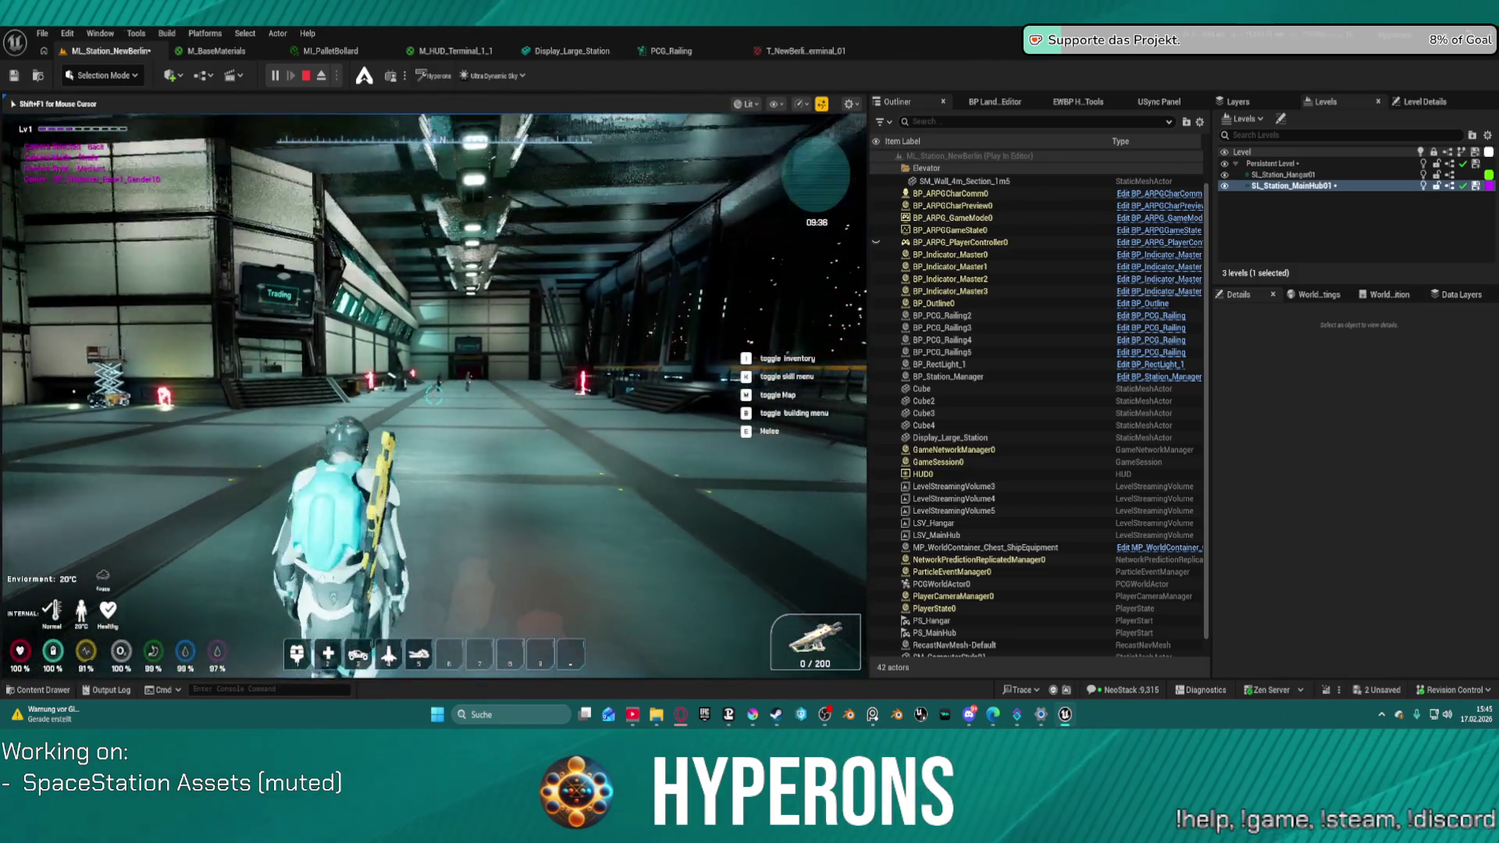
{"action": "key", "text": "d"}
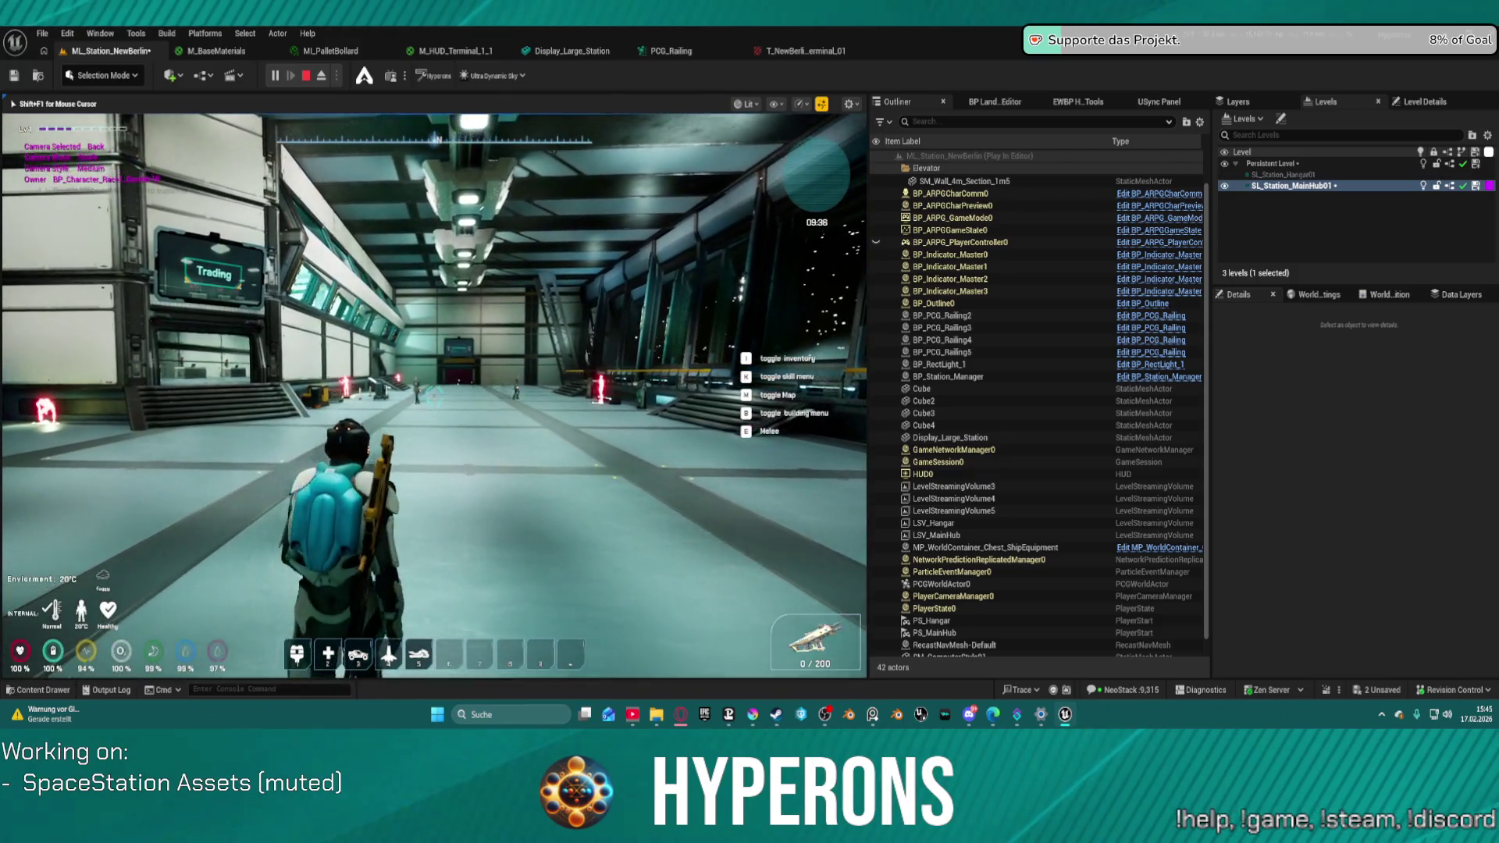
{"action": "key", "text": "d"}
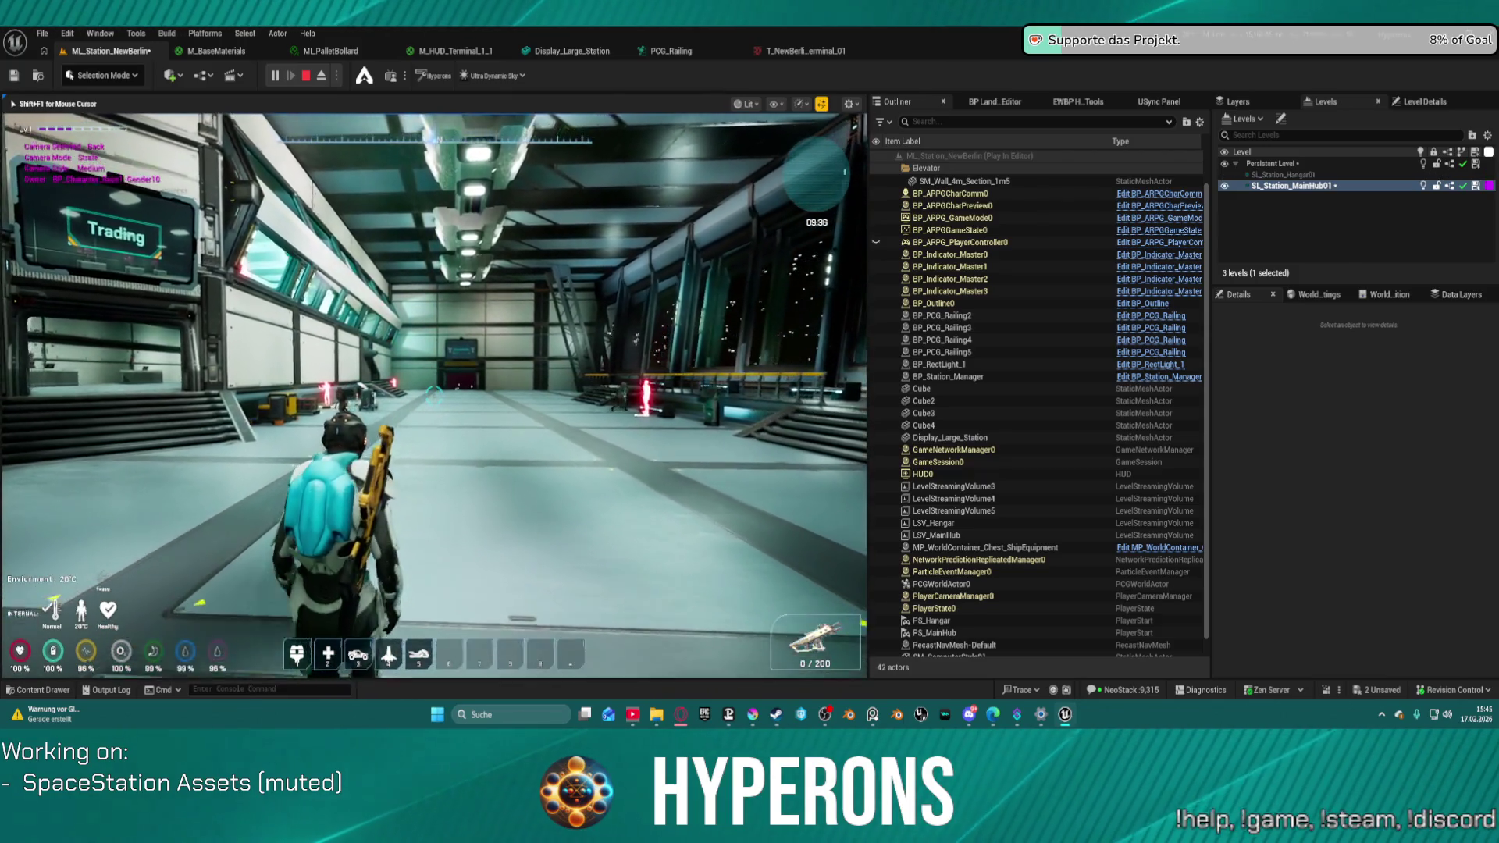
{"action": "key", "text": "a"}
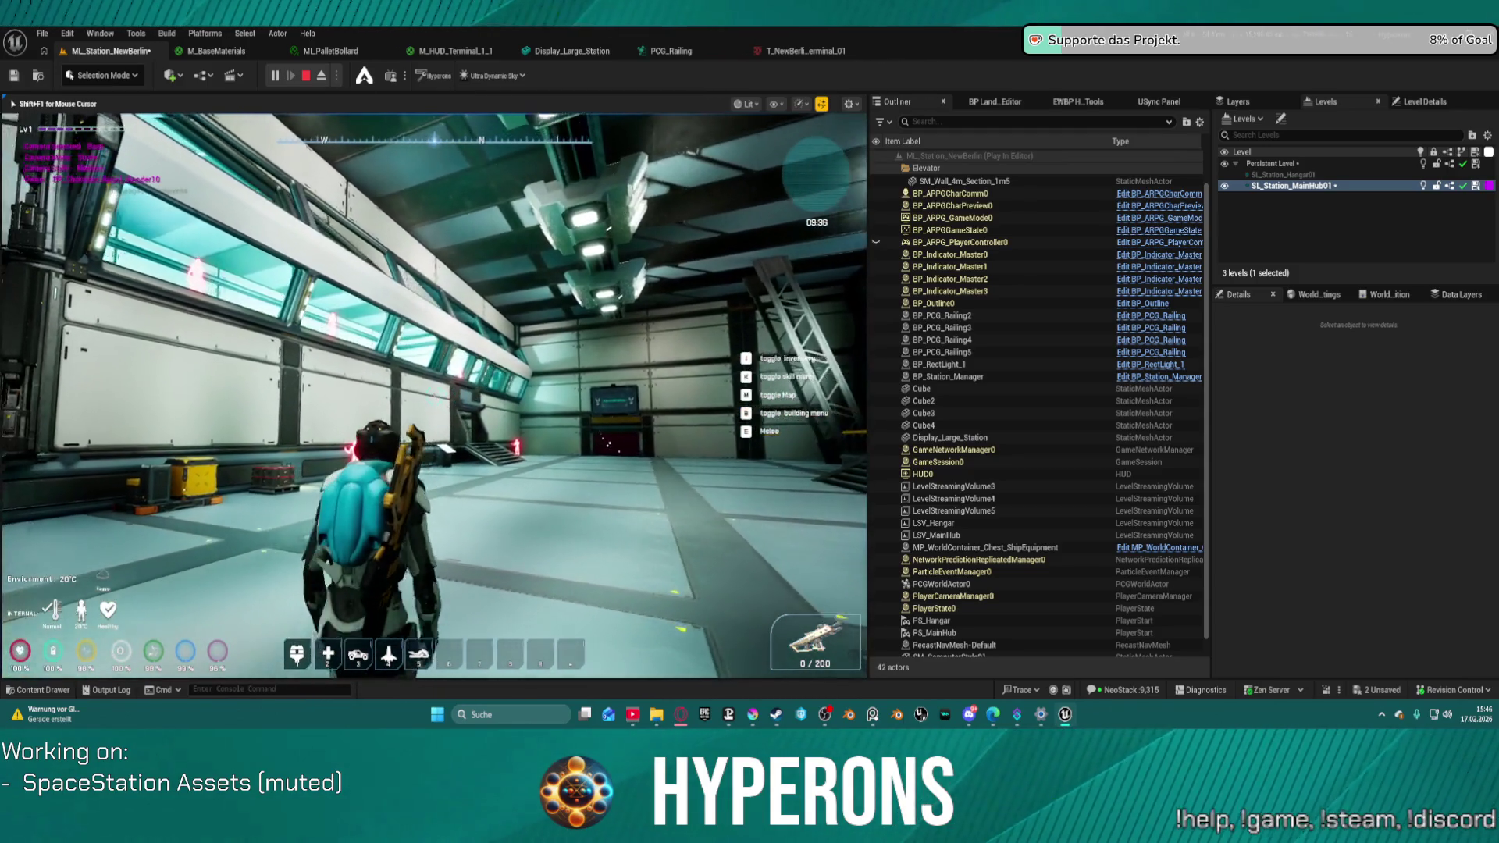
{"action": "key", "text": "a"}
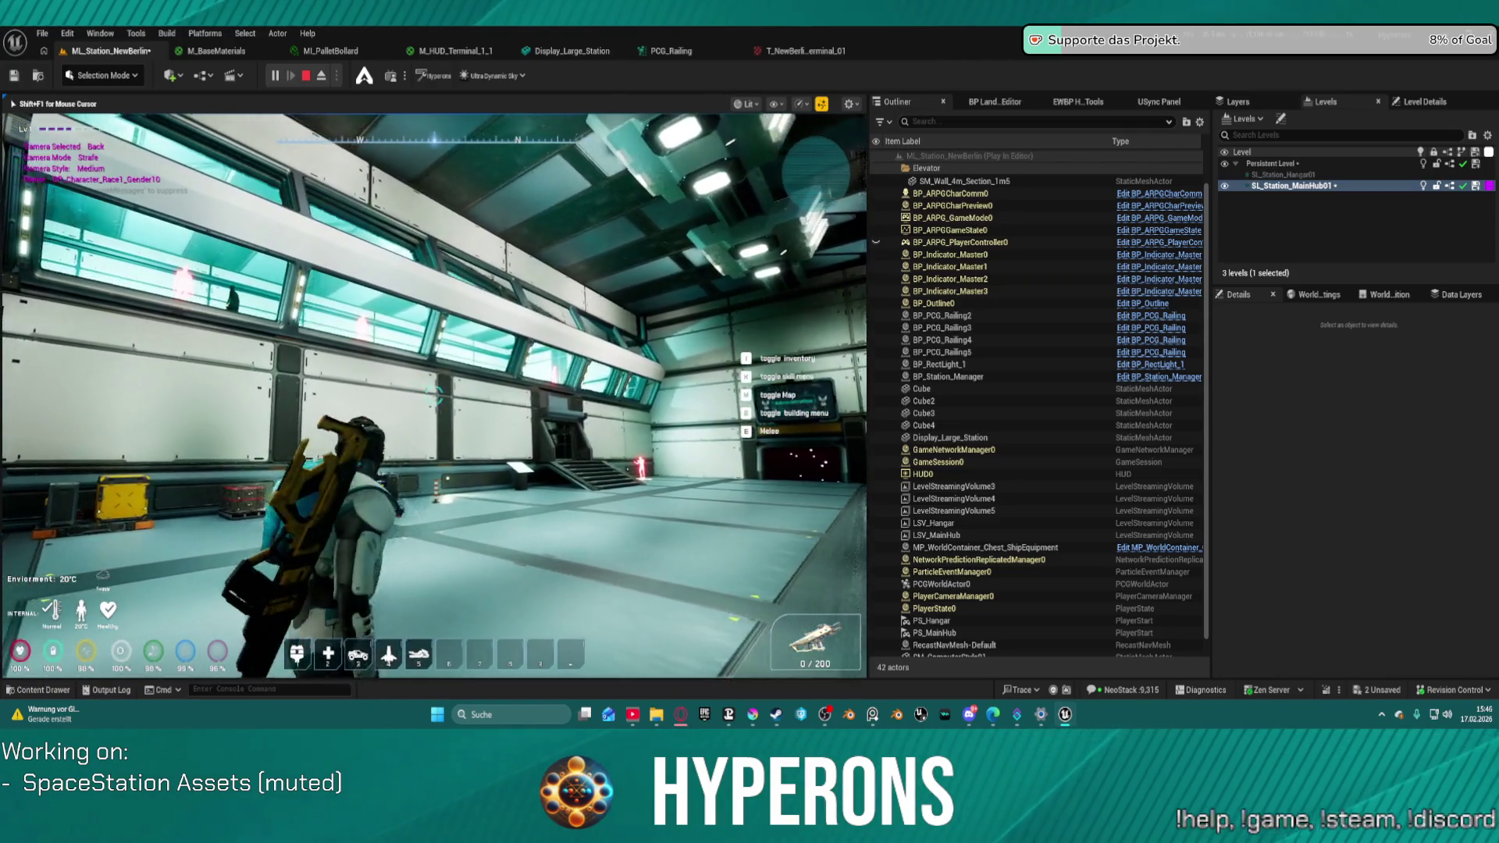
{"action": "key", "text": "d"}
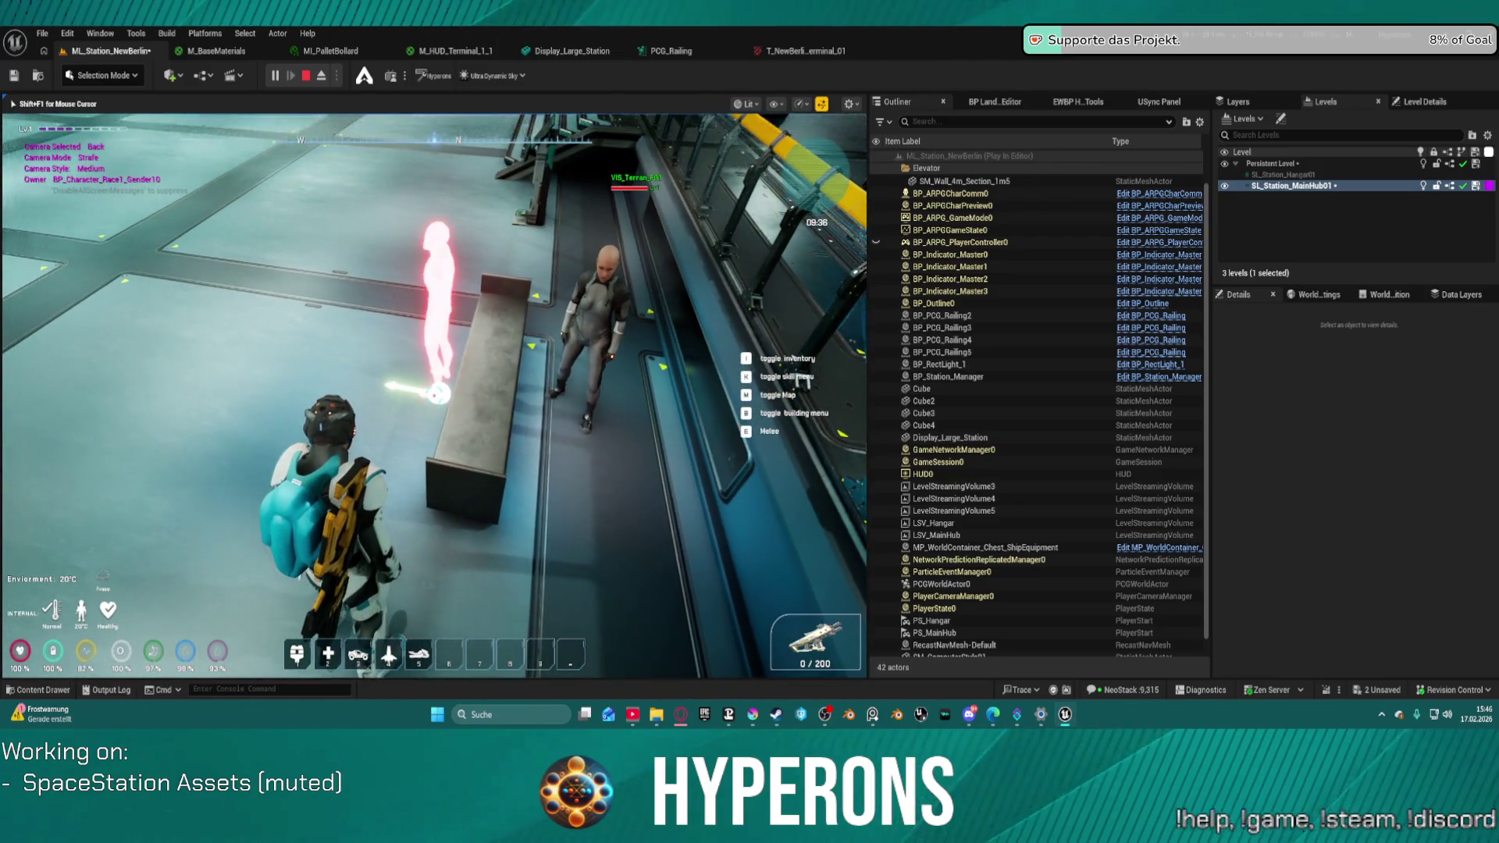
{"action": "key", "text": "F8"}
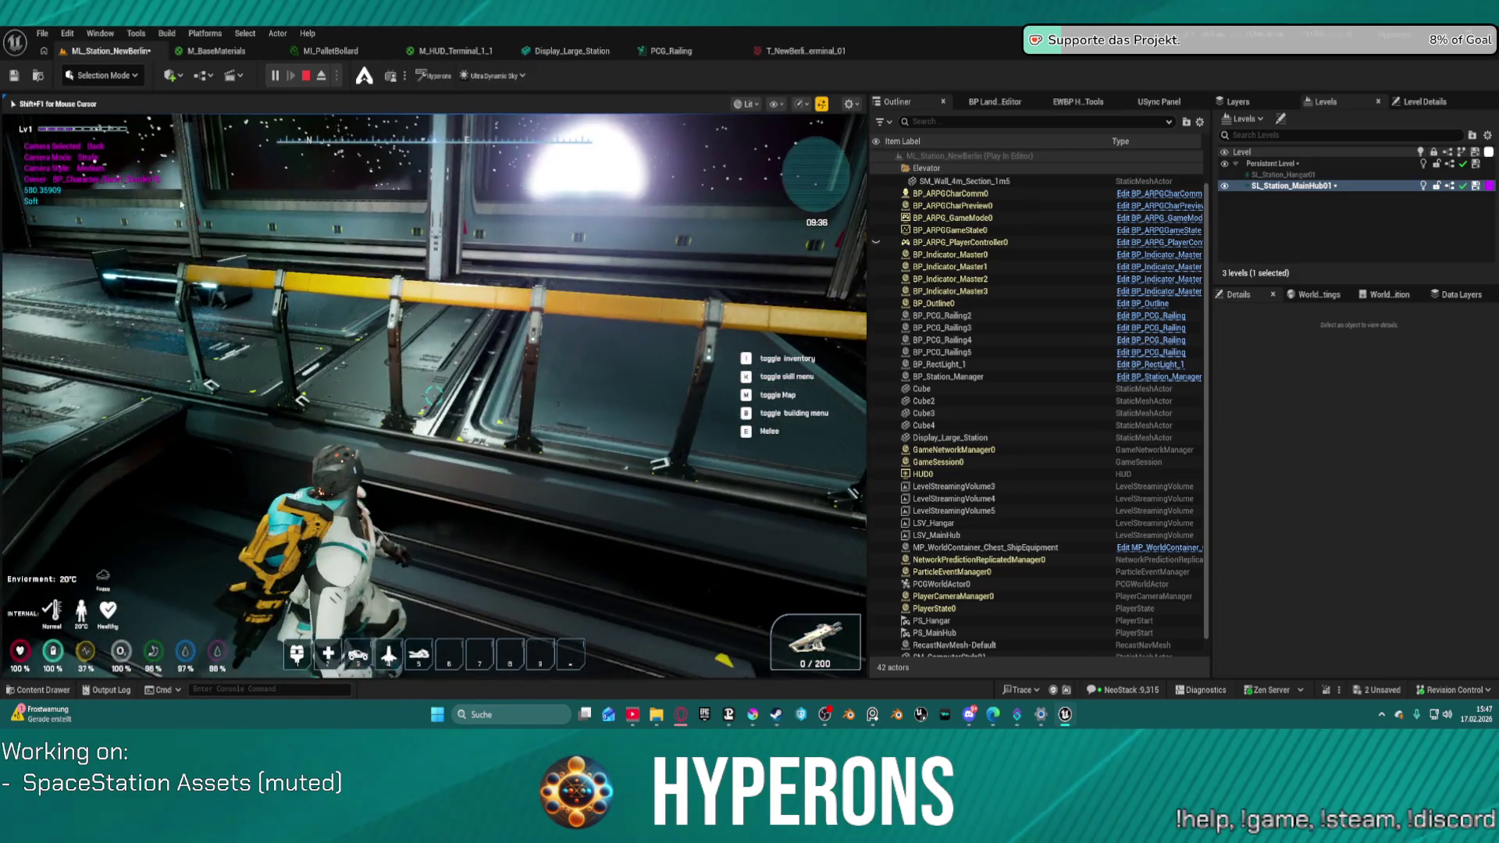
- Stop the playtest and open BP_PCG_Railing's PCG_Railing graph
{"action": "key", "text": "Escape"}
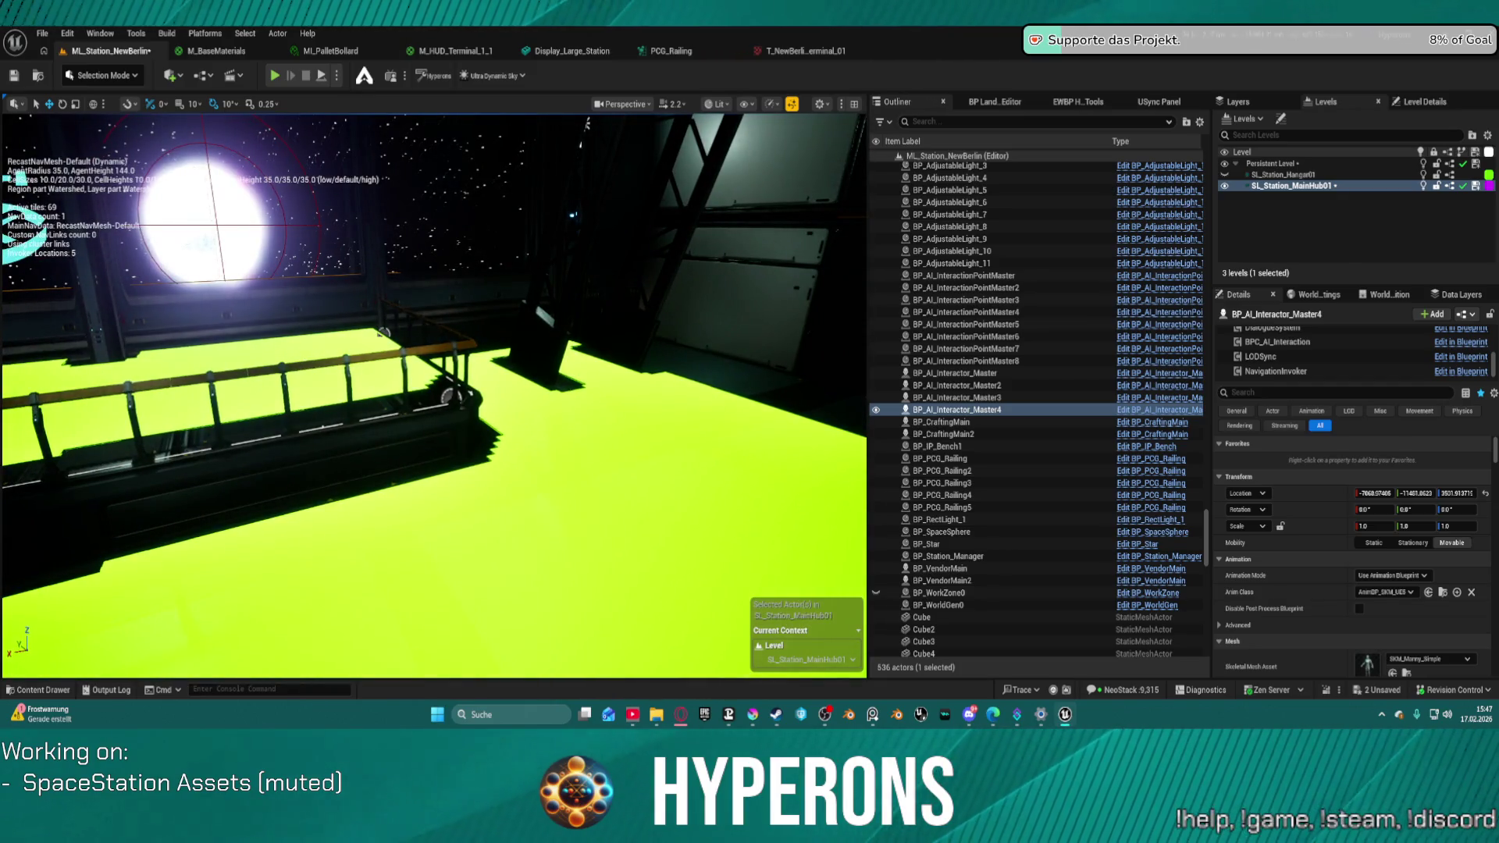
{"action": "left_click", "coordinate": [313, 357]}
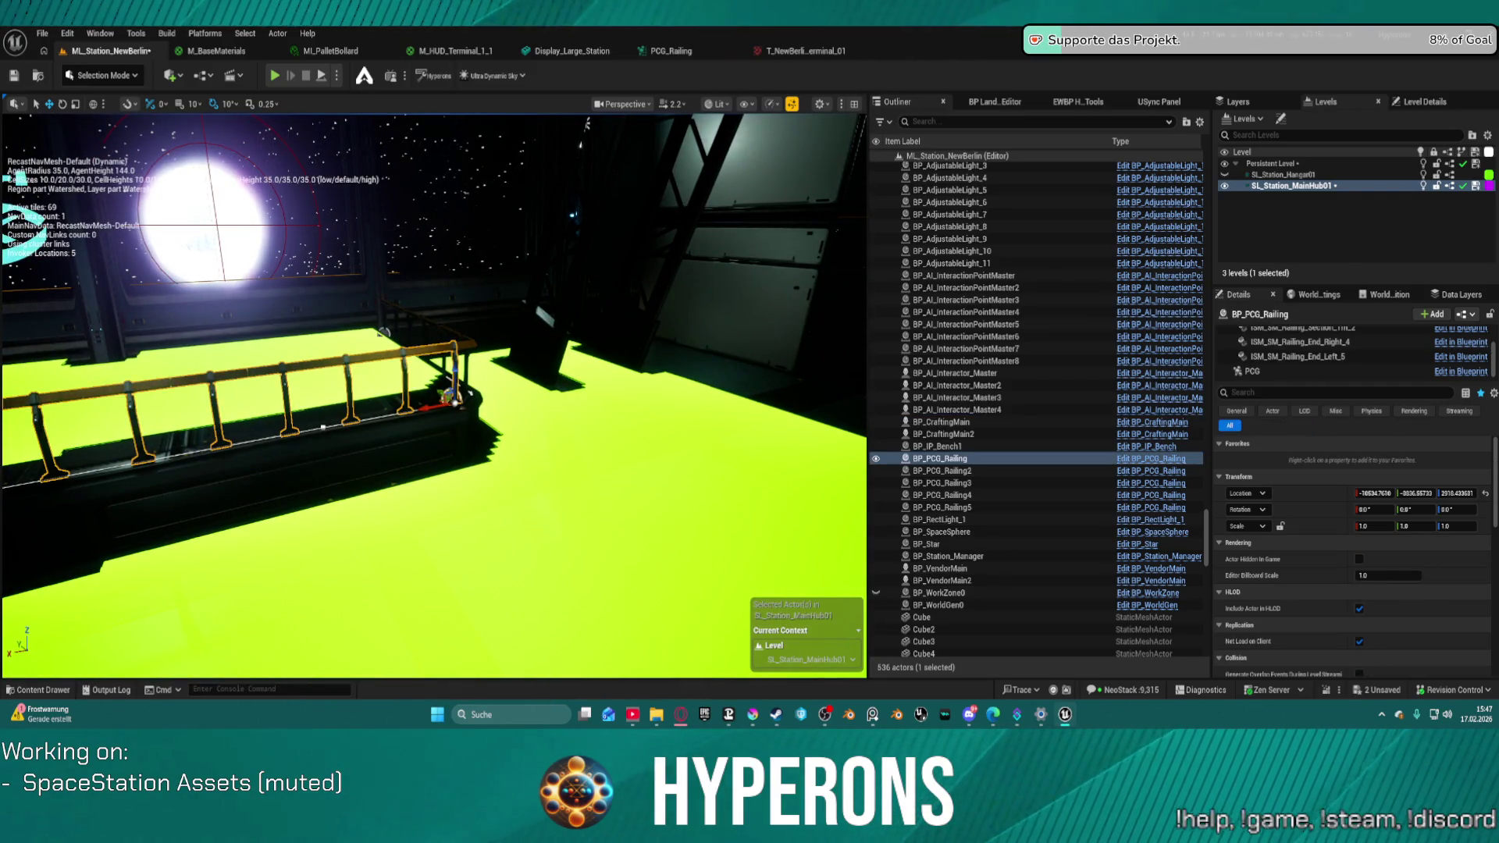
{"action": "left_click", "coordinate": [676, 51]}
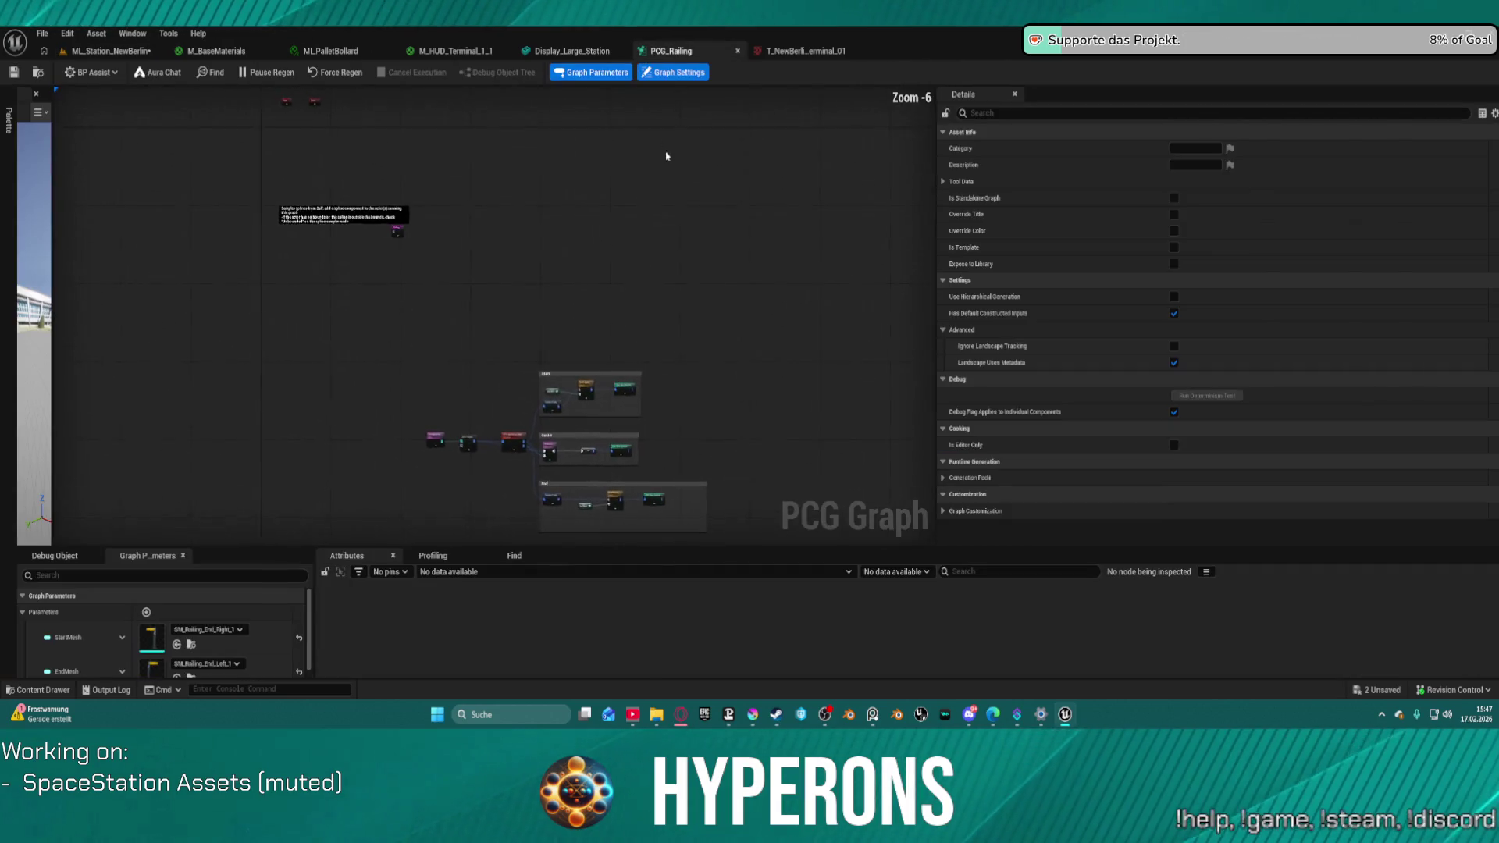
- Set the first Static Mesh Spawner's descriptor collision preset to BlockAll
{"action": "left_click", "coordinate": [626, 389]}
{"action": "scroll", "coordinate": [970, 316], "scroll_direction": "down", "scroll_amount": 2}
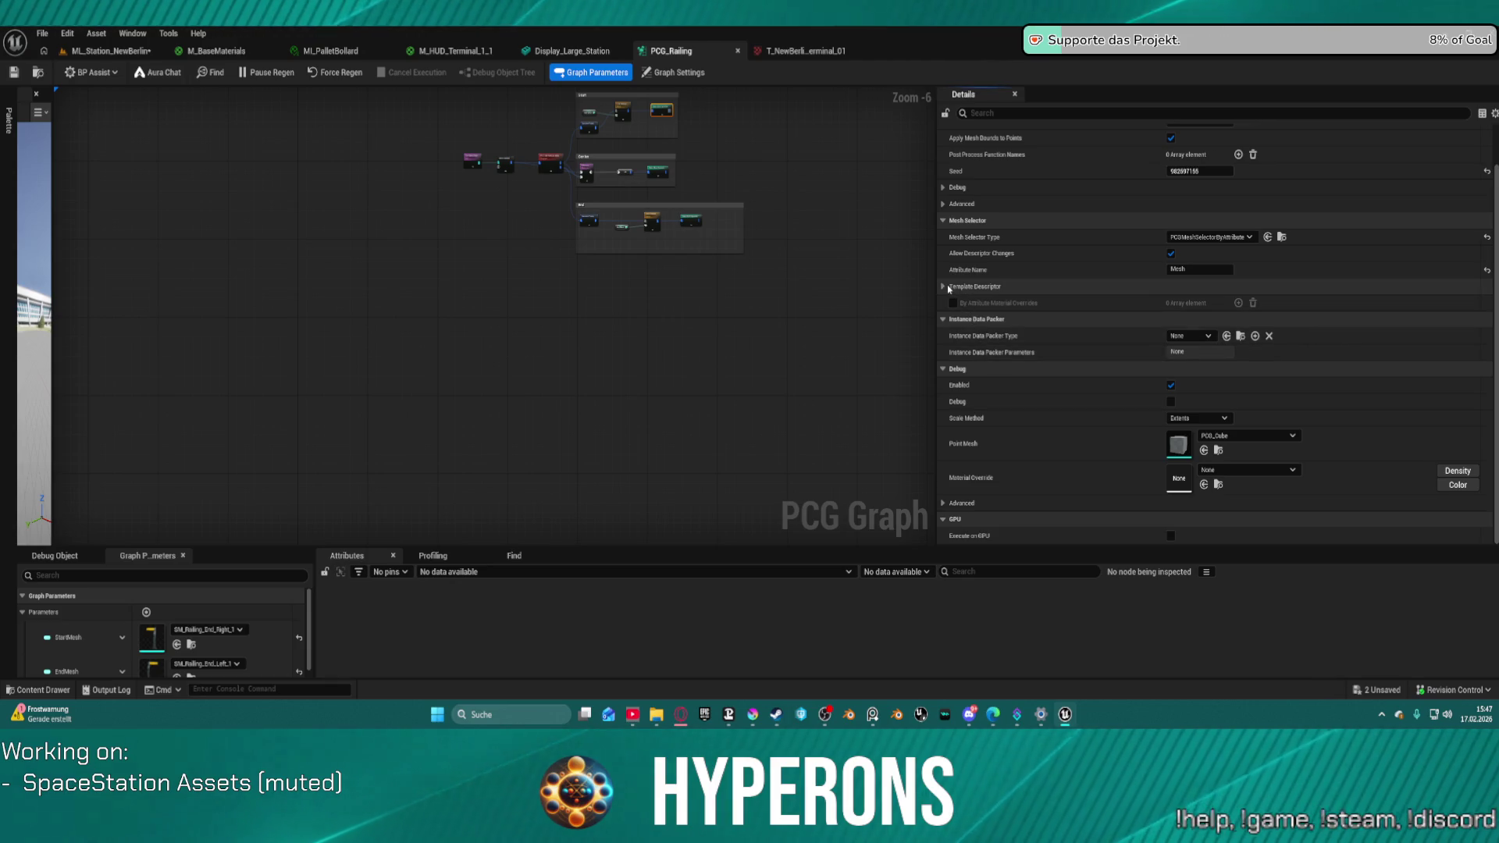
{"action": "left_click", "coordinate": [946, 288]}
{"action": "scroll", "coordinate": [1200, 412], "scroll_direction": "down", "scroll_amount": 5}
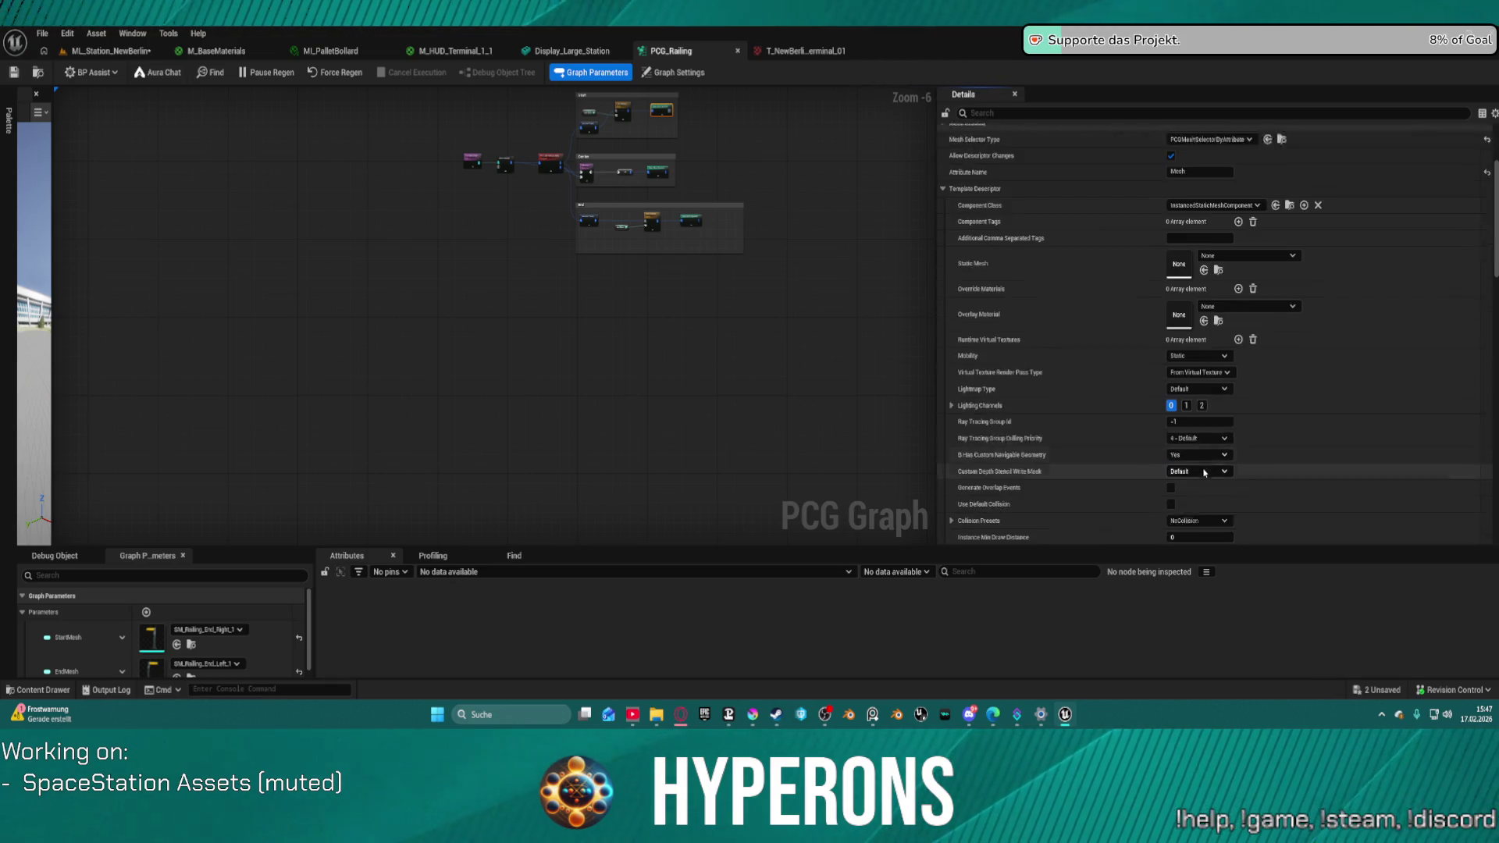
{"action": "left_click", "coordinate": [1200, 406]}
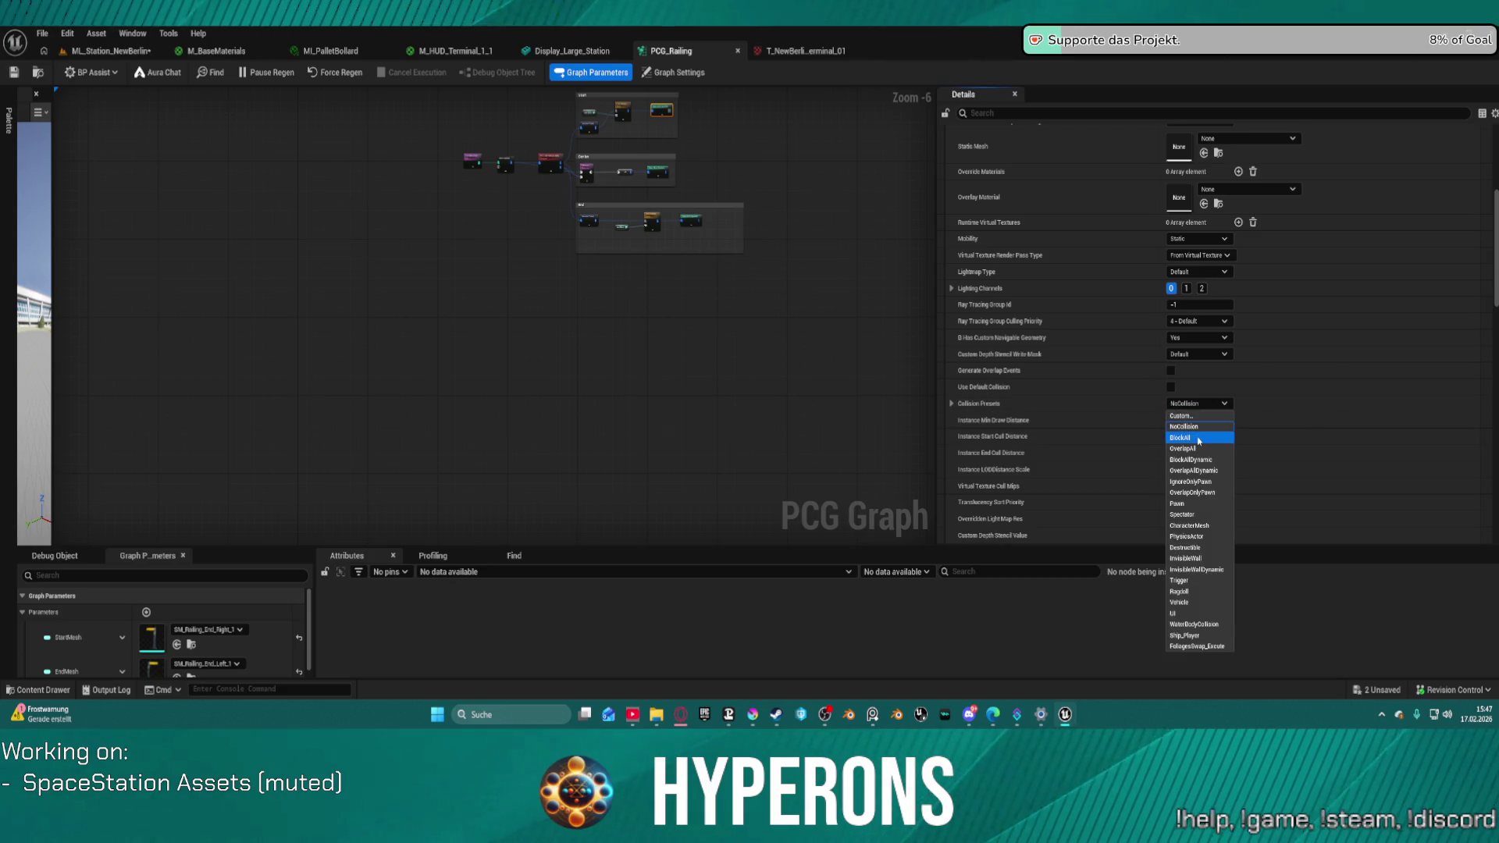
{"action": "left_click", "coordinate": [1187, 435]}
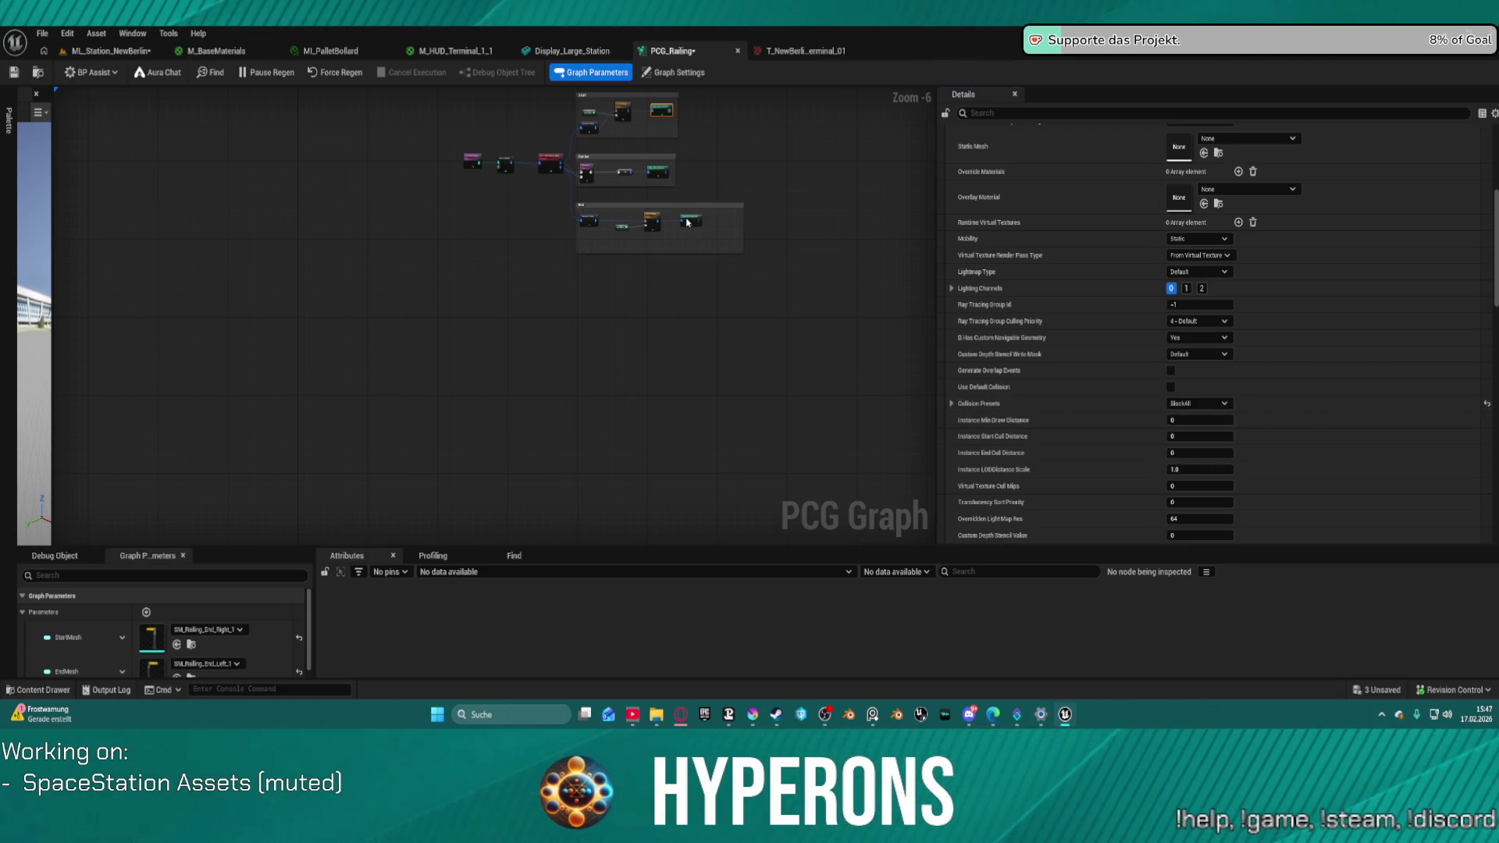
{"action": "left_click", "coordinate": [1198, 403]}
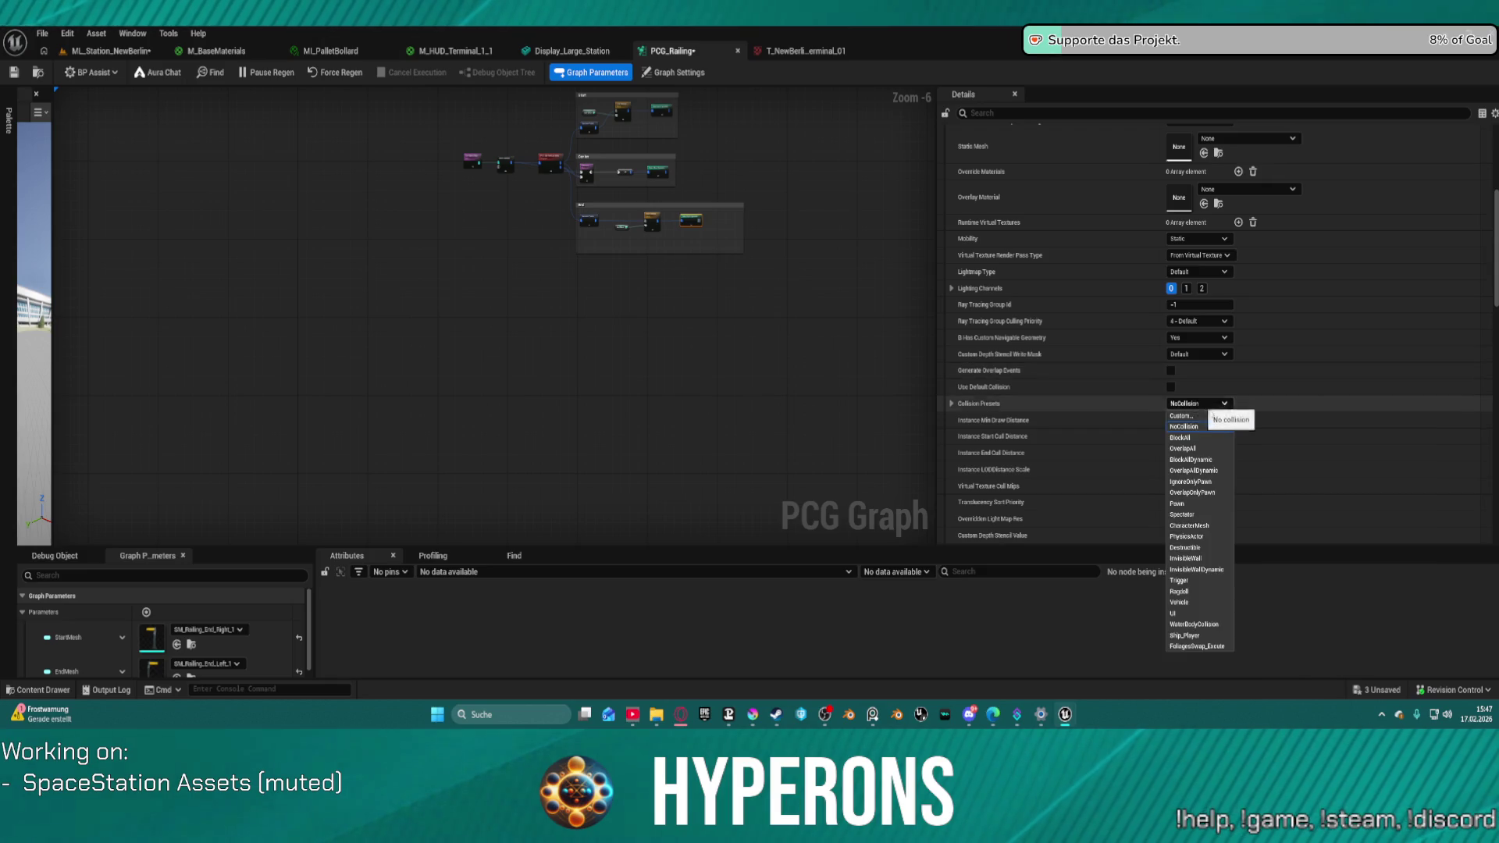
{"action": "left_click", "coordinate": [1196, 438]}
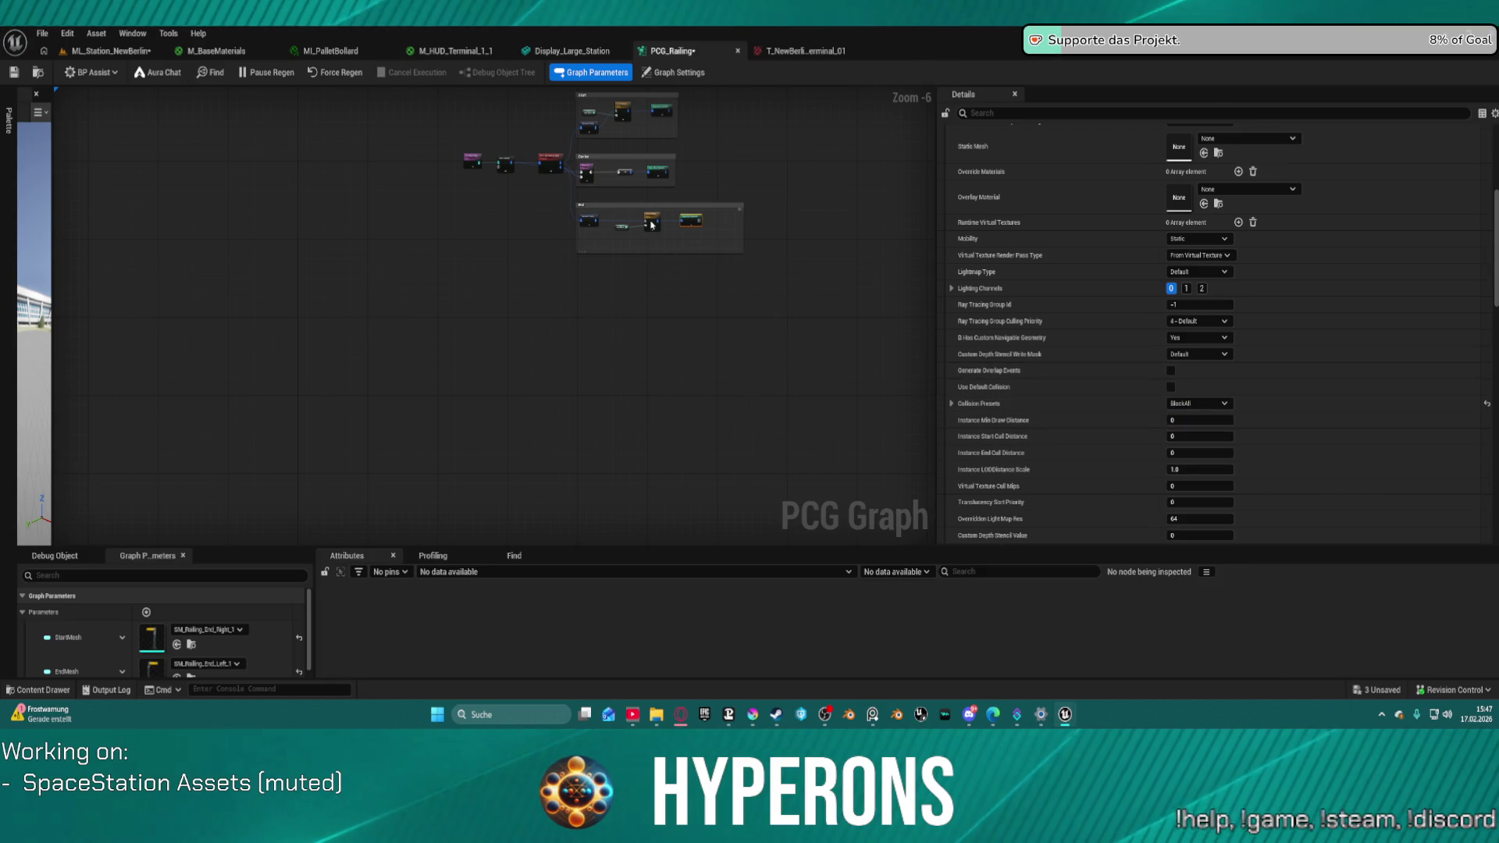
- Set the other spawner's railing section mesh collision to BlockAll and return to ML_Station_NewBerlin
{"action": "left_click", "coordinate": [655, 173]}
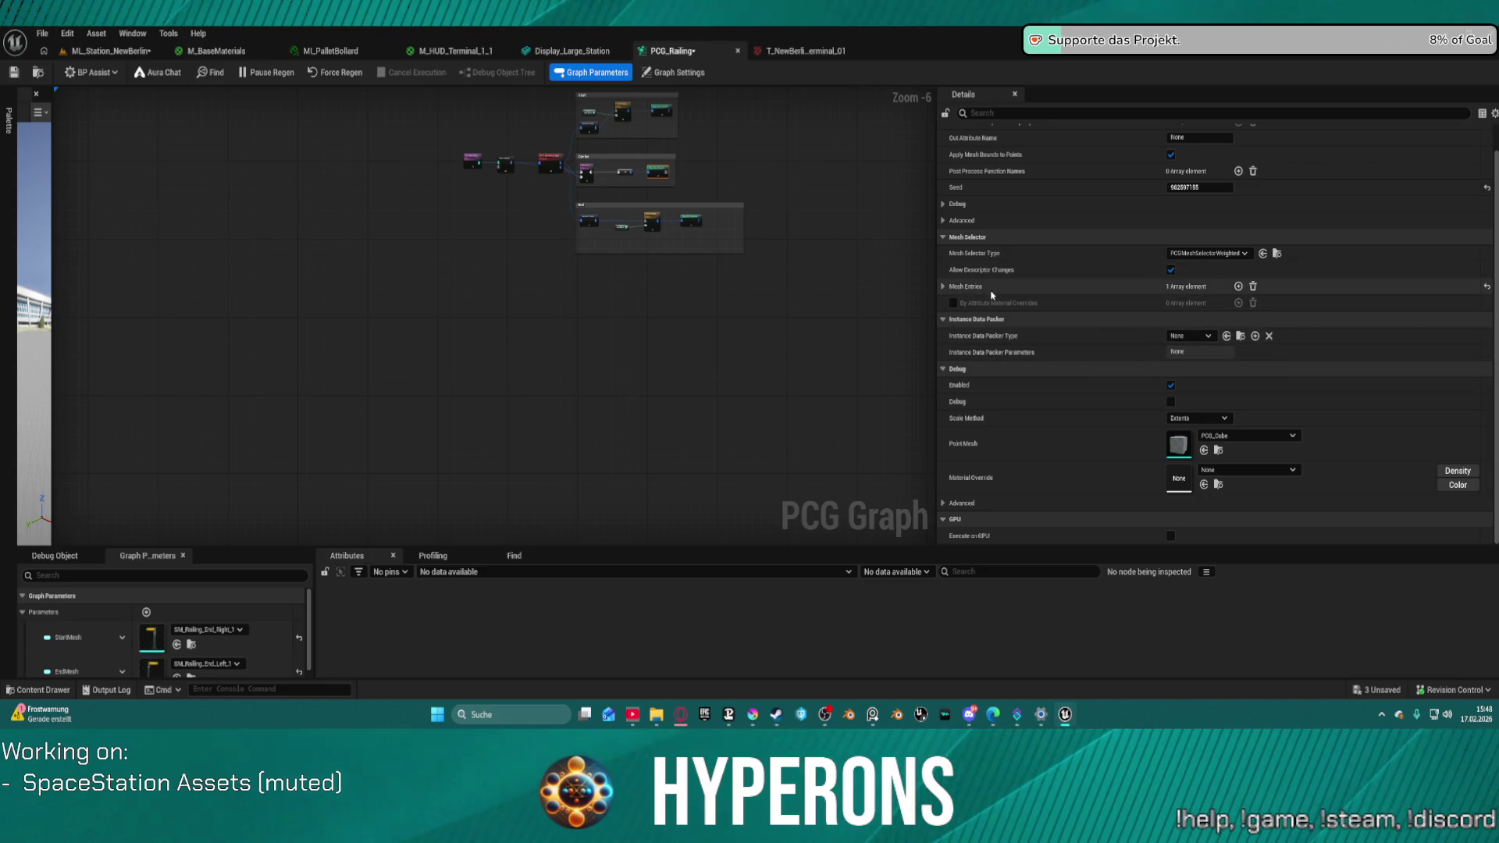
{"action": "left_click", "coordinate": [944, 286]}
{"action": "left_click", "coordinate": [953, 303]}
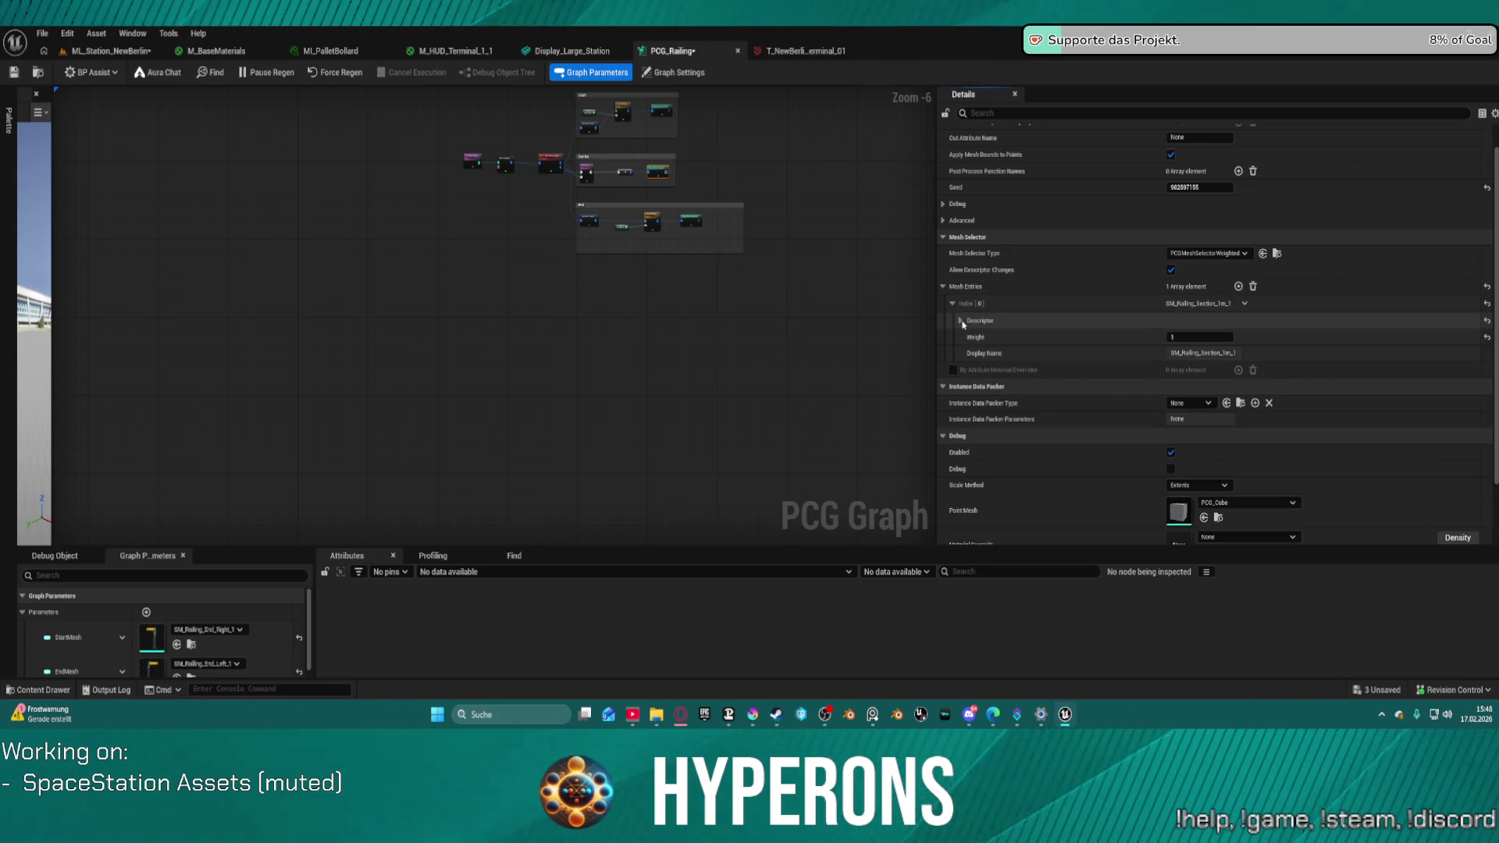
{"action": "left_click", "coordinate": [961, 320]}
{"action": "scroll", "coordinate": [1031, 342], "scroll_direction": "down", "scroll_amount": 5}
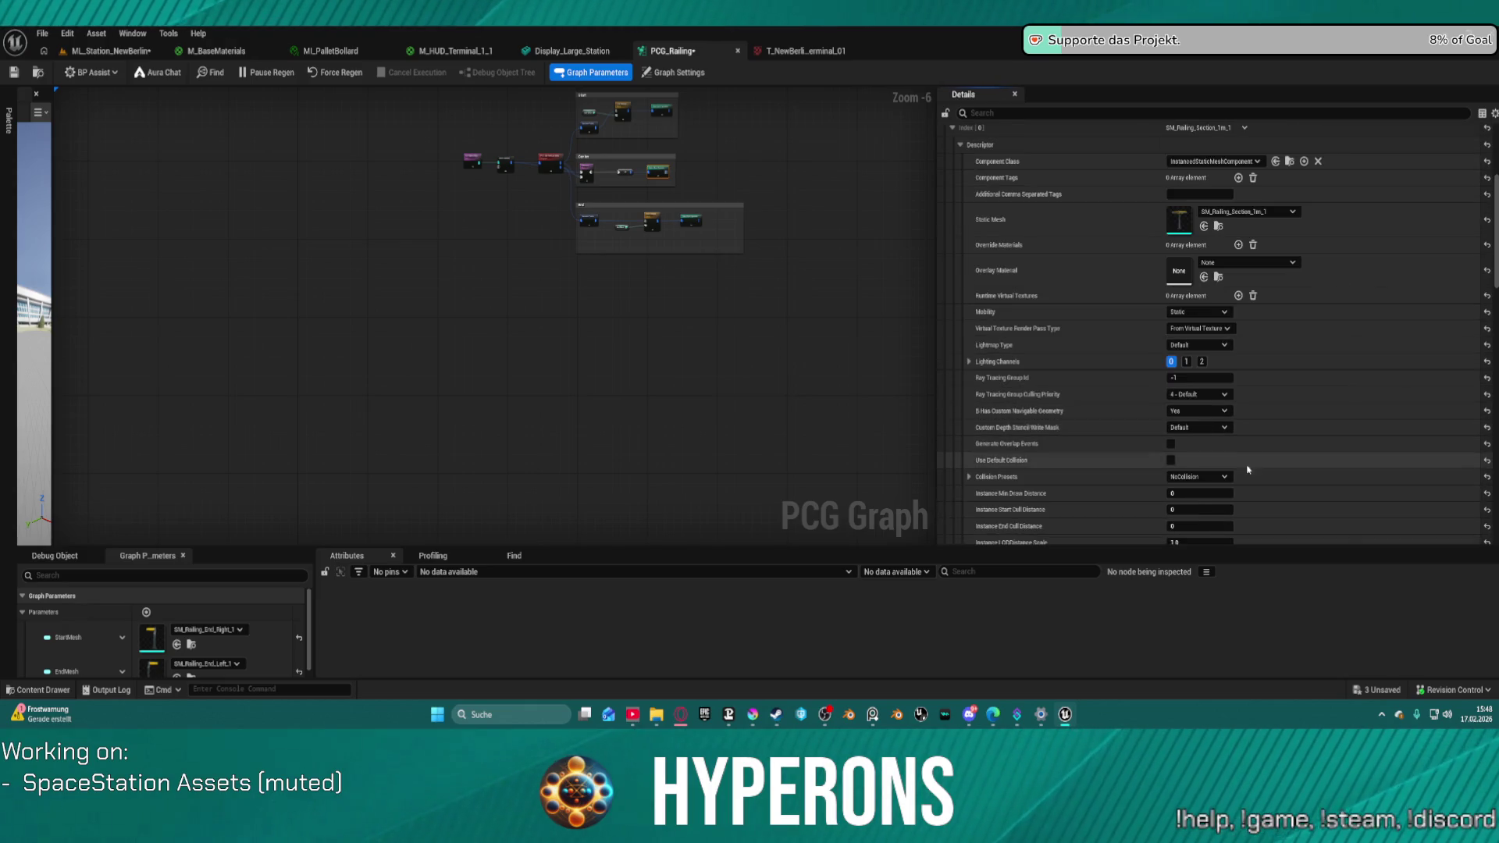
{"action": "left_click", "coordinate": [1222, 477]}
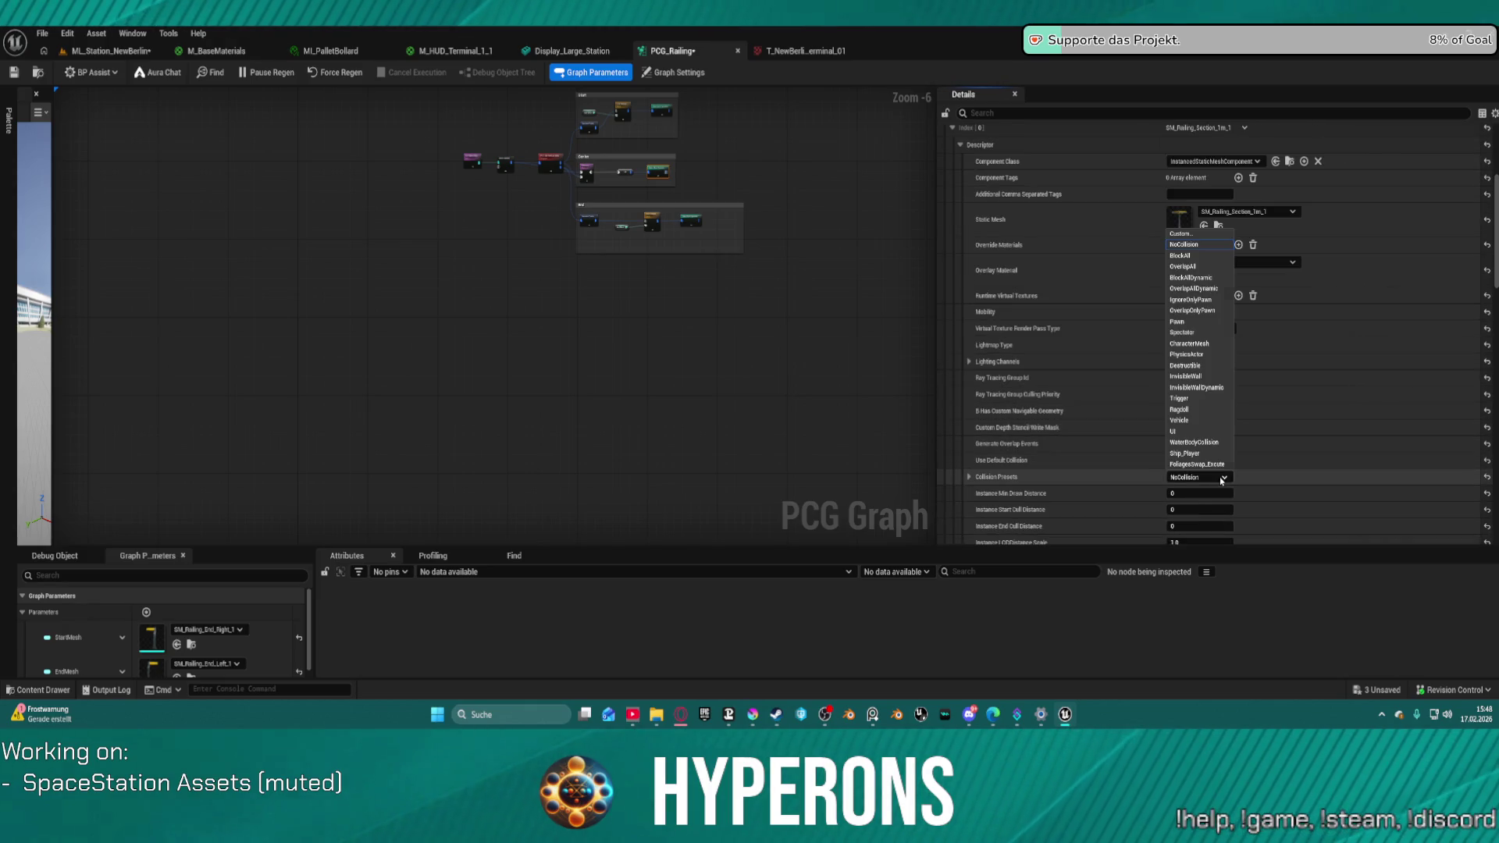
{"action": "left_click", "coordinate": [1192, 255]}
{"action": "left_click", "coordinate": [326, 227]}
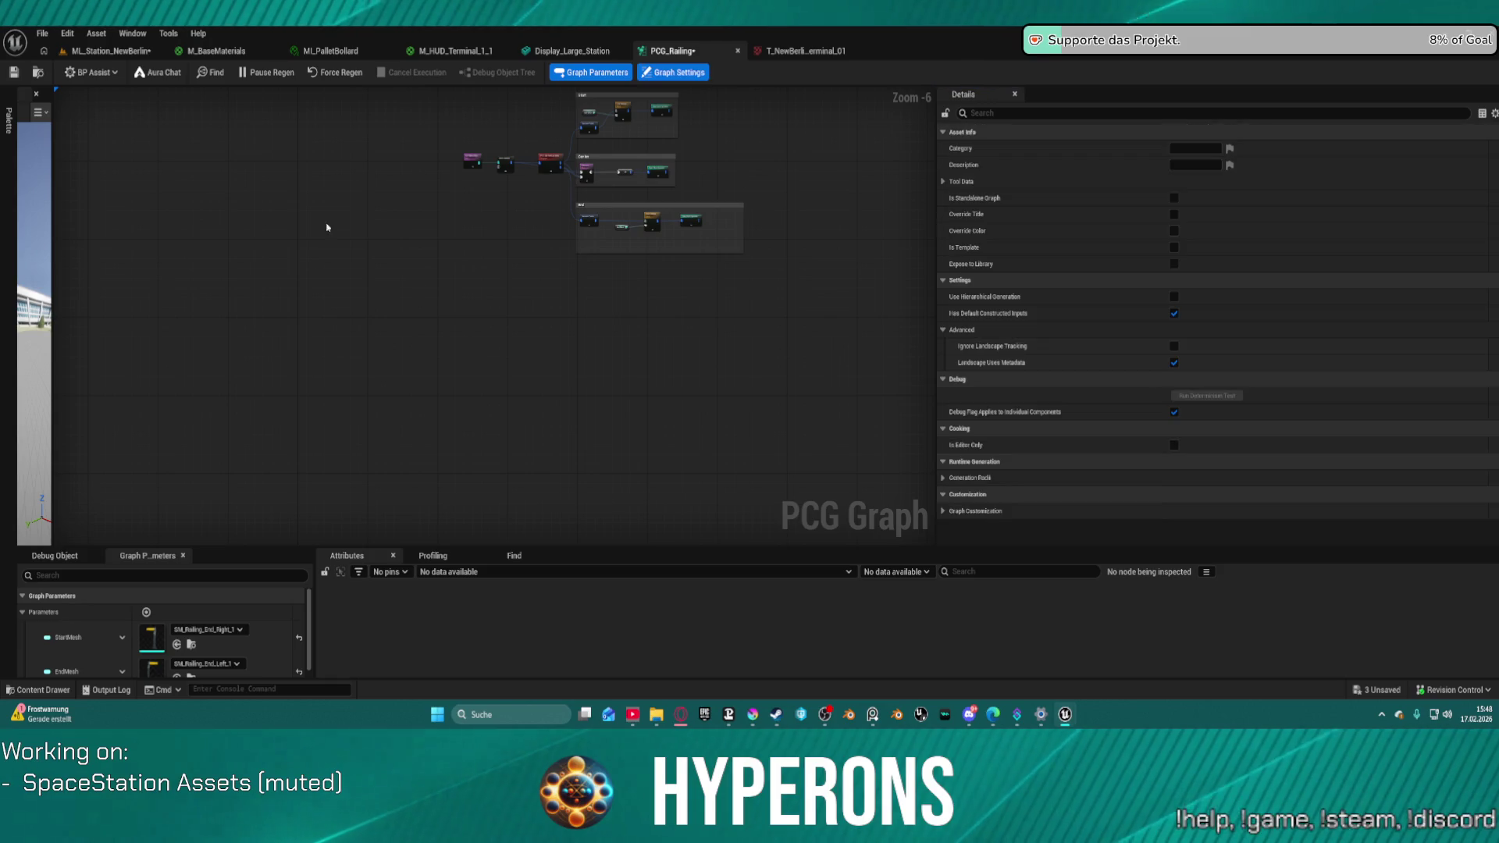
{"action": "left_click", "coordinate": [109, 52]}
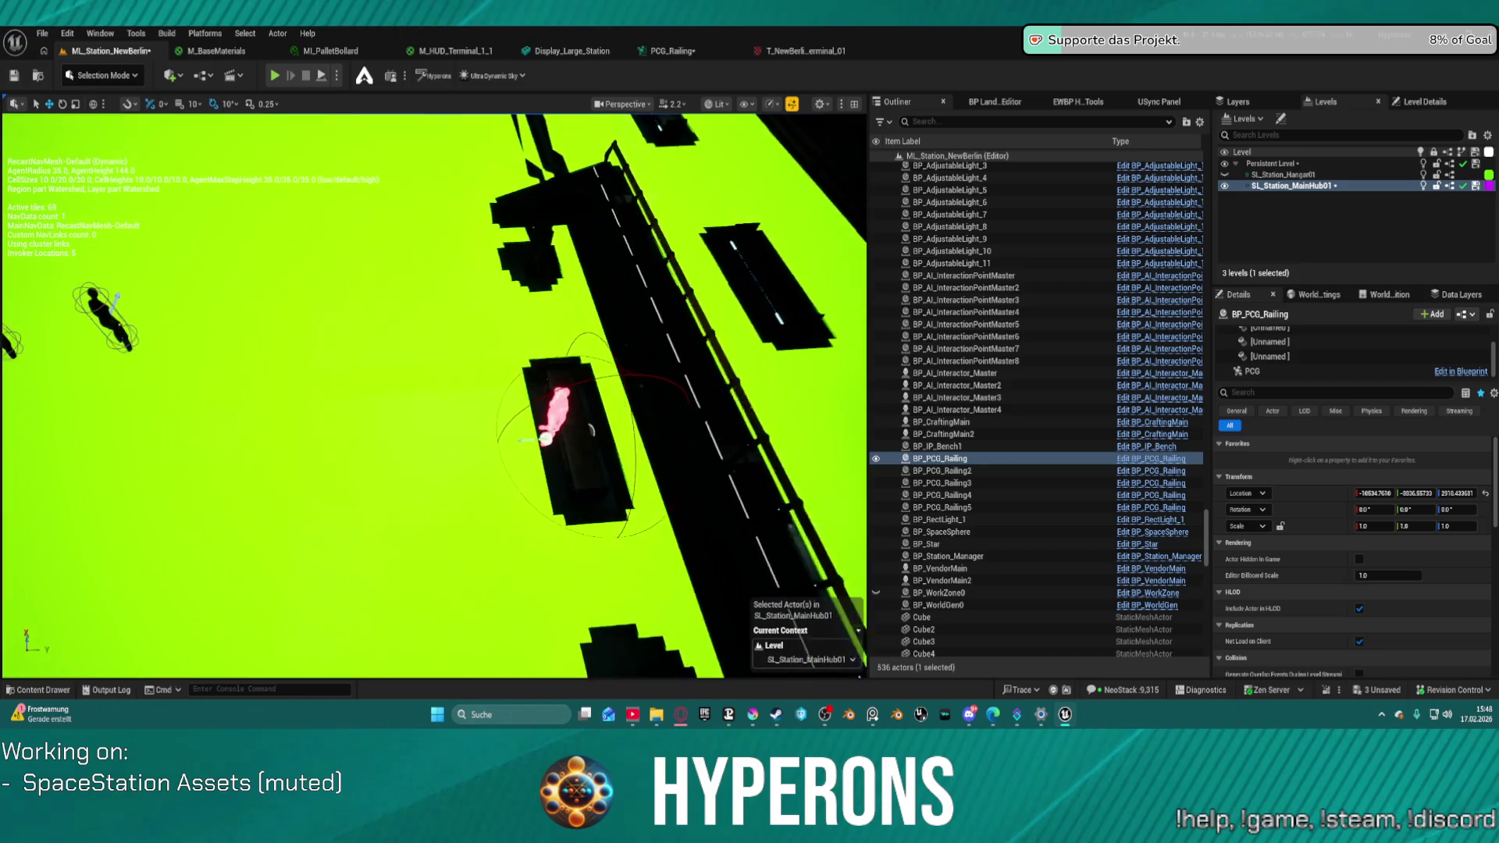
- Drag BP_IP_Bench1's Targetlocation sphere about 50 units further out along Y
{"action": "left_click", "coordinate": [537, 454]}
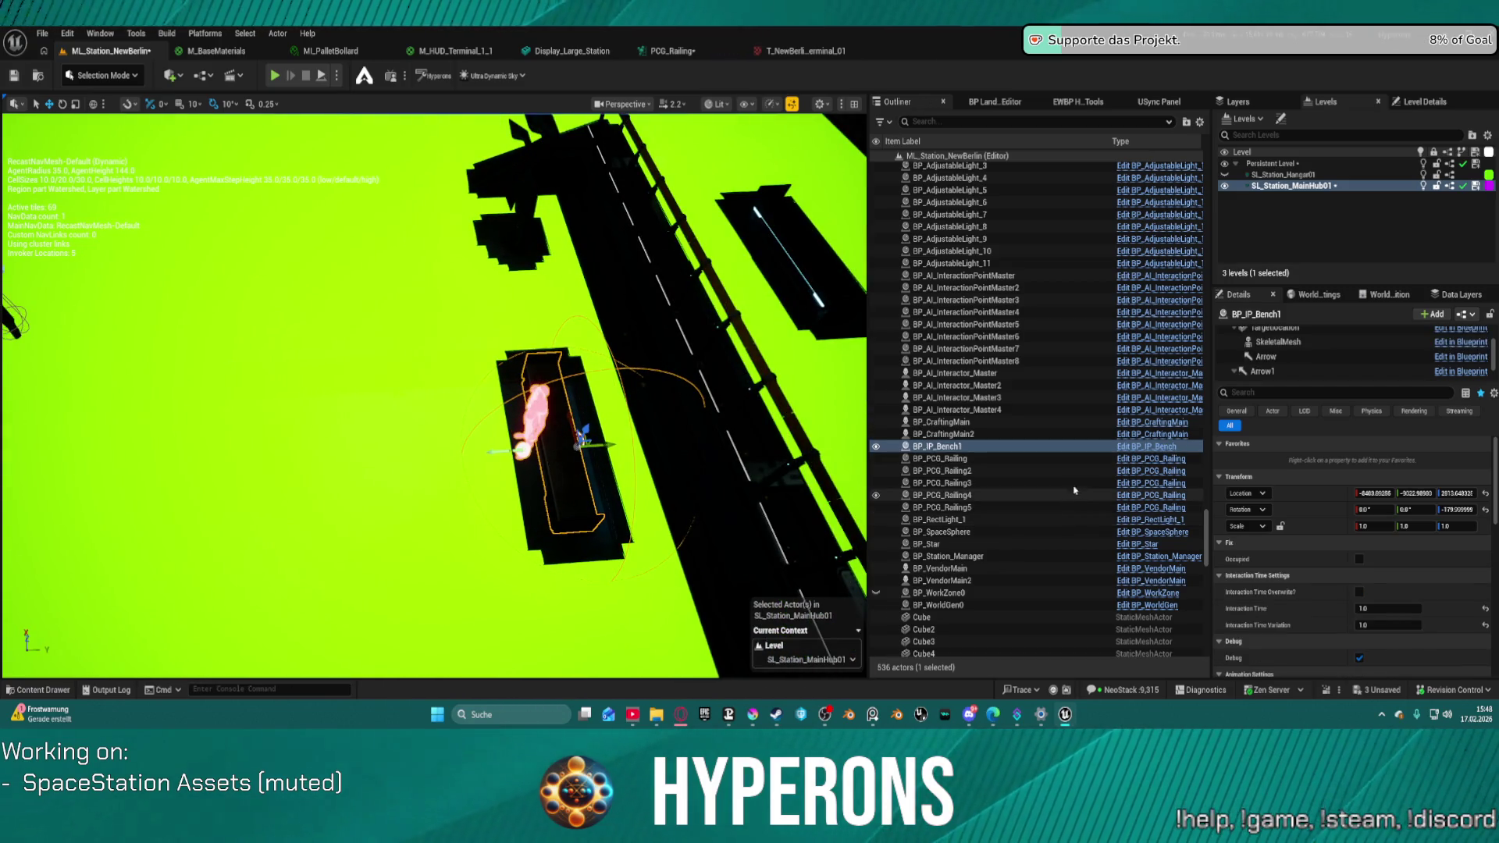
{"action": "scroll", "coordinate": [1300, 361], "scroll_direction": "down", "scroll_amount": 1}
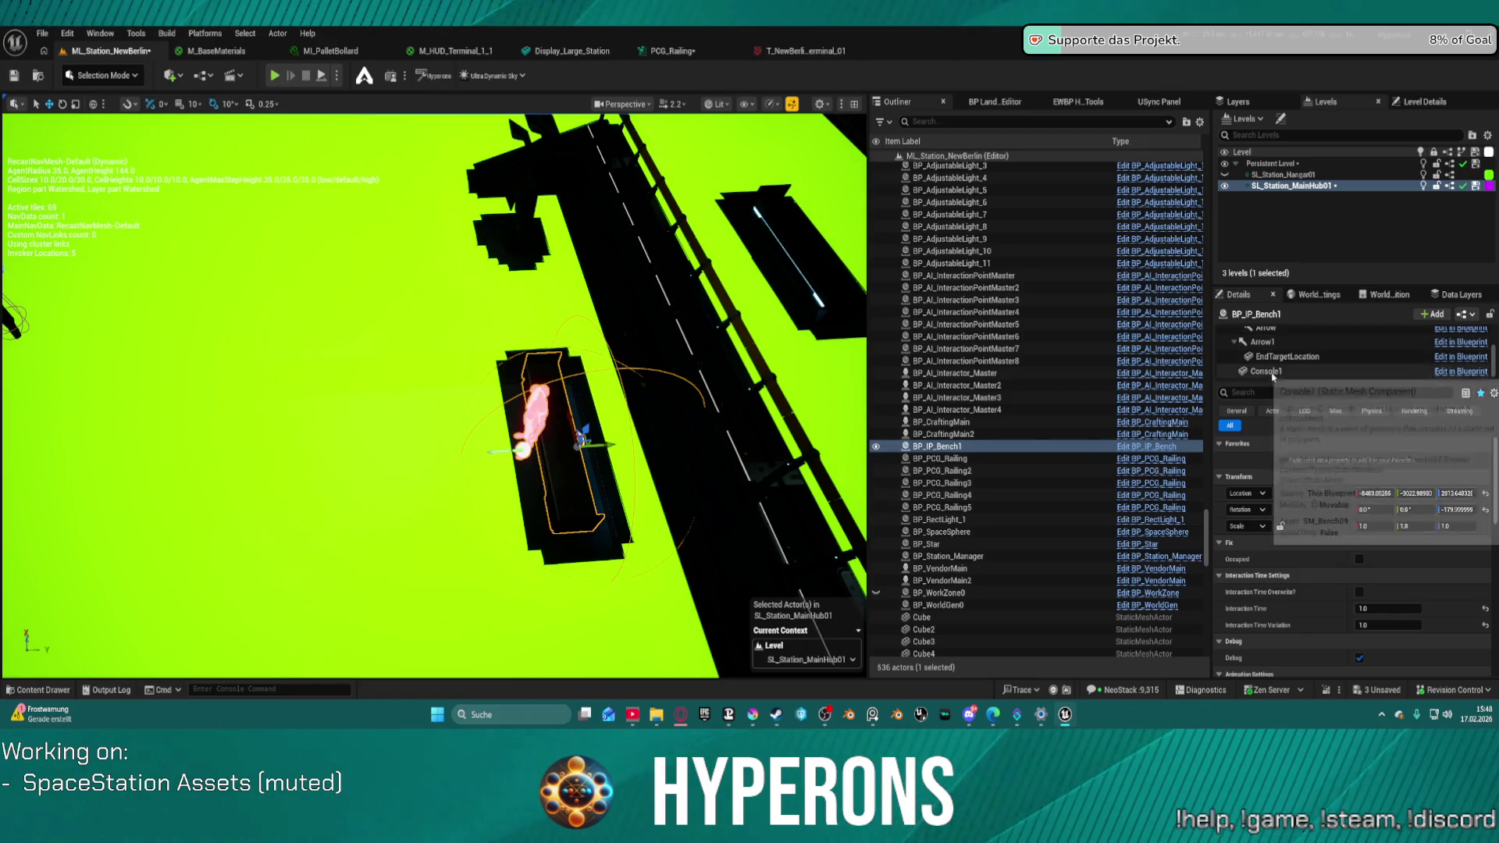
{"action": "scroll", "coordinate": [1302, 358], "scroll_direction": "up", "scroll_amount": 3}
{"action": "scroll", "coordinate": [1311, 353], "scroll_direction": "down", "scroll_amount": 1}
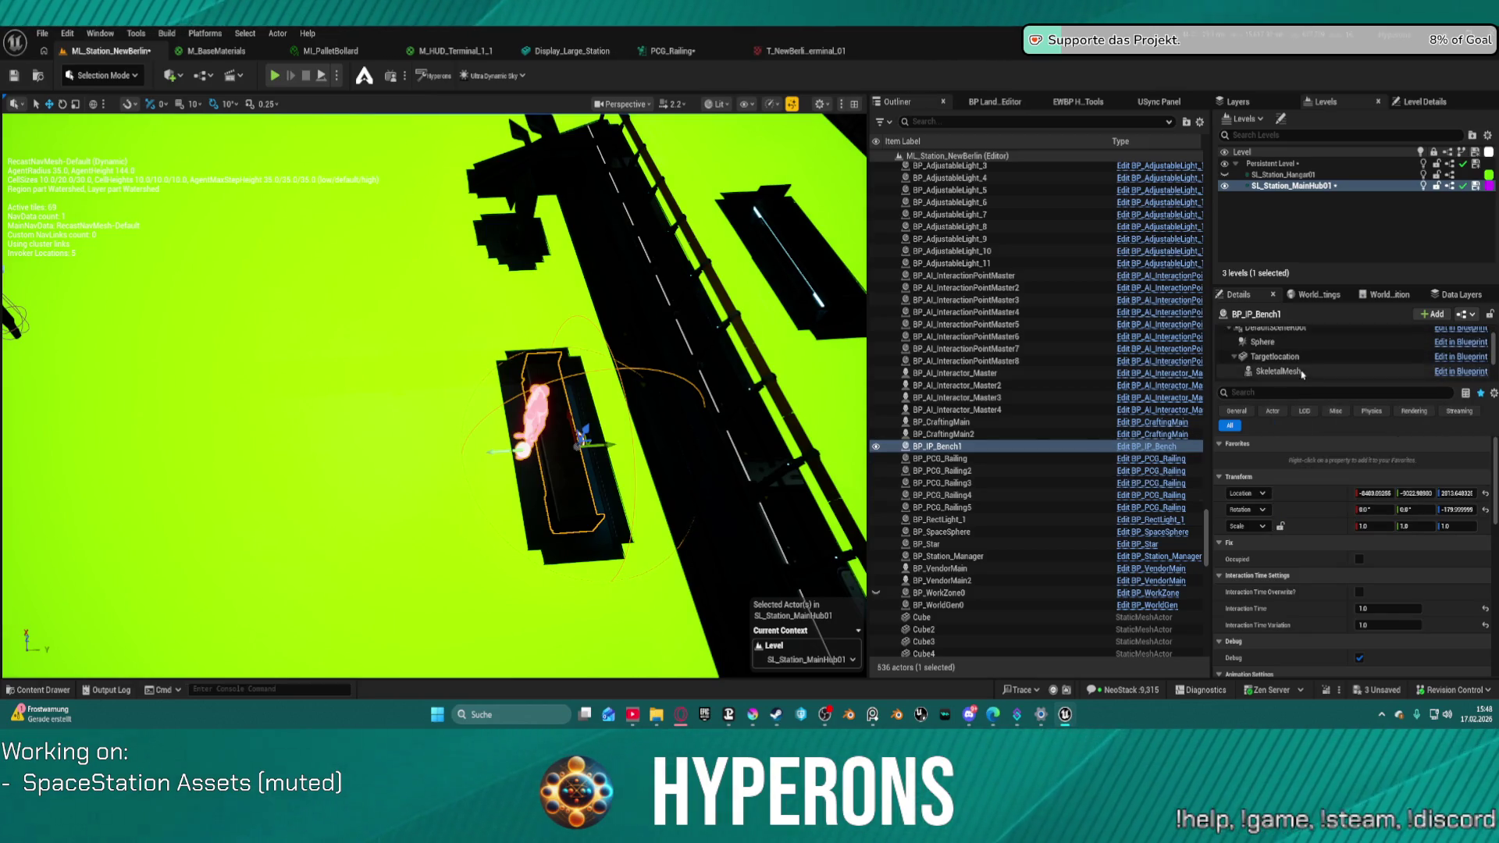
{"action": "left_click", "coordinate": [1275, 356]}
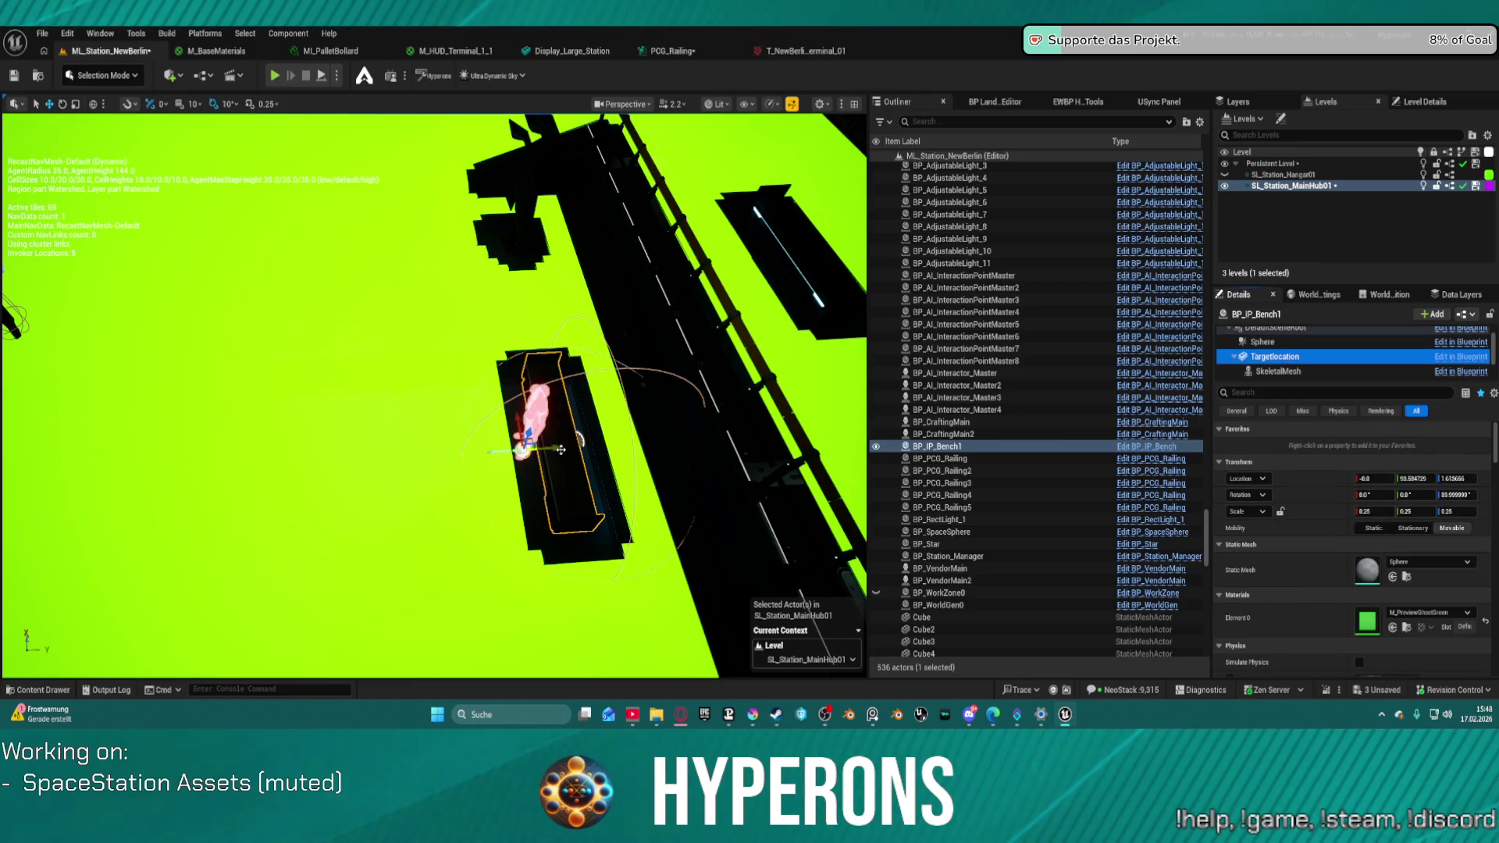
{"action": "left_click_drag", "start_coordinate": [561, 449], "coordinate": [534, 456]}
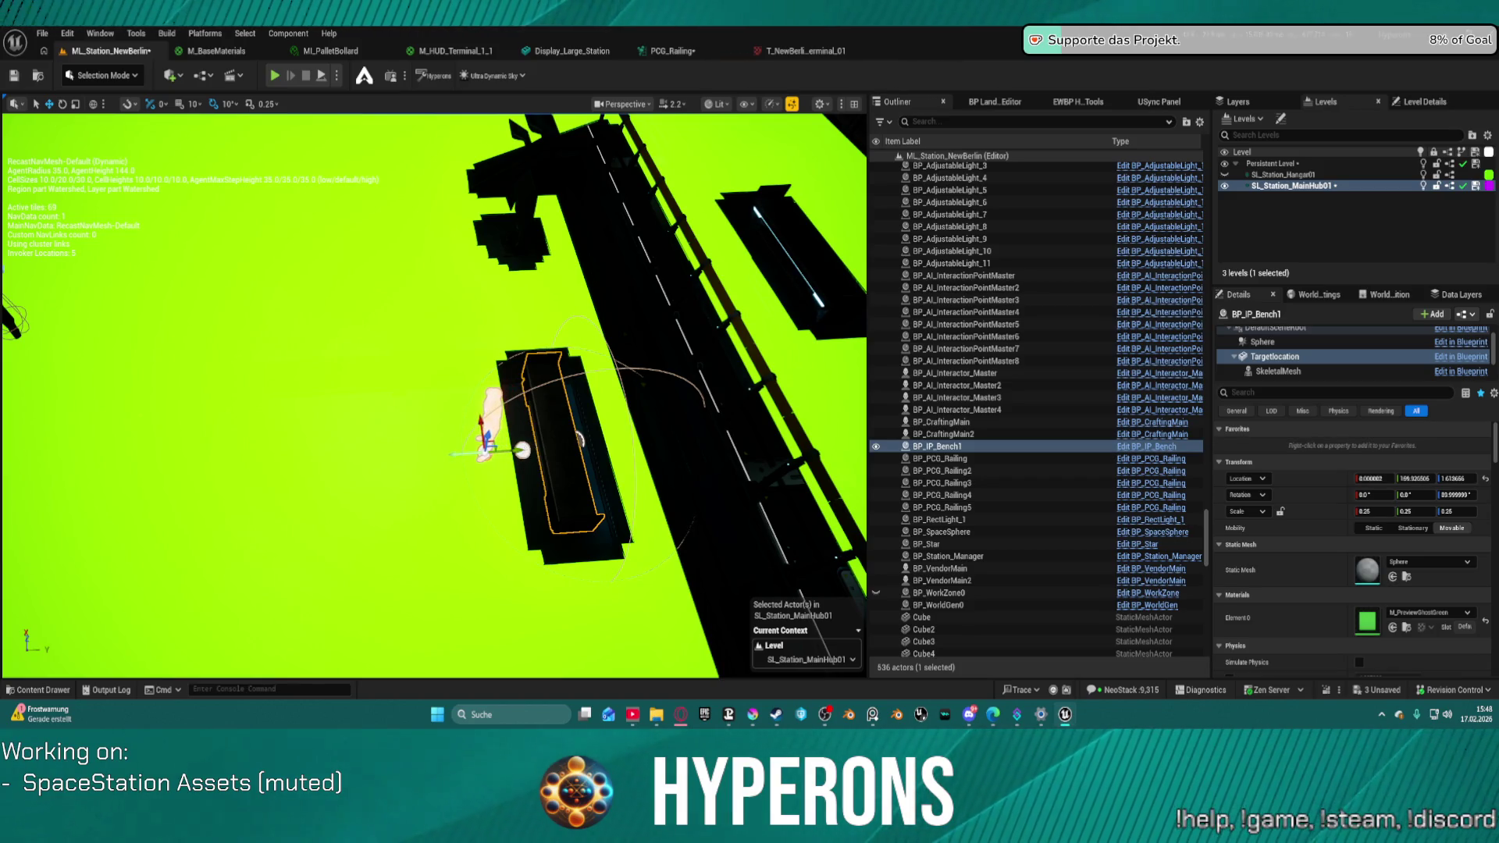
{"action": "left_click", "coordinate": [545, 446]}
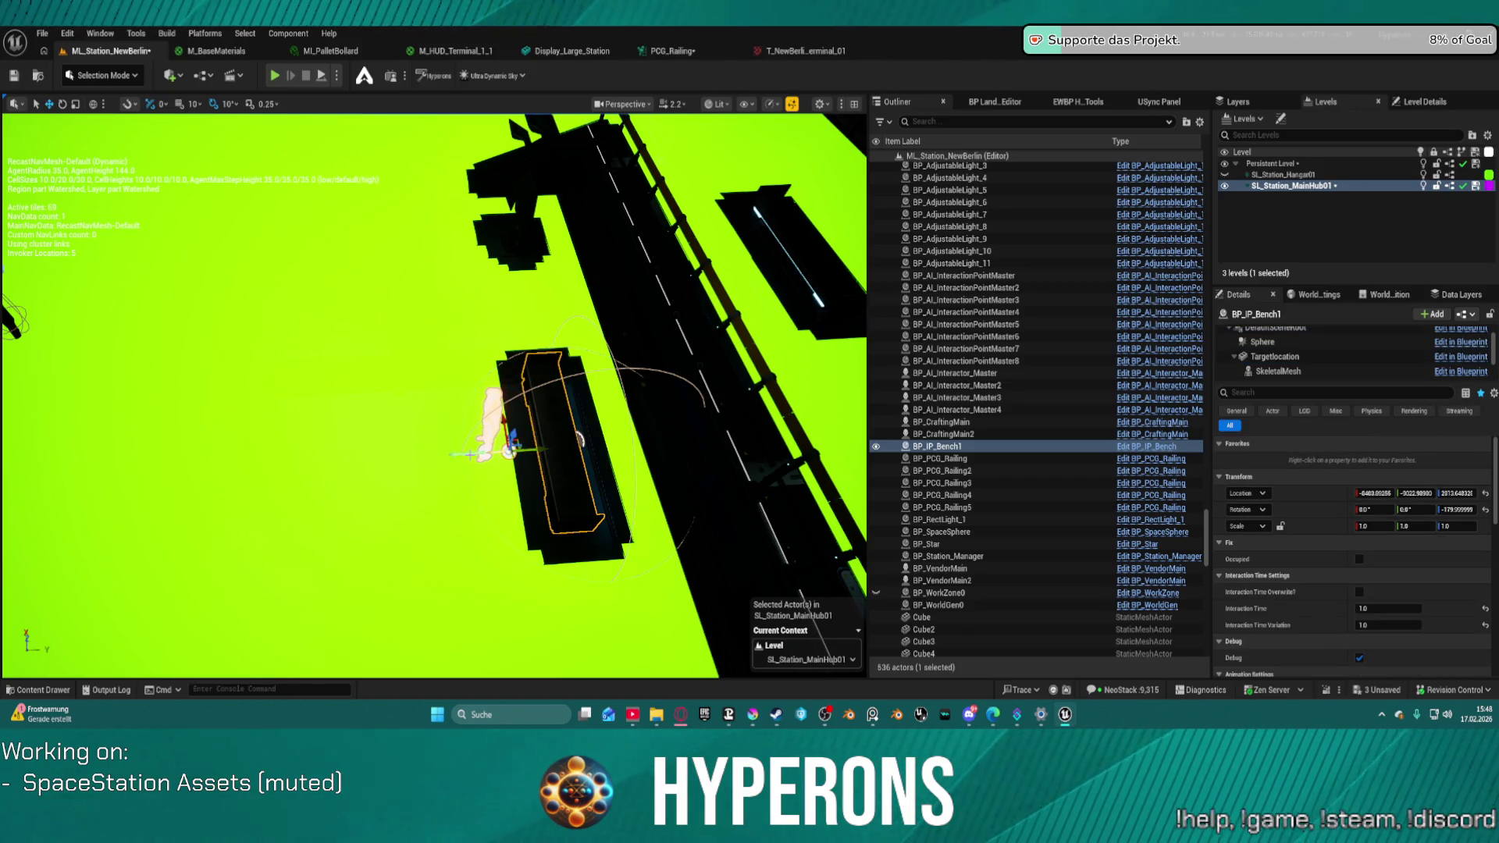
{"action": "key", "text": "d"}
{"action": "key", "text": "d"}
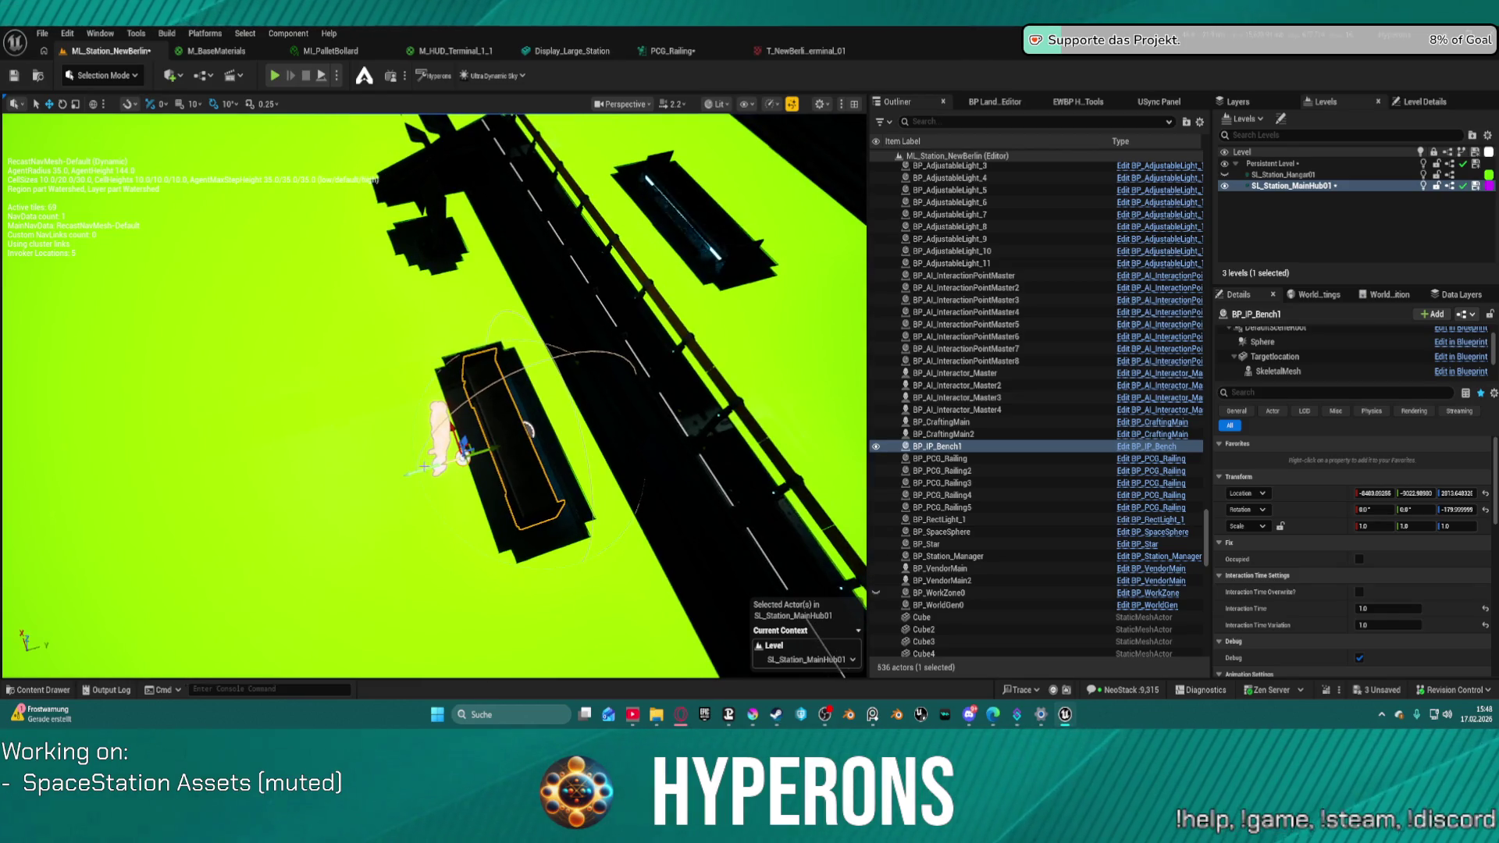
{"action": "key", "text": "d"}
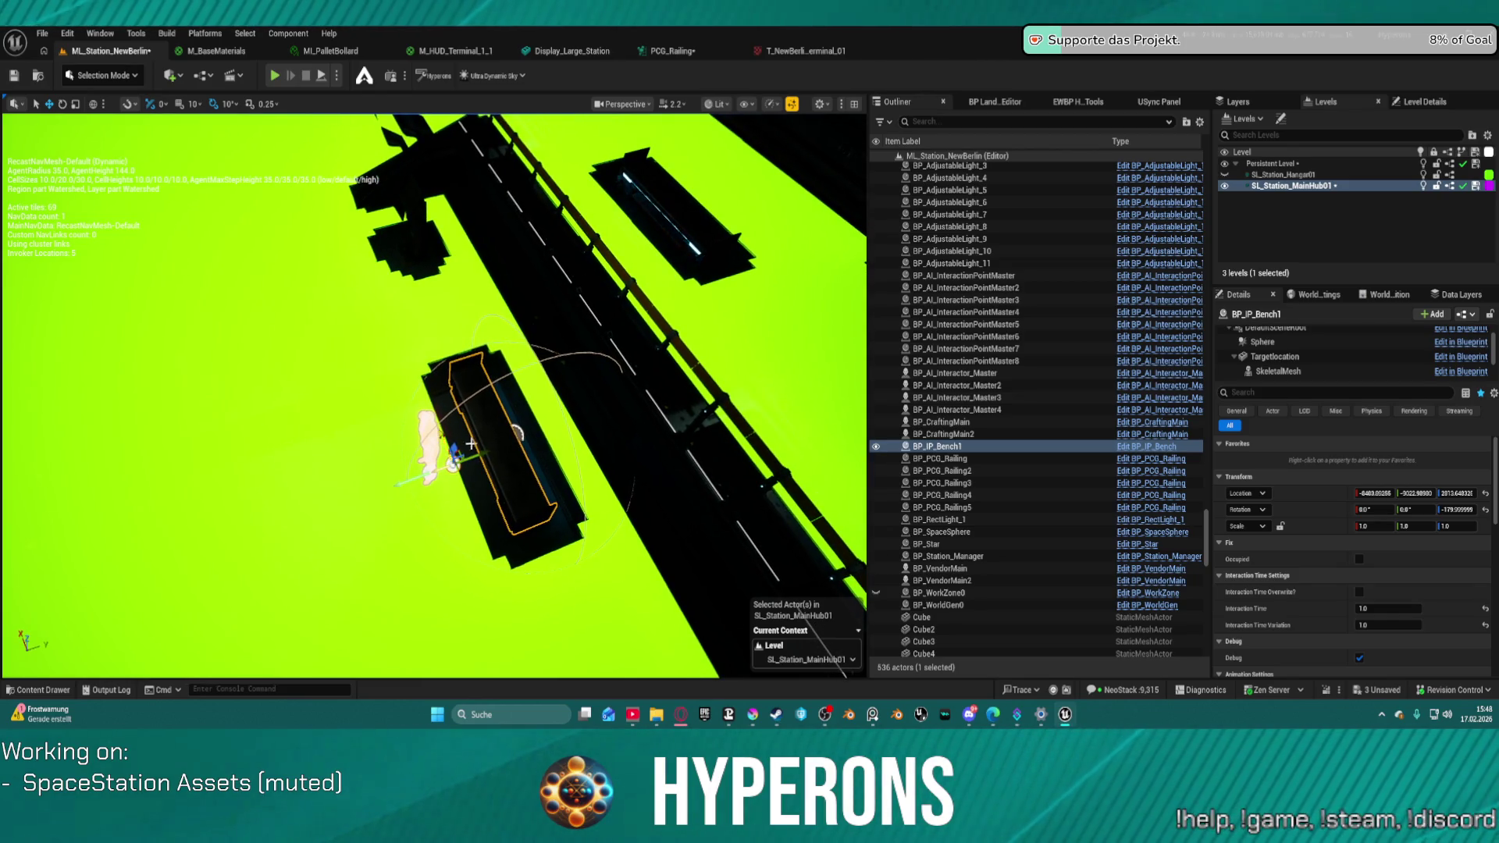
{"action": "key", "text": "1"}
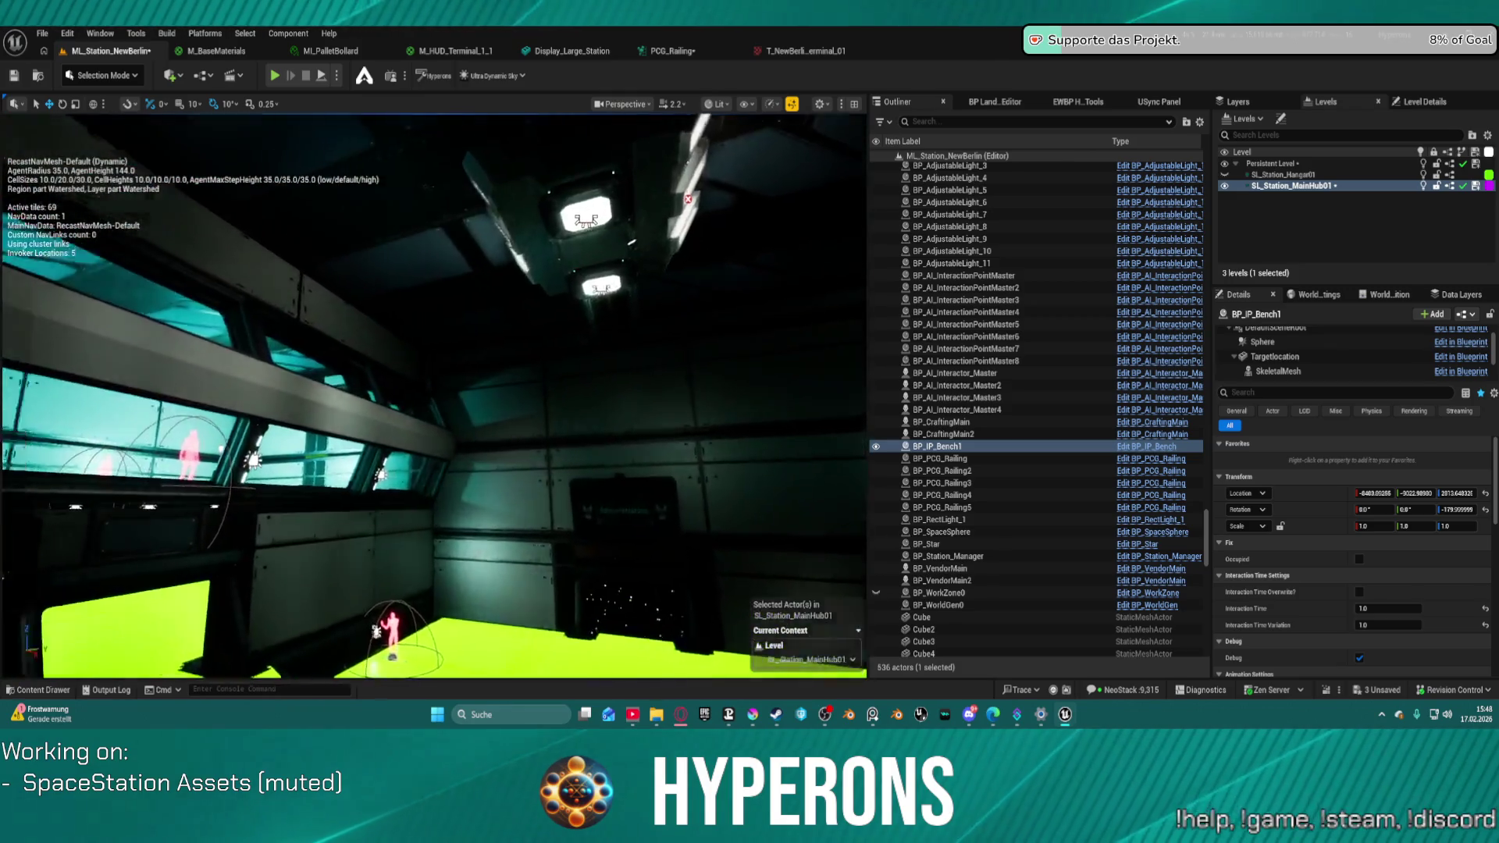
{"action": "key", "text": "f"}
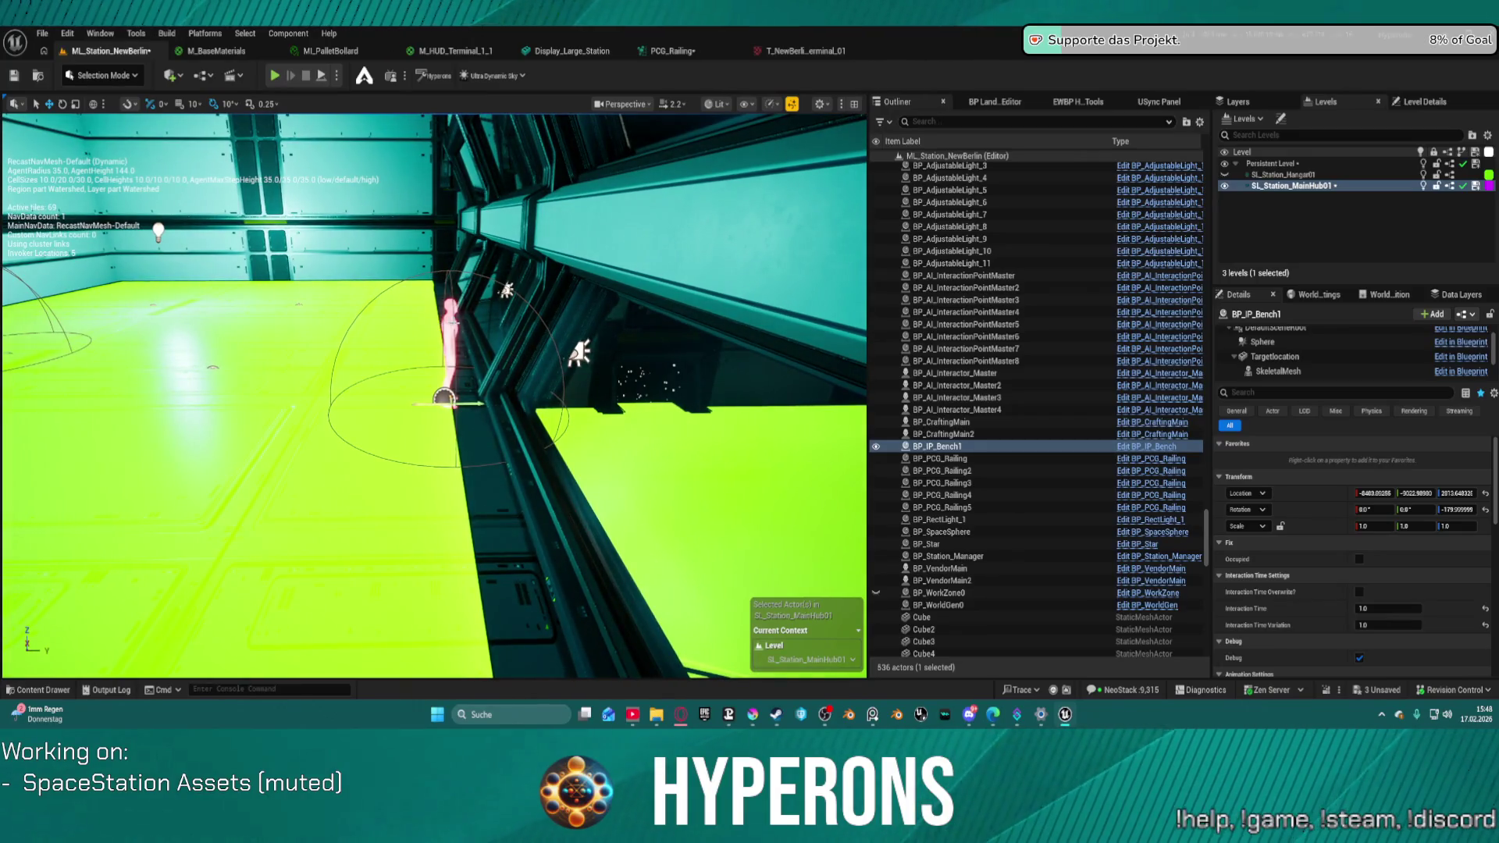
- Nudge BP_AI_InteractionPointMaster6 along Y, select Master4 and Master5, then play the level
{"action": "left_click", "coordinate": [451, 328]}
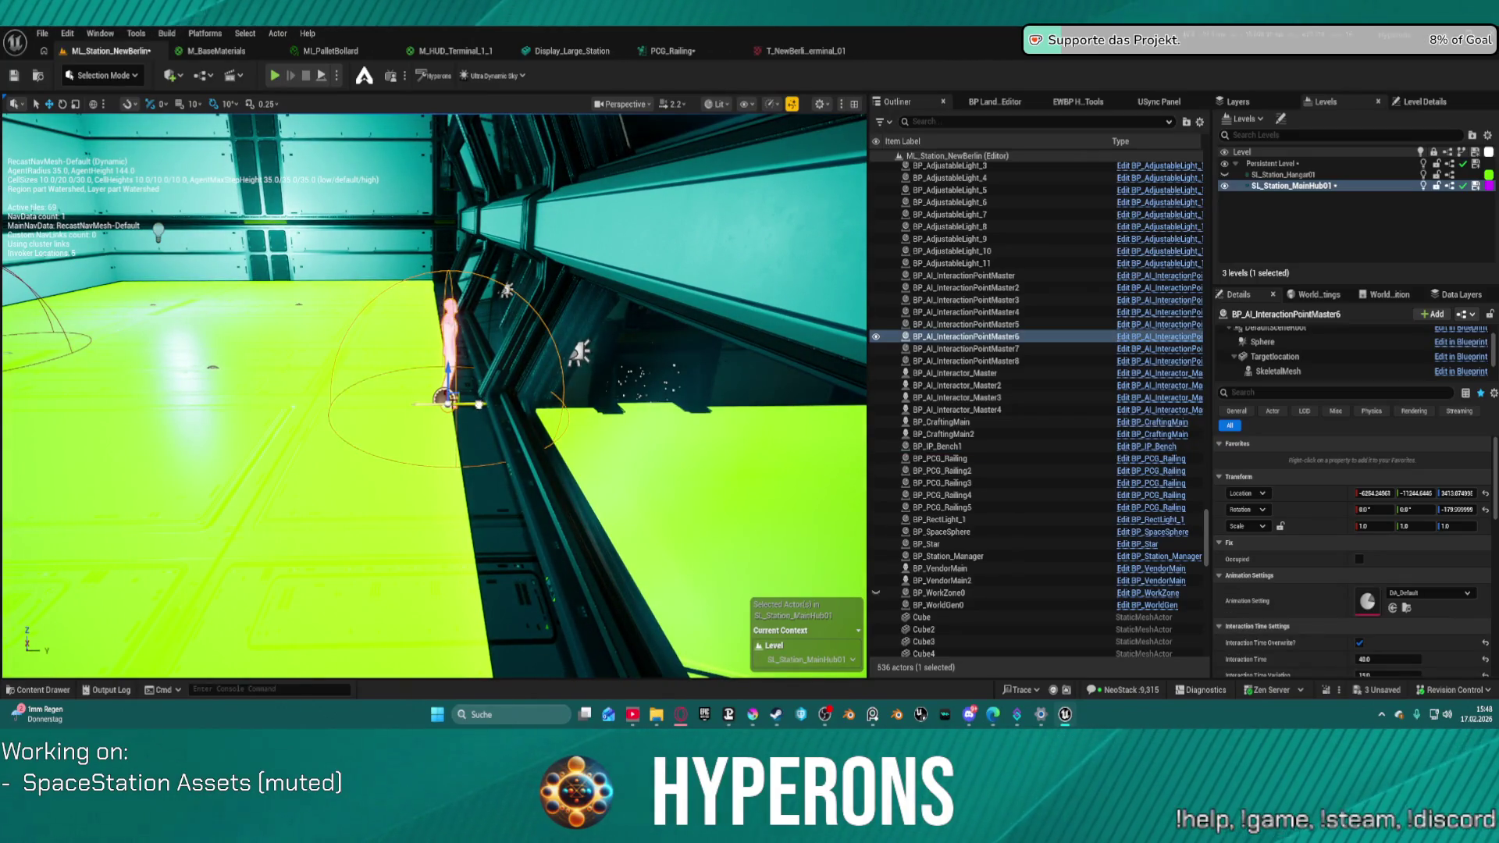
{"action": "mouse_move", "coordinate": [479, 404]}
{"action": "left_mouse_down"}
{"action": "mouse_move", "coordinate": [437, 410]}
{"action": "mouse_move", "coordinate": [464, 412]}
{"action": "left_mouse_up"}
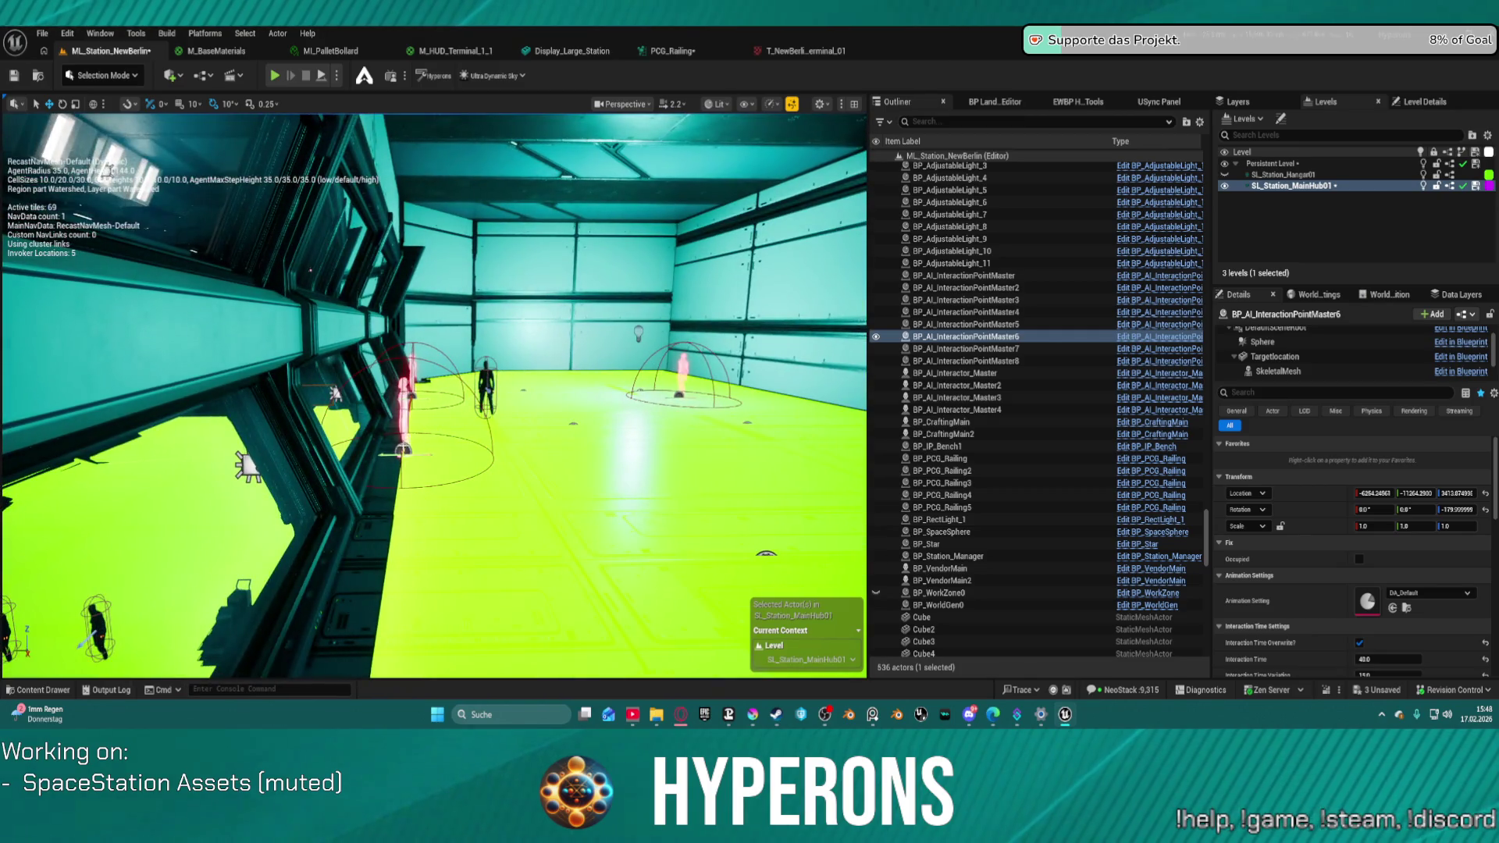
{"action": "left_click", "coordinate": [391, 453]}
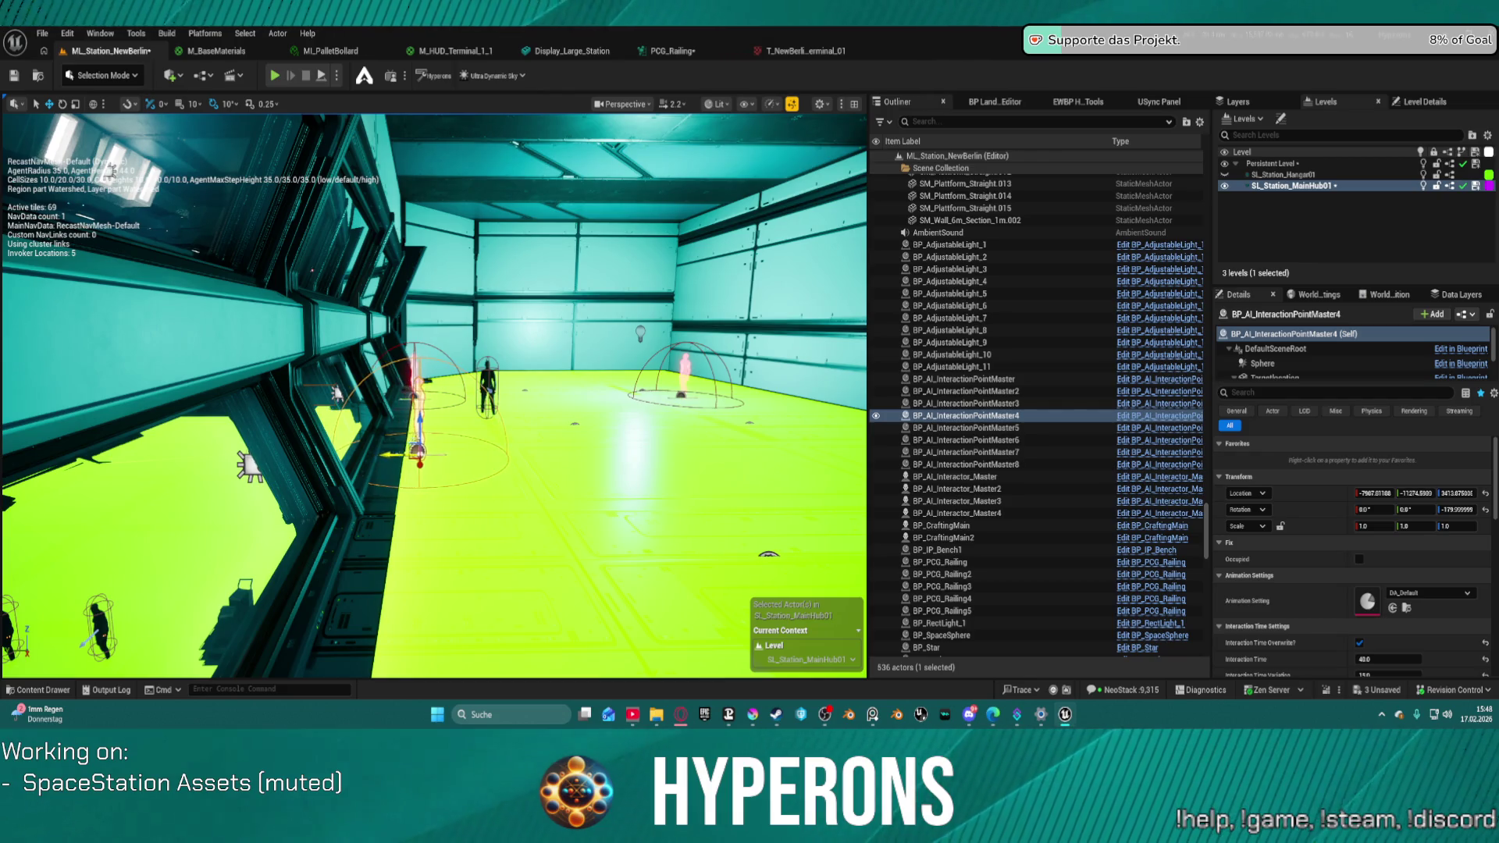
{"action": "left_click", "coordinate": [334, 572]}
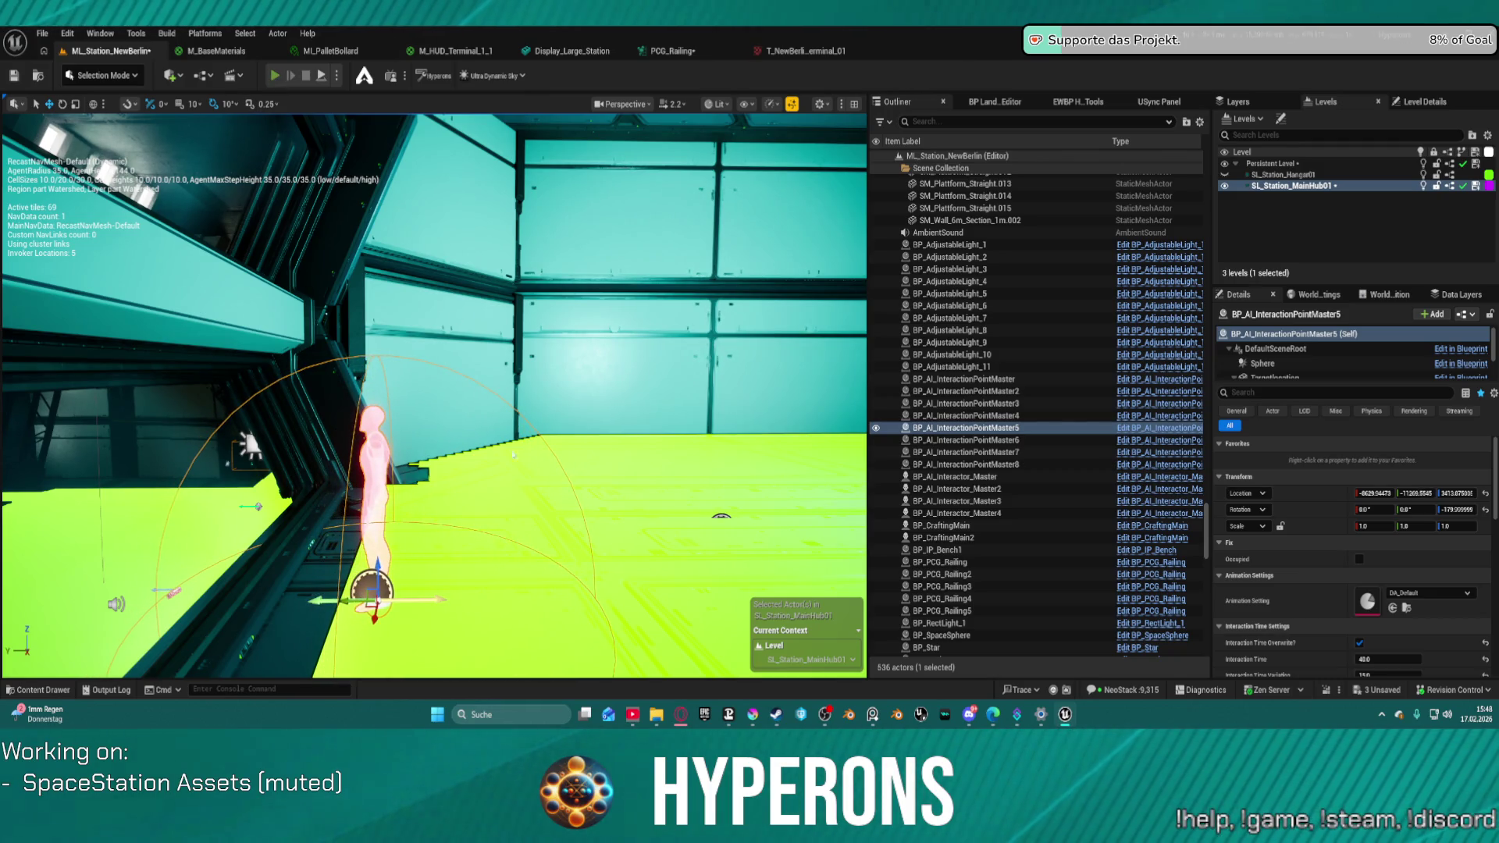
{"action": "key", "text": "alt+p"}
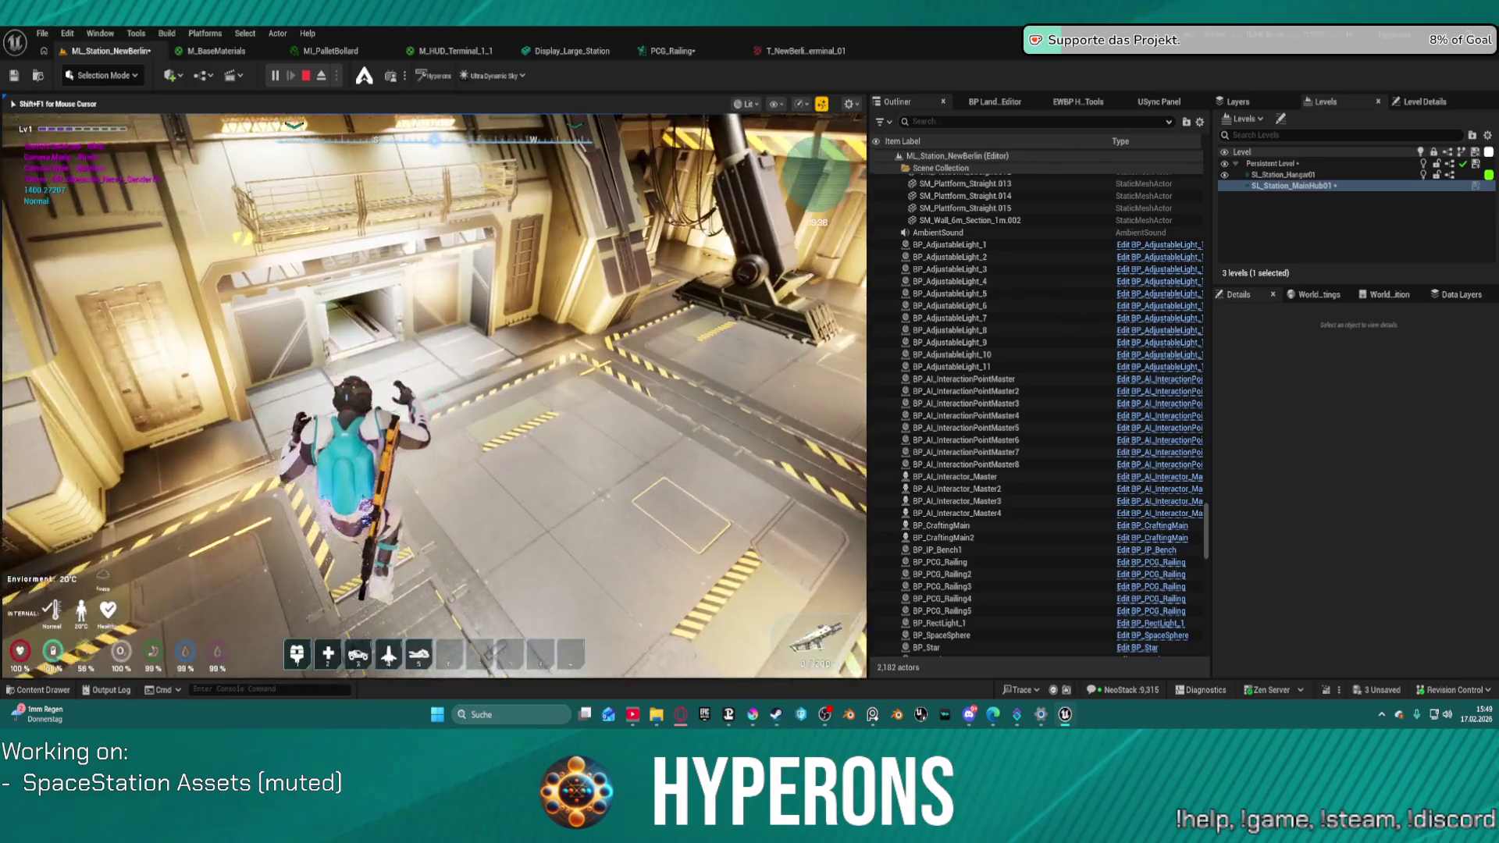
- Walk toward the corridor door, jetpack upward, then eject from the player with F8
{"action": "key", "text": "w"}
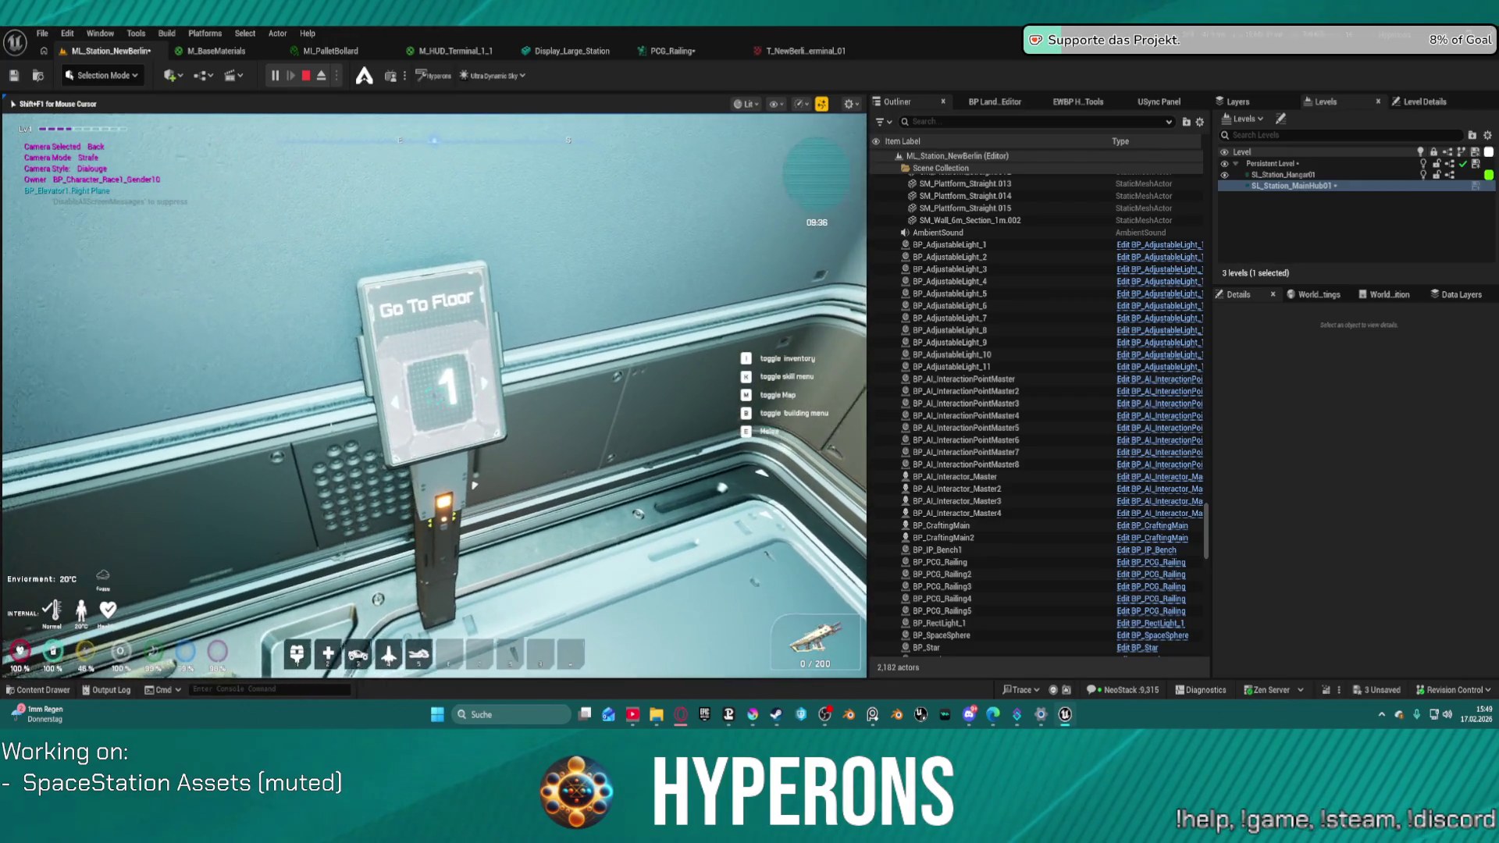
{"action": "mouse_move", "coordinate": [434, 396]}
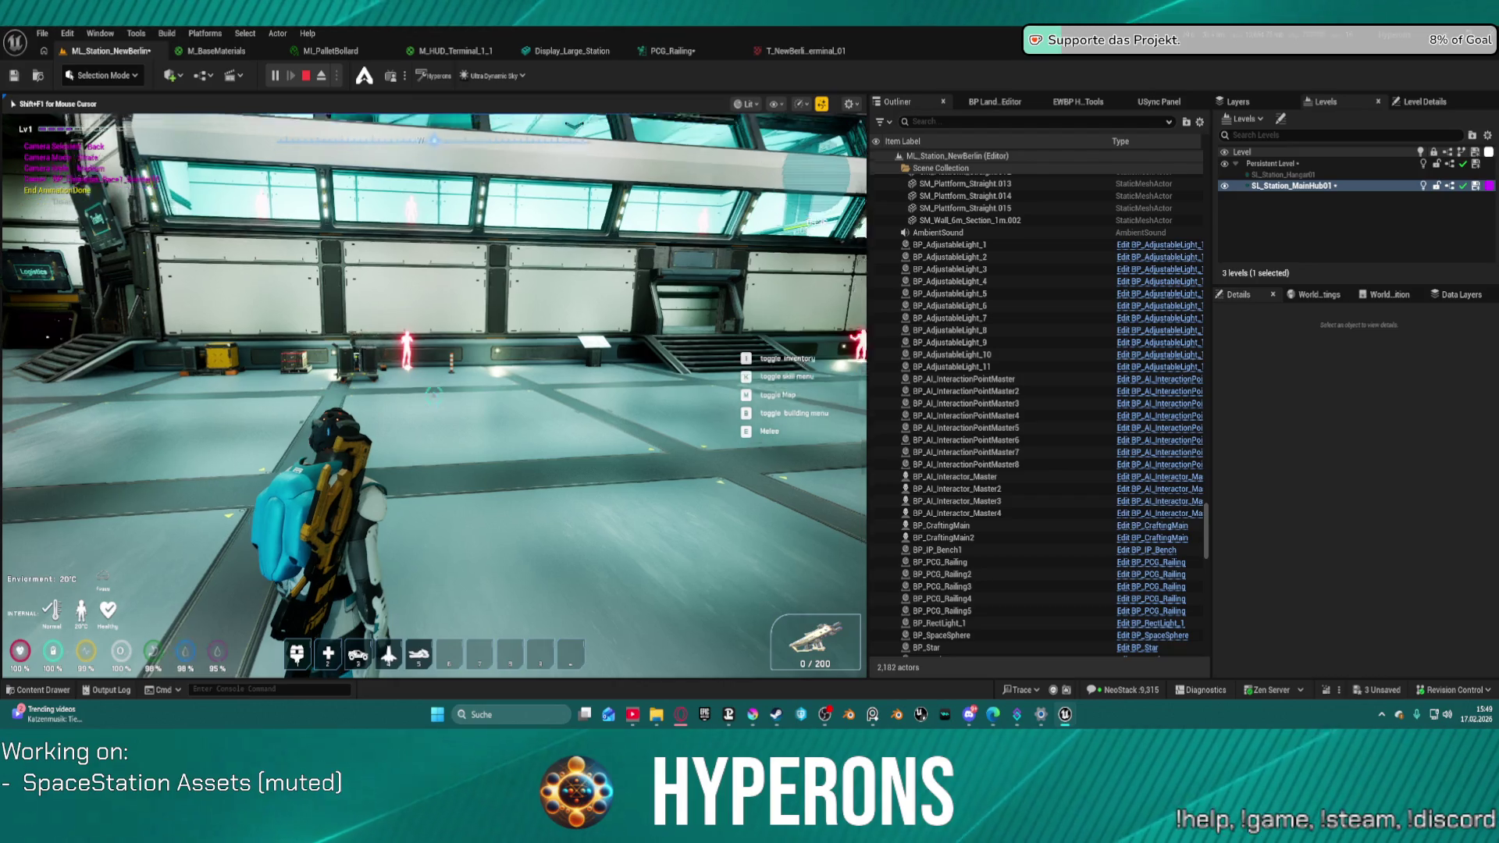
{"action": "key", "text": "space"}
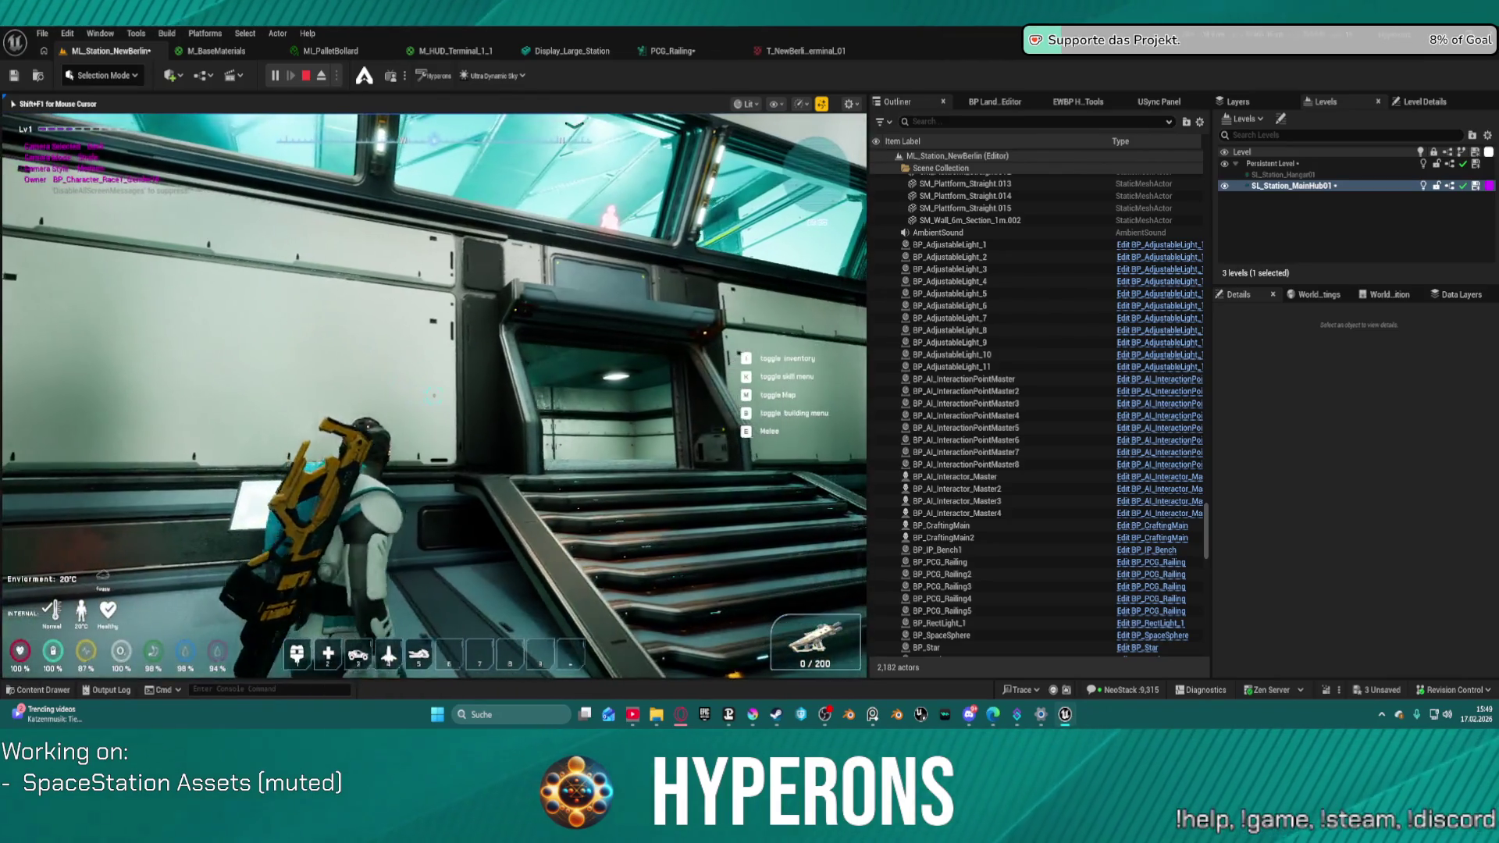
{"action": "key", "text": "F8"}
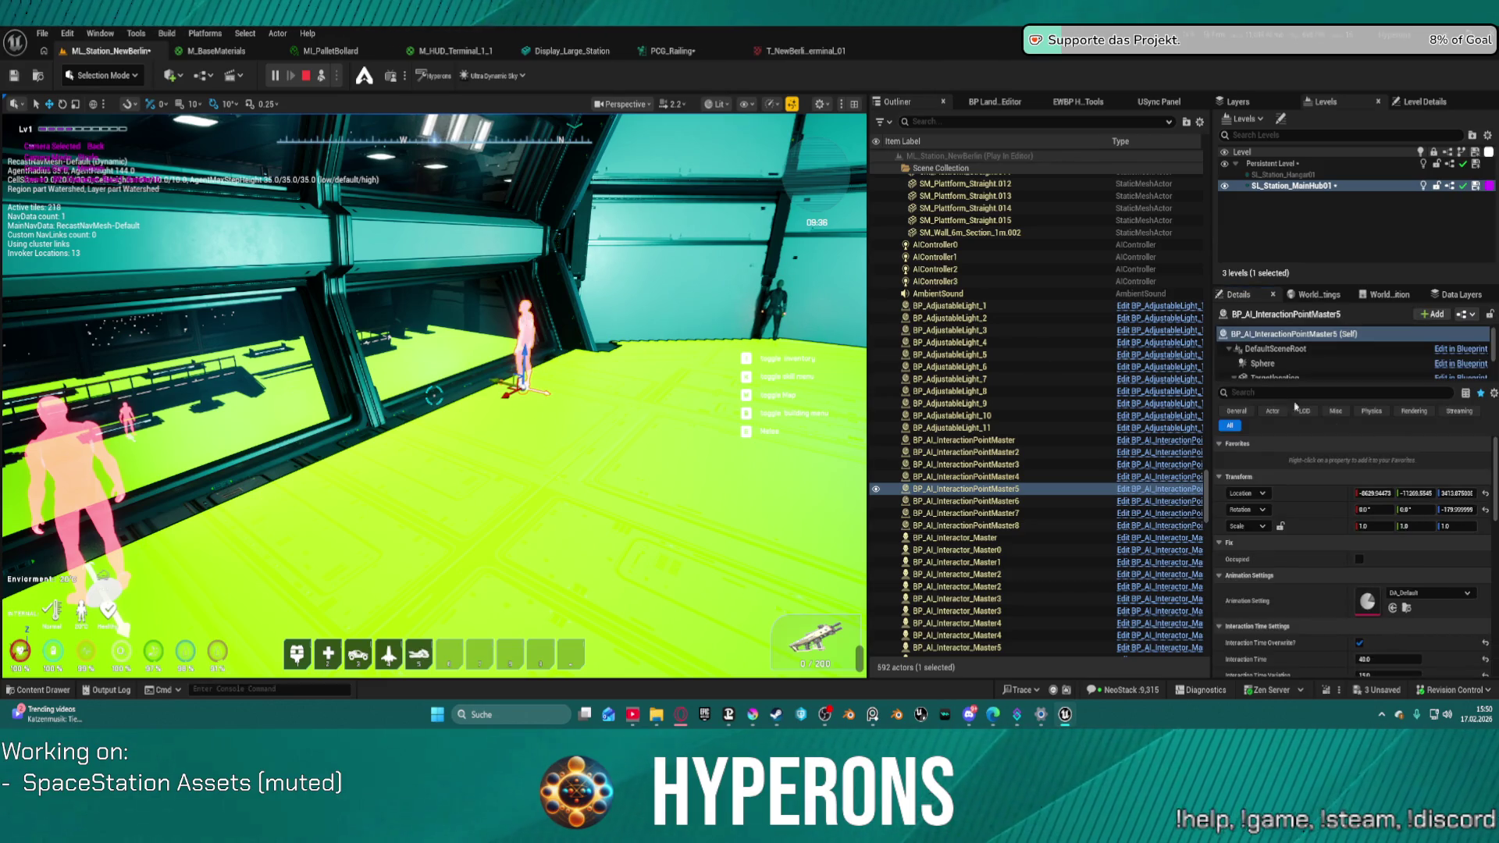
{"action": "scroll", "coordinate": [1328, 437], "scroll_direction": "down", "scroll_amount": 2}
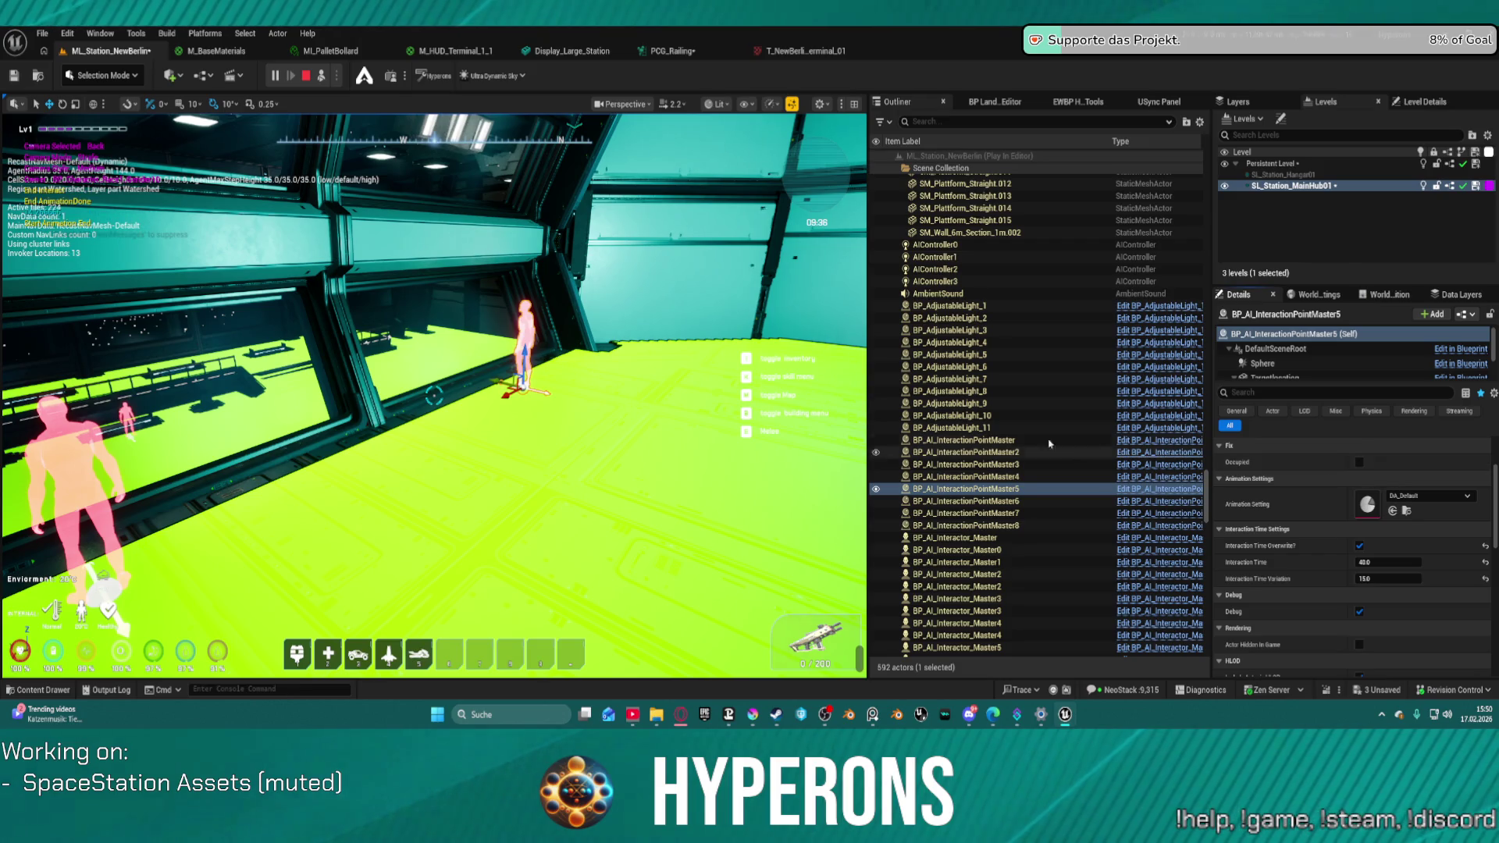
{"action": "left_click", "coordinate": [831, 544]}
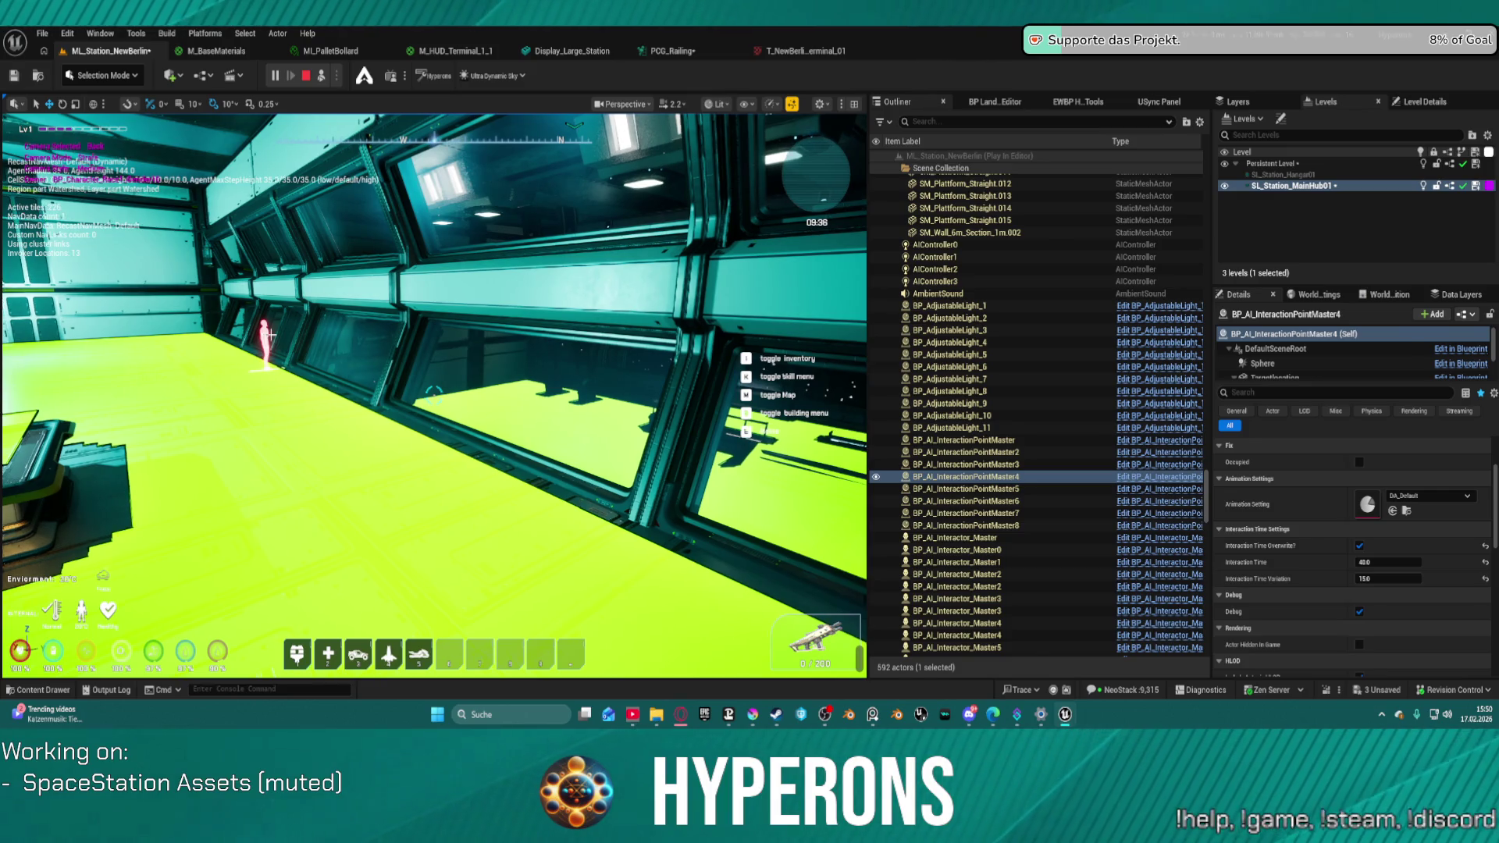
{"action": "left_click", "coordinate": [268, 334]}
{"action": "left_click", "coordinate": [266, 343]}
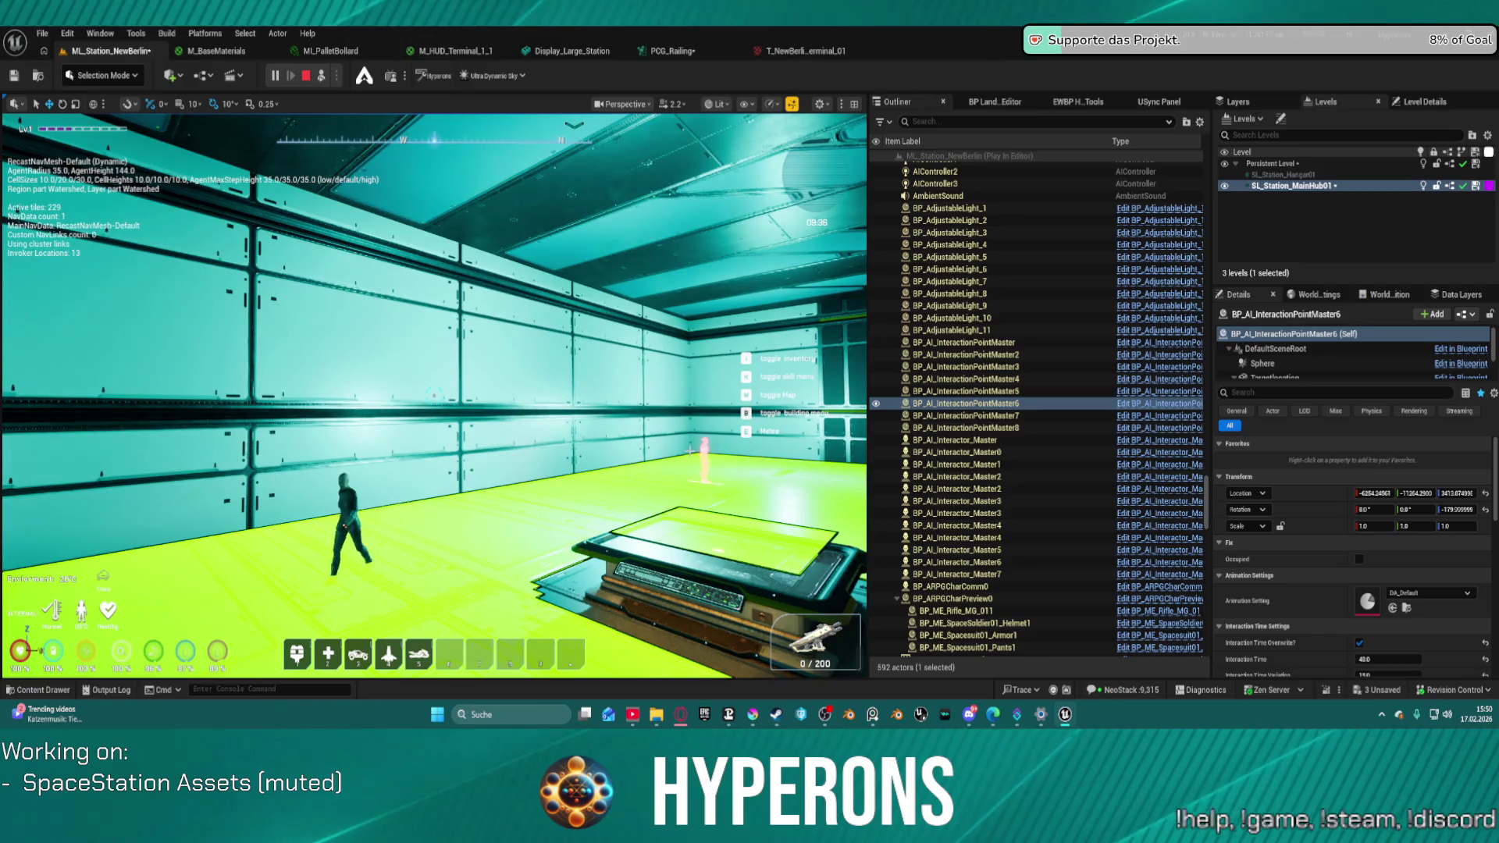
{"action": "left_click", "coordinate": [704, 460]}
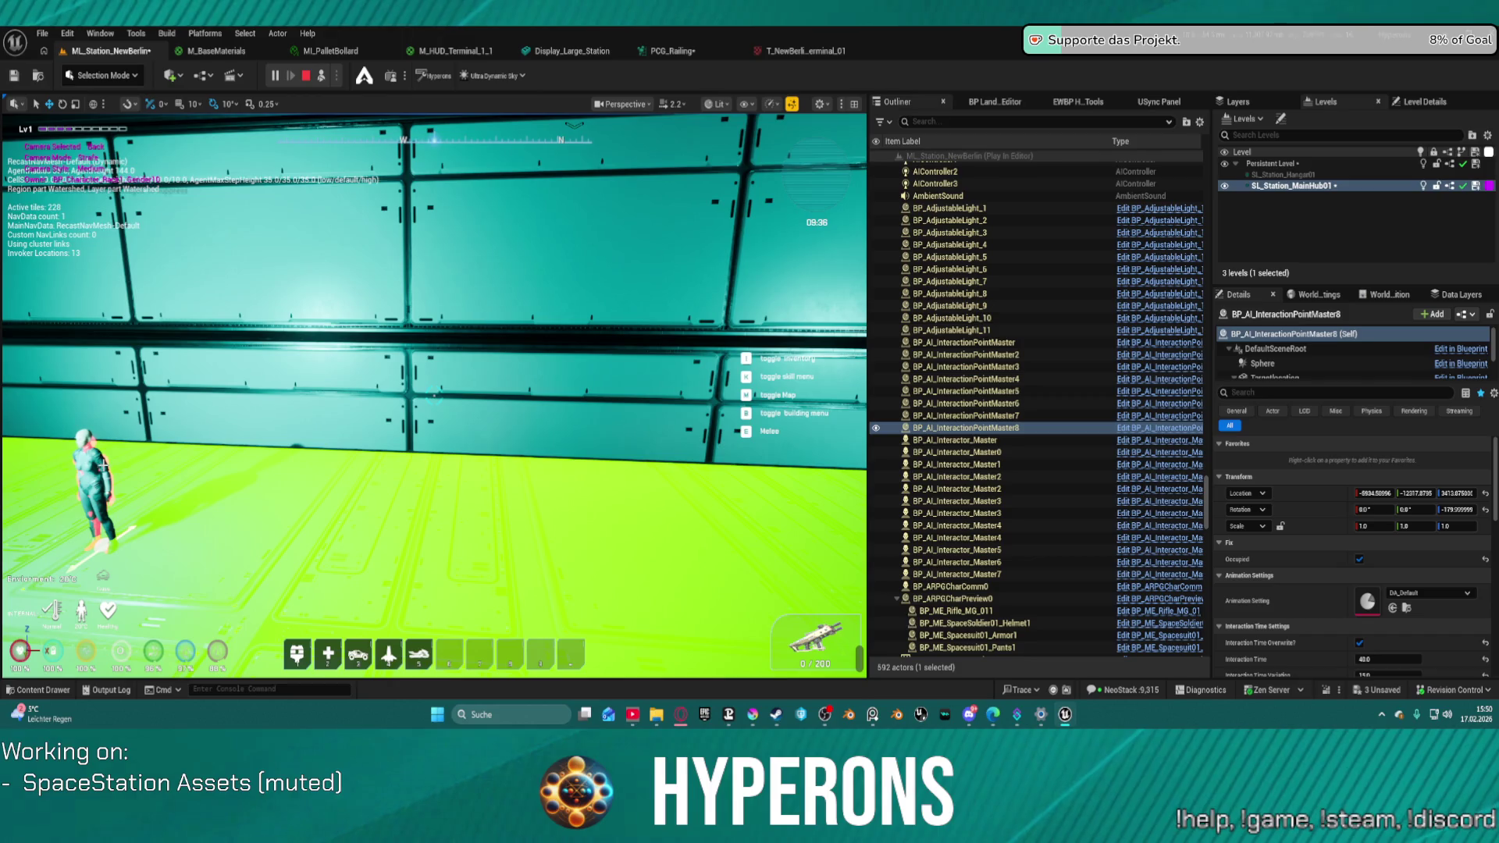
{"action": "left_click", "coordinate": [97, 476]}
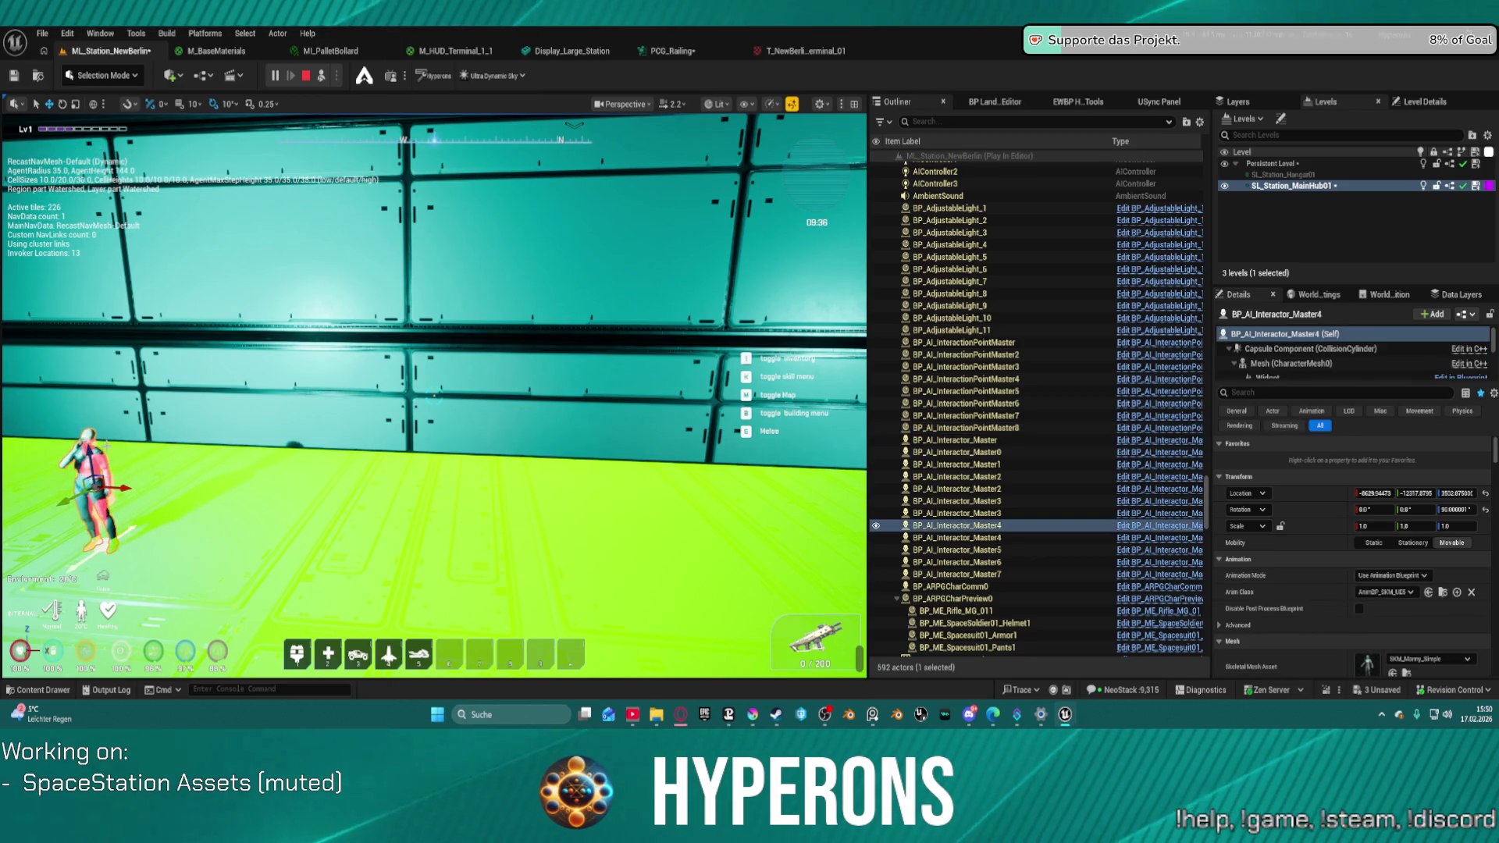
{"action": "key", "text": "f"}
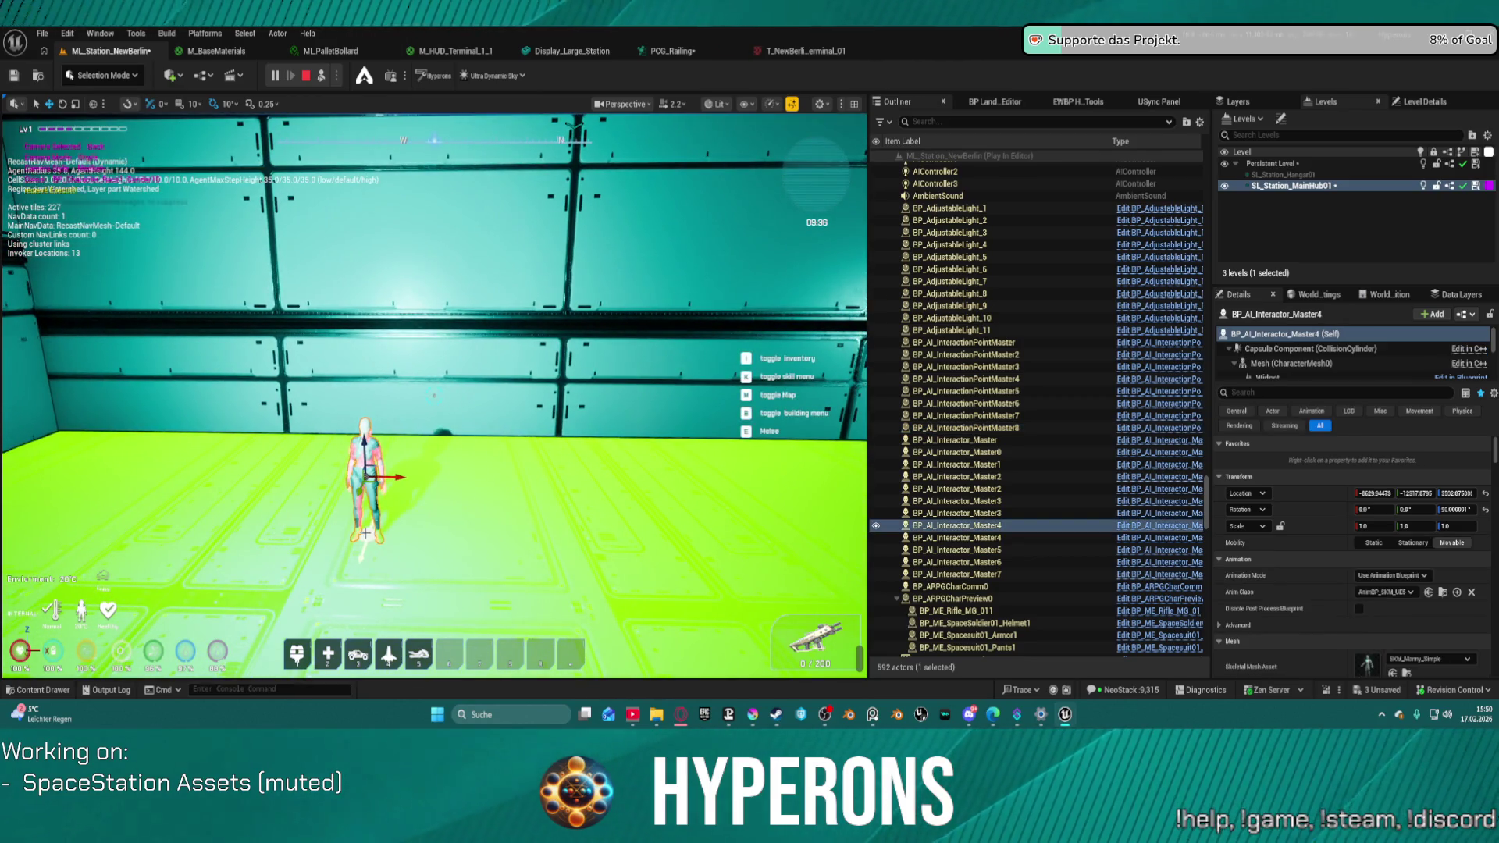
{"action": "left_click", "coordinate": [367, 535]}
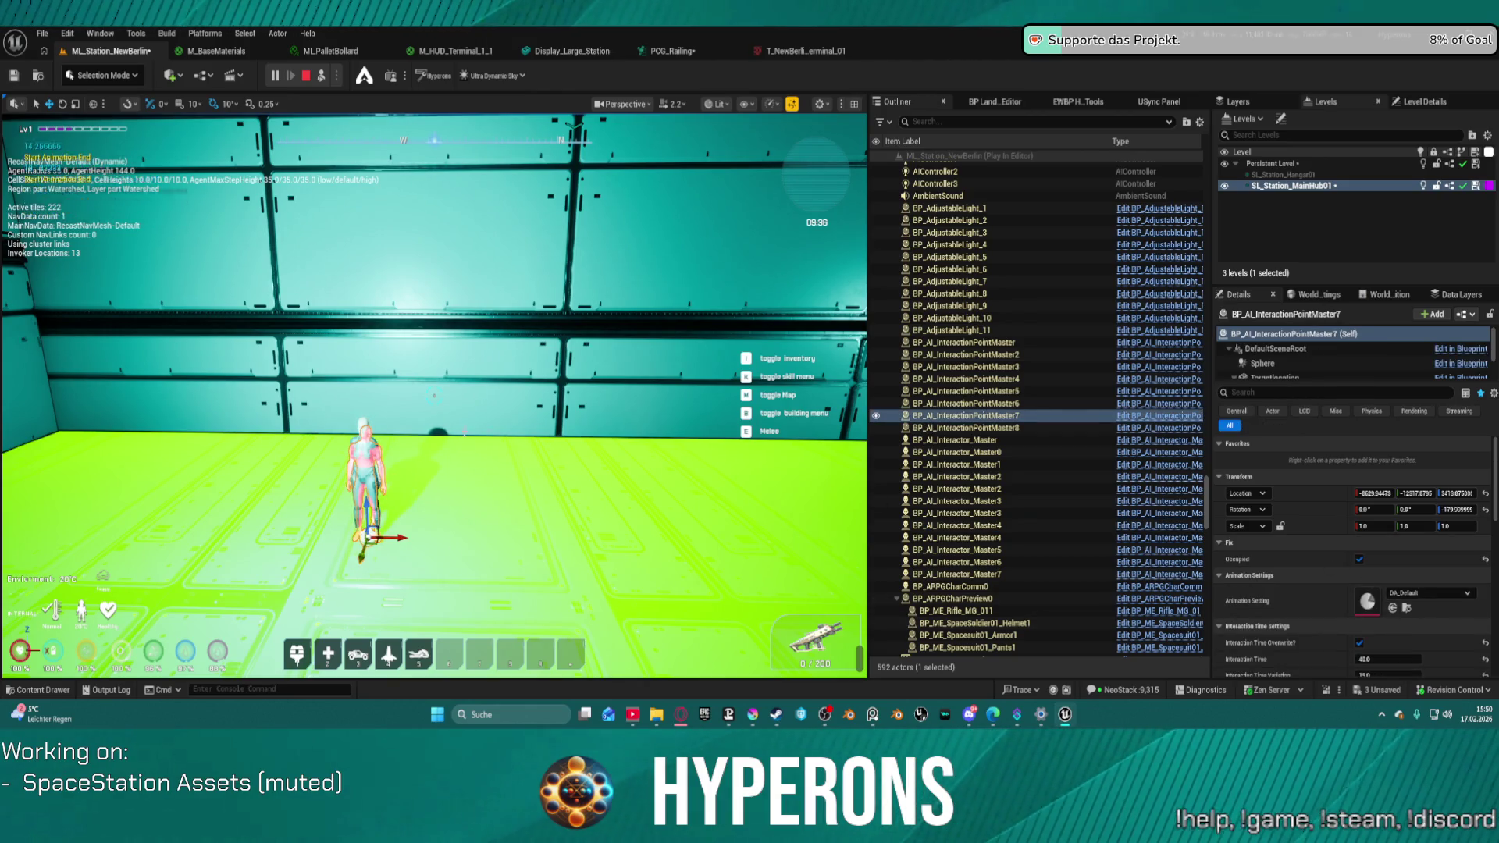
{"action": "key", "text": "F8"}
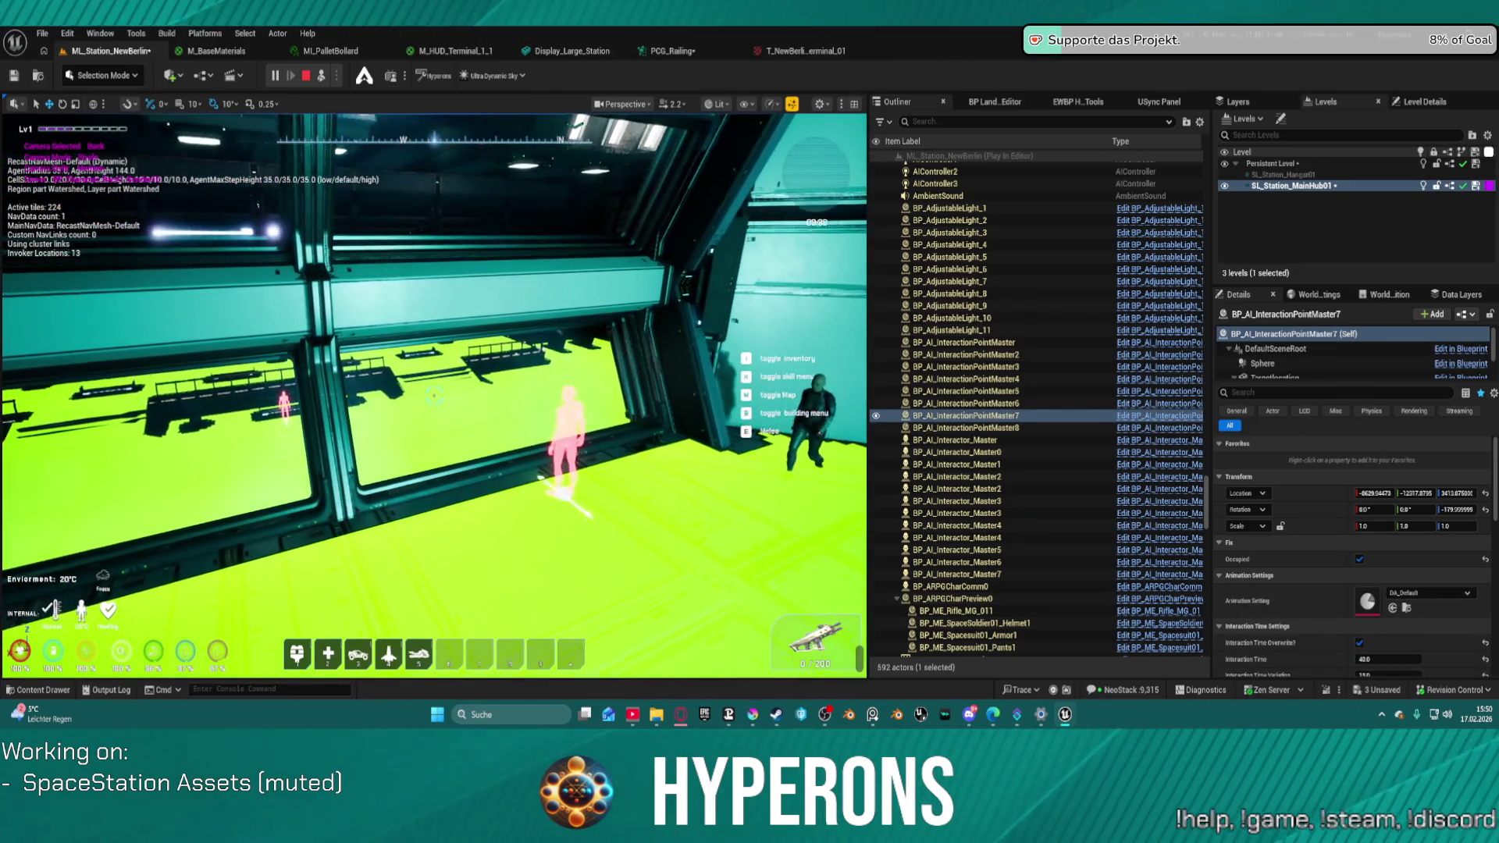
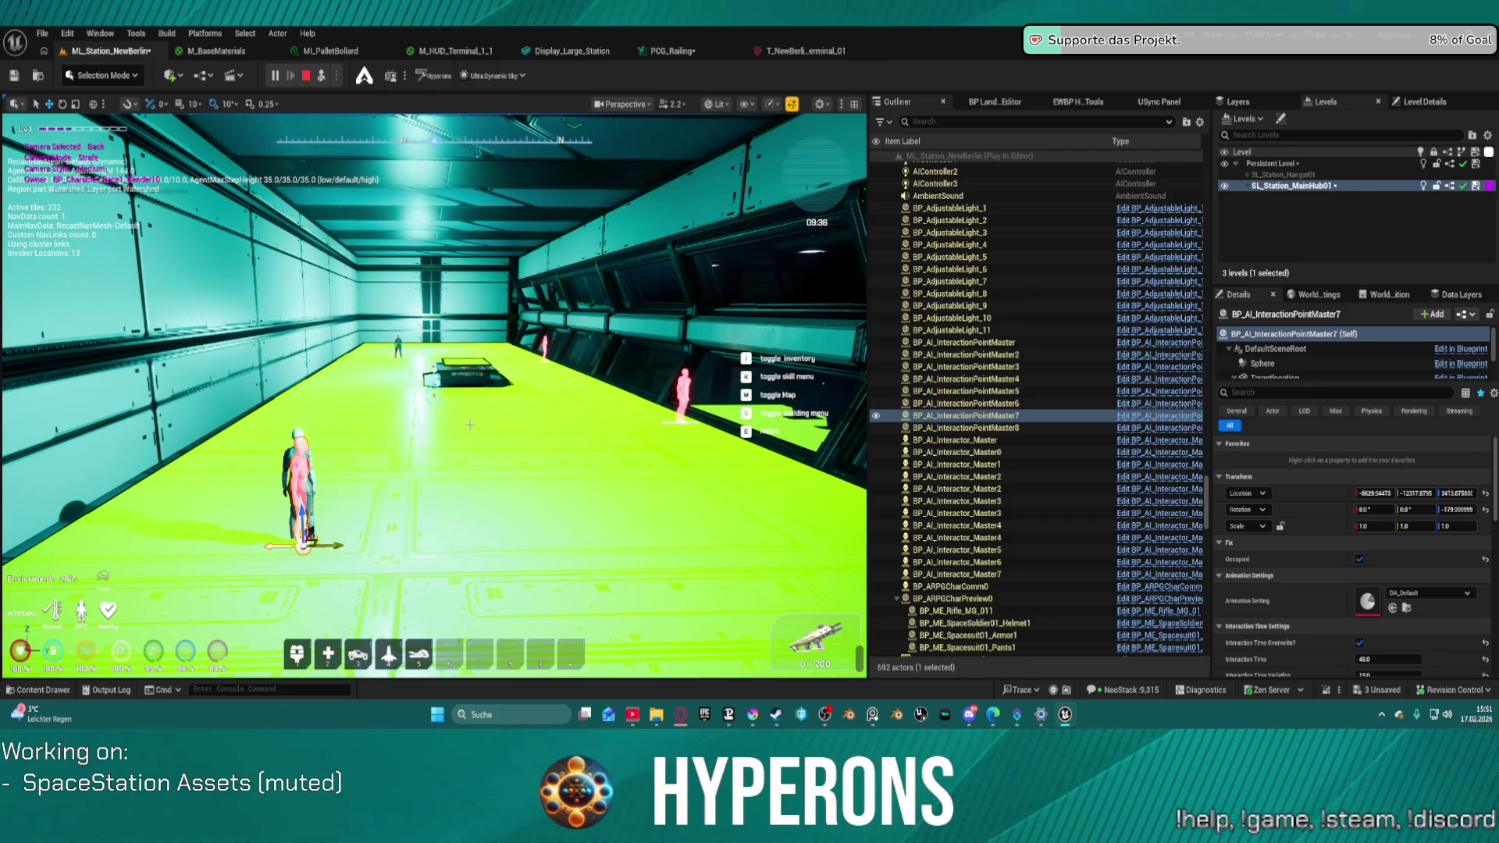
- Re-possess the player character and walk across the hangar, up the stairs into the NPC desk room
{"action": "key", "text": "F8"}
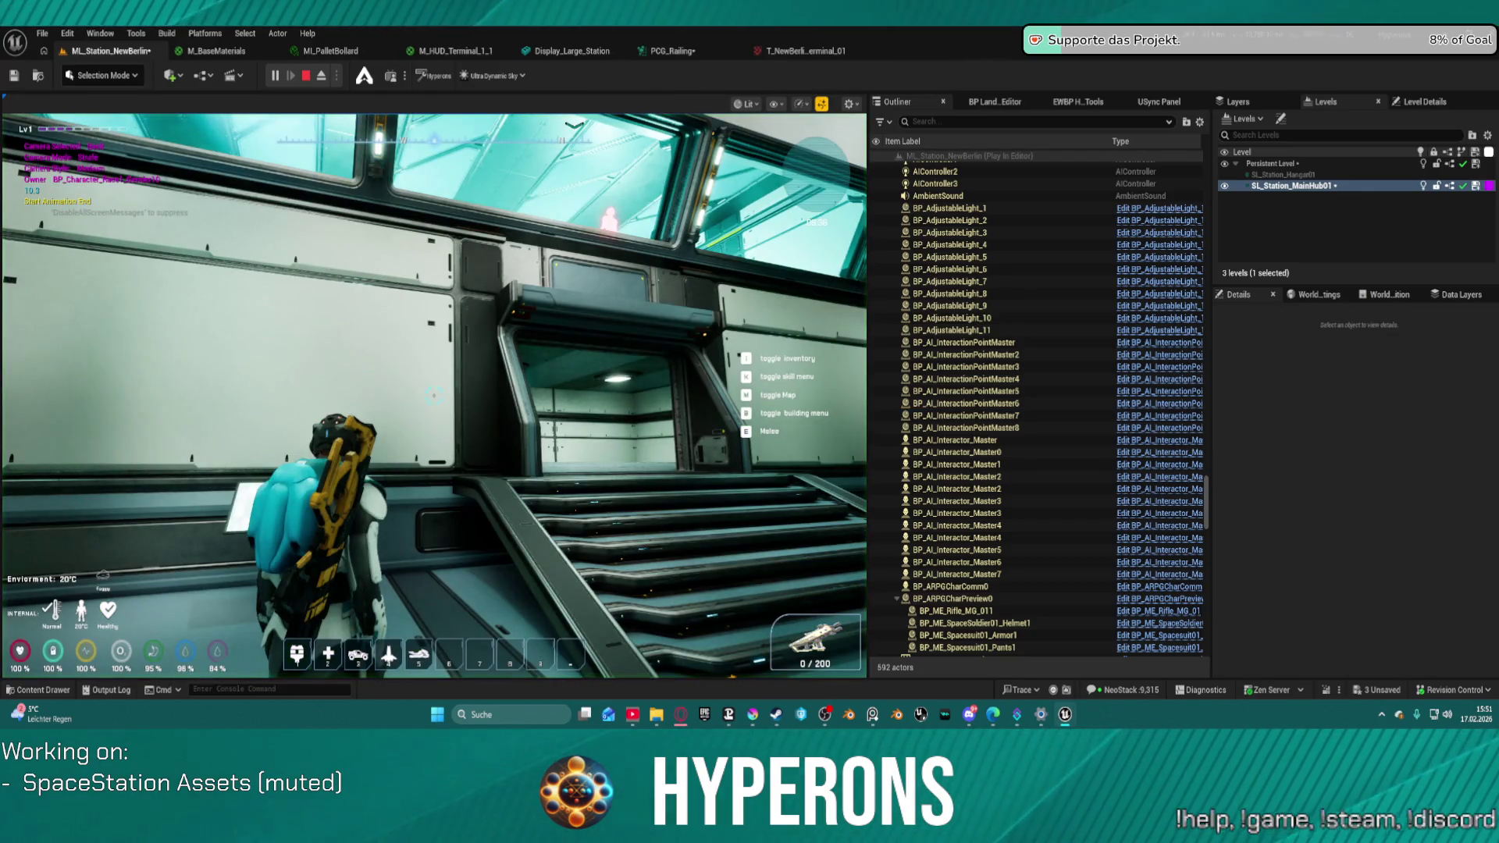
{"action": "left_click", "coordinate": [435, 396]}
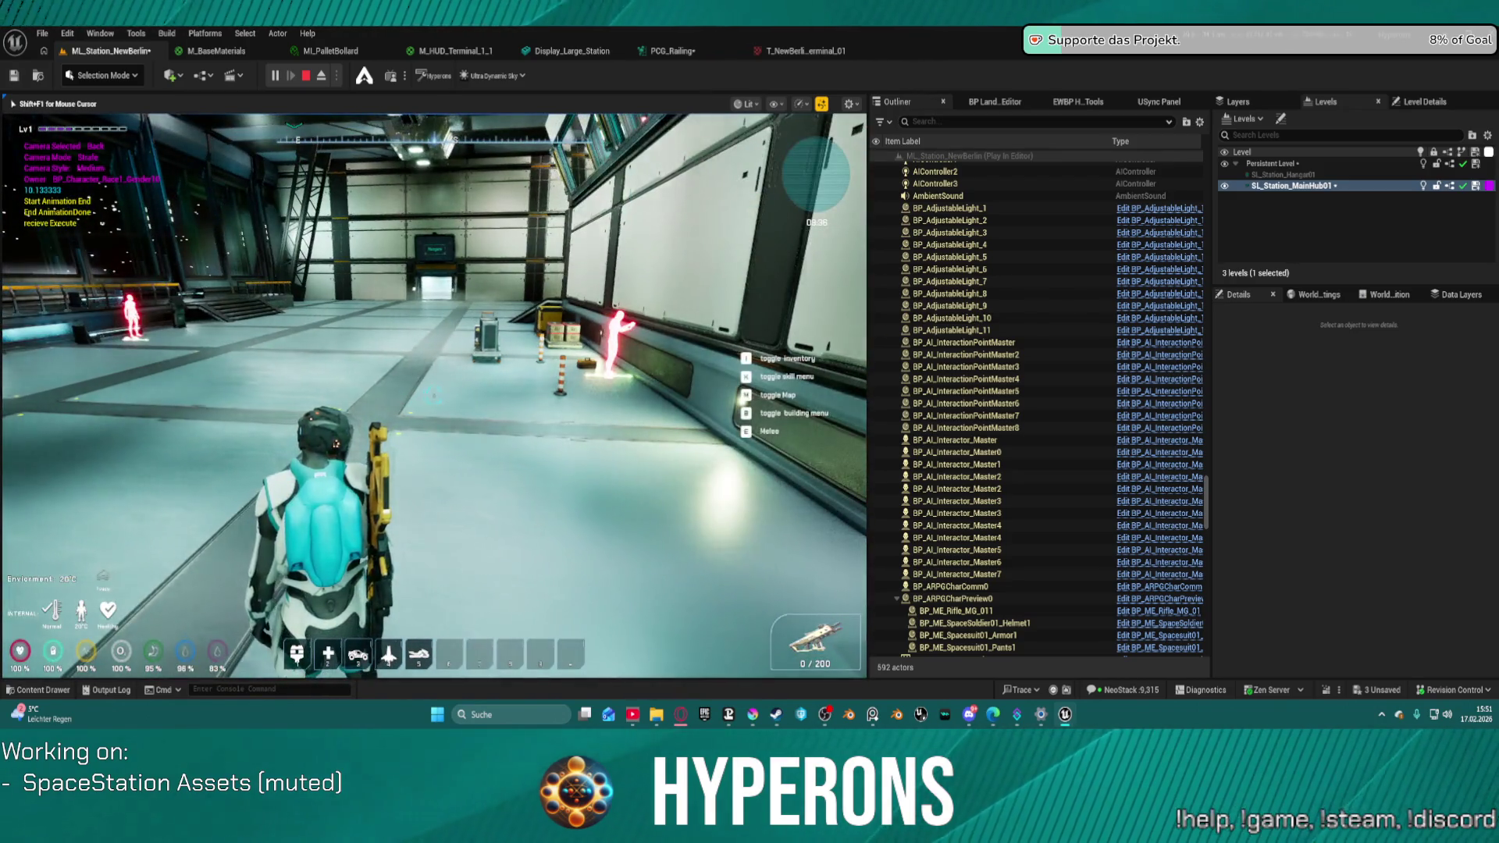
{"action": "key", "text": "w"}
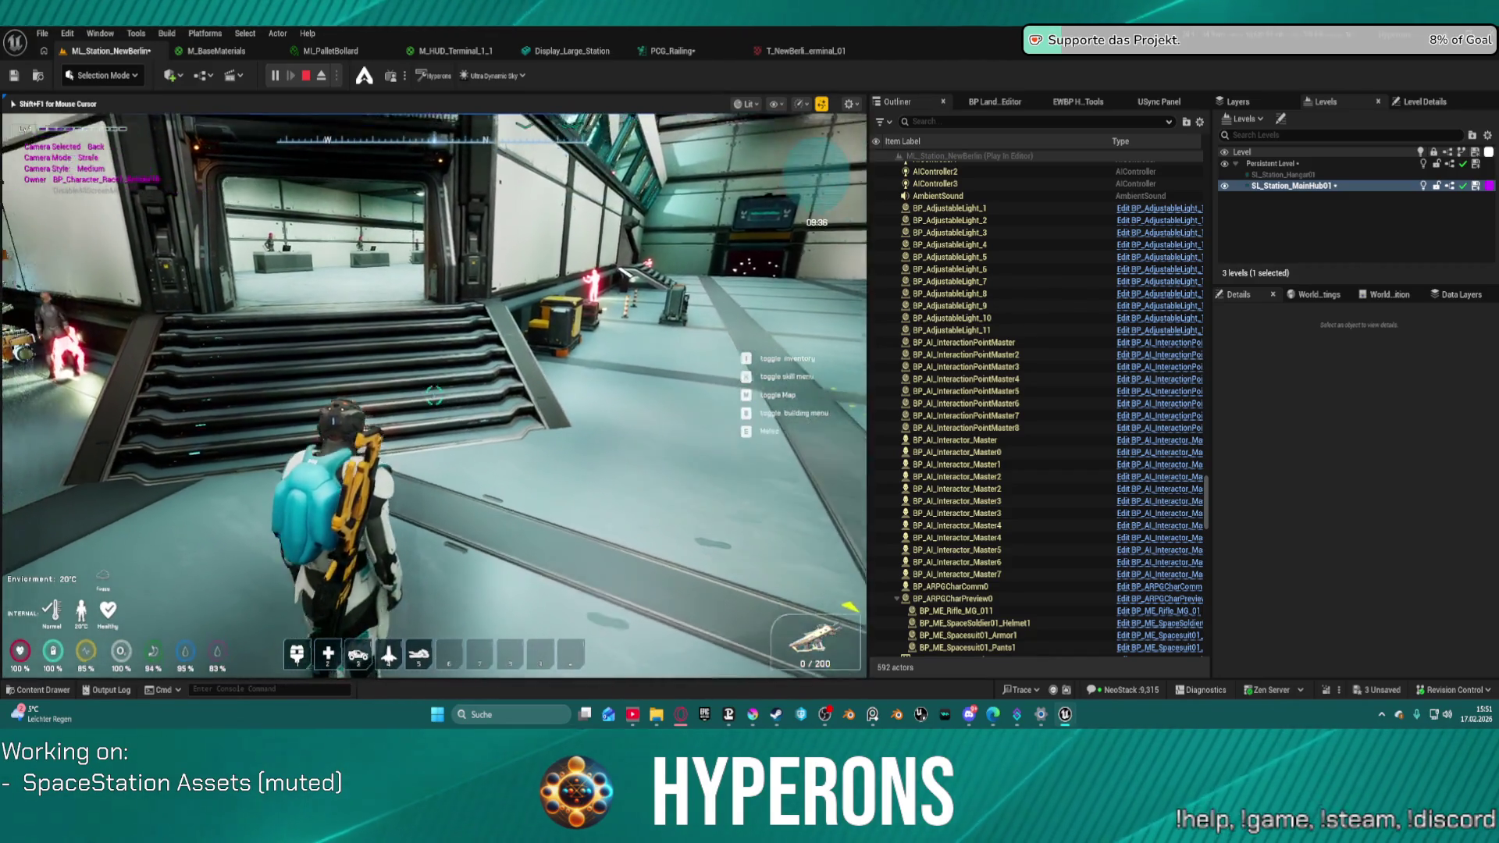
{"action": "key", "text": "w"}
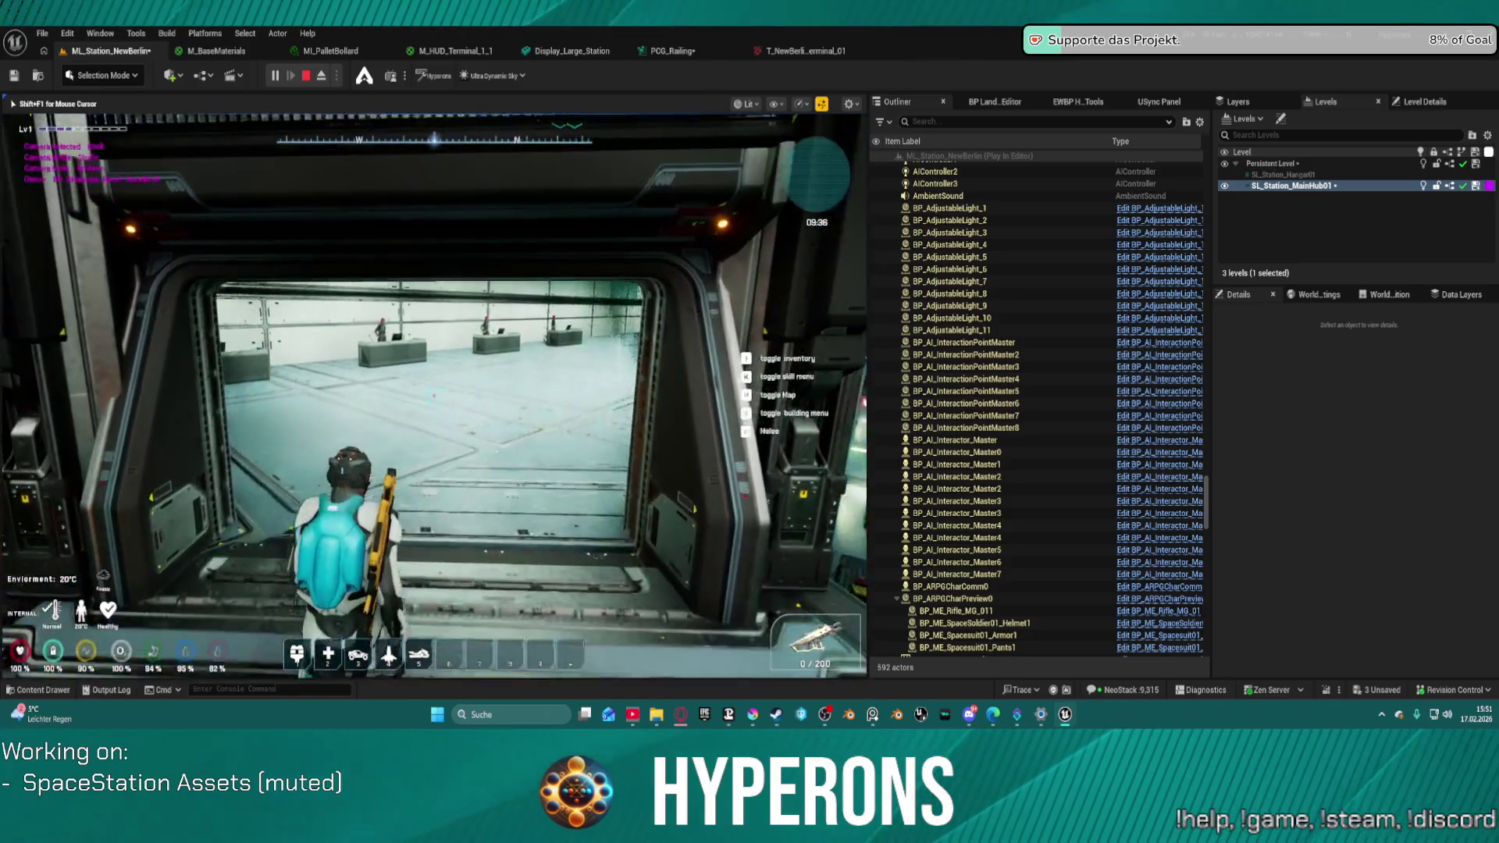
{"action": "key", "text": "w"}
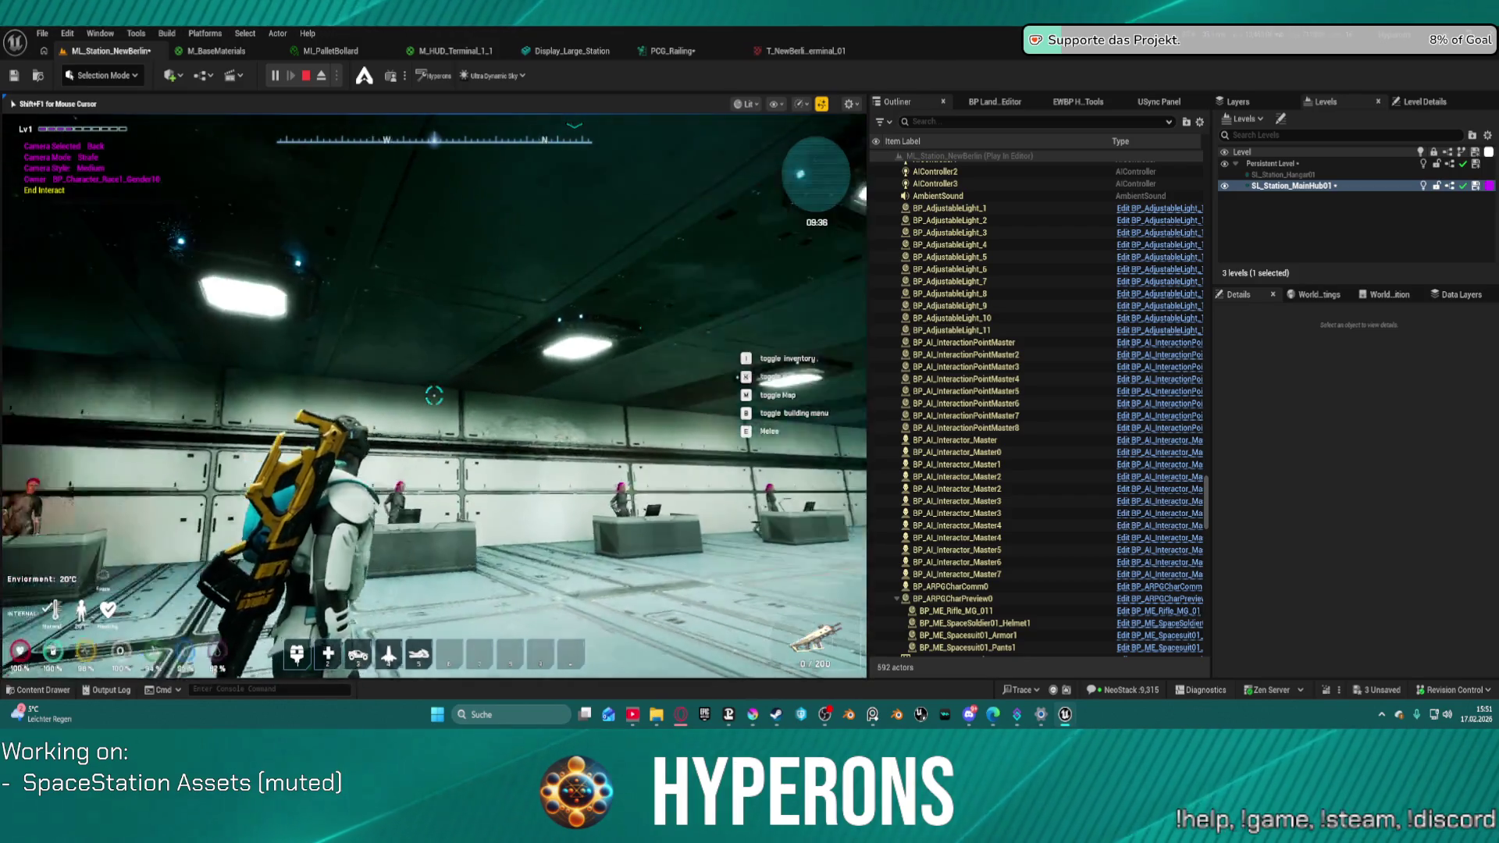
- Walk along the vendor desks to the crafting NPC and open the Crafting - ABC window
{"action": "key", "text": "w"}
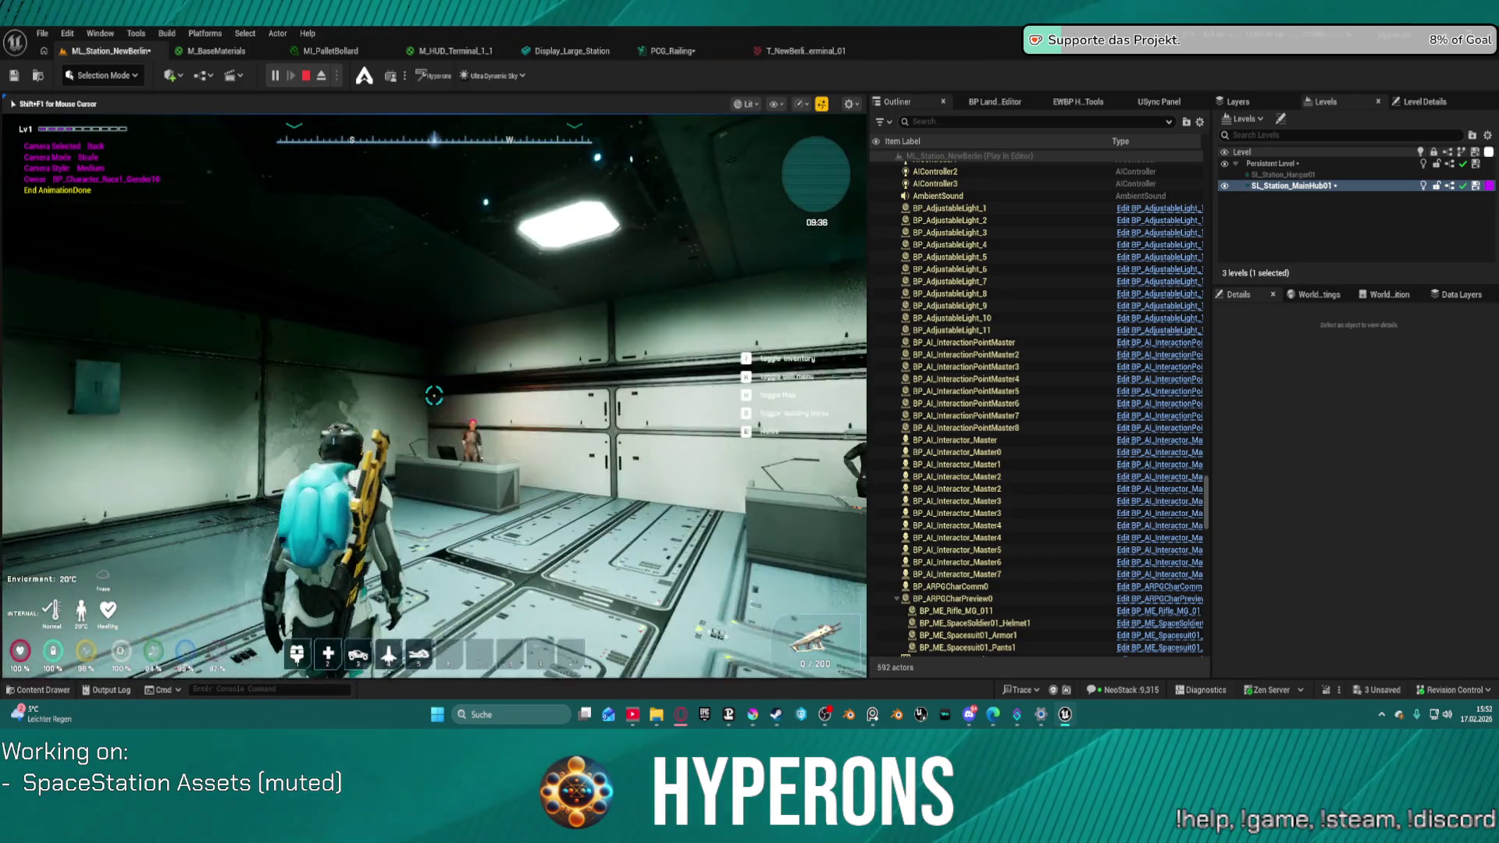
{"action": "key", "text": "w"}
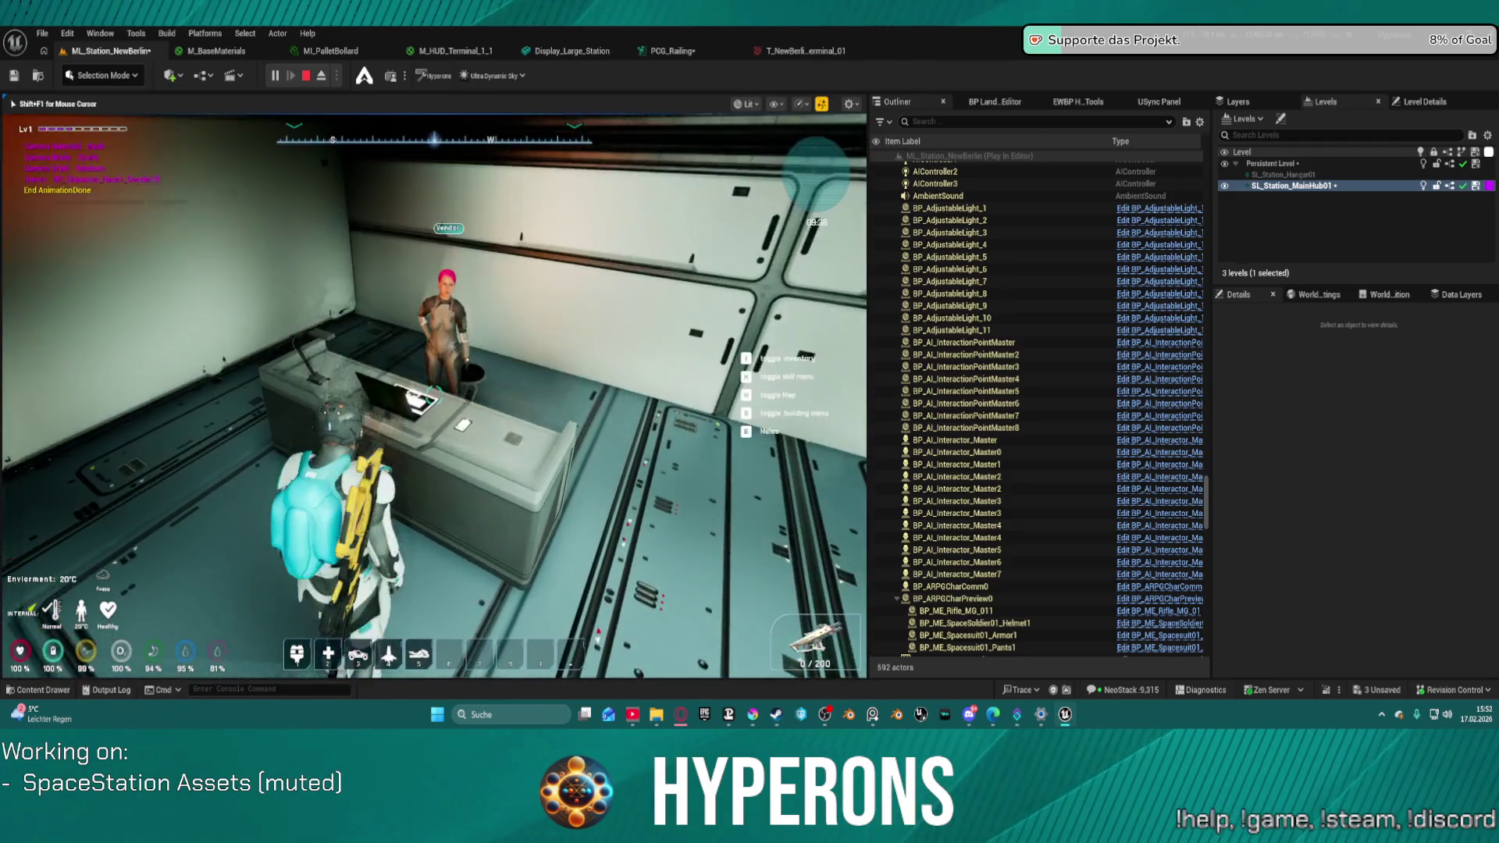
{"action": "key", "text": "w"}
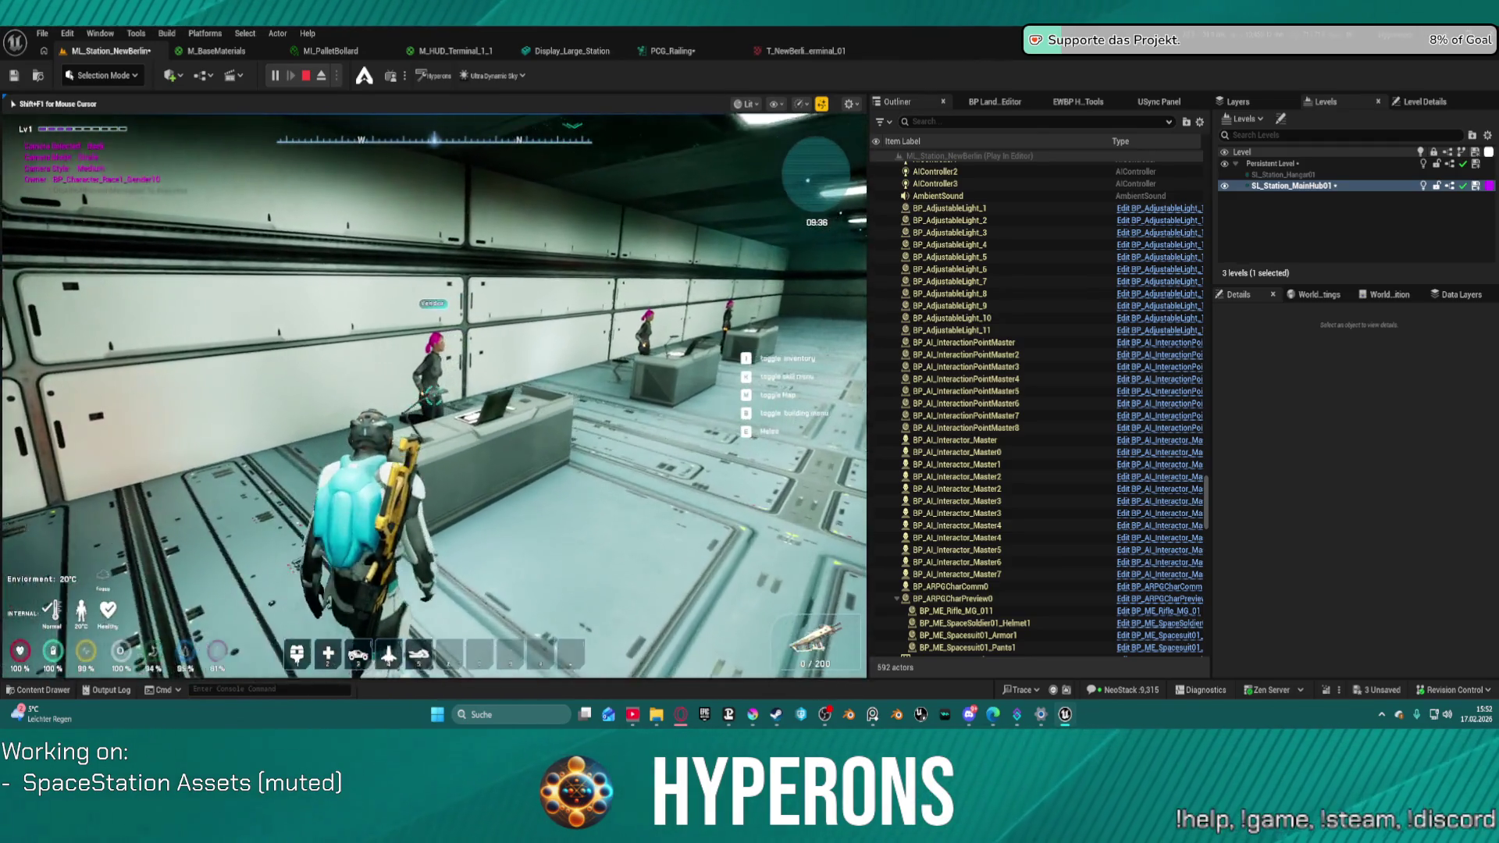
{"action": "key", "text": "w"}
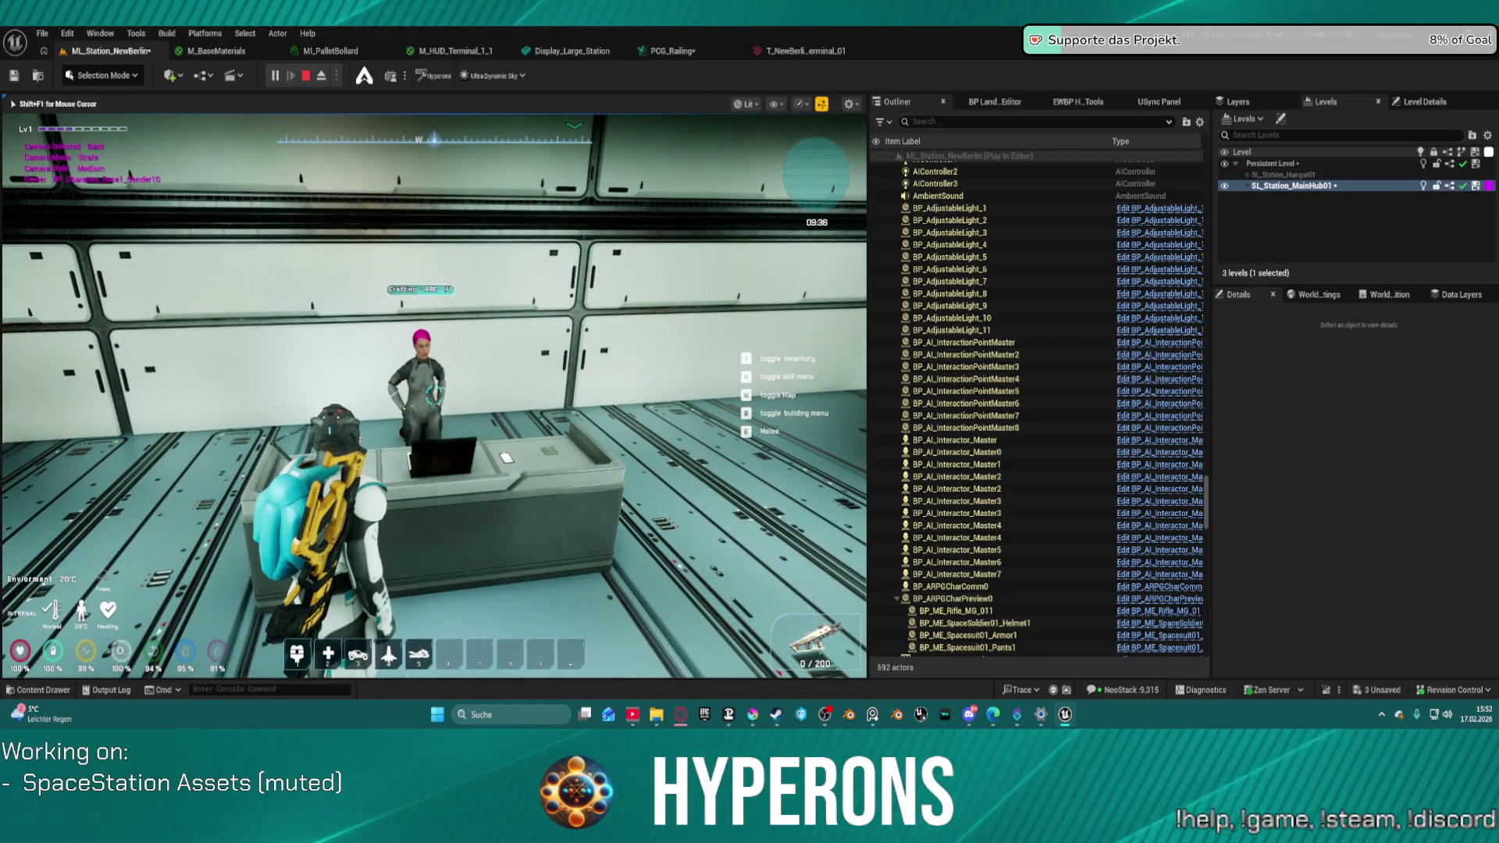
{"action": "key", "text": "f"}
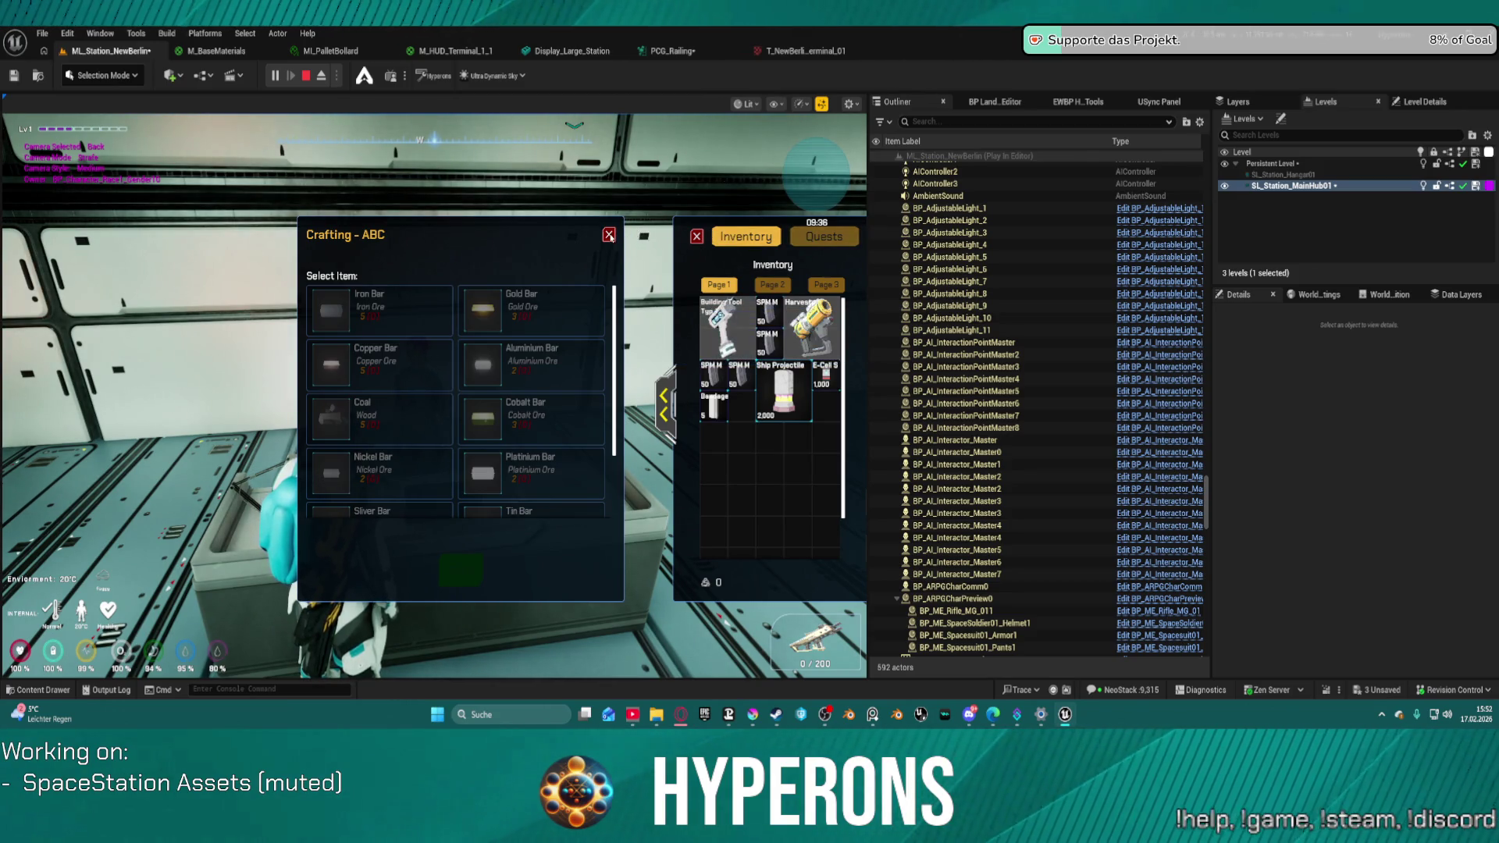
- Scroll through the Crafting - ABC recipe list, then close the crafting and inventory windows
{"action": "left_click", "coordinate": [609, 235]}
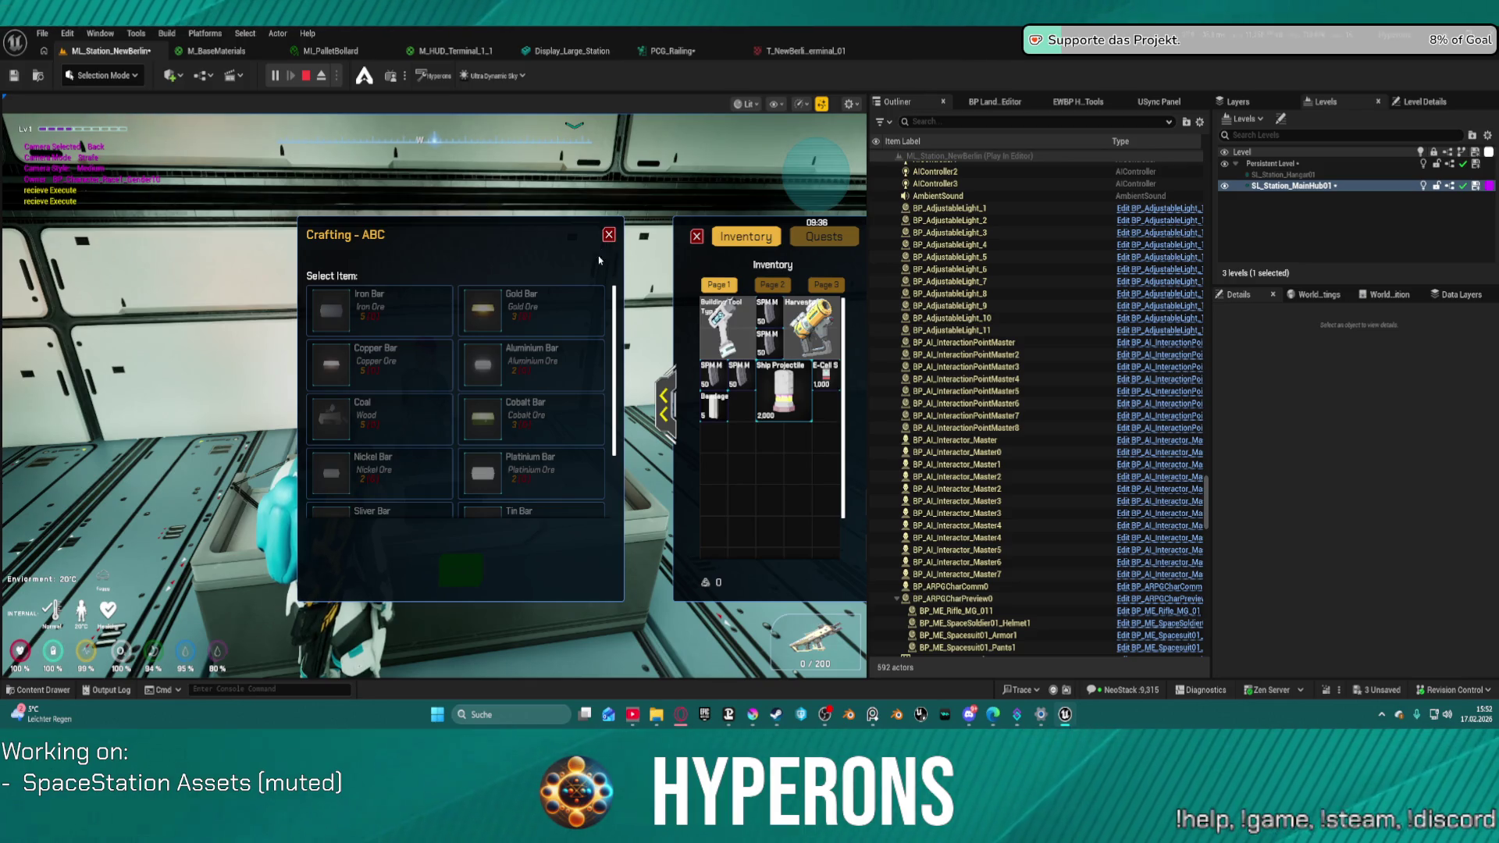
{"action": "scroll", "coordinate": [505, 403], "scroll_direction": "down", "scroll_amount": 1}
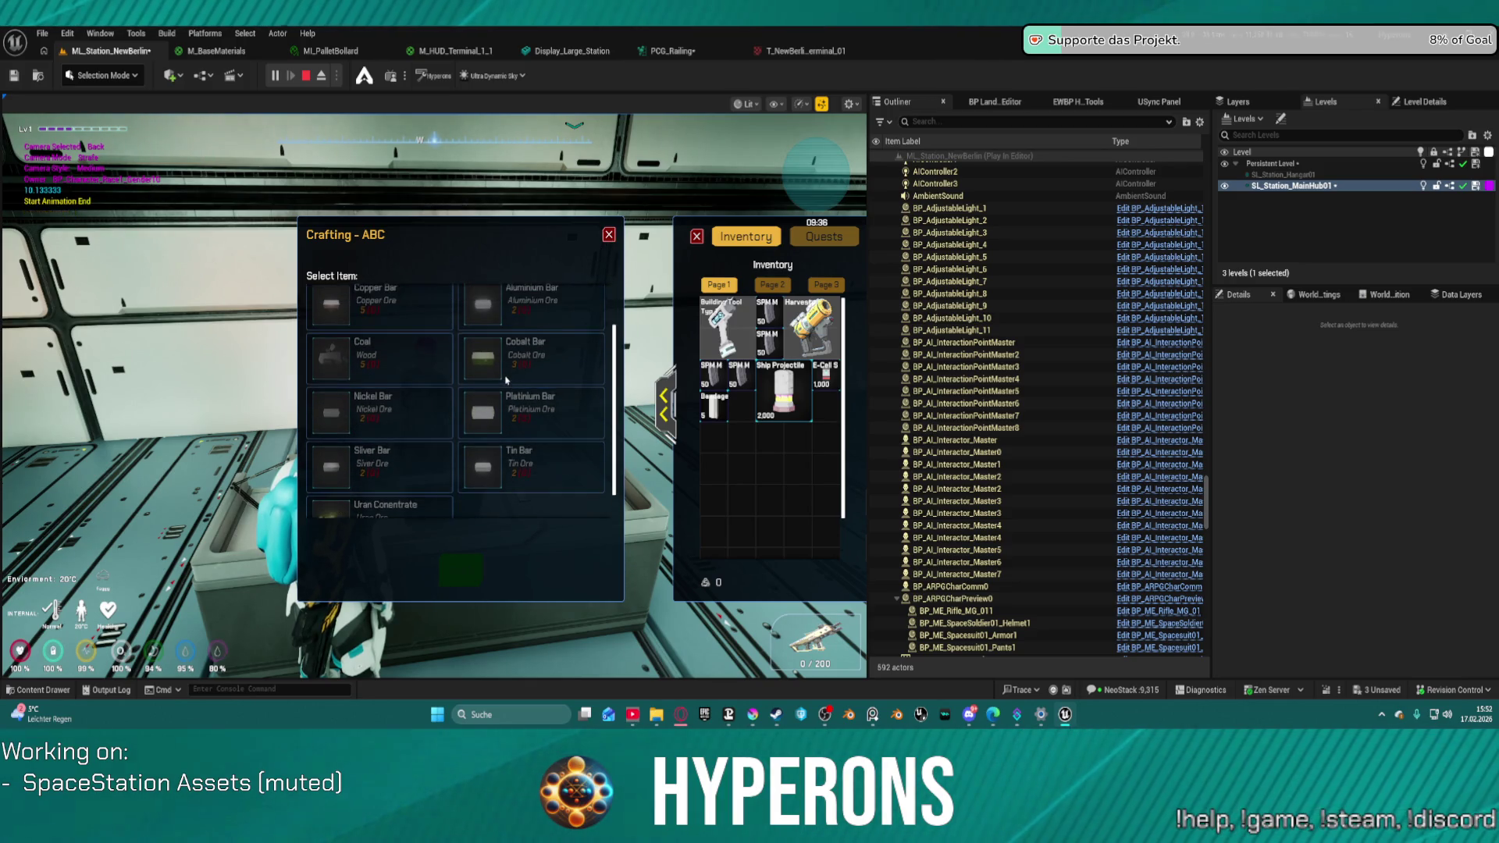
{"action": "scroll", "coordinate": [505, 380], "scroll_direction": "up", "scroll_amount": 1}
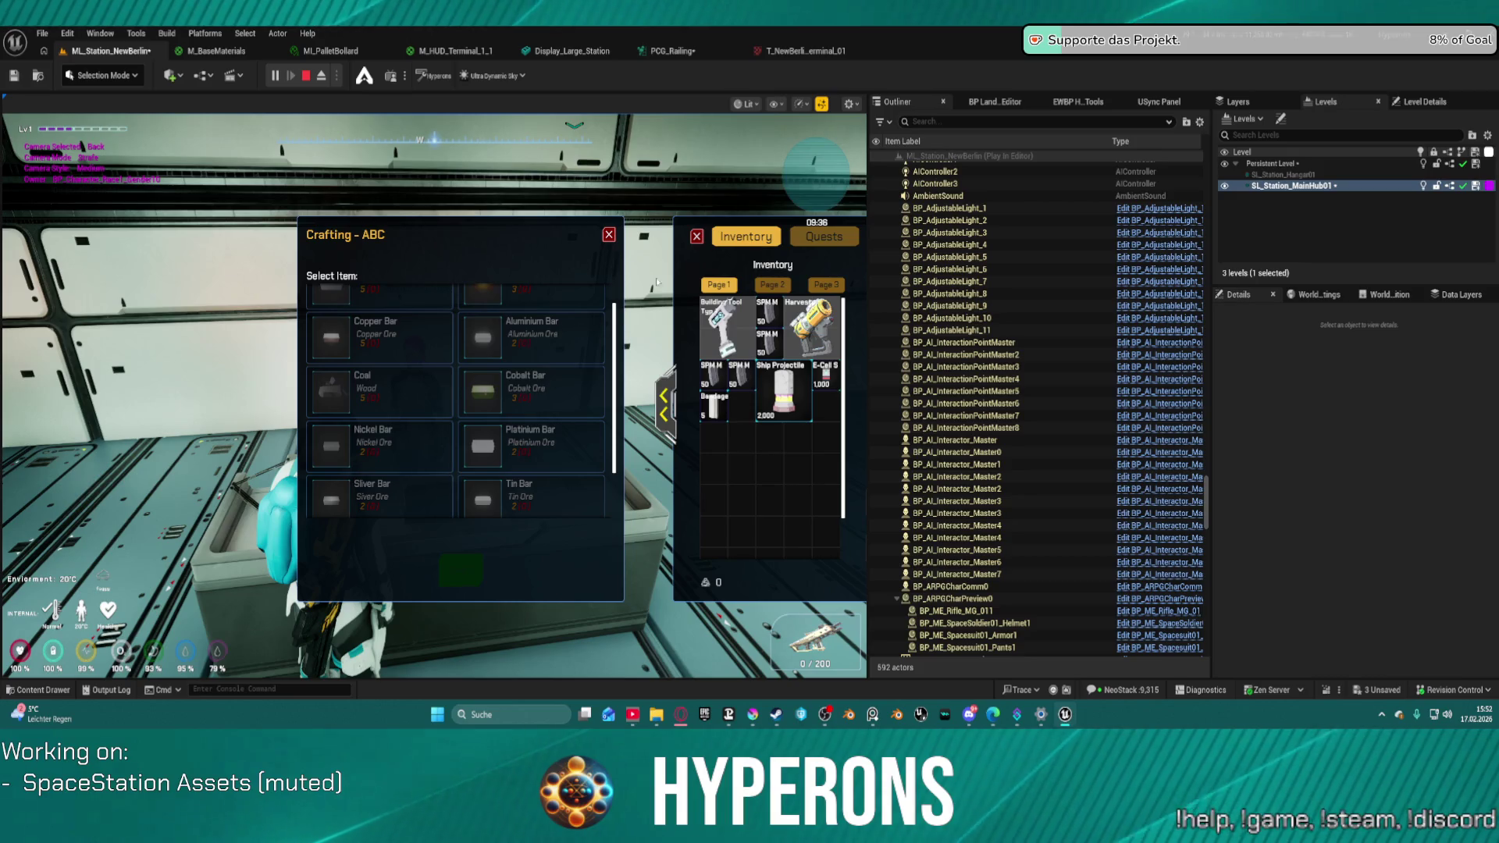
{"action": "key", "text": "Escape"}
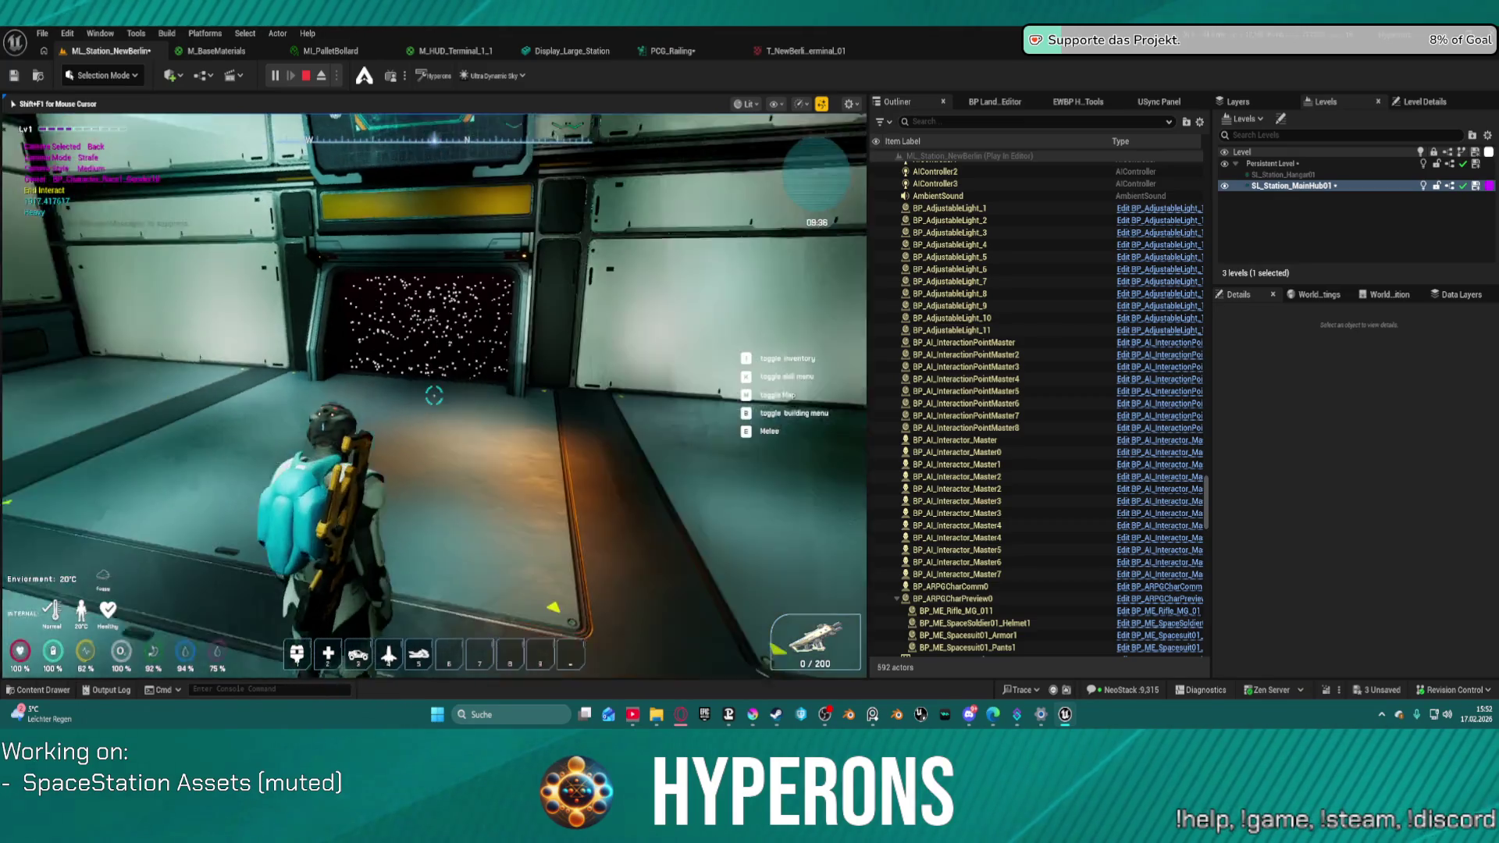
- Walk to the window facing space, then turn and head toward the hangar door
{"action": "key", "text": "w"}
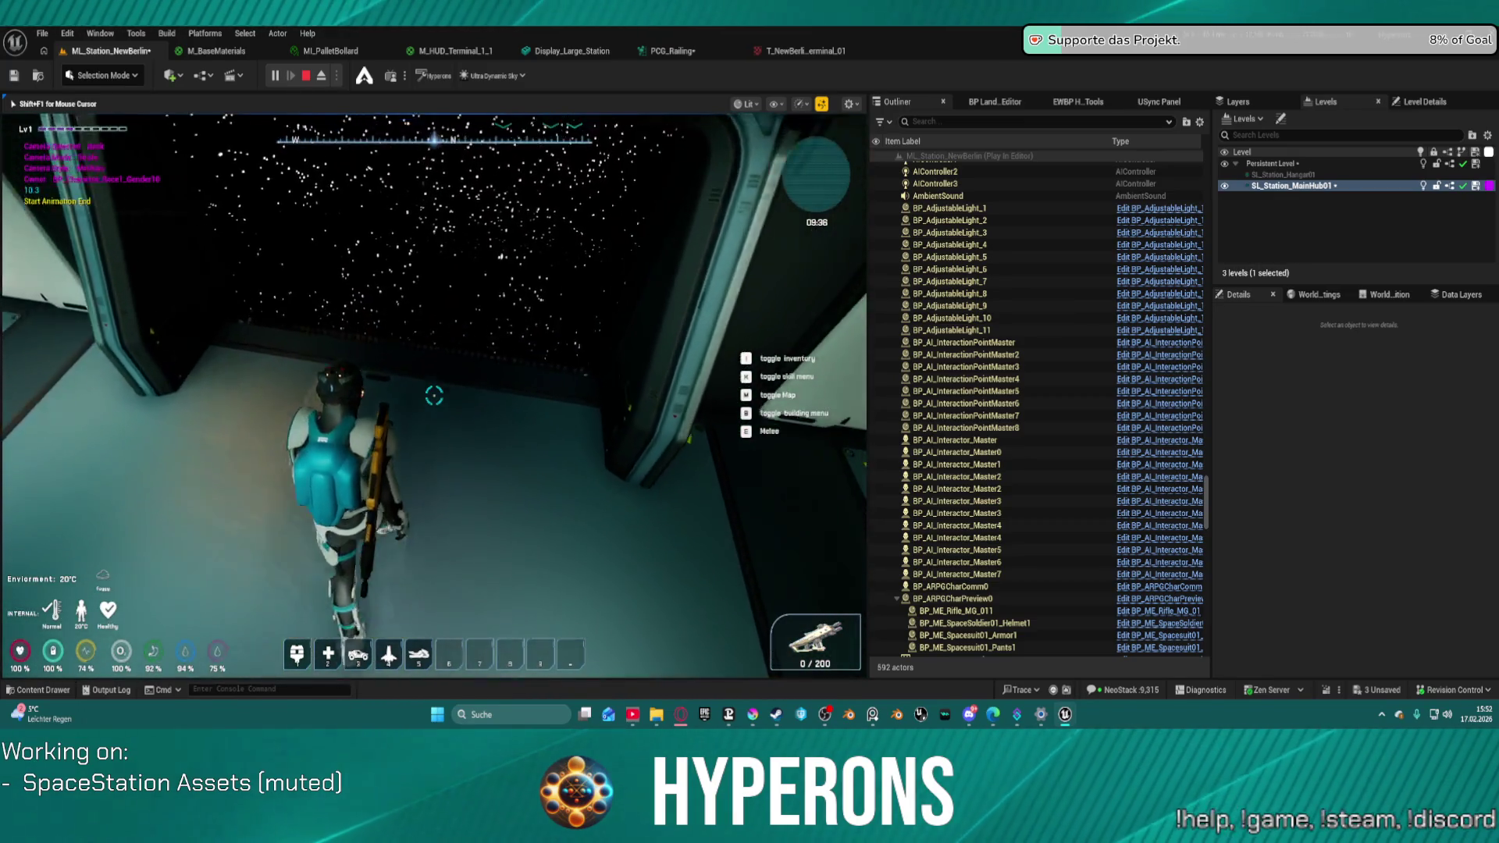
{"action": "key", "text": "s"}
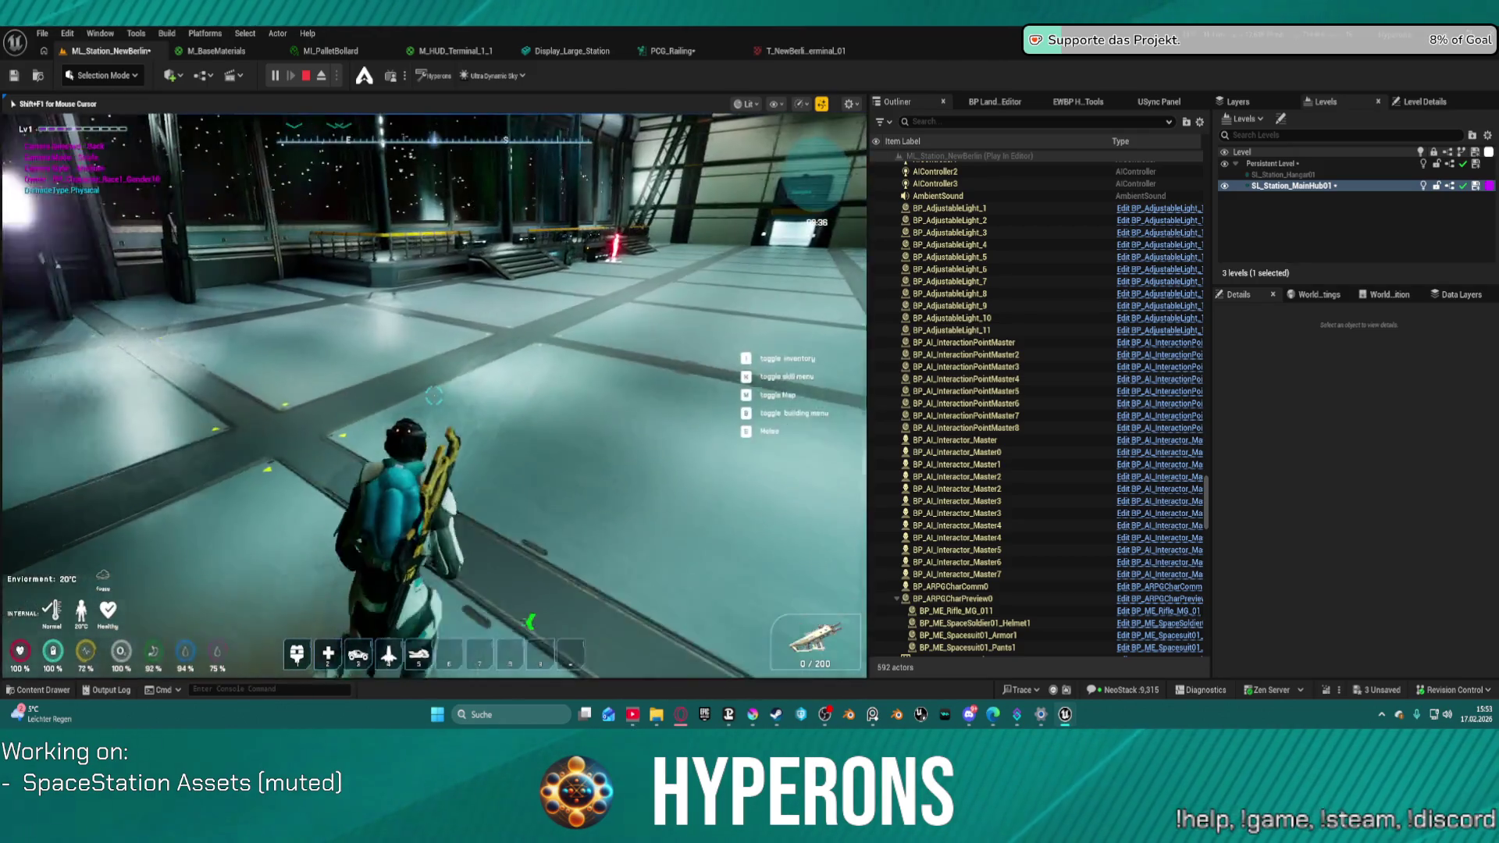
{"action": "key", "text": "w"}
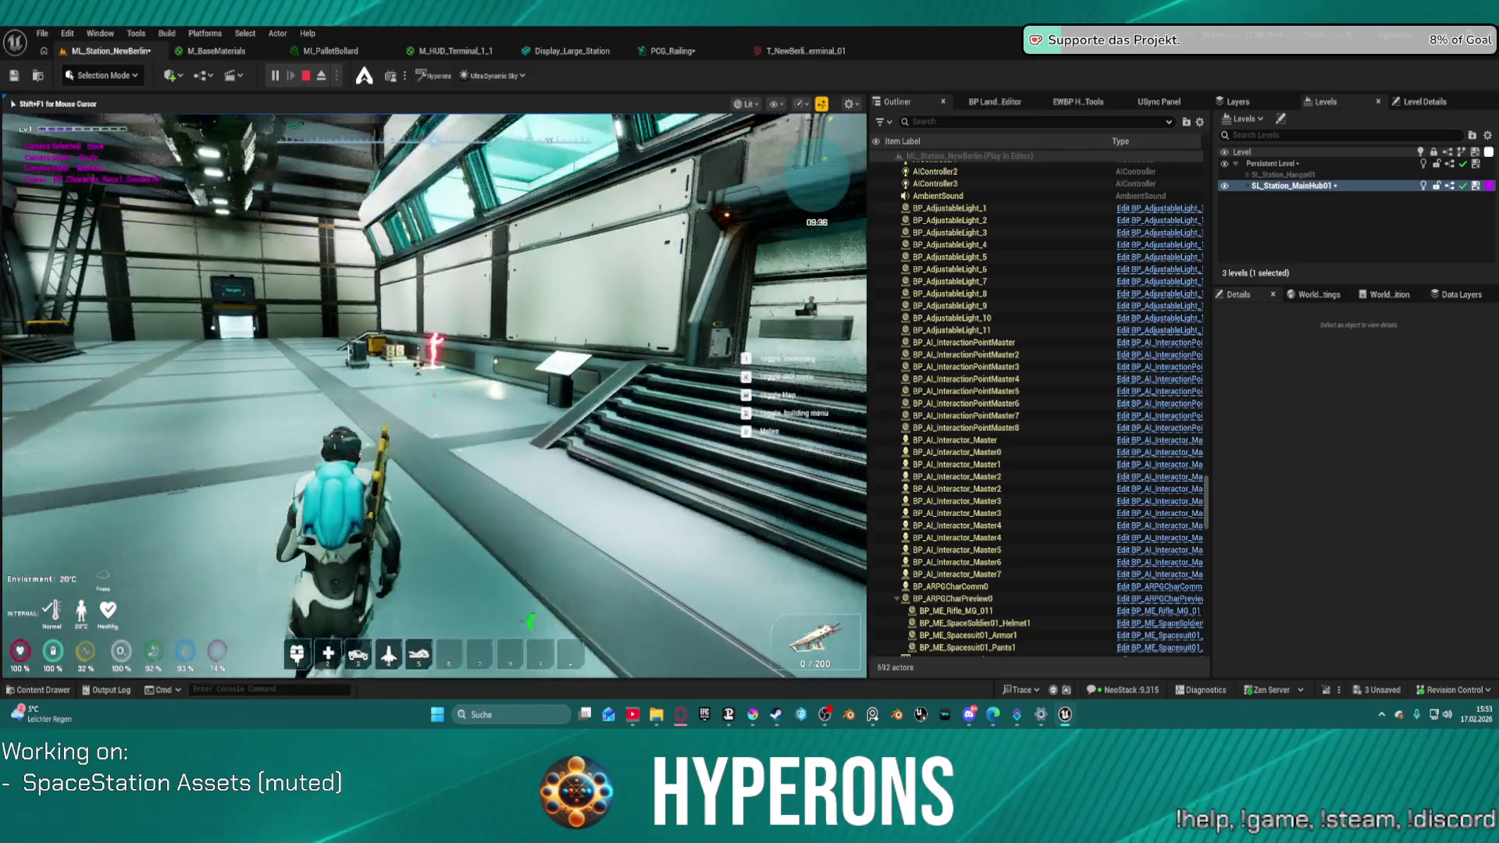
{"action": "key", "text": "w"}
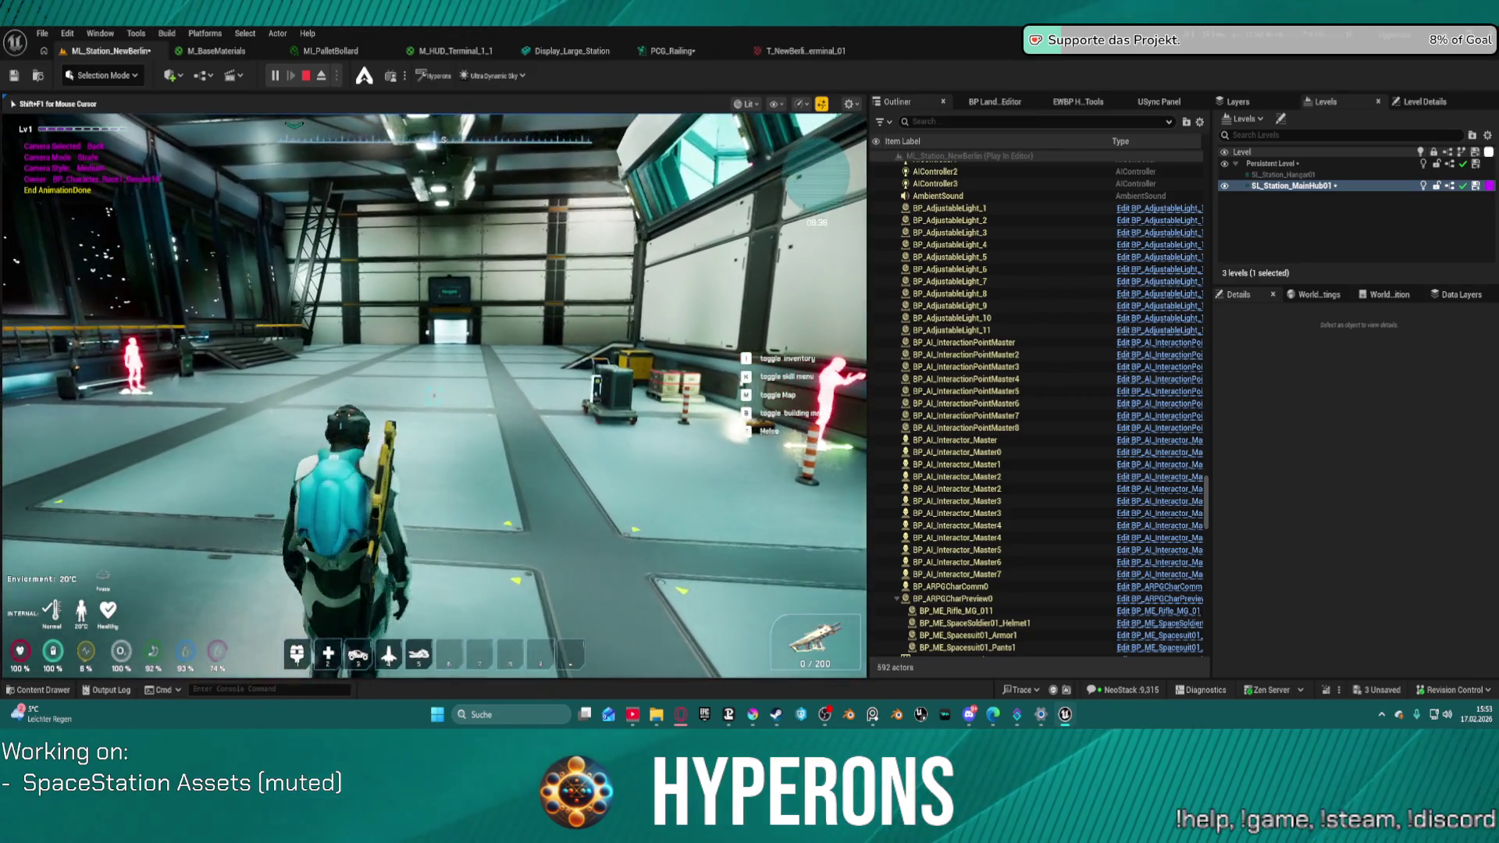
{"action": "key", "text": "w"}
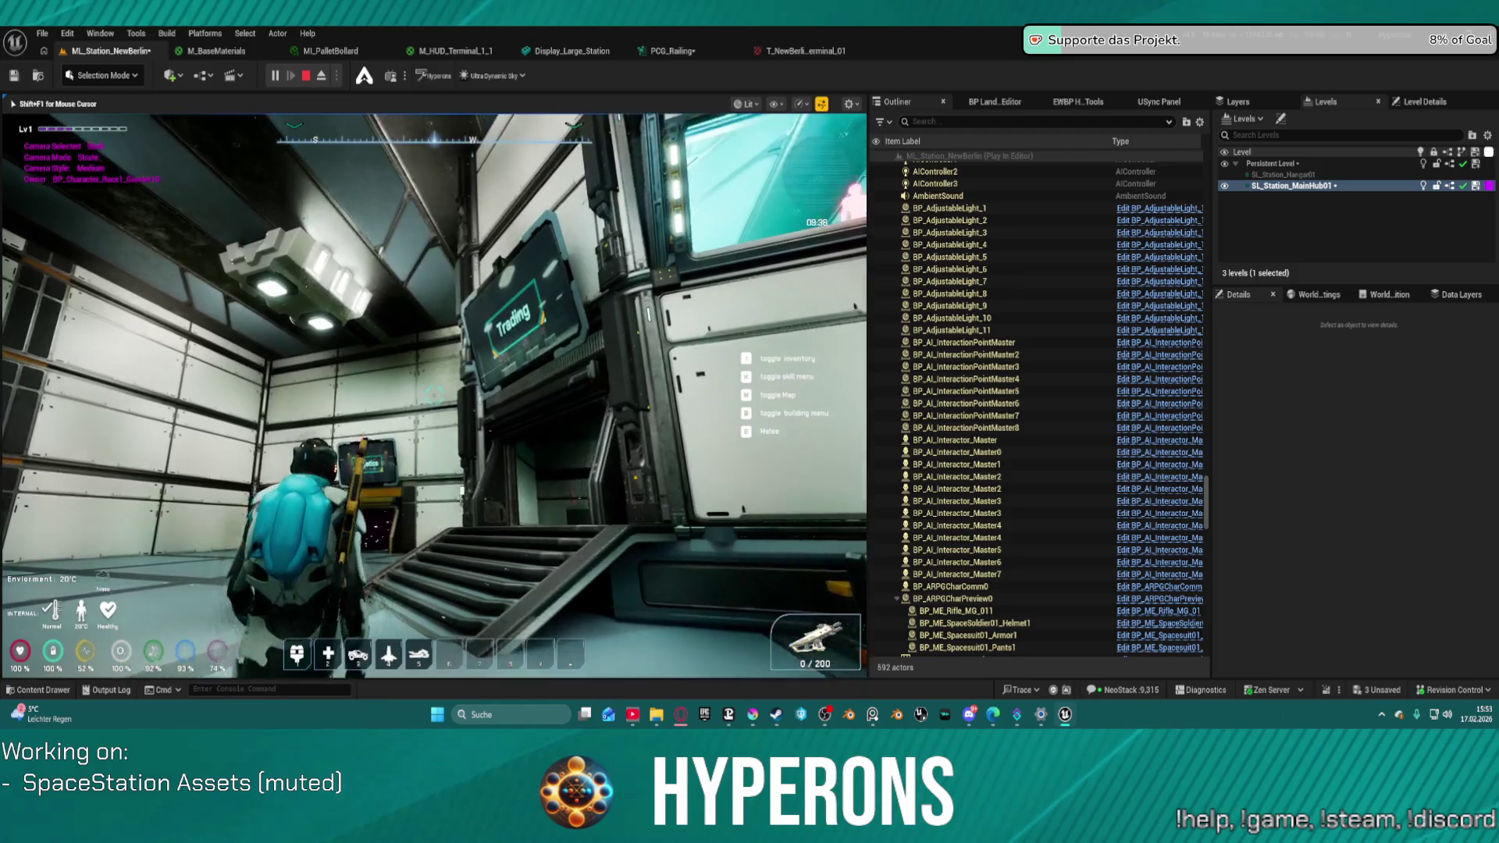
- Inspect the Trading sign, continue to the Logistics doorway, and stop the play-test
{"action": "key", "text": "w"}
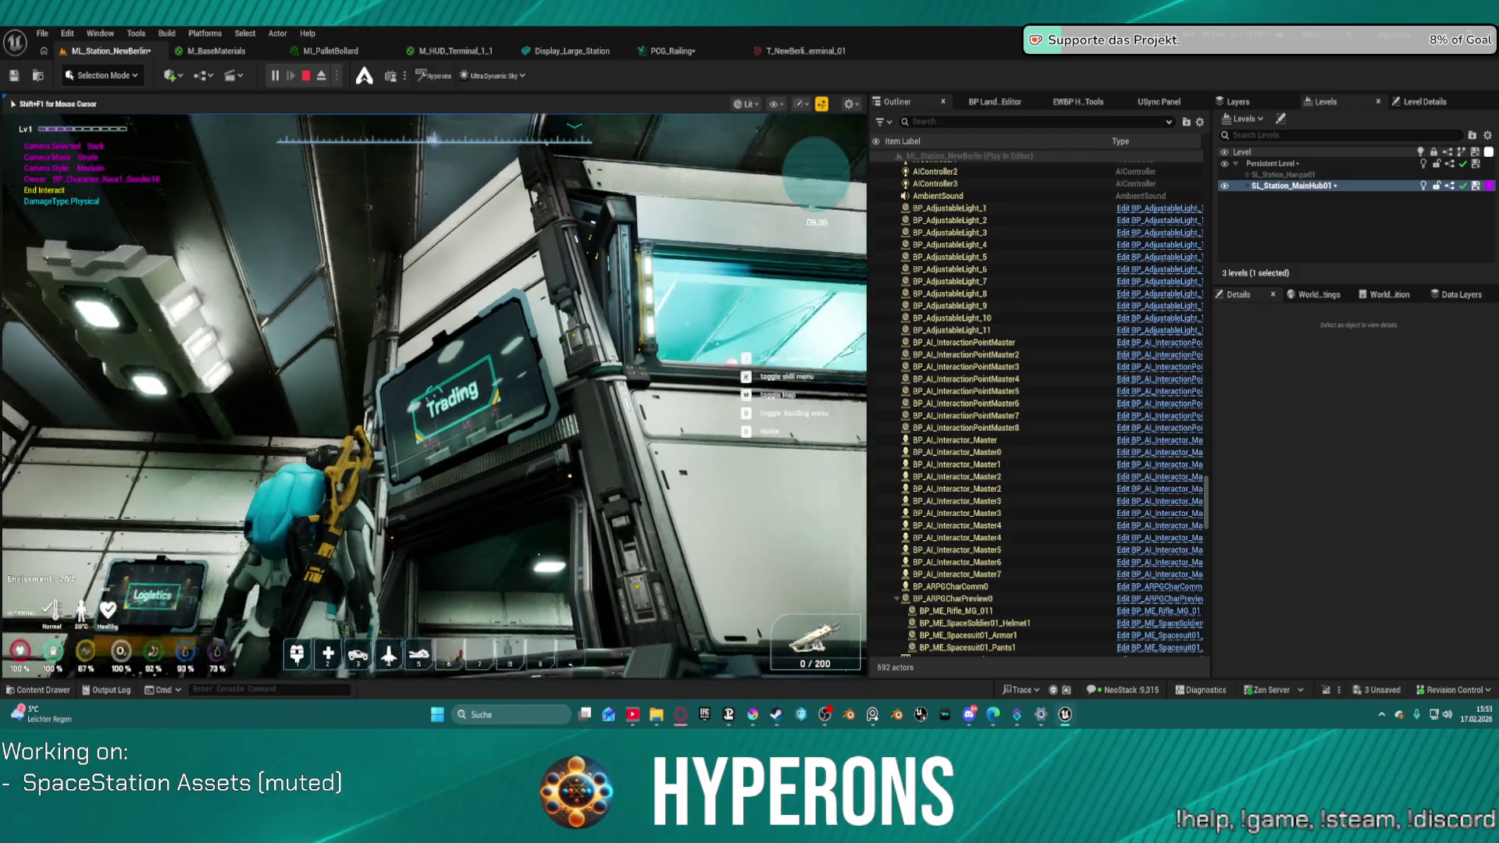
{"action": "key", "text": "w"}
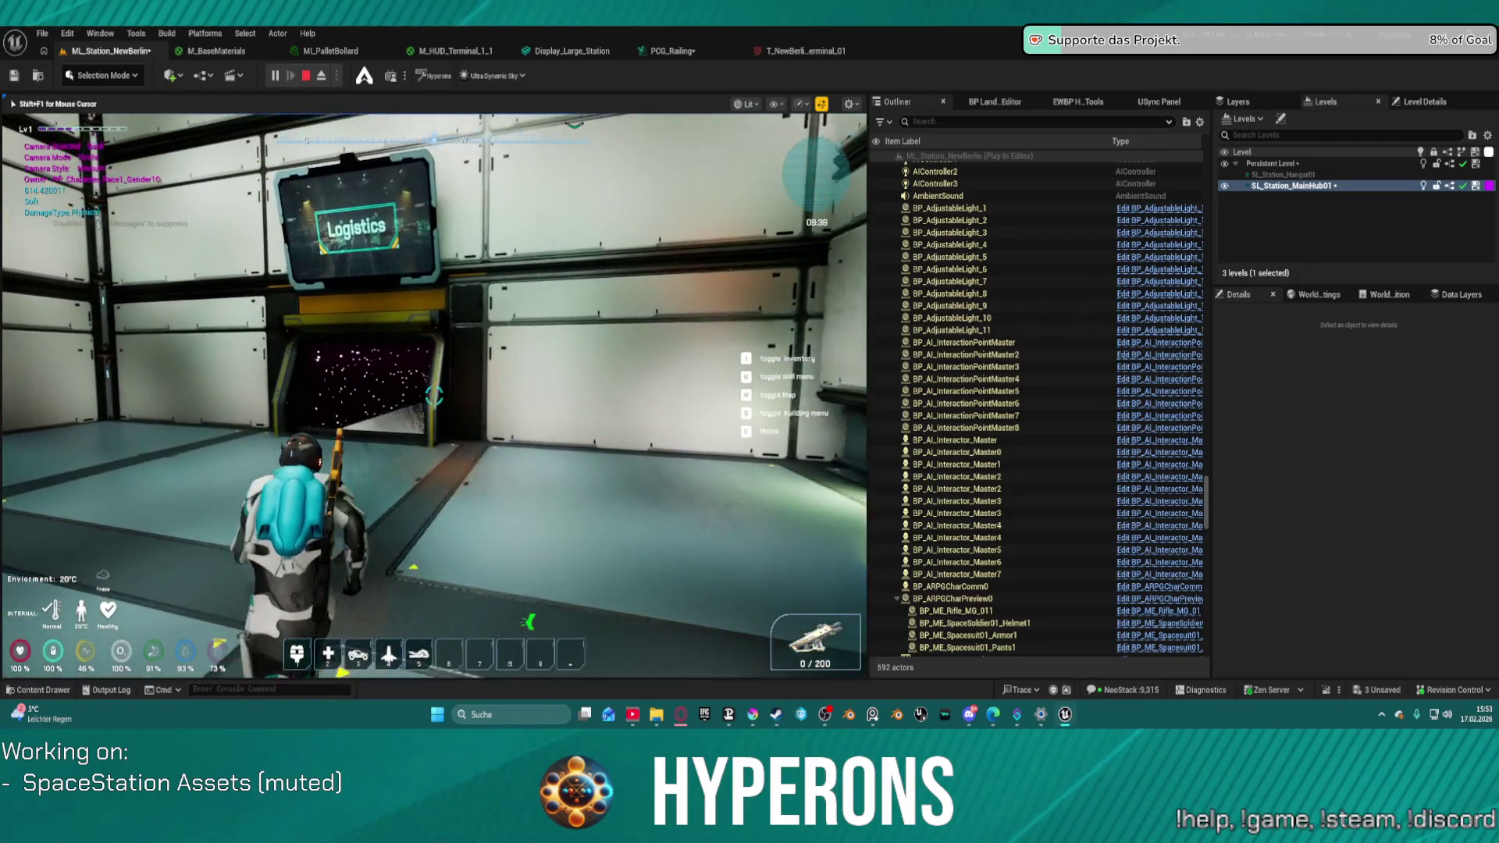
{"action": "key", "text": "w"}
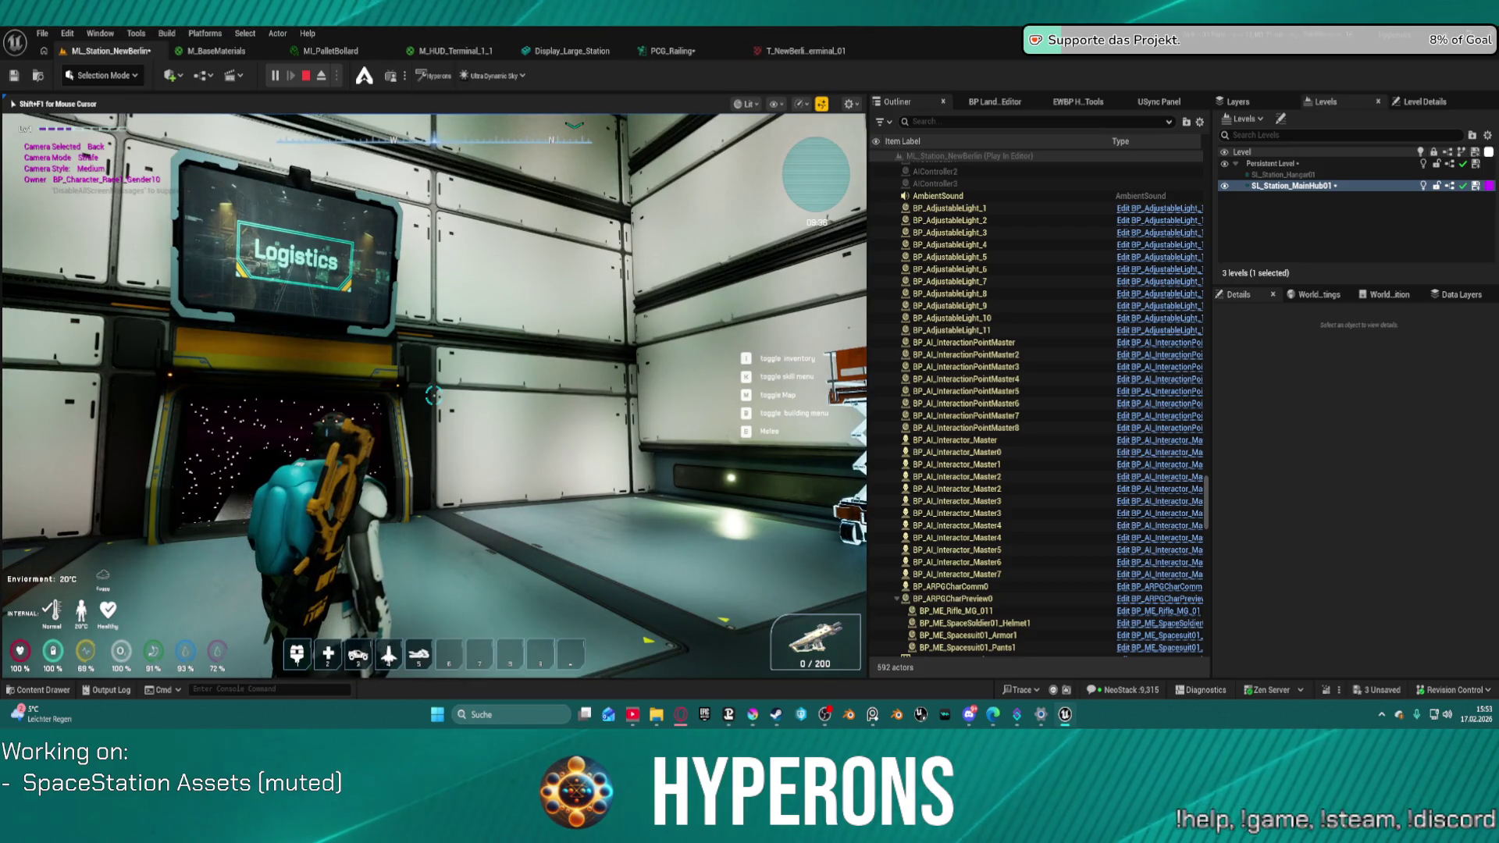
{"action": "key", "text": "Escape"}
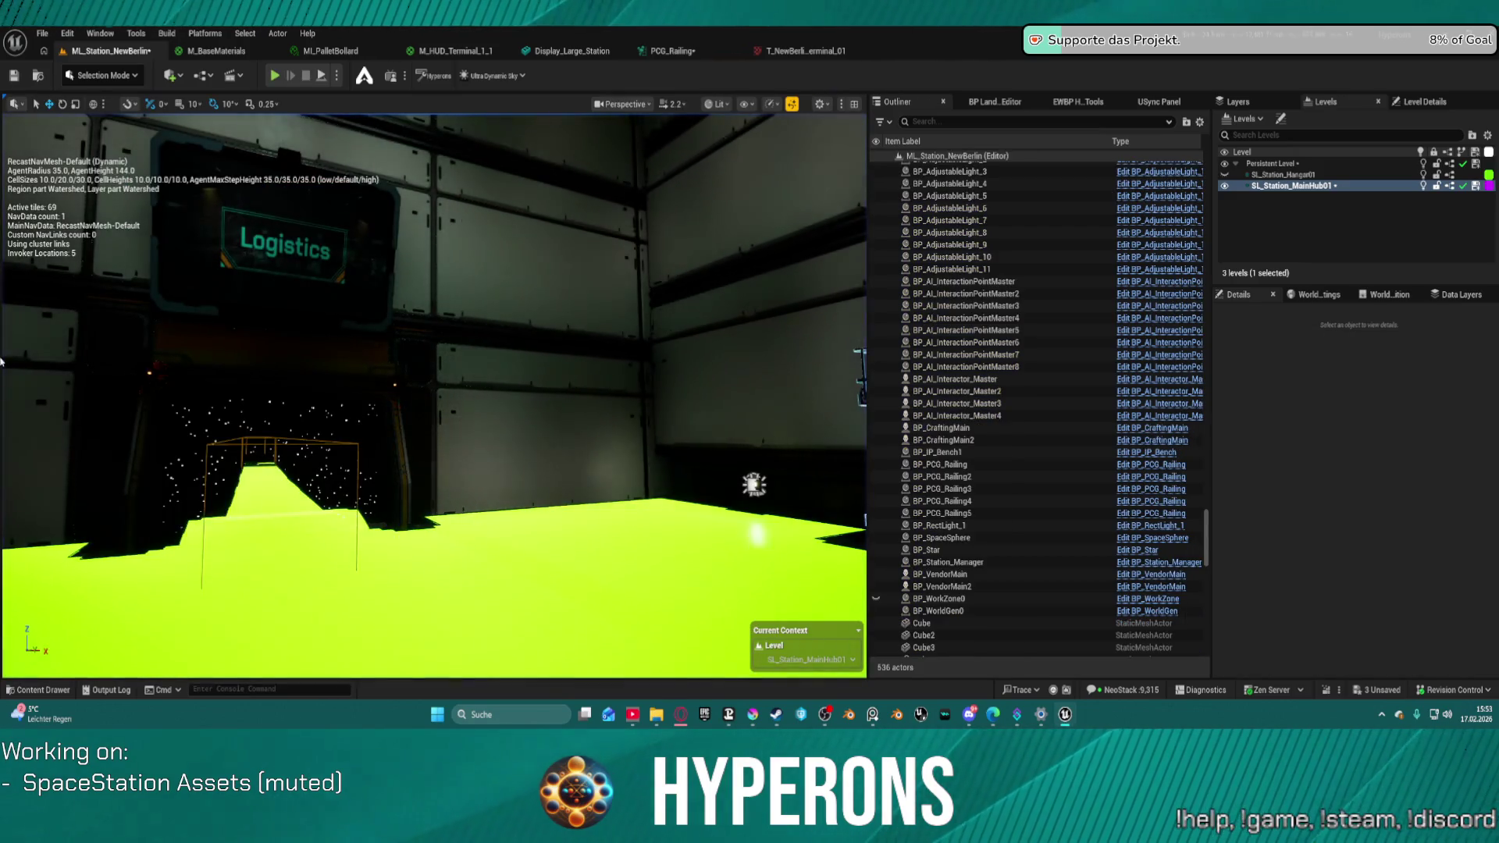
{"action": "key", "text": "ctrl+s"}
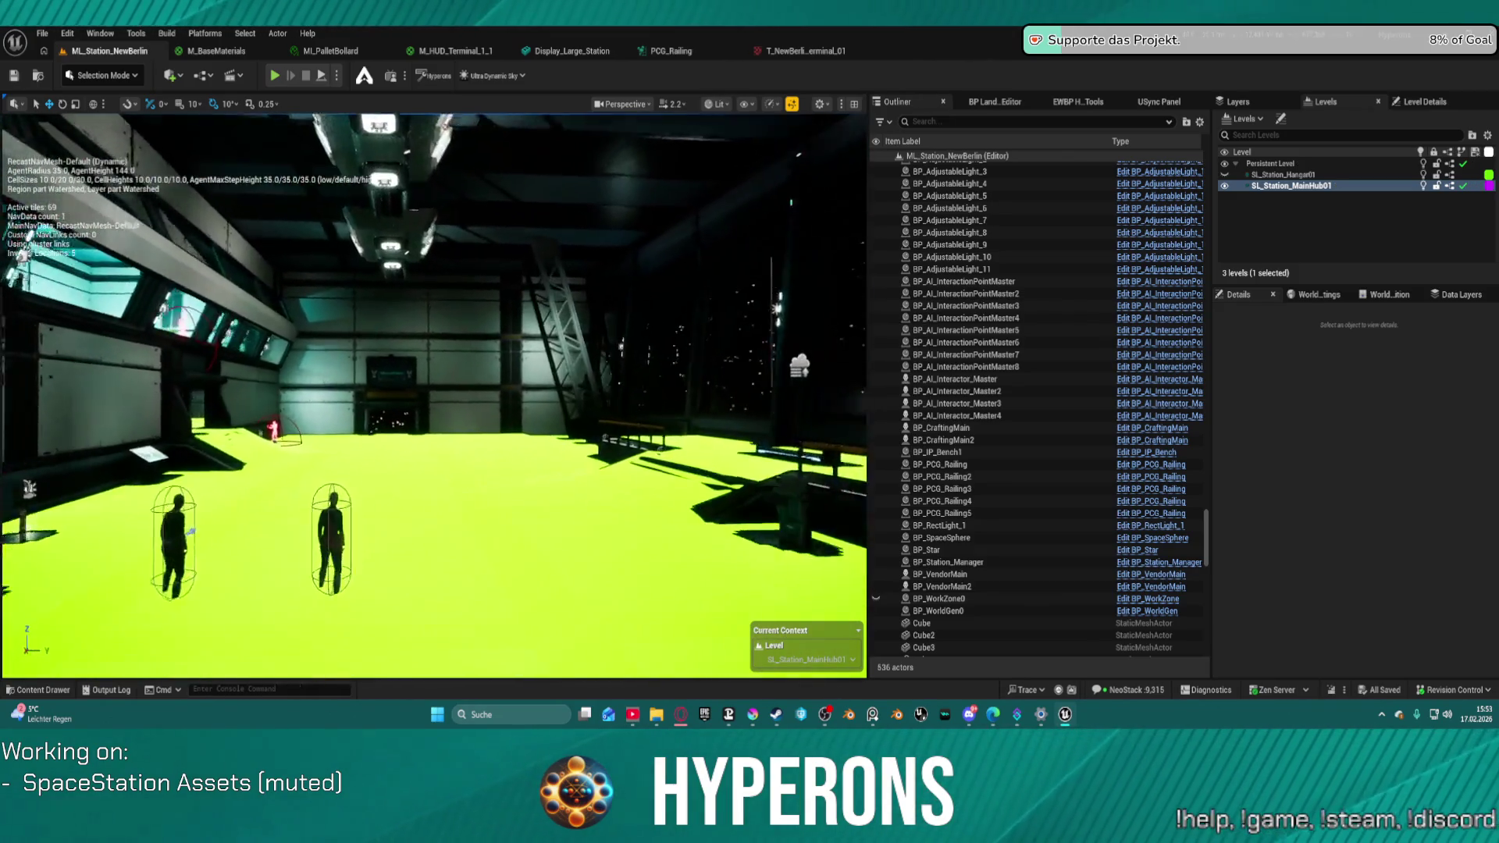
{"action": "key", "text": "w"}
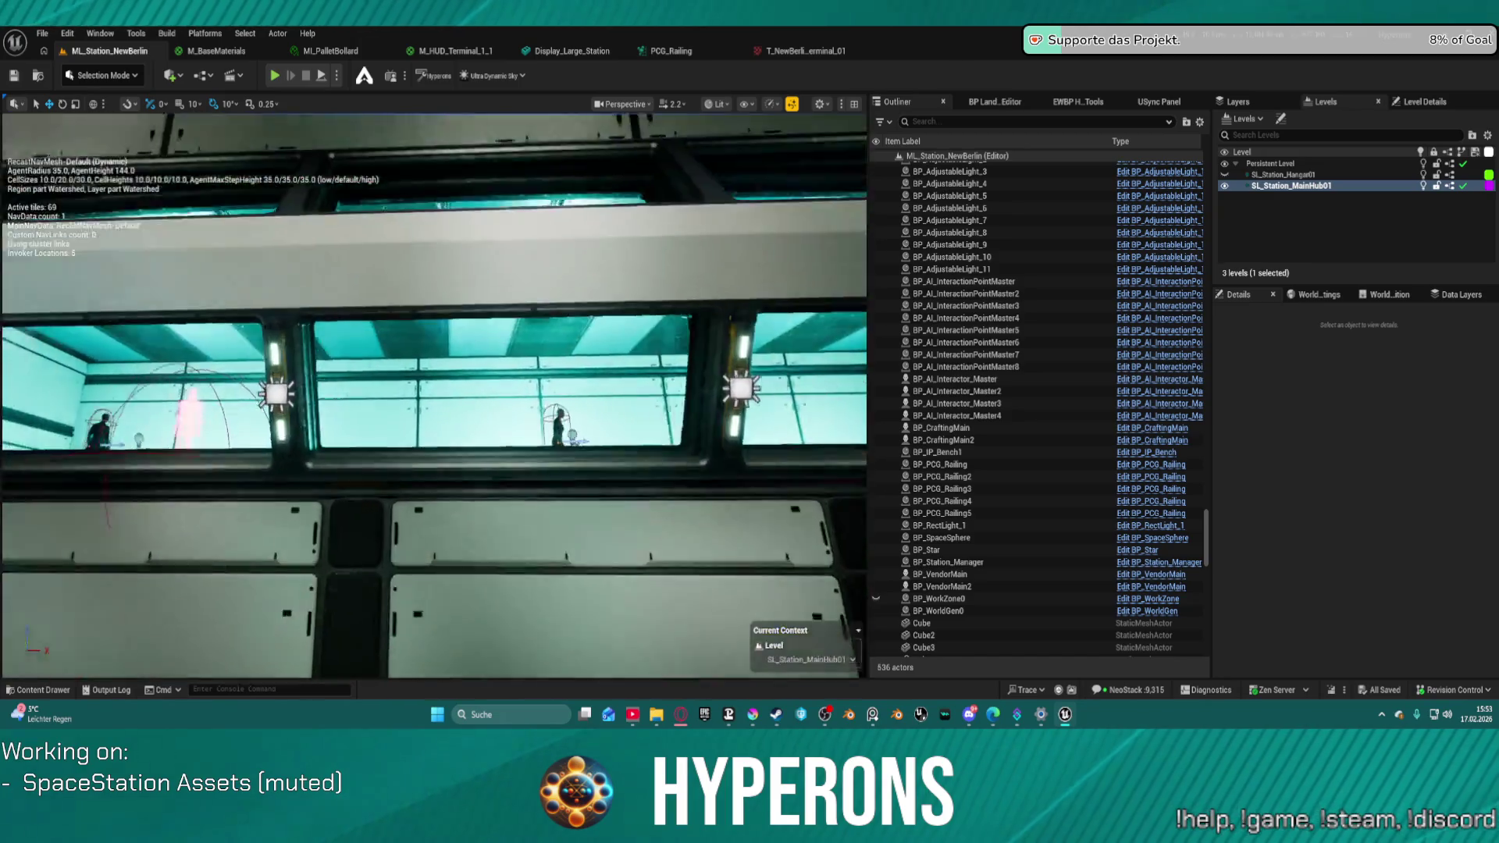
{"action": "key", "text": "w"}
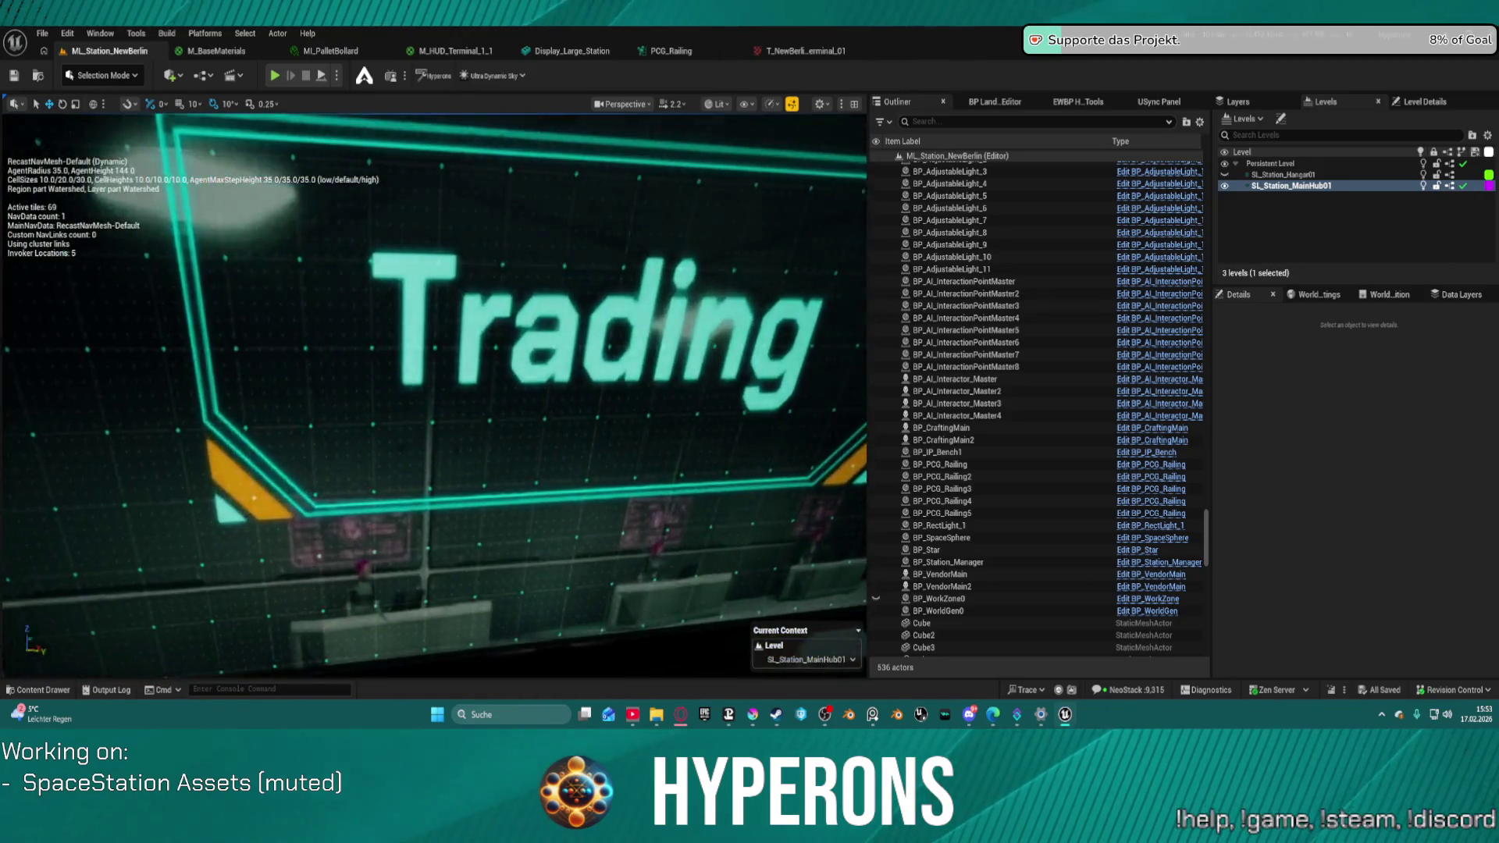
{"action": "key", "text": "s"}
{"action": "key", "text": "w"}
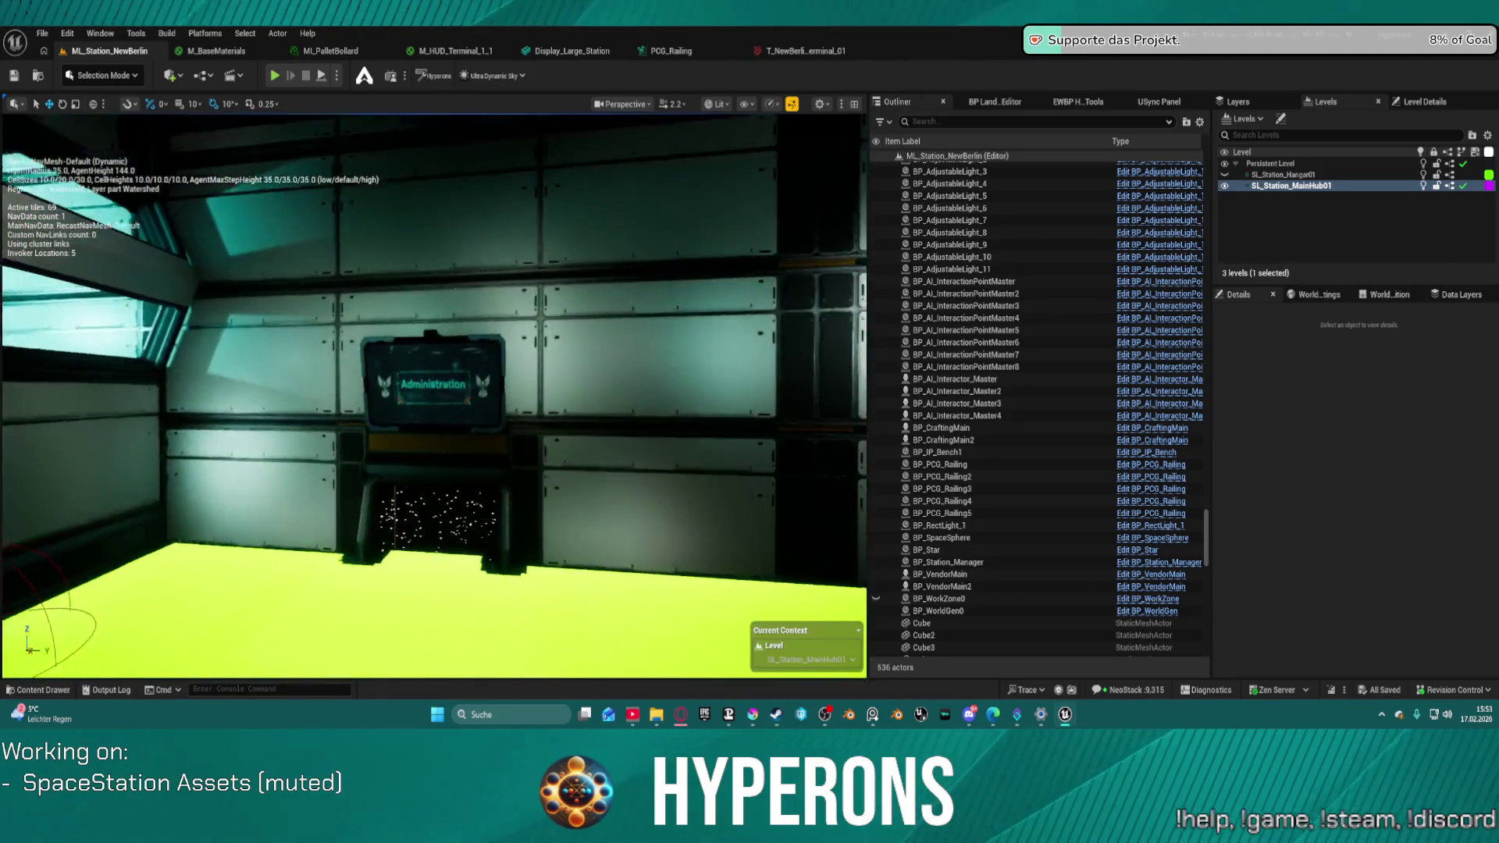
{"action": "key", "text": "w"}
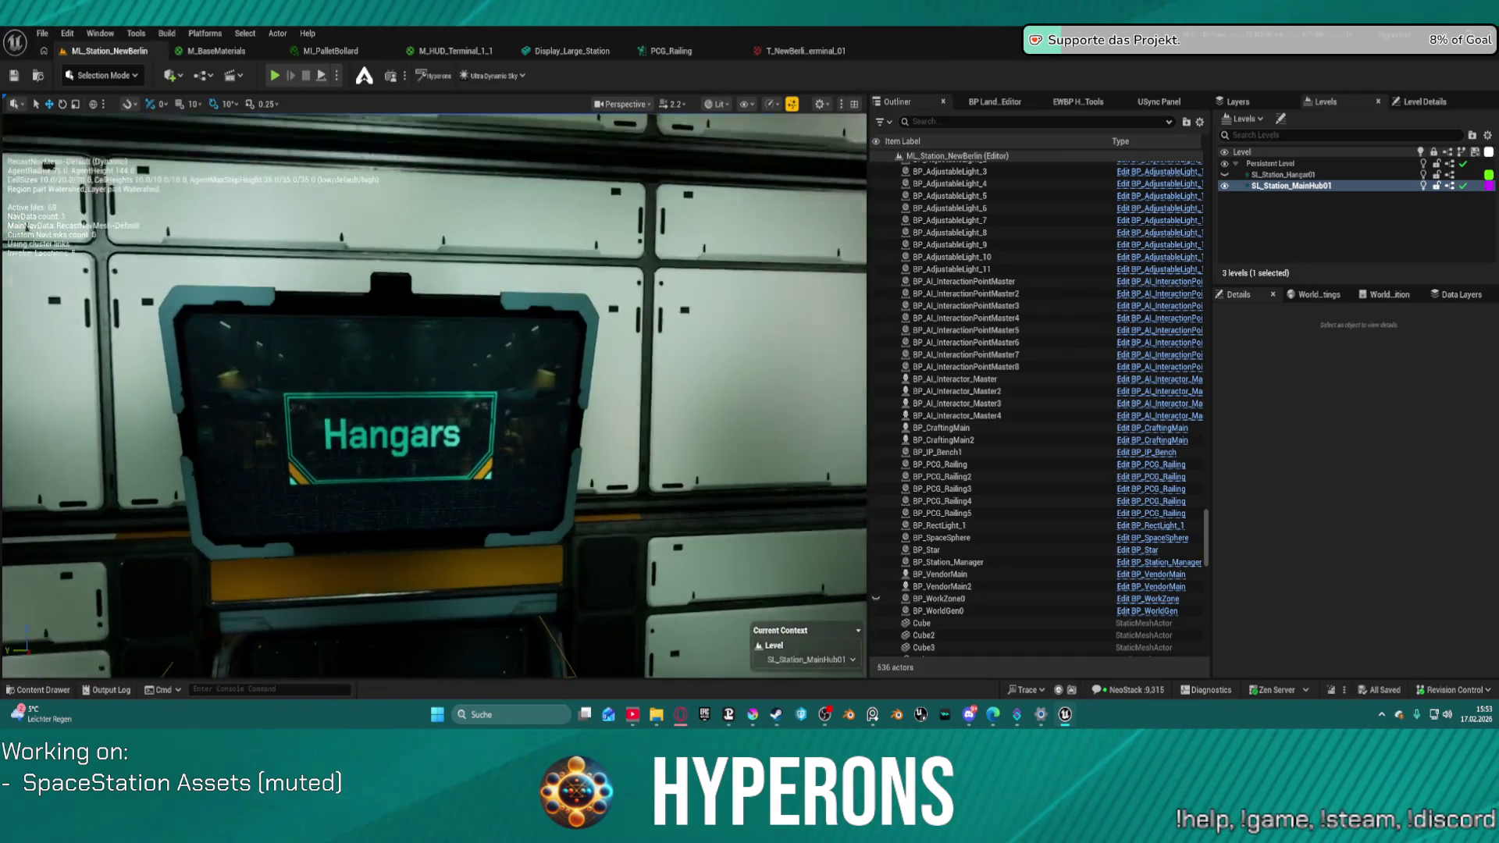
{"action": "key", "text": "s"}
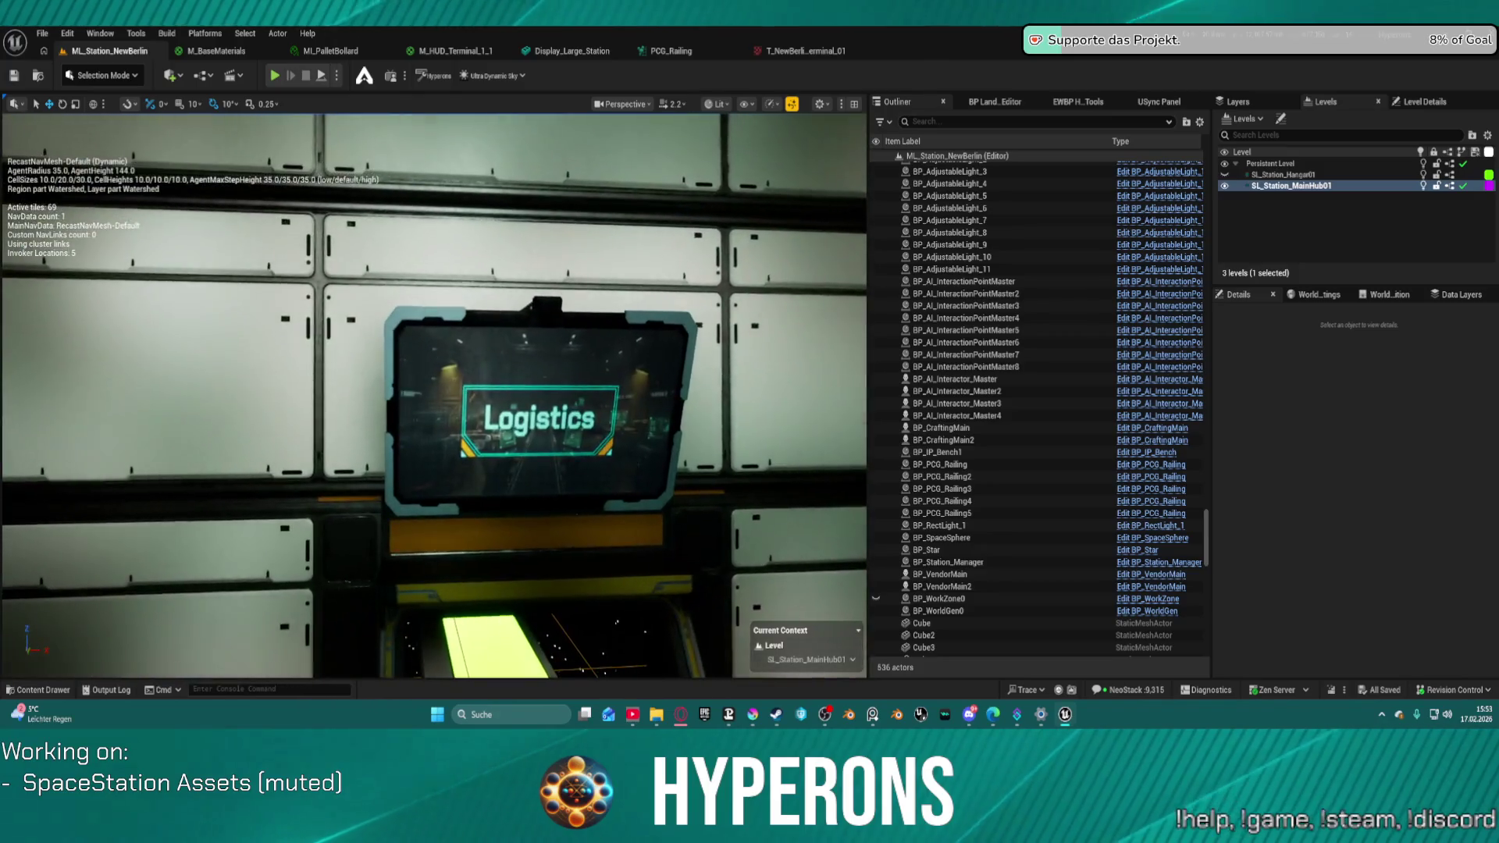
{"action": "key", "text": "s"}
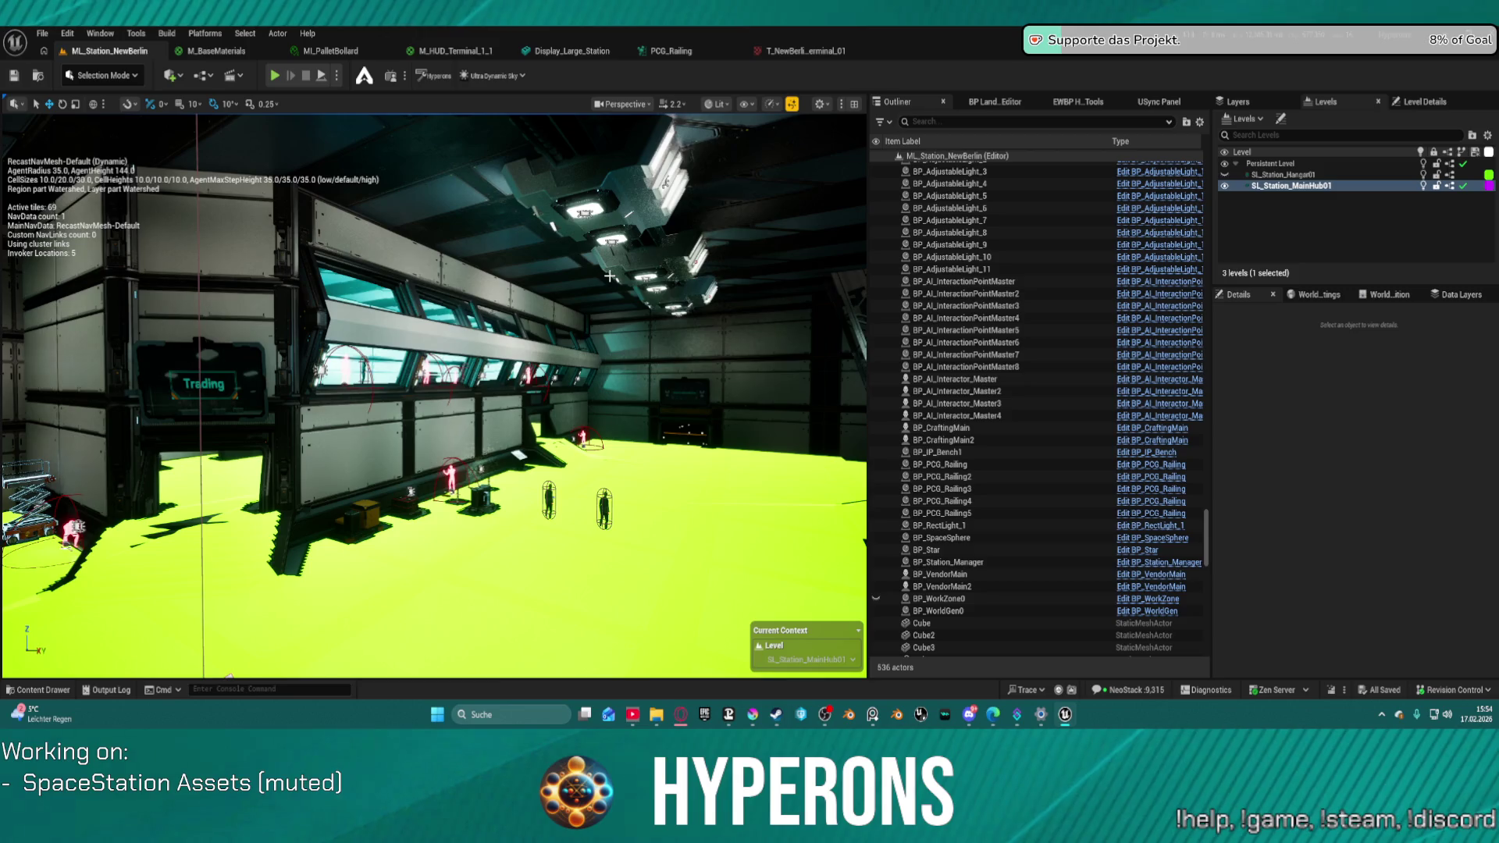
{"action": "key", "text": "w"}
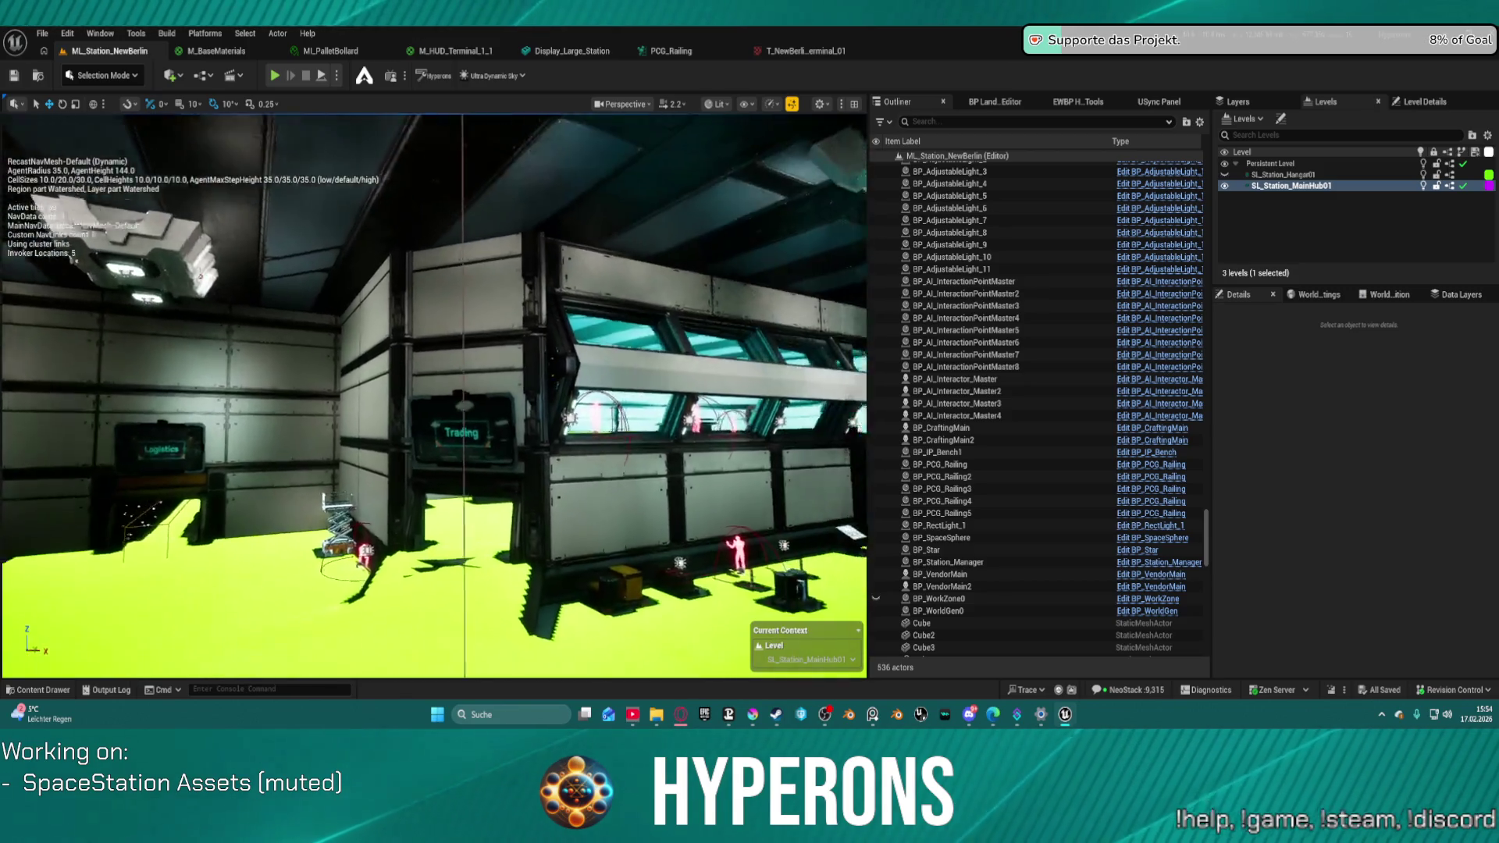
{"action": "key", "text": "w"}
{"action": "key", "text": "s"}
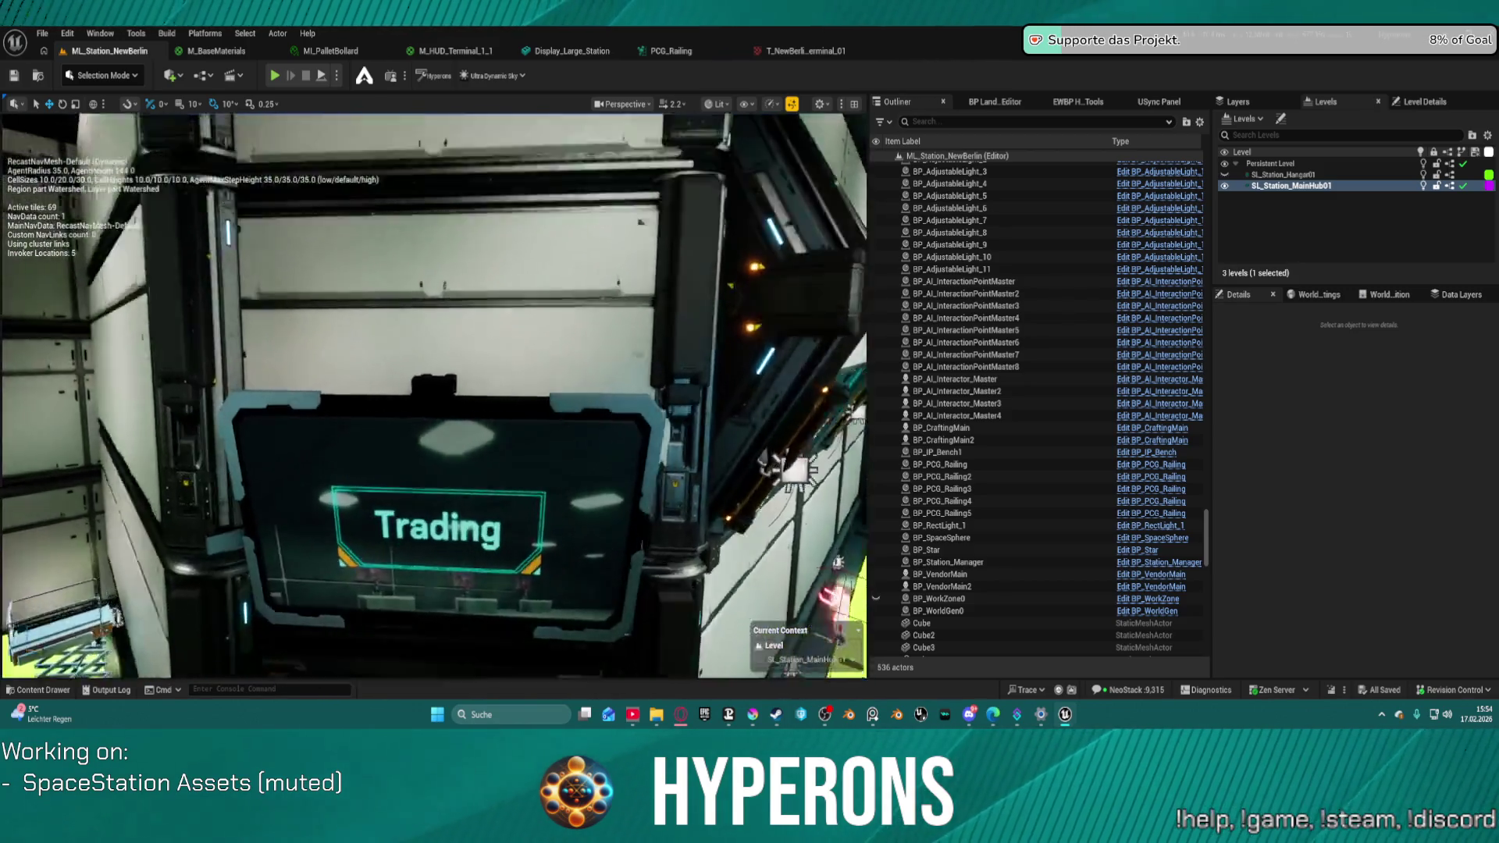
{"action": "key", "text": "w"}
{"action": "key", "text": "s"}
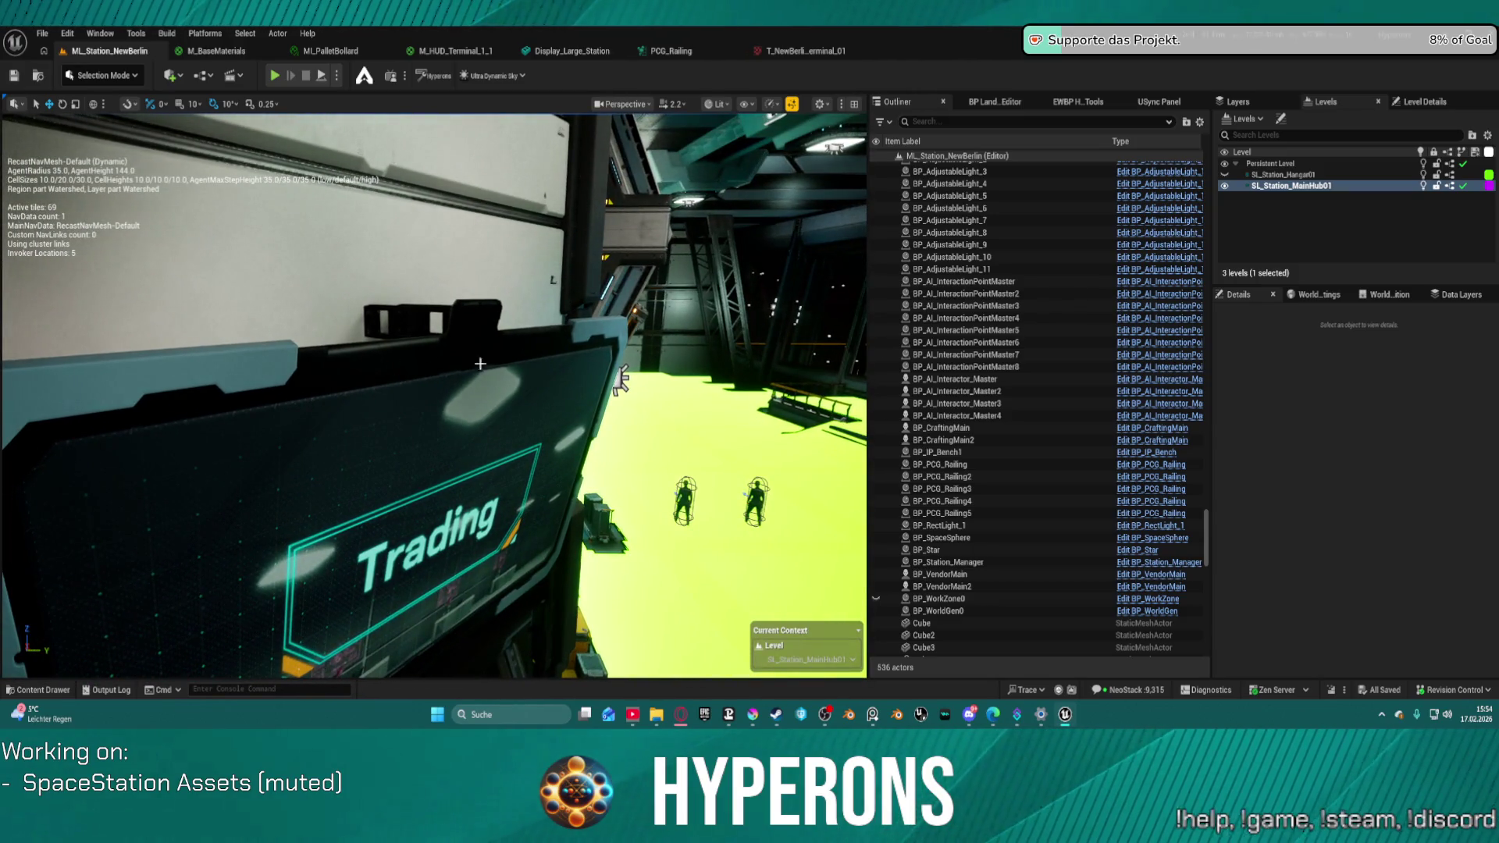
{"action": "key", "text": "s"}
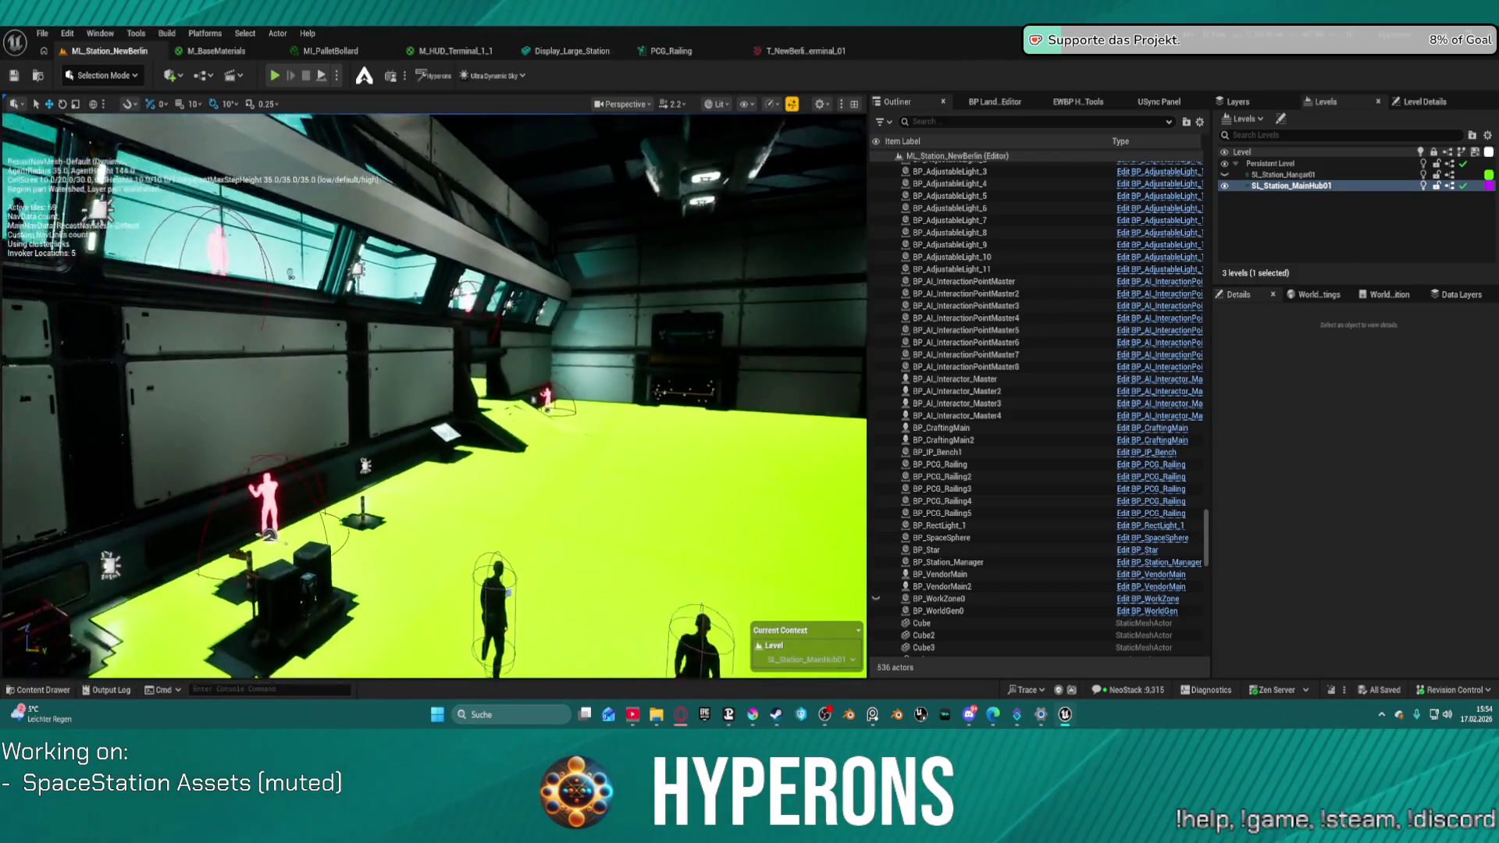
{"action": "key", "text": "w"}
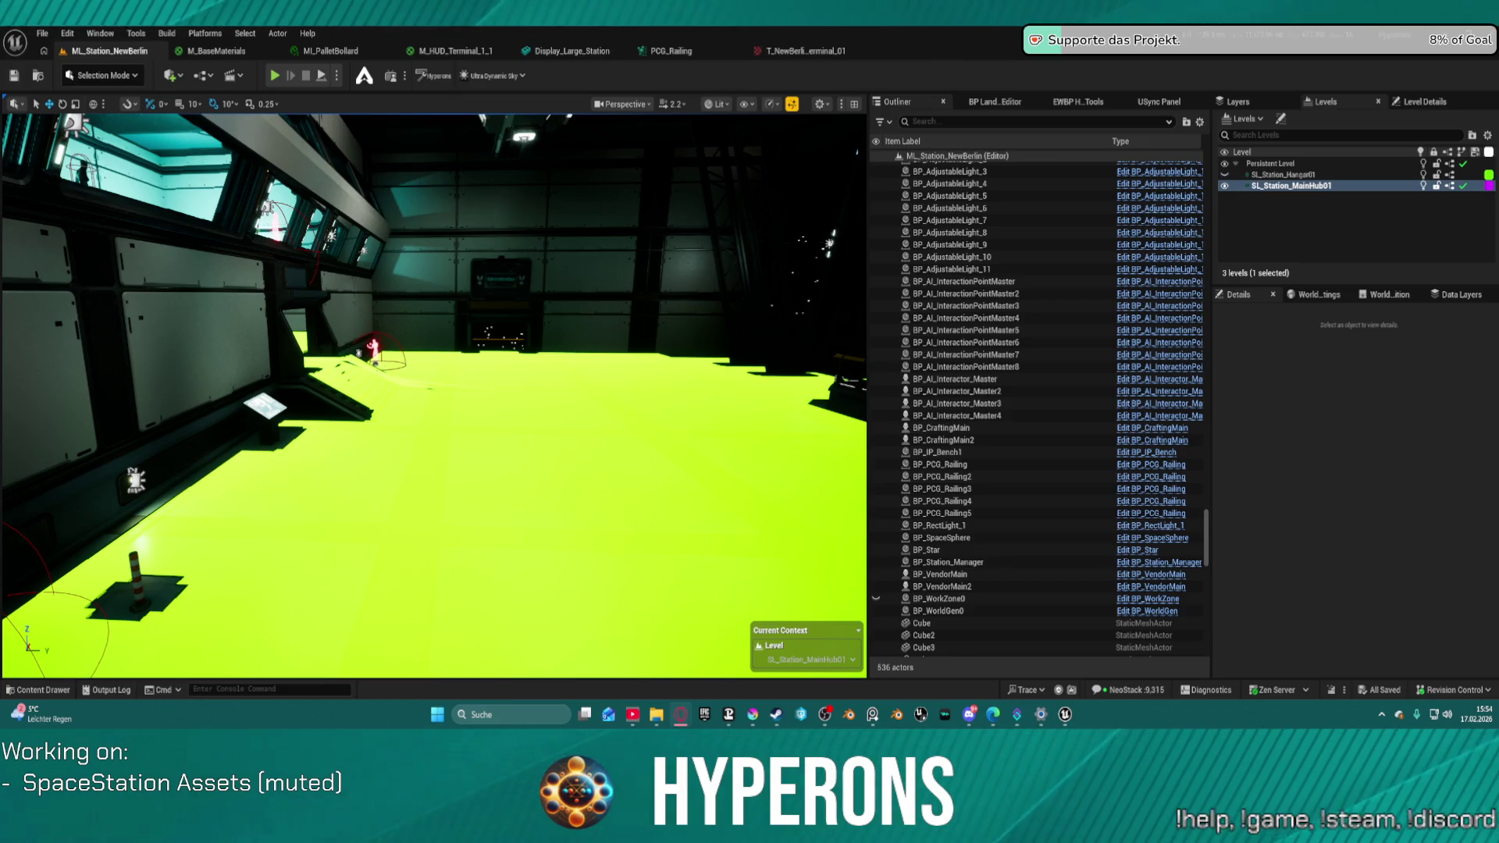
{"action": "key", "text": "1"}
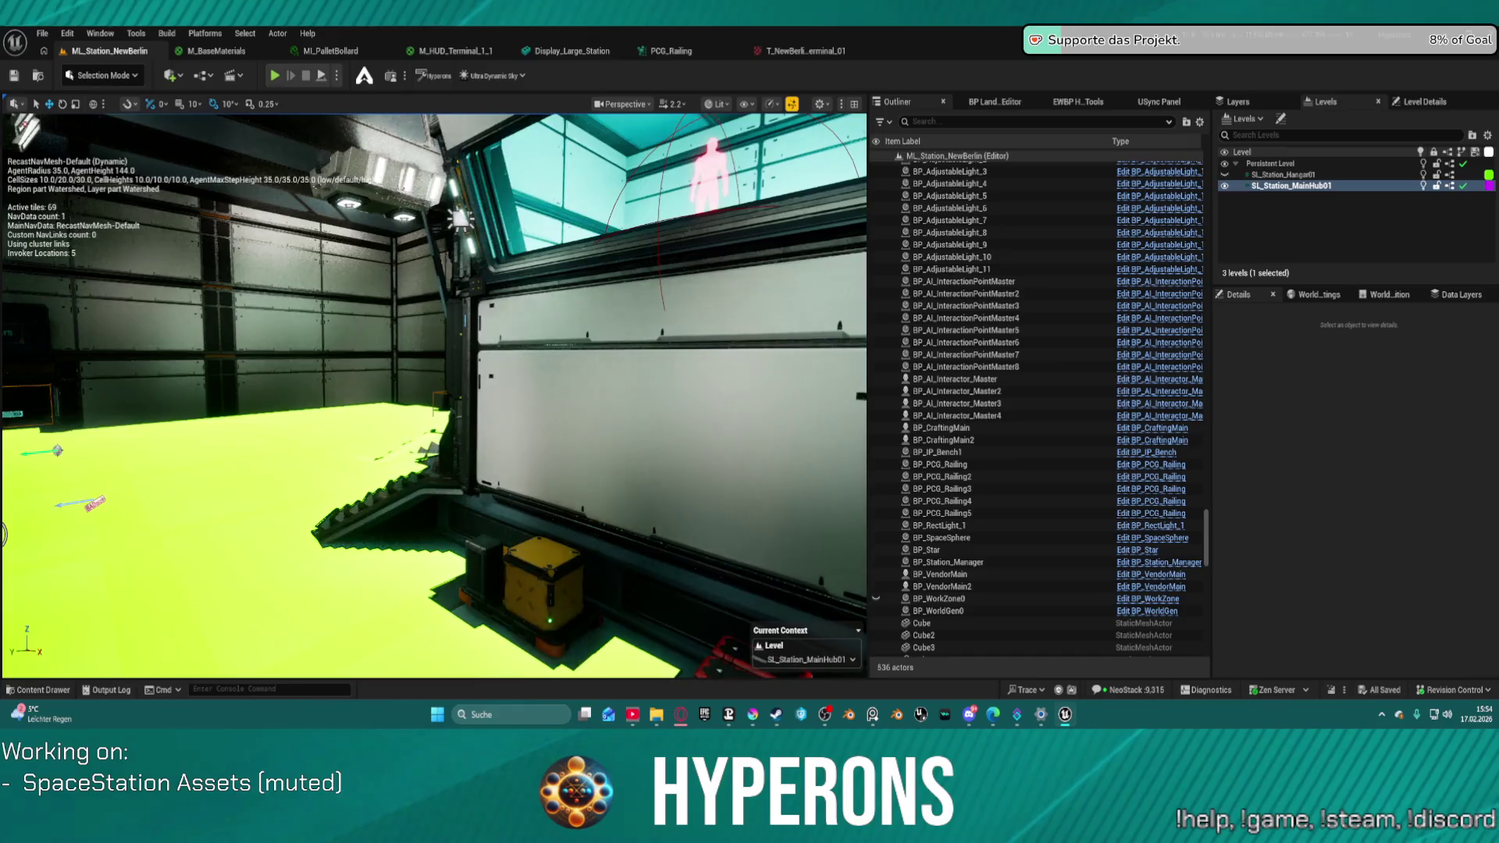
{"action": "key", "text": "w"}
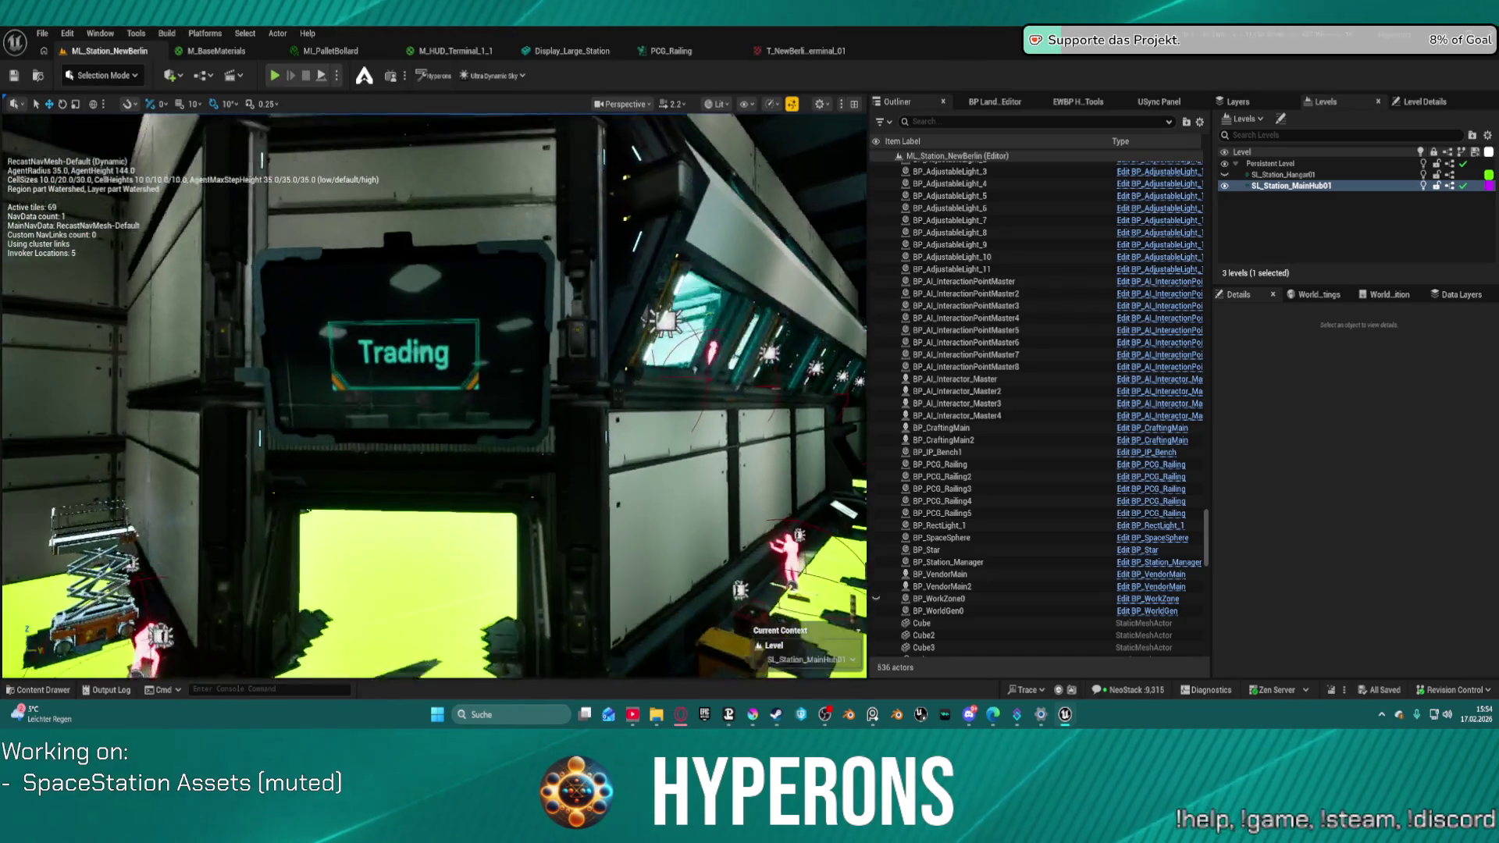
{"action": "key", "text": "s"}
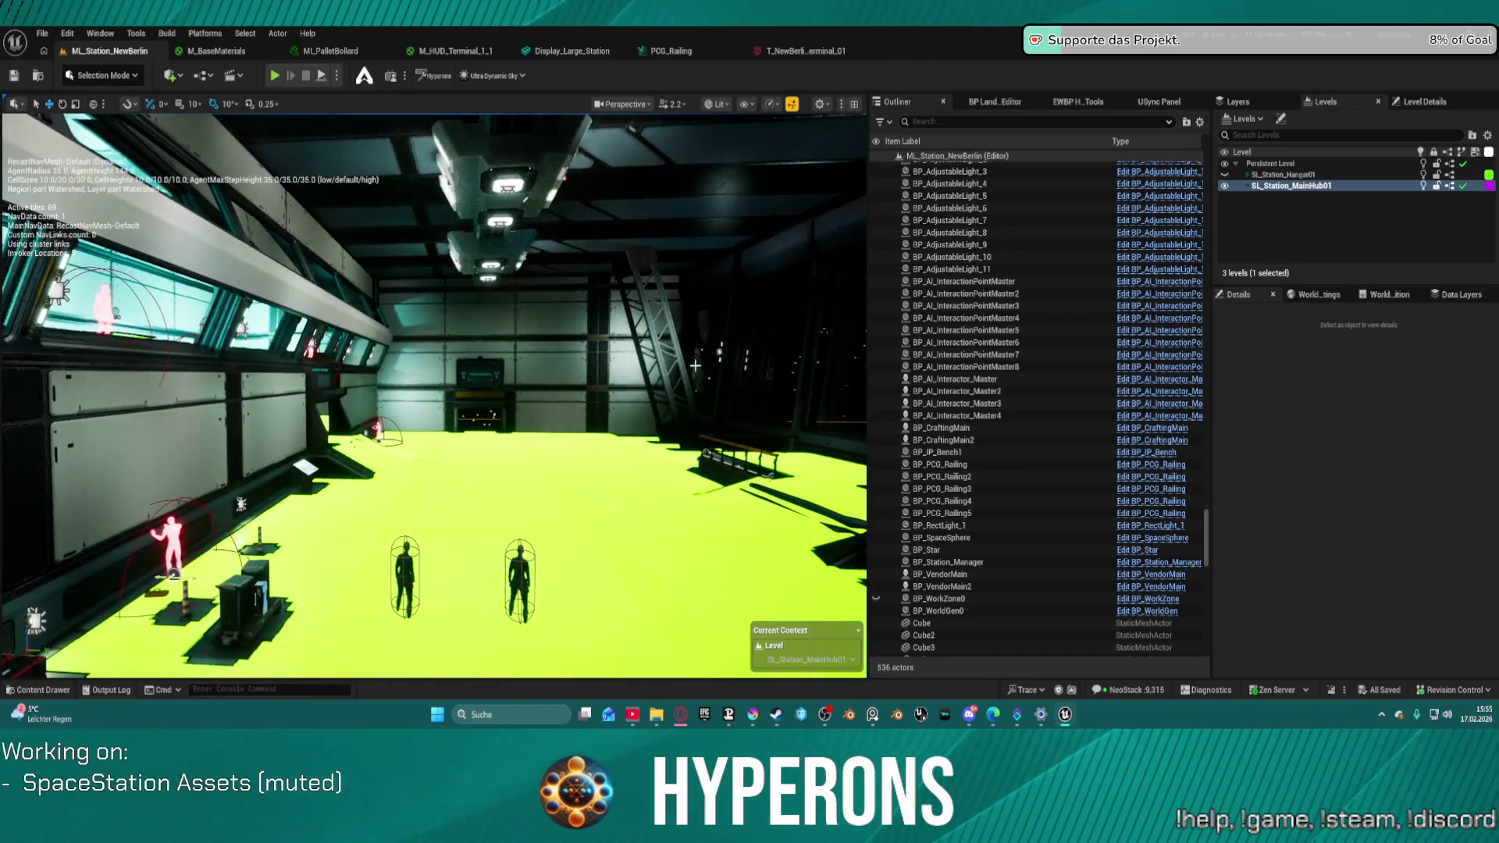
- Hide the navigation mesh overlay and select the tilted greeble beam in the hall
{"action": "key", "text": "p"}
{"action": "left_click", "coordinate": [665, 383]}
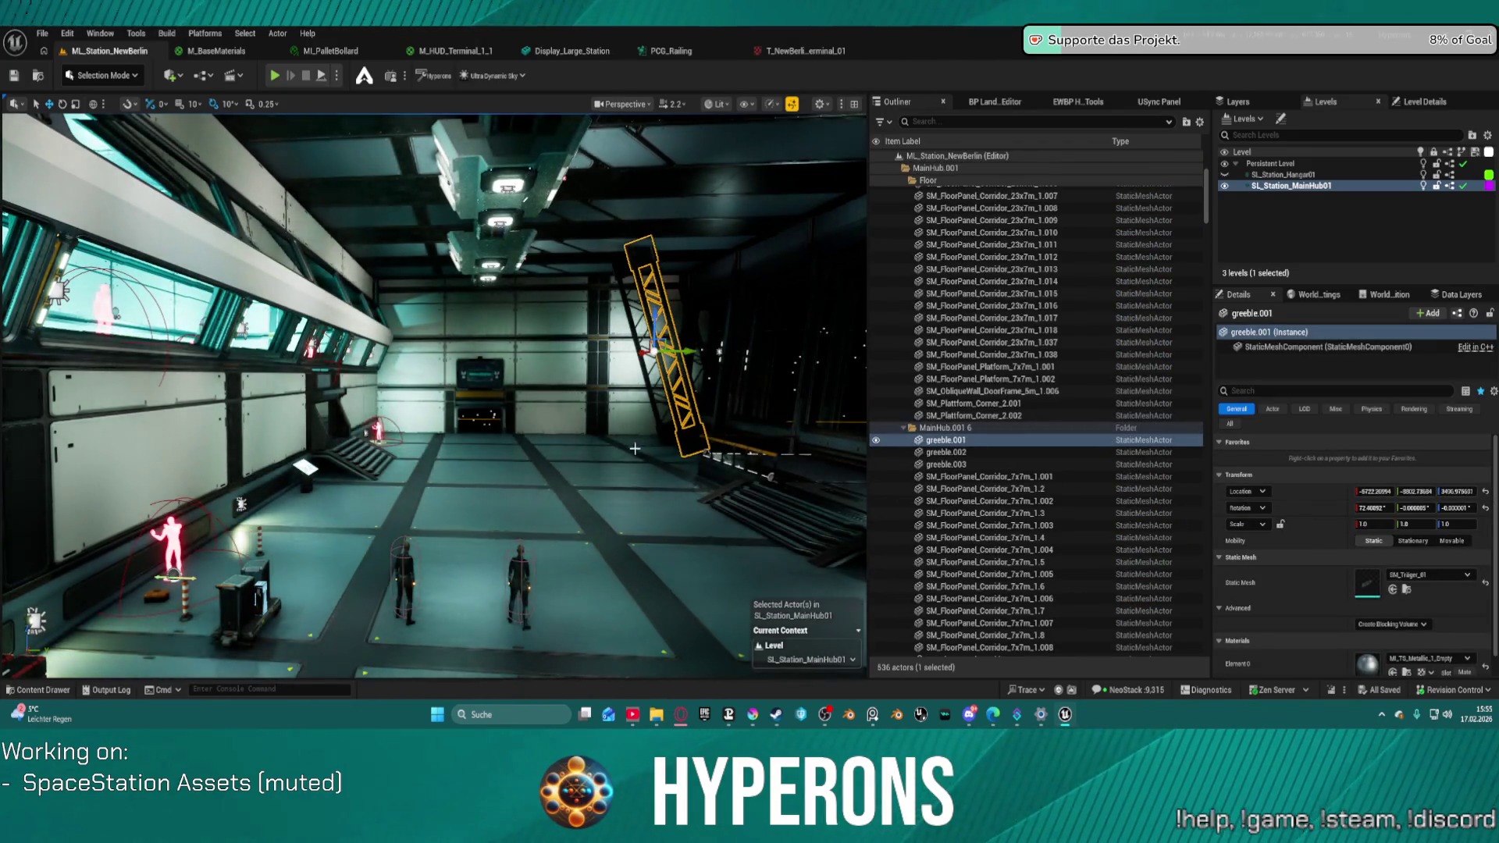
{"action": "left_click_drag", "start_coordinate": [635, 449], "coordinate": [547, 422]}
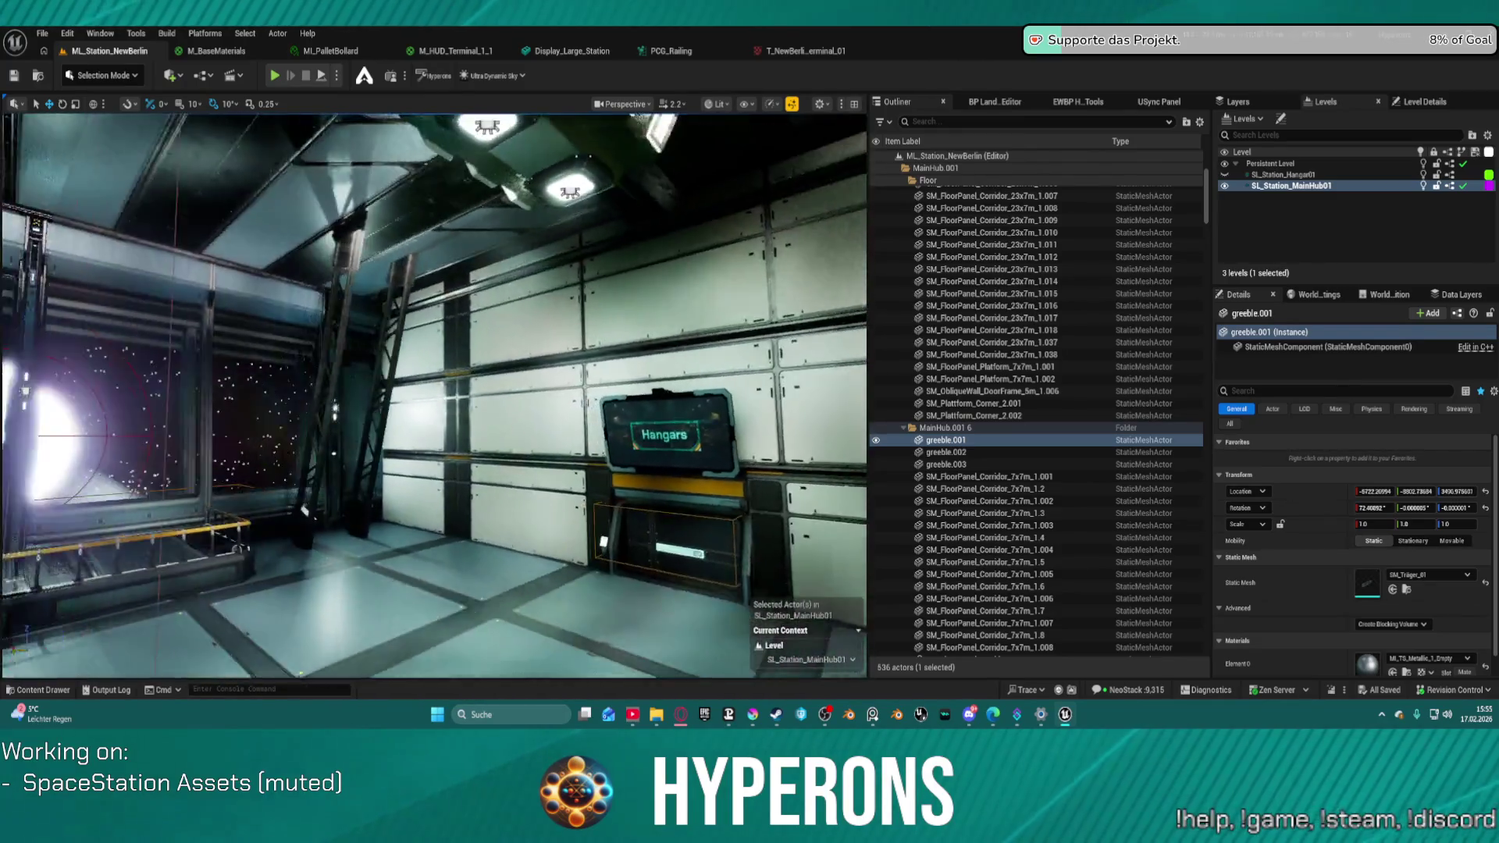
- Fly through the hangar past the starfield windows and Logistics doorway to the Hangars display wall
{"action": "mouse_move", "coordinate": [434, 394]}
{"action": "left_mouse_down"}
{"action": "mouse_move", "coordinate": [367, 390]}
{"action": "mouse_move", "coordinate": [476, 395]}
{"action": "mouse_move", "coordinate": [367, 395]}
{"action": "left_mouse_up"}
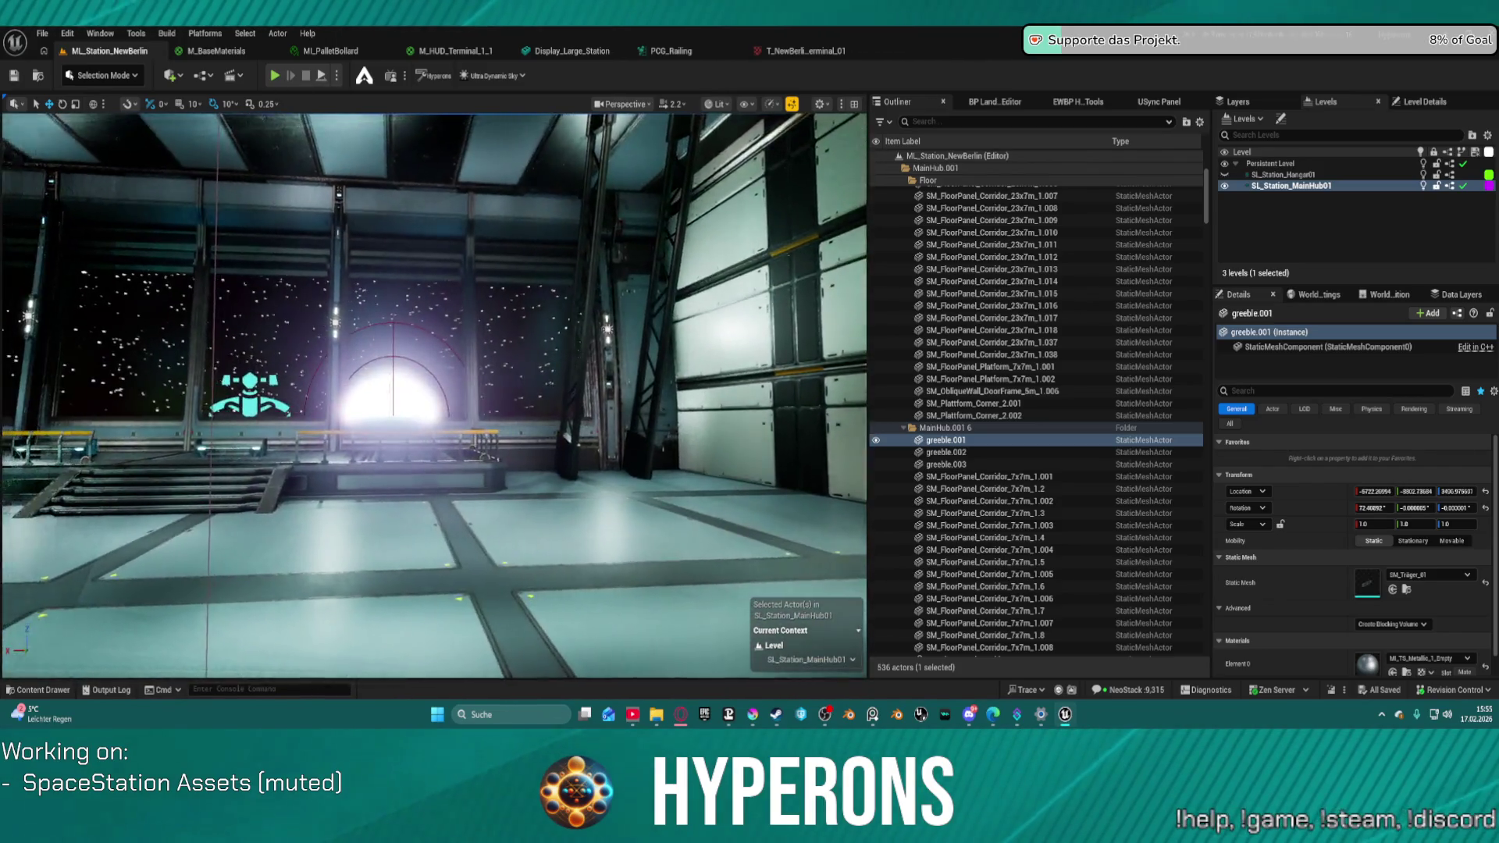
{"action": "mouse_move", "coordinate": [367, 394]}
{"action": "left_mouse_down"}
{"action": "mouse_move", "coordinate": [474, 380]}
{"action": "mouse_move", "coordinate": [375, 387]}
{"action": "mouse_move", "coordinate": [453, 386]}
{"action": "mouse_move", "coordinate": [422, 386]}
{"action": "mouse_move", "coordinate": [433, 390]}
{"action": "left_mouse_up"}
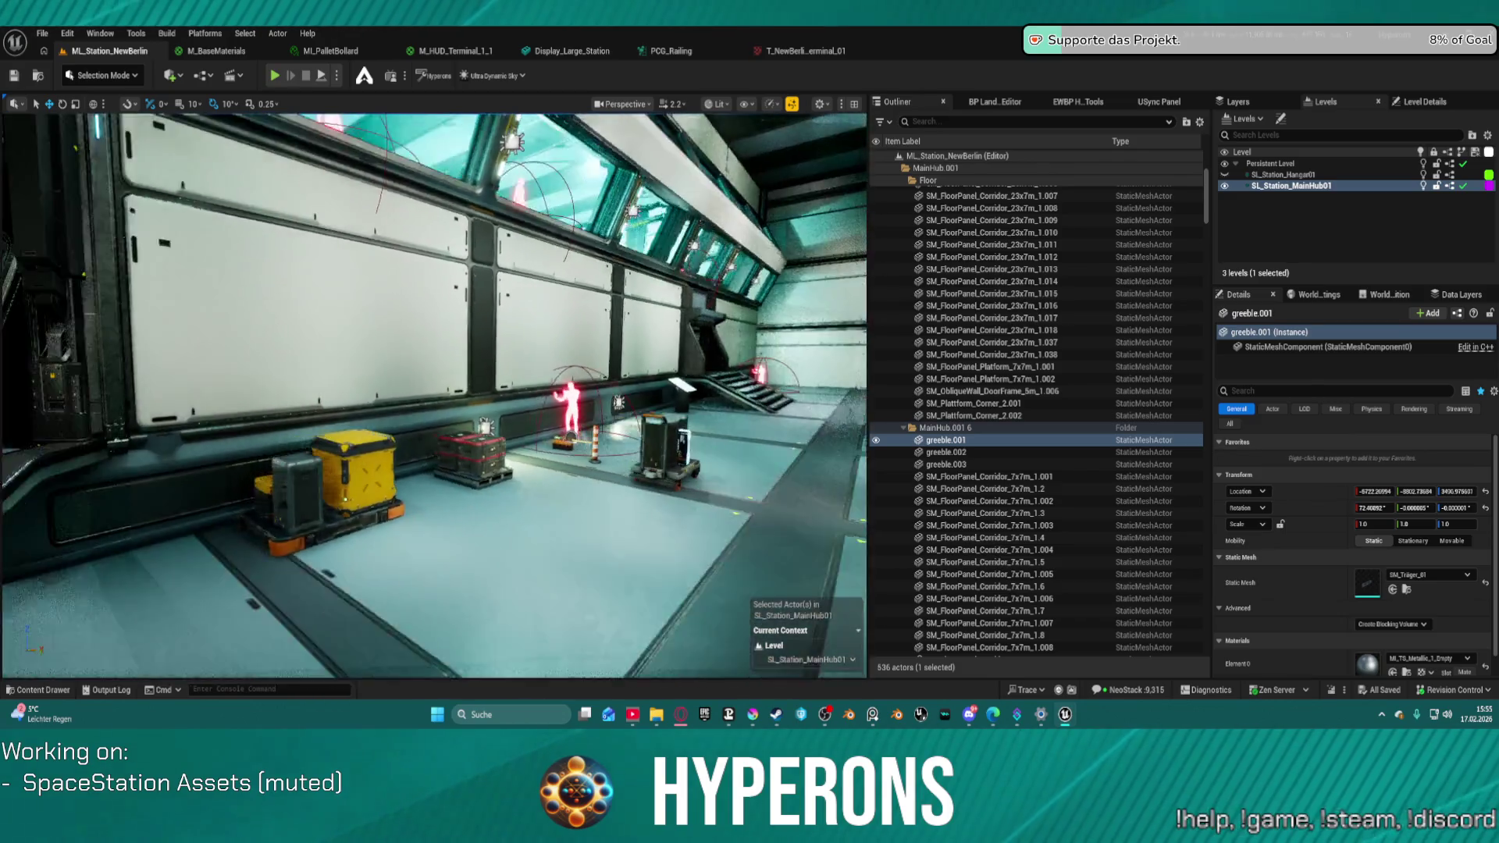
{"action": "left_click_drag", "start_coordinate": [434, 391], "coordinate": [355, 390]}
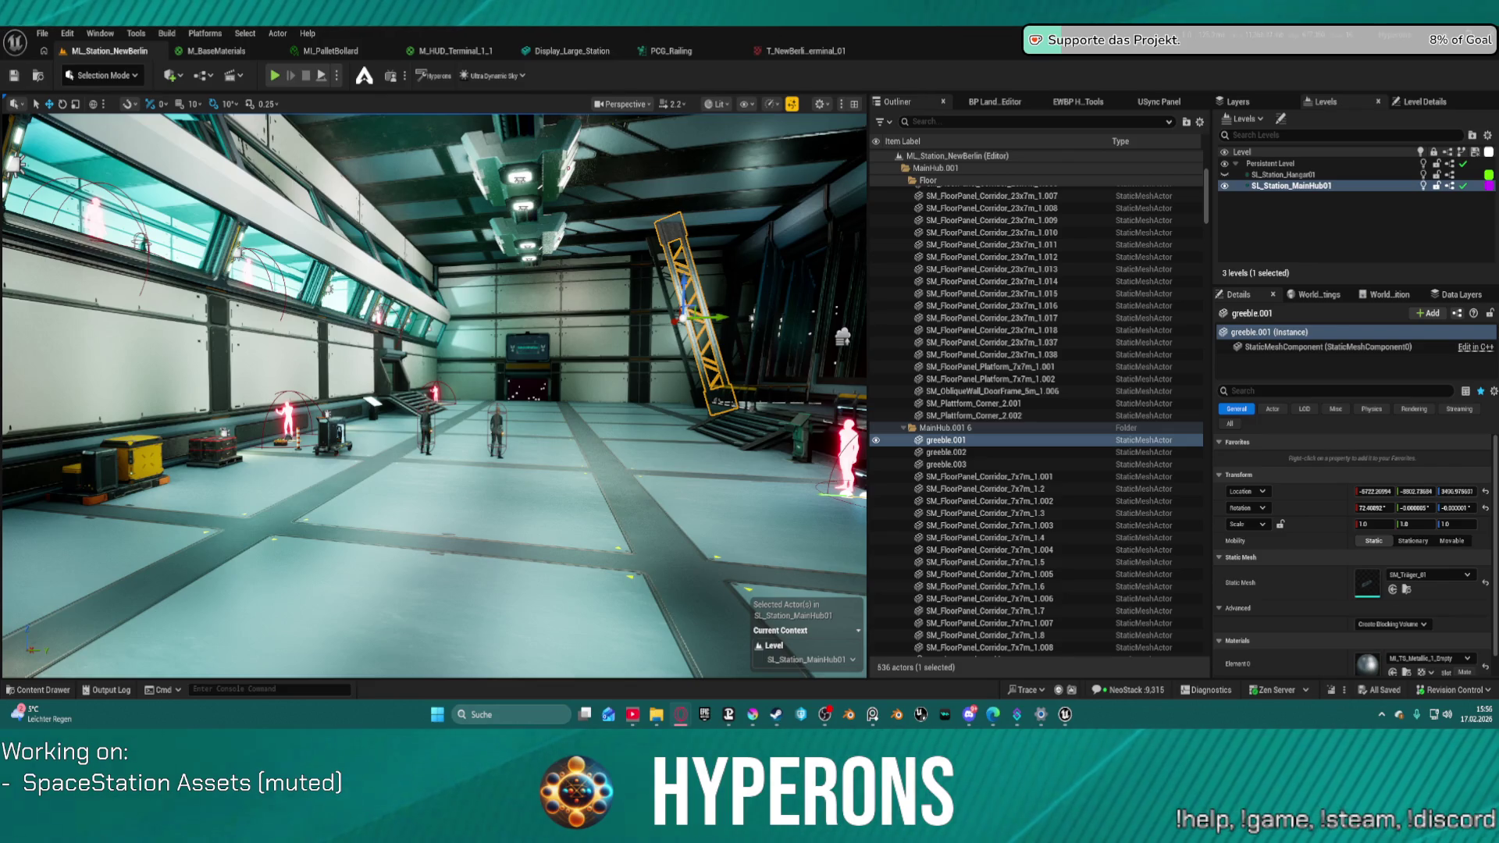
{"action": "key", "text": "f"}
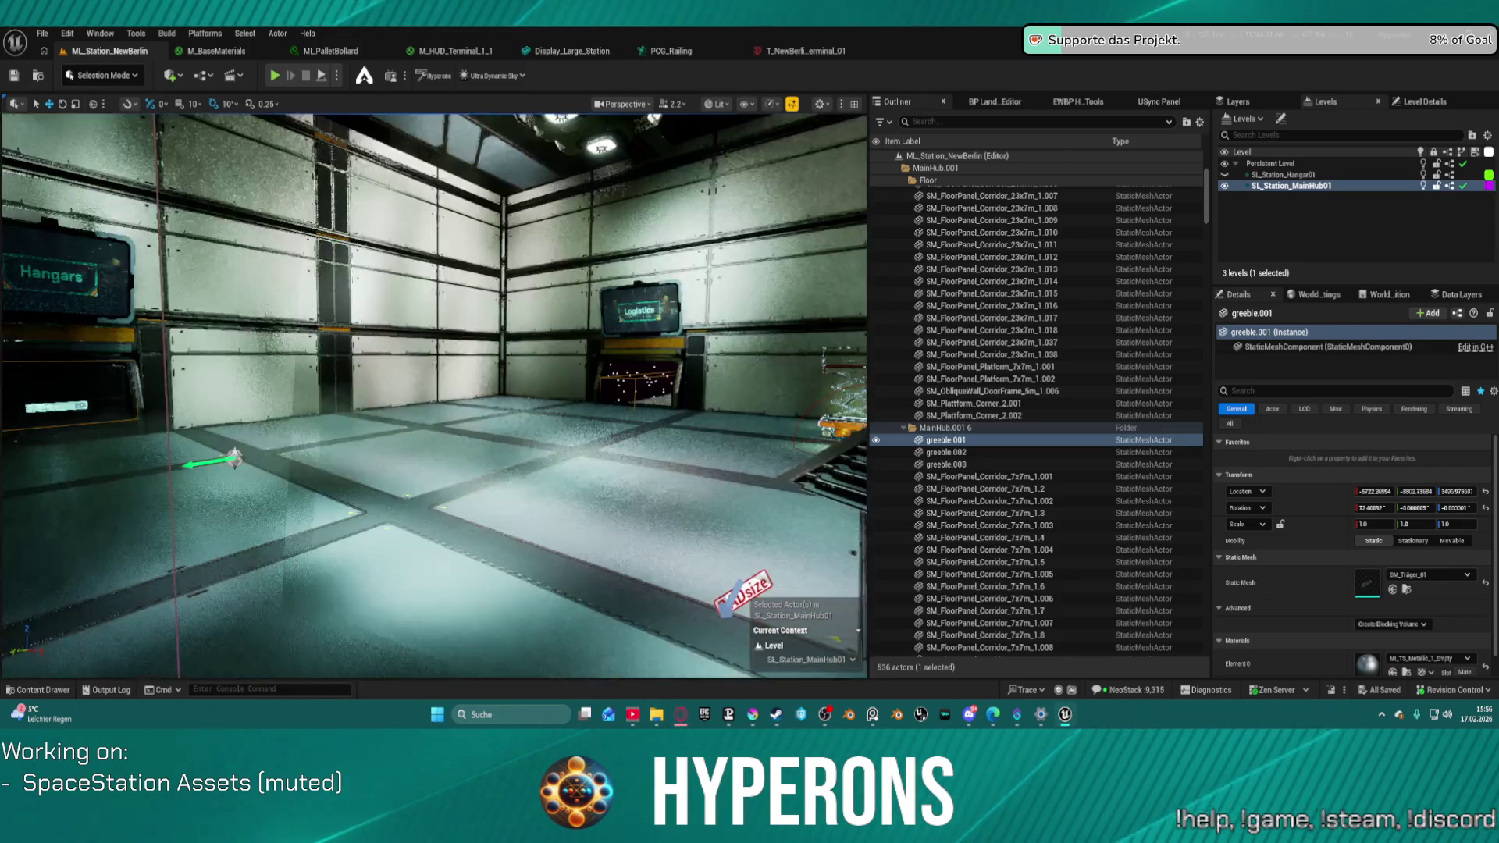